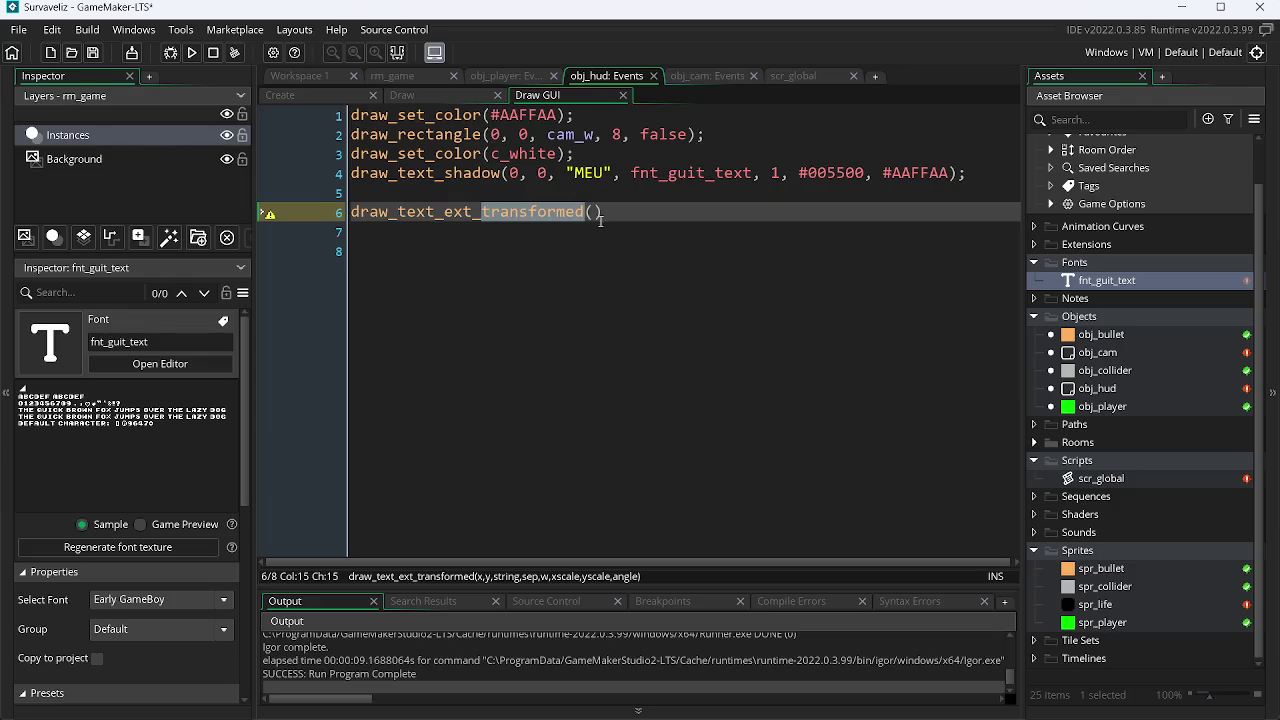
Start an x-scale entry by typing x at the end of line 32's var list in scr_global.
{"action": "key", "text": "Return"}
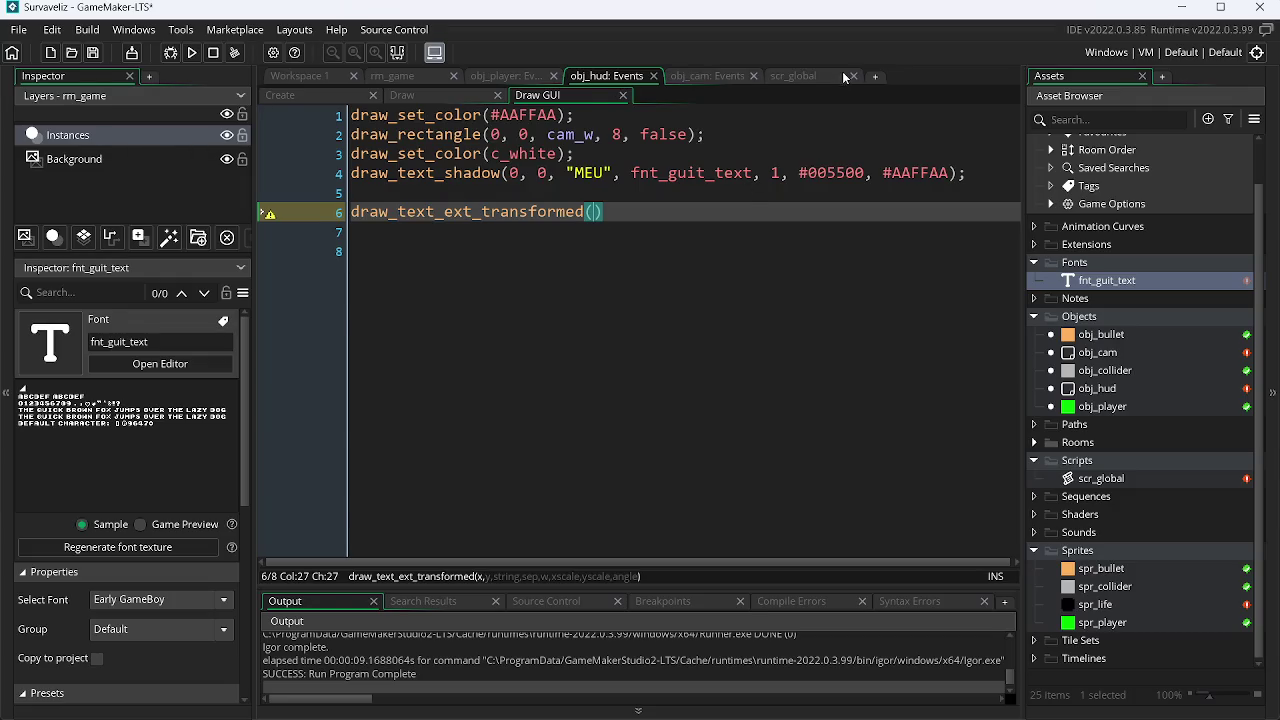
{"action": "left_click", "coordinate": [822, 75]}
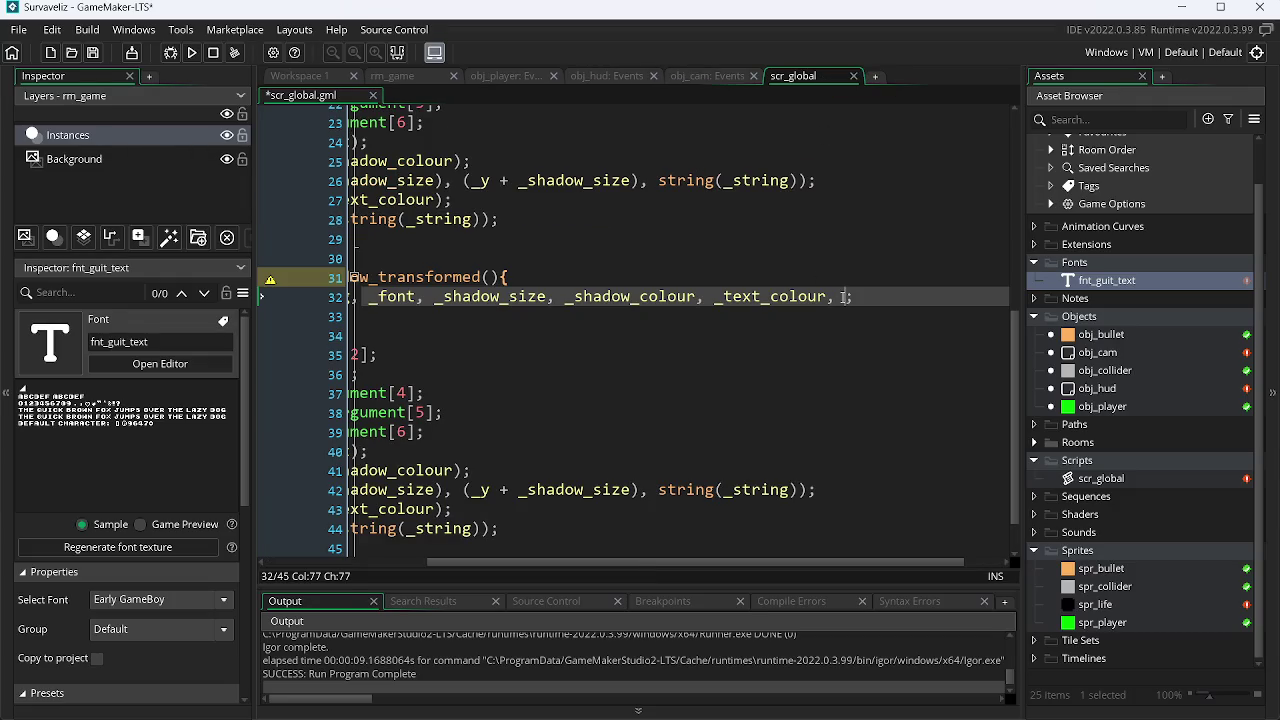
{"action": "type", "text": "xs"}
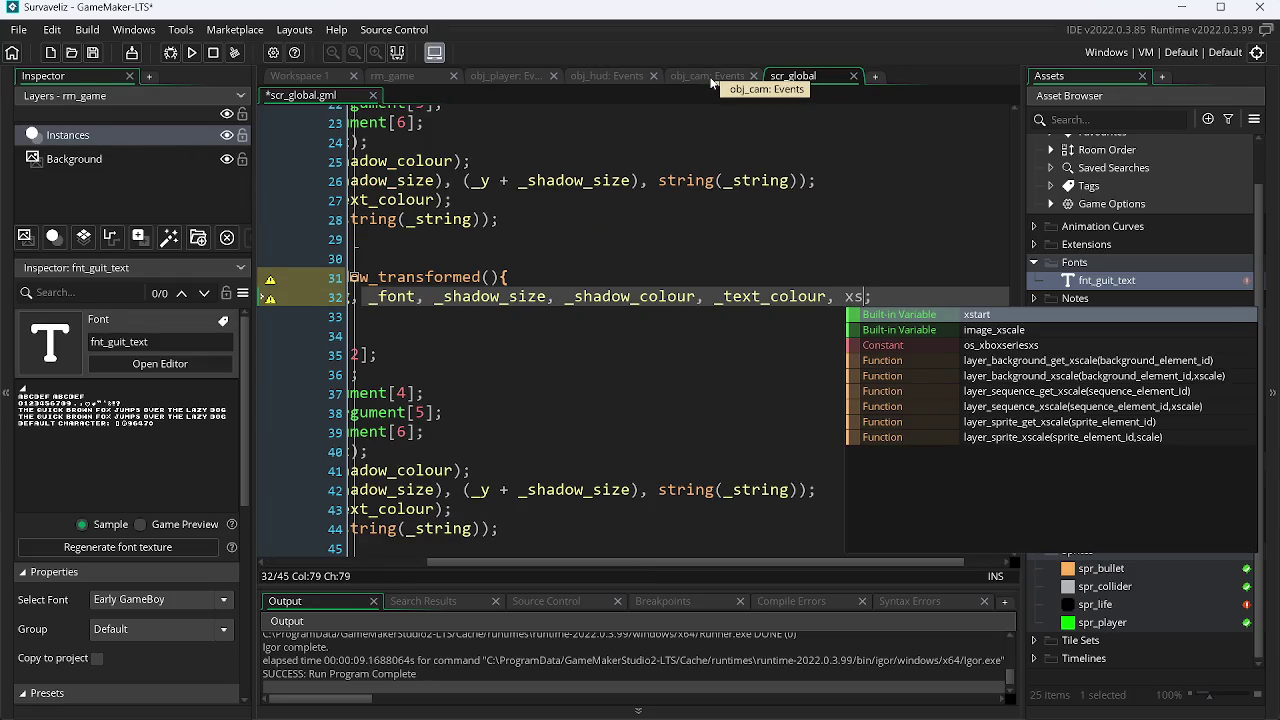
In obj_hud Draw GUI, insert image_xscale on line 7 as a test, then delete it again.
{"action": "left_click", "coordinate": [705, 77]}
{"action": "left_click", "coordinate": [610, 76]}
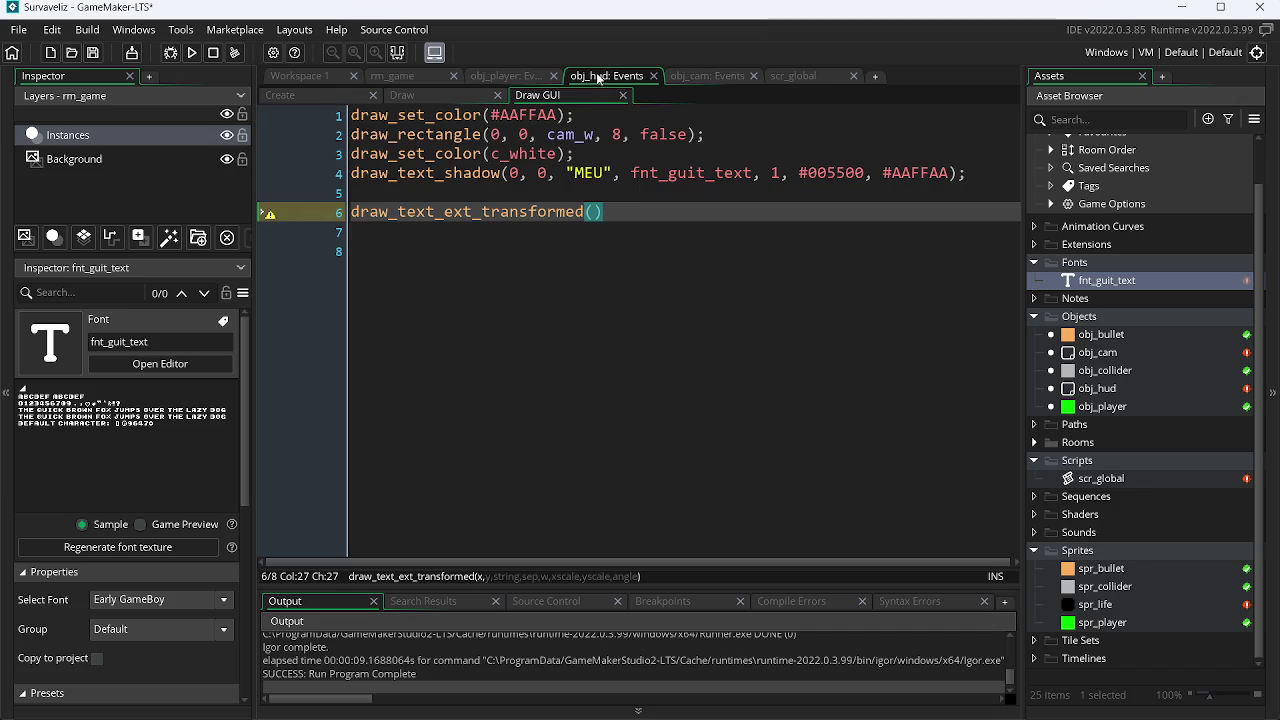
{"action": "key", "text": "Return"}
{"action": "type", "text": "im"}
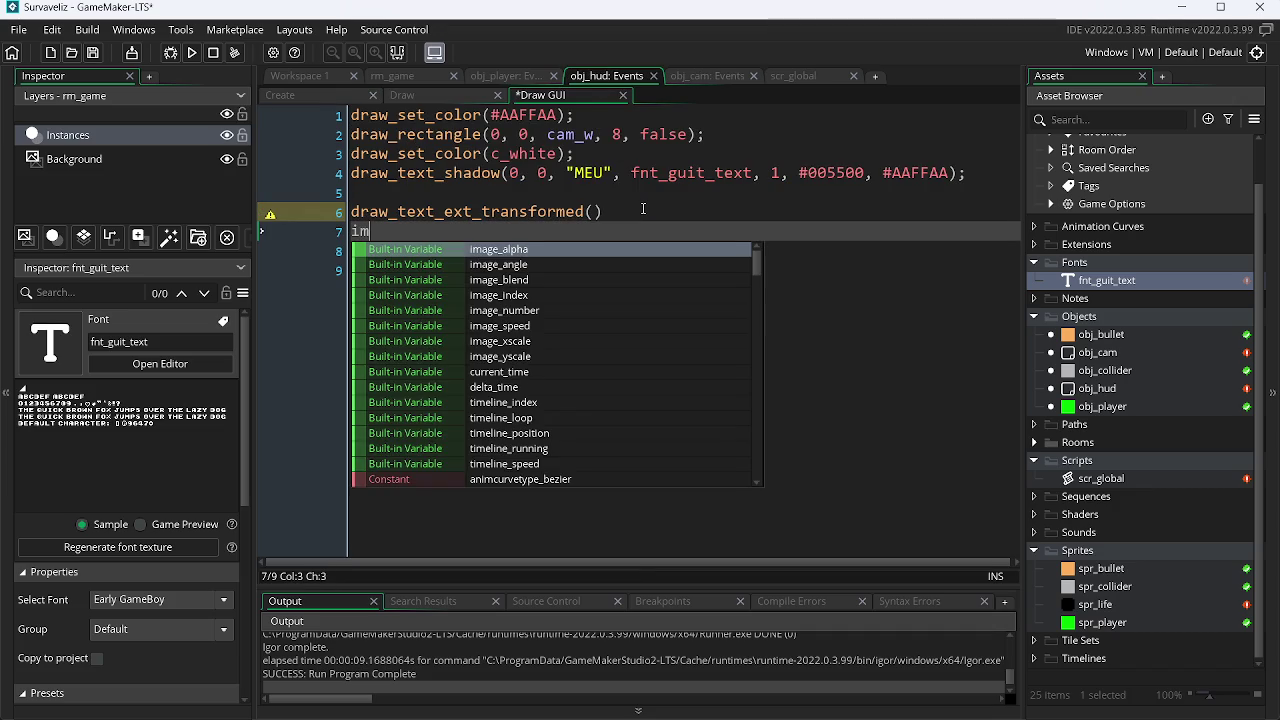
{"action": "key", "text": "Down"}
{"action": "key", "text": "Down"}
{"action": "key", "text": "Down"}
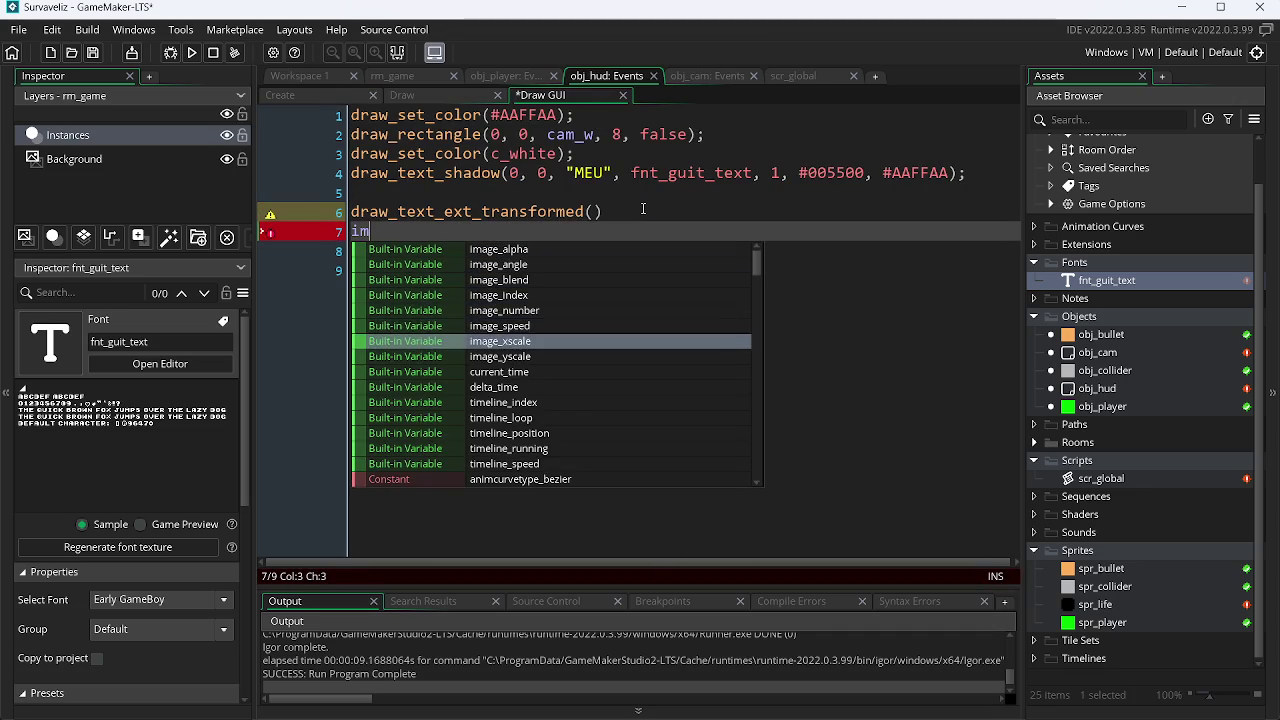
{"action": "key", "text": "Return"}
{"action": "left_click_drag", "start_coordinate": [464, 231], "coordinate": [248, 245]}
{"action": "key", "text": "BackSpace"}
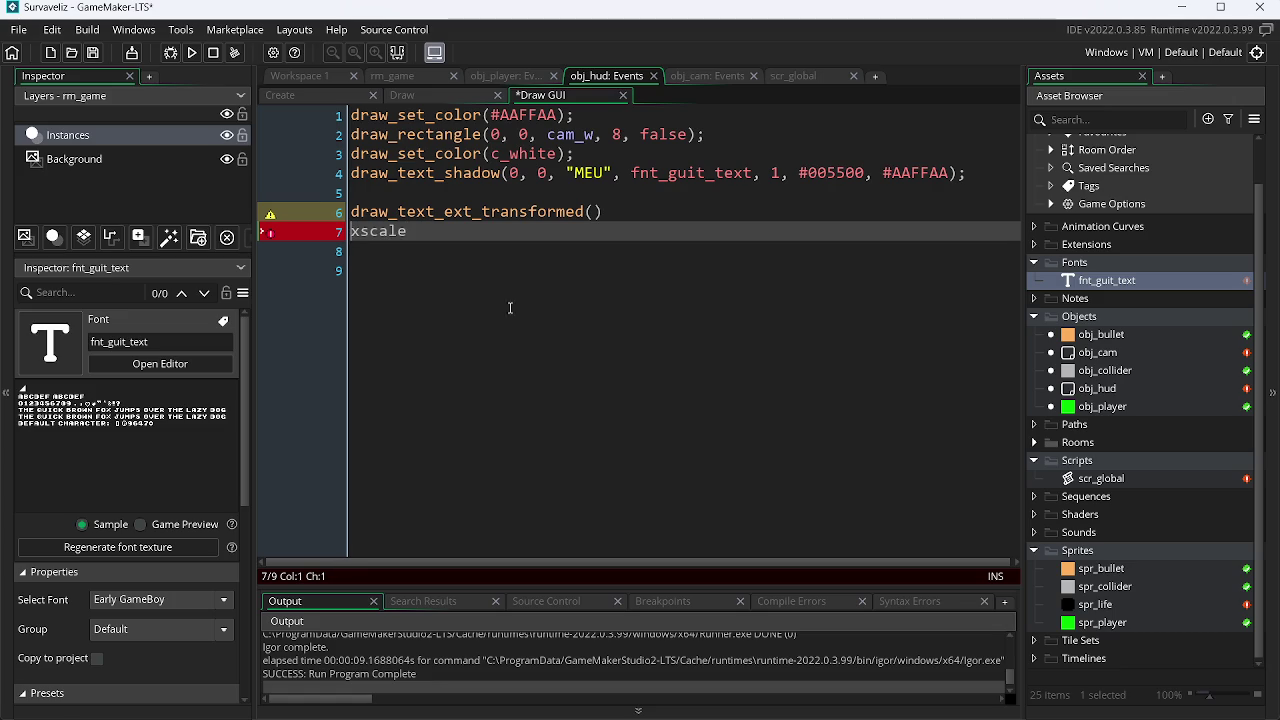
{"action": "left_click", "coordinate": [454, 290]}
{"action": "double_click", "coordinate": [379, 232]}
{"action": "key", "text": "BackSpace"}
{"action": "left_click", "coordinate": [792, 76]}
End line 32's var list with xscale, yscale (undoing the image_yscale autocomplete) and save scr_global.
{"action": "key", "text": "BackSpace"}
{"action": "key", "text": "BackSpace"}
{"action": "type", "text": "xscale, xscale"}
{"action": "key", "text": "Left"}
{"action": "key", "text": "Left"}
{"action": "key", "text": "Left"}
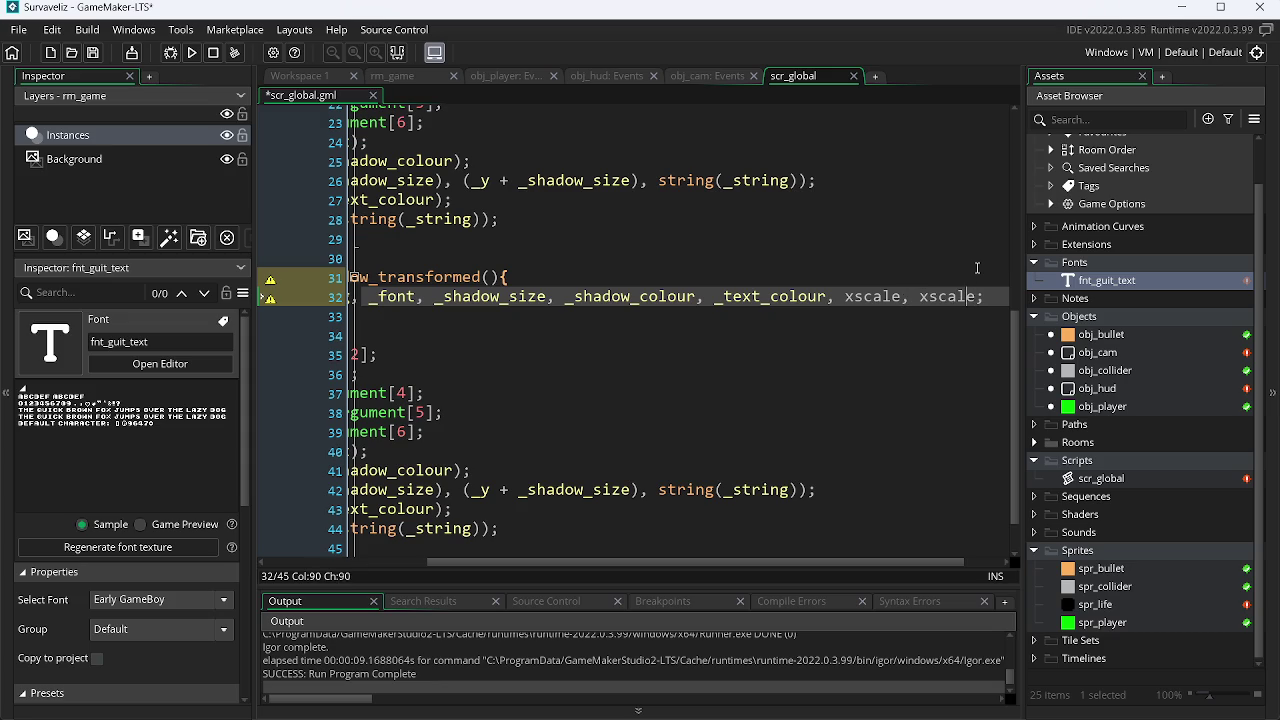
{"action": "key", "text": "Left"}
{"action": "key", "text": "Left"}
{"action": "key", "text": "BackSpace"}
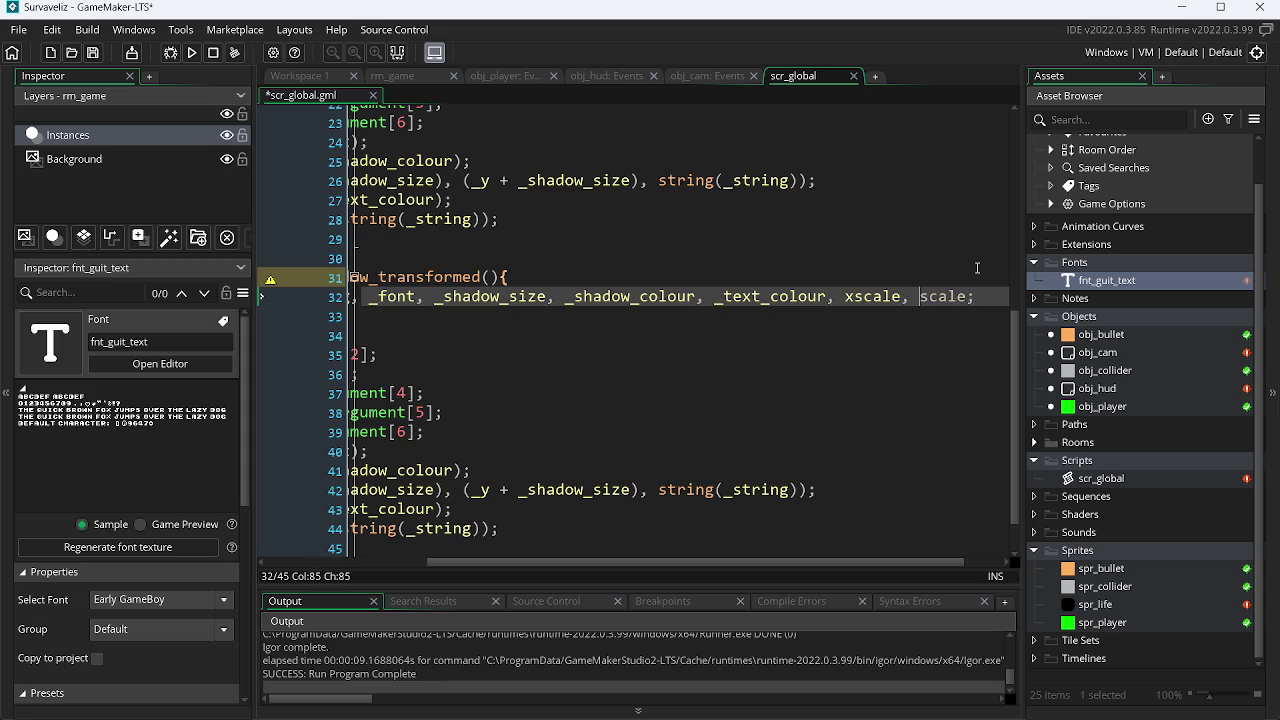
{"action": "type", "text": "y"}
{"action": "left_click", "coordinate": [1041, 318]}
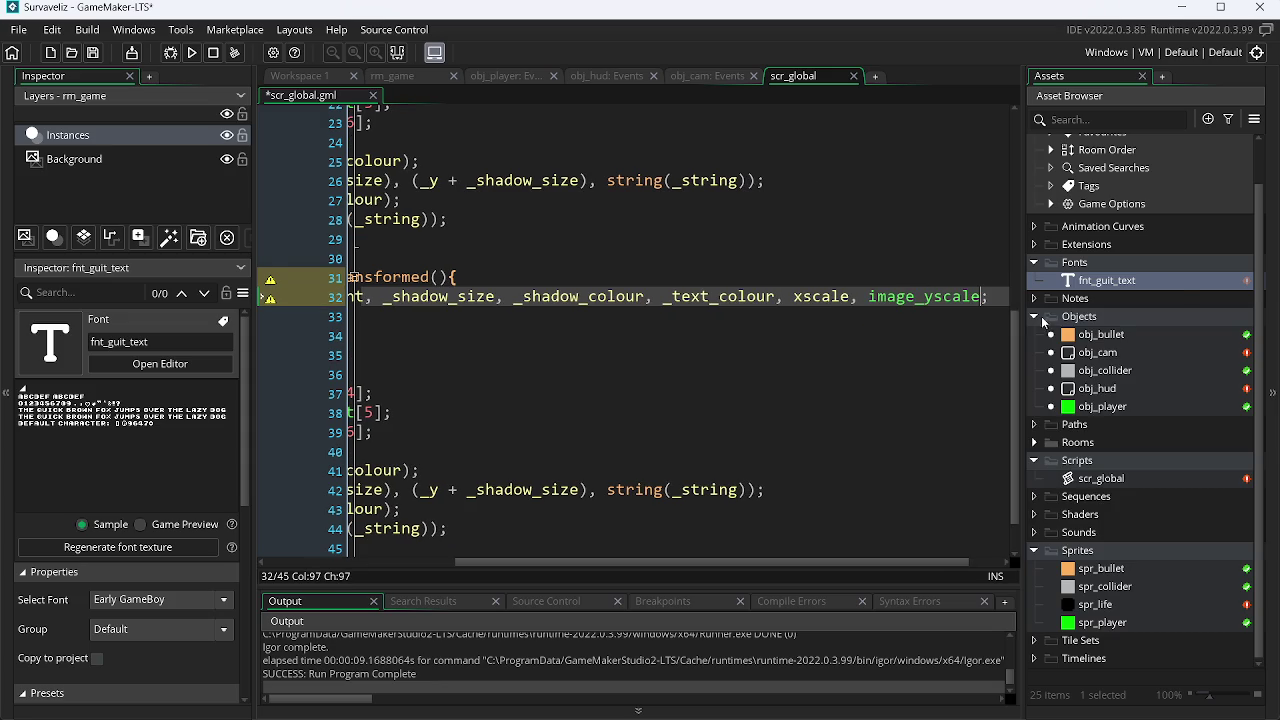
{"action": "key", "text": "ctrl+z"}
{"action": "key", "text": "ctrl+s"}
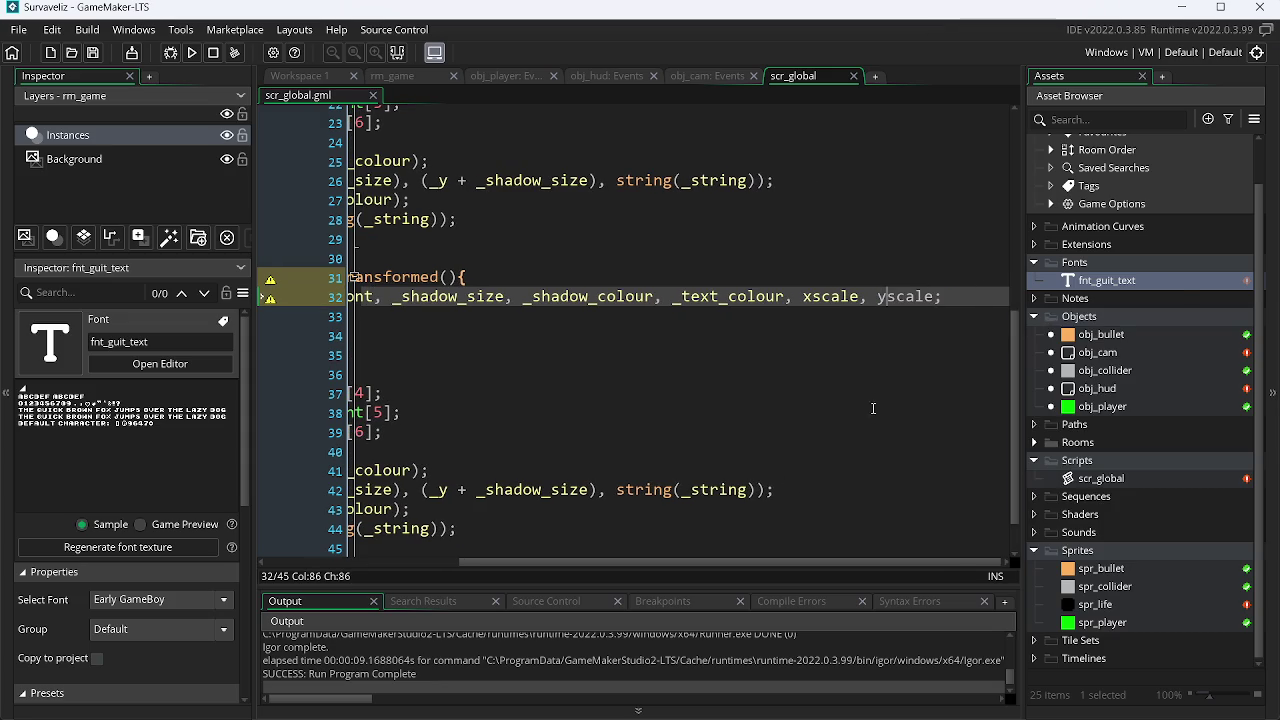
{"action": "left_click_drag", "start_coordinate": [778, 564], "coordinate": [582, 563]}
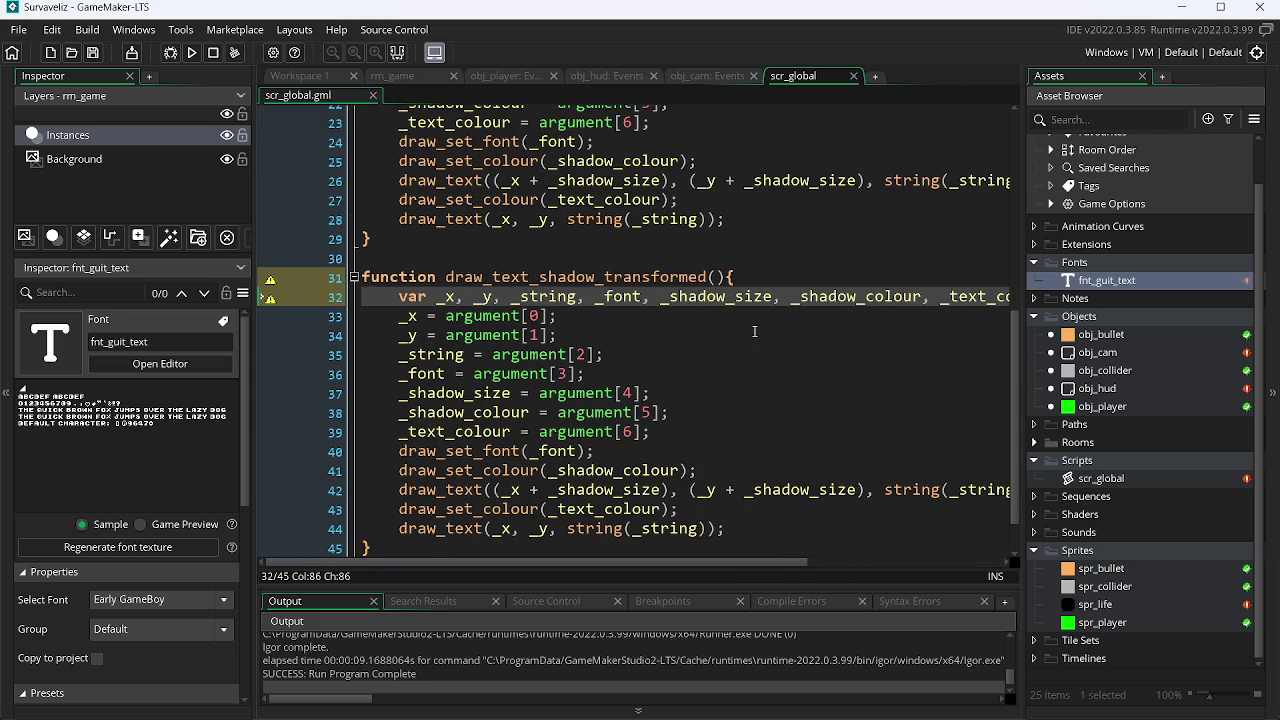
Add a blank line after the _text_colour assignment and rename the declared variables to _xscale and _yscale.
{"action": "left_click", "coordinate": [661, 439]}
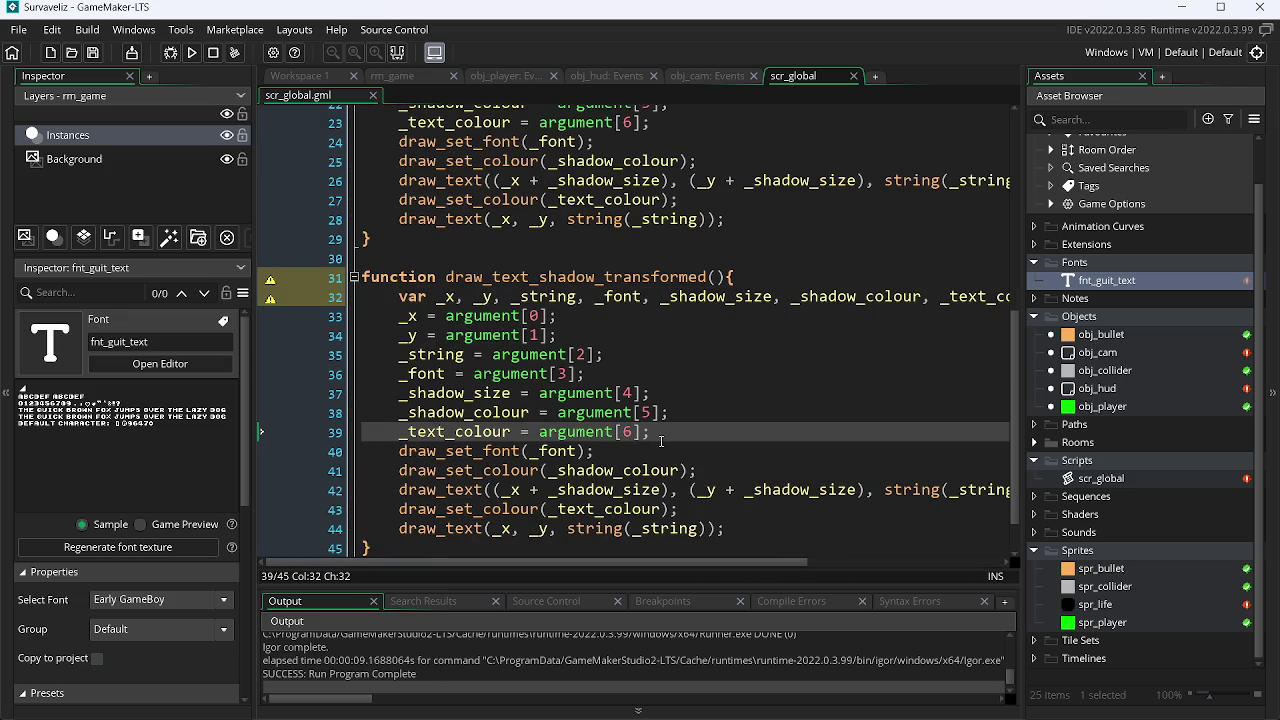
{"action": "key", "text": "Return"}
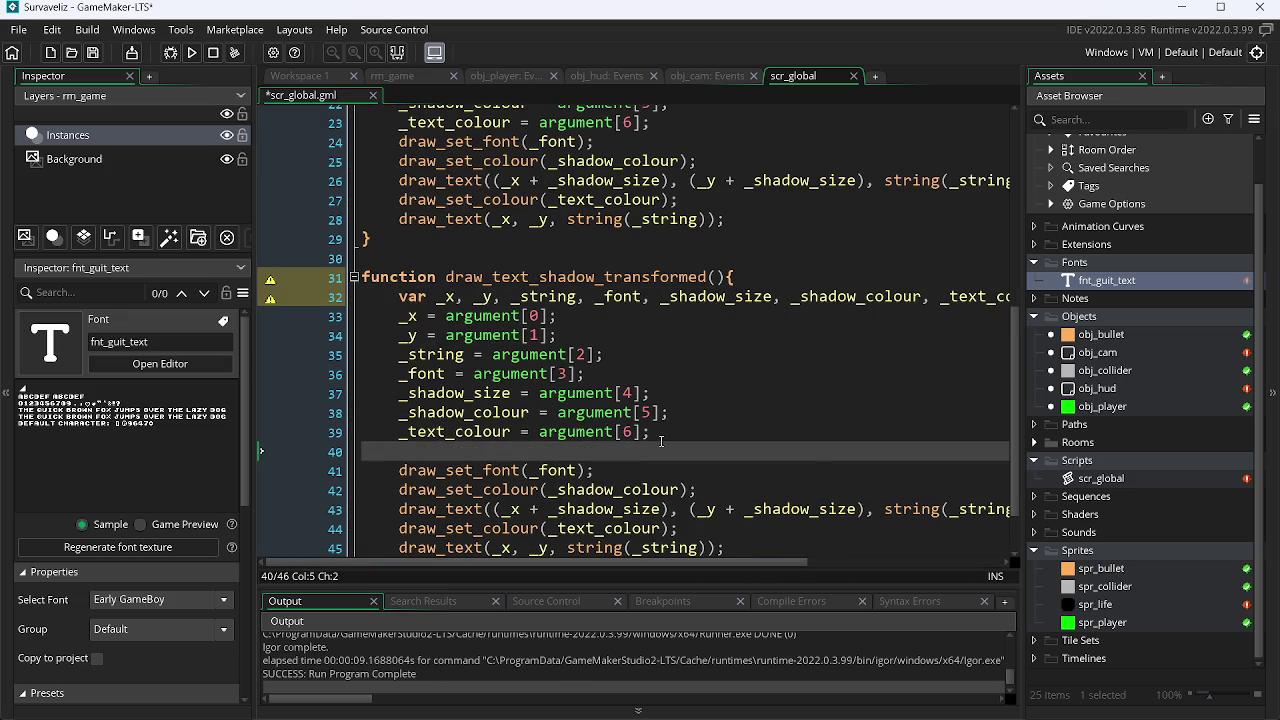
{"action": "type", "text": "_"}
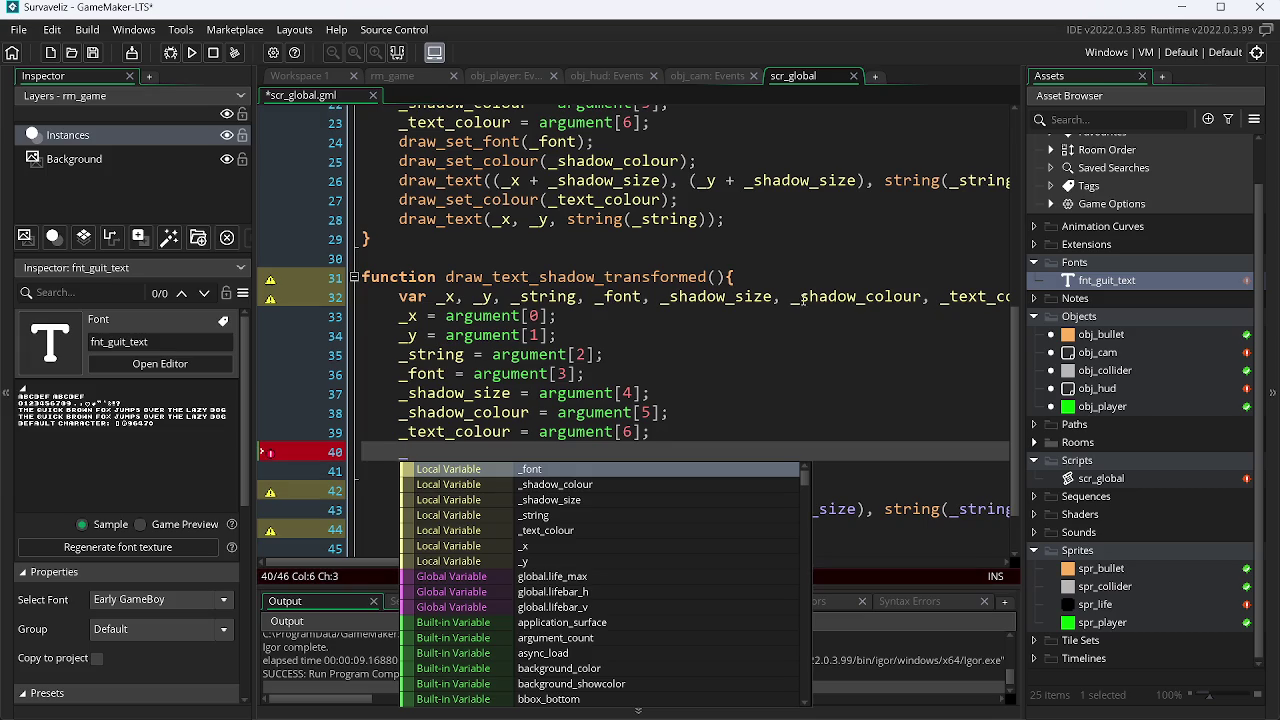
{"action": "left_click", "coordinate": [812, 314]}
{"action": "scroll", "coordinate": [815, 313], "scroll_direction": "right", "scroll_amount": 3}
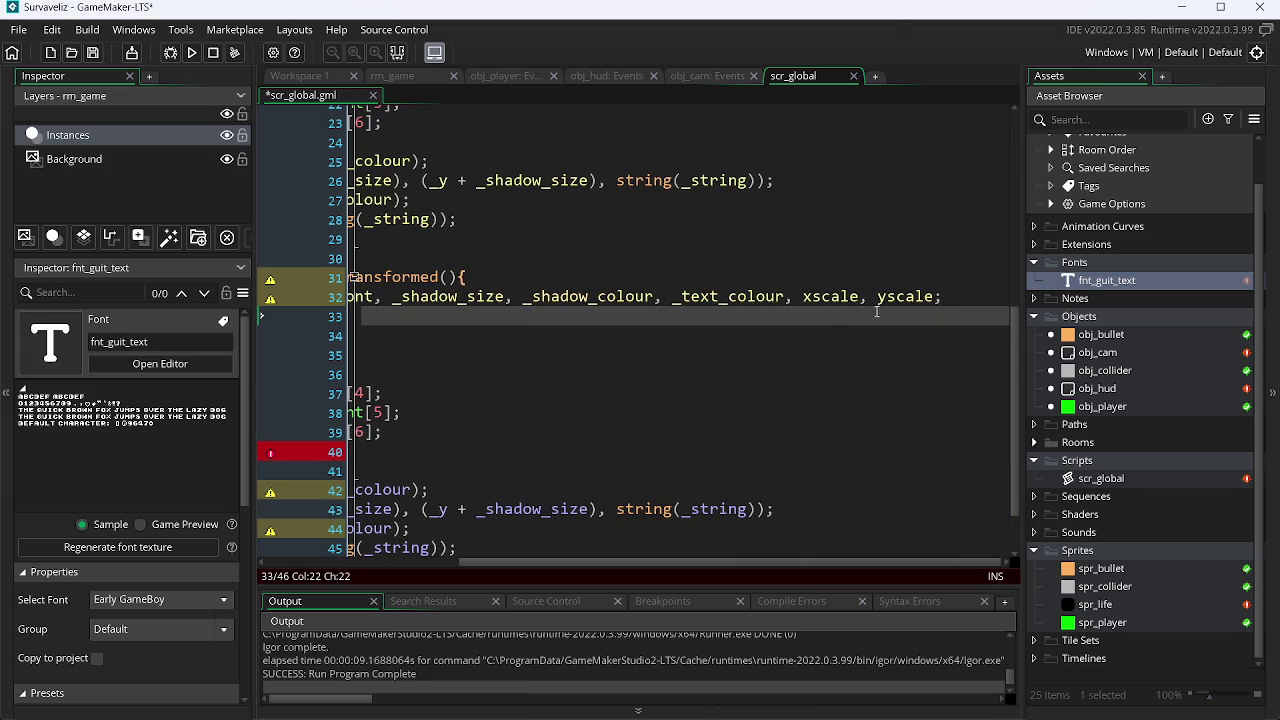
{"action": "left_click", "coordinate": [800, 300]}
{"action": "type", "text": "_"}
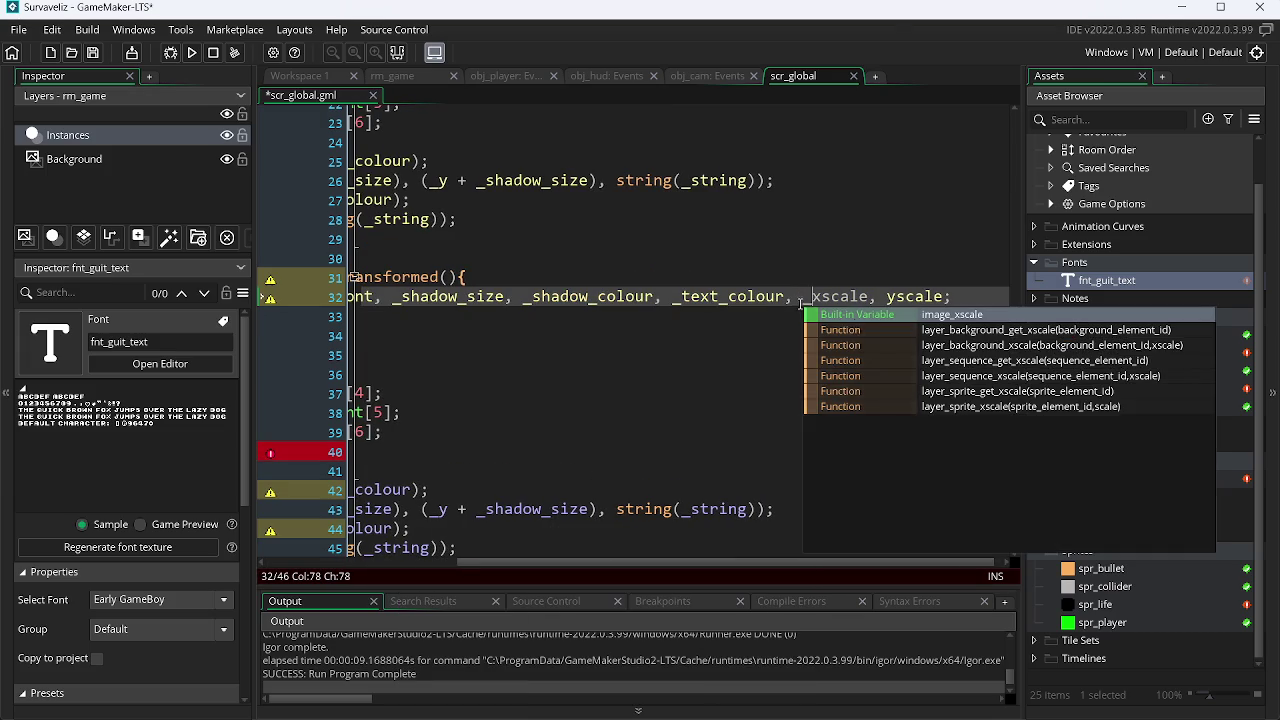
{"action": "left_click", "coordinate": [890, 296]}
{"action": "type", "text": "_"}
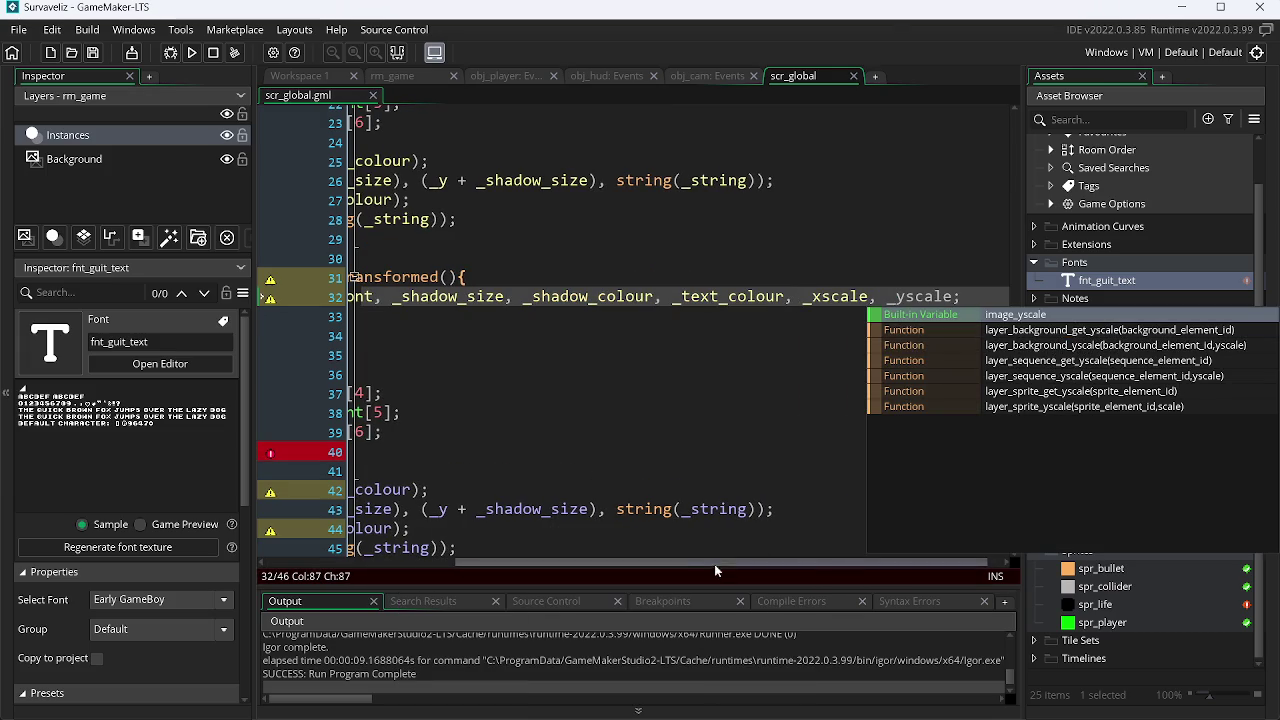
{"action": "scroll", "coordinate": [700, 560], "scroll_direction": "left", "scroll_amount": 3}
Write _xscale = argument[7]; on the new line 40.
{"action": "left_click", "coordinate": [452, 454]}
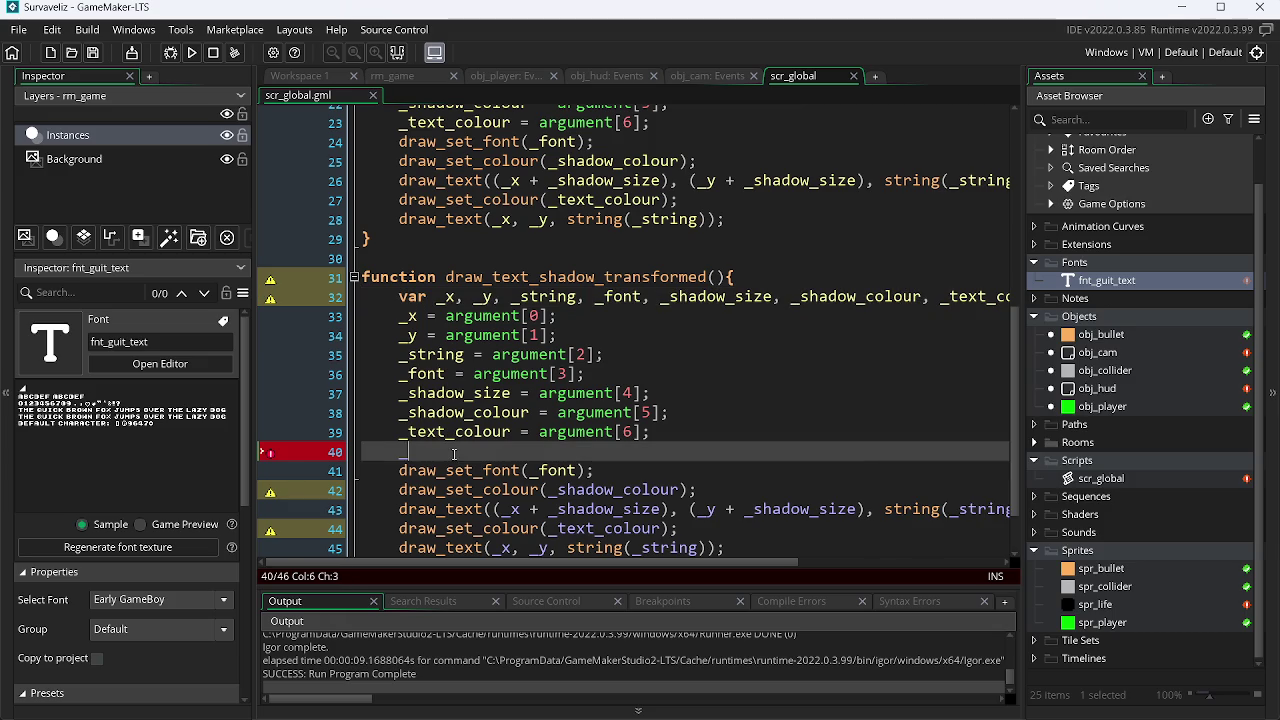
{"action": "type", "text": "i"}
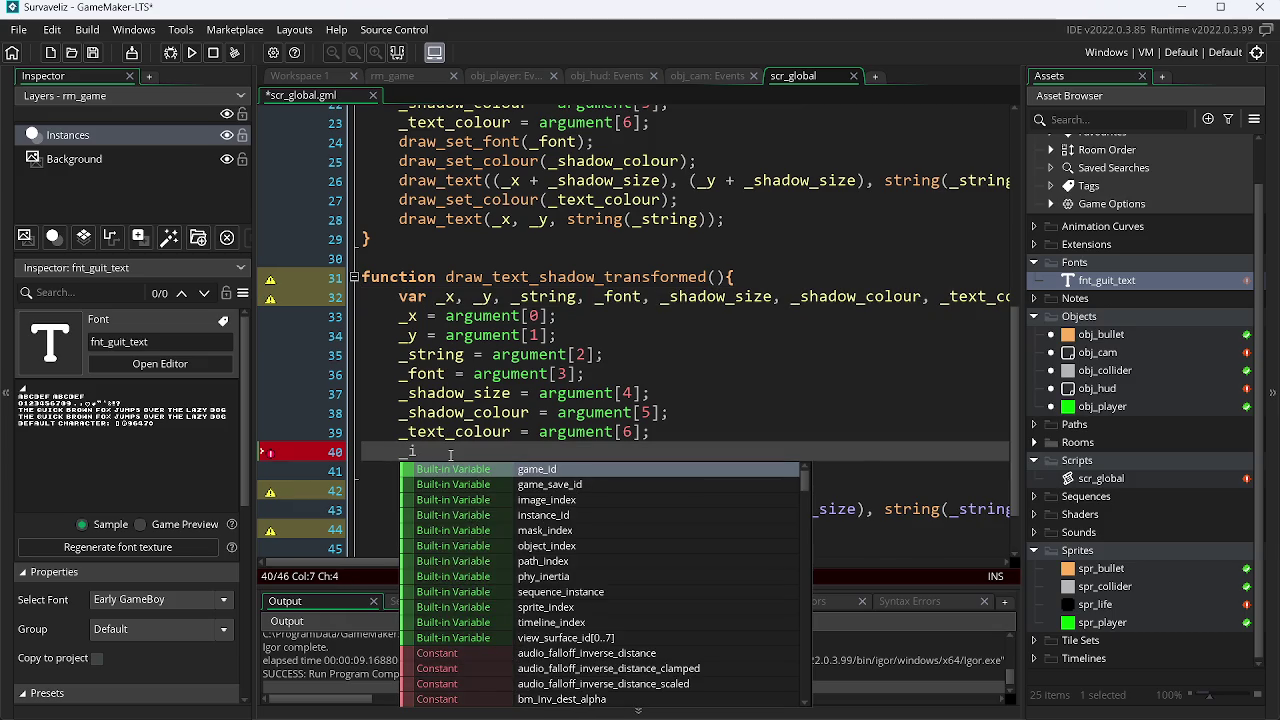
{"action": "key", "text": "BackSpace"}
{"action": "type", "text": "xs"}
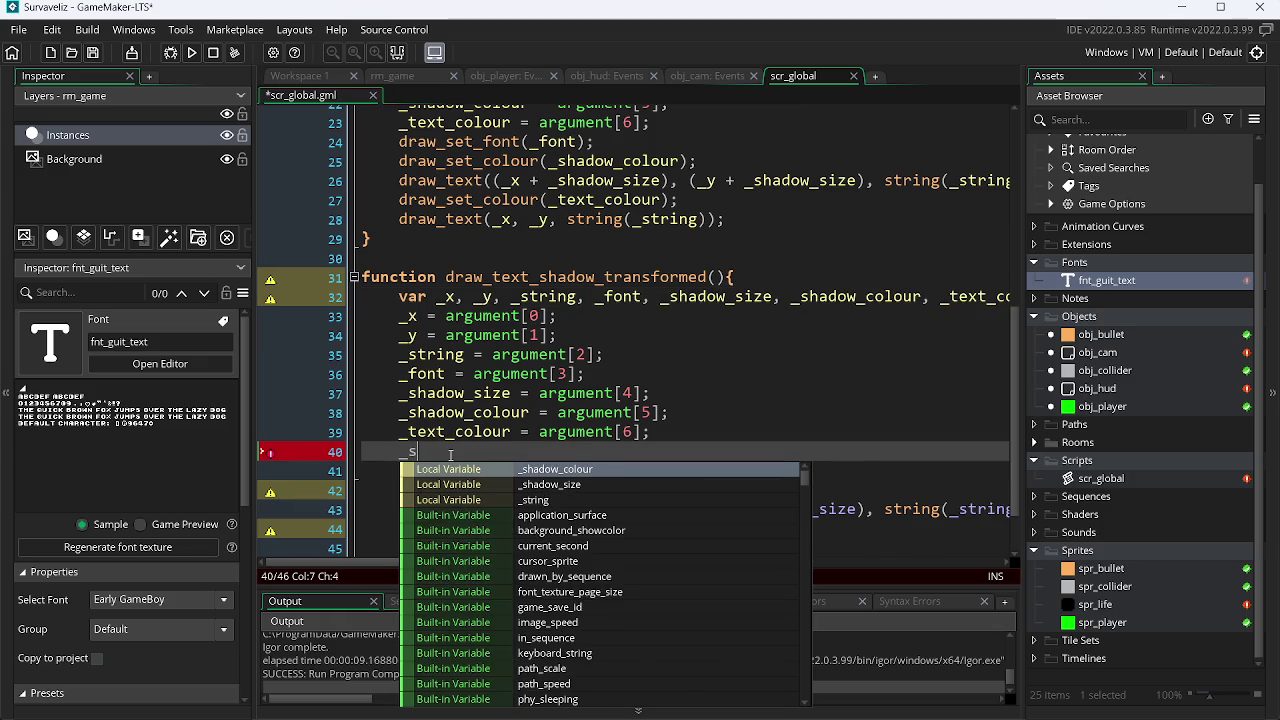
{"action": "key", "text": "Return"}
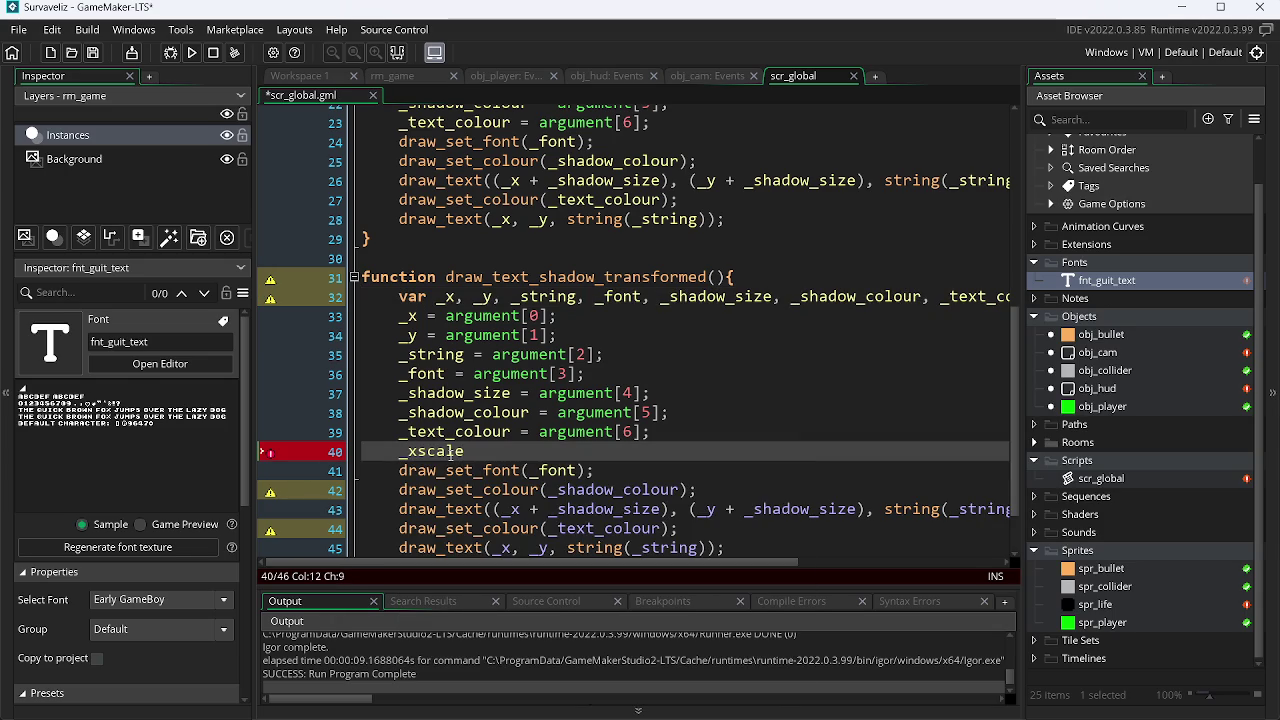
{"action": "type", "text": "= ar"}
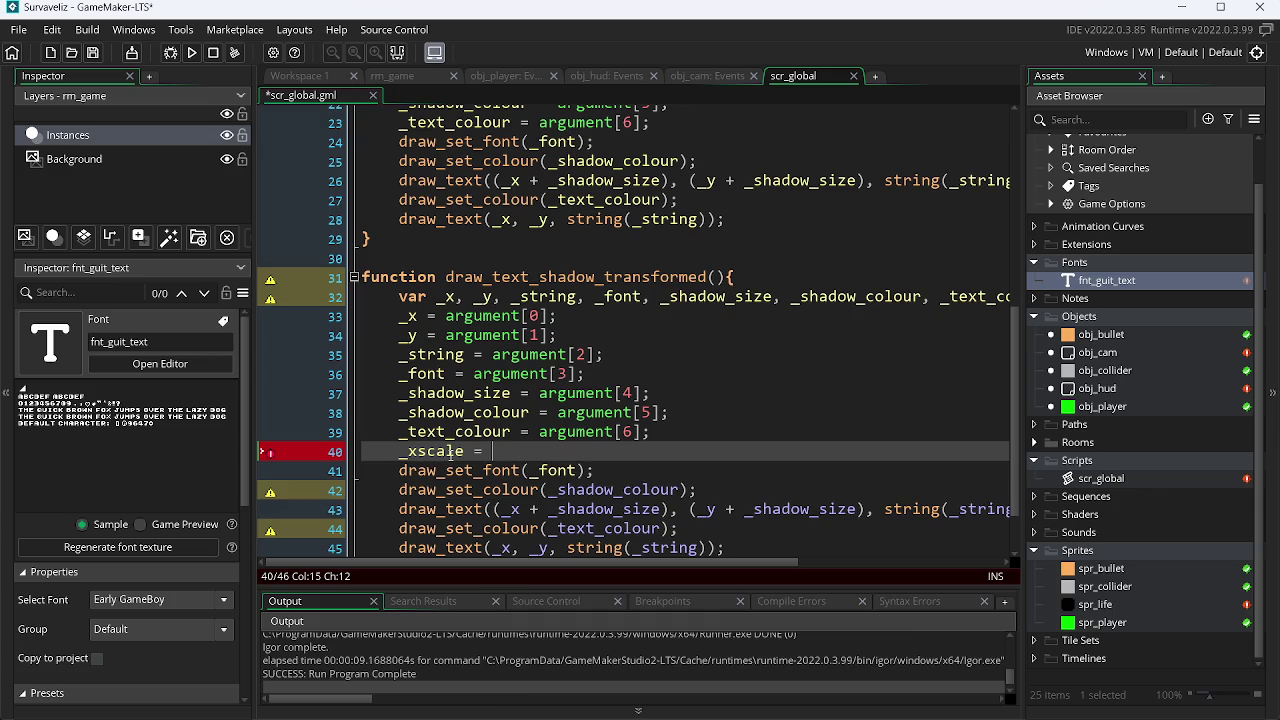
{"action": "key", "text": "Down"}
{"action": "key", "text": "Down"}
{"action": "key", "text": "Down"}
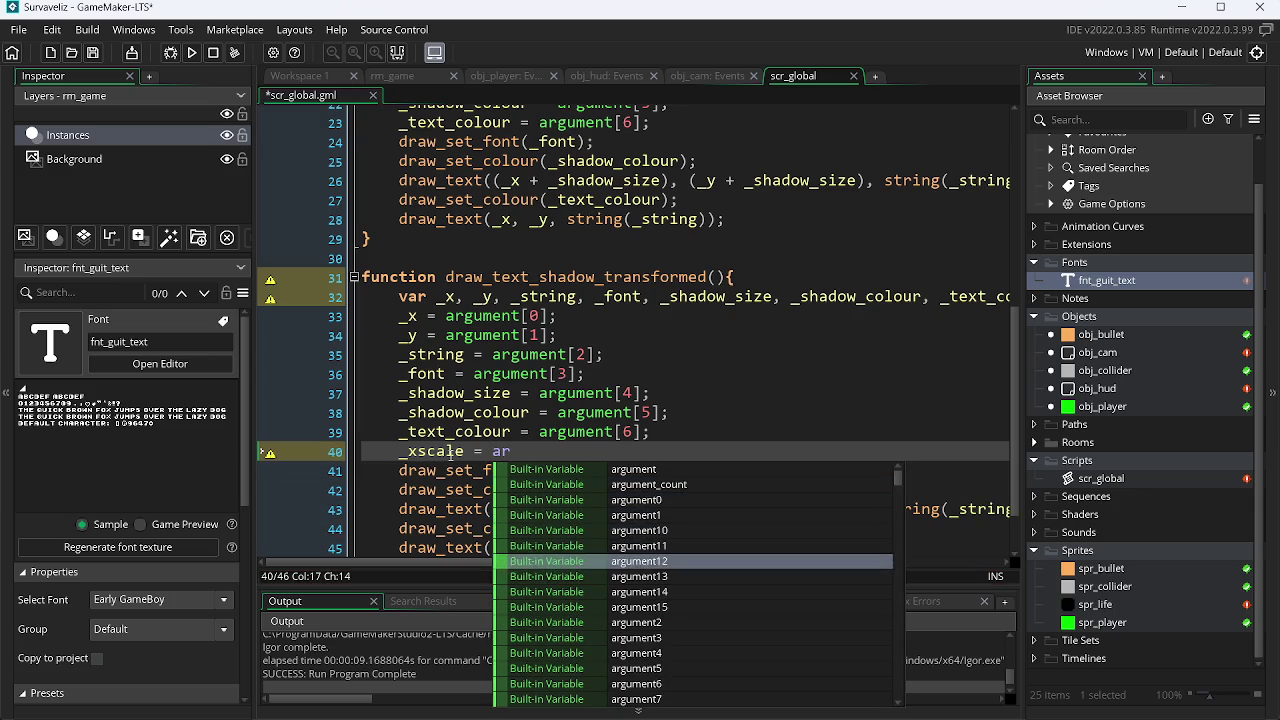
{"action": "key", "text": "Down"}
{"action": "key", "text": "Down"}
{"action": "key", "text": "Down"}
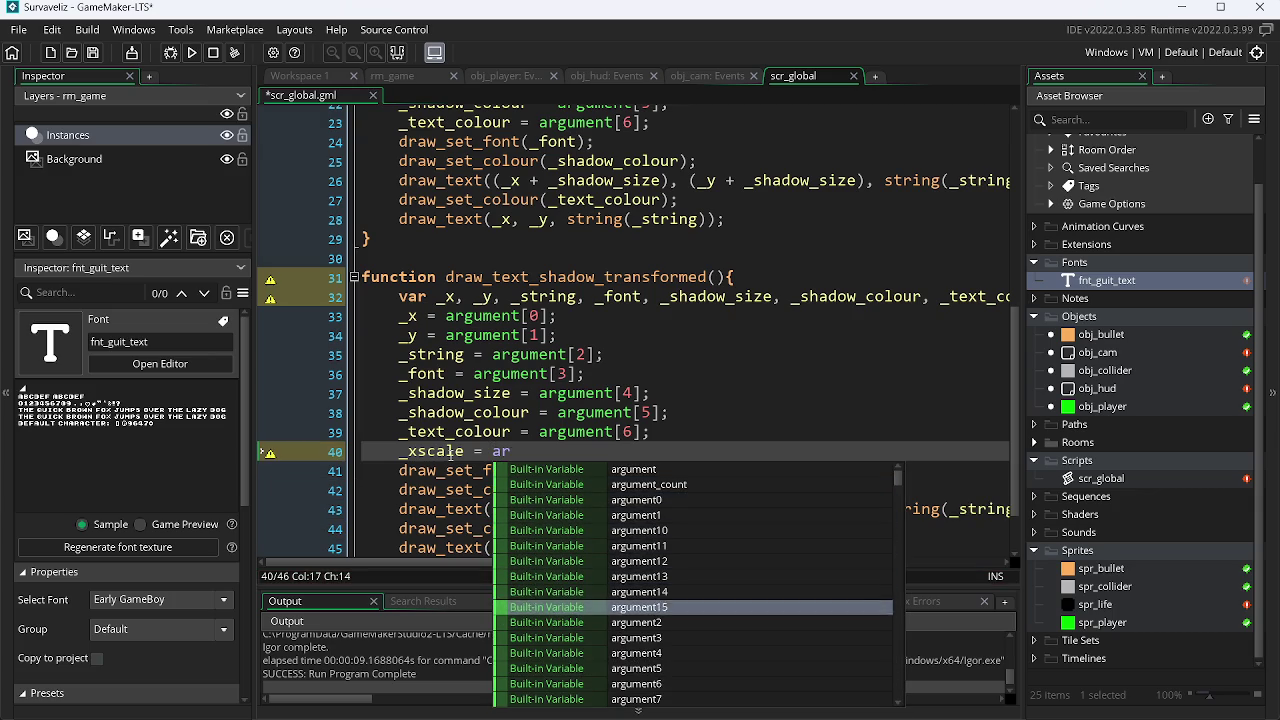
{"action": "key", "text": "Return"}
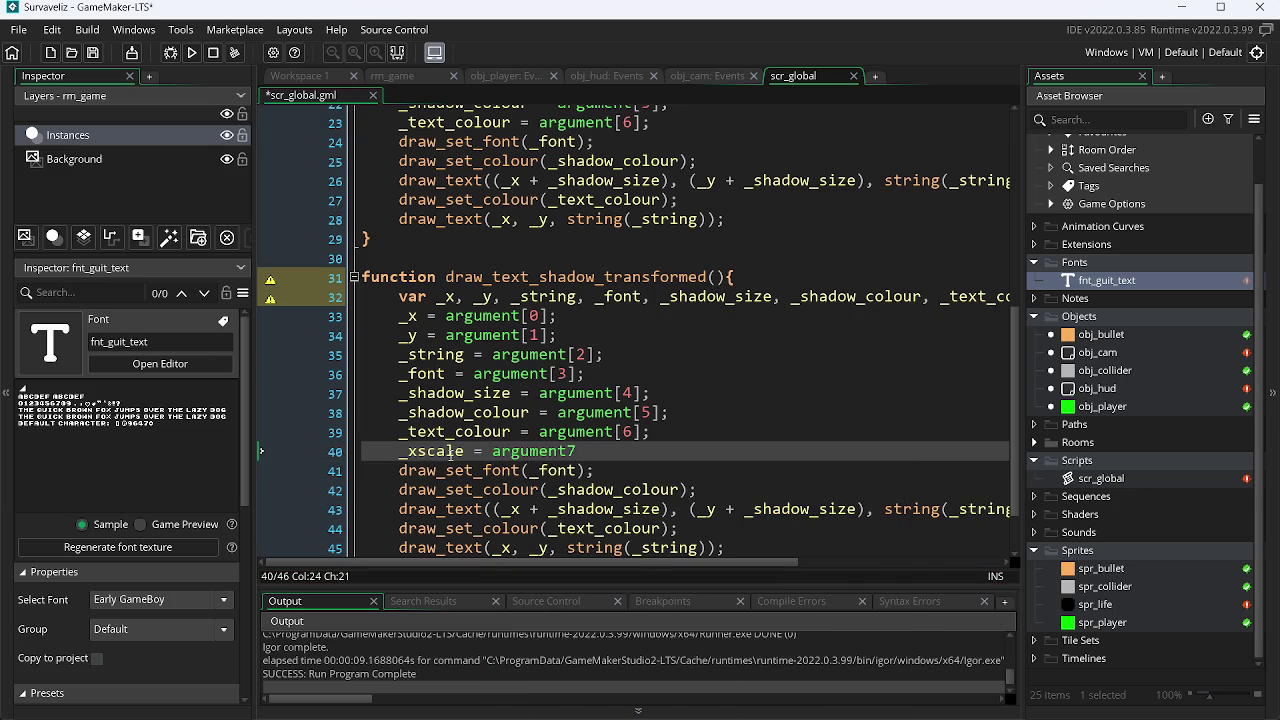
{"action": "key", "text": "BackSpace"}
{"action": "type", "text": "["}
{"action": "type", "text": "7];"}
Duplicate that line into _yscale = argument[8]; and save scr_global.
{"action": "key", "text": "ctrl+d"}
{"action": "key", "text": "Left"}
{"action": "key", "text": "Left"}
{"action": "key", "text": "Left"}
{"action": "key", "text": "Left"}
{"action": "key", "text": "Left"}
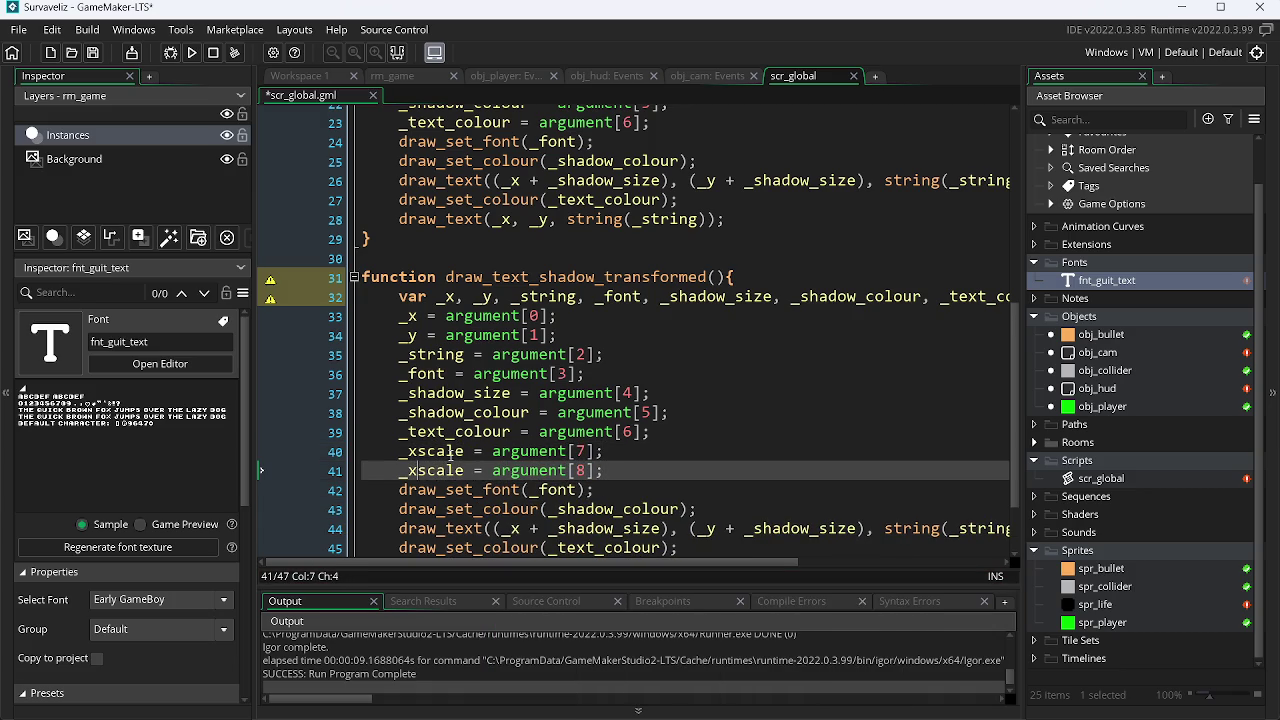
{"action": "key", "text": "BackSpace"}
{"action": "type", "text": "y"}
{"action": "key", "text": "ctrl+s"}
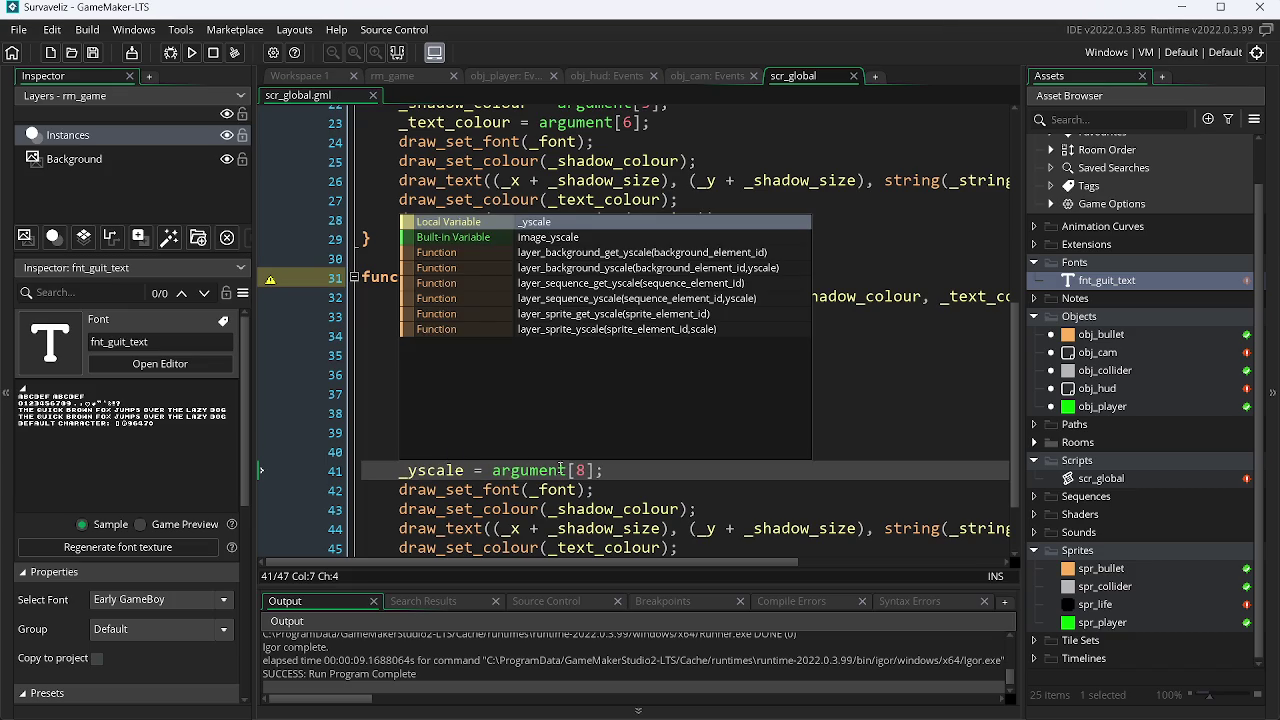
{"action": "left_click", "coordinate": [604, 476]}
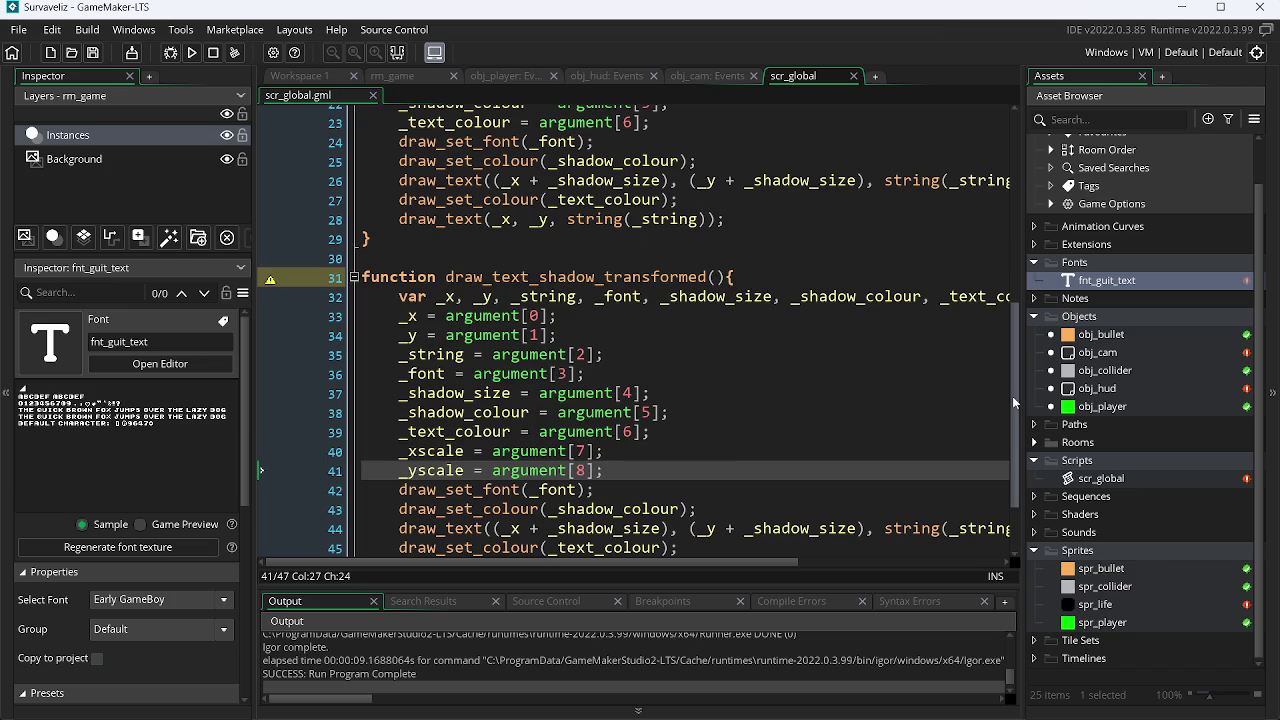
{"action": "scroll", "coordinate": [1019, 430], "scroll_direction": "down", "scroll_amount": 1}
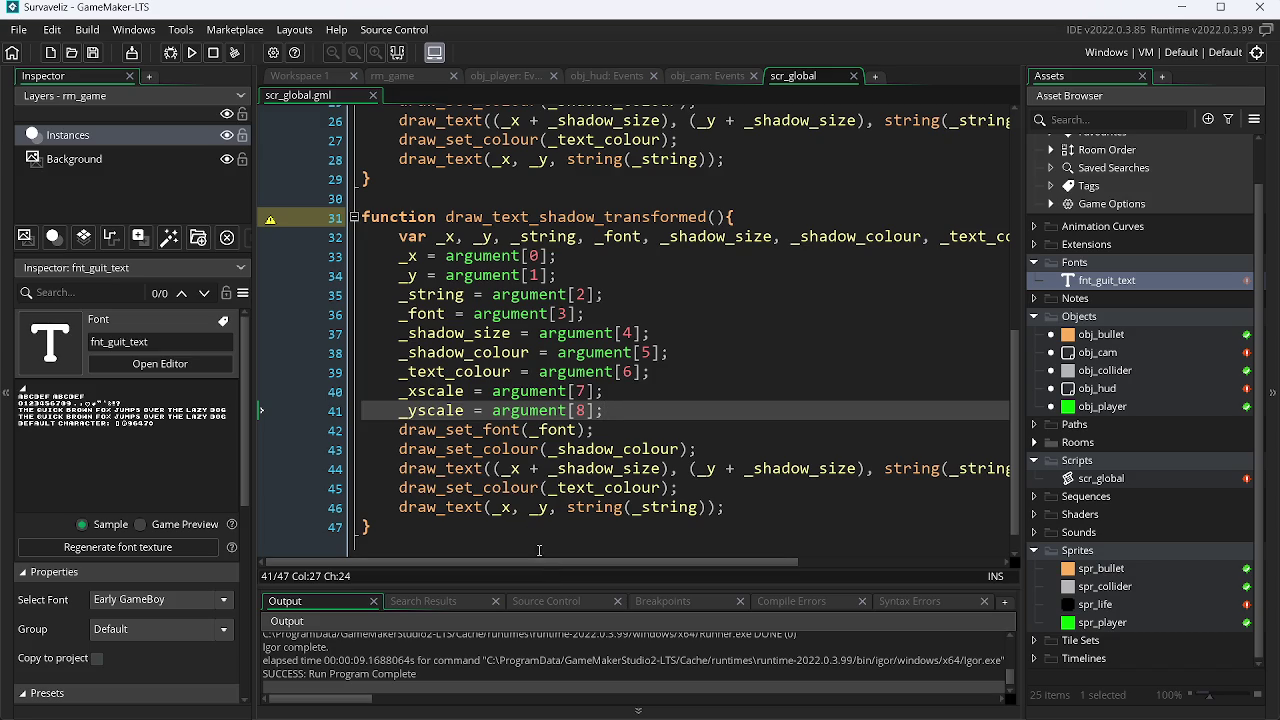
Change the line 44 shadow call to draw_text_ext_transformed and begin adding 0 arguments after string(_string).
{"action": "left_click", "coordinate": [478, 488]}
{"action": "left_click", "coordinate": [481, 467]}
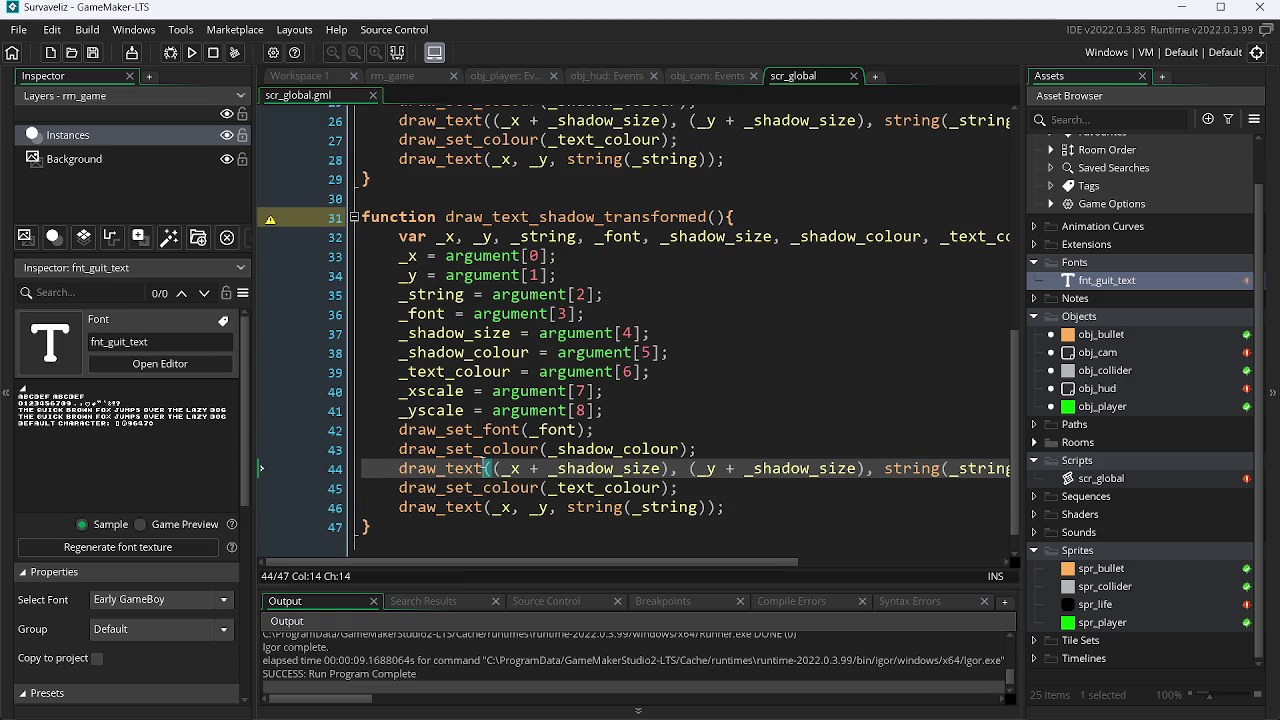
{"action": "type", "text": "_"}
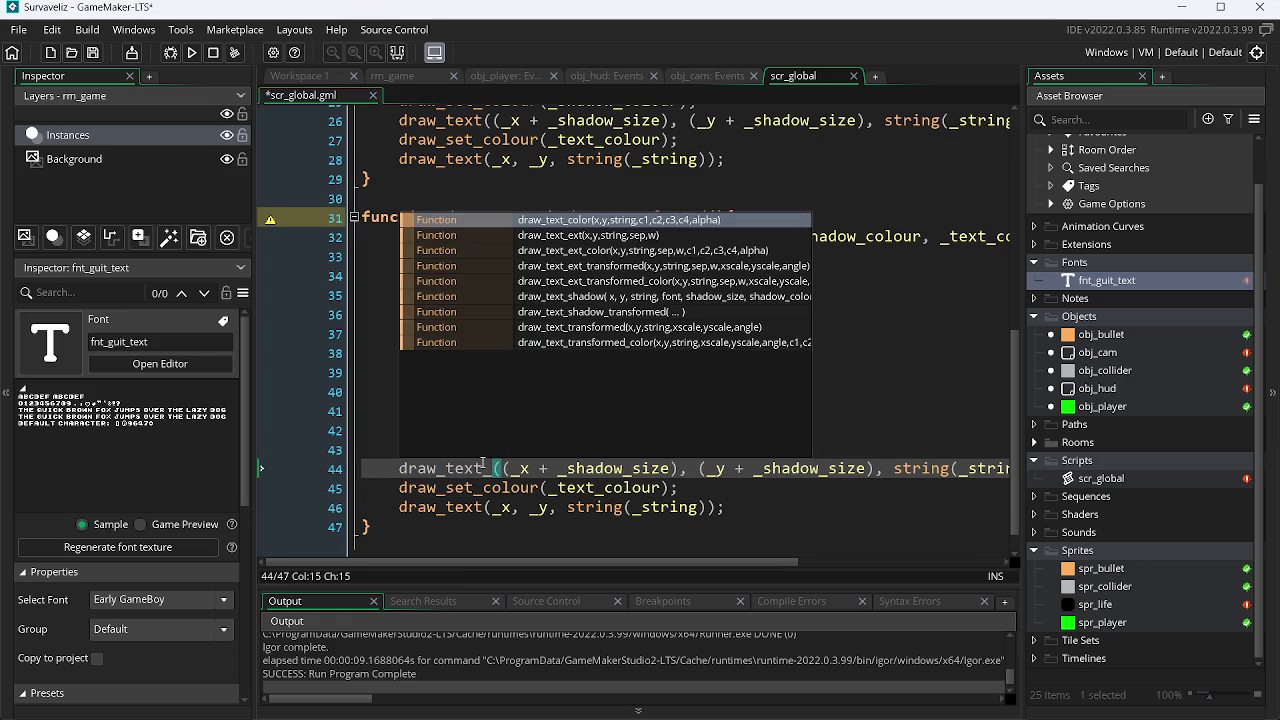
{"action": "key", "text": "Down"}
{"action": "key", "text": "Down"}
{"action": "key", "text": "Down"}
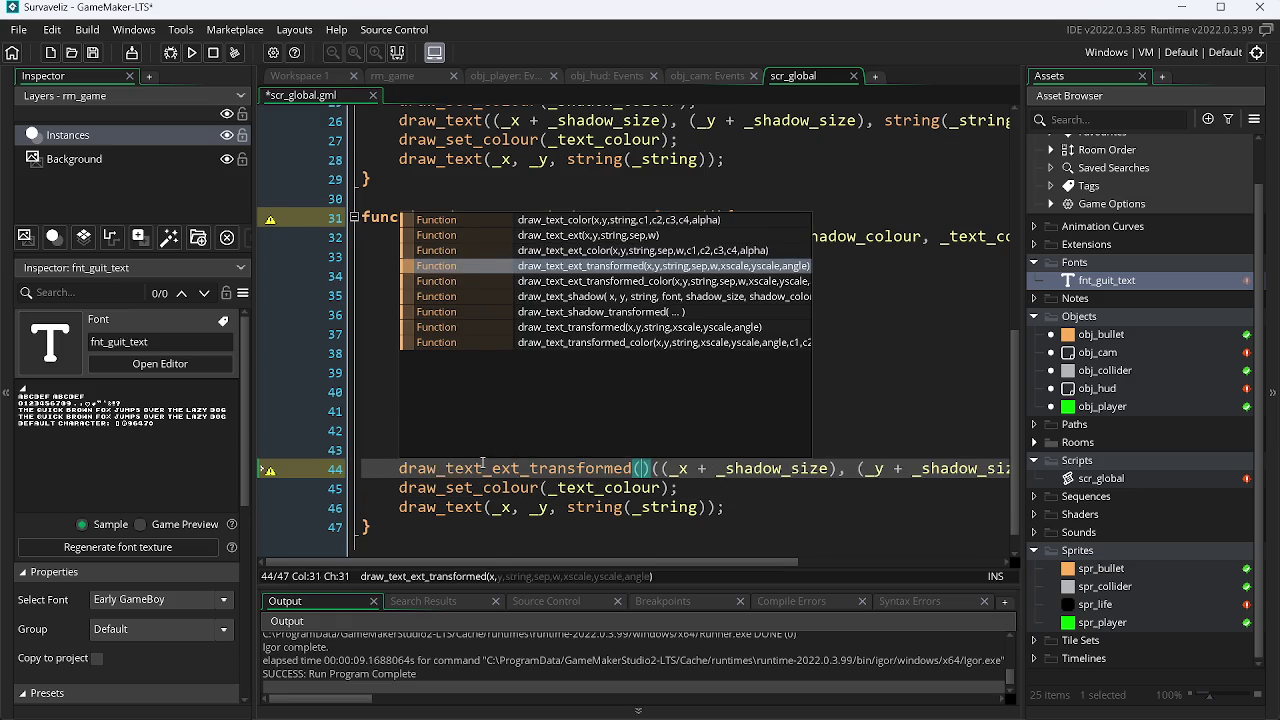
{"action": "key", "text": "Return"}
{"action": "key", "text": "BackSpace"}
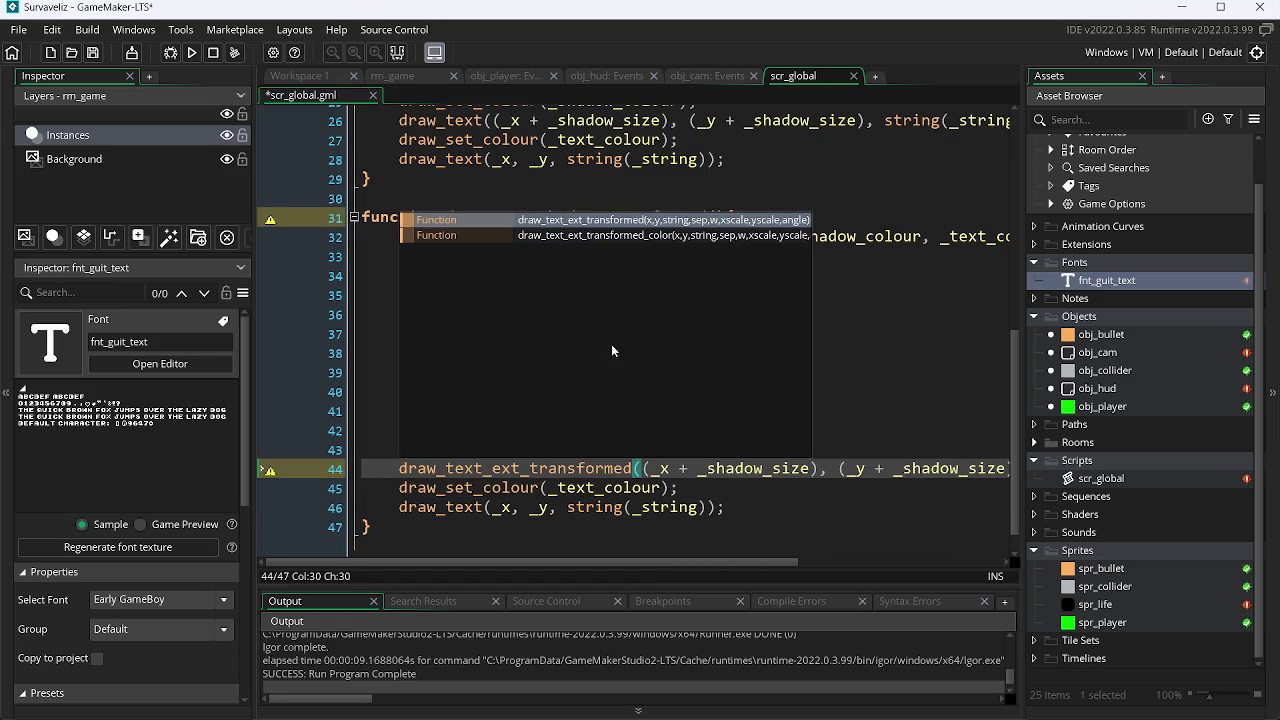
{"action": "left_click_drag", "start_coordinate": [547, 564], "coordinate": [749, 564]}
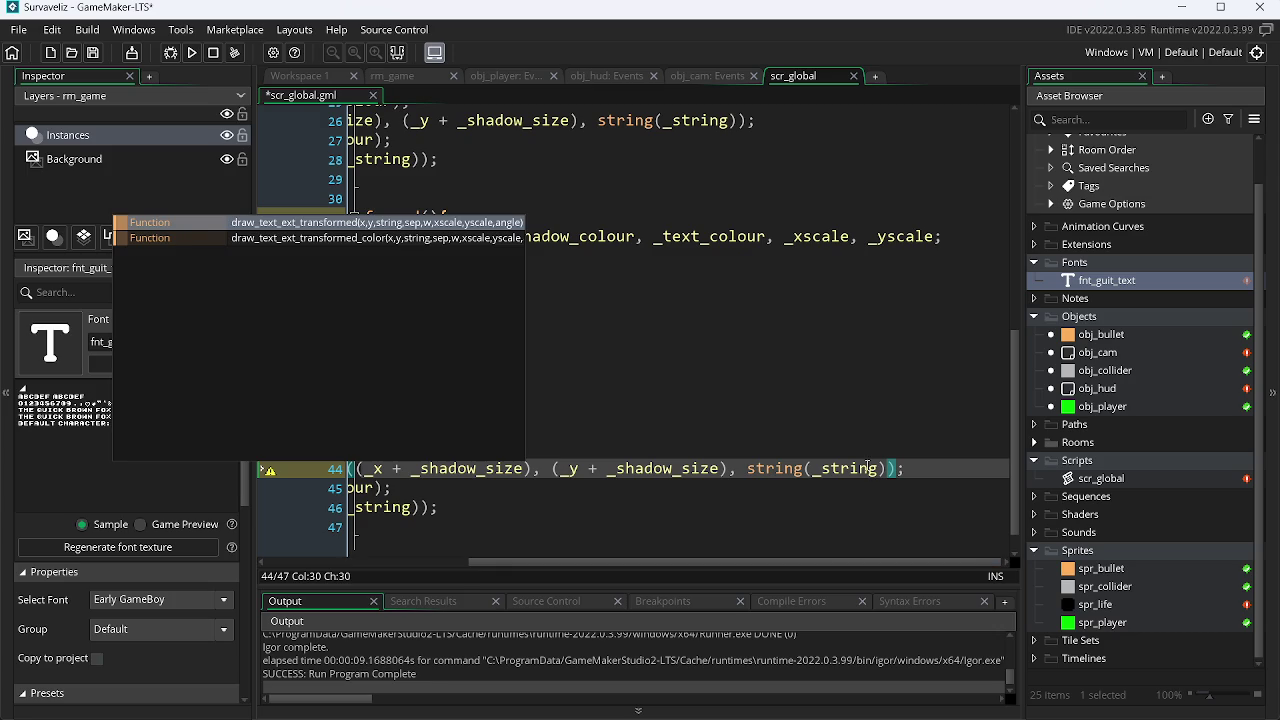
{"action": "left_click", "coordinate": [868, 468]}
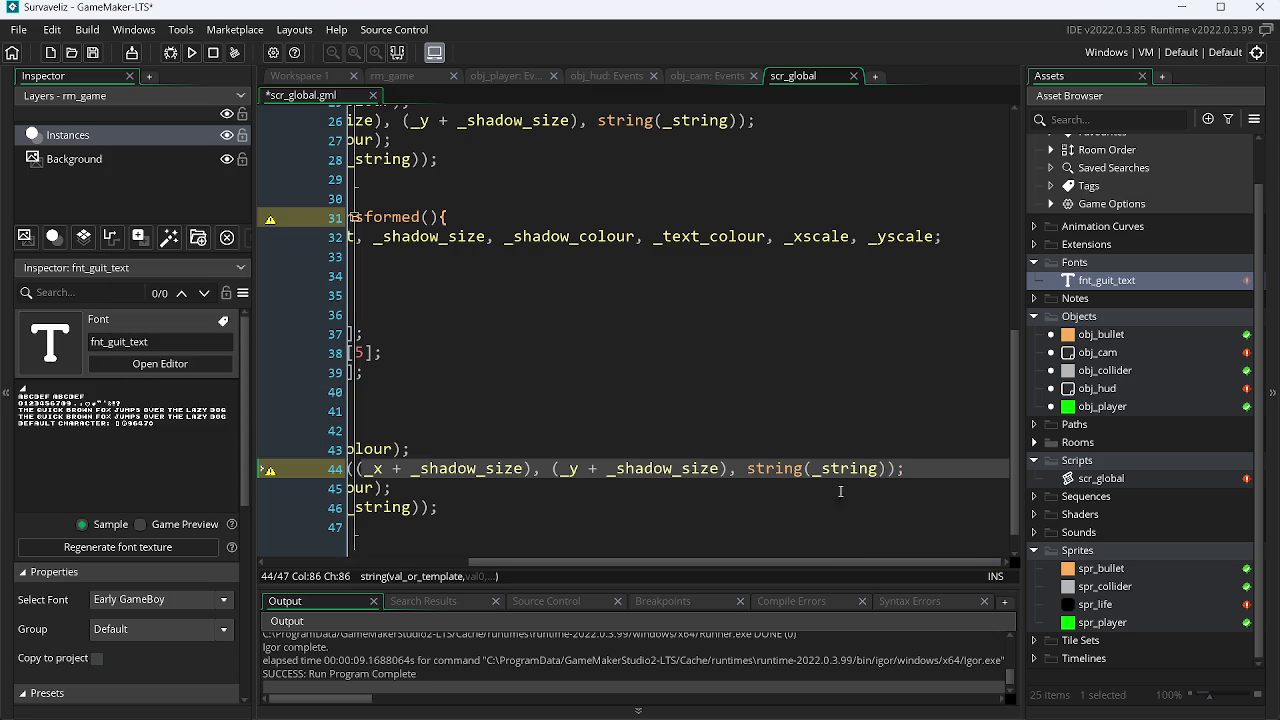
{"action": "mouse_move", "coordinate": [541, 563]}
{"action": "left_mouse_down"}
{"action": "mouse_move", "coordinate": [328, 580]}
{"action": "mouse_move", "coordinate": [697, 594]}
{"action": "left_mouse_up"}
{"action": "left_click", "coordinate": [888, 470]}
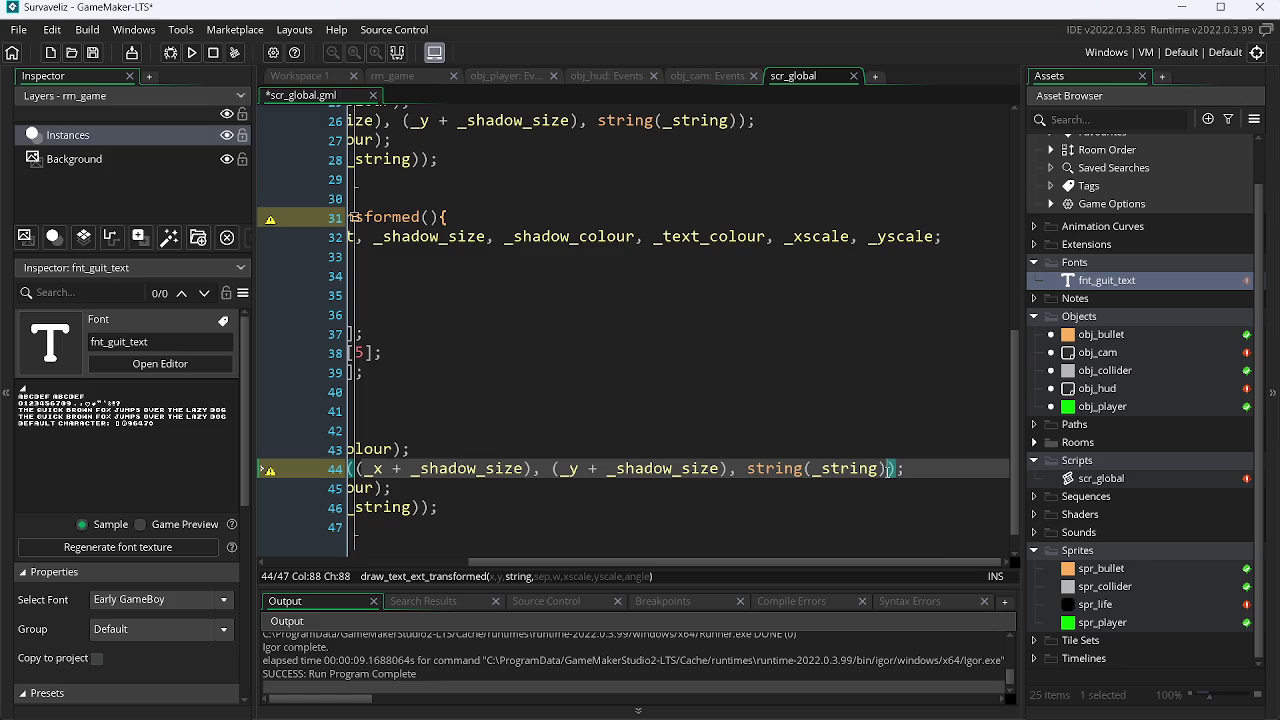
{"action": "type", "text": ", 0"}
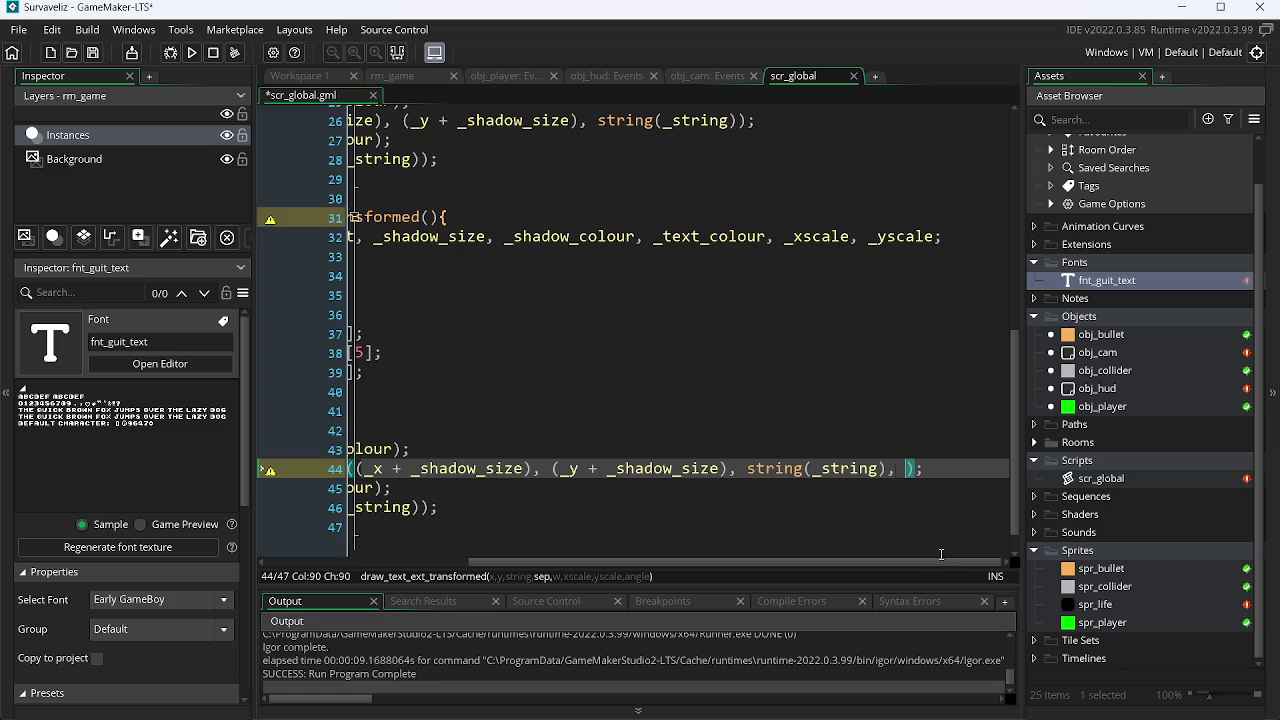
{"action": "type", "text": ","}
Declare _sep and _w in line 32's var list.
{"action": "left_click", "coordinate": [779, 240]}
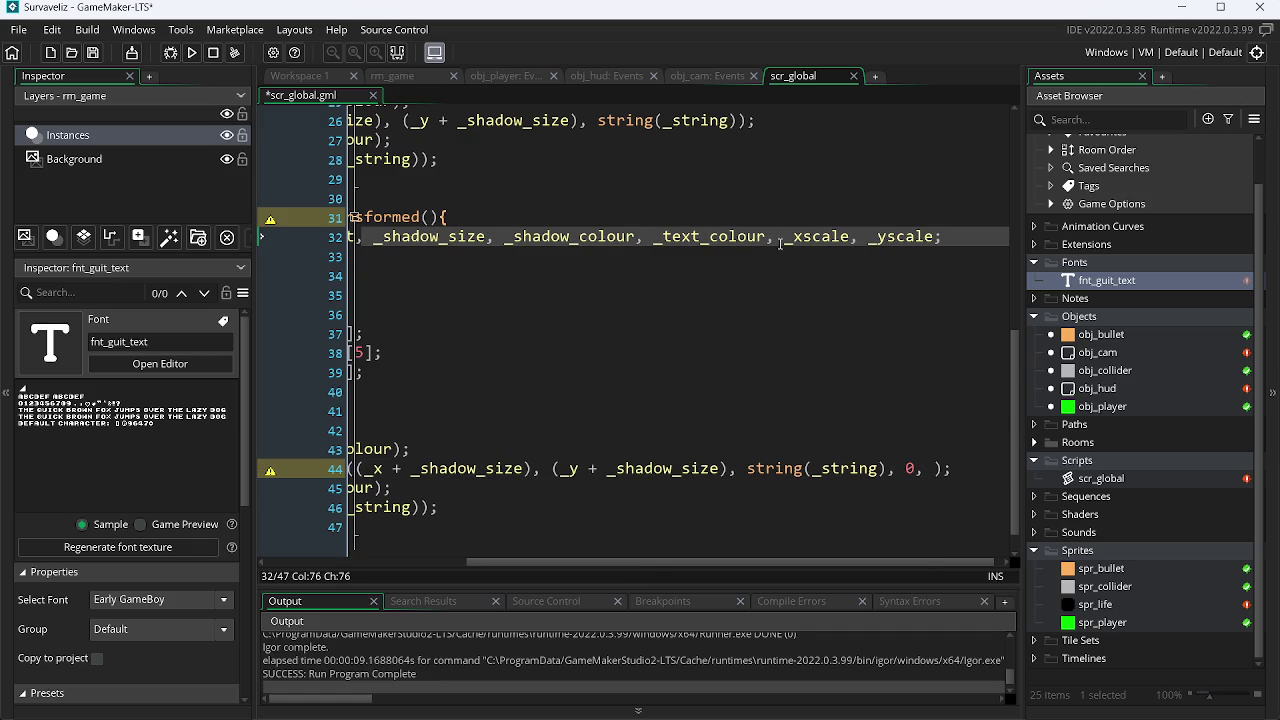
{"action": "type", "text": ","}
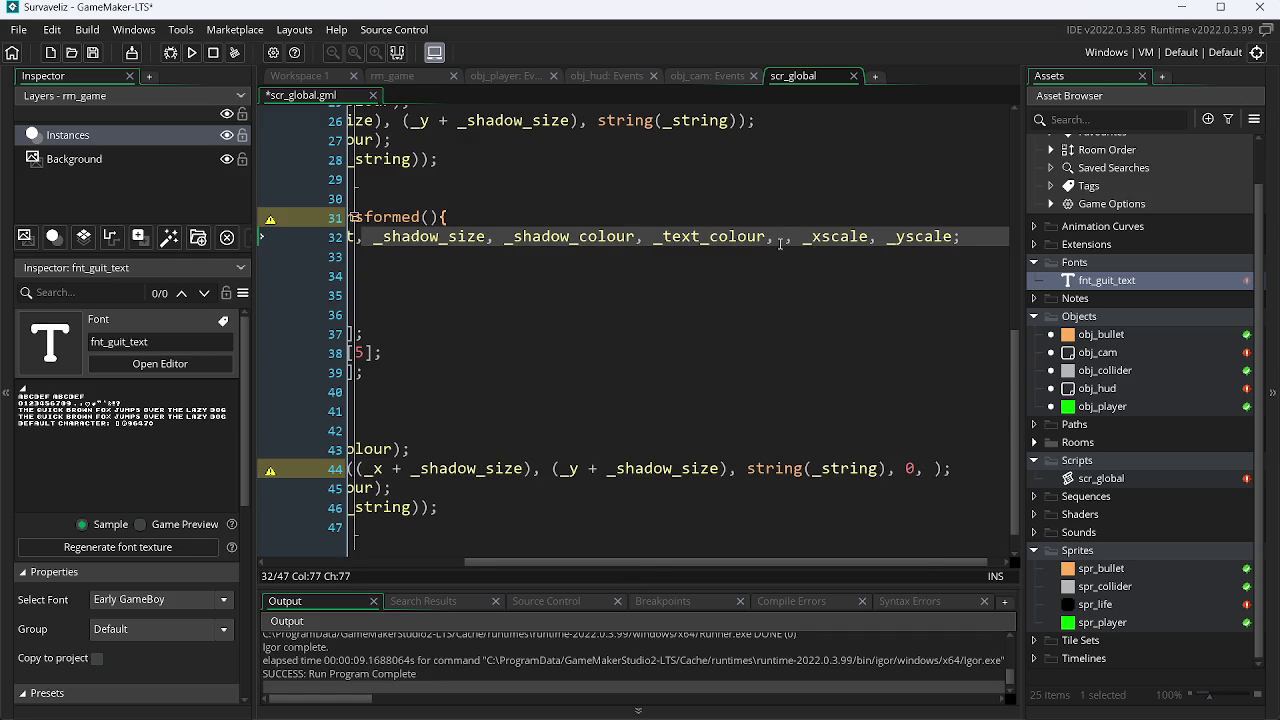
{"action": "left_click", "coordinate": [922, 468]}
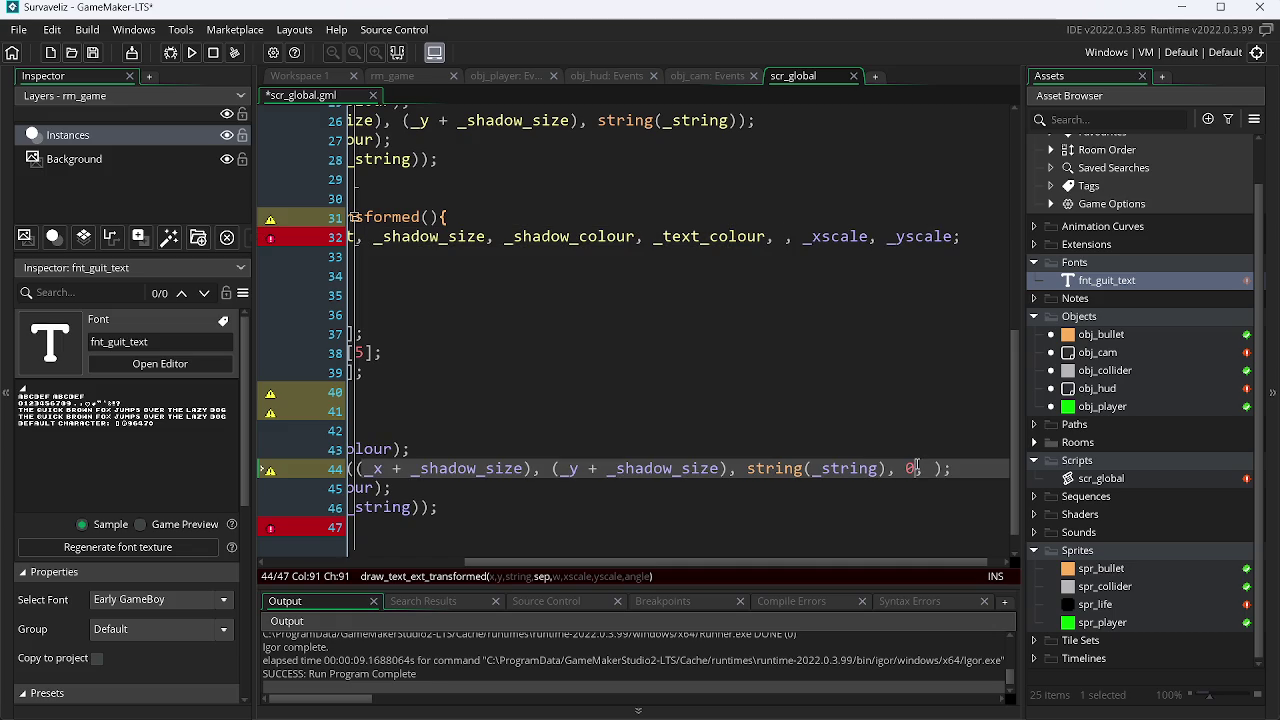
{"action": "left_click", "coordinate": [783, 240]}
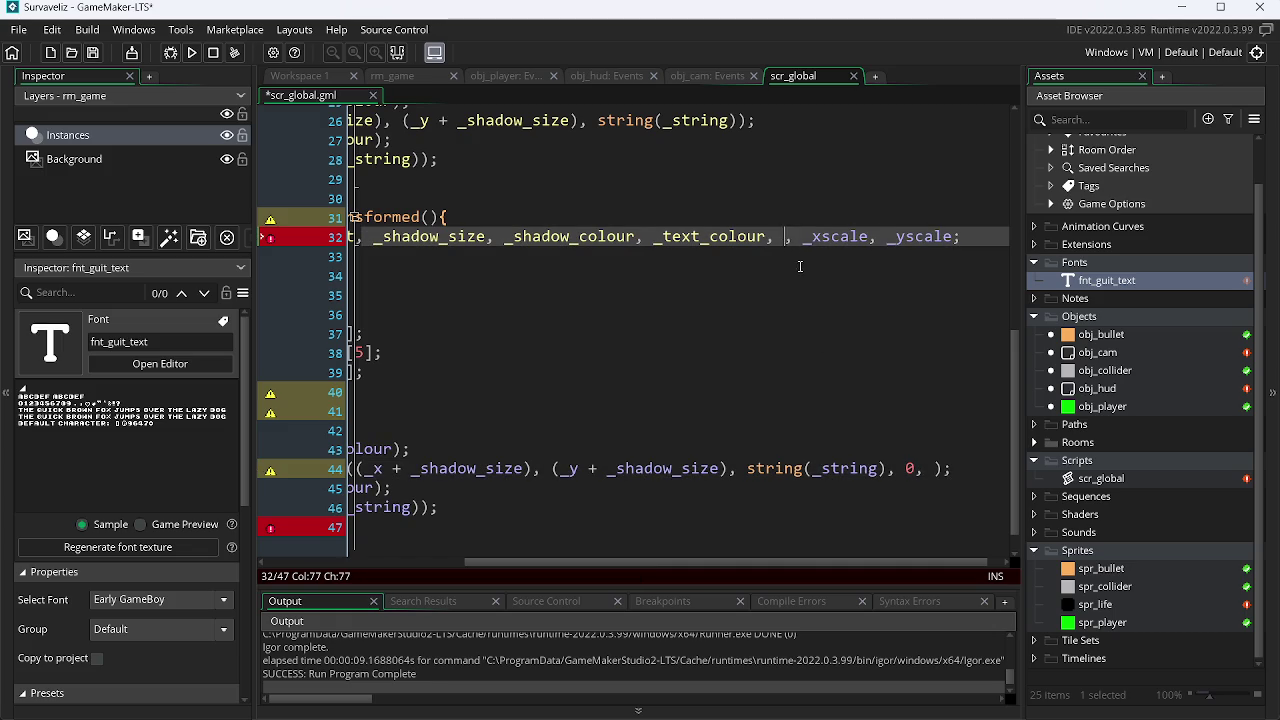
{"action": "type", "text": "sep"}
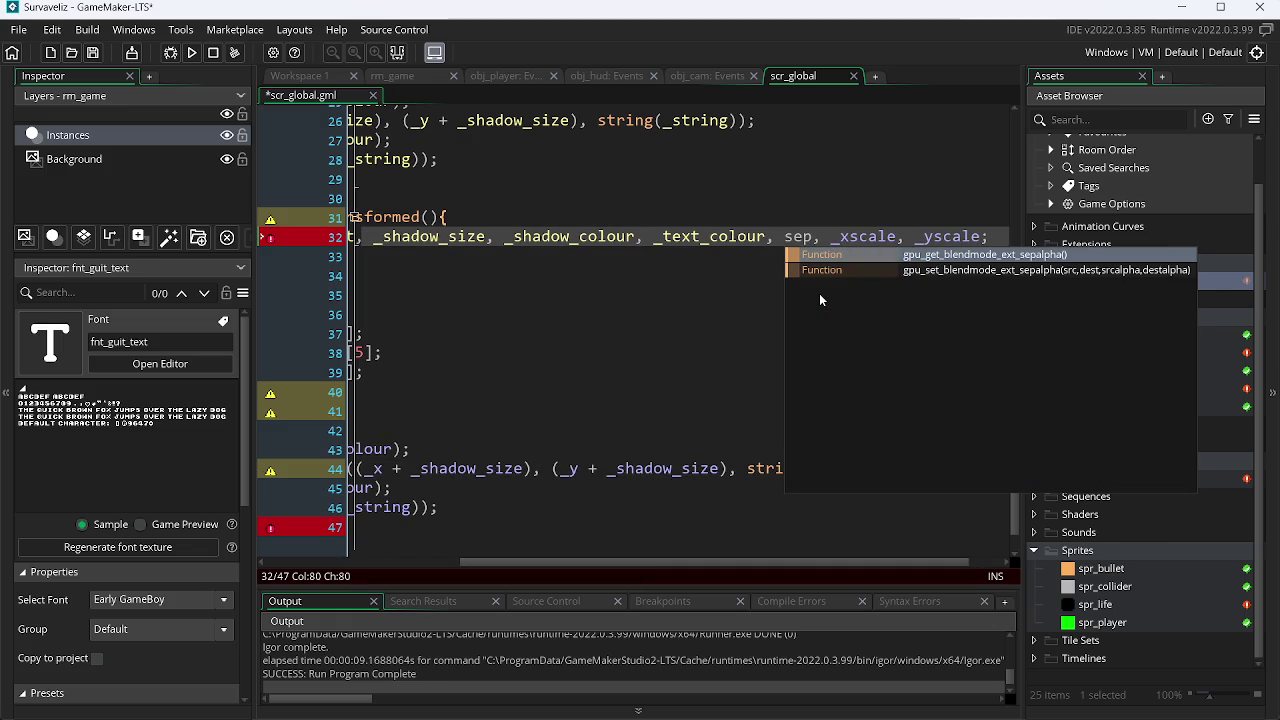
{"action": "key", "text": "Left"}
{"action": "key", "text": "Left"}
{"action": "key", "text": "Left"}
{"action": "type", "text": "_"}
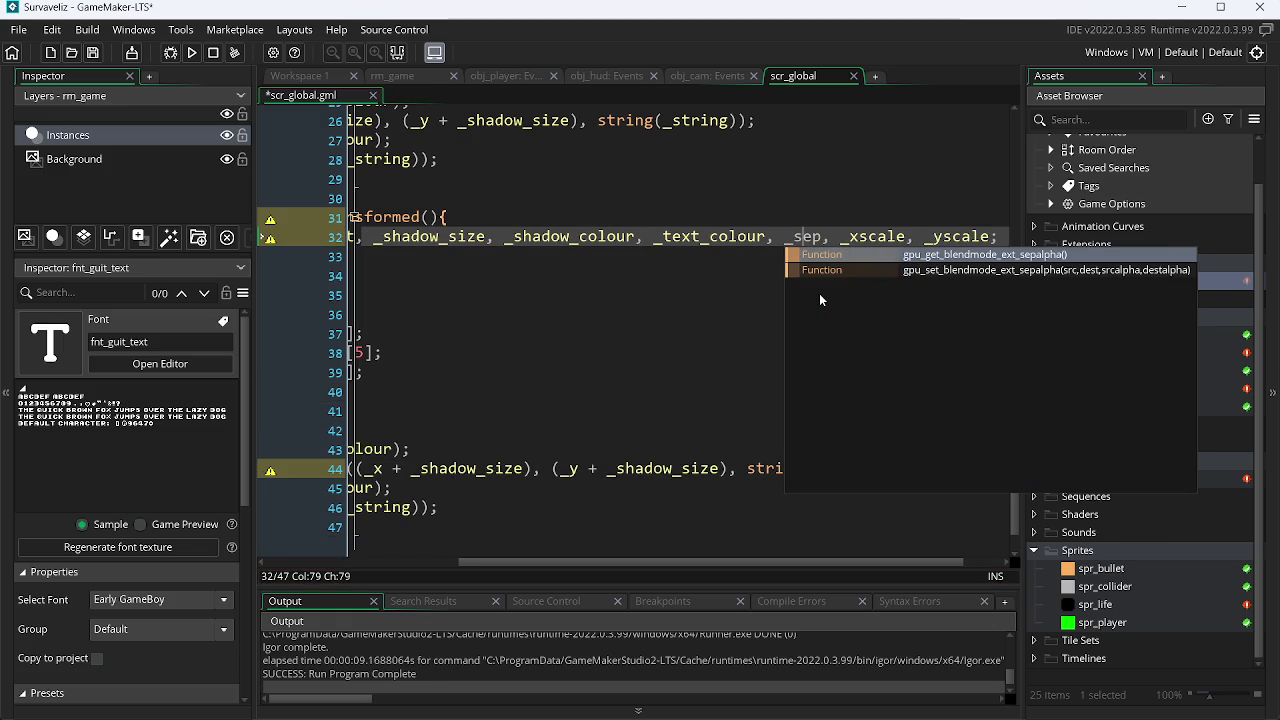
{"action": "key", "text": "Right"}
{"action": "key", "text": "Right"}
{"action": "key", "text": "Right"}
{"action": "type", "text": ","}
{"action": "key", "text": "Left"}
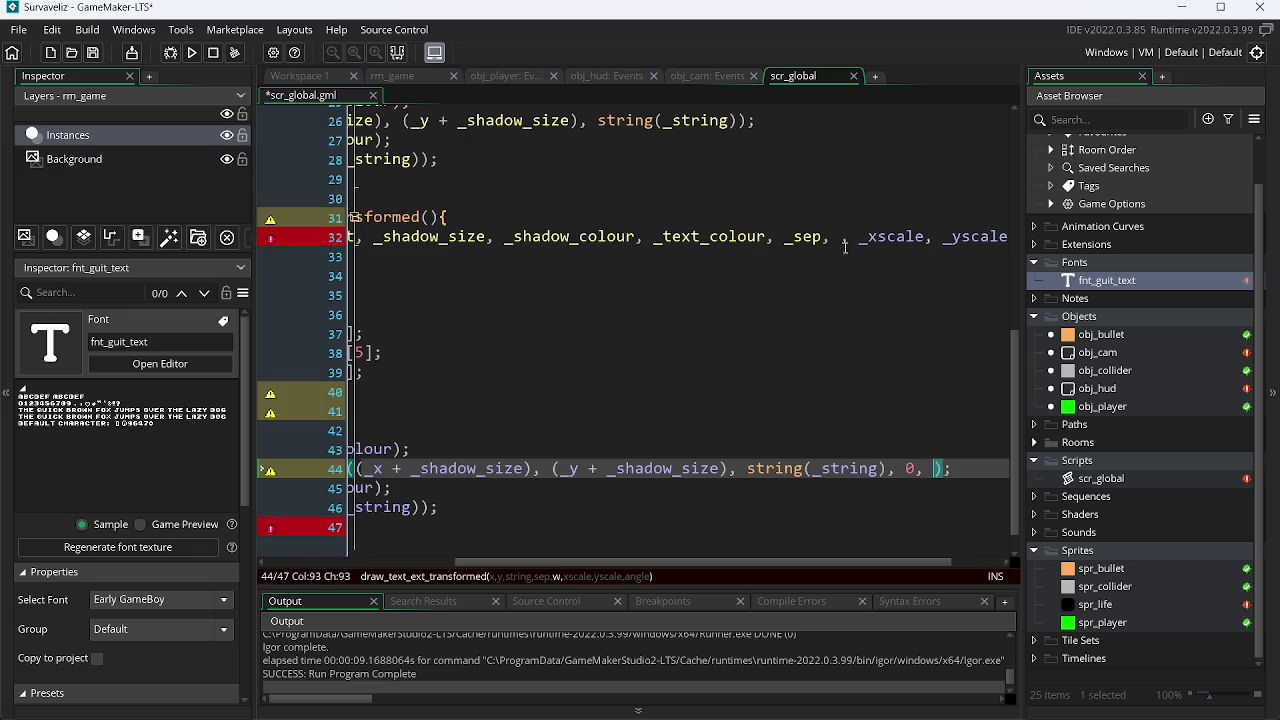
{"action": "type", "text": "_w"}
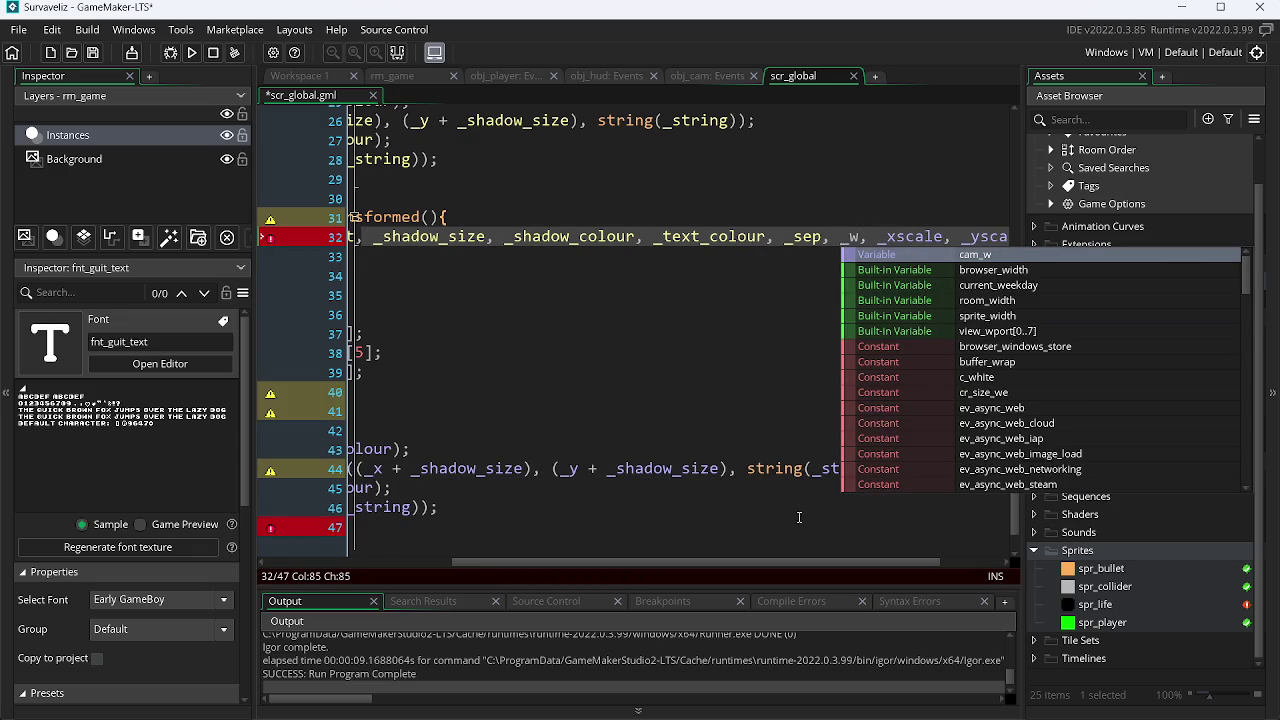
{"action": "left_click", "coordinate": [662, 486]}
Complete the shadow call's arguments as 0, 0, _xscale, _yscale, 0 and save the script.
{"action": "left_click", "coordinate": [933, 467]}
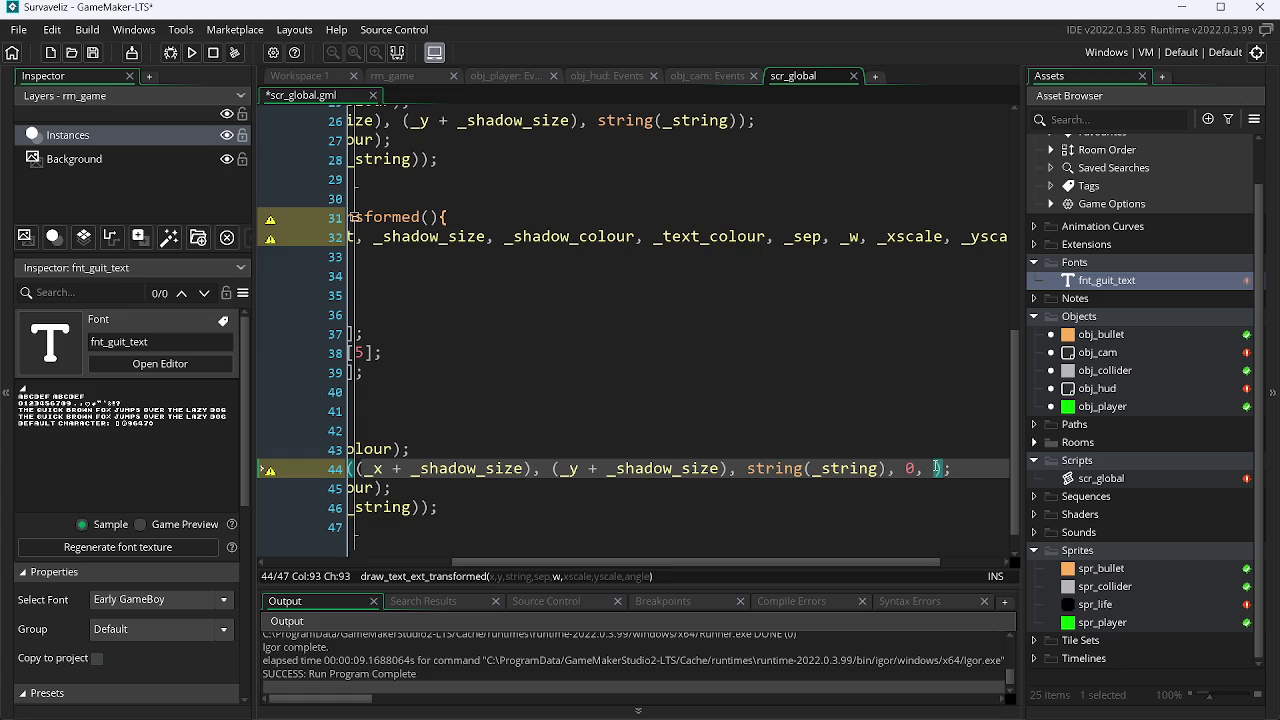
{"action": "type", "text": "0, _"}
{"action": "key", "text": "Down"}
{"action": "key", "text": "Down"}
{"action": "key", "text": "Down"}
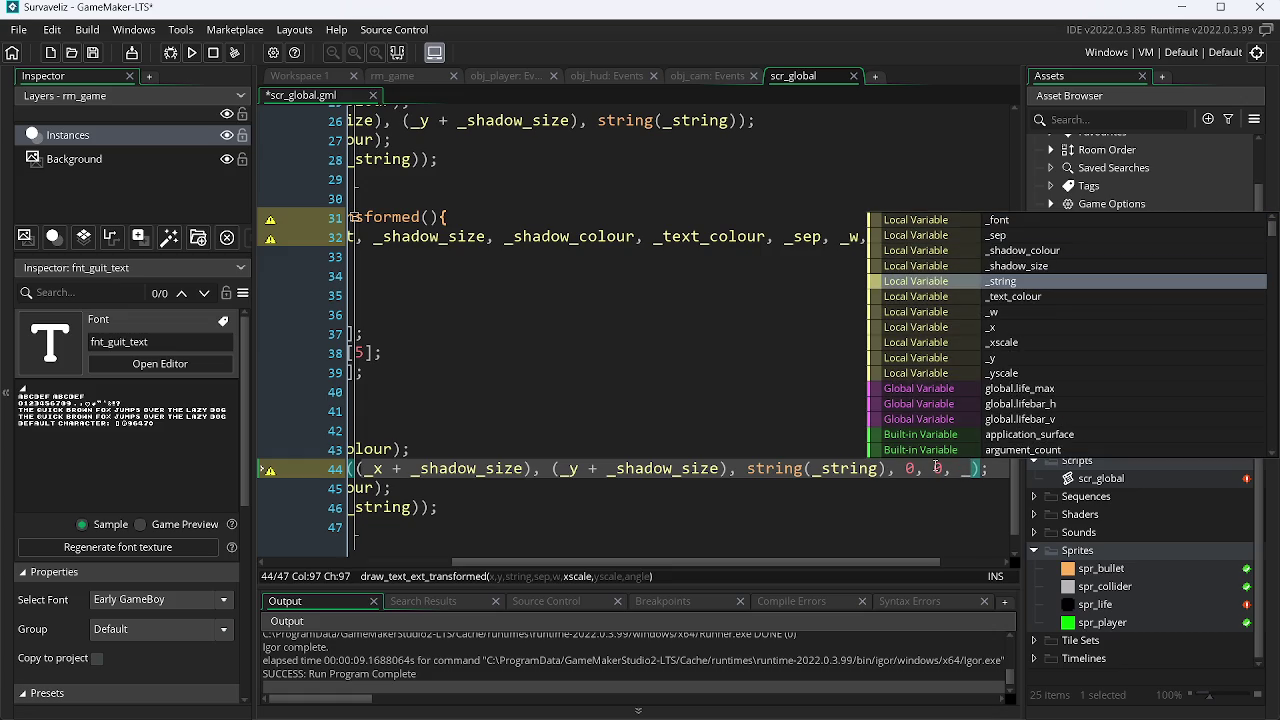
{"action": "type", "text": "x"}
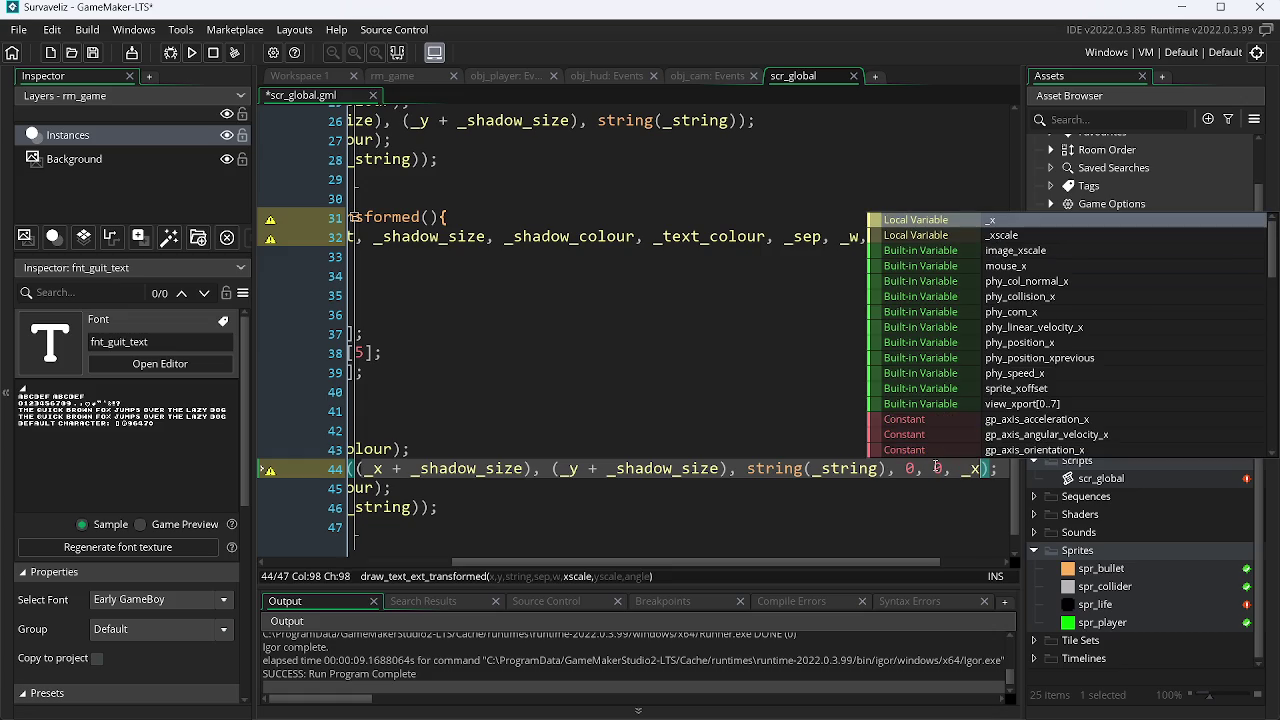
{"action": "key", "text": "Down"}
{"action": "key", "text": "Return"}
{"action": "type", "text": ", _y"}
{"action": "key", "text": "Return"}
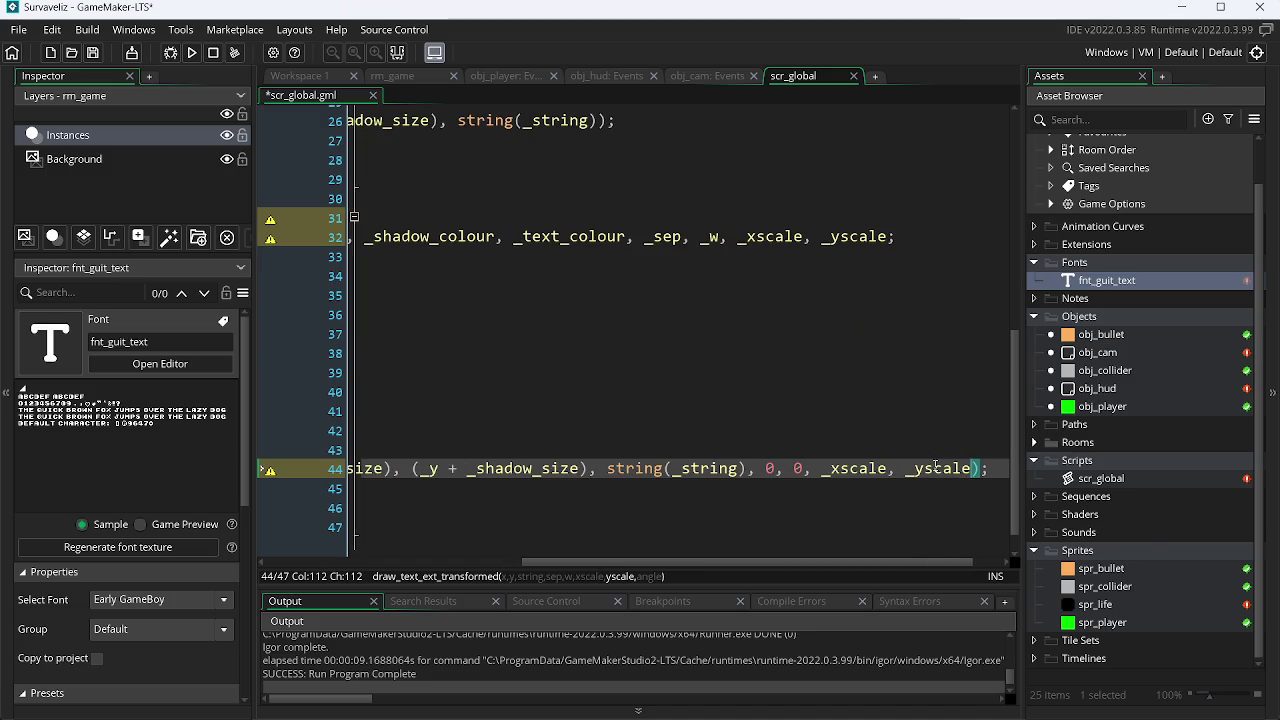
{"action": "type", "text": ", "}
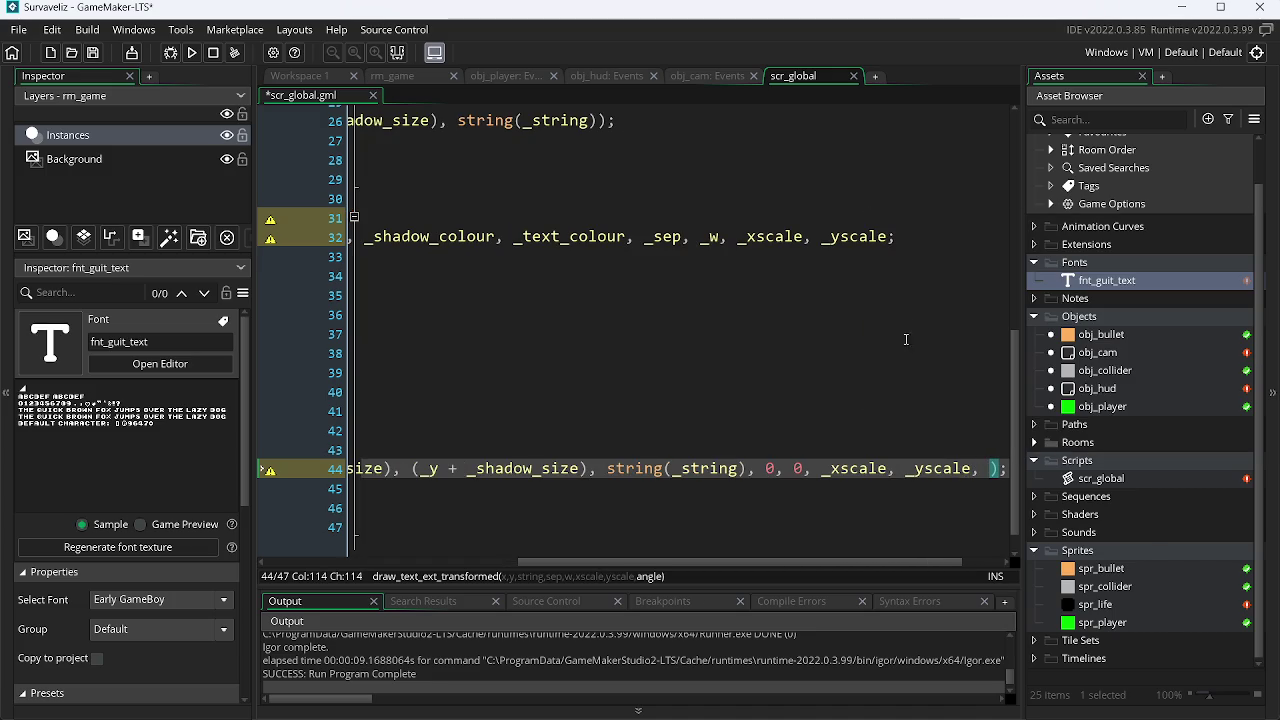
{"action": "type", "text": "0"}
{"action": "key", "text": "ctrl+s"}
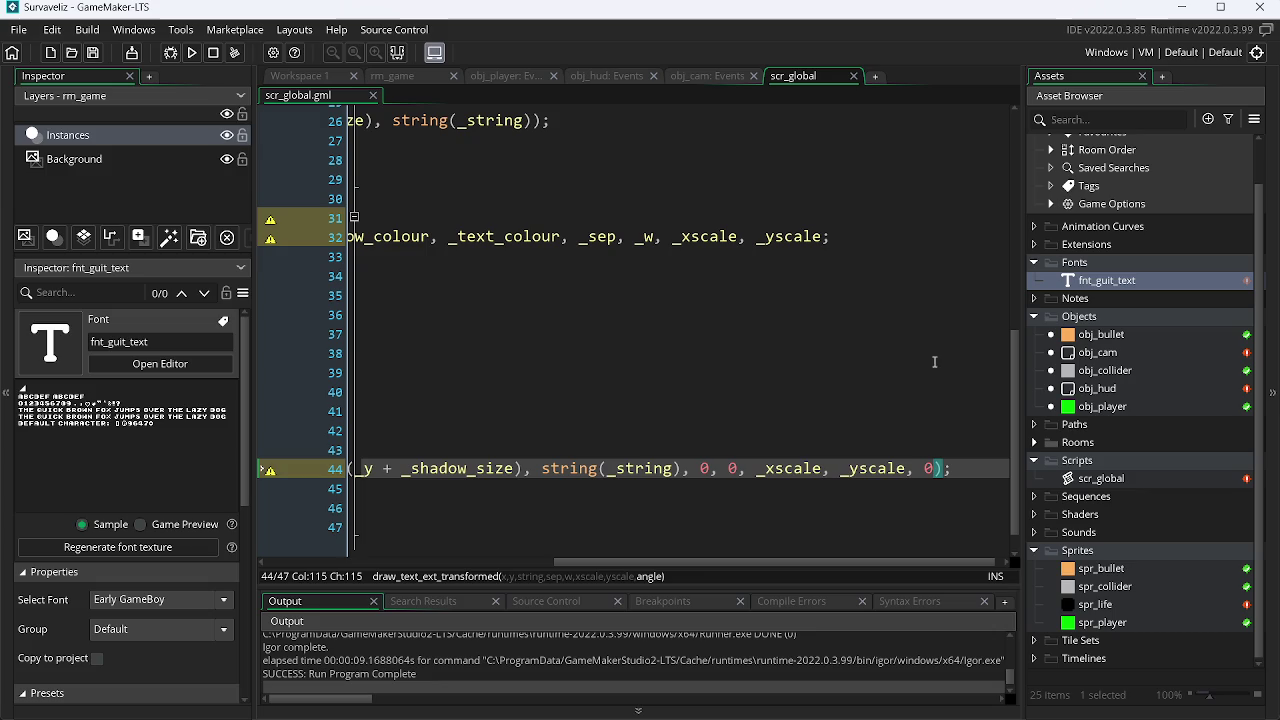
{"action": "left_click_drag", "start_coordinate": [703, 566], "coordinate": [362, 592]}
Make the shadow call's x scale argument (_xscale + _shadow_size).
{"action": "scroll", "coordinate": [605, 486], "scroll_direction": "right", "scroll_amount": 2}
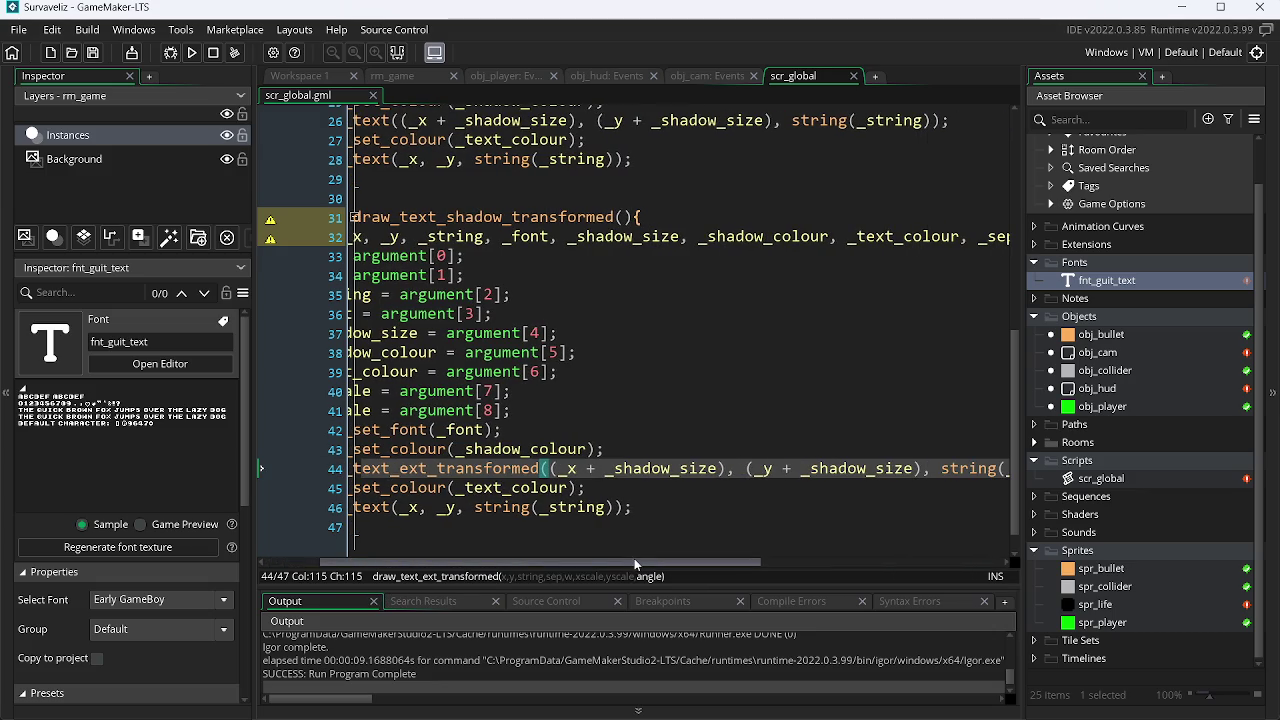
{"action": "left_click_drag", "start_coordinate": [656, 564], "coordinate": [843, 556]}
{"action": "left_click", "coordinate": [819, 470]}
{"action": "type", "text": "("}
{"action": "key", "text": "Right"}
{"action": "key", "text": "Right"}
{"action": "key", "text": "Right"}
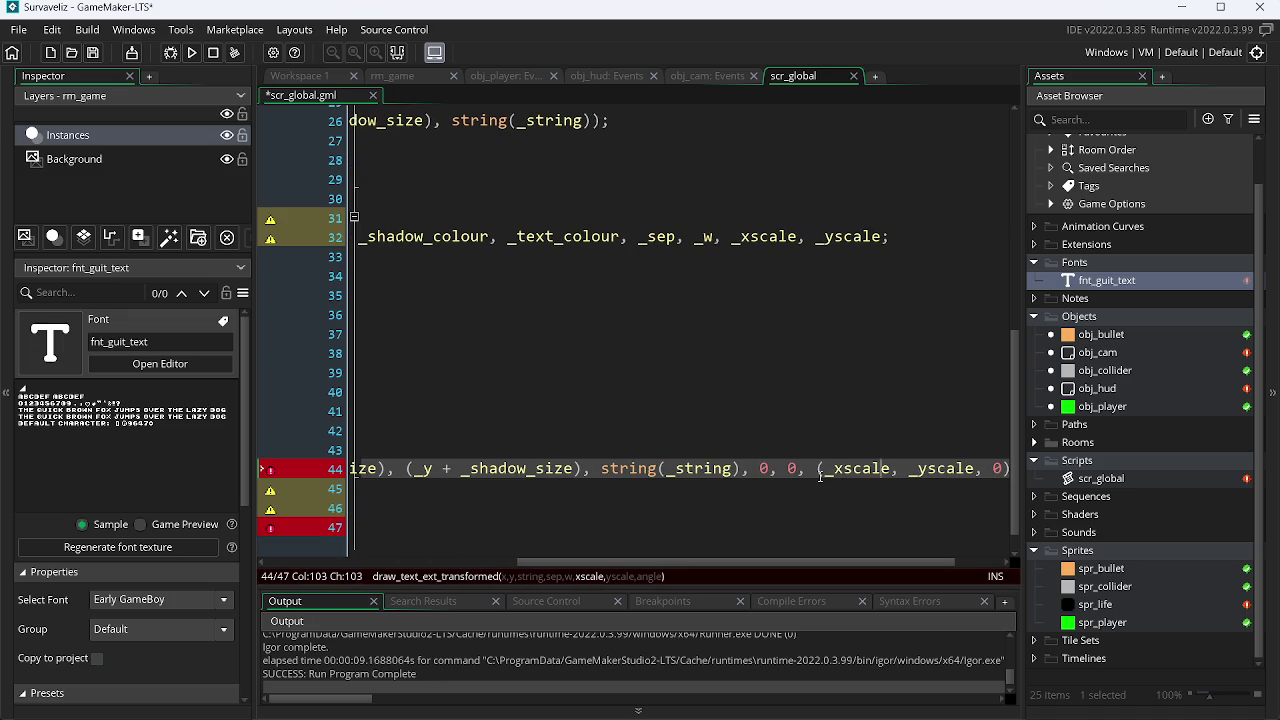
{"action": "type", "text": ")"}
{"action": "key", "text": "Left"}
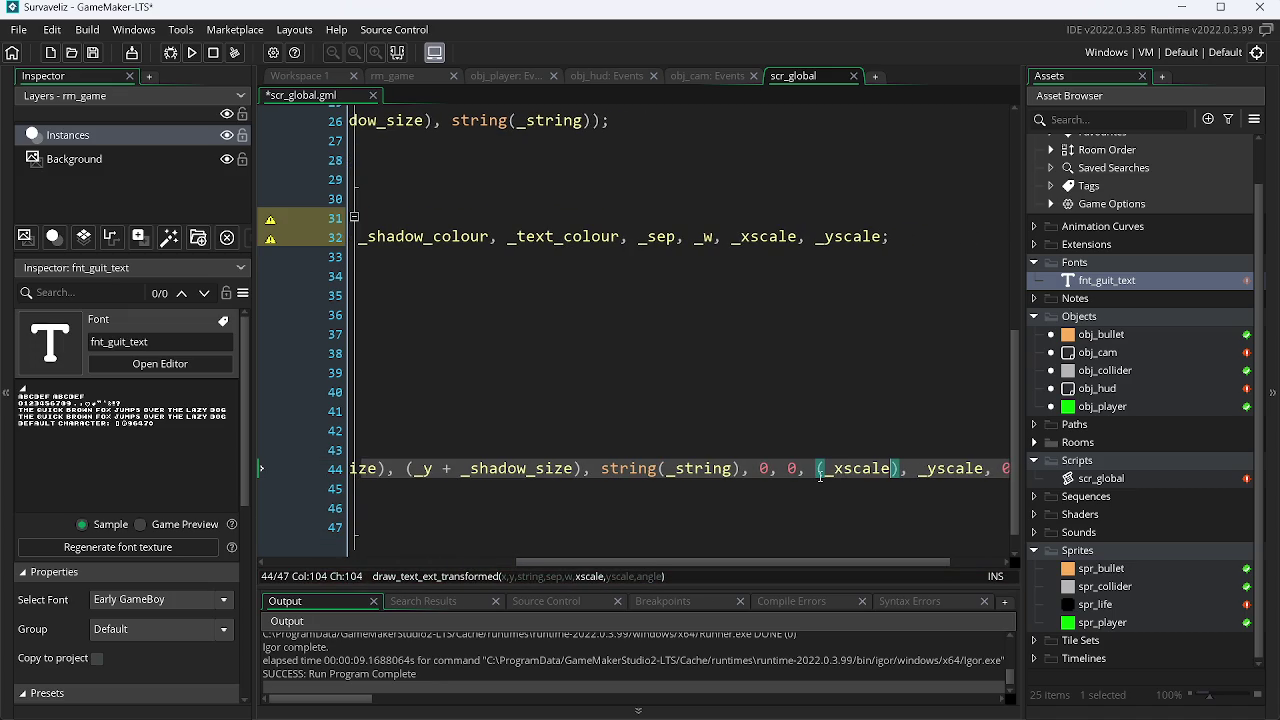
{"action": "type", "text": "+ _"}
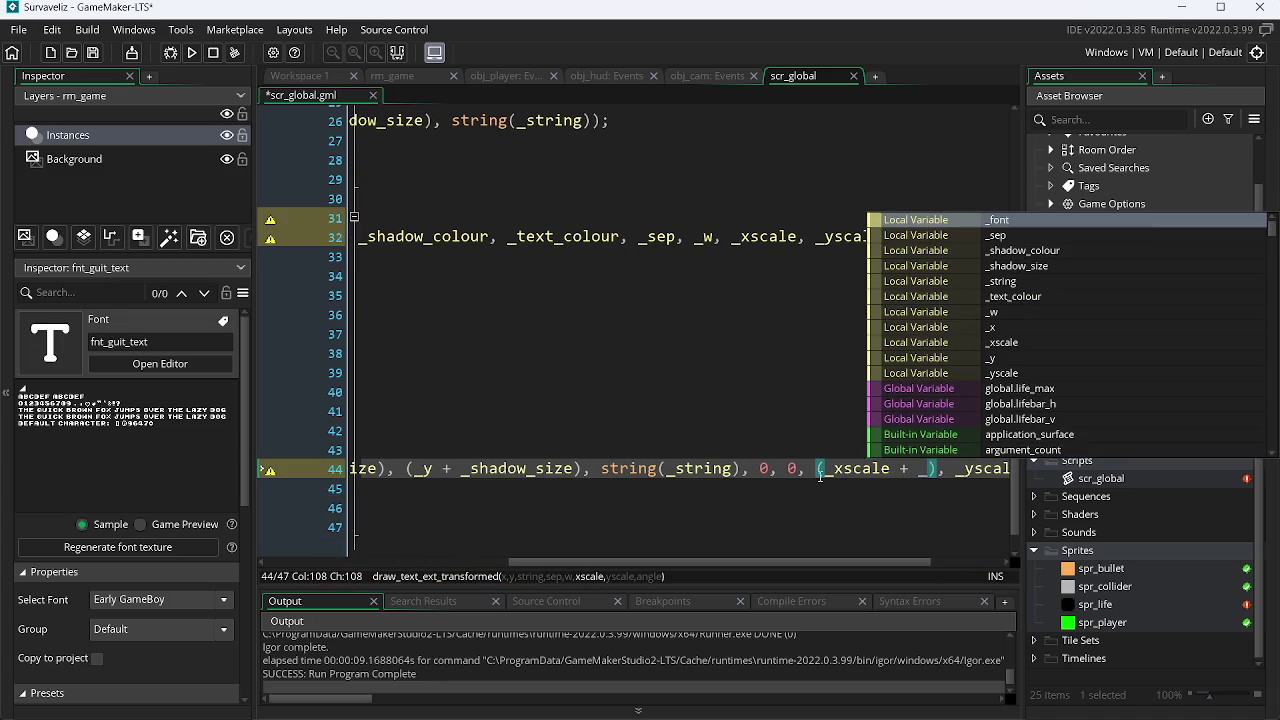
{"action": "type", "text": "_s"}
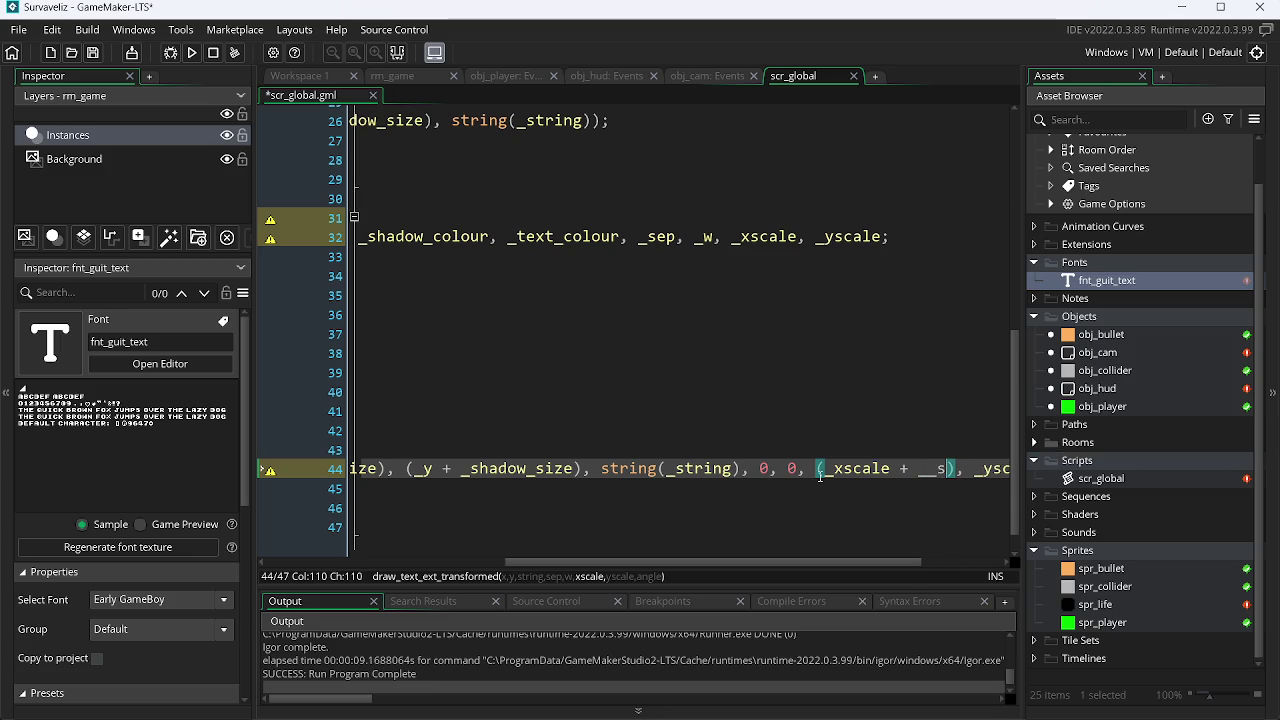
{"action": "key", "text": "BackSpace"}
{"action": "key", "text": "BackSpace"}
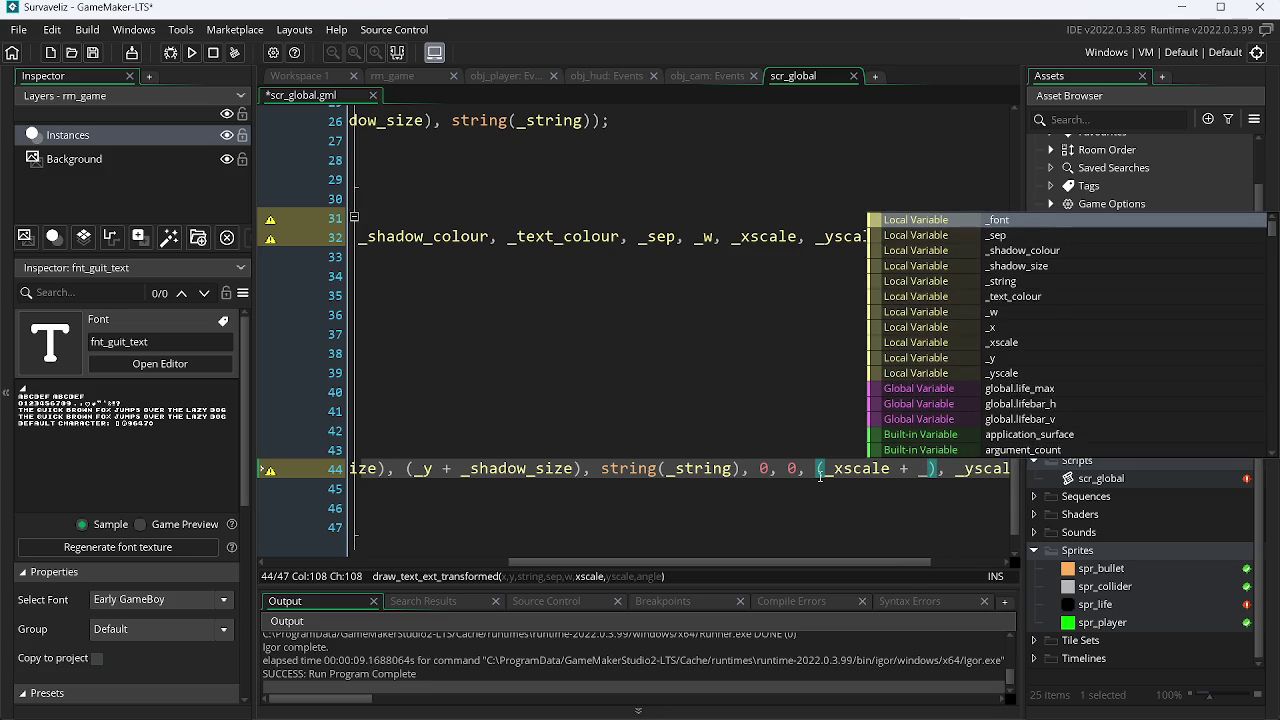
{"action": "type", "text": "s"}
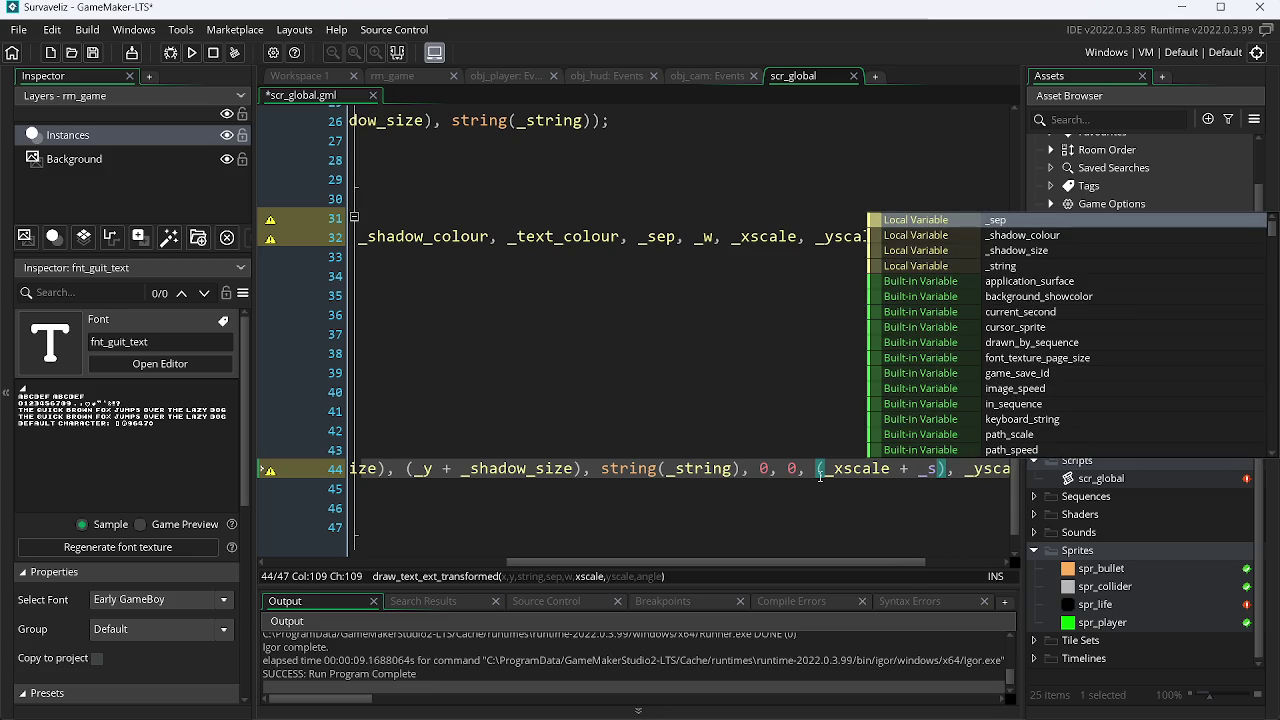
{"action": "key", "text": "Down"}
{"action": "key", "text": "Down"}
{"action": "key", "text": "Return"}
{"action": "key", "text": "ctrl+Left"}
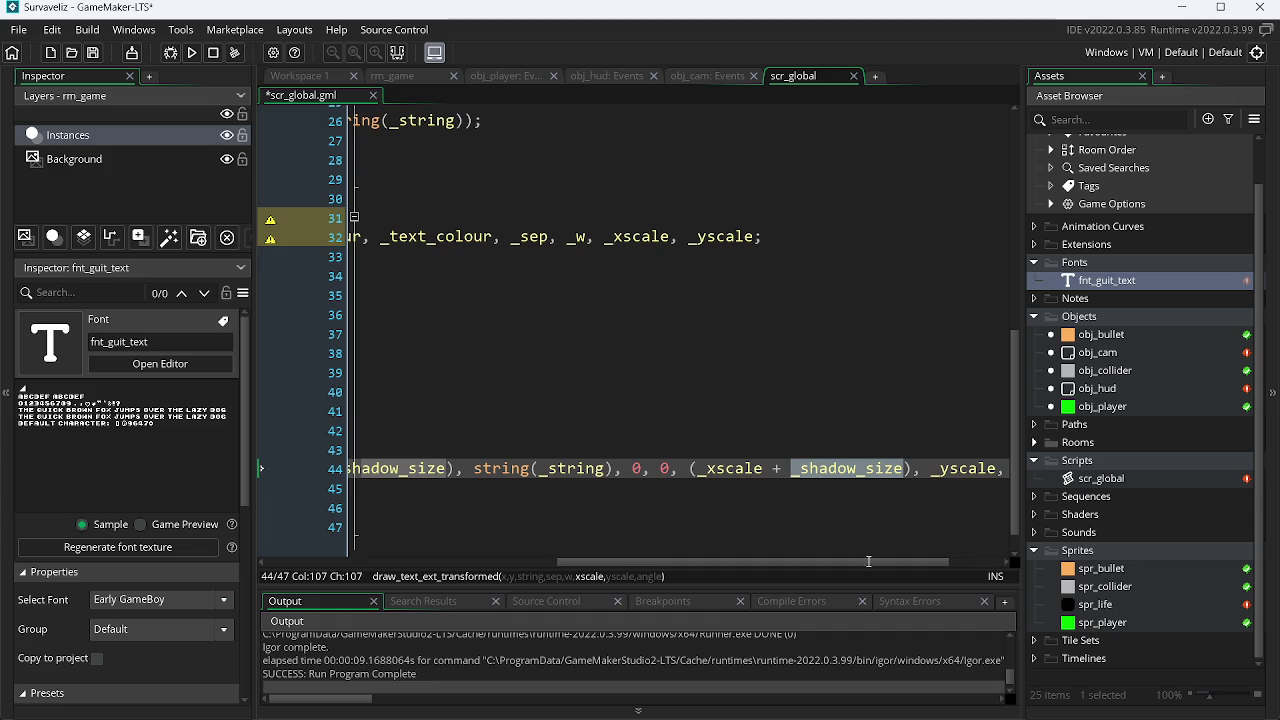
Make the shadow call's y scale argument (_yscale + _shadow_size).
{"action": "scroll", "coordinate": [867, 563], "scroll_direction": "right", "scroll_amount": 3}
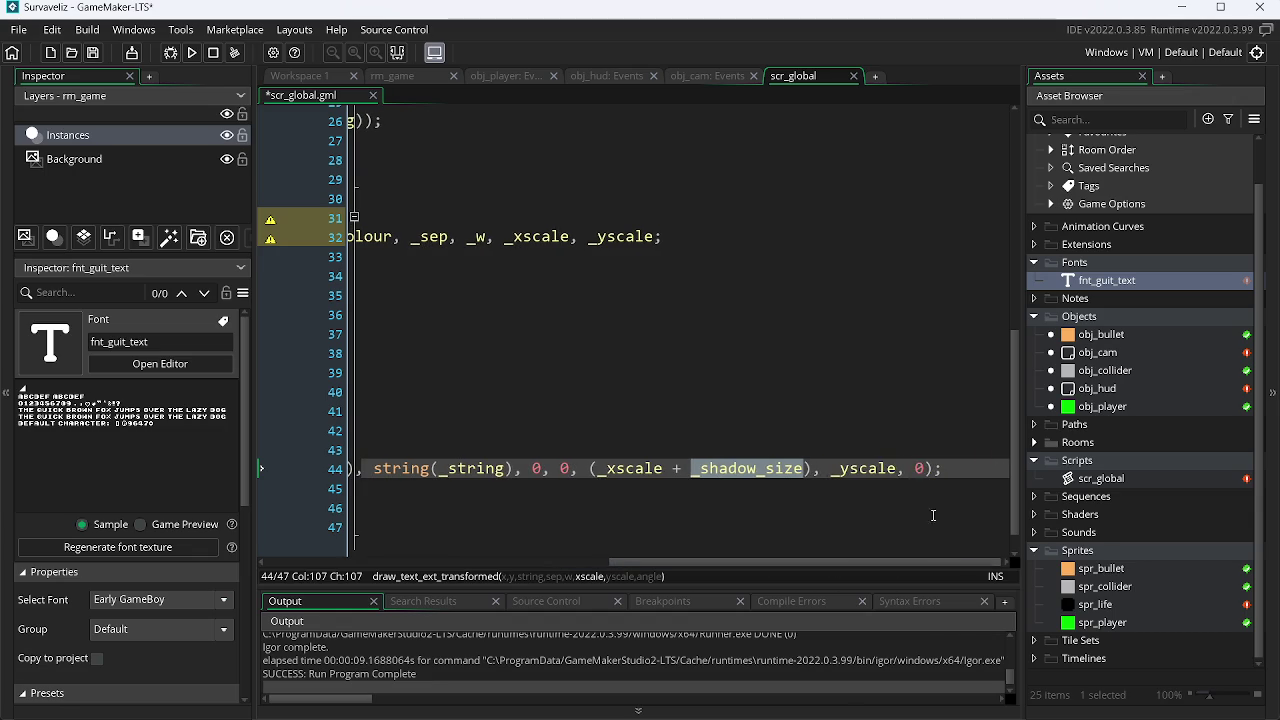
{"action": "left_click", "coordinate": [824, 469]}
{"action": "type", "text": "("}
{"action": "key", "text": "Right"}
{"action": "key", "text": "Right"}
{"action": "key", "text": "Right"}
{"action": "type", "text": ")"}
{"action": "key", "text": "Left"}
{"action": "type", "text": "+_shadow_size"}
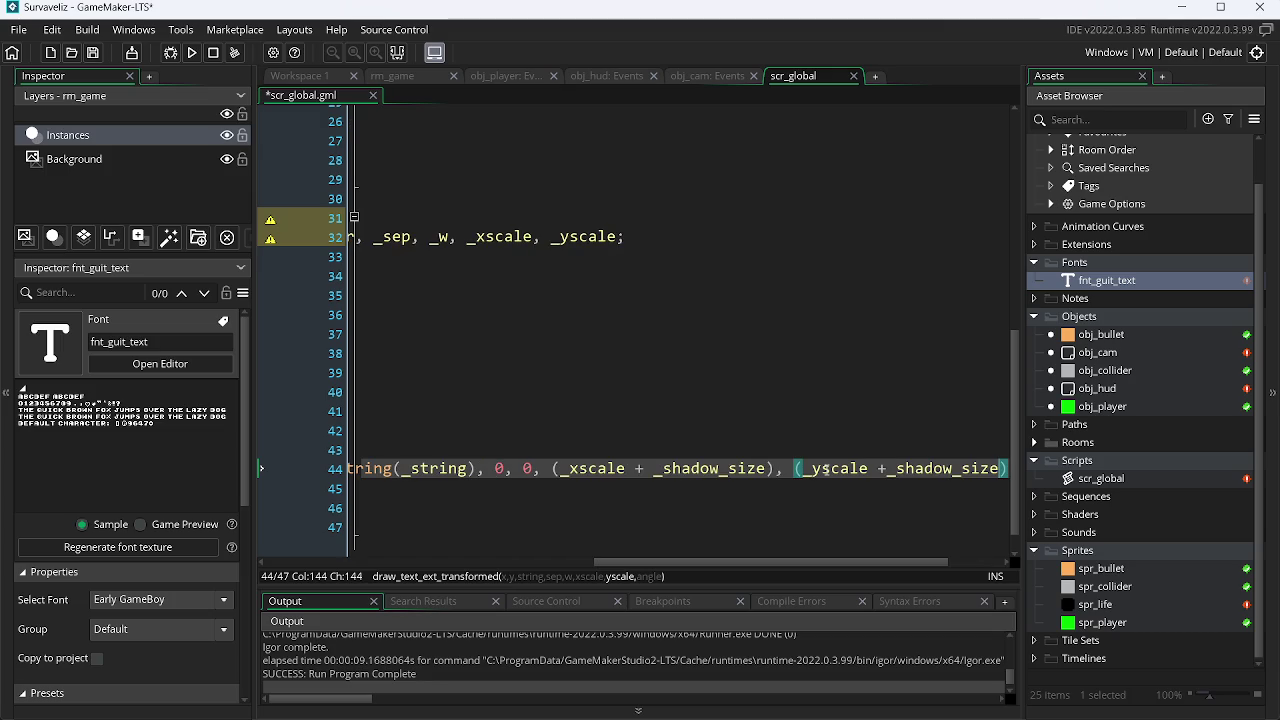
{"action": "triple_click", "coordinate": [466, 240]}
{"action": "triple_click", "coordinate": [466, 256]}
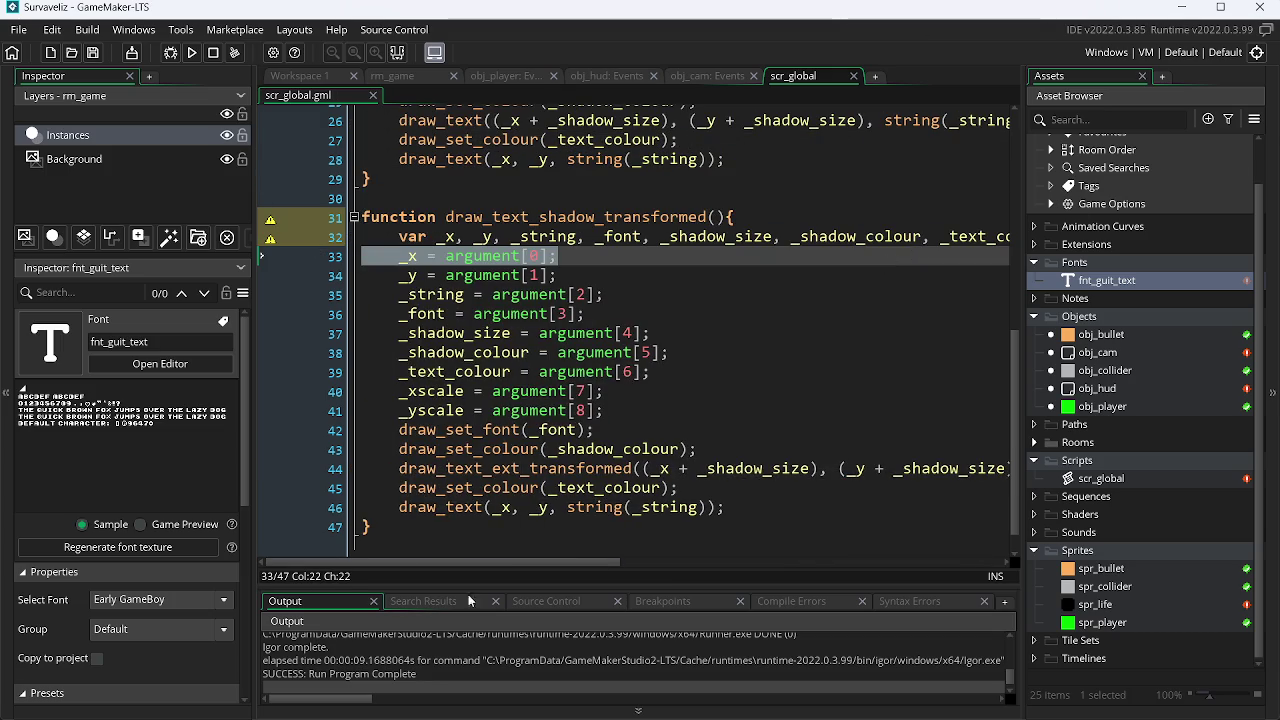
Delete _sep and _w from the var declaration, restore them with undo, and save.
{"action": "left_click_drag", "start_coordinate": [506, 562], "coordinate": [670, 562]}
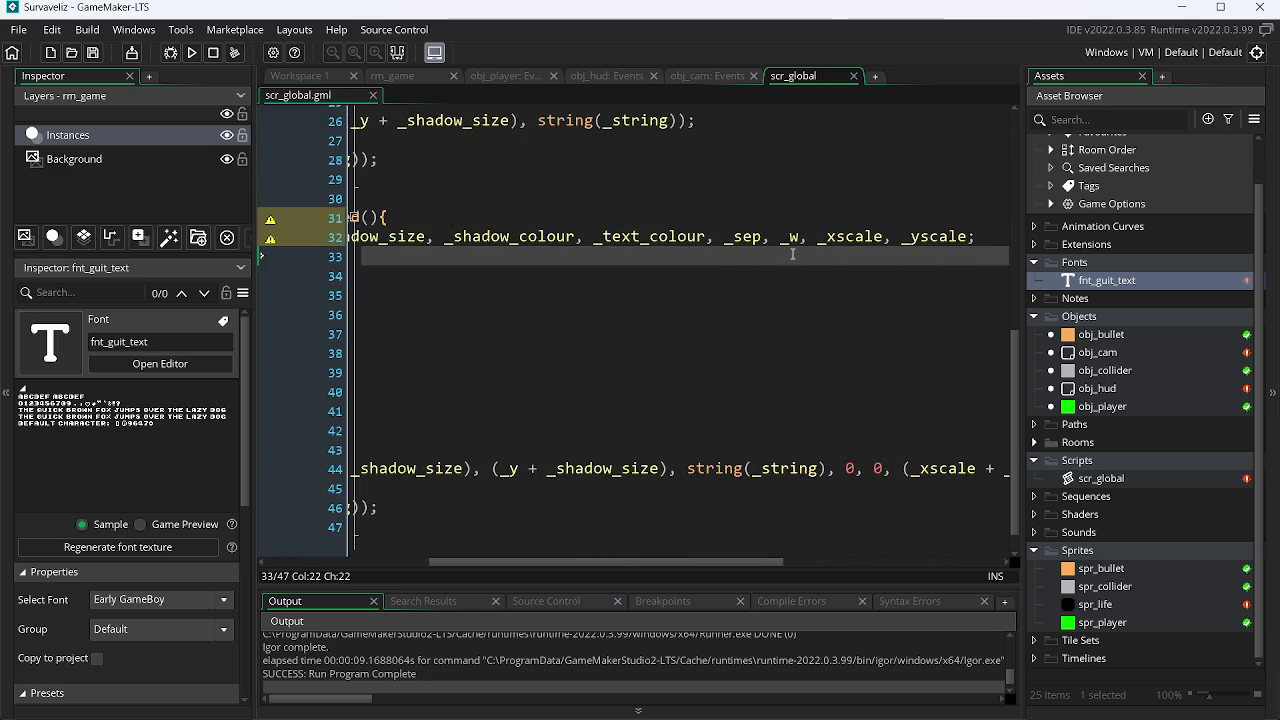
{"action": "left_click_drag", "start_coordinate": [808, 237], "coordinate": [724, 237]}
{"action": "key", "text": "BackSpace"}
{"action": "key", "text": "BackSpace"}
{"action": "key", "text": "ctrl+s"}
{"action": "left_click_drag", "start_coordinate": [722, 563], "coordinate": [760, 565]}
{"action": "key", "text": "ctrl+z"}
{"action": "key", "text": "ctrl+z"}
{"action": "key", "text": "ctrl+s"}
Switch line 46's main text call to draw_text_ext_transformed and duplicate the _xscale assignment line.
{"action": "left_click", "coordinate": [749, 525]}
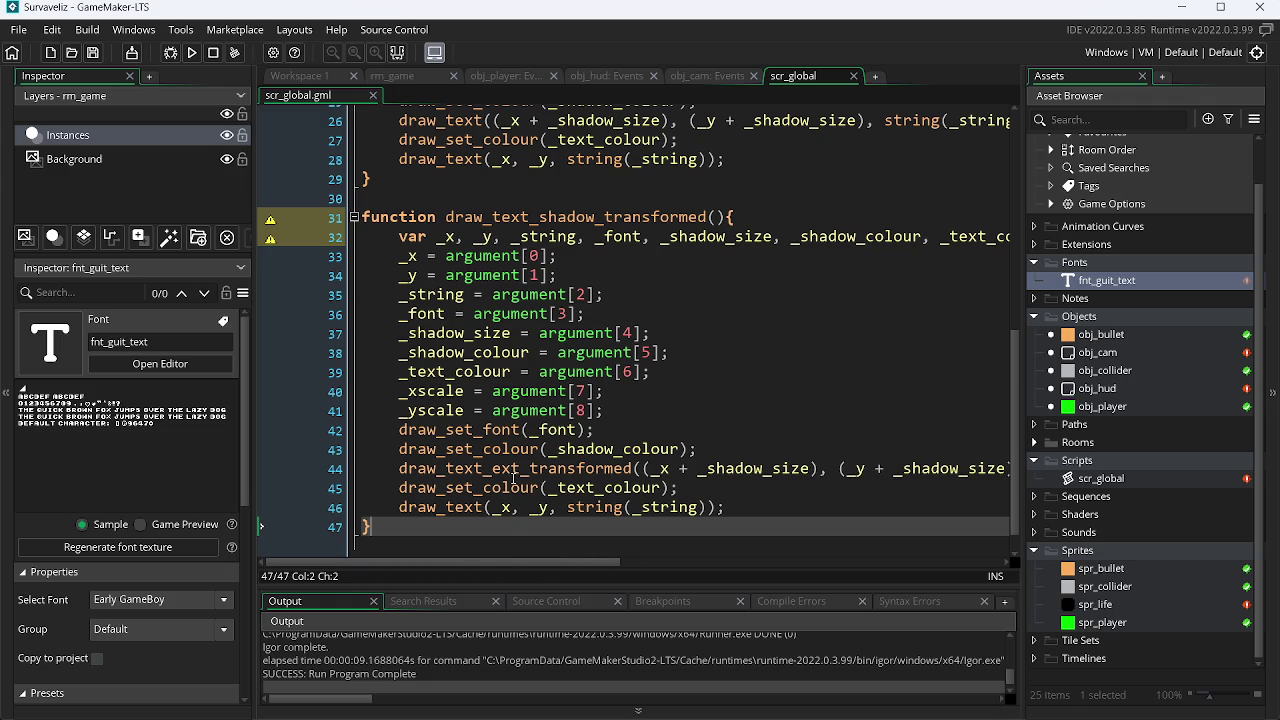
{"action": "left_click", "coordinate": [486, 507]}
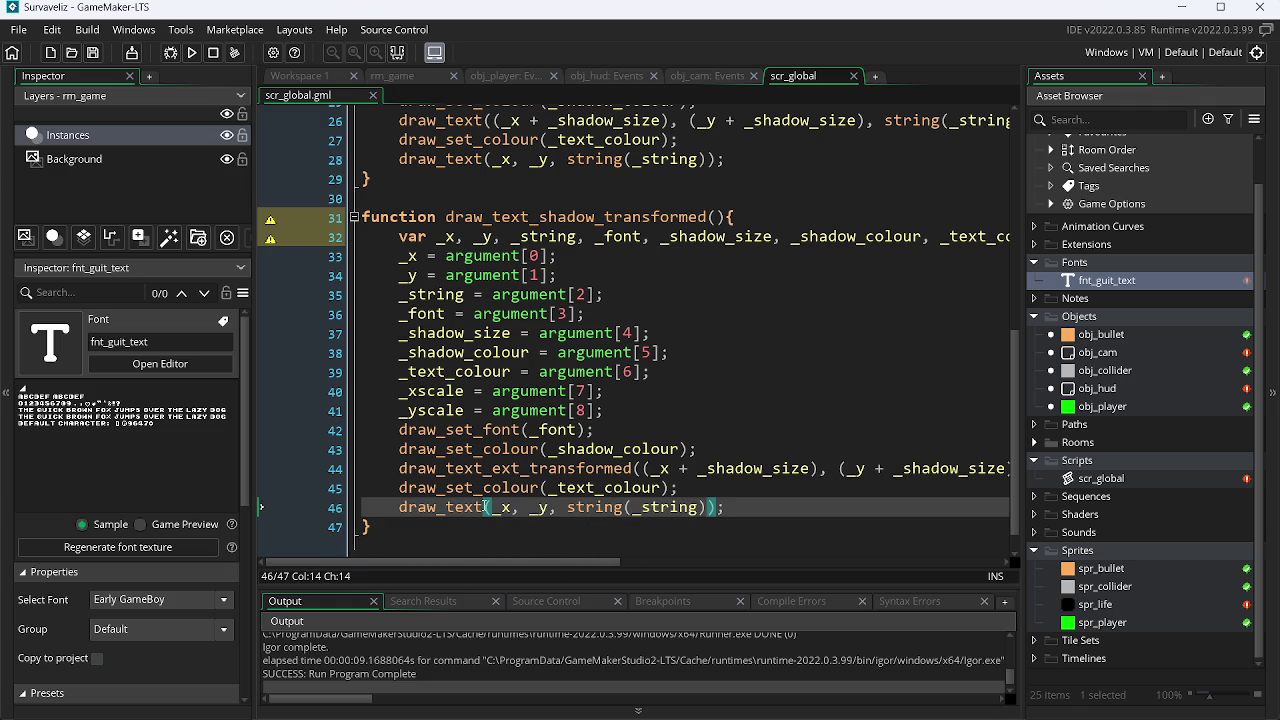
{"action": "type", "text": "_"}
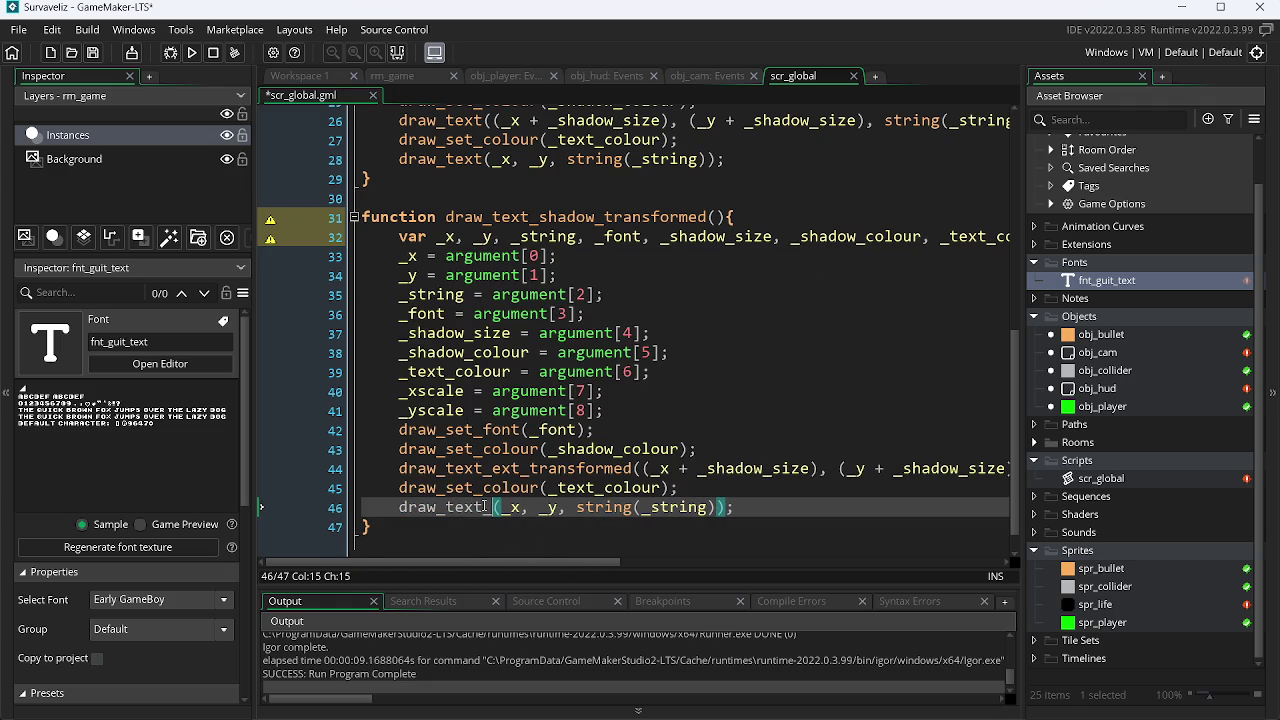
{"action": "key", "text": "Down"}
{"action": "key", "text": "Down"}
{"action": "key", "text": "Down"}
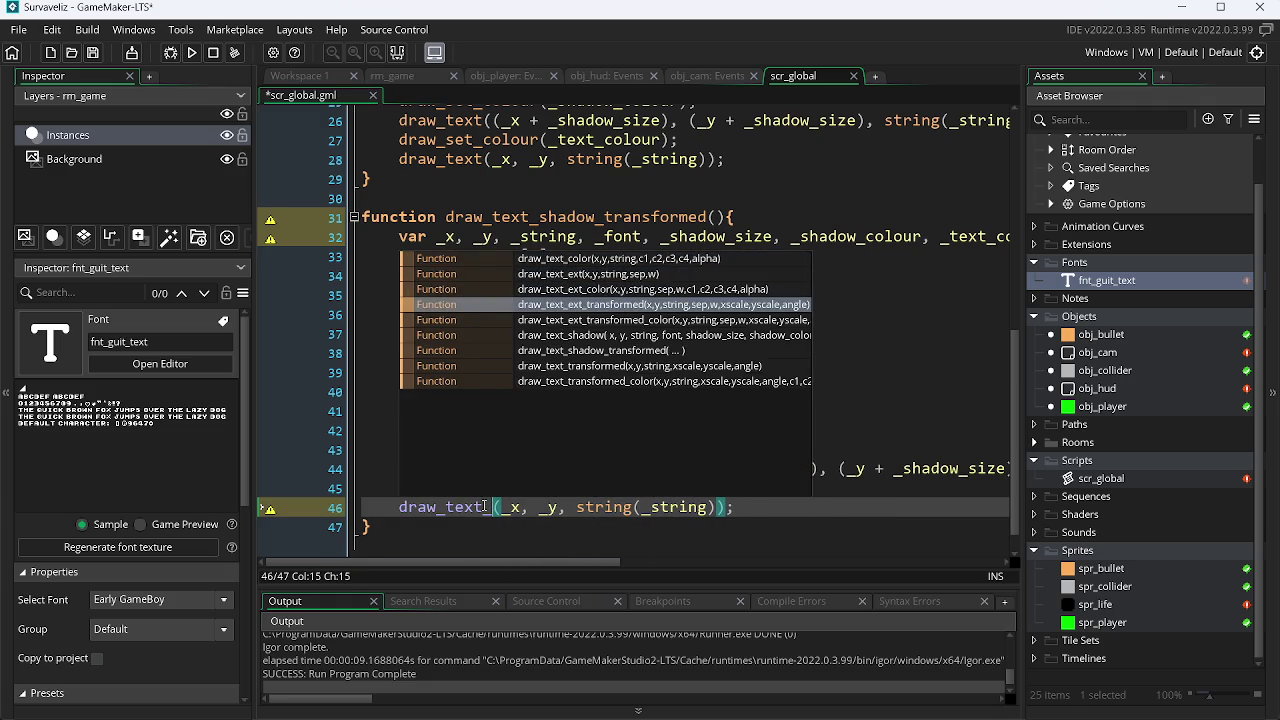
{"action": "key", "text": "Return"}
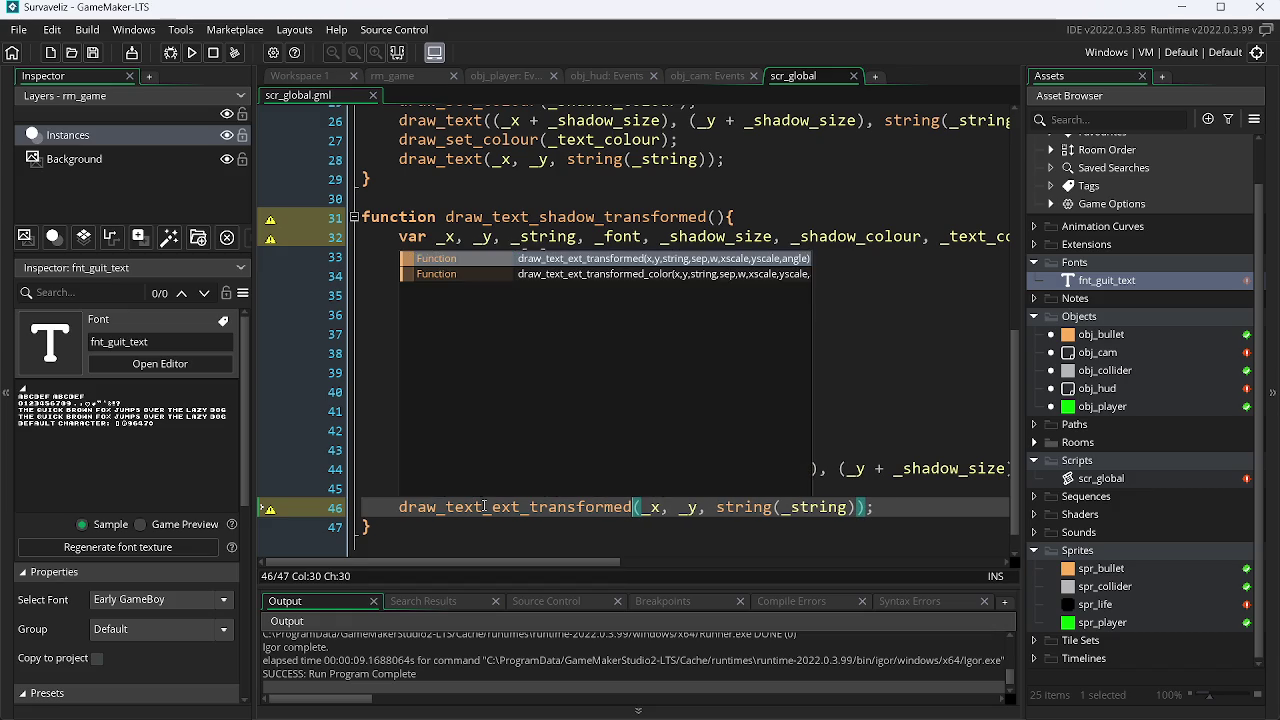
{"action": "left_click_drag", "start_coordinate": [593, 563], "coordinate": [683, 563]}
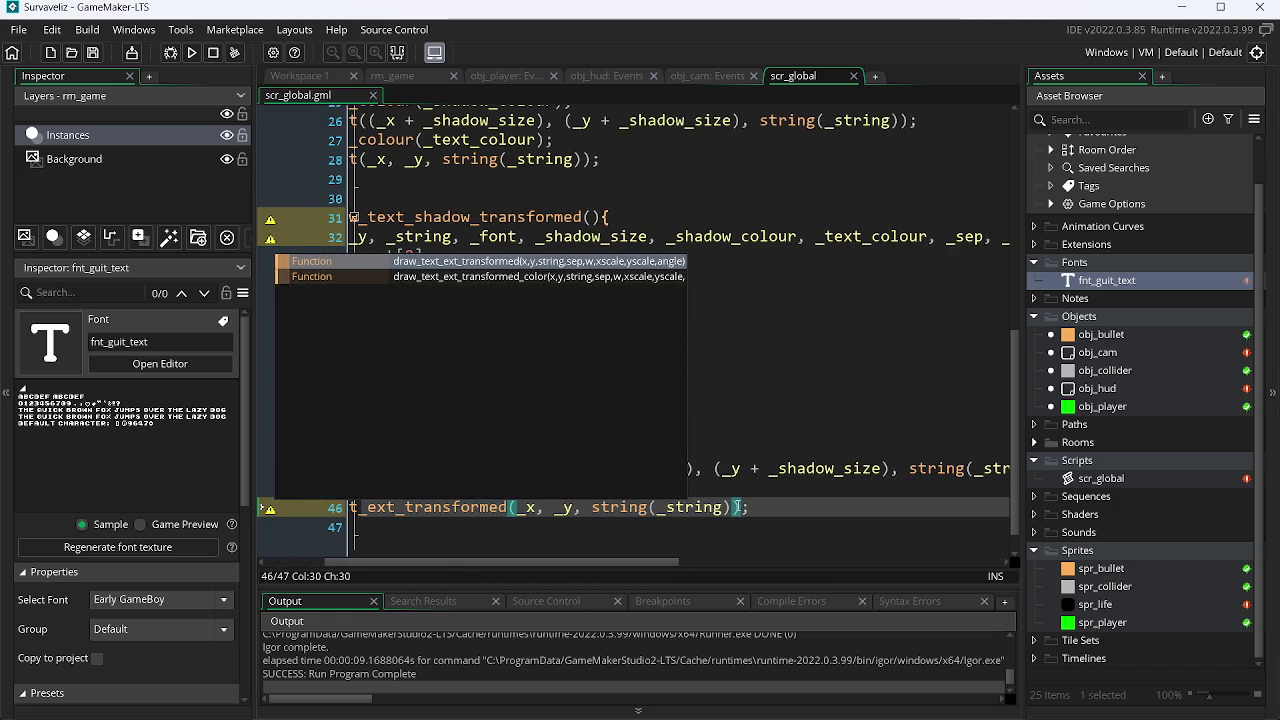
{"action": "left_click", "coordinate": [737, 509]}
{"action": "key", "text": "Right"}
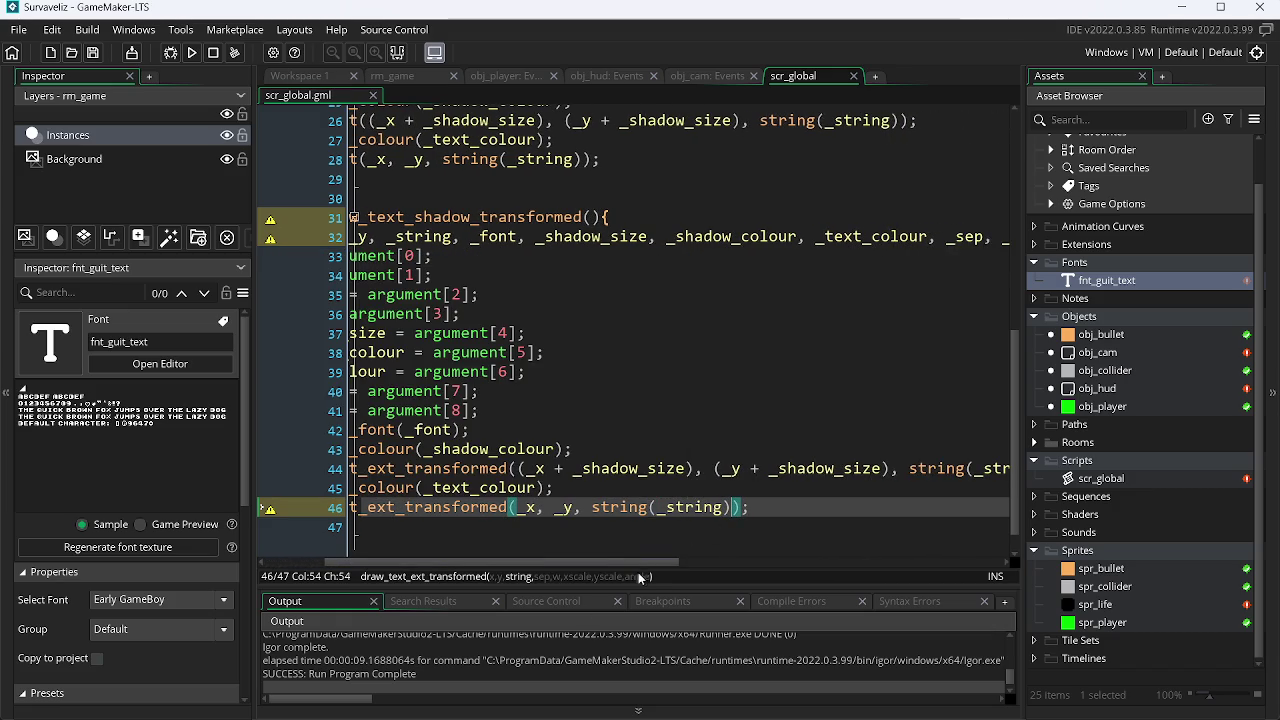
{"action": "left_click_drag", "start_coordinate": [577, 563], "coordinate": [515, 563]}
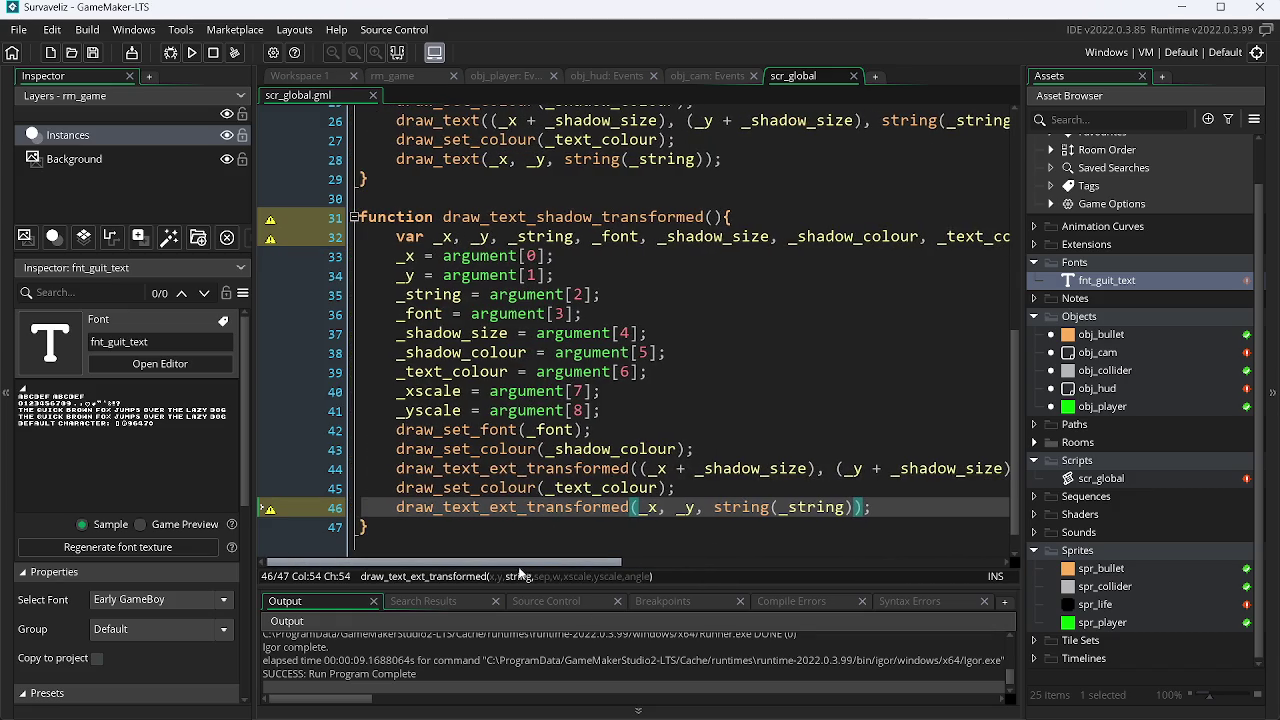
{"action": "left_click", "coordinate": [612, 391]}
{"action": "key", "text": "ctrl+d"}
{"action": "key", "text": "ctrl+d"}
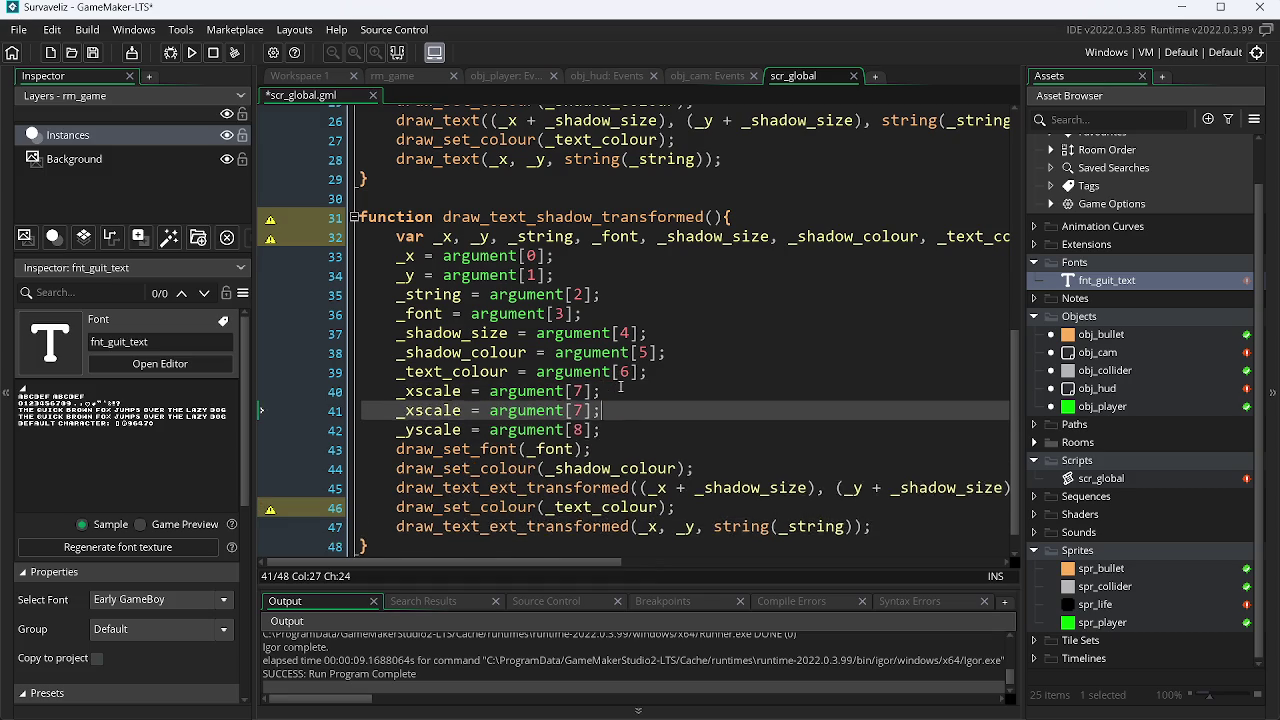
Add the _angle variable to draw_text_shadow_transformed's var declaration.
{"action": "left_click_drag", "start_coordinate": [537, 563], "coordinate": [918, 560]}
{"action": "left_click", "coordinate": [688, 236]}
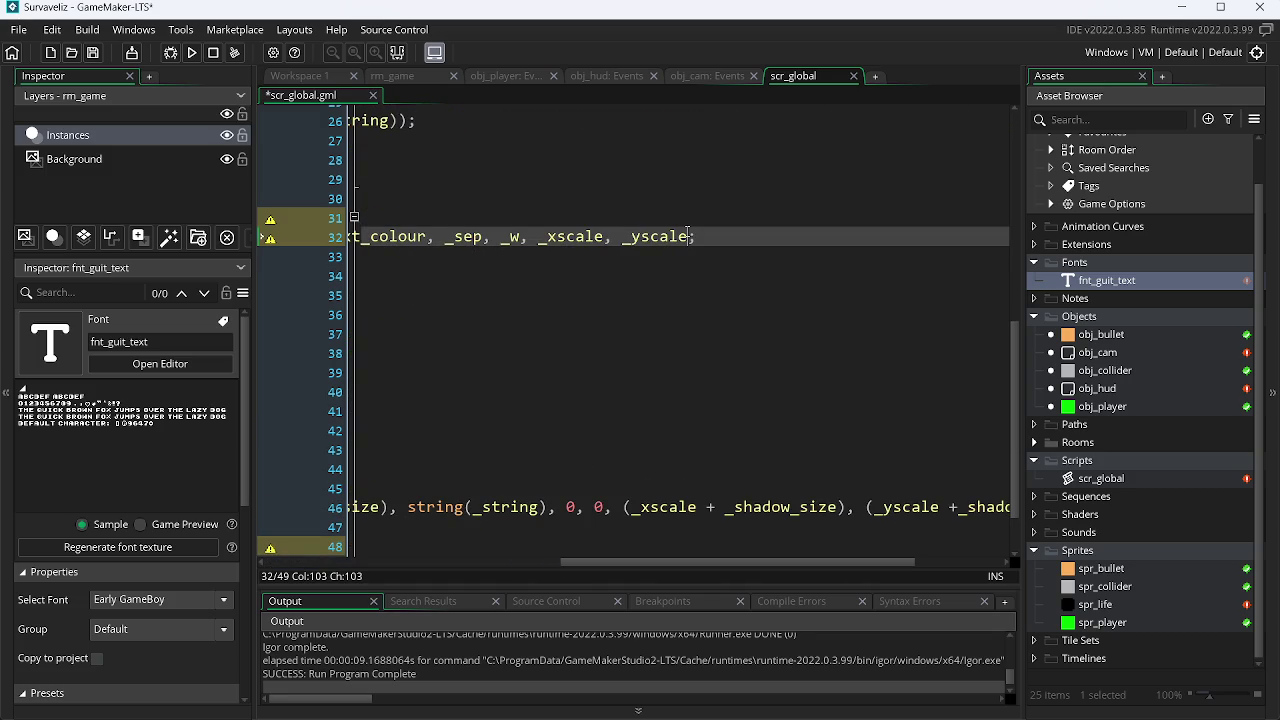
{"action": "type", "text": ",_"}
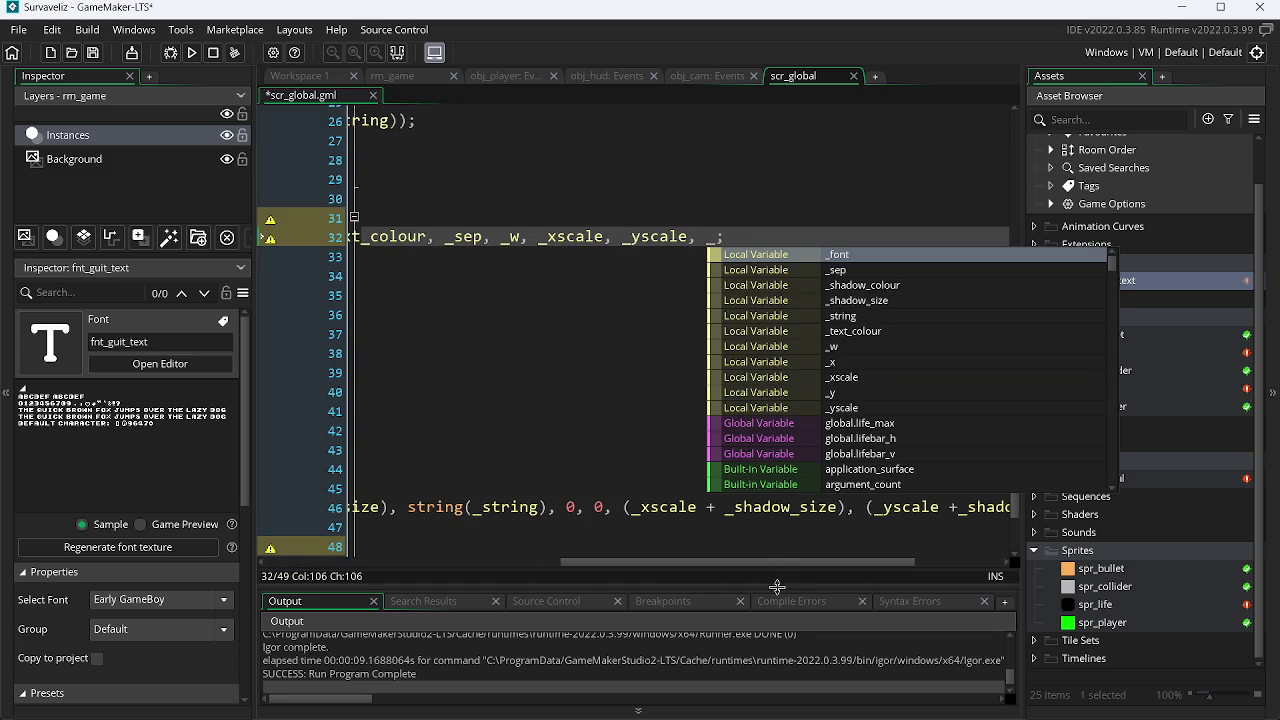
{"action": "left_click_drag", "start_coordinate": [785, 562], "coordinate": [871, 562]}
{"action": "left_click", "coordinate": [926, 507]}
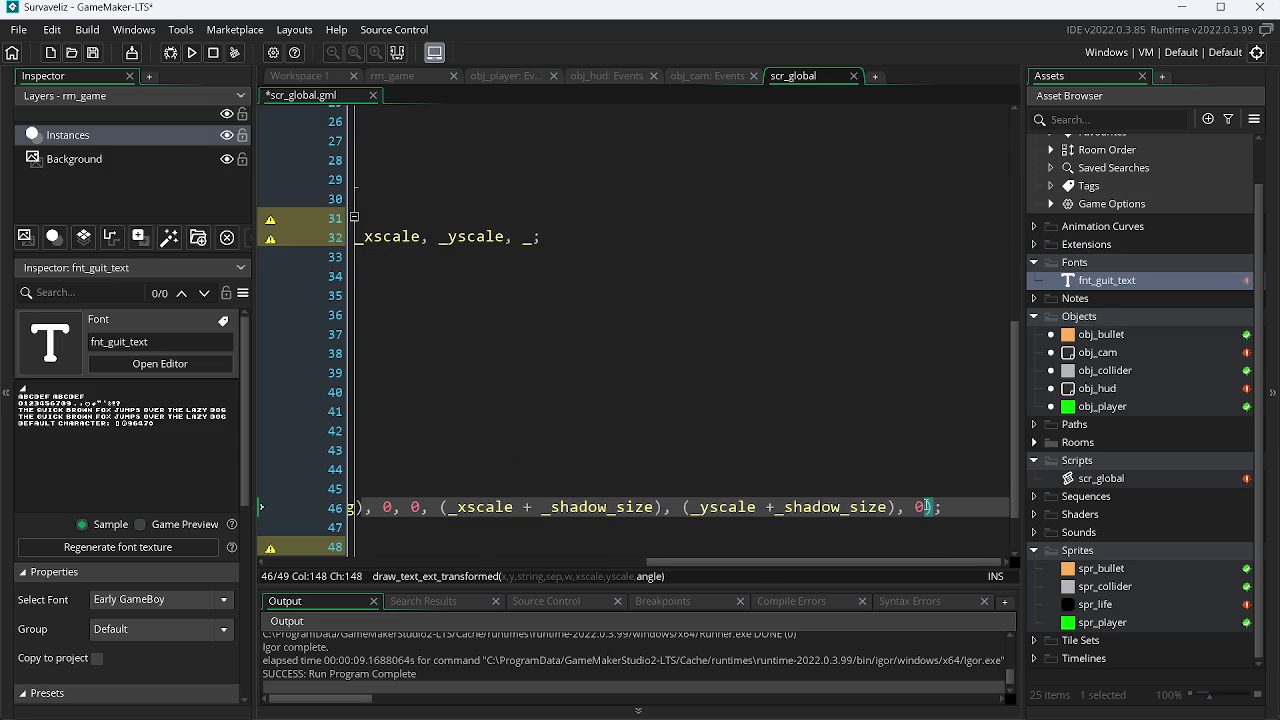
{"action": "left_click", "coordinate": [536, 242]}
{"action": "type", "text": "amg"}
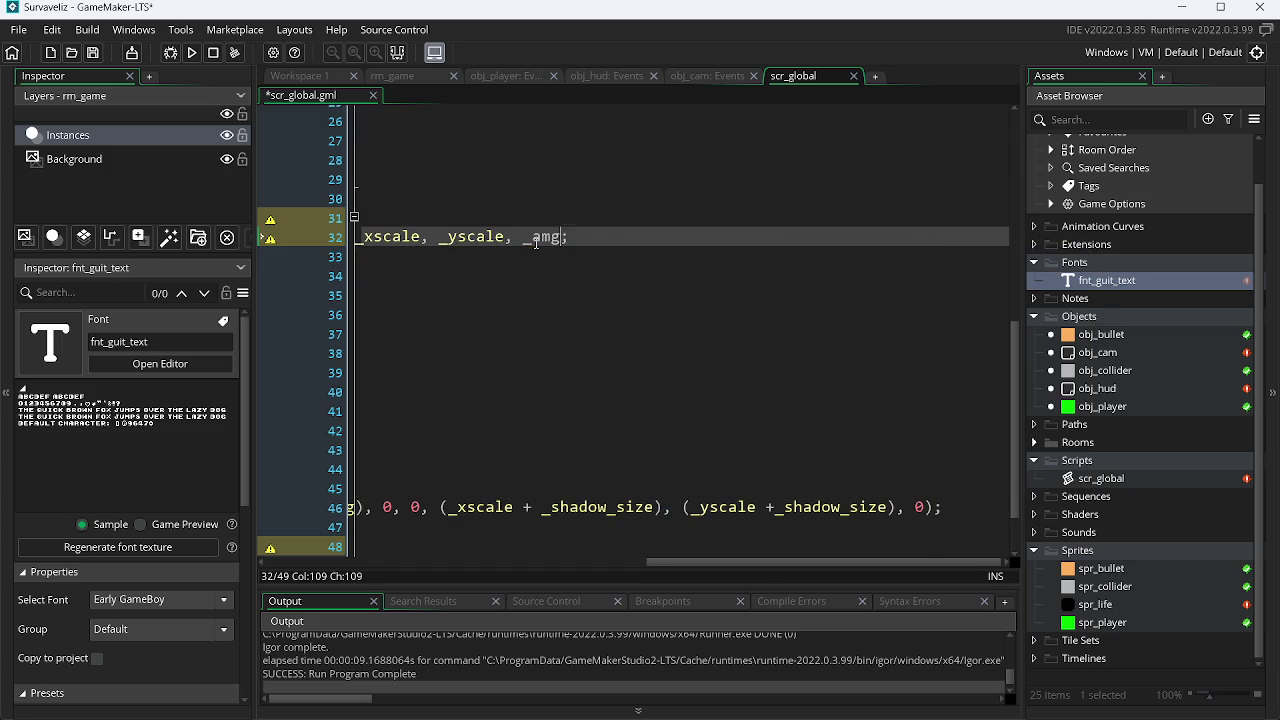
{"action": "type", "text": "le"}
{"action": "left_click", "coordinate": [925, 507]}
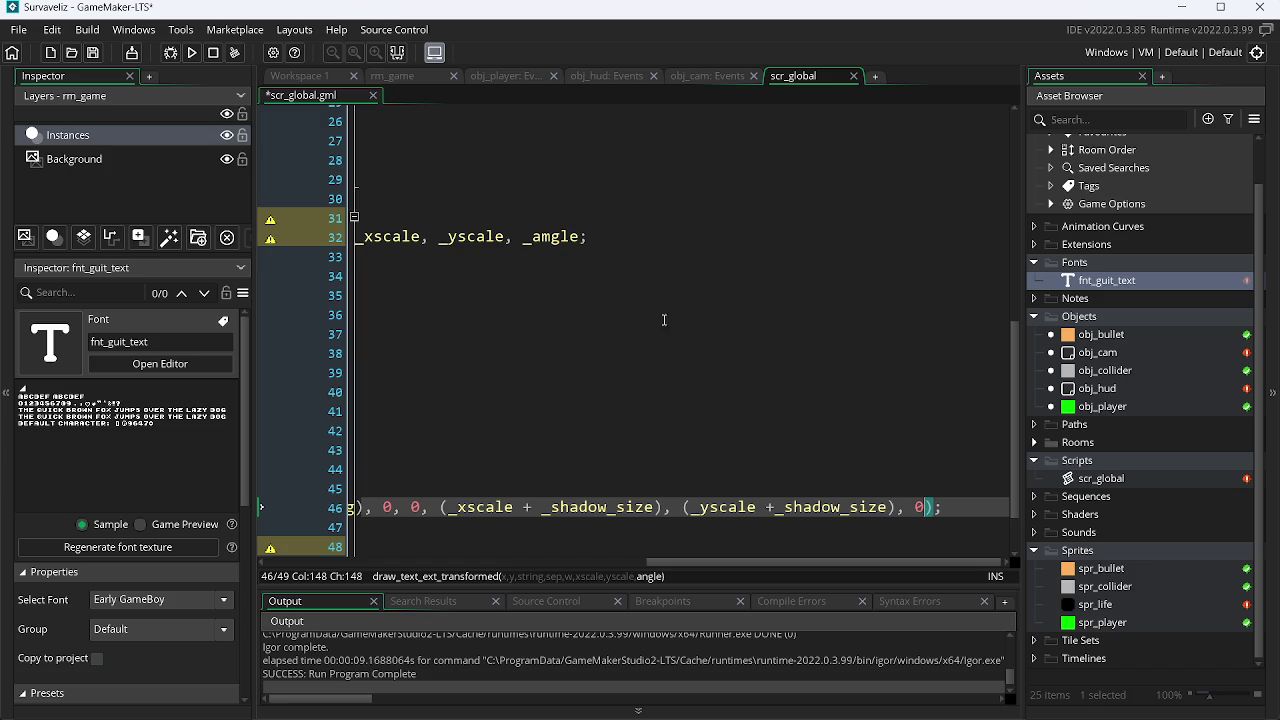
{"action": "left_click", "coordinate": [552, 240]}
{"action": "type", "text": "n"}
{"action": "key", "text": "BackSpace"}
{"action": "type", "text": "n"}
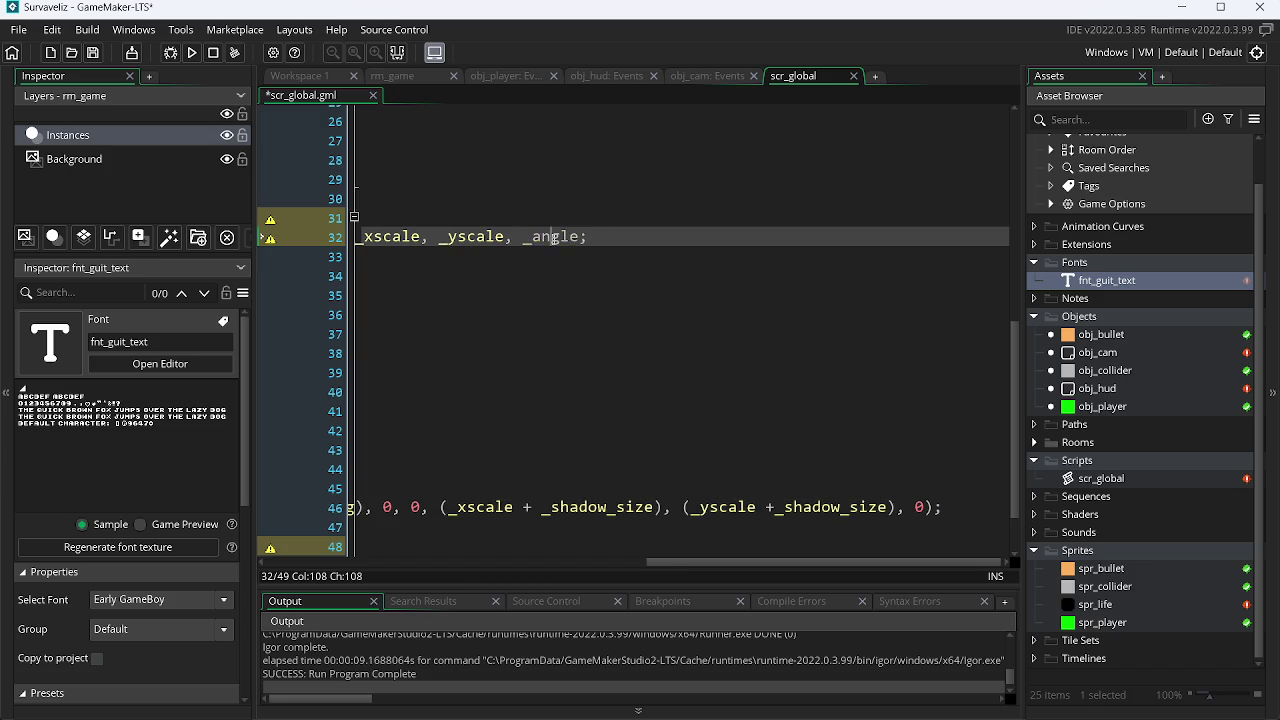
Rename the duplicated _xscale assignments on lines 40 and 41 to _sep and _w, and save.
{"action": "left_click", "coordinate": [816, 220]}
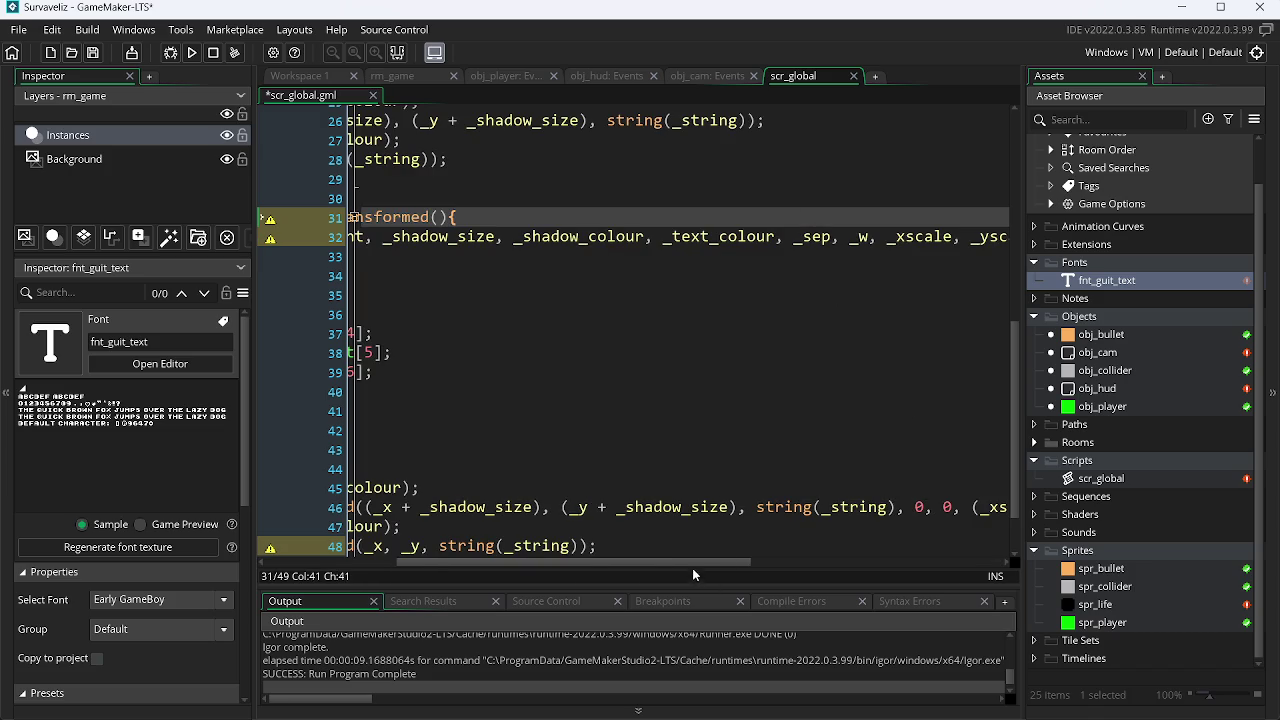
{"action": "left_click", "coordinate": [808, 562]}
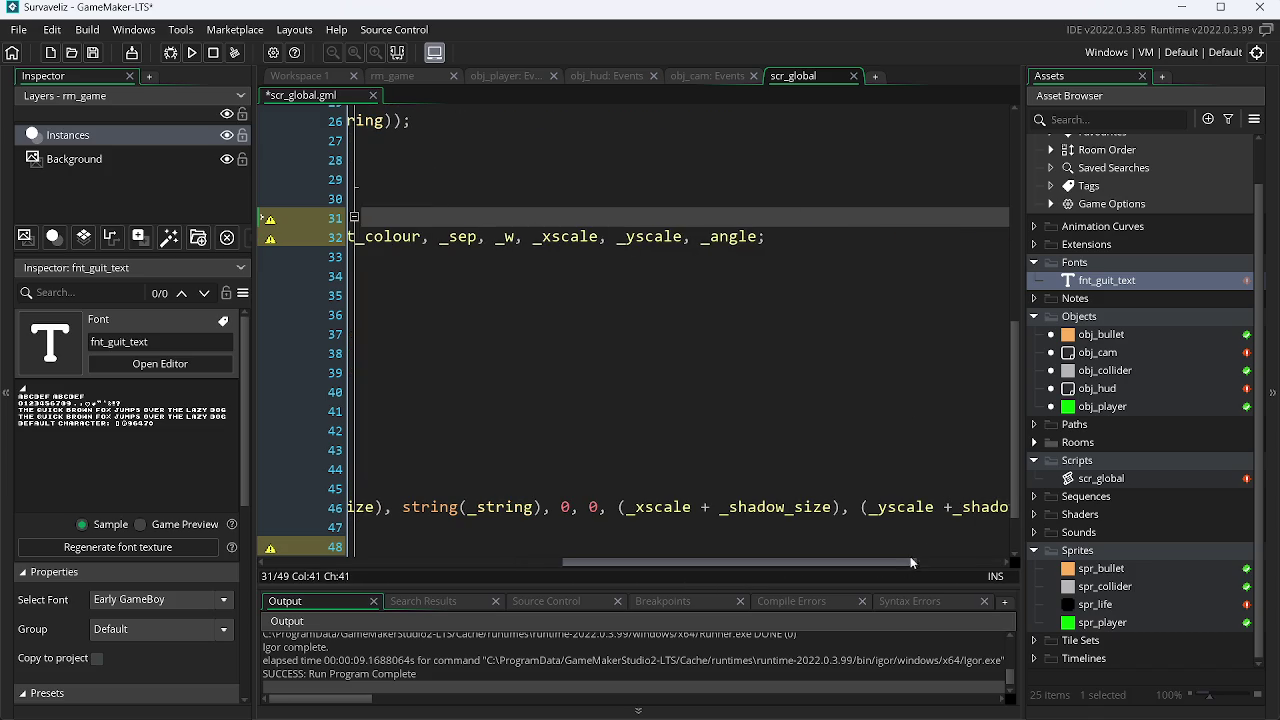
{"action": "left_click_drag", "start_coordinate": [787, 567], "coordinate": [872, 567]}
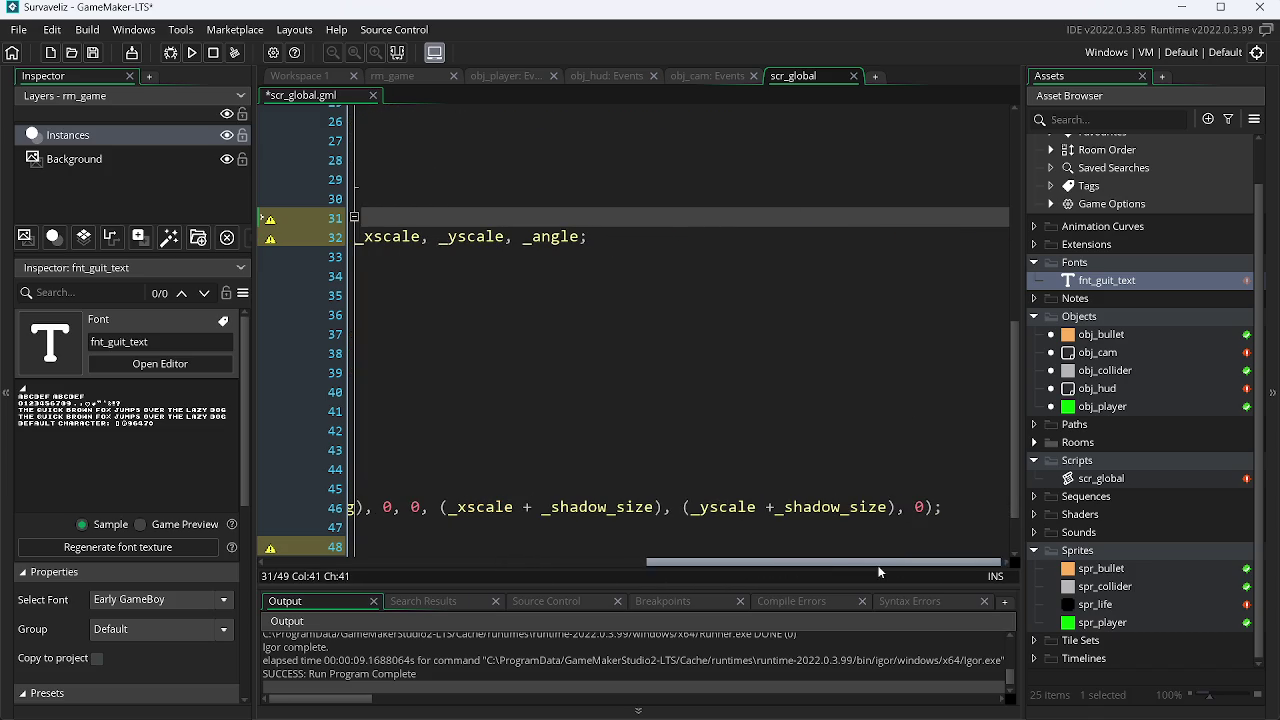
{"action": "left_click", "coordinate": [926, 508]}
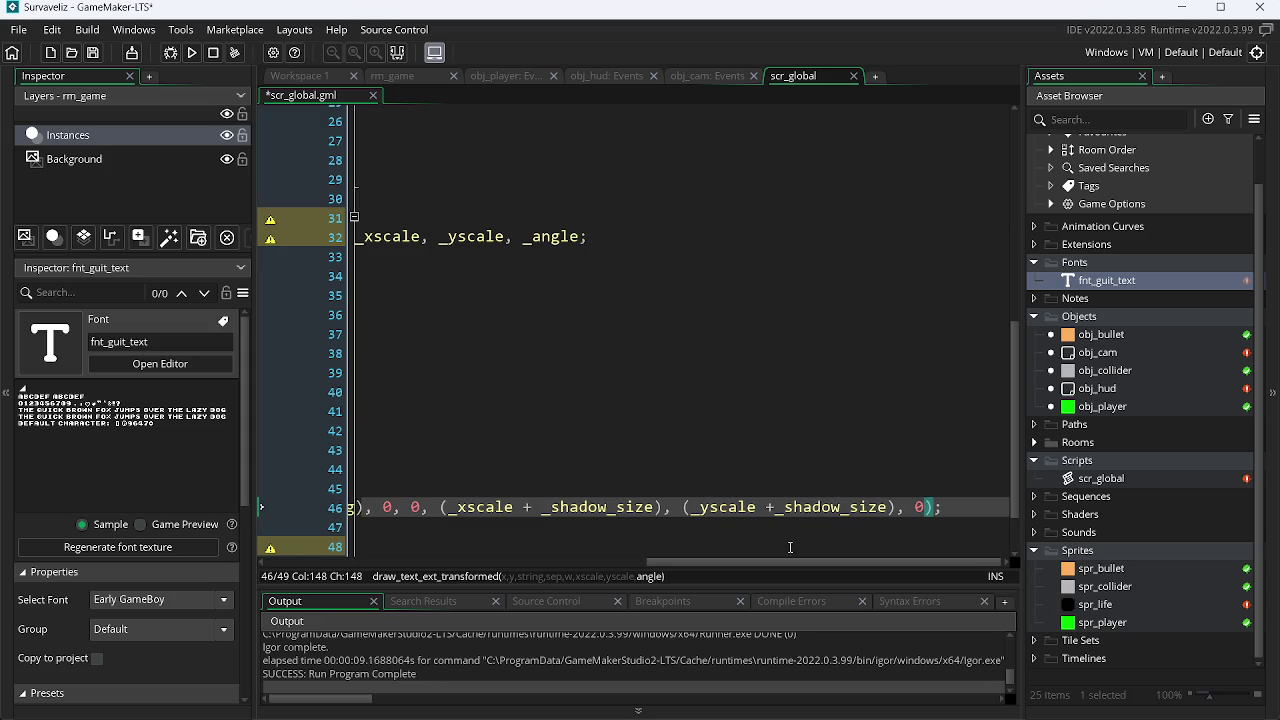
{"action": "left_click_drag", "start_coordinate": [785, 567], "coordinate": [335, 612]}
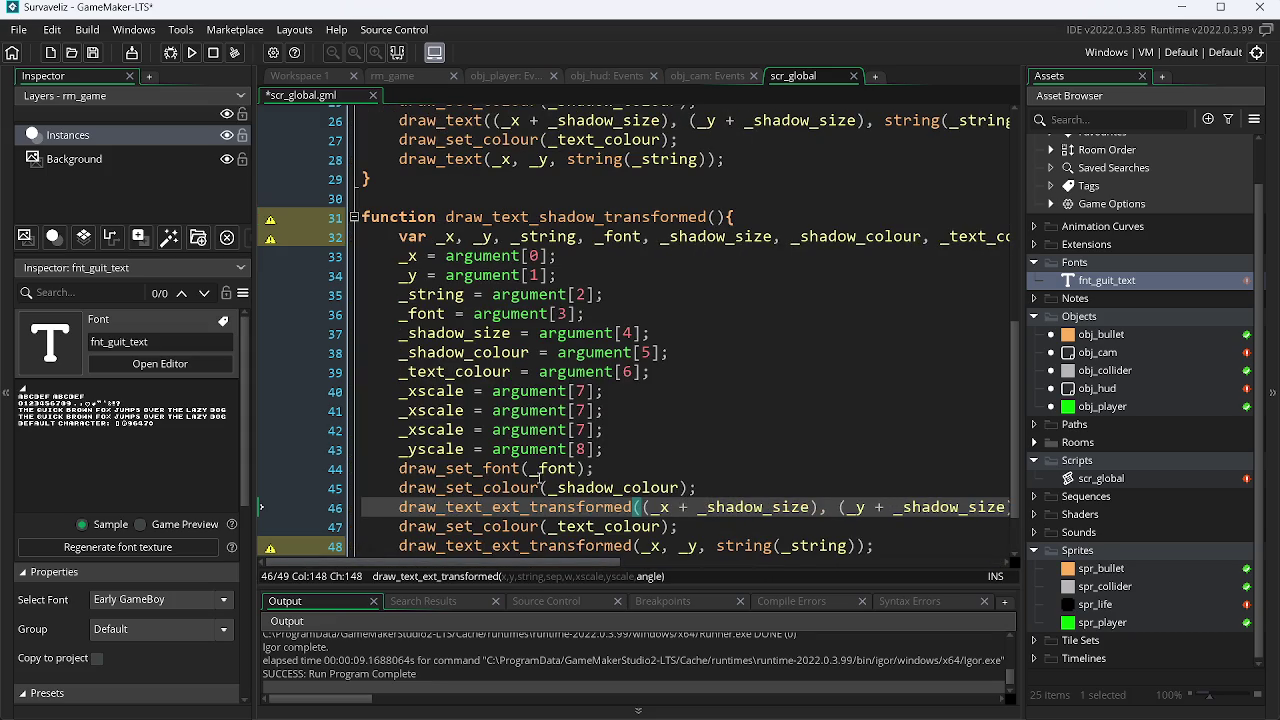
{"action": "left_click", "coordinate": [588, 392]}
{"action": "double_click", "coordinate": [450, 391]}
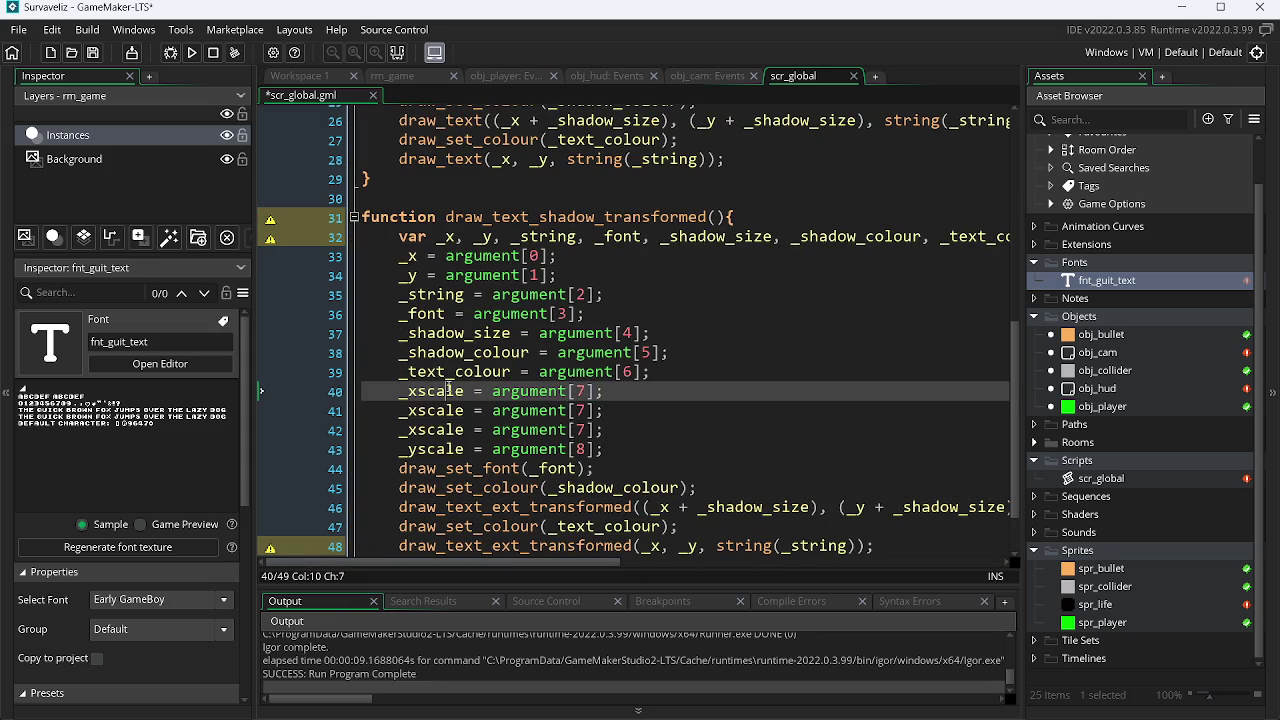
{"action": "type", "text": "_sep"}
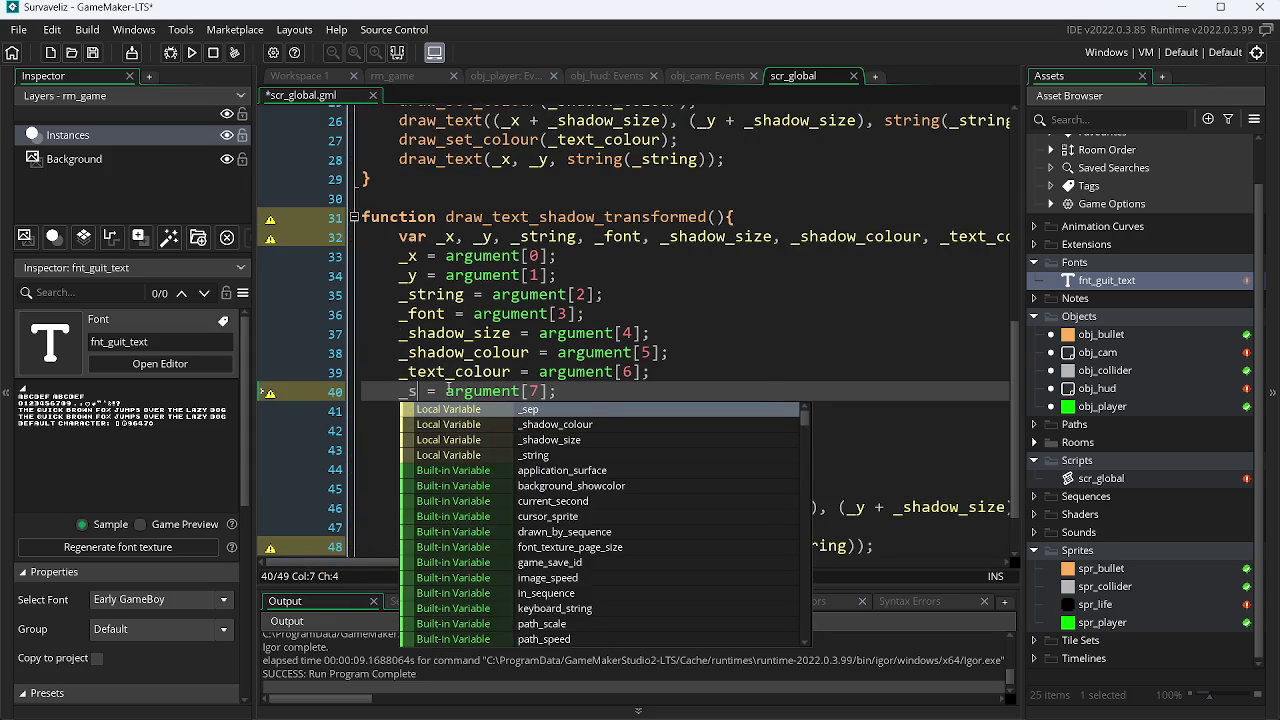
{"action": "double_click", "coordinate": [440, 411]}
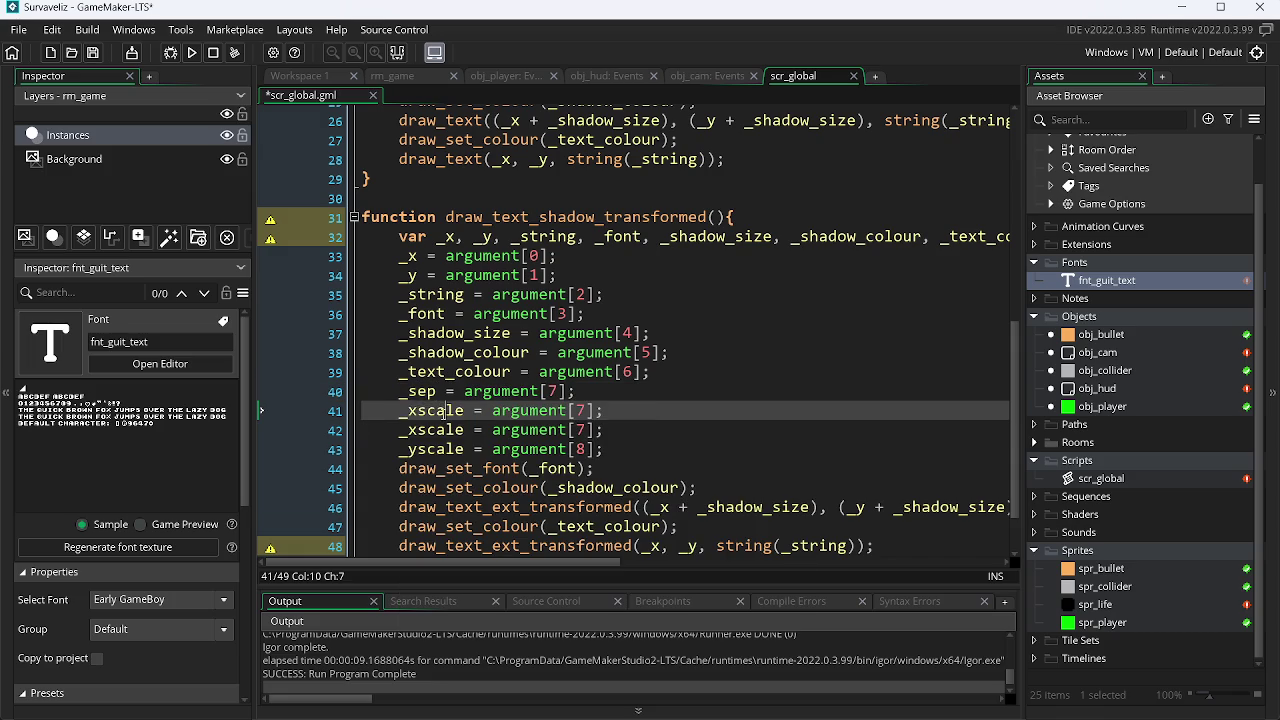
{"action": "type", "text": "_w"}
{"action": "key", "text": "ctrl+s"}
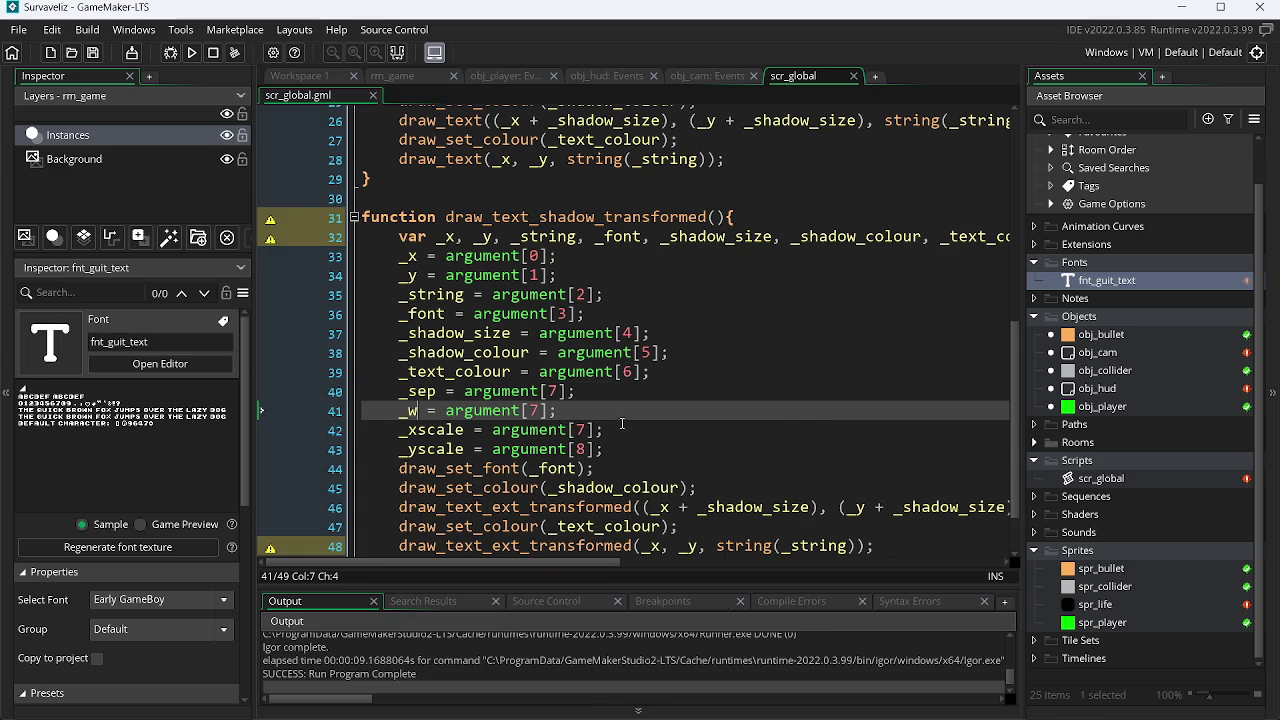
Add an _angle assignment line directly below the _yscale line.
{"action": "left_click", "coordinate": [622, 428]}
{"action": "key", "text": "ctrl+d"}
{"action": "double_click", "coordinate": [430, 430]}
{"action": "type", "text": "_angle = argument[7];"}
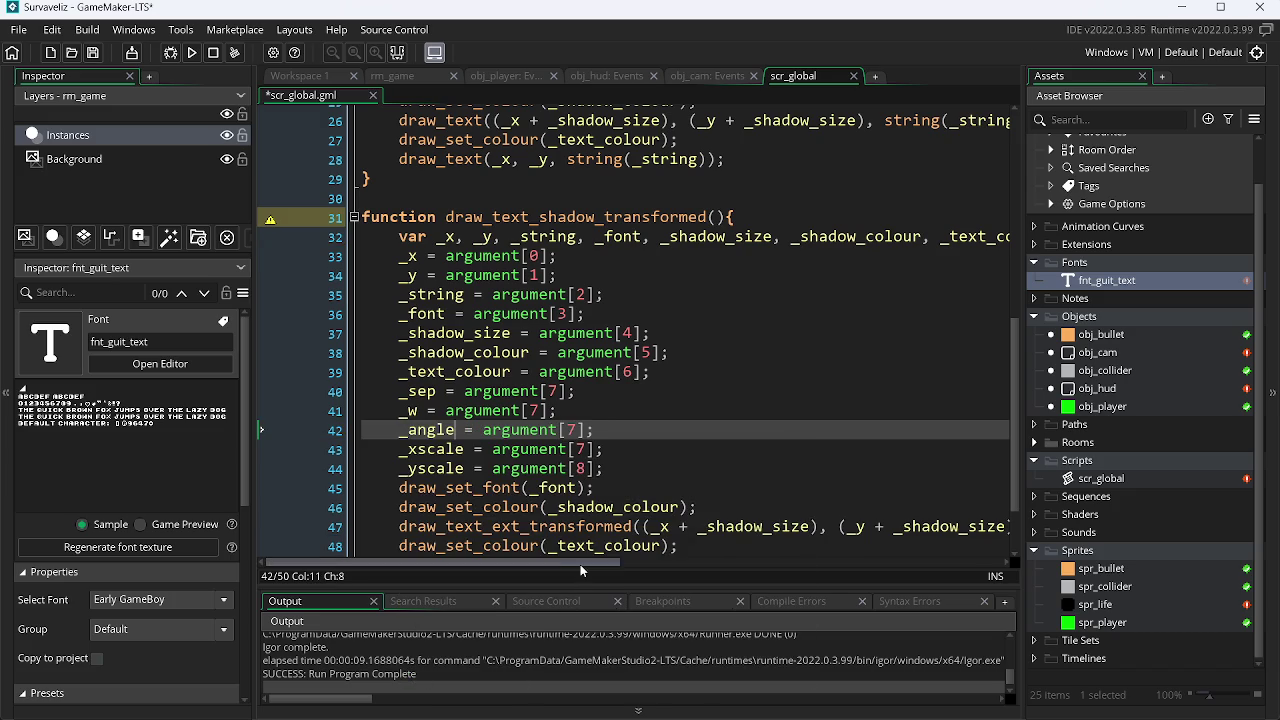
{"action": "mouse_move", "coordinate": [582, 562]}
{"action": "left_mouse_down"}
{"action": "mouse_move", "coordinate": [838, 563]}
{"action": "mouse_move", "coordinate": [580, 562]}
{"action": "left_mouse_up"}
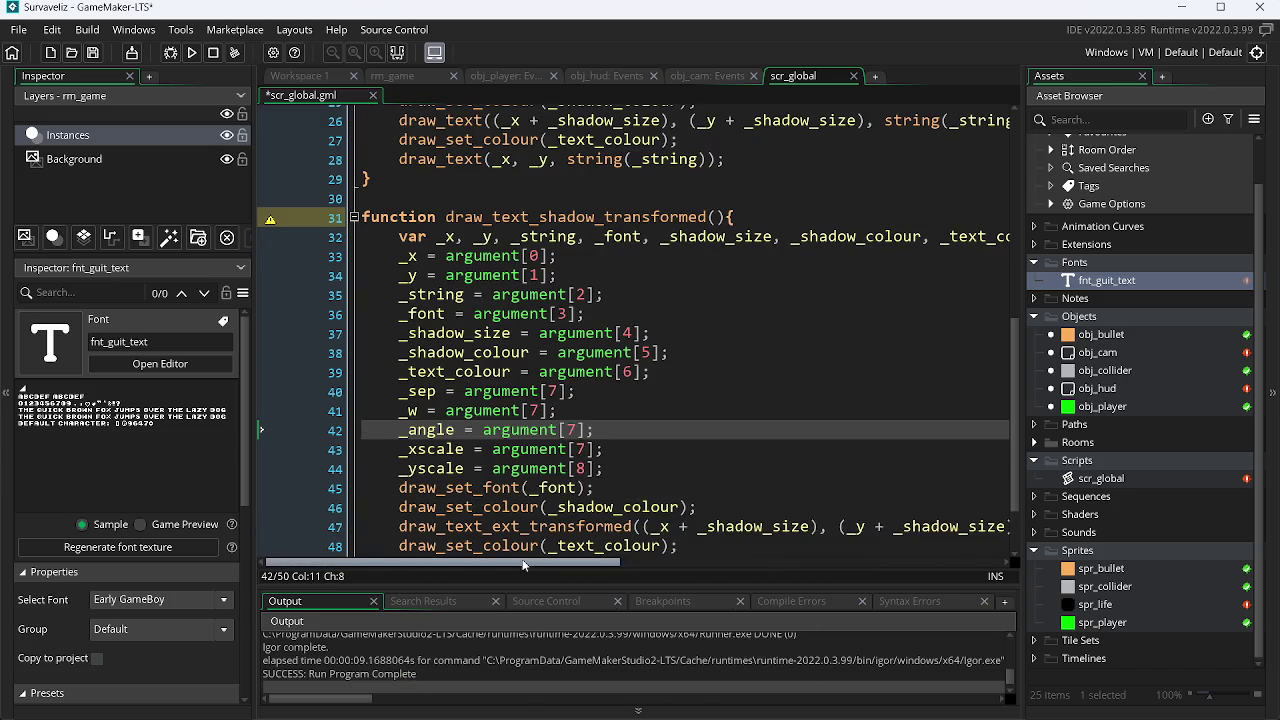
{"action": "left_click_drag", "start_coordinate": [591, 430], "coordinate": [421, 433]}
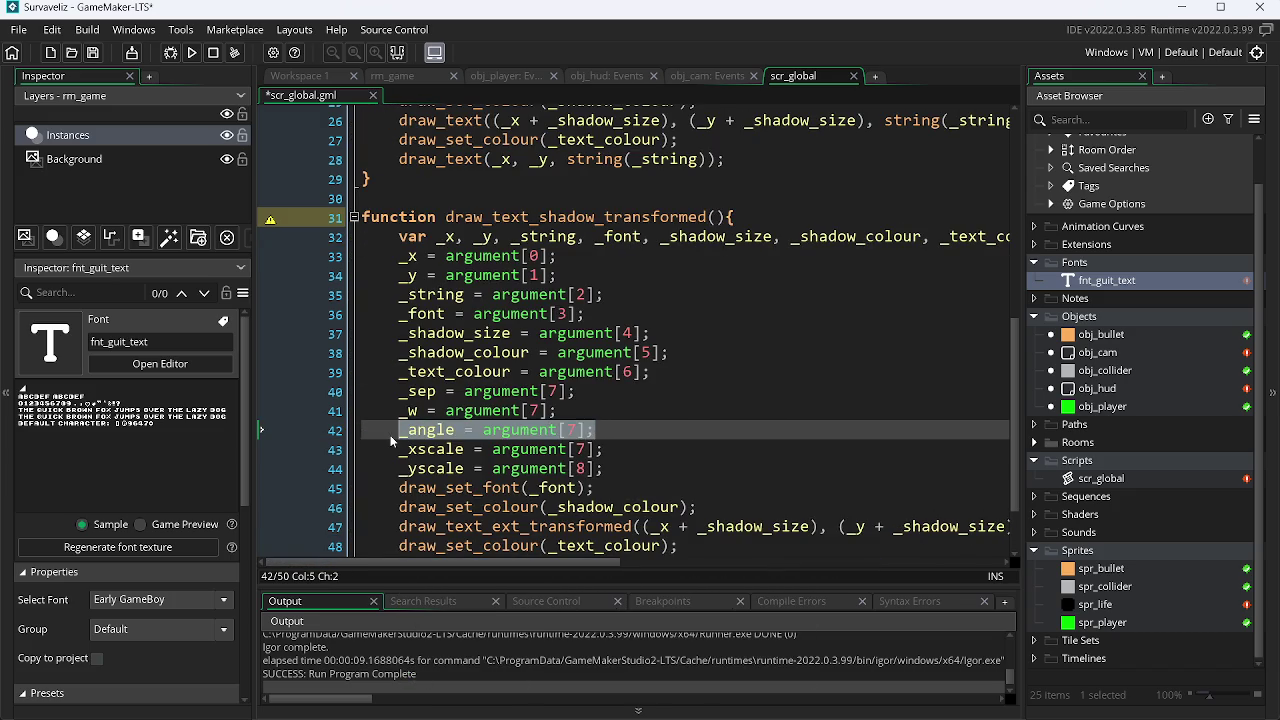
{"action": "key", "text": "BackSpace"}
{"action": "key", "text": "BackSpace"}
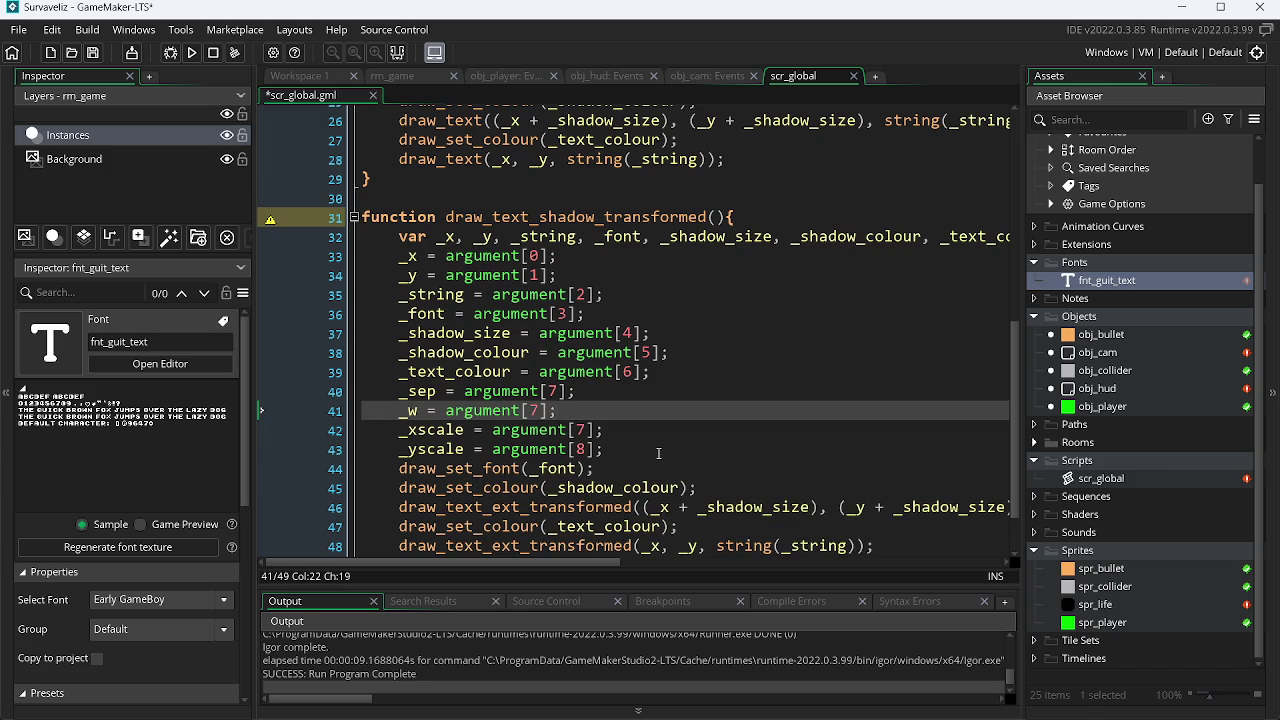
{"action": "left_click", "coordinate": [658, 456]}
{"action": "key", "text": "Return"}
{"action": "type", "text": "_angle = argument[7];"}
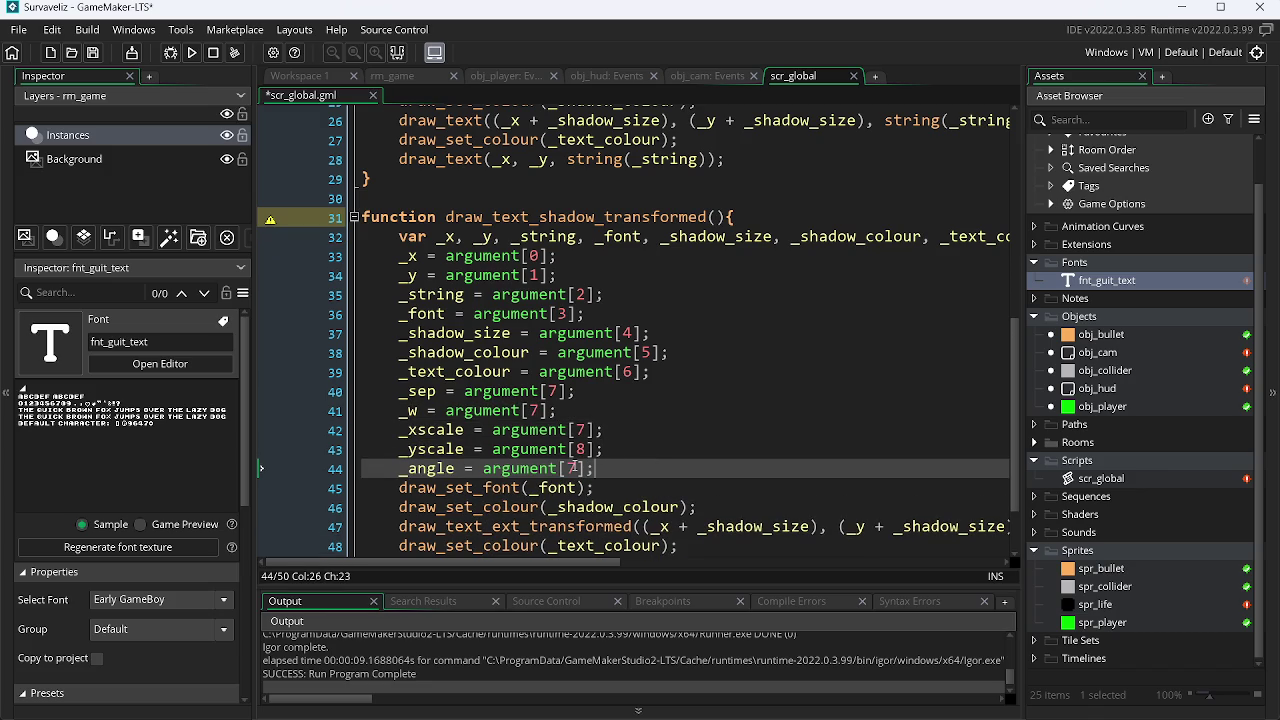
Renumber the indices so _w reads argument[8], _xscale 9, _yscale 10, _angle 11, then save.
{"action": "left_click", "coordinate": [557, 391]}
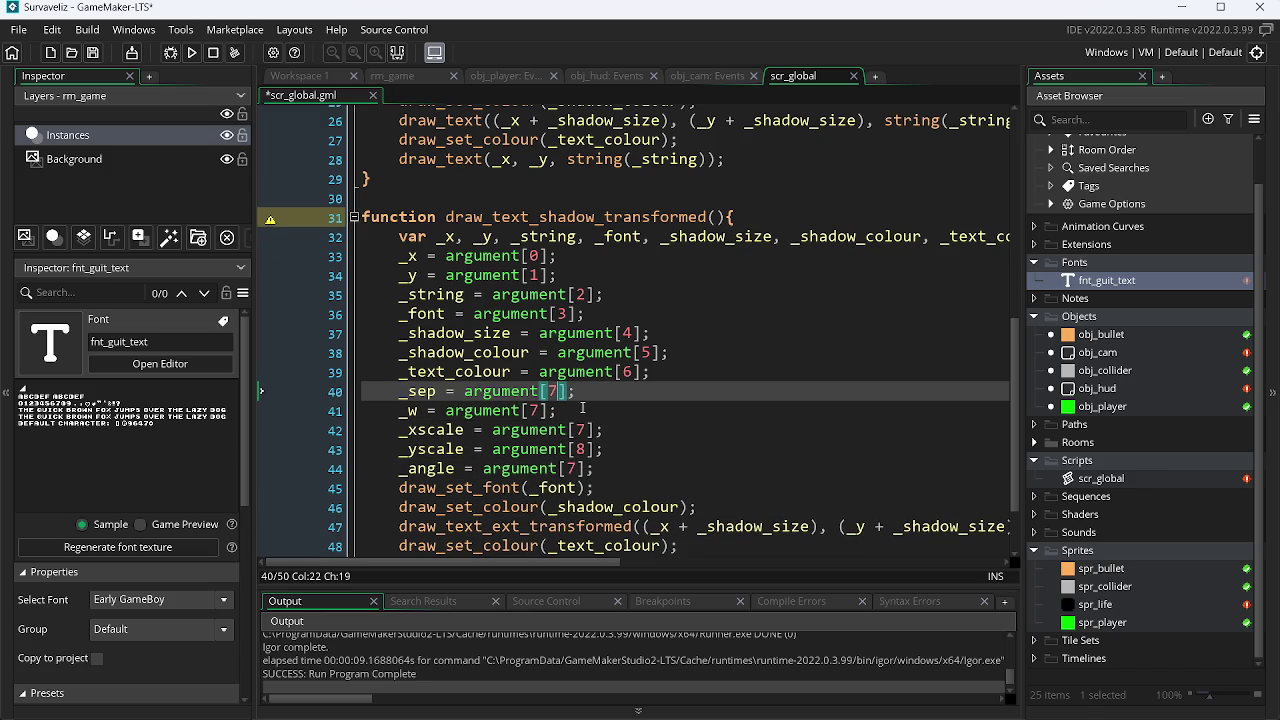
{"action": "key", "text": "Down"}
{"action": "key", "text": "Left"}
{"action": "key", "text": "Left"}
{"action": "key", "text": "BackSpace"}
{"action": "type", "text": "8"}
{"action": "key", "text": "Down"}
{"action": "key", "text": "Right"}
{"action": "key", "text": "Right"}
{"action": "key", "text": "Right"}
{"action": "key", "text": "BackSpace"}
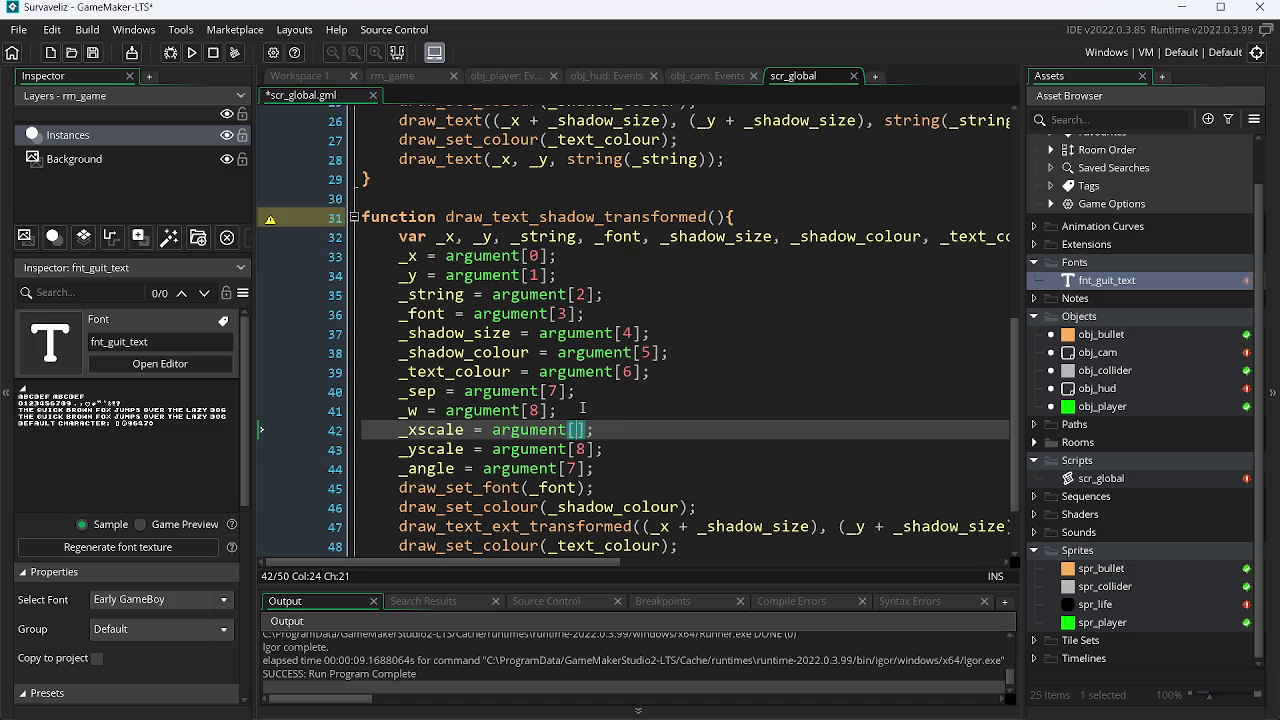
{"action": "type", "text": "9"}
{"action": "key", "text": "Down"}
{"action": "type", "text": "0"}
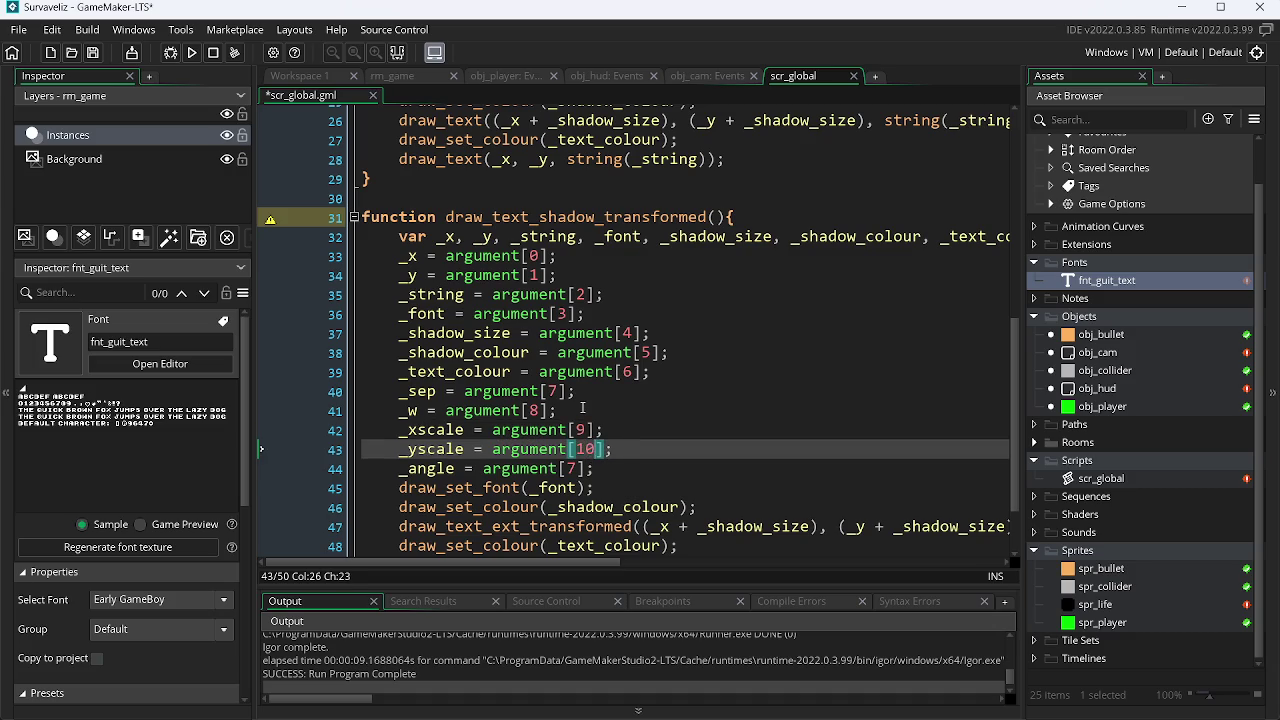
{"action": "key", "text": "Down"}
{"action": "key", "text": "Delete"}
{"action": "type", "text": "11"}
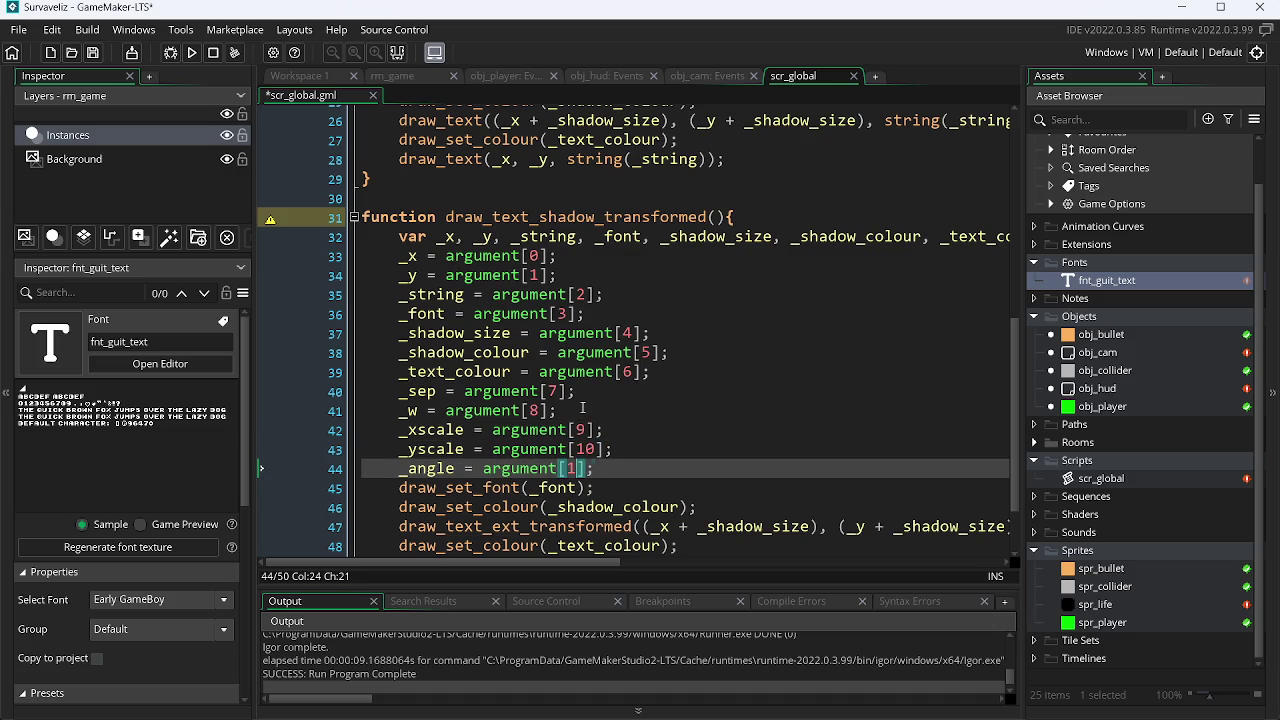
{"action": "key", "text": "ctrl+s"}
{"action": "left_click_drag", "start_coordinate": [548, 562], "coordinate": [823, 562]}
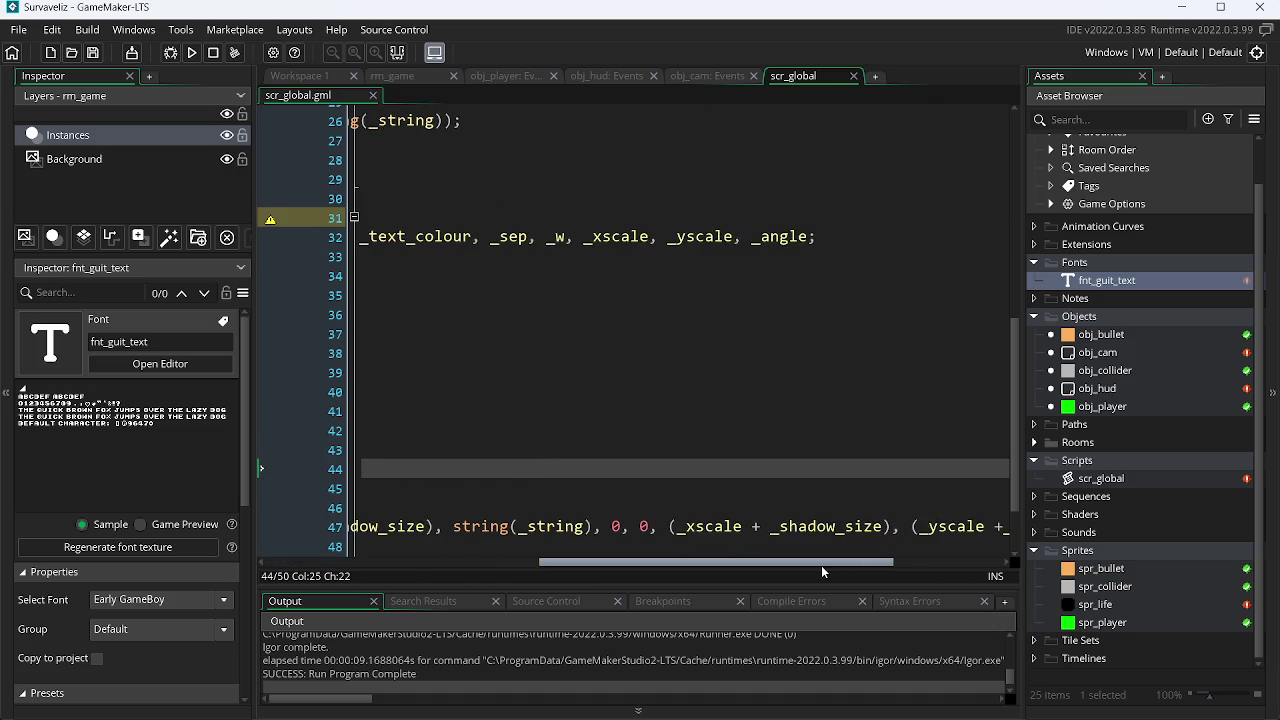
Change the shadow call's separation and width arguments to (_sep + _shadow_size) and (_w + _shadow_size).
{"action": "left_click", "coordinate": [613, 526]}
{"action": "key", "text": "Delete"}
{"action": "key", "text": "Delete"}
{"action": "key", "text": "Delete"}
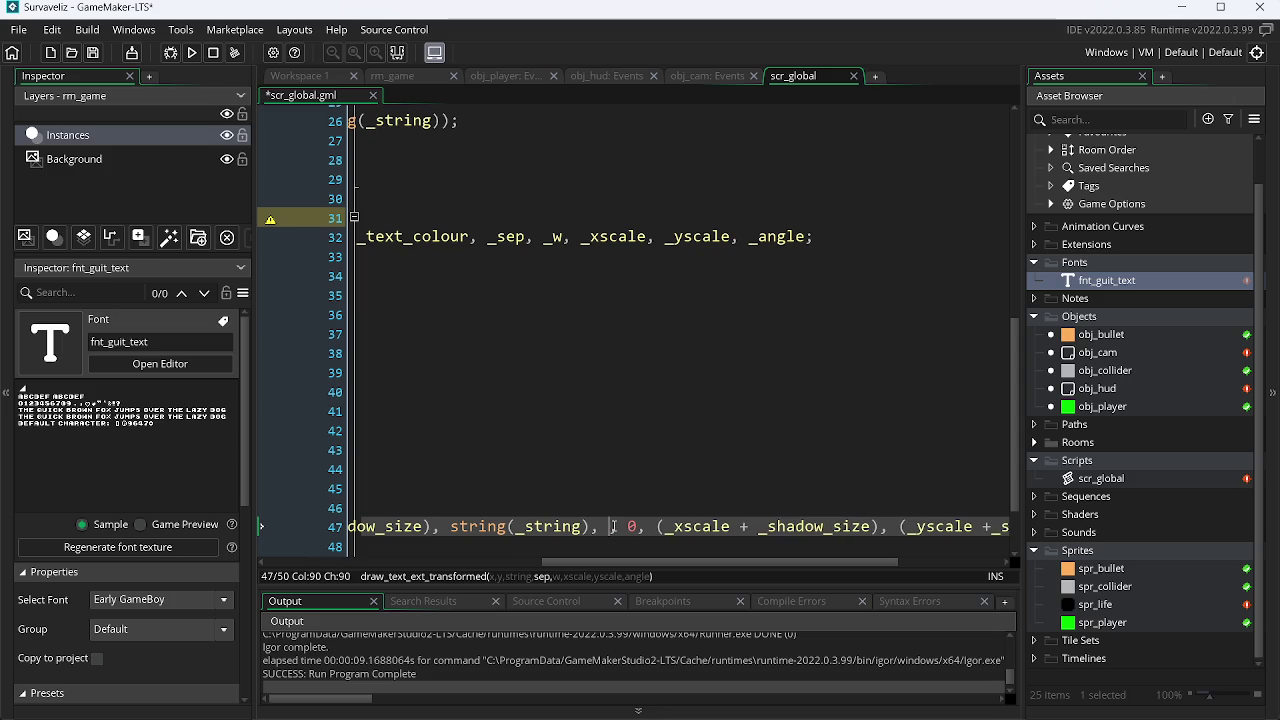
{"action": "type", "text": "(_s"}
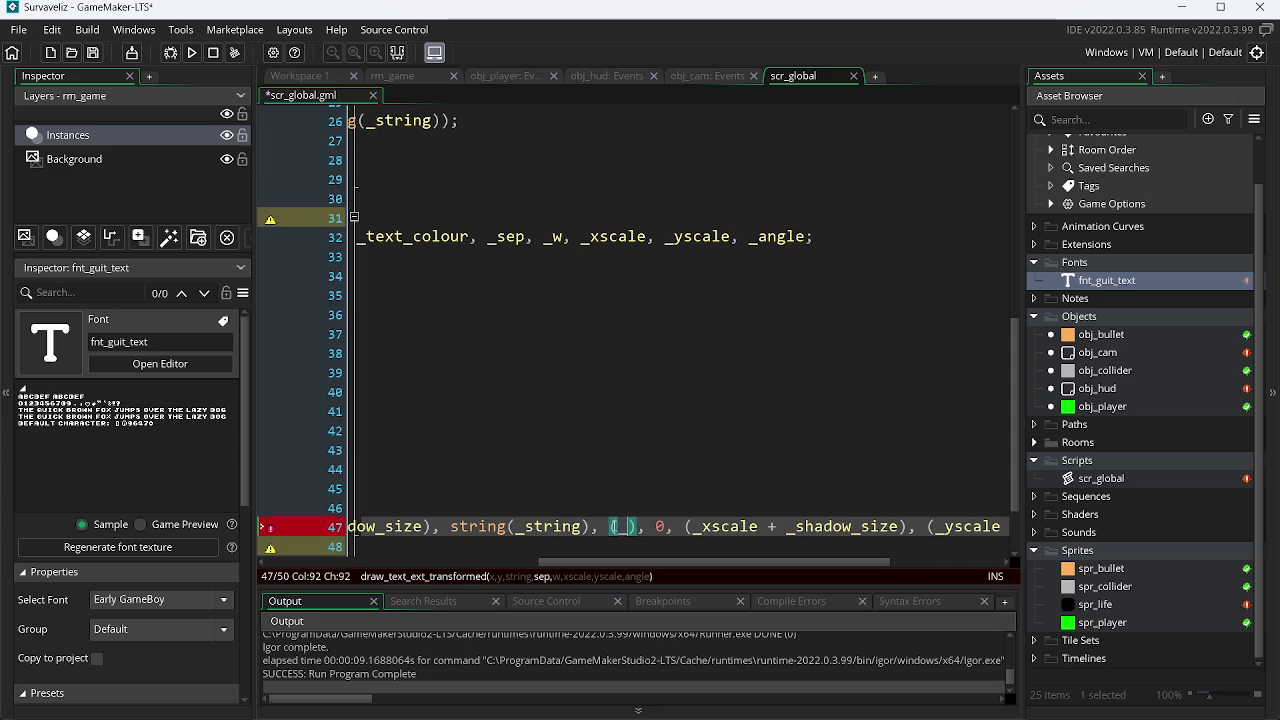
{"action": "type", "text": "ep + "}
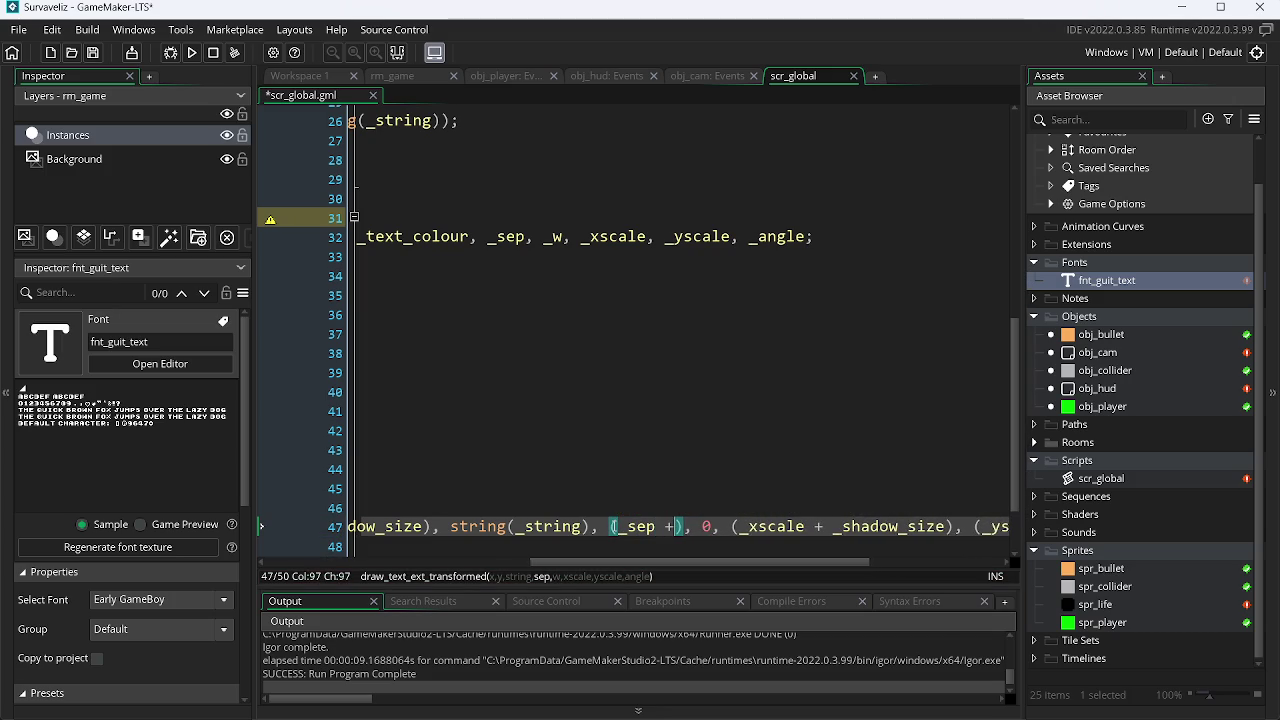
{"action": "type", "text": "_sh"}
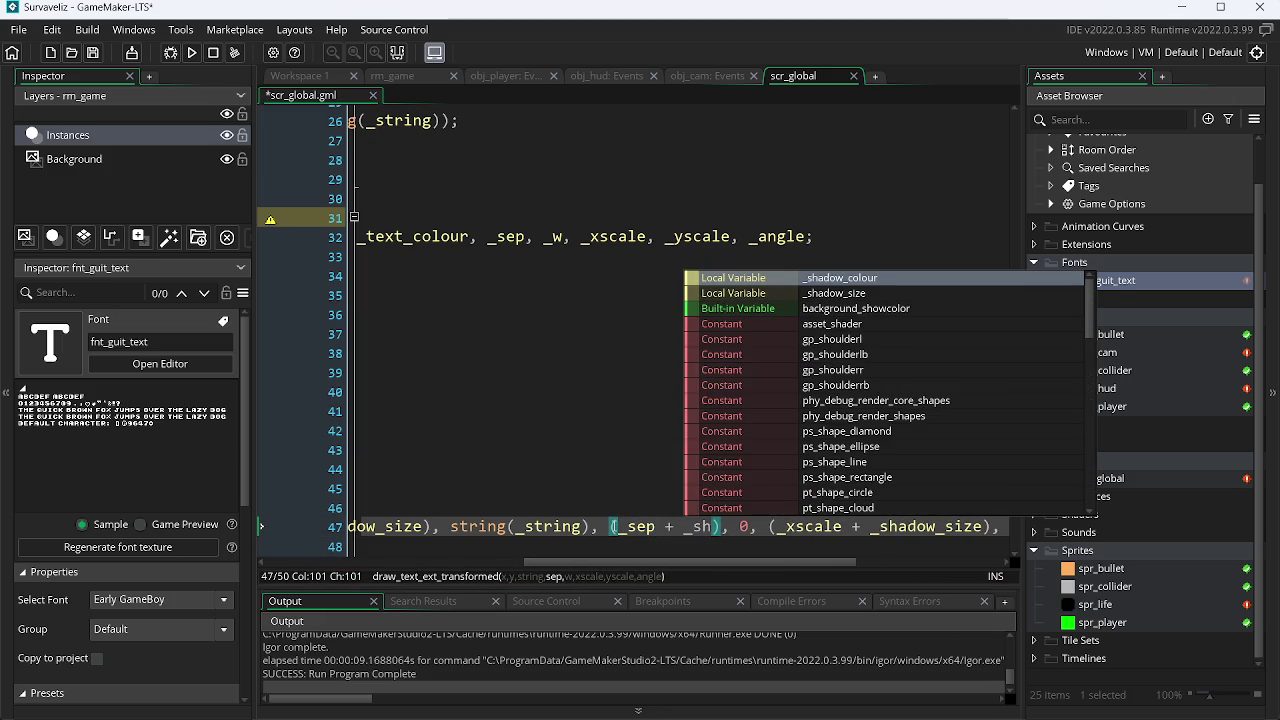
{"action": "key", "text": "Down"}
{"action": "key", "text": "Return"}
{"action": "key", "text": "Right"}
{"action": "key", "text": "Right"}
{"action": "key", "text": "Right"}
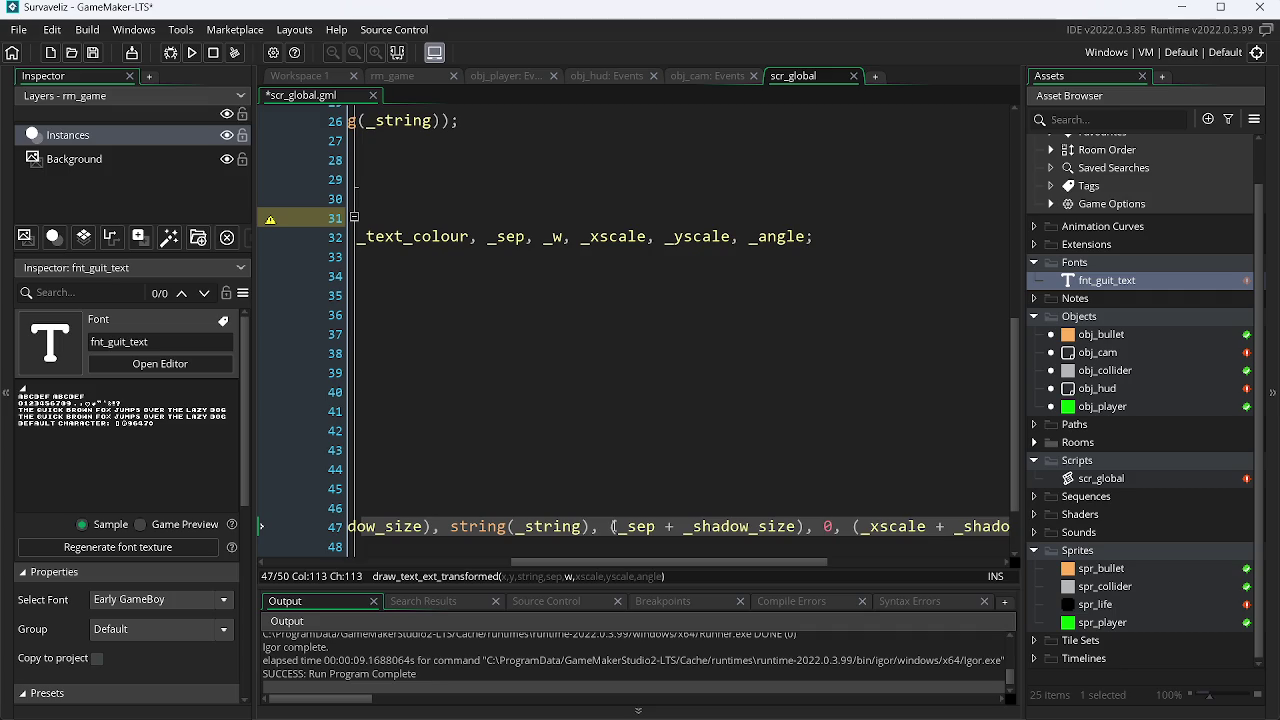
{"action": "type", "text": "("}
{"action": "key", "text": "Delete"}
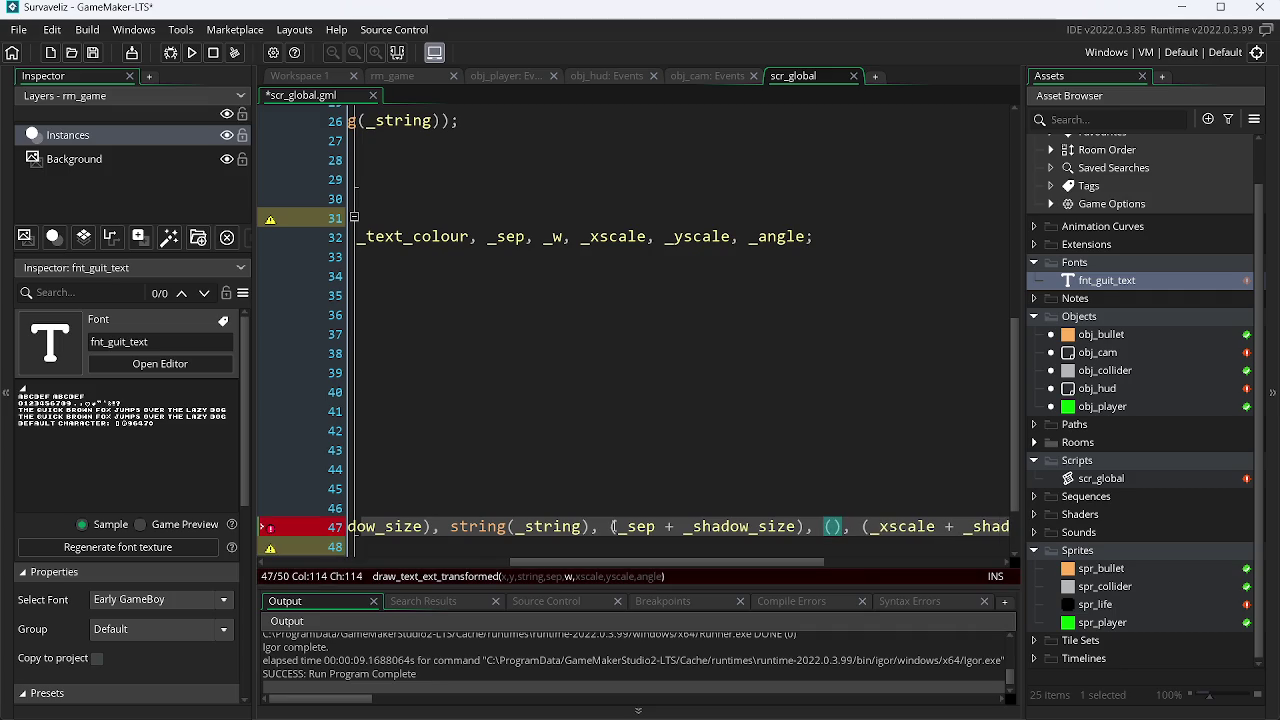
{"action": "type", "text": "_w +"}
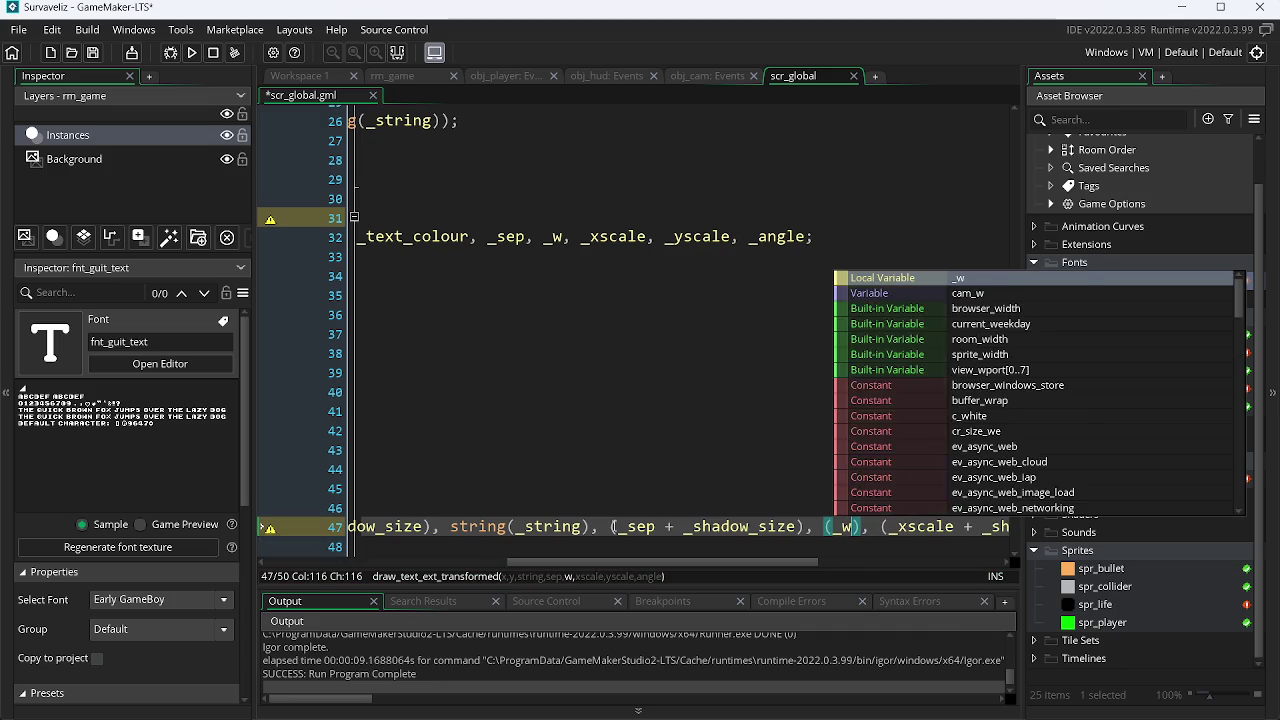
{"action": "type", "text": " _s"}
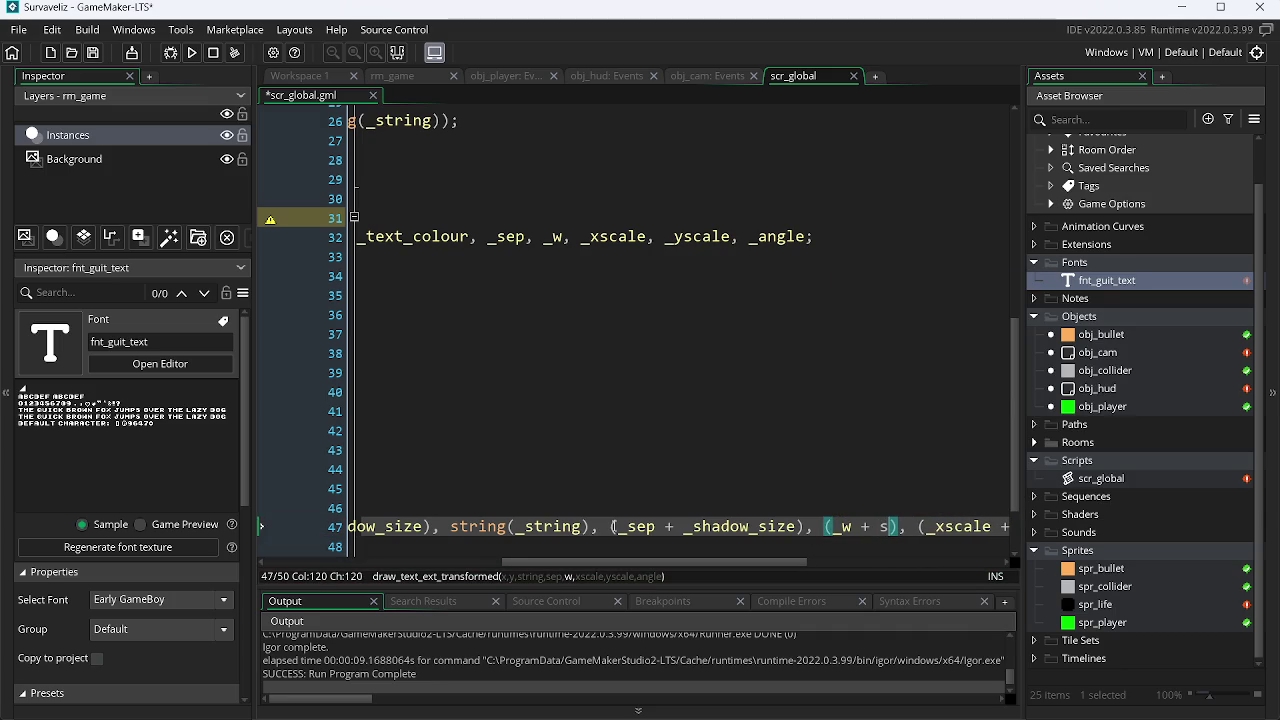
{"action": "key", "text": "Down"}
{"action": "key", "text": "Down"}
{"action": "key", "text": "Return"}
Replace the final 0 angle argument with (_angle + _shadow_size) and save the script.
{"action": "left_click_drag", "start_coordinate": [634, 561], "coordinate": [857, 561]}
{"action": "left_click", "coordinate": [924, 516]}
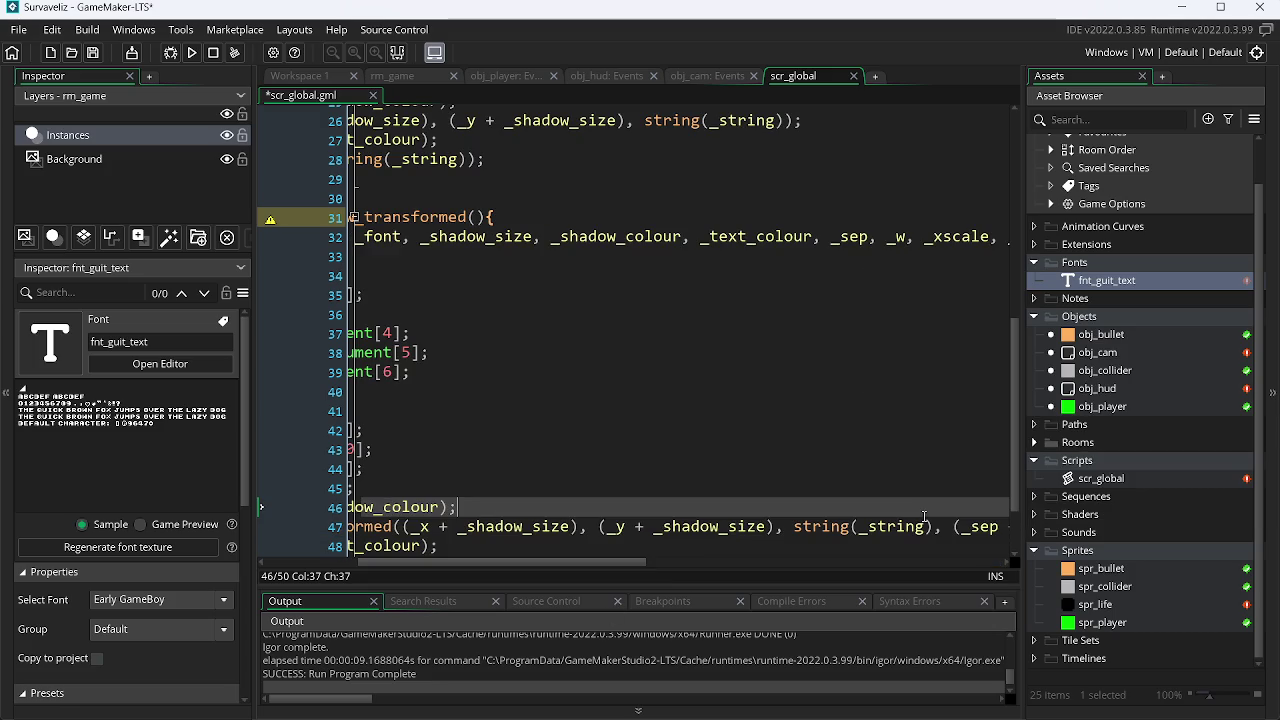
{"action": "left_click_drag", "start_coordinate": [622, 566], "coordinate": [950, 564]}
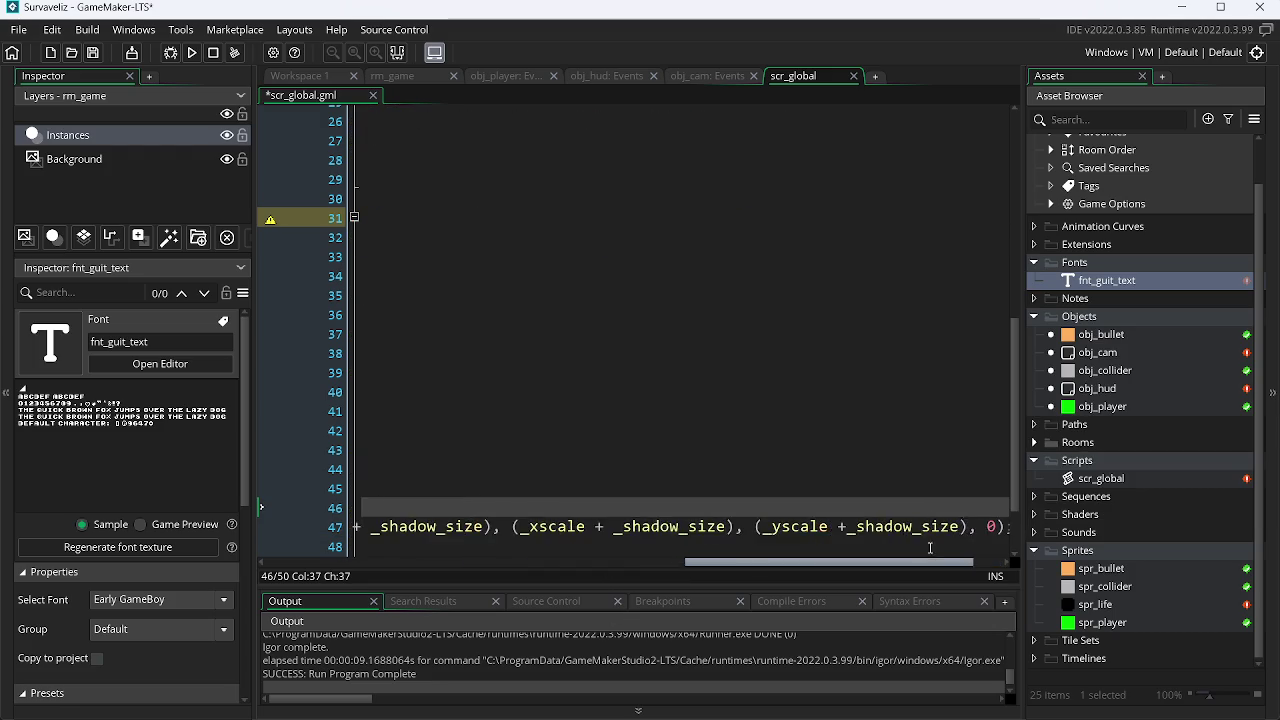
{"action": "left_click", "coordinate": [940, 546]}
{"action": "left_click_drag", "start_coordinate": [500, 562], "coordinate": [1088, 558]}
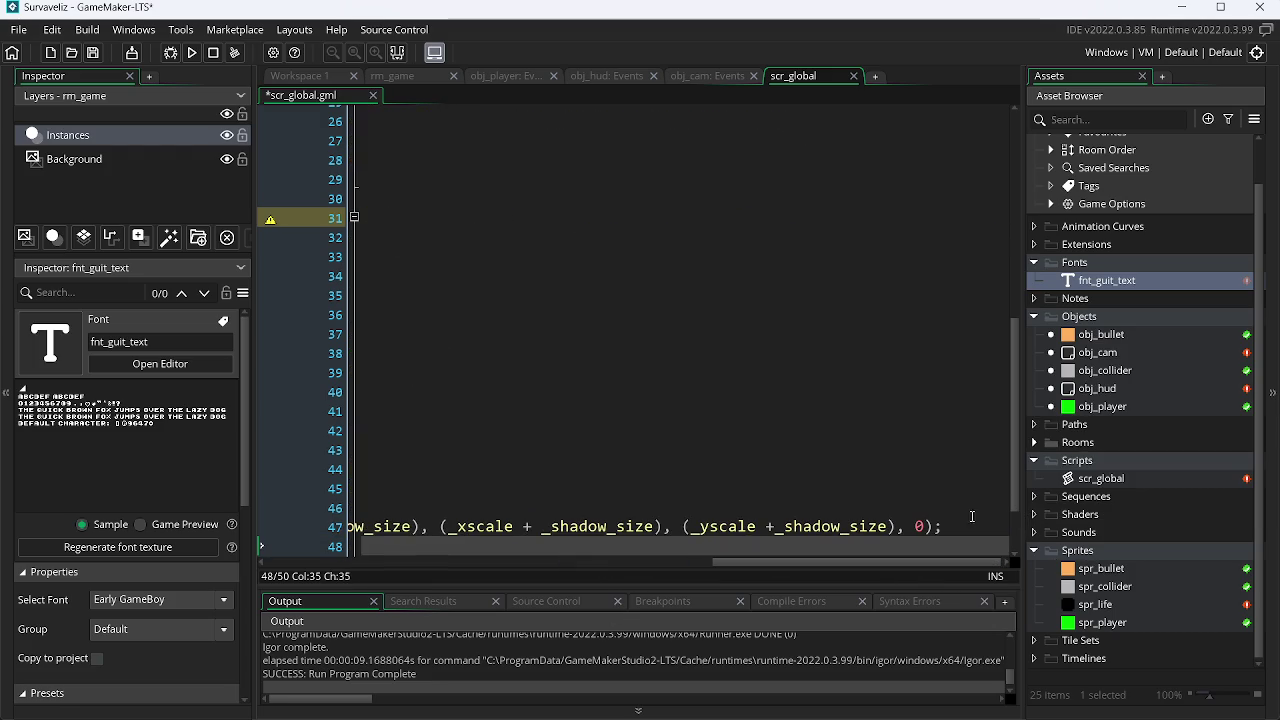
{"action": "left_click", "coordinate": [927, 527]}
{"action": "type", "text": "("}
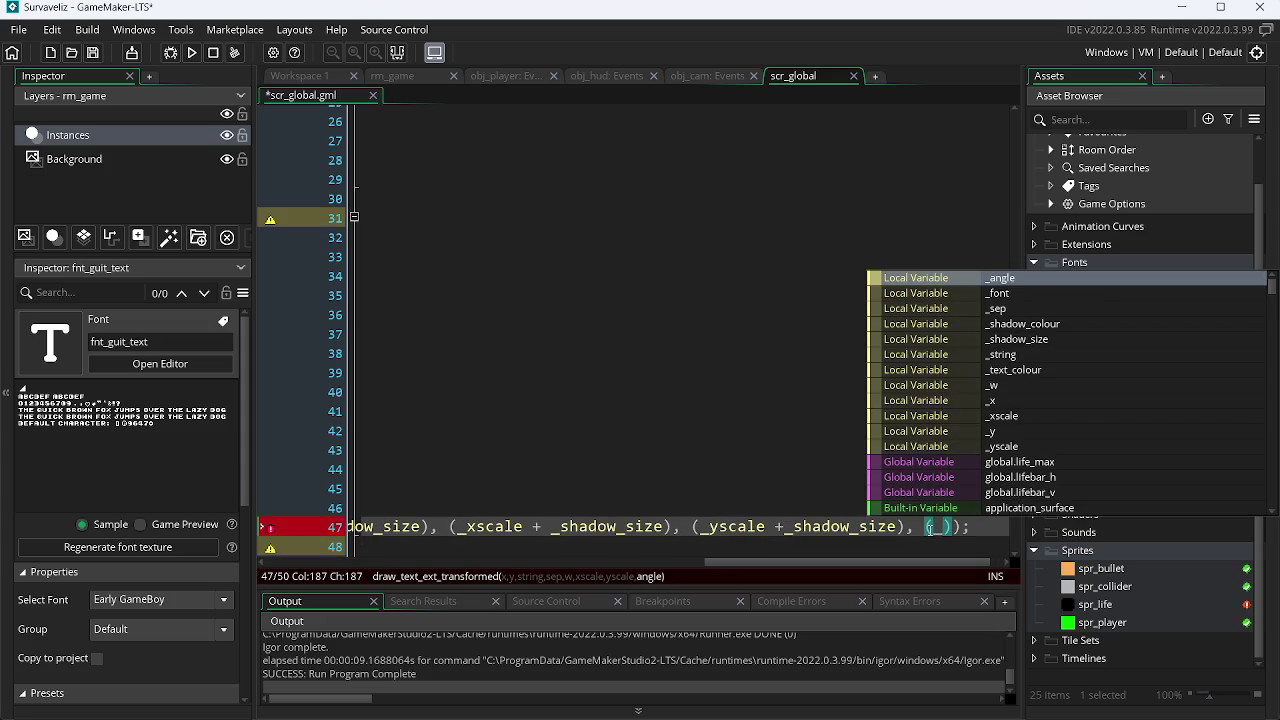
{"action": "key", "text": "Return"}
{"action": "type", "text": "+ _s"}
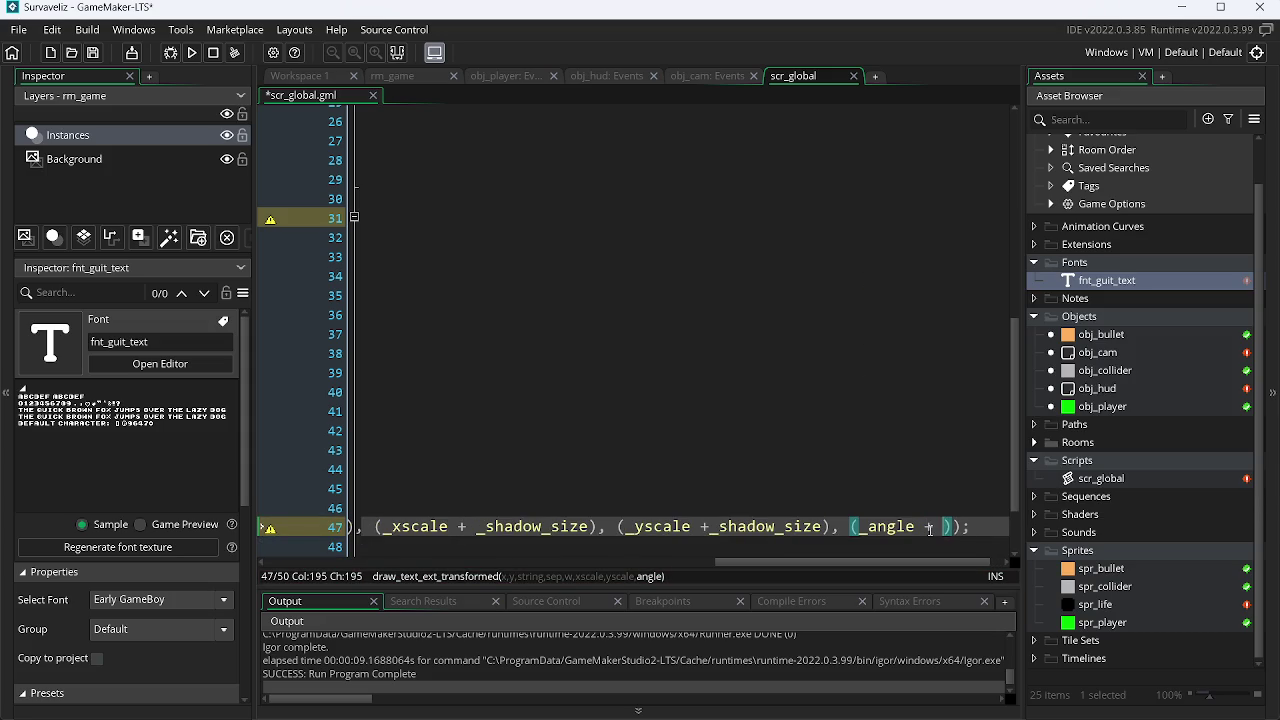
{"action": "key", "text": "Down"}
{"action": "key", "text": "Down"}
{"action": "key", "text": "Return"}
{"action": "key", "text": "ctrl+s"}
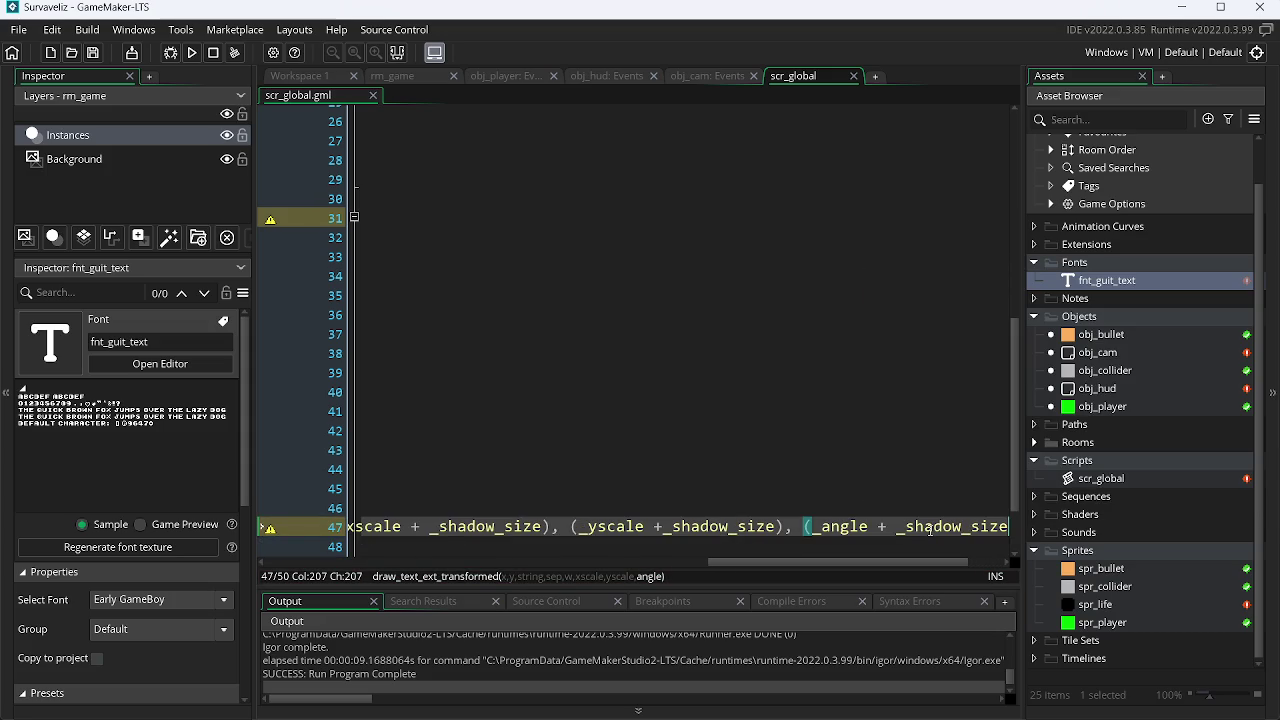
{"action": "left_click_drag", "start_coordinate": [823, 568], "coordinate": [403, 568]}
{"action": "scroll", "coordinate": [852, 494], "scroll_direction": "down", "scroll_amount": 3}
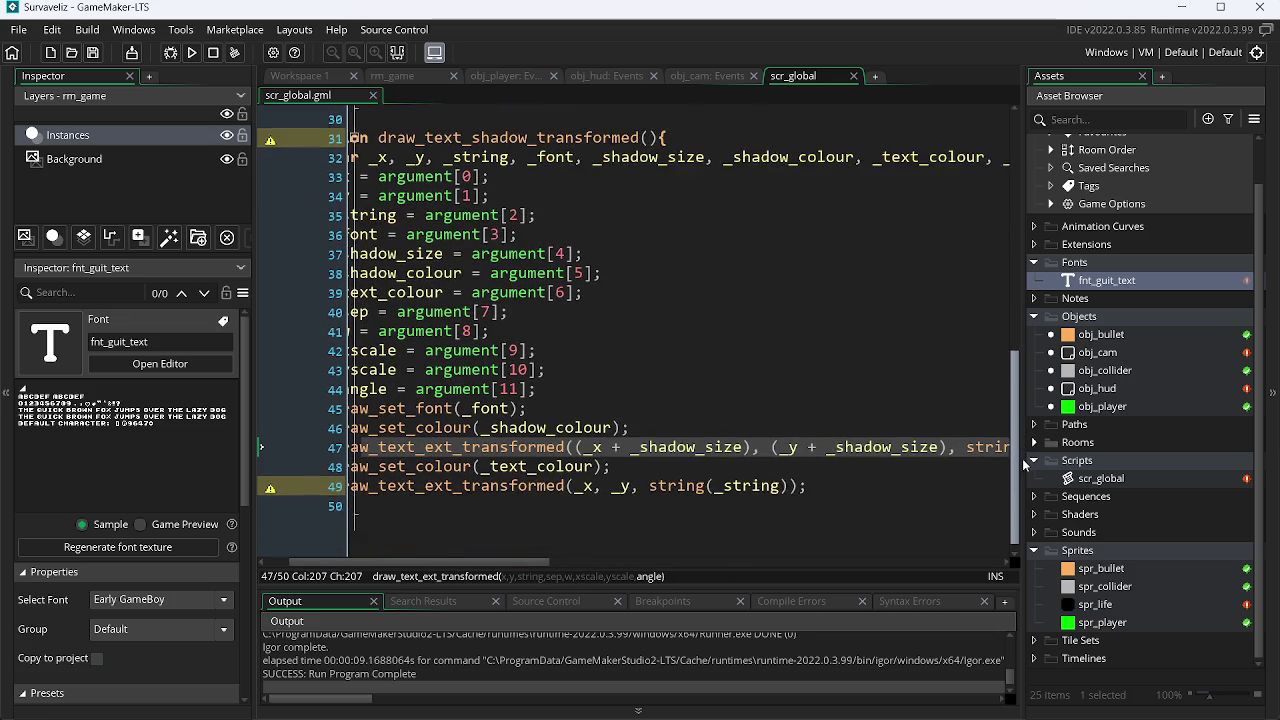
Append _sep, _w, _xscale, _yscale and _angle after string(_string) on line 49, then save.
{"action": "left_click", "coordinate": [790, 479]}
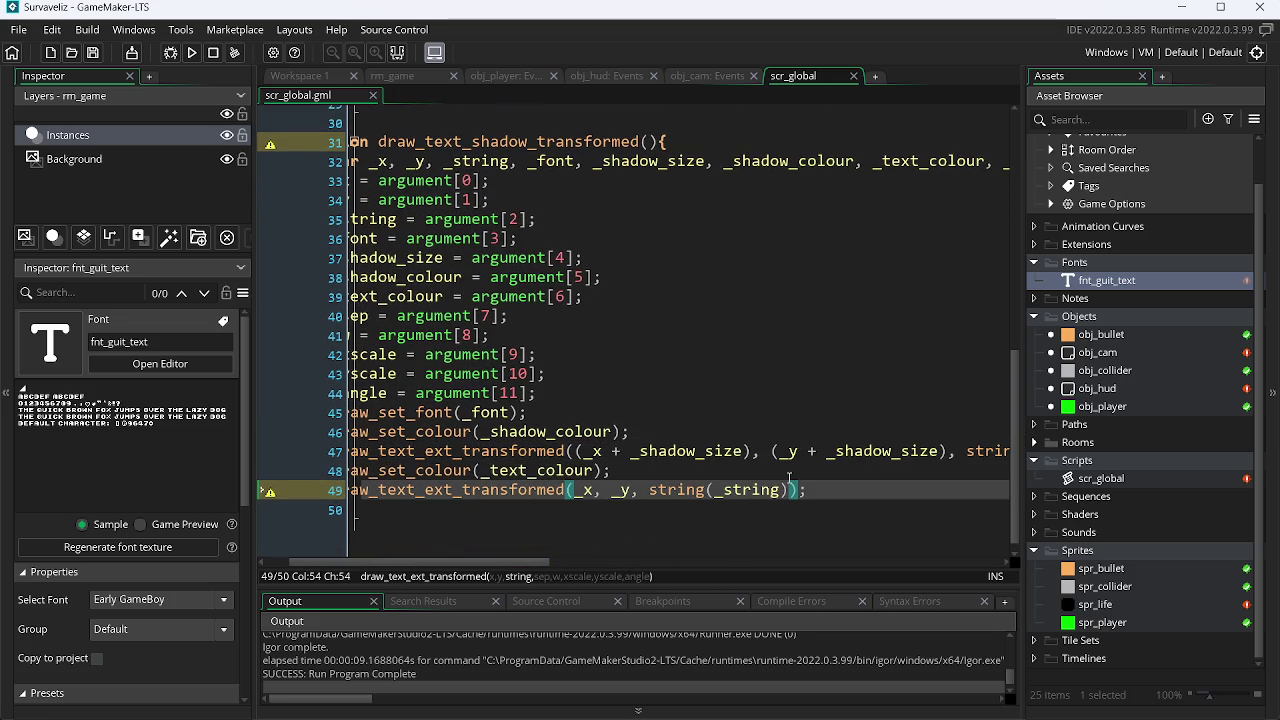
{"action": "type", "text": ", _sep, _"}
{"action": "key", "text": "Down"}
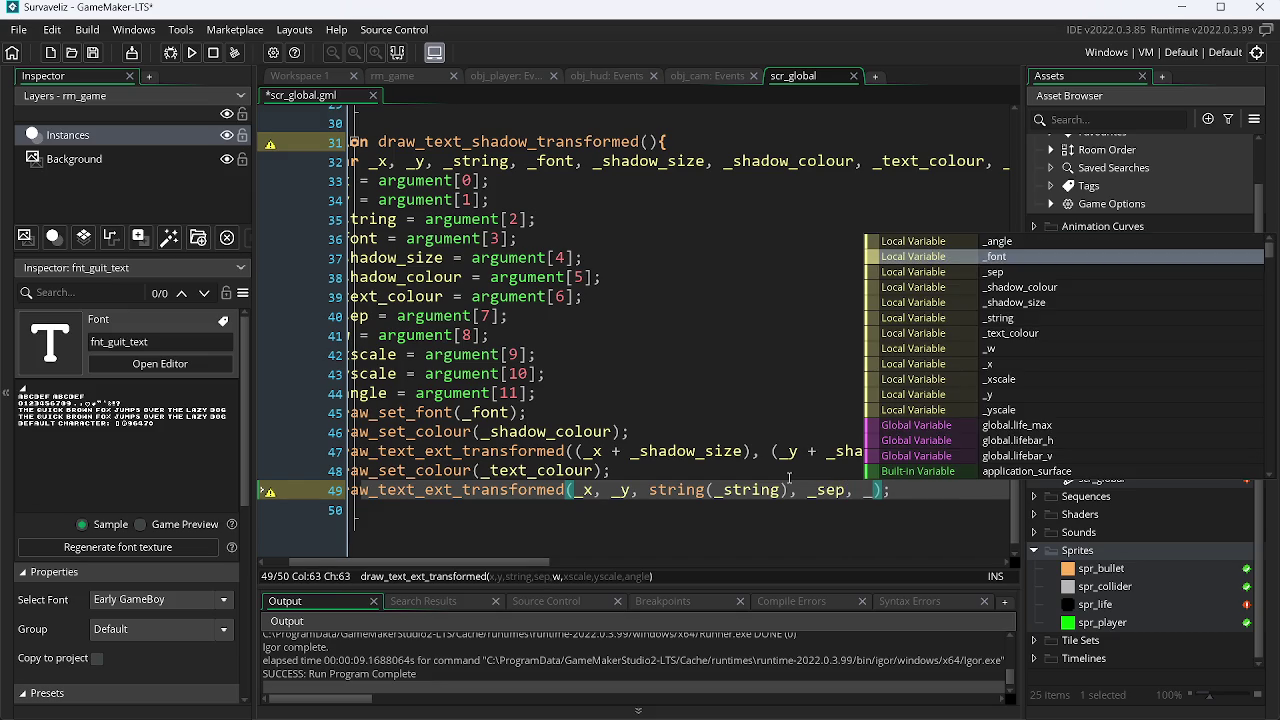
{"action": "key", "text": "Down"}
{"action": "key", "text": "Down"}
{"action": "key", "text": "Down"}
{"action": "key", "text": "Down"}
{"action": "key", "text": "Down"}
{"action": "key", "text": "Down"}
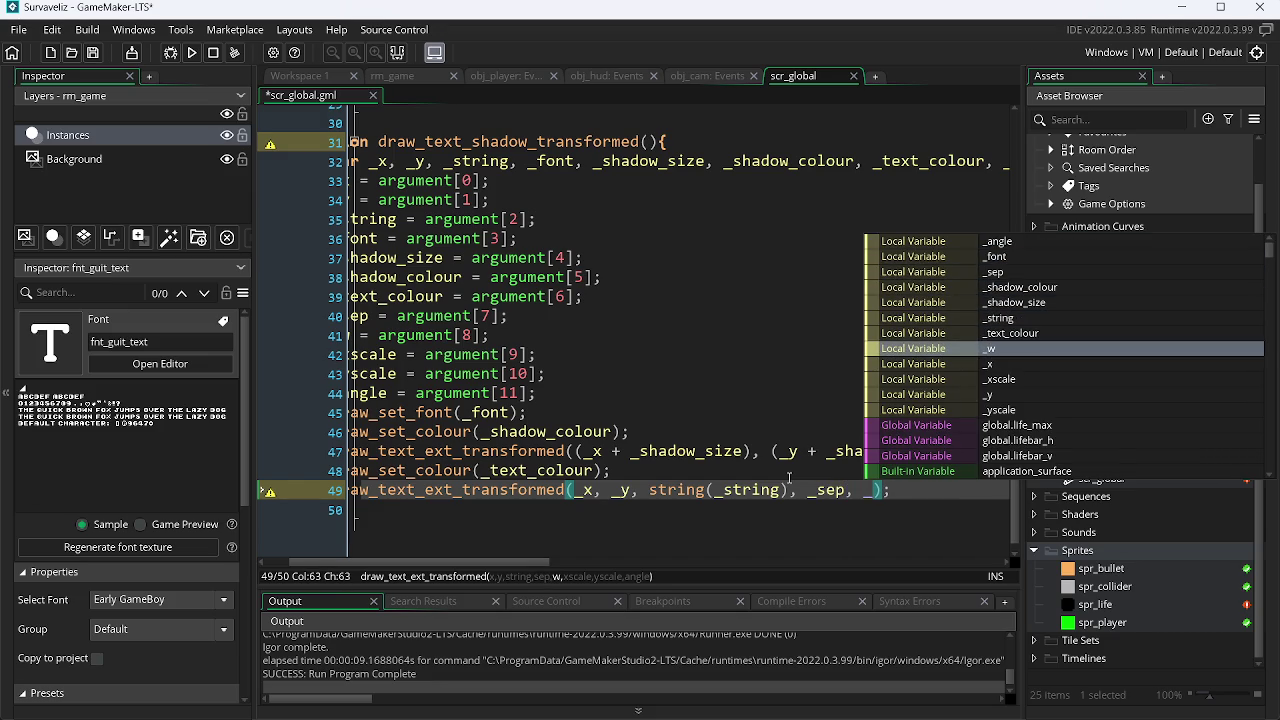
{"action": "key", "text": "Return"}
{"action": "type", "text": ", _"}
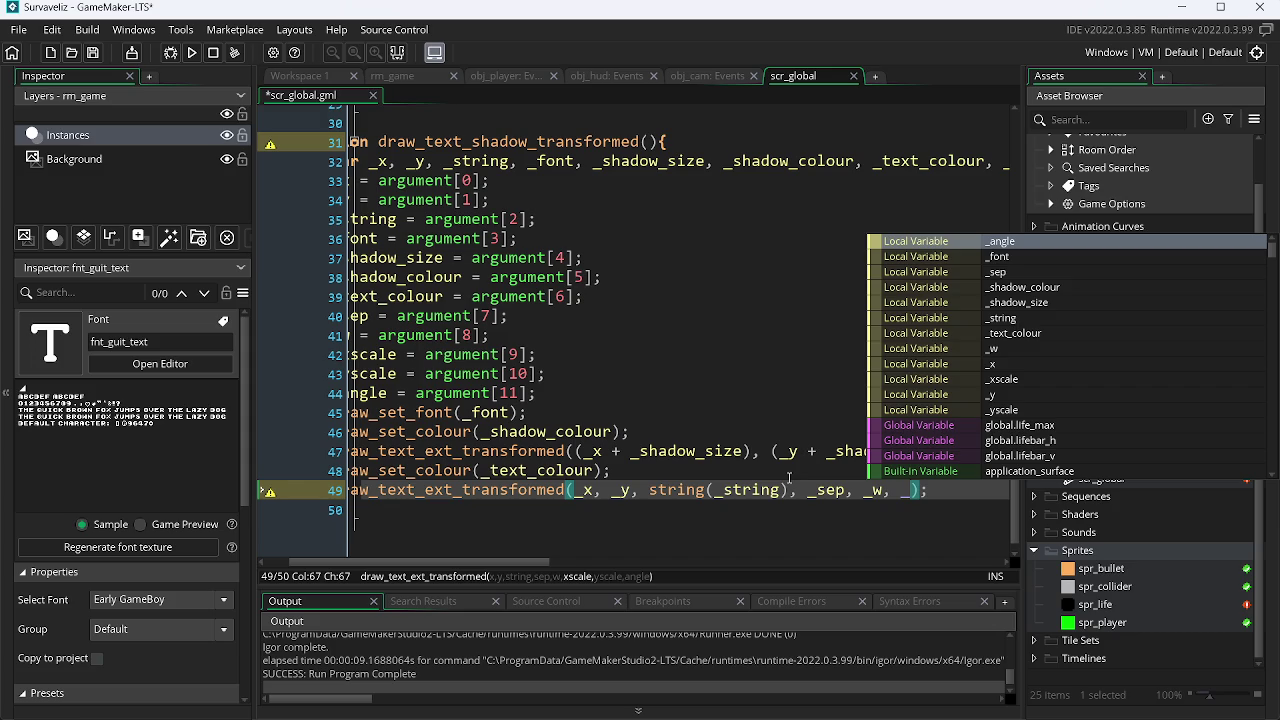
{"action": "type", "text": "xscale, "}
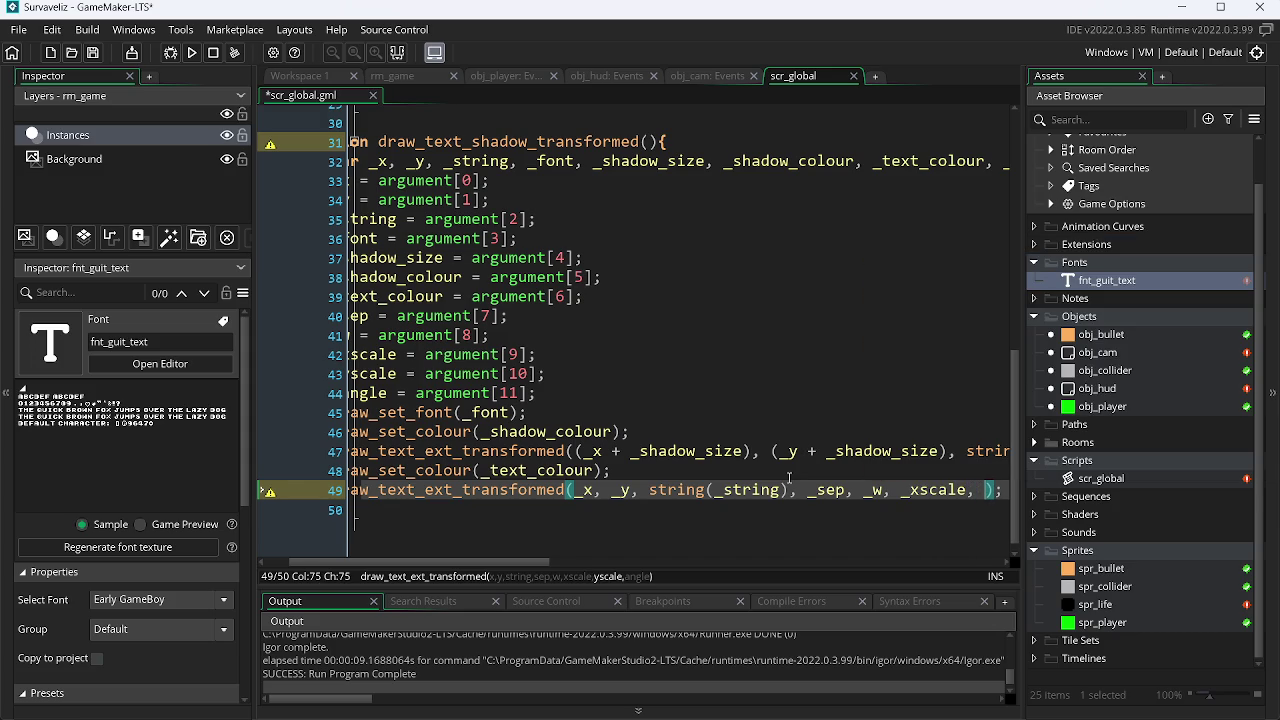
{"action": "type", "text": "_yscale"}
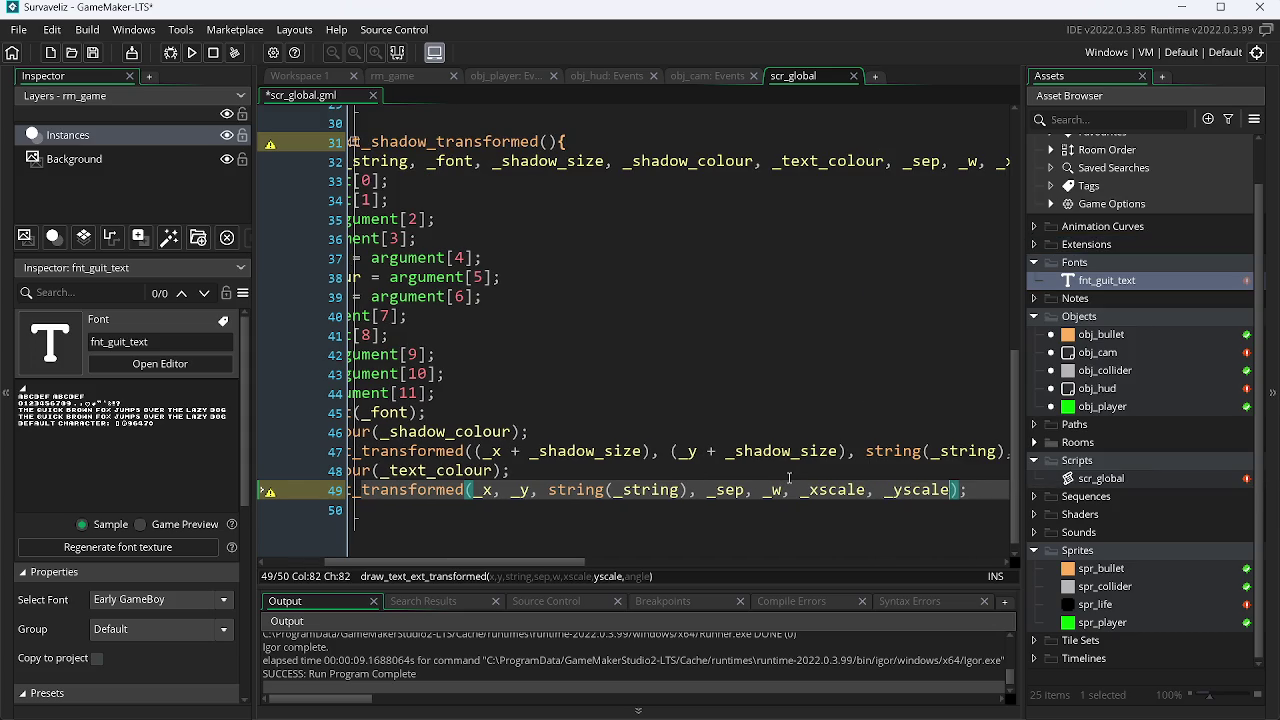
{"action": "type", "text": ", _"}
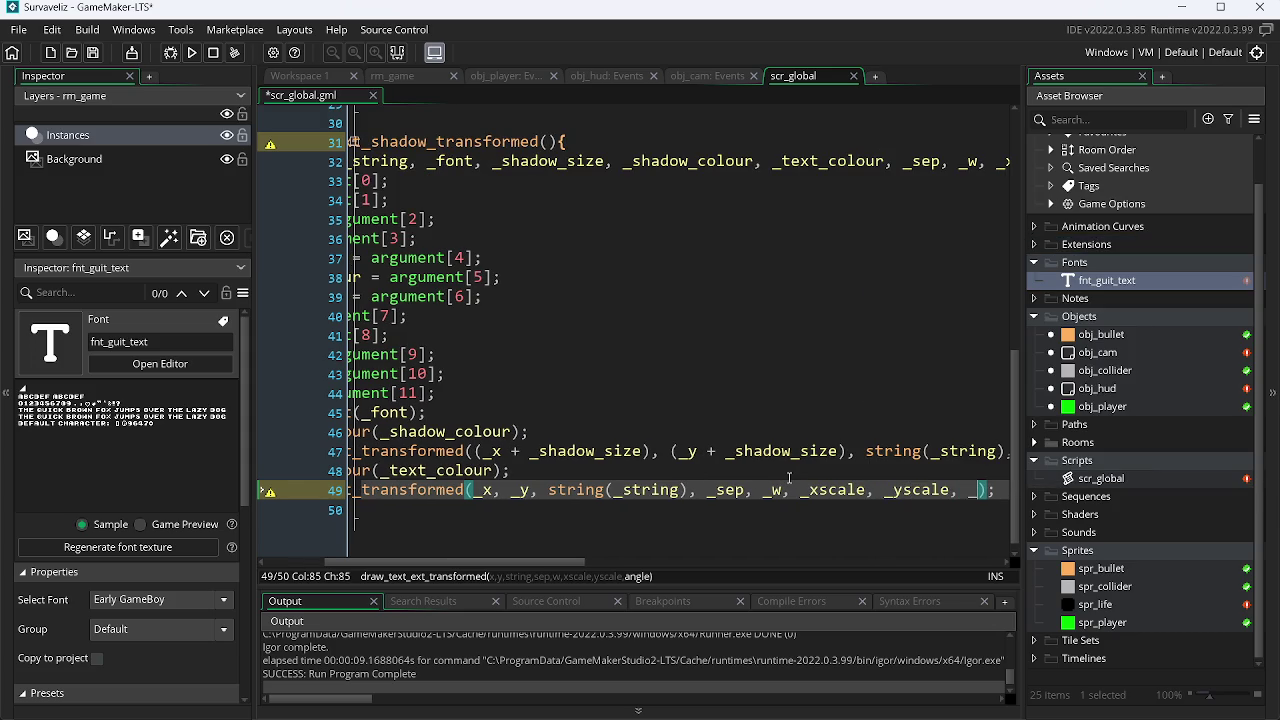
{"action": "type", "text": "angle"}
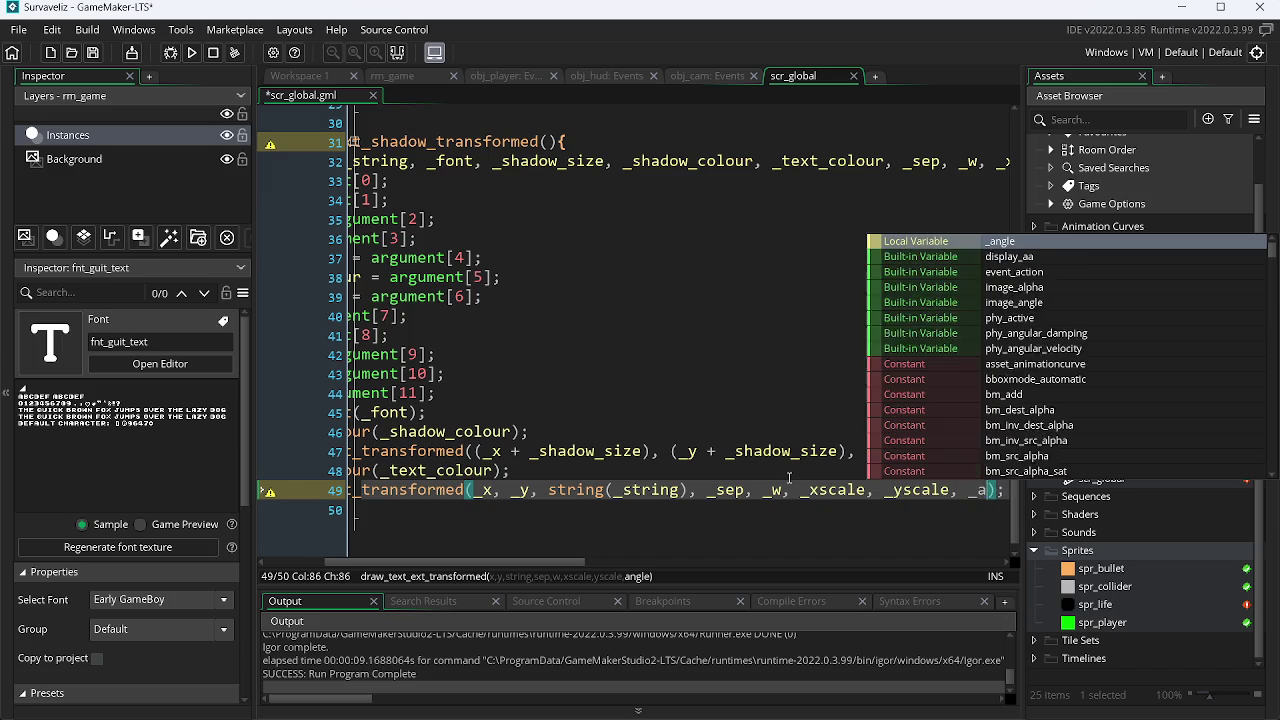
{"action": "key", "text": "ctrl+s"}
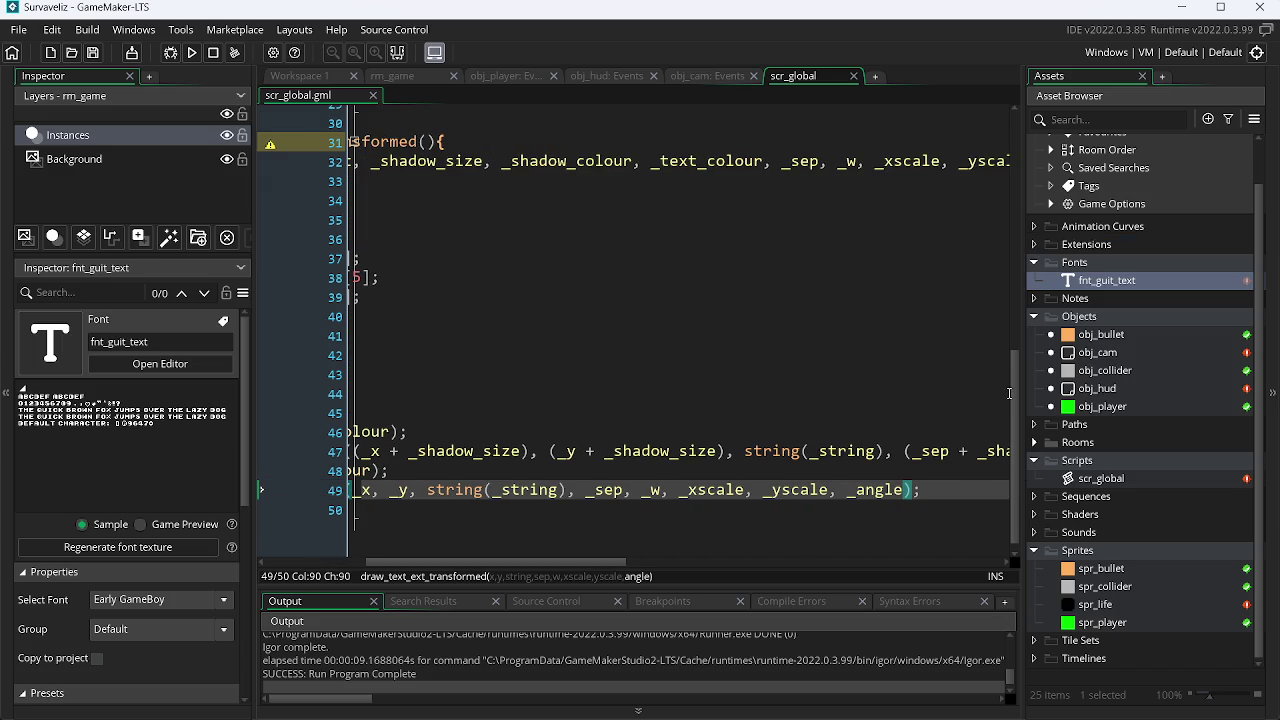
{"action": "scroll", "coordinate": [1017, 374], "scroll_direction": "up", "scroll_amount": 3}
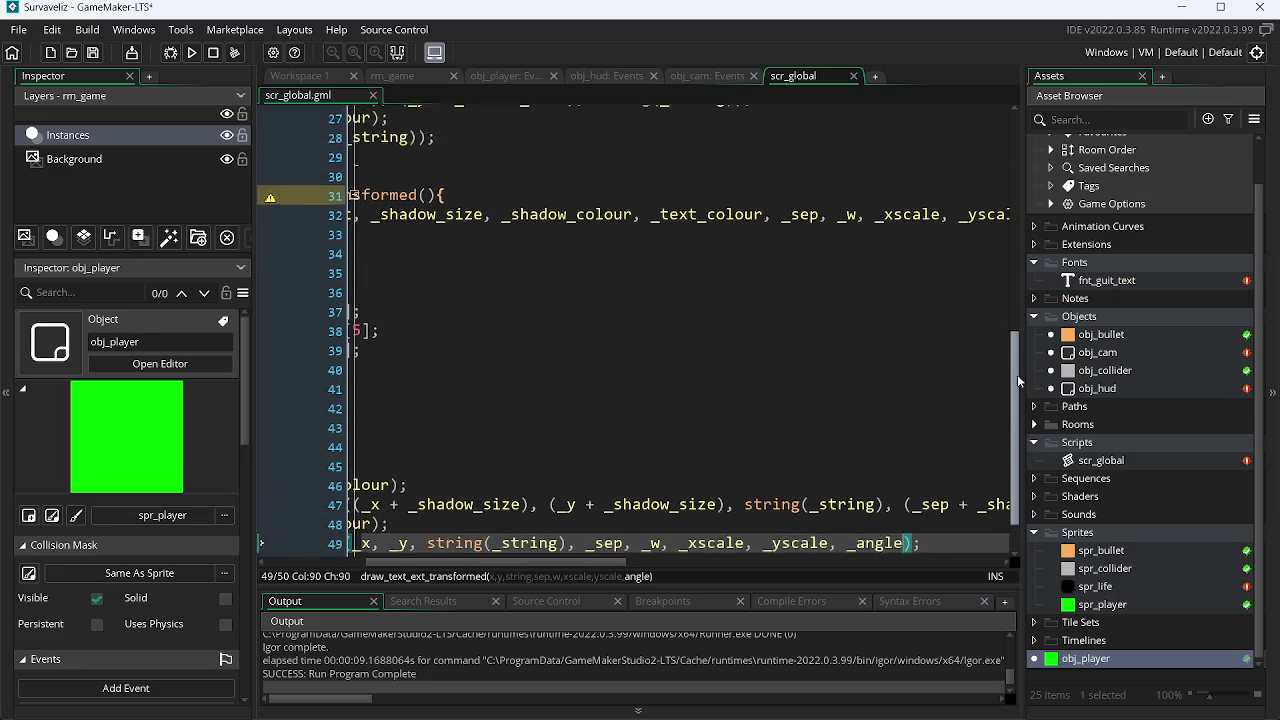
Copy the doc-comment block from lines 6–14 above draw_text_shadow_transformed and save.
{"action": "scroll", "coordinate": [602, 564], "scroll_direction": "left", "scroll_amount": 5}
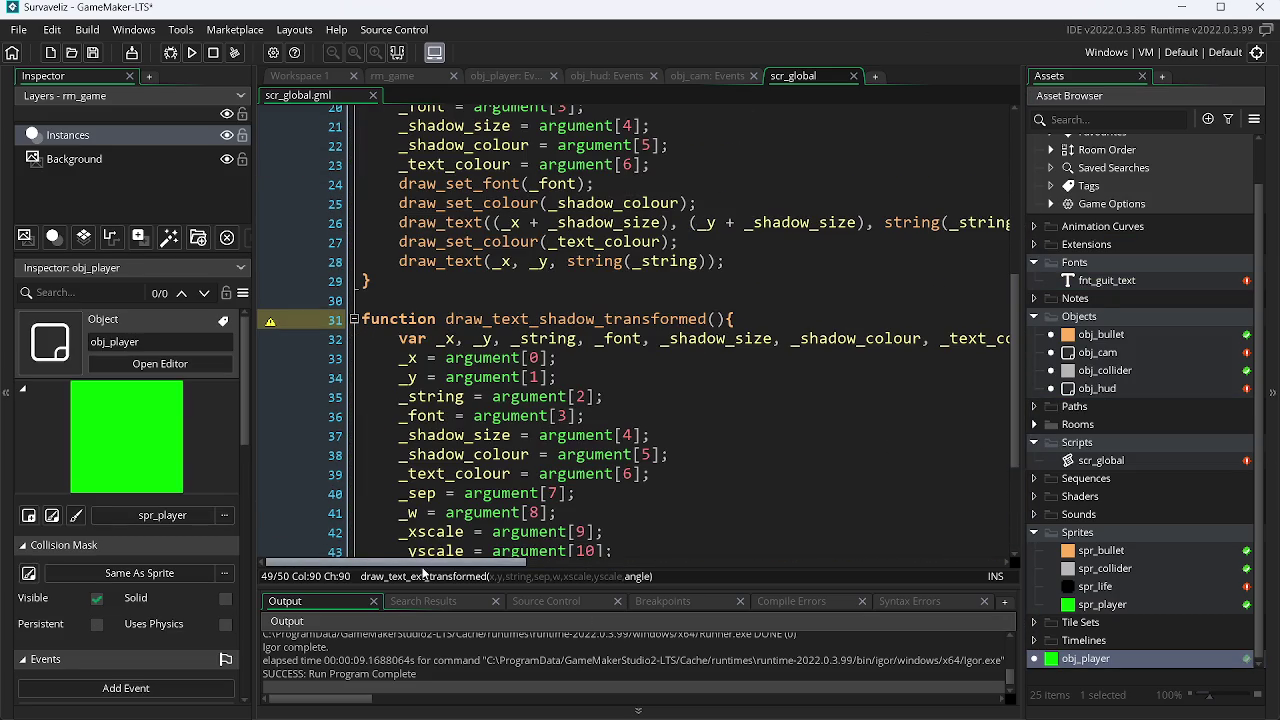
{"action": "left_click_drag", "start_coordinate": [1017, 335], "coordinate": [1020, 173]}
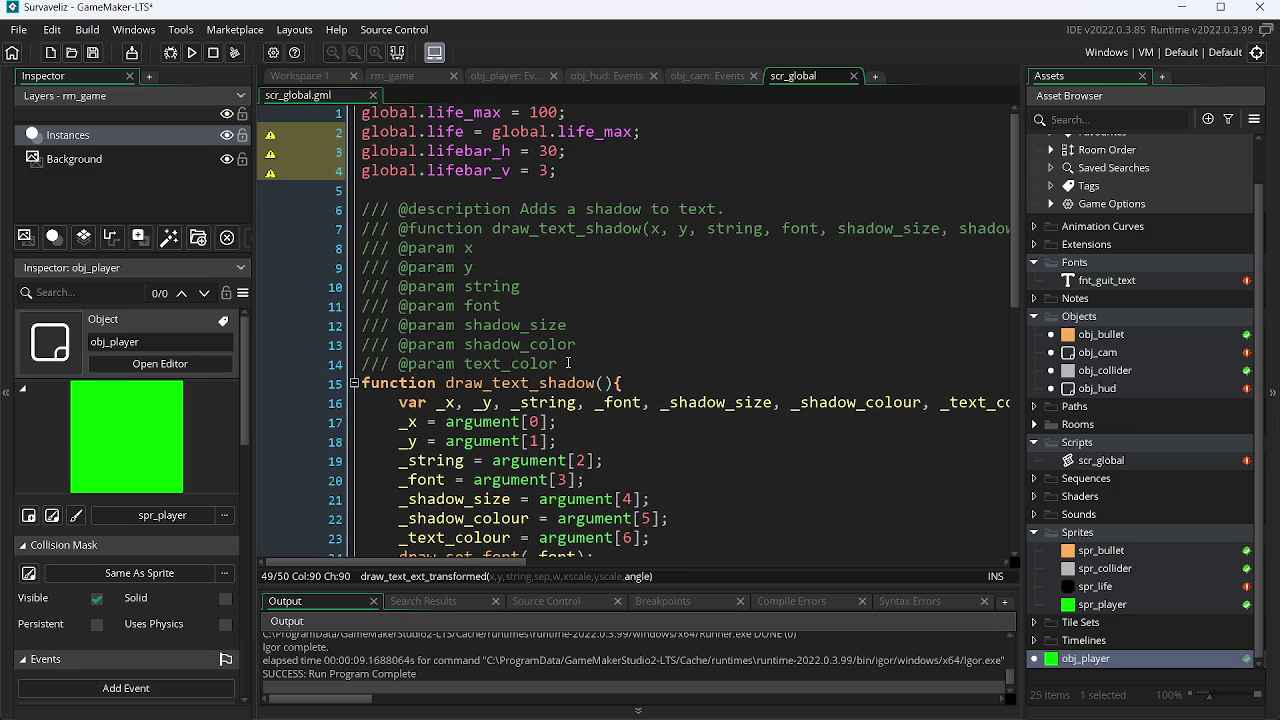
{"action": "mouse_move", "coordinate": [568, 361]}
{"action": "left_mouse_down"}
{"action": "mouse_move", "coordinate": [540, 363]}
{"action": "mouse_move", "coordinate": [344, 213]}
{"action": "left_mouse_up"}
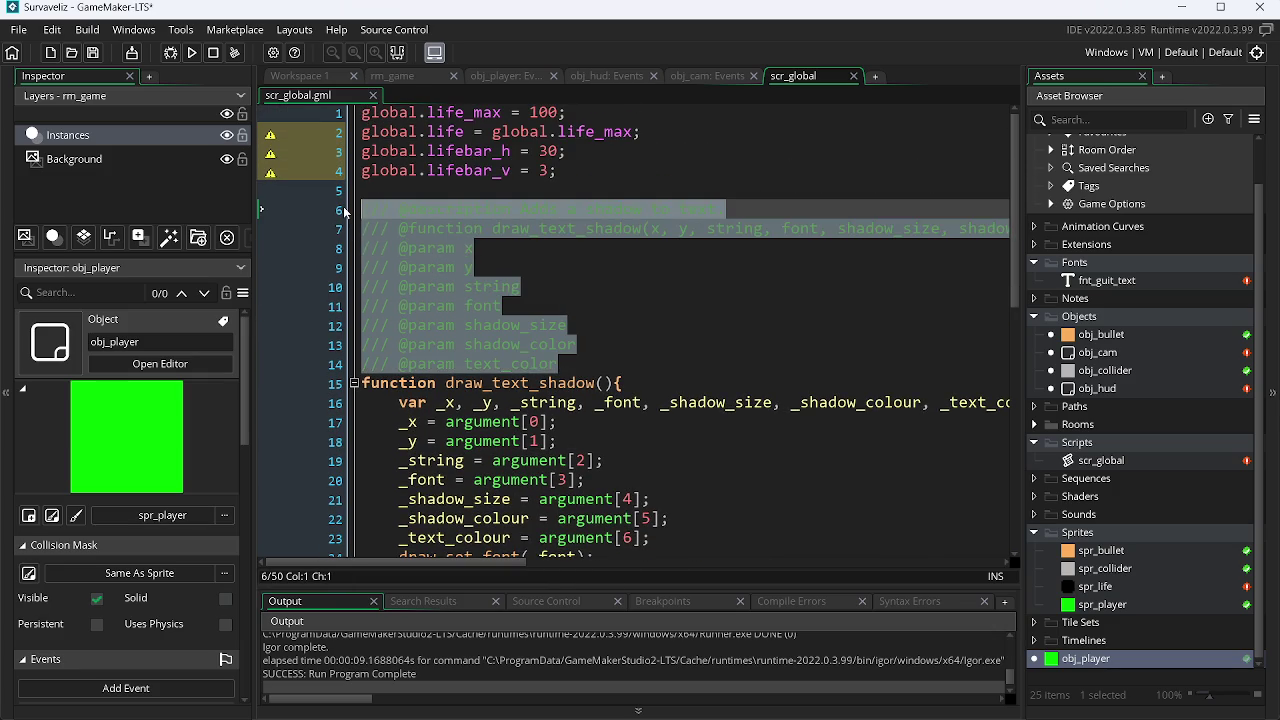
{"action": "mouse_move", "coordinate": [1018, 177]}
{"action": "left_mouse_down"}
{"action": "mouse_move", "coordinate": [700, 352]}
{"action": "mouse_move", "coordinate": [648, 359]}
{"action": "left_mouse_up"}
{"action": "left_click", "coordinate": [408, 284]}
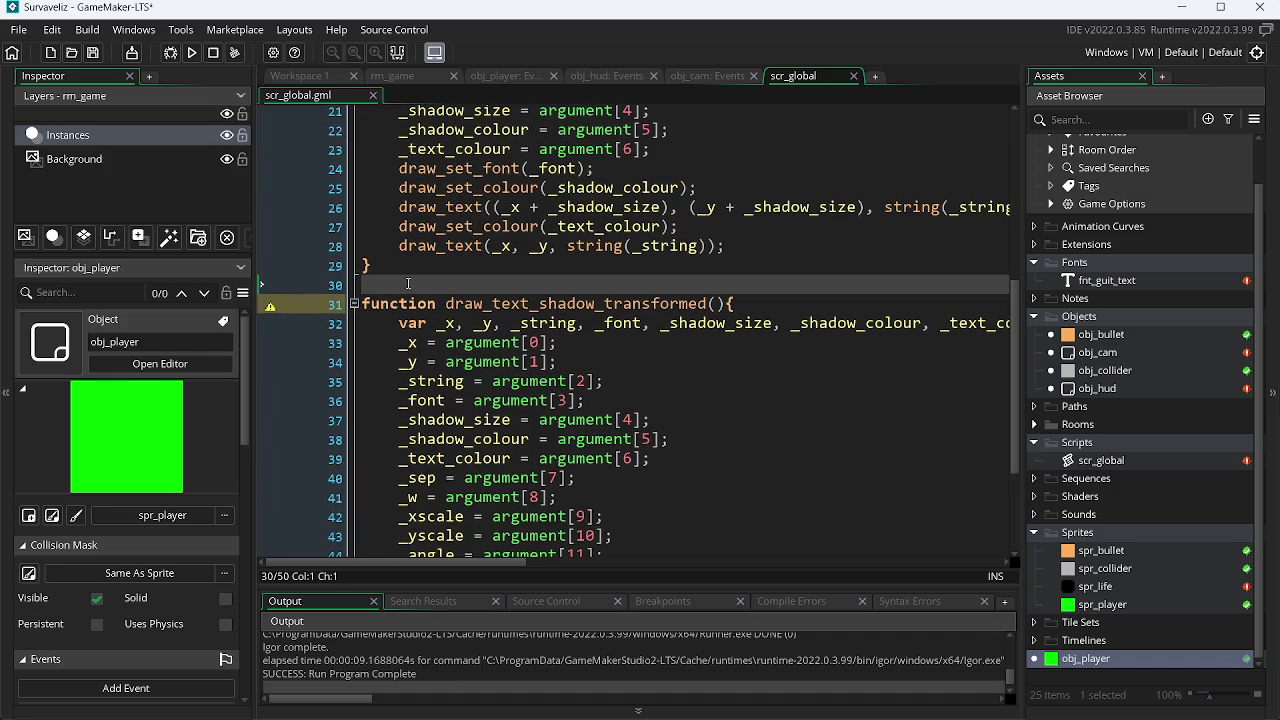
{"action": "key", "text": "Return"}
{"action": "key", "text": "Return"}
{"action": "key", "text": "ctrl+v"}
{"action": "key", "text": "ctrl+s"}
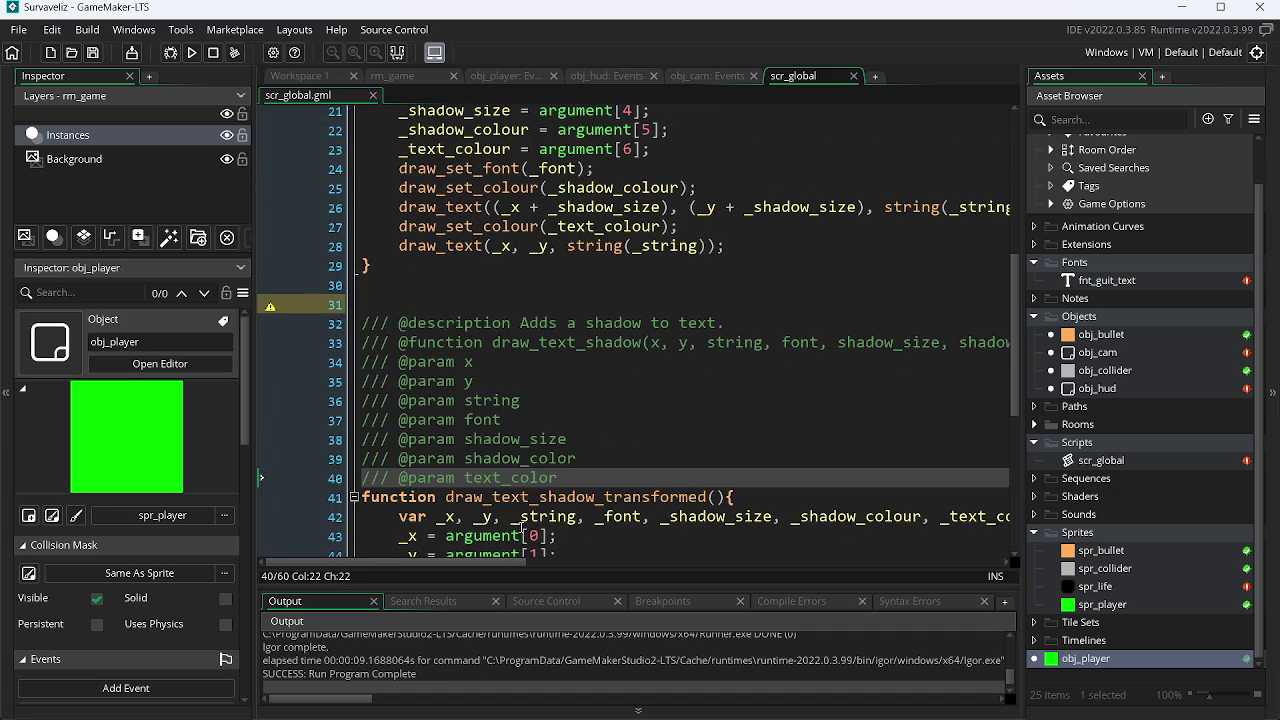
{"action": "mouse_move", "coordinate": [500, 562]}
{"action": "left_mouse_down"}
{"action": "mouse_move", "coordinate": [525, 568]}
{"action": "mouse_move", "coordinate": [507, 566]}
{"action": "left_mouse_up"}
{"action": "left_click_drag", "start_coordinate": [690, 497], "coordinate": [576, 497]}
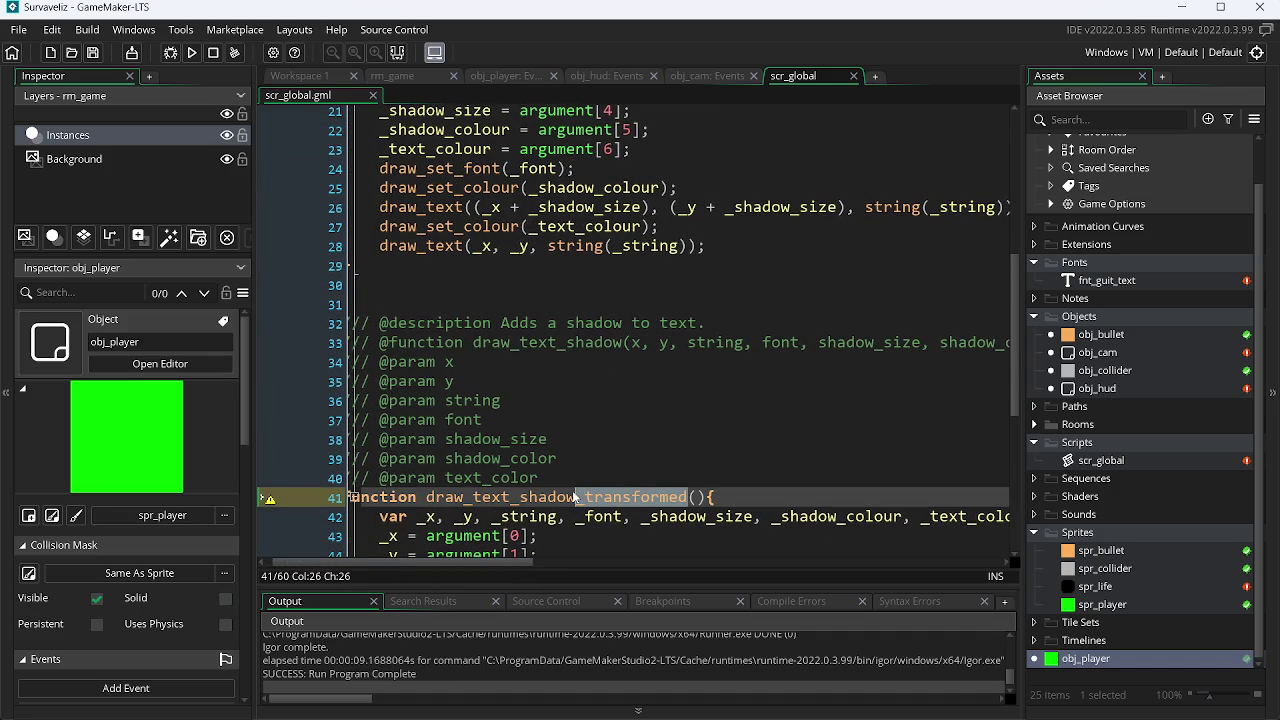
{"action": "left_click", "coordinate": [625, 343]}
{"action": "key", "text": "ctrl+v"}
{"action": "left_click", "coordinate": [636, 358]}
{"action": "left_click", "coordinate": [632, 343]}
{"action": "key", "text": "BackSpace"}
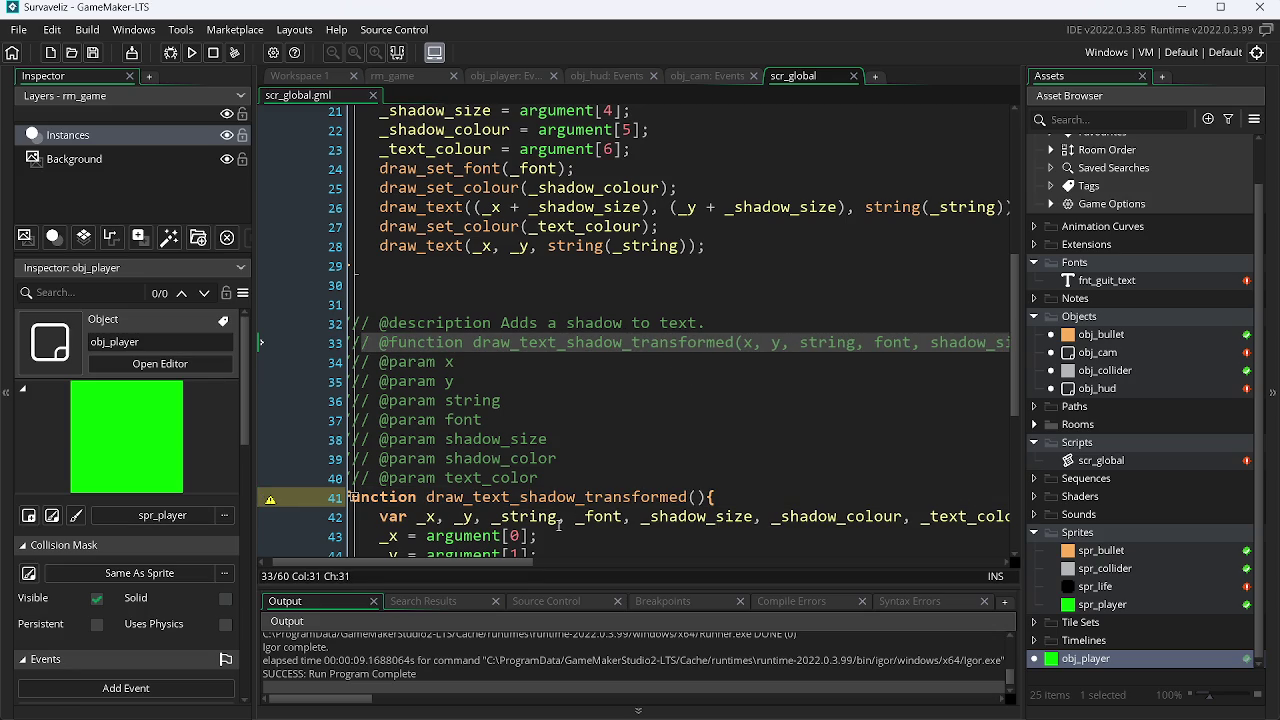
{"action": "mouse_move", "coordinate": [516, 563]}
{"action": "left_mouse_down"}
{"action": "mouse_move", "coordinate": [729, 560]}
{"action": "mouse_move", "coordinate": [697, 562]}
{"action": "left_mouse_up"}
{"action": "left_click", "coordinate": [749, 343]}
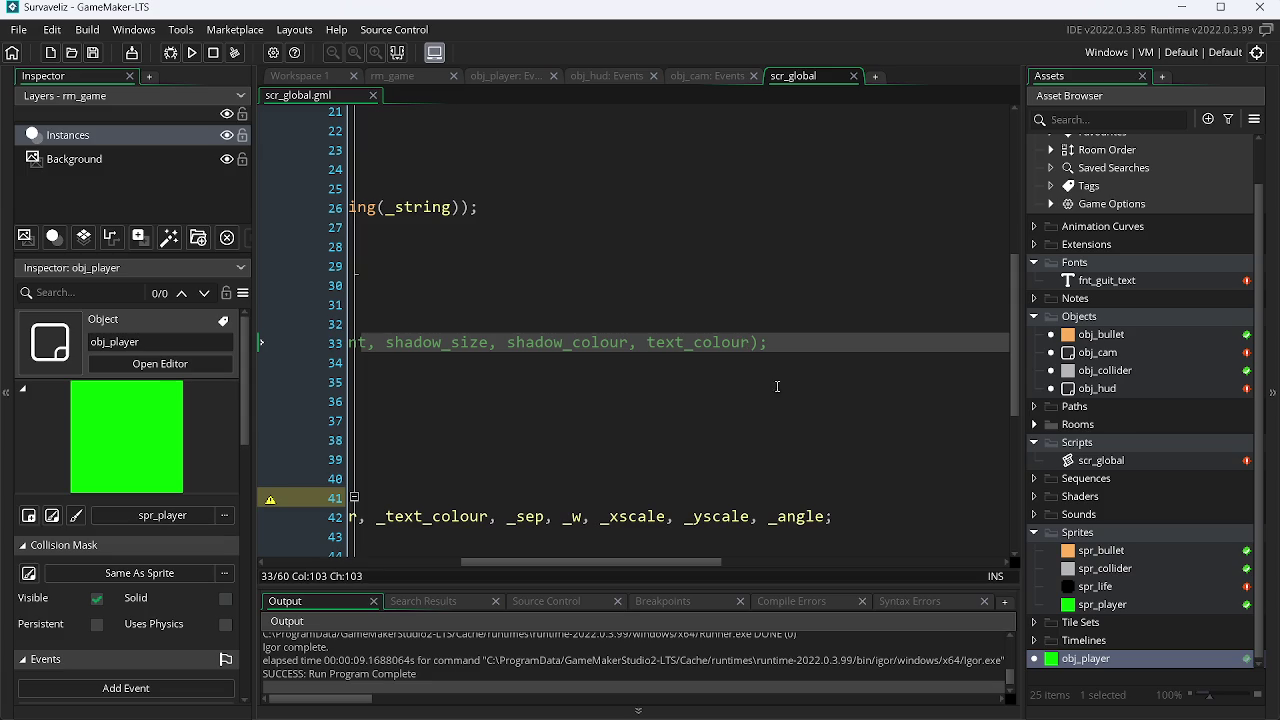
{"action": "mouse_move", "coordinate": [646, 558]}
{"action": "left_mouse_down"}
{"action": "mouse_move", "coordinate": [383, 573]}
{"action": "mouse_move", "coordinate": [867, 538]}
{"action": "mouse_move", "coordinate": [450, 556]}
{"action": "left_mouse_up"}
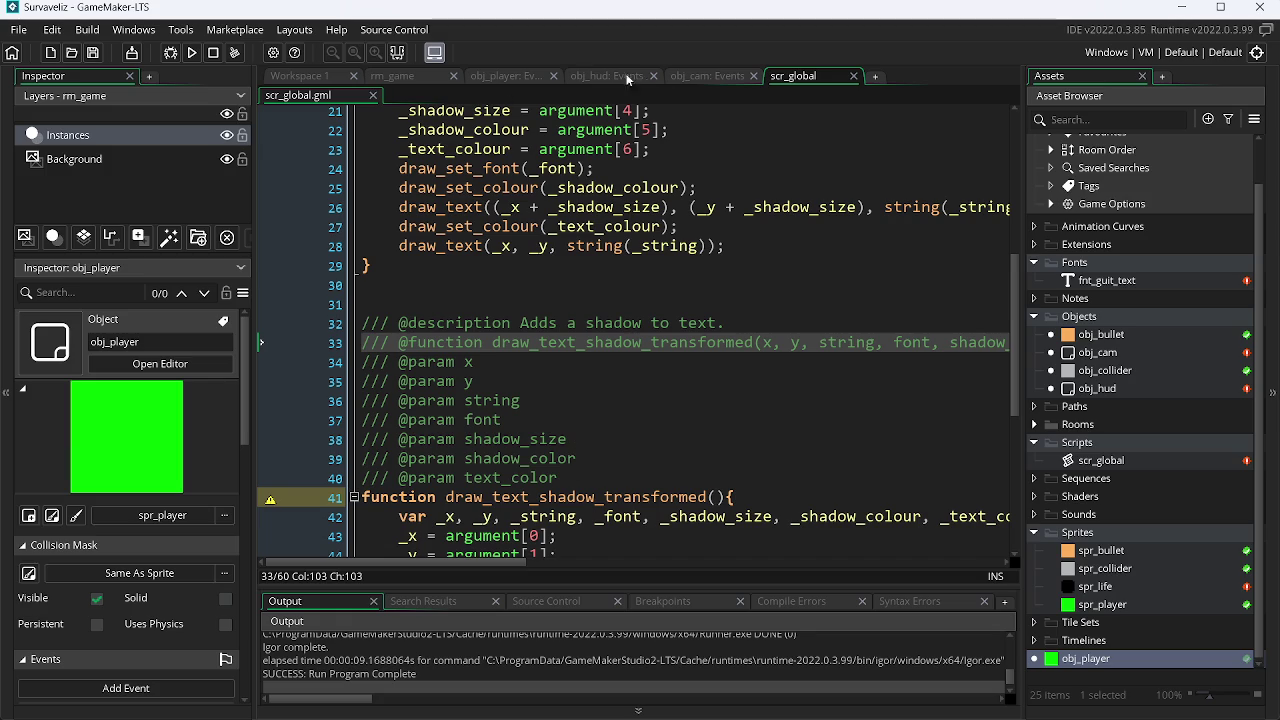
Switch through the obj_cam and obj_player tabs to reach obj_hud's Draw GUI event.
{"action": "left_click", "coordinate": [680, 75]}
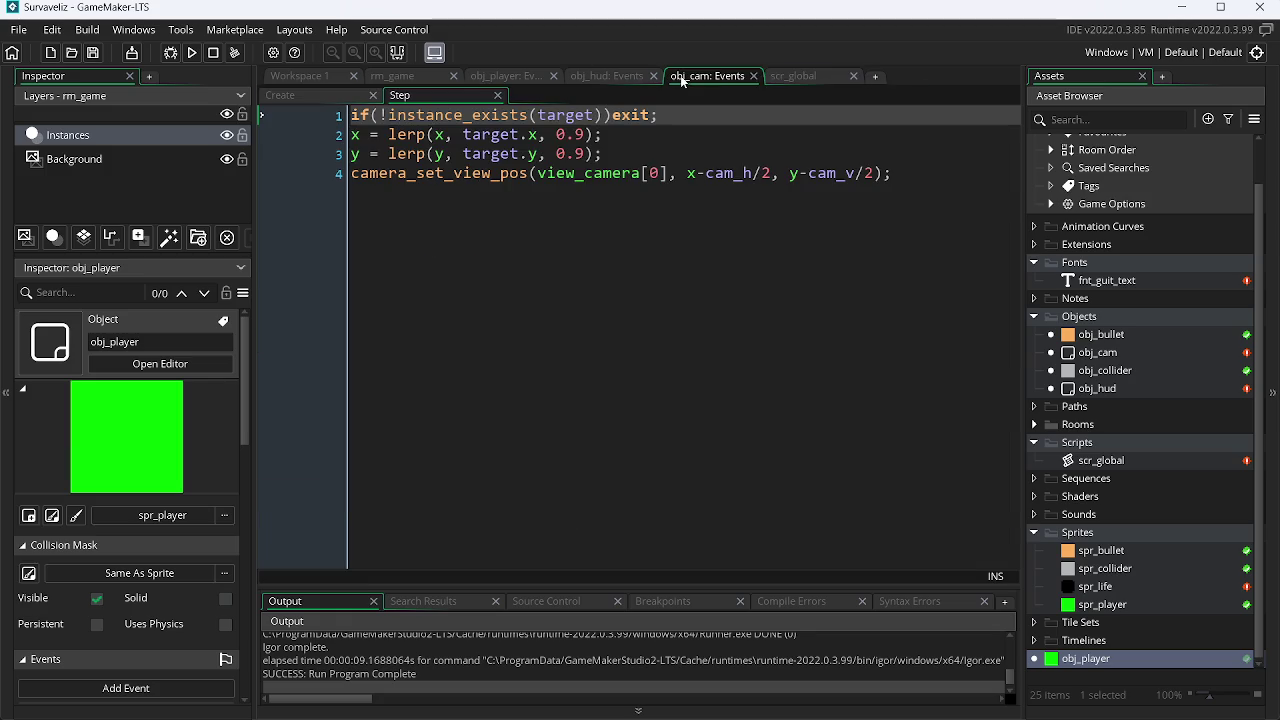
{"action": "left_click", "coordinate": [515, 76]}
{"action": "left_click", "coordinate": [610, 77]}
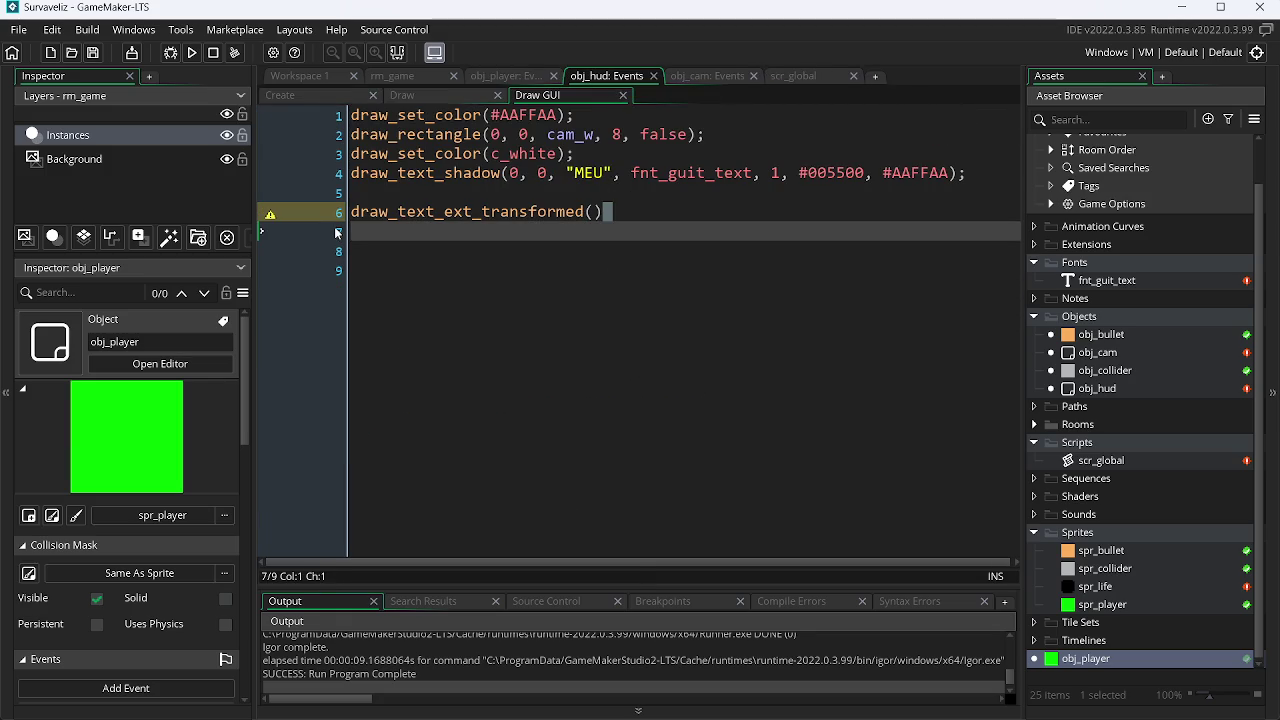
Replace line 6 with an empty draw_text_shadow_transformed() call from autocomplete.
{"action": "key", "text": "BackSpace"}
{"action": "key", "text": "BackSpace"}
{"action": "key", "text": "BackSpace"}
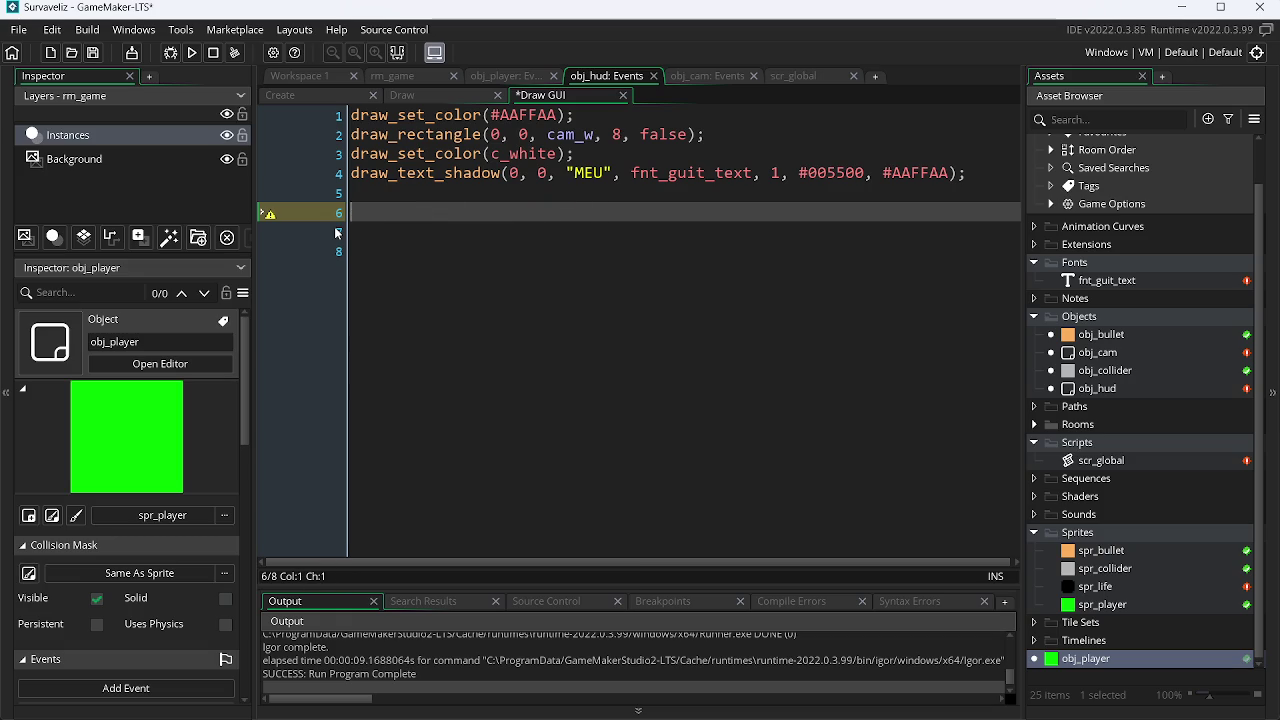
{"action": "type", "text": "draw_"}
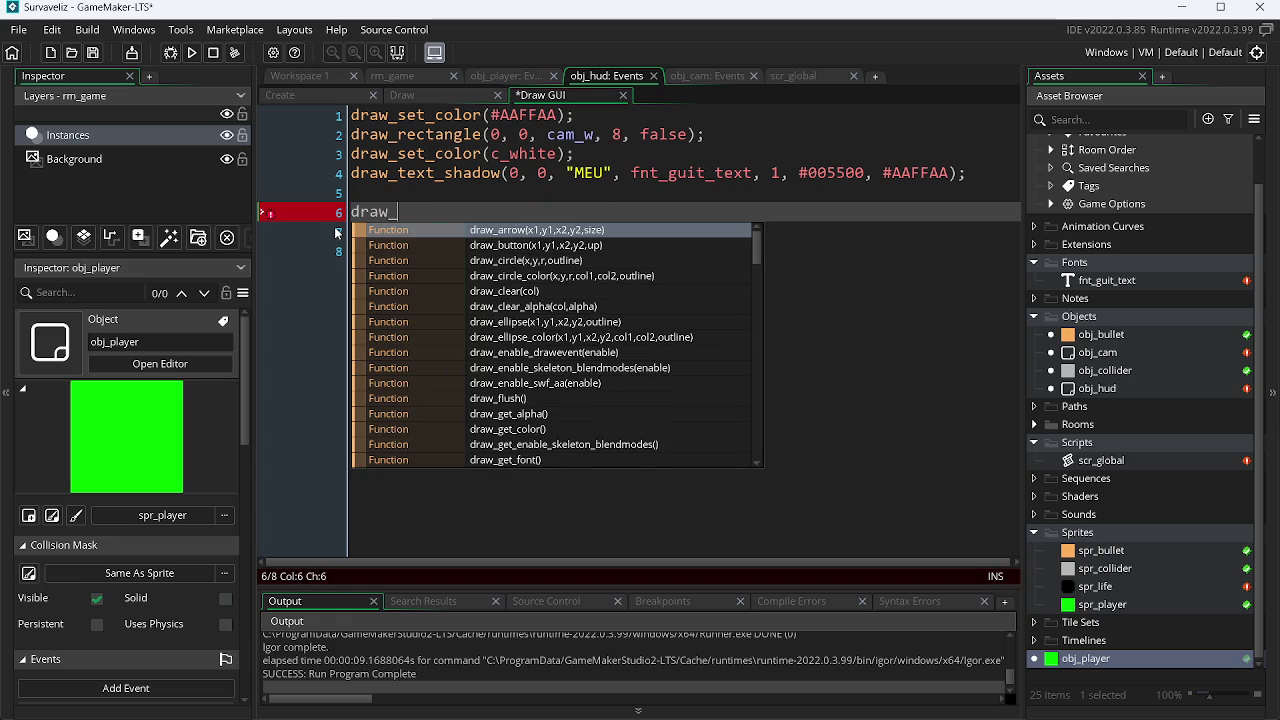
{"action": "type", "text": "text_s"}
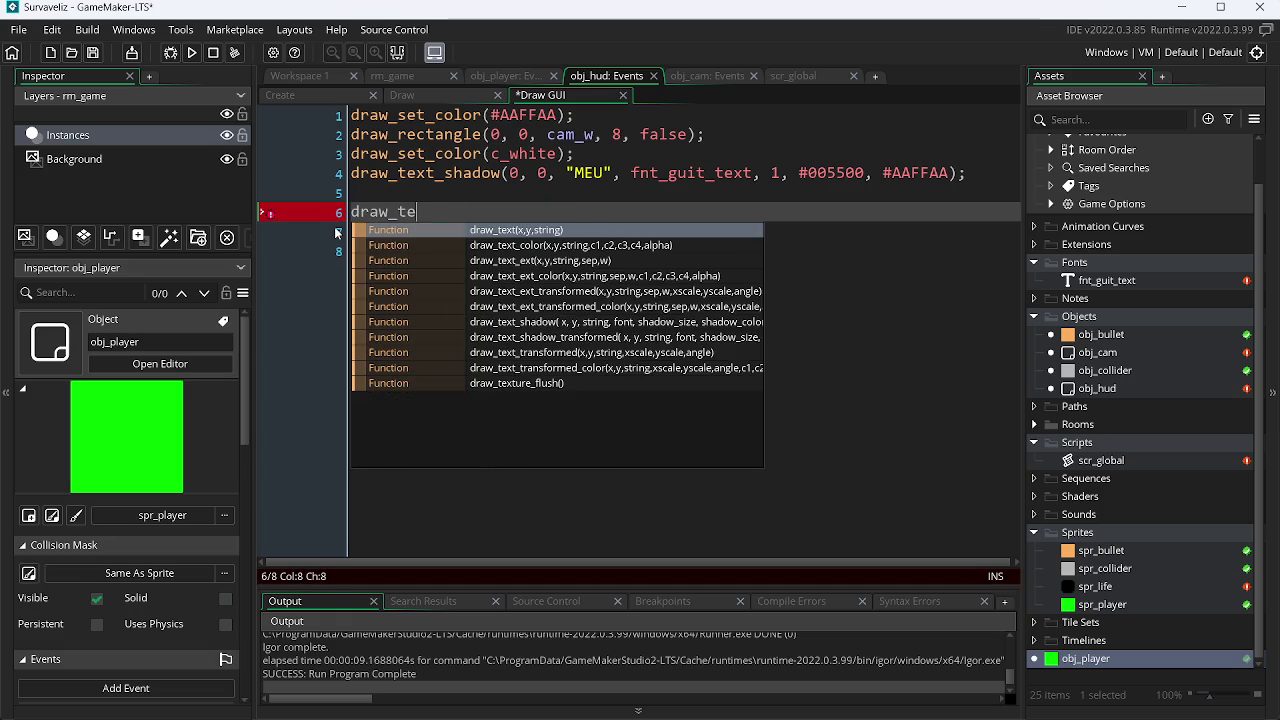
{"action": "key", "text": "Down"}
{"action": "key", "text": "Return"}
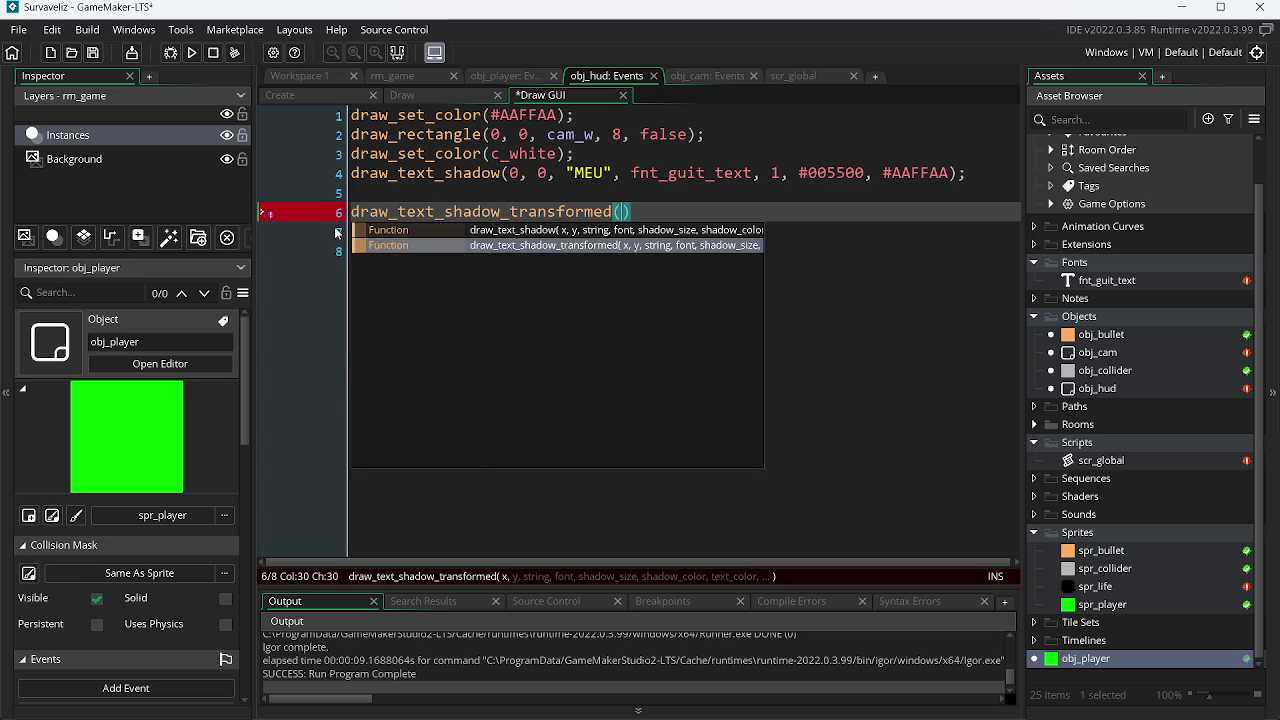
{"action": "type", "text": "x"}
{"action": "key", "text": "BackSpace"}
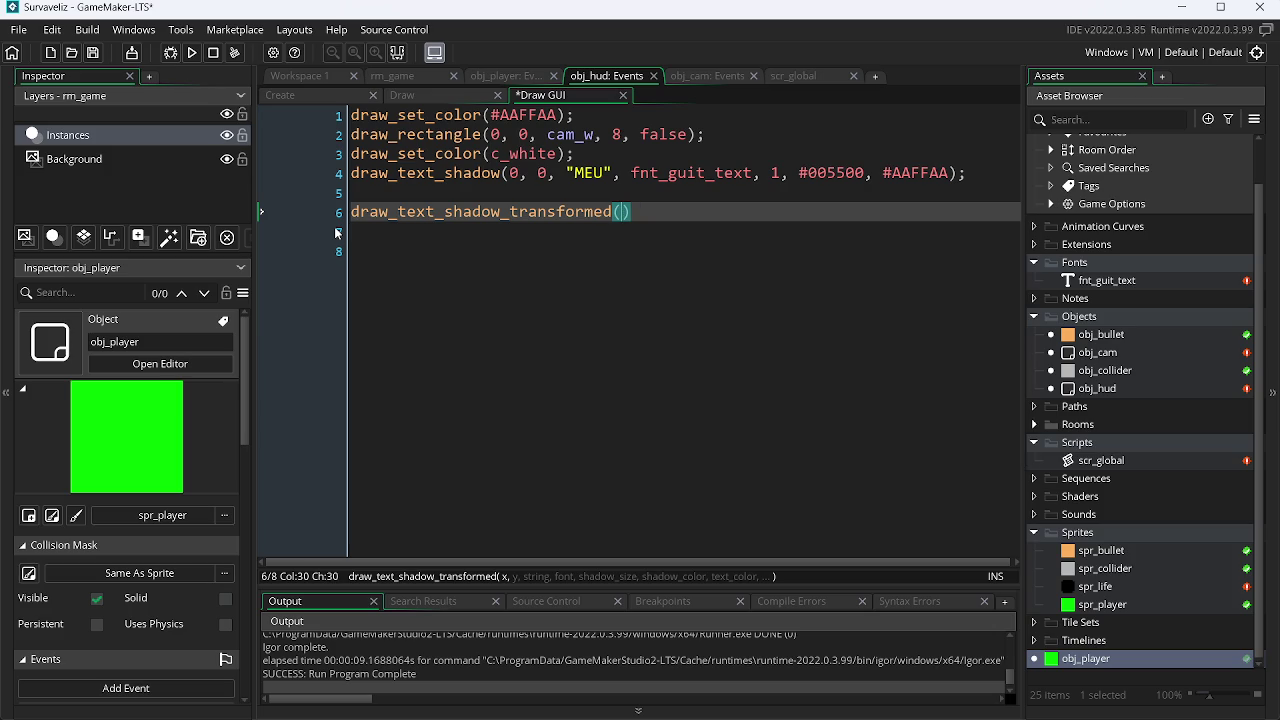
Comment out the old draw_text_shadow call on line 4 and save the event.
{"action": "mouse_move", "coordinate": [968, 174]}
{"action": "left_mouse_down"}
{"action": "mouse_move", "coordinate": [347, 193]}
{"action": "mouse_move", "coordinate": [968, 174]}
{"action": "left_mouse_up"}
{"action": "left_click", "coordinate": [347, 193]}
{"action": "key", "text": "ctrl+k"}
{"action": "key", "text": "ctrl+s"}
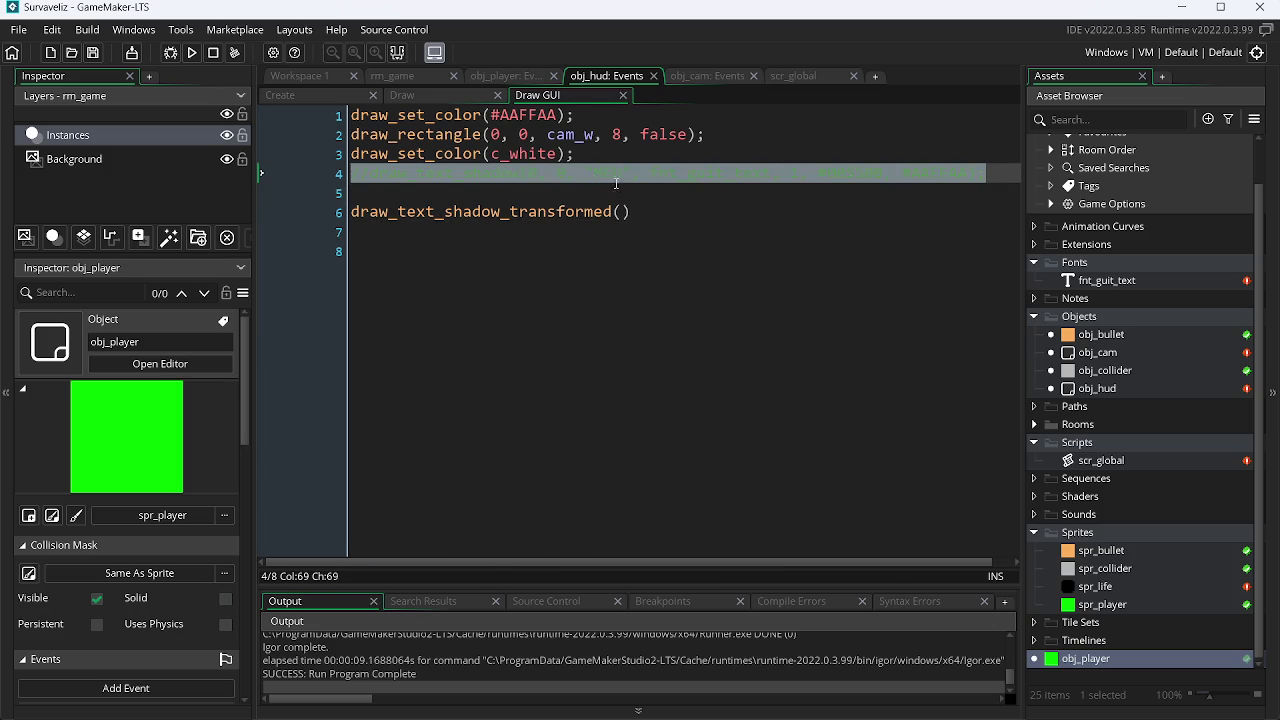
Fill in the arguments 0, 0, "TESTANDO ESSE COISA", fnt_guit_text and shadow size 2.
{"action": "left_click", "coordinate": [621, 212]}
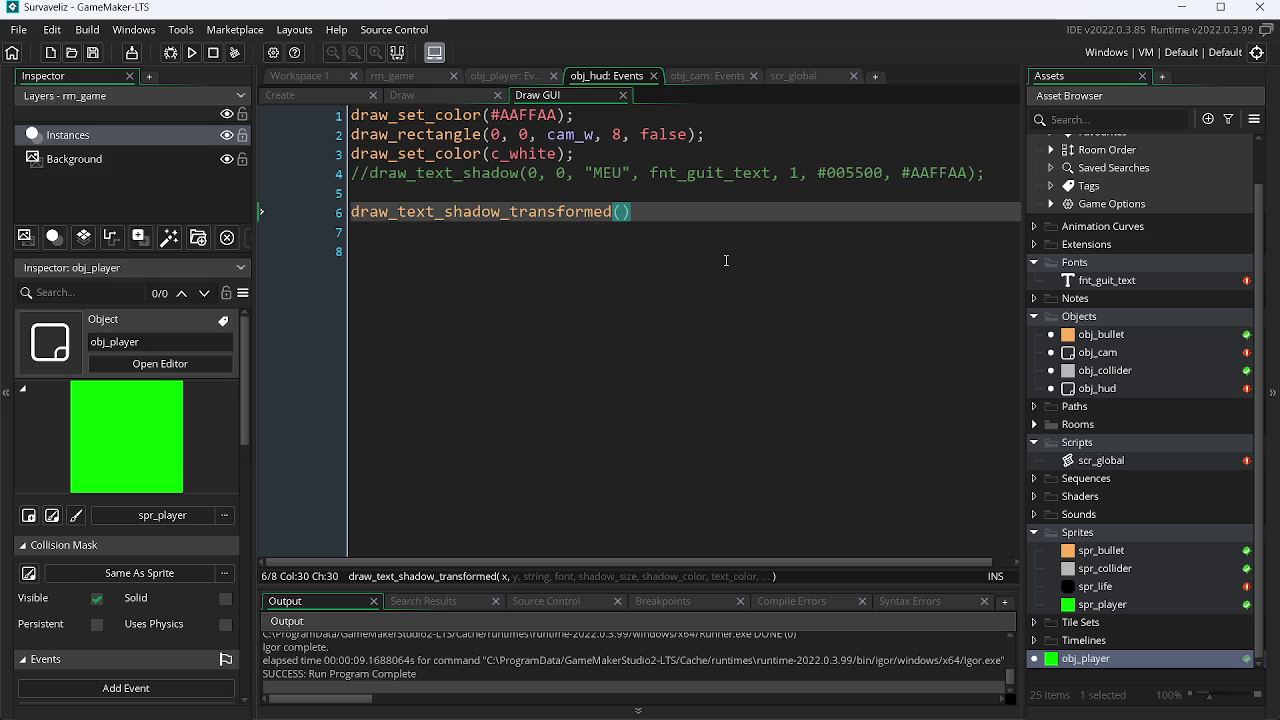
{"action": "type", "text": "0, 0, "}
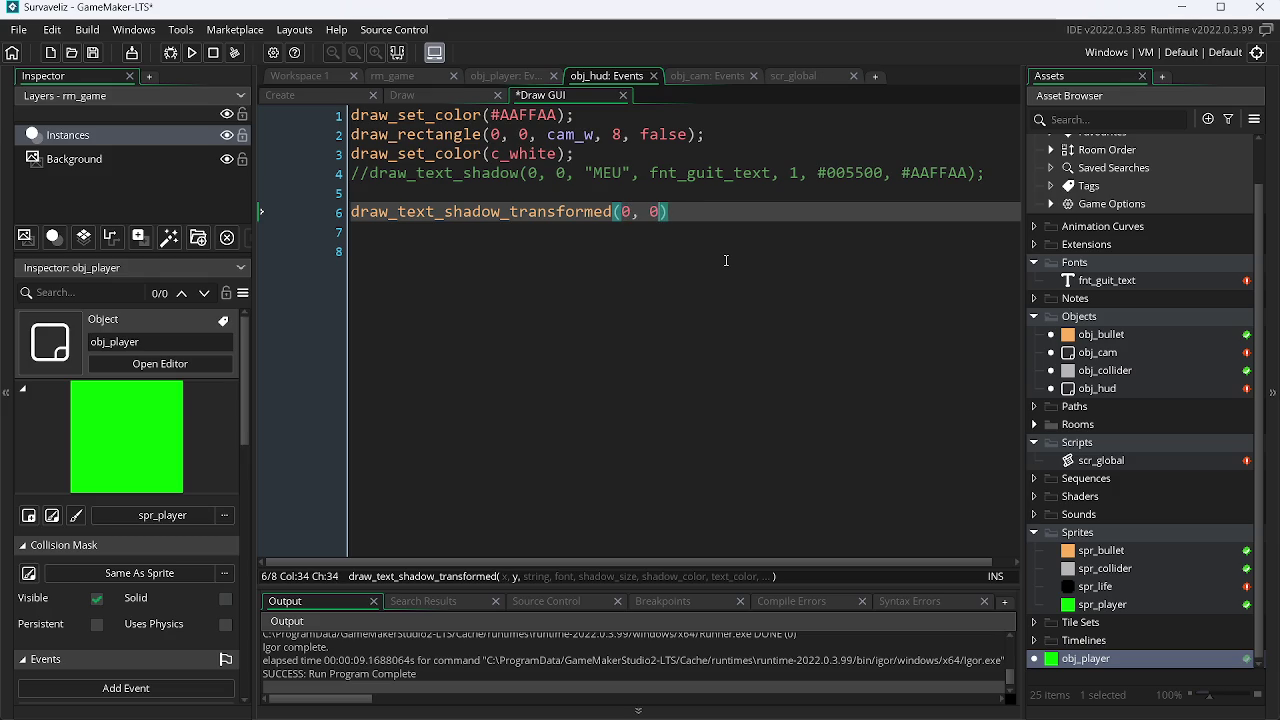
{"action": "type", "text": "\""}
{"action": "type", "text": "TESTAND"}
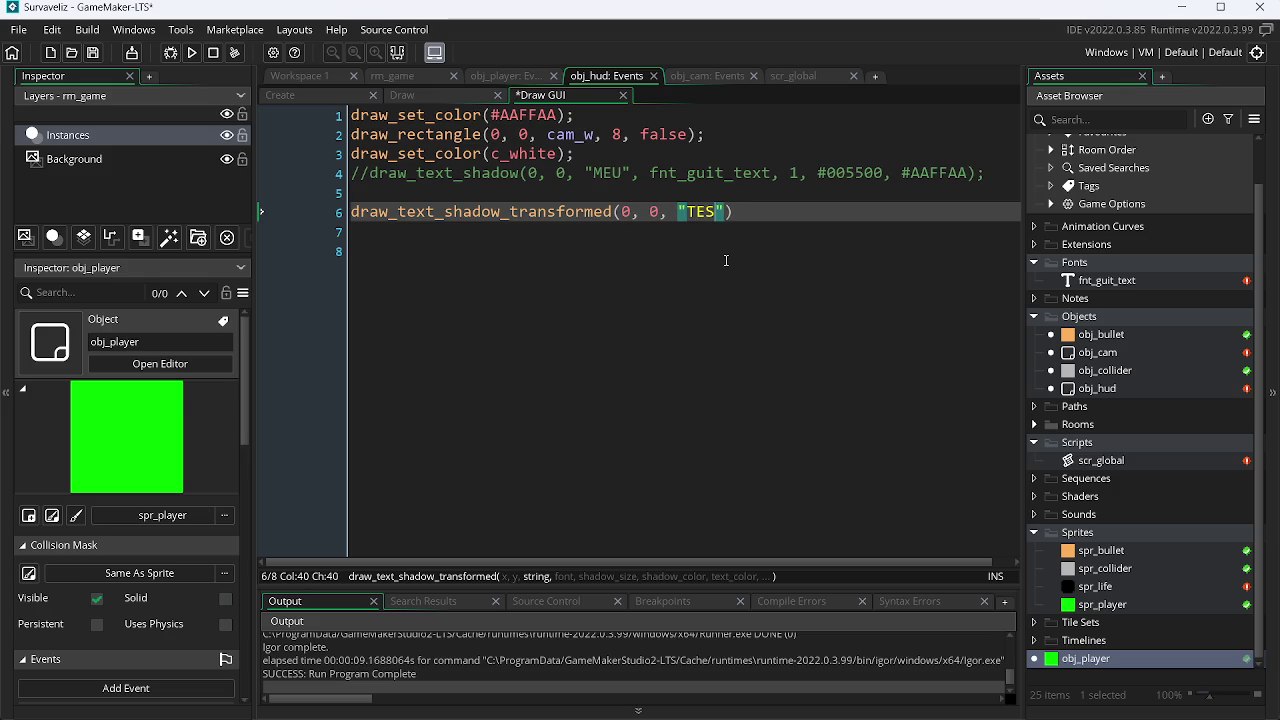
{"action": "type", "text": "O ESSE"}
{"action": "type", "text": " COID"}
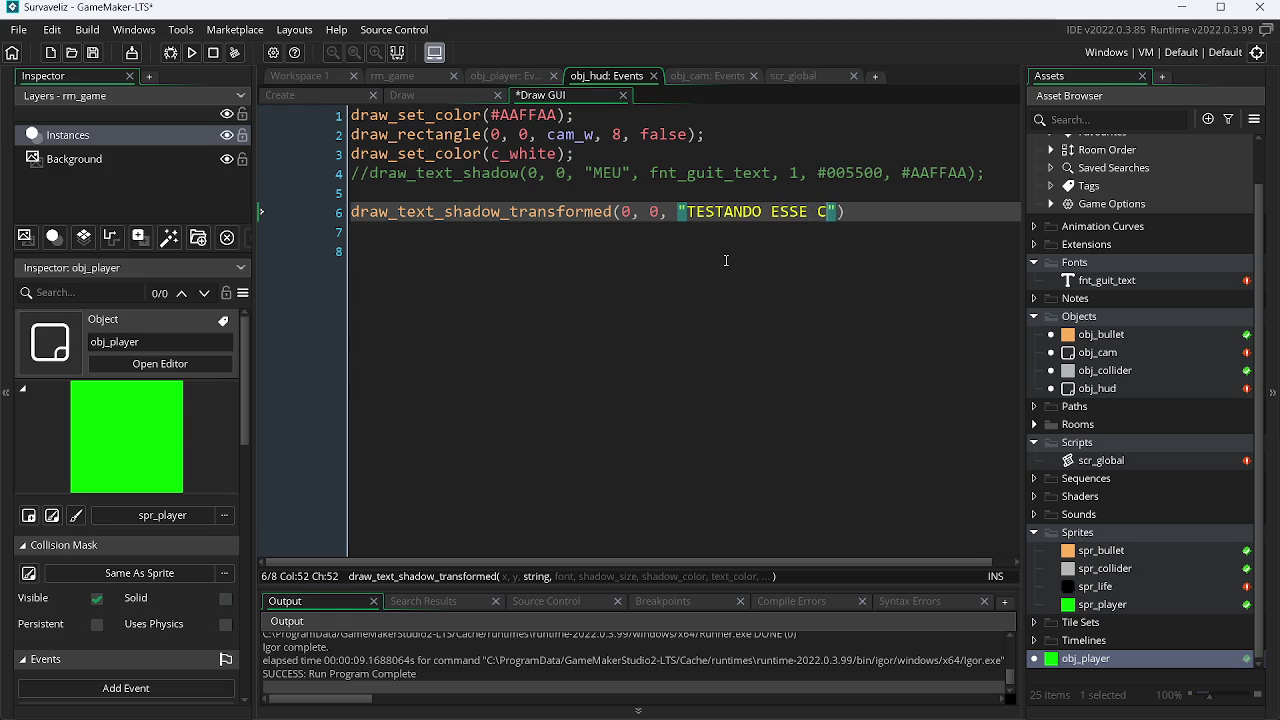
{"action": "key", "text": "BackSpace"}
{"action": "key", "text": "BackSpace"}
{"action": "type", "text": "ISA\", "}
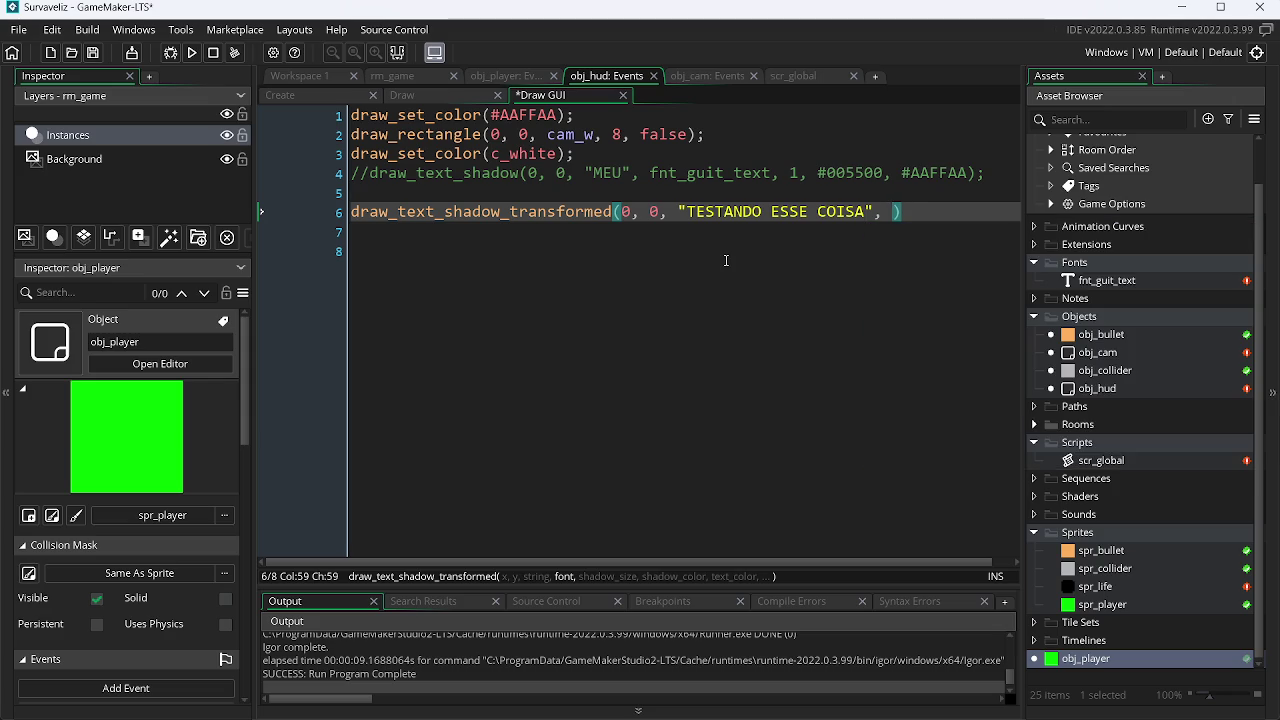
{"action": "type", "text": "fnt"}
{"action": "key", "text": "Return"}
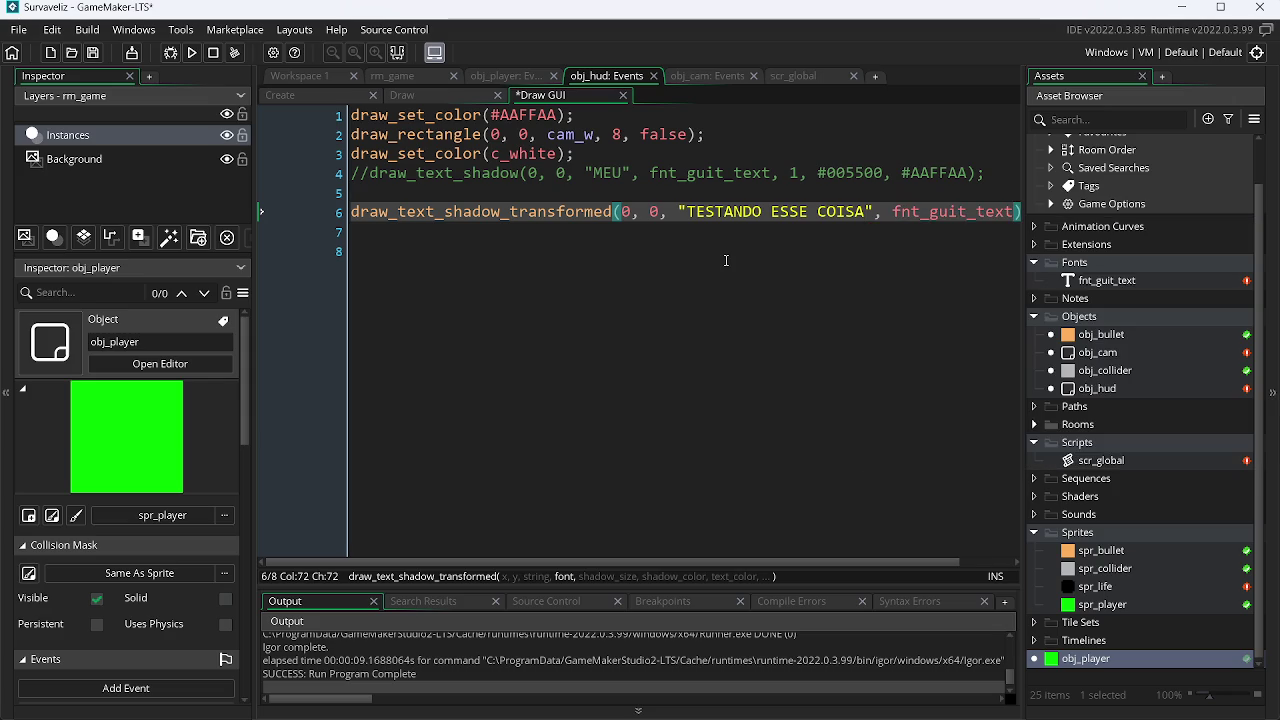
{"action": "type", "text": ", "}
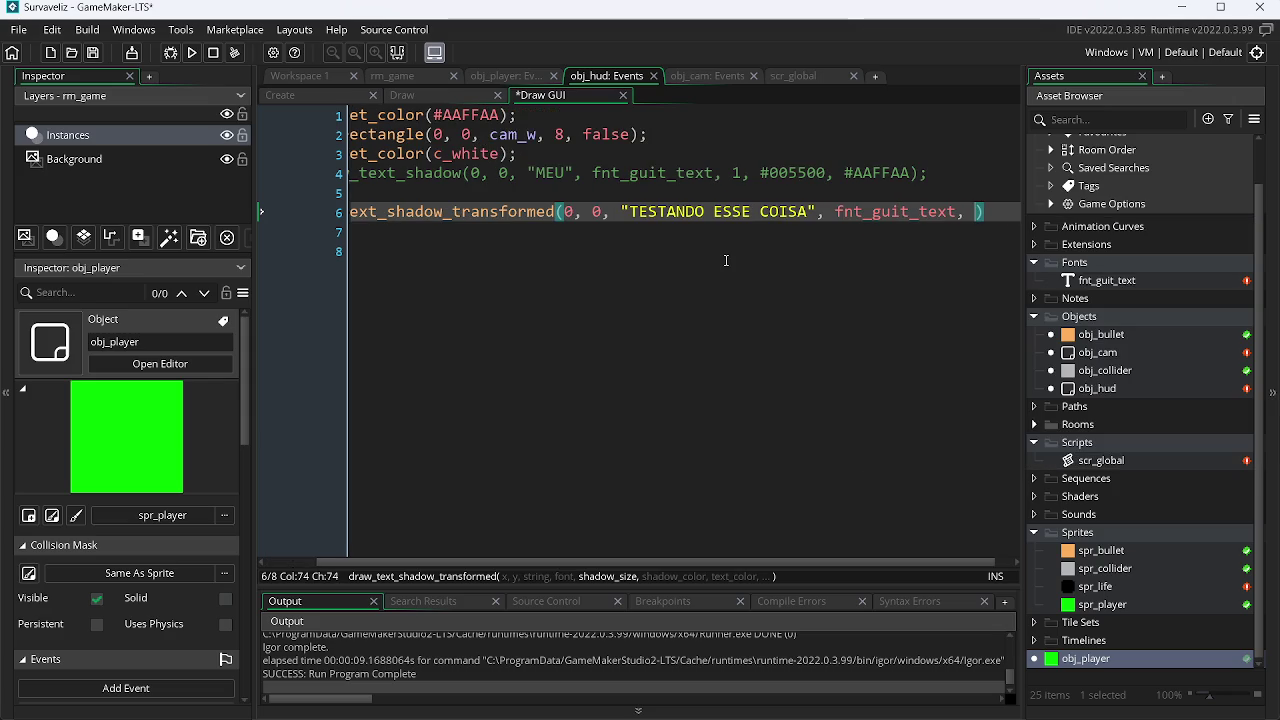
{"action": "type", "text": "2,"}
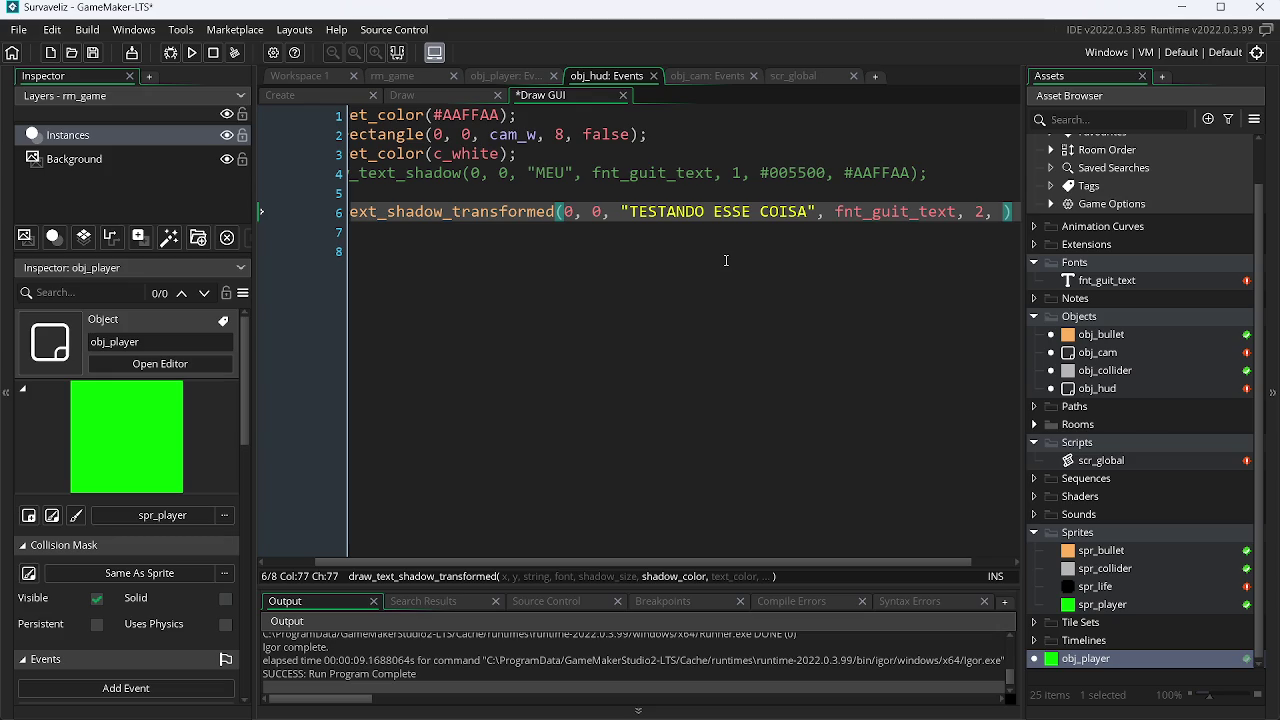
Set the shadow colour to c_green and the text colour to c_white.
{"action": "type", "text": "#999,"}
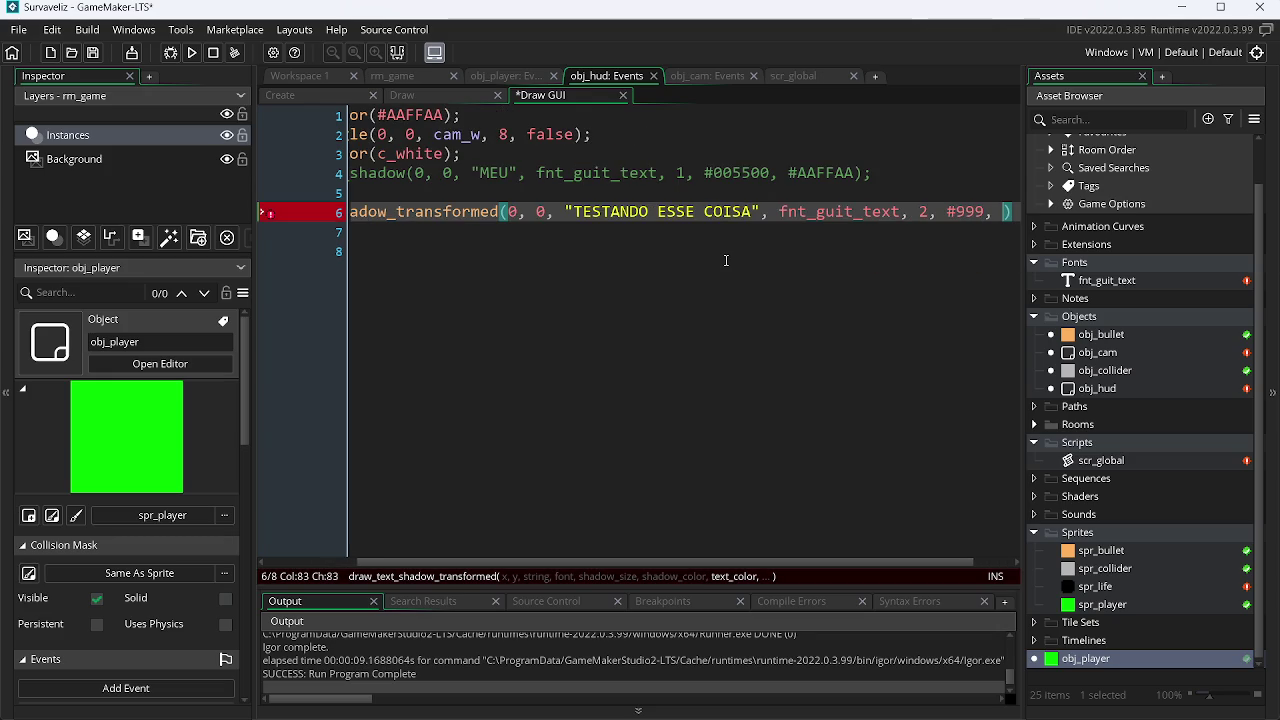
{"action": "key", "text": "Left"}
{"action": "key", "text": "Left"}
{"action": "key", "text": "BackSpace"}
{"action": "key", "text": "BackSpace"}
{"action": "key", "text": "BackSpace"}
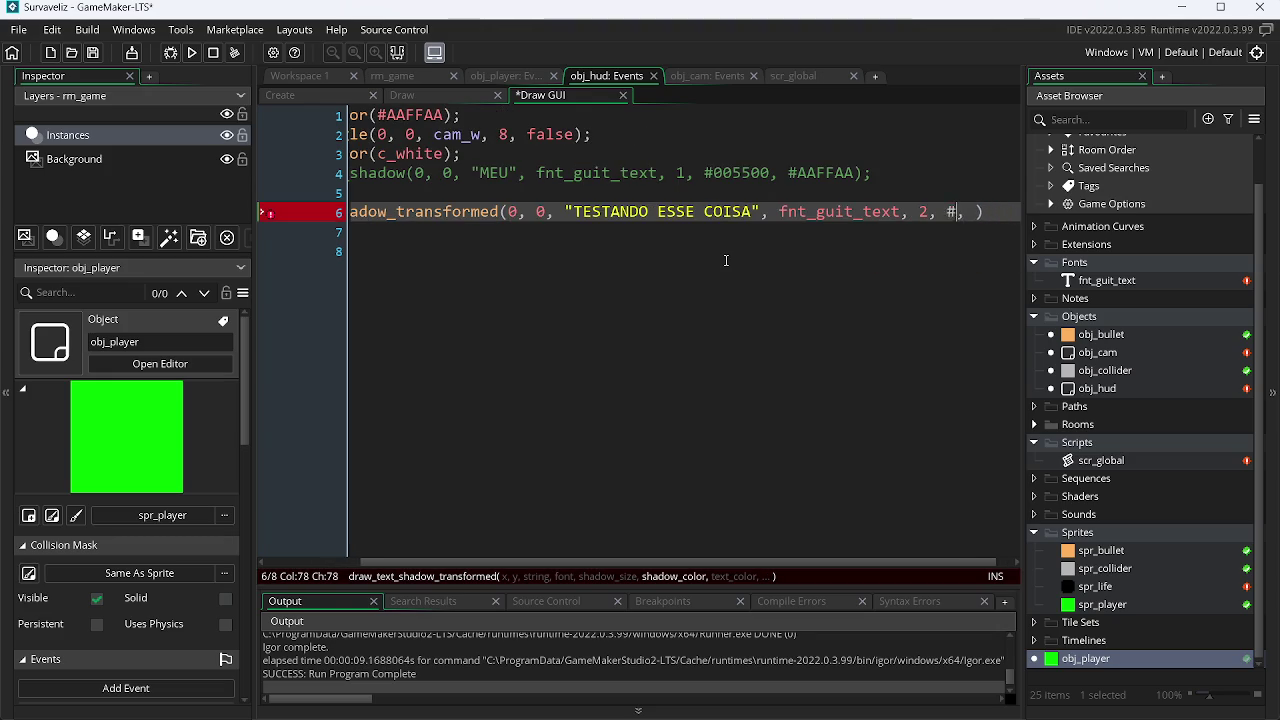
{"action": "type", "text": "c_g"}
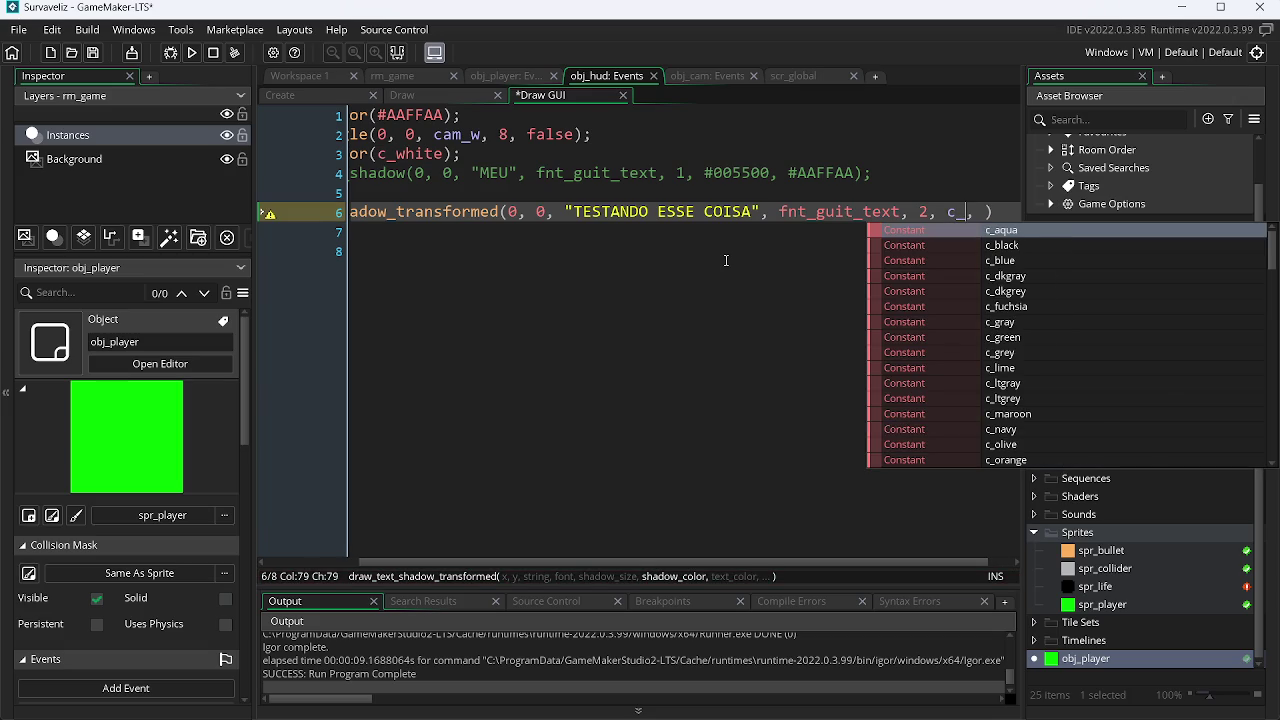
{"action": "key", "text": "Down"}
{"action": "key", "text": "Return"}
{"action": "key", "text": "Right"}
{"action": "key", "text": "Right"}
{"action": "type", "text": "_c"}
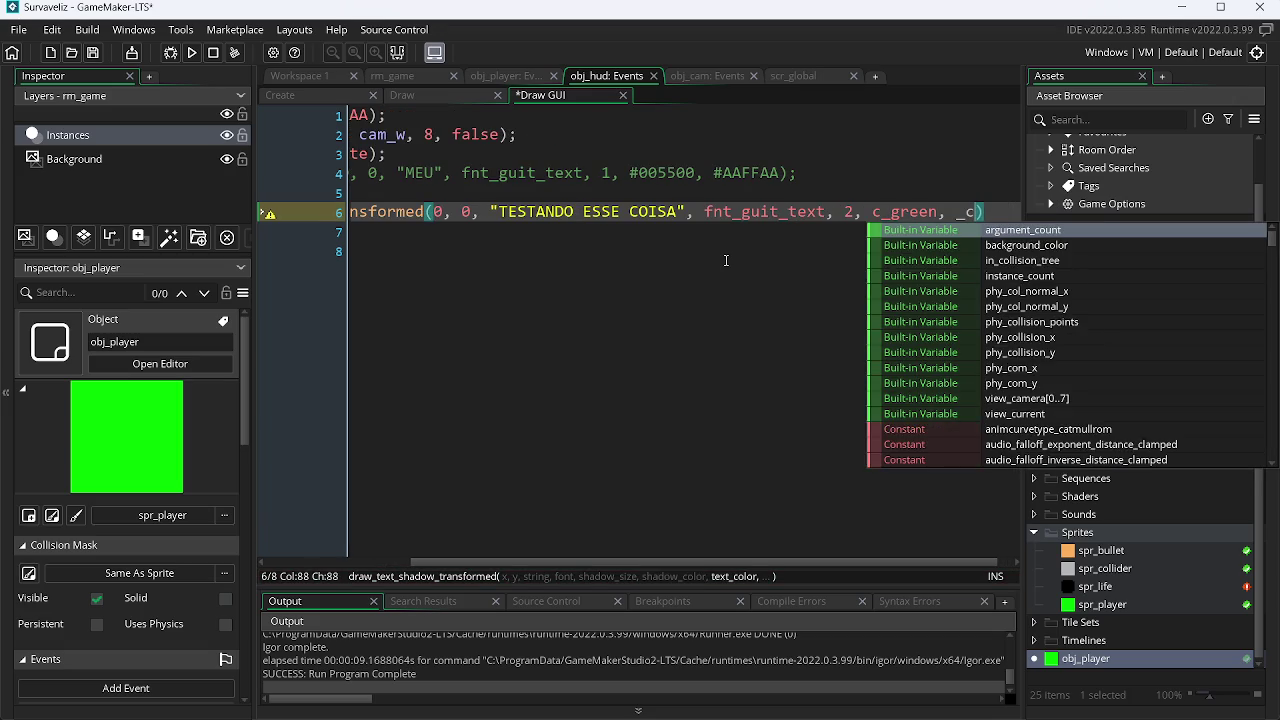
{"action": "key", "text": "Escape"}
{"action": "key", "text": "BackSpace"}
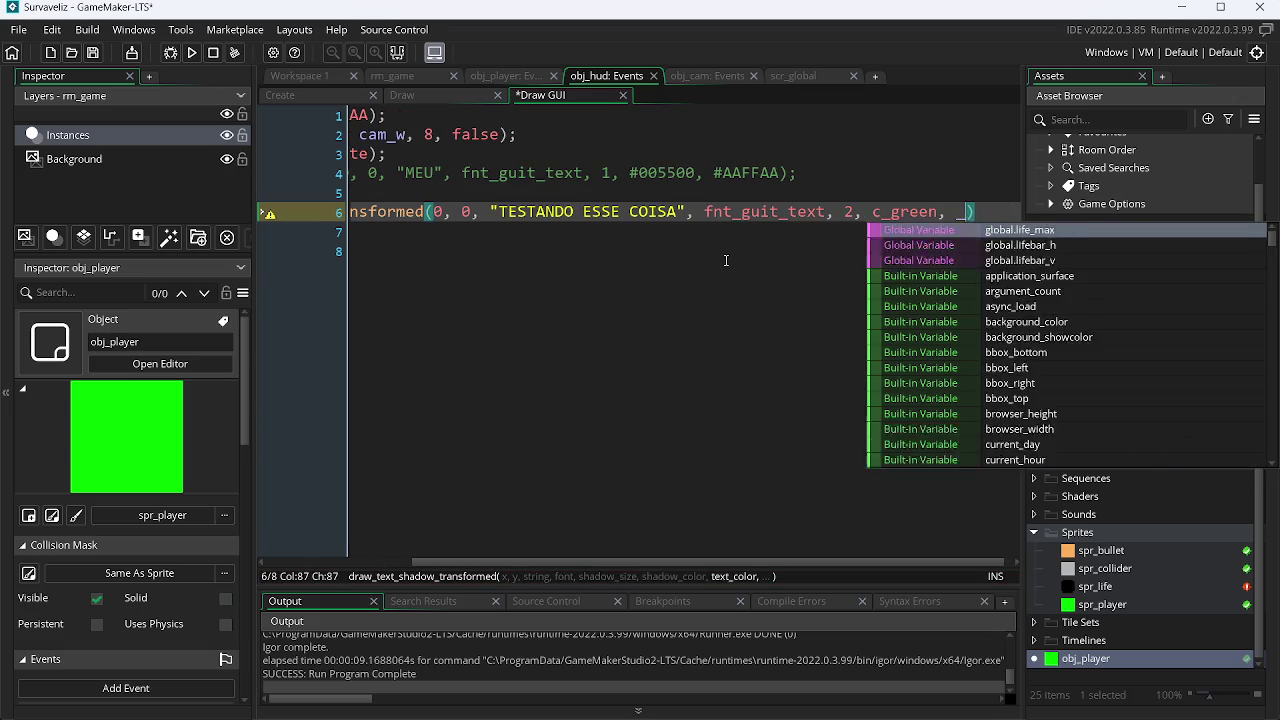
{"action": "key", "text": "BackSpace"}
{"action": "type", "text": "c_w"}
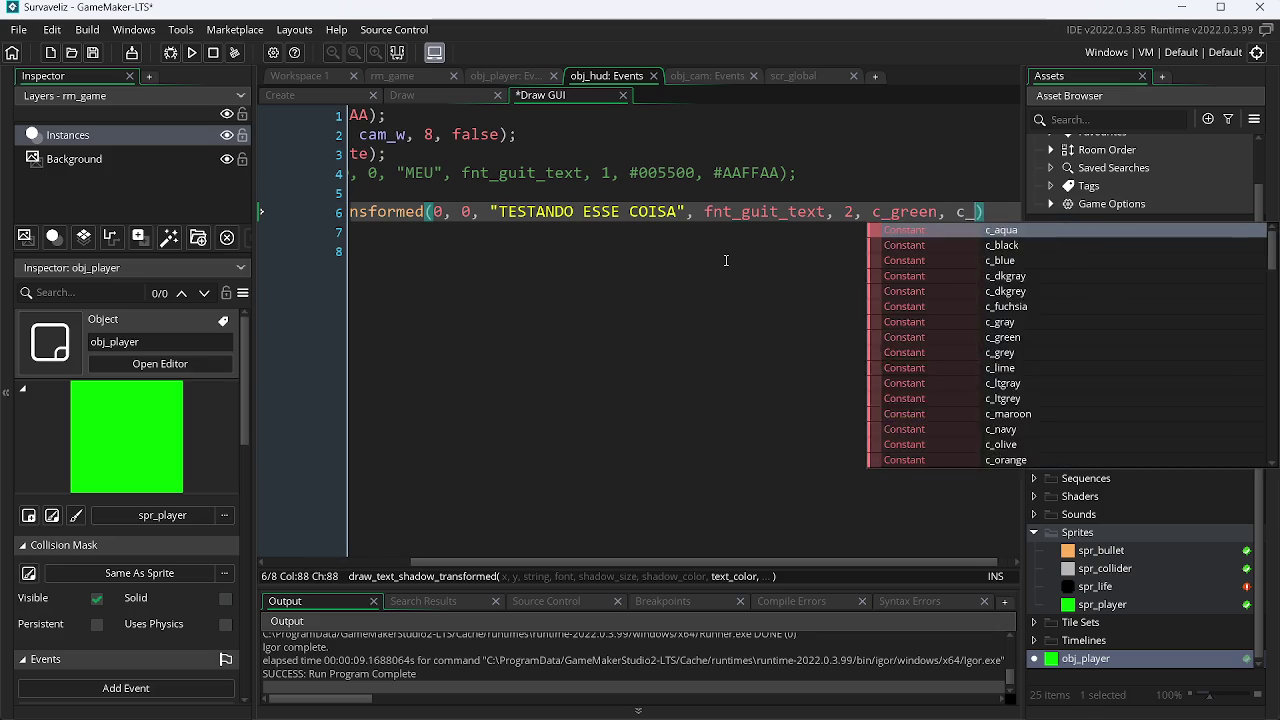
{"action": "key", "text": "Return"}
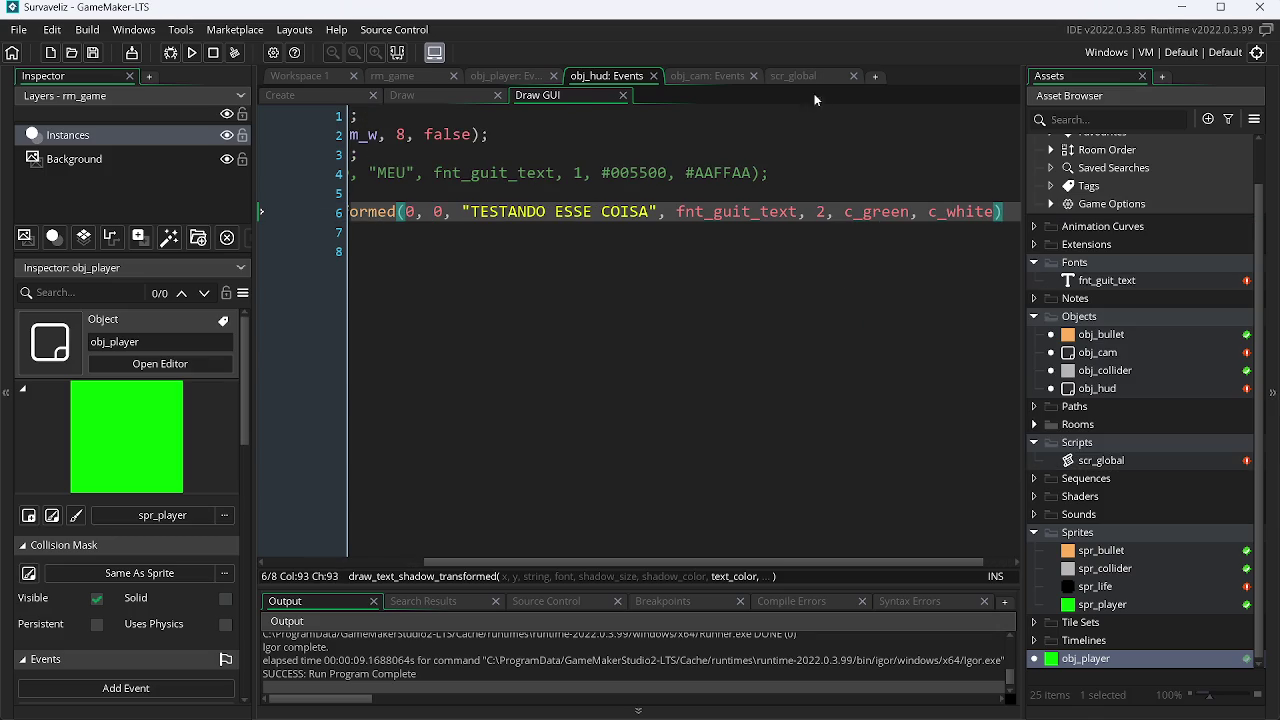
{"action": "left_click", "coordinate": [793, 76]}
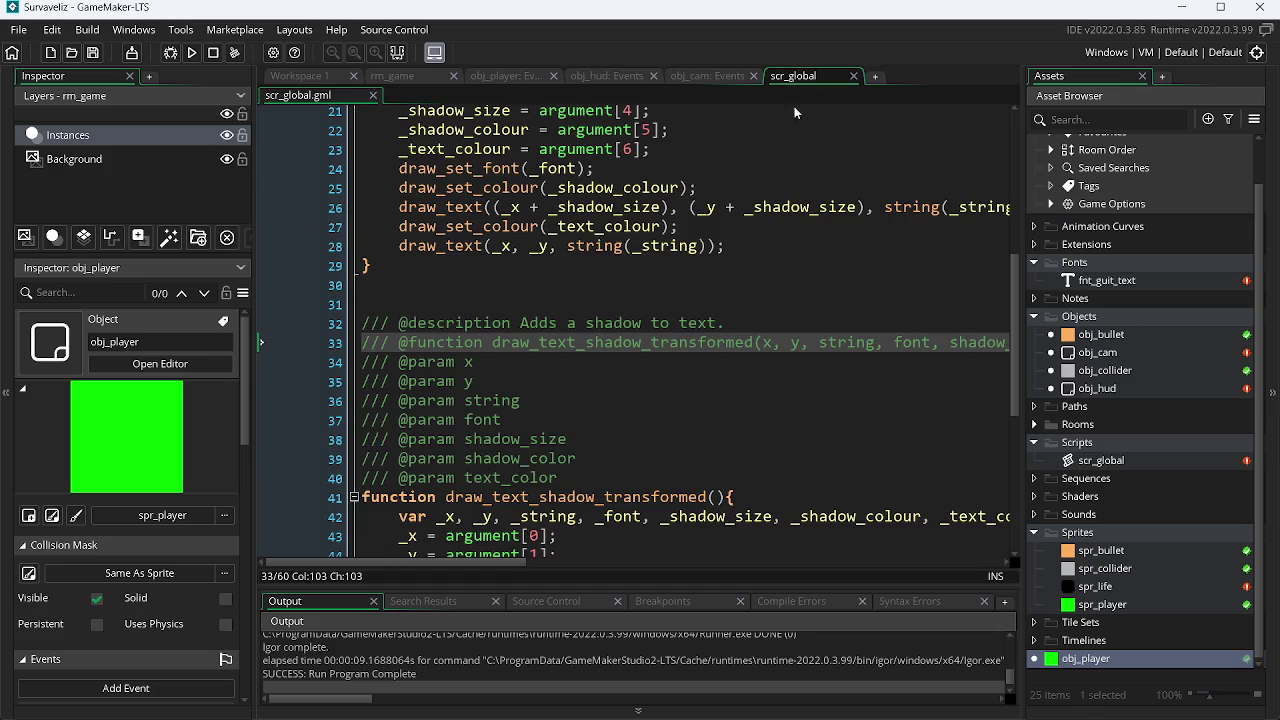
{"action": "left_click", "coordinate": [562, 476]}
{"action": "key", "text": "ctrl+d"}
{"action": "key", "text": "ctrl+d"}
{"action": "key", "text": "ctrl+d"}
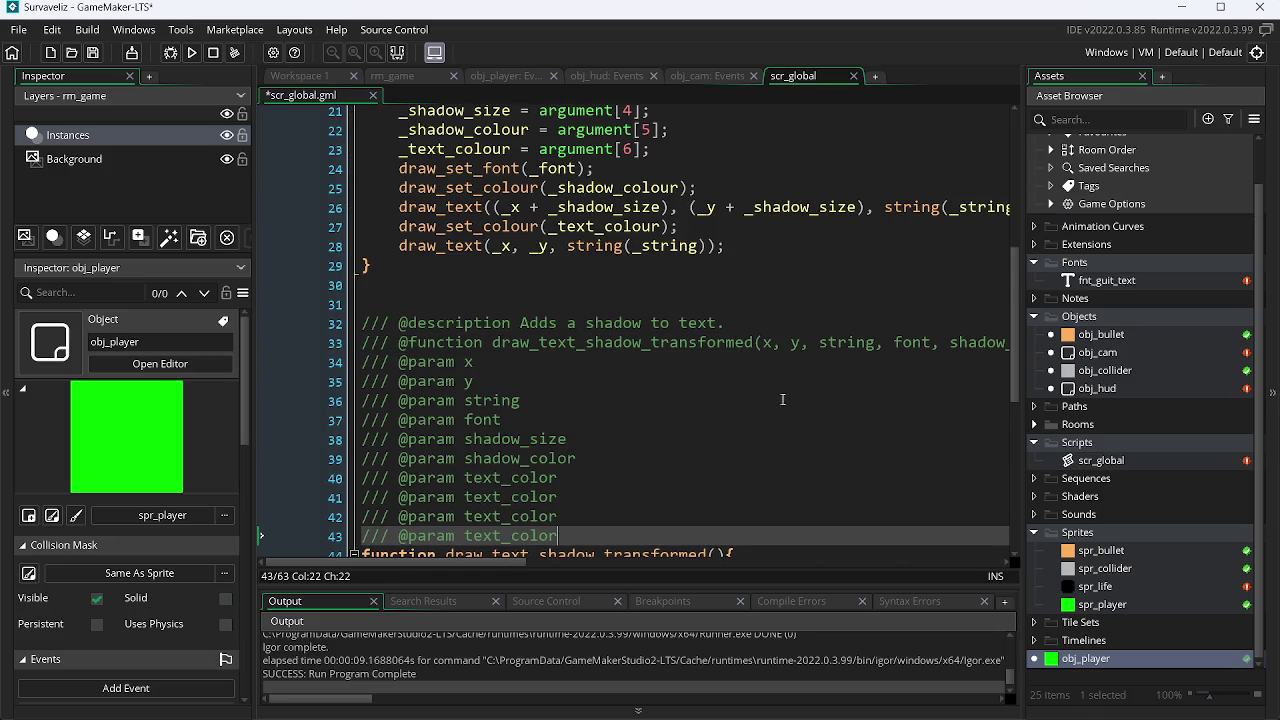
{"action": "left_click_drag", "start_coordinate": [1022, 340], "coordinate": [1022, 382]}
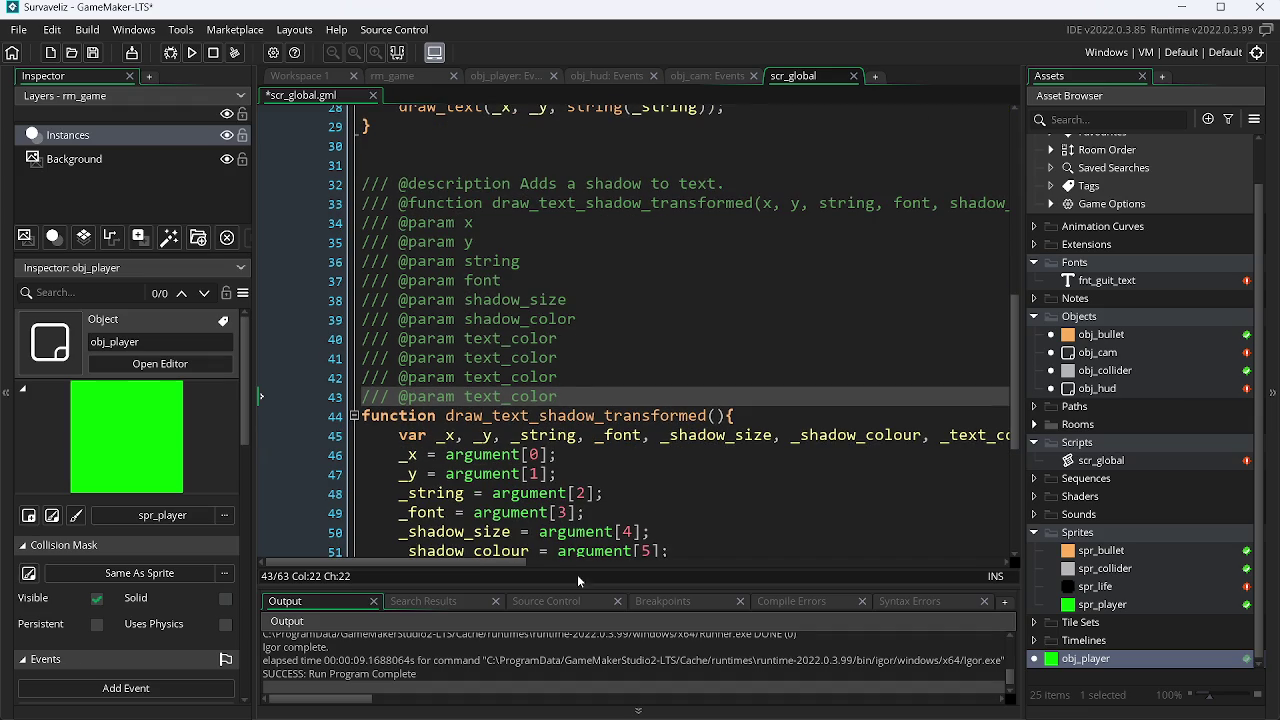
{"action": "mouse_move", "coordinate": [511, 561]}
{"action": "left_mouse_down"}
{"action": "mouse_move", "coordinate": [710, 575]}
{"action": "mouse_move", "coordinate": [593, 574]}
{"action": "left_mouse_up"}
{"action": "left_click", "coordinate": [870, 435]}
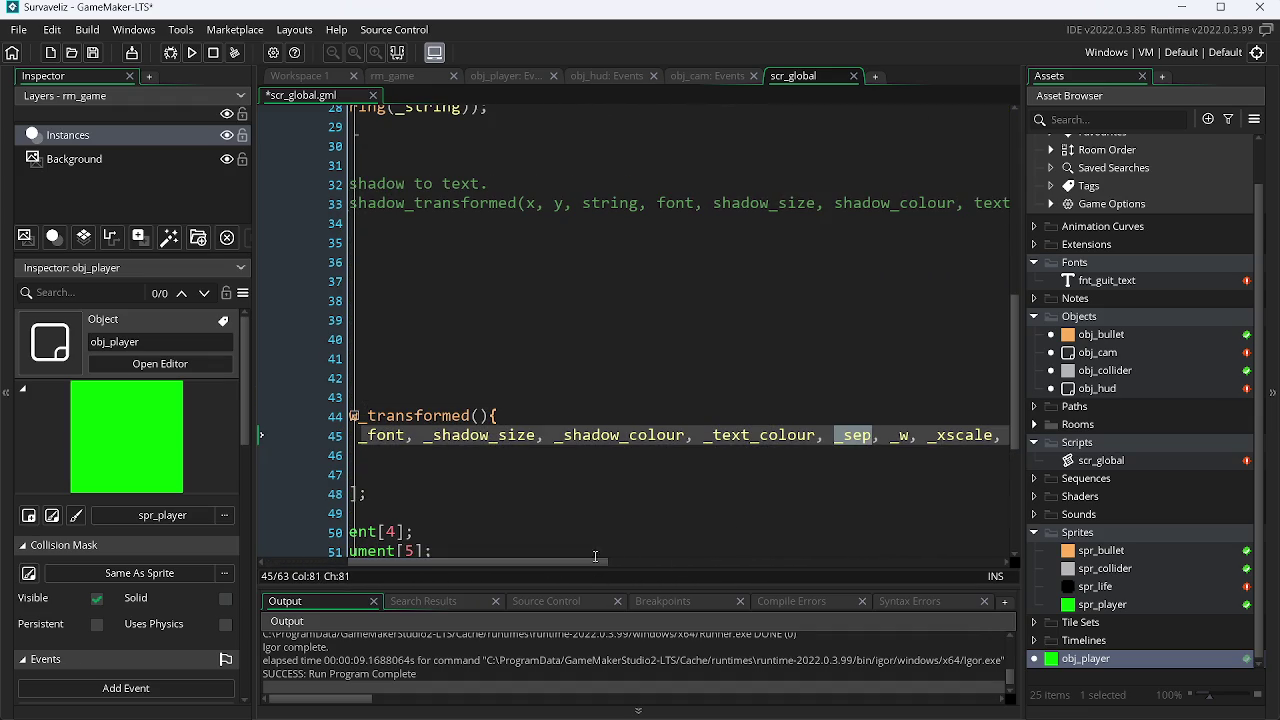
{"action": "left_click_drag", "start_coordinate": [577, 558], "coordinate": [493, 560]}
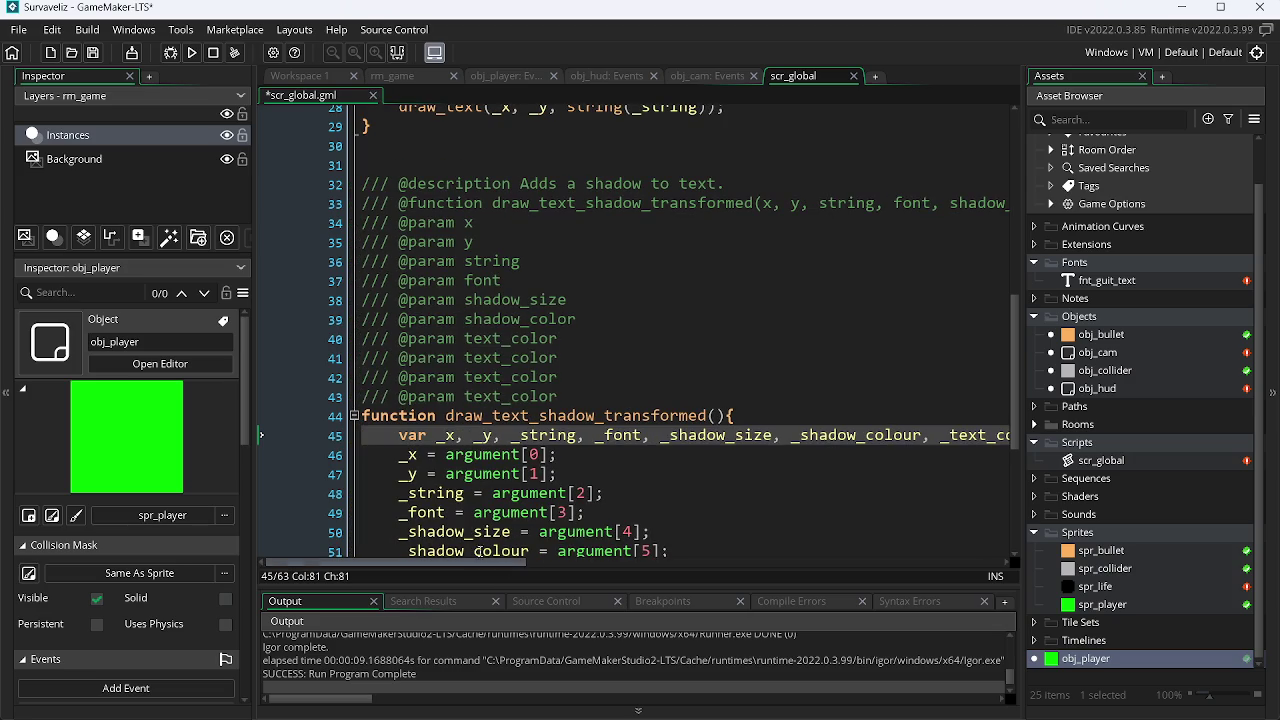
{"action": "left_click_drag", "start_coordinate": [561, 359], "coordinate": [506, 361]}
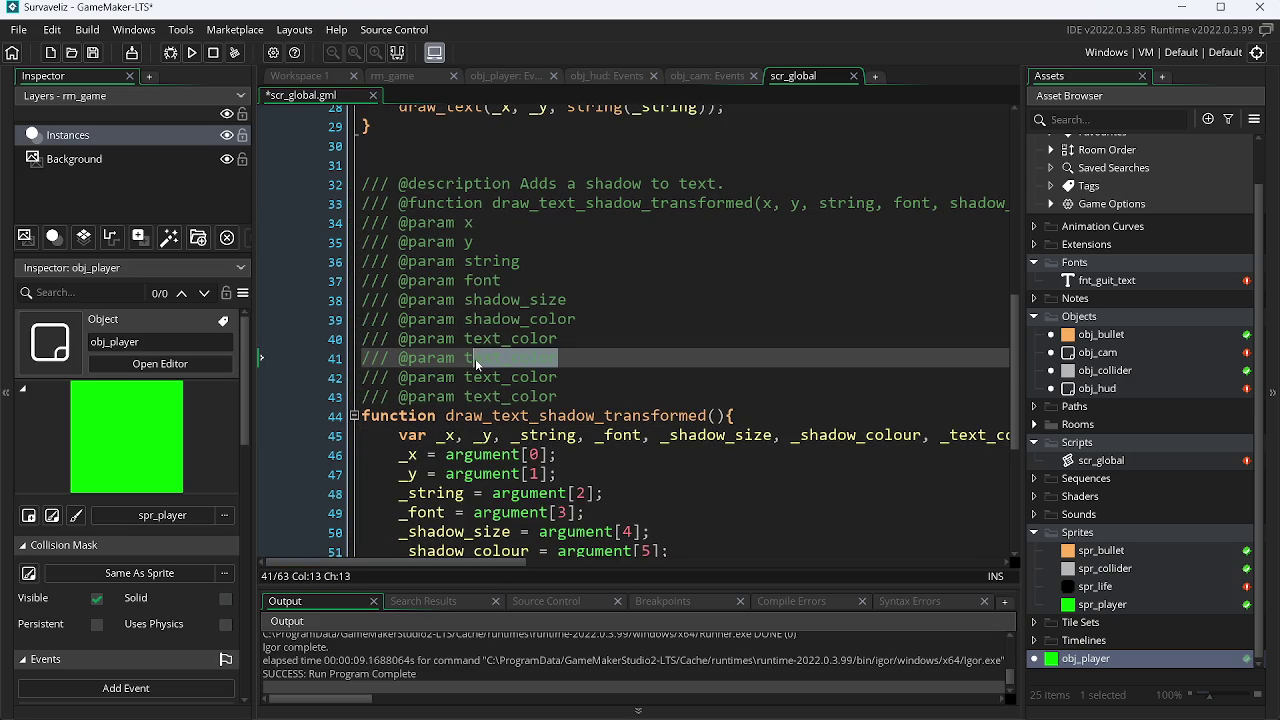
{"action": "double_click", "coordinate": [475, 358]}
{"action": "type", "text": "_sep"}
{"action": "left_click_drag", "start_coordinate": [490, 565], "coordinate": [662, 563]}
{"action": "left_click_drag", "start_coordinate": [648, 443], "coordinate": [641, 447]}
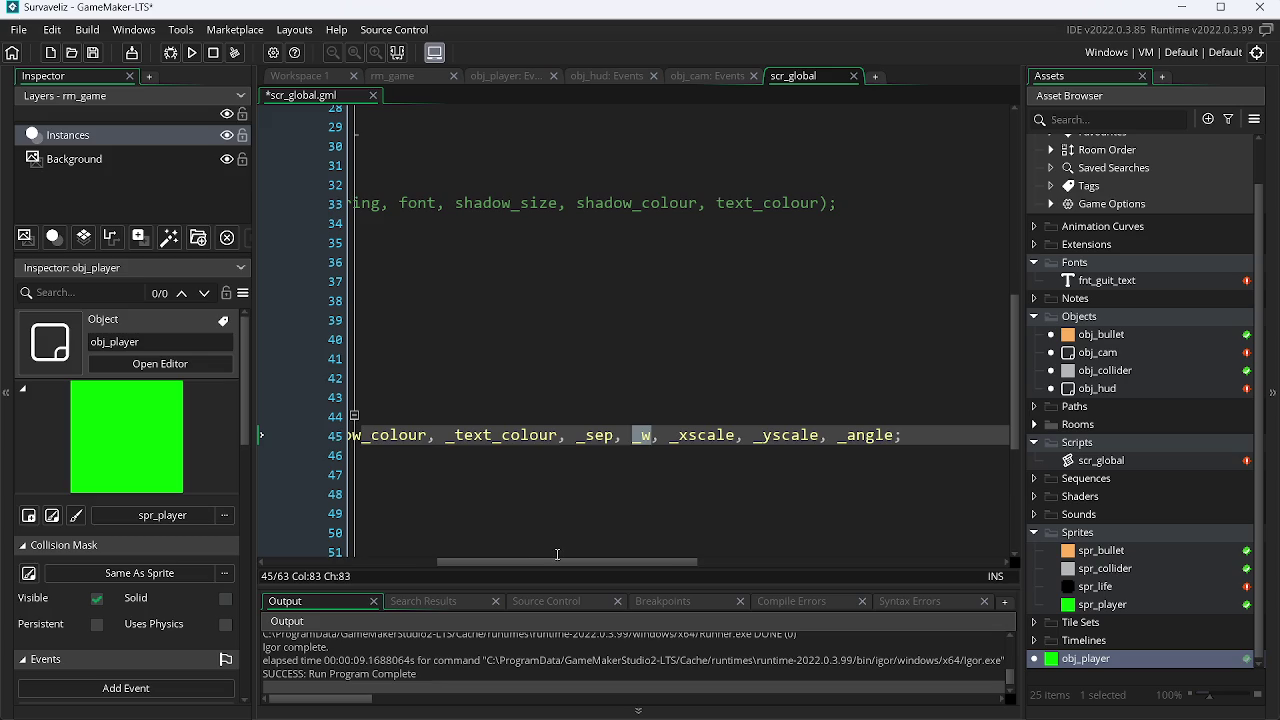
{"action": "left_click_drag", "start_coordinate": [560, 563], "coordinate": [388, 563]}
{"action": "left_click_drag", "start_coordinate": [564, 377], "coordinate": [467, 380]}
{"action": "type", "text": "_w"}
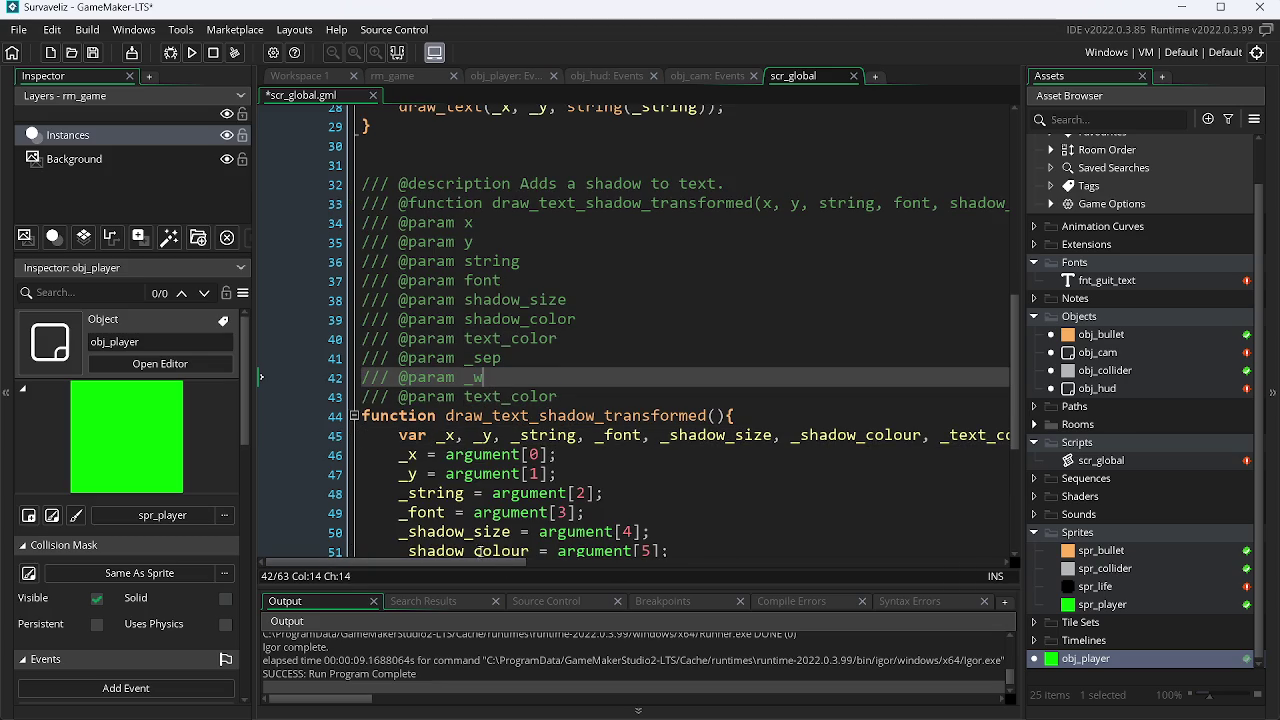
{"action": "left_click", "coordinate": [571, 392]}
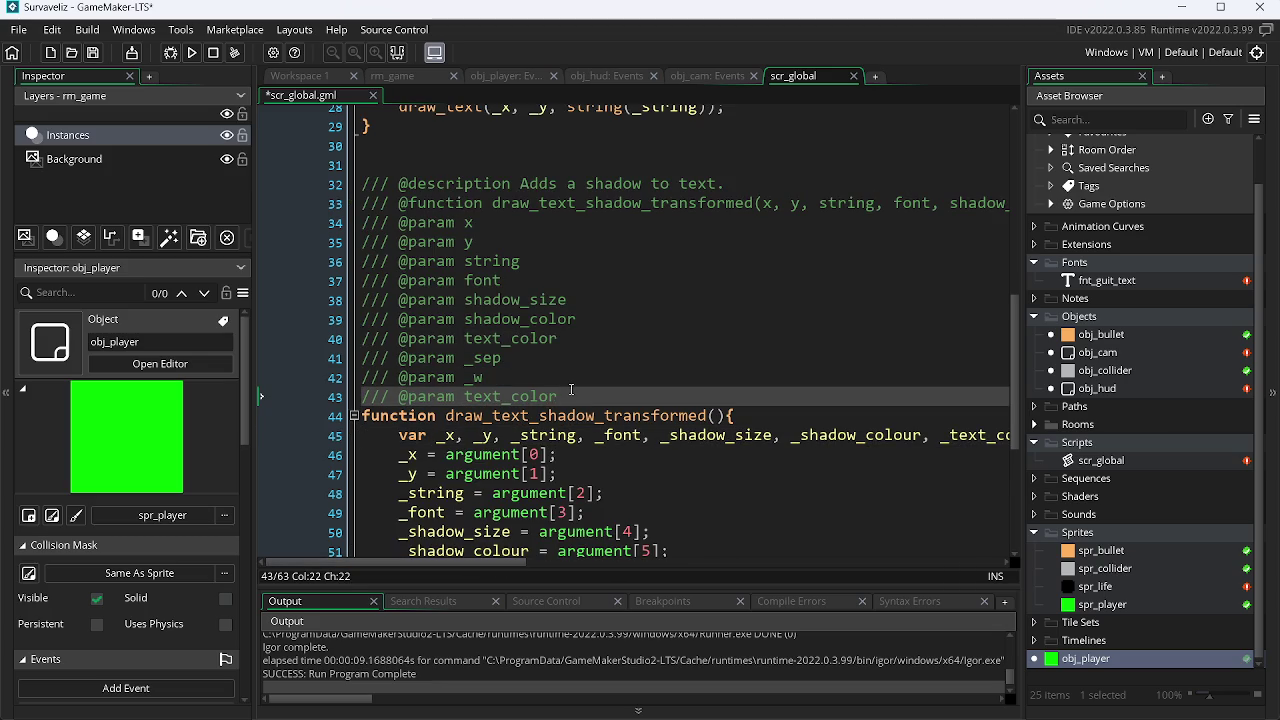
{"action": "key", "text": "ctrl+d"}
{"action": "key", "text": "ctrl+d"}
{"action": "left_click_drag", "start_coordinate": [516, 564], "coordinate": [655, 564]}
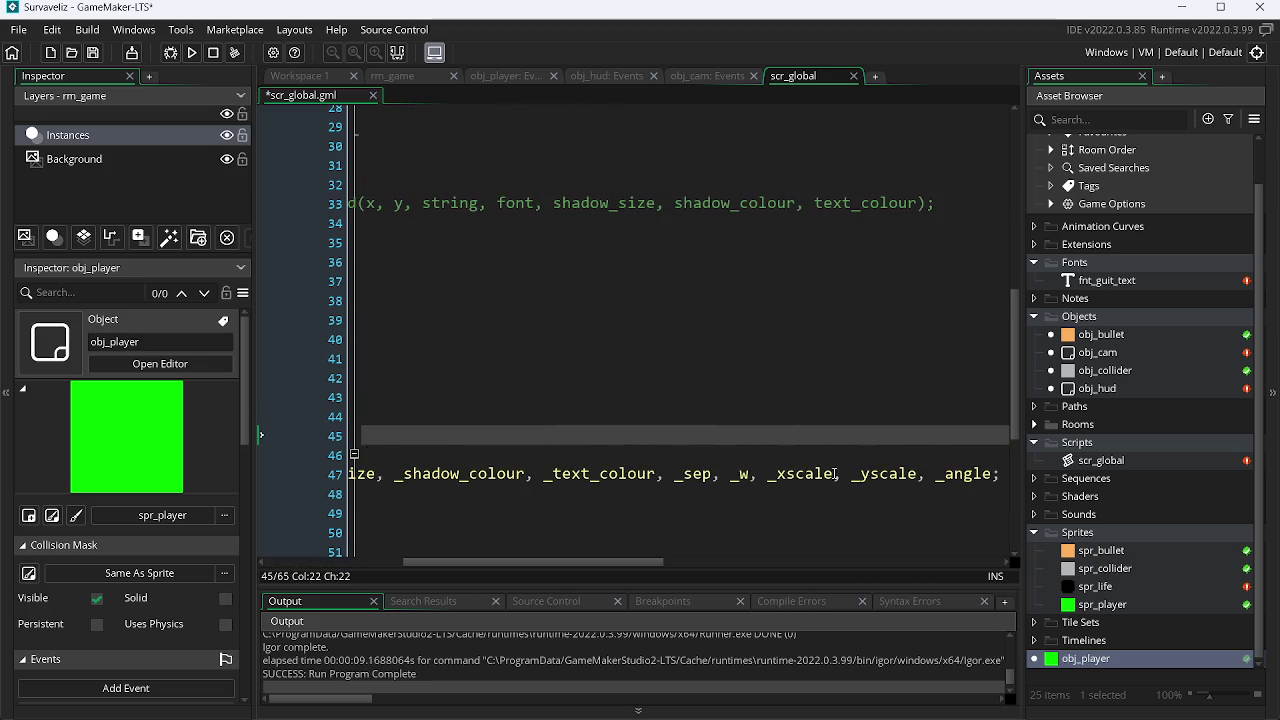
{"action": "left_click", "coordinate": [834, 474]}
{"action": "left_click_drag", "start_coordinate": [834, 474], "coordinate": [772, 481]}
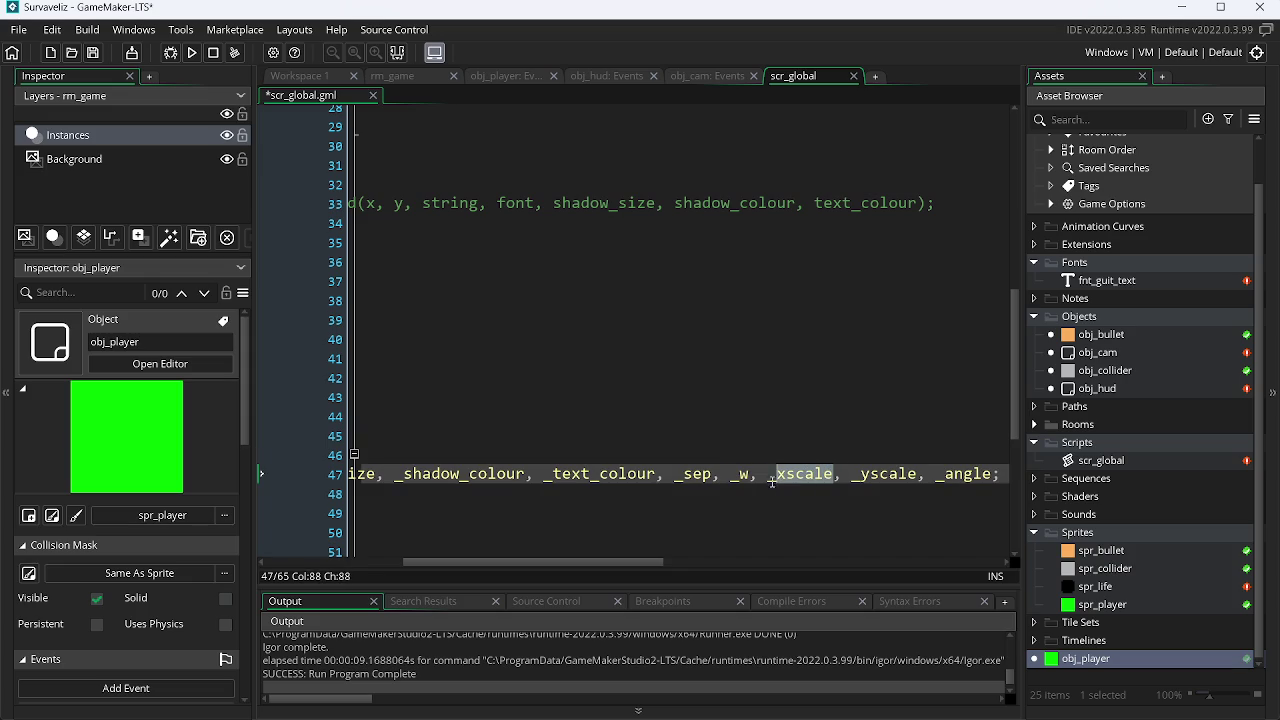
{"action": "left_click_drag", "start_coordinate": [653, 559], "coordinate": [515, 560]}
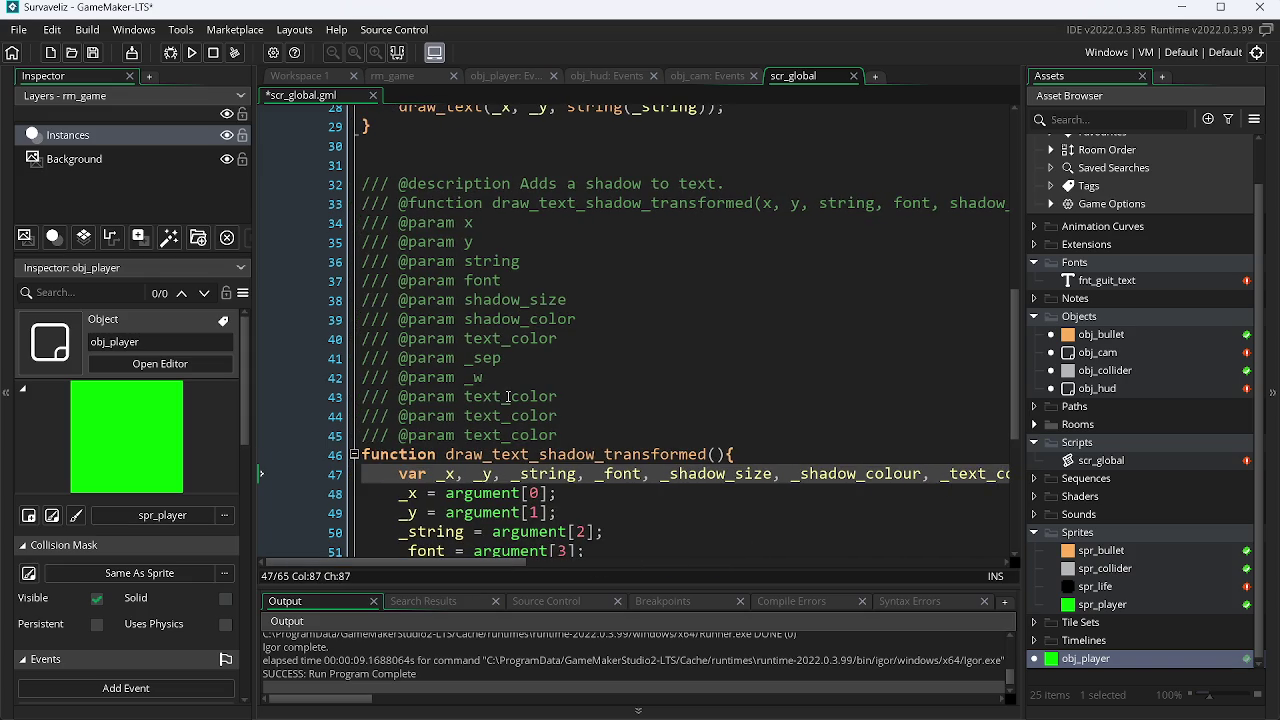
{"action": "left_click_drag", "start_coordinate": [566, 397], "coordinate": [467, 402]}
{"action": "type", "text": "_xscale"}
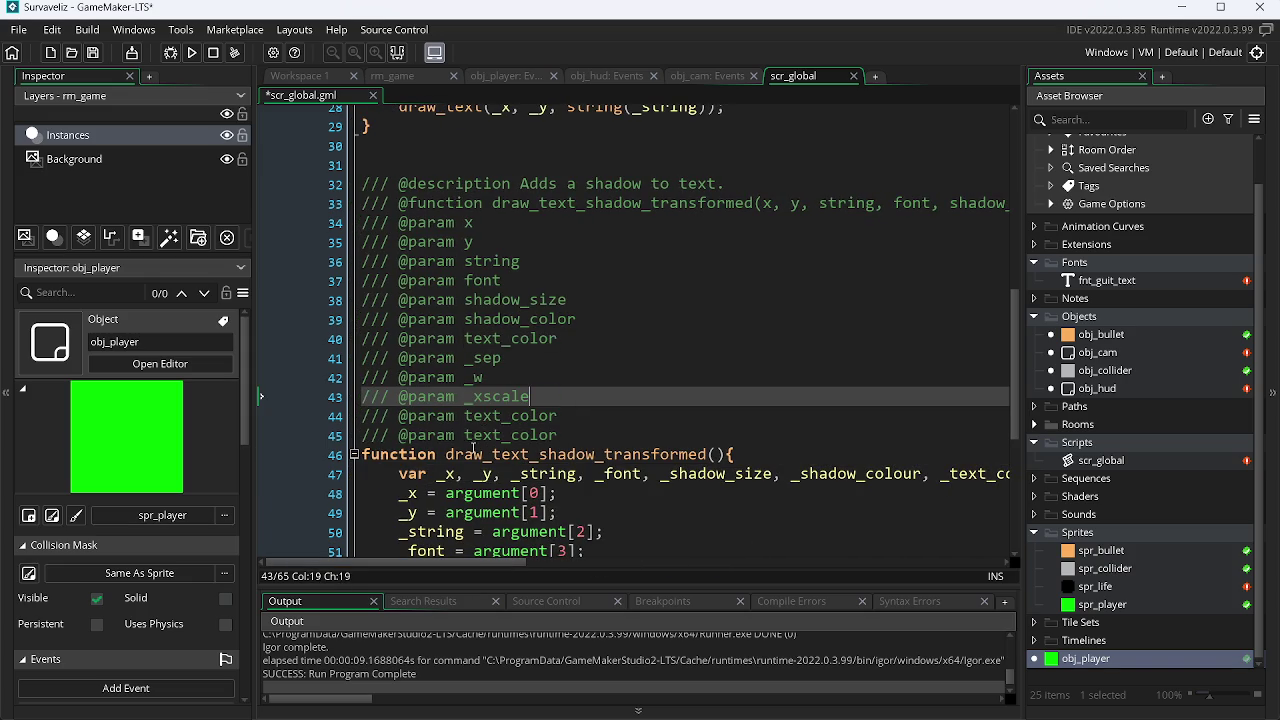
{"action": "left_click_drag", "start_coordinate": [490, 561], "coordinate": [666, 569]}
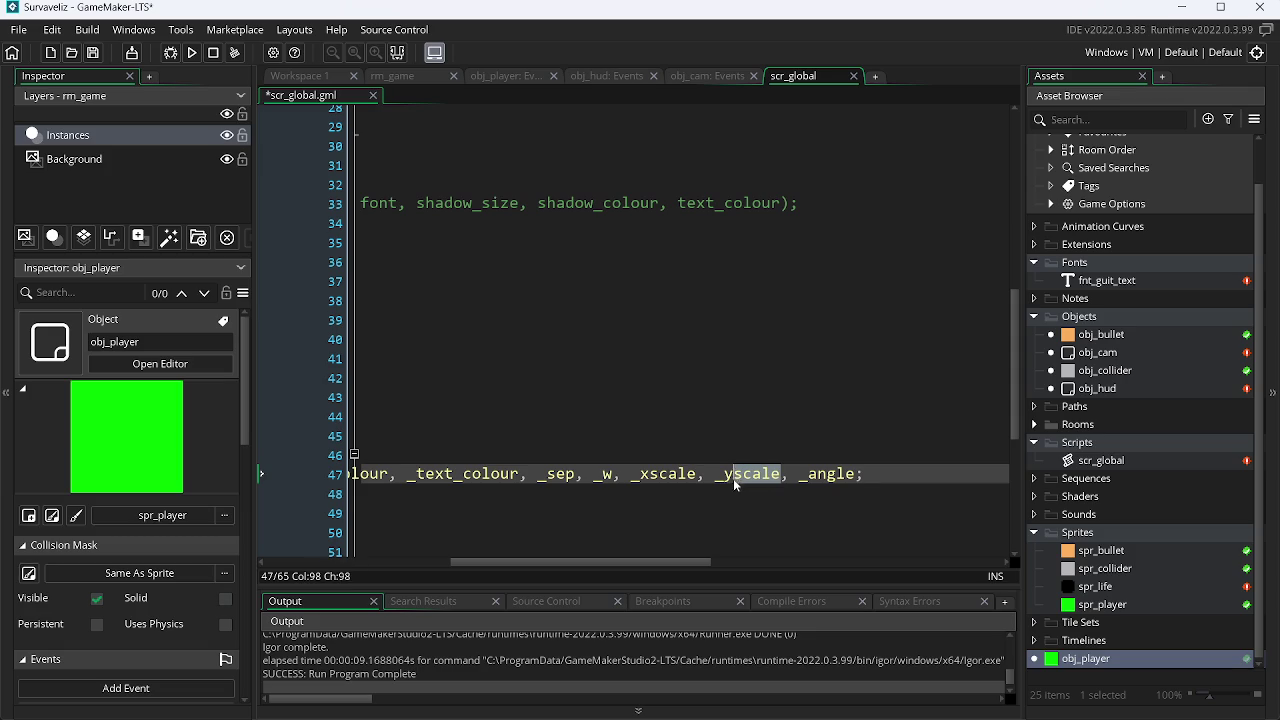
{"action": "double_click", "coordinate": [718, 481]}
{"action": "key", "text": "ctrl+c"}
{"action": "left_click_drag", "start_coordinate": [672, 559], "coordinate": [481, 566]}
{"action": "double_click", "coordinate": [505, 437]}
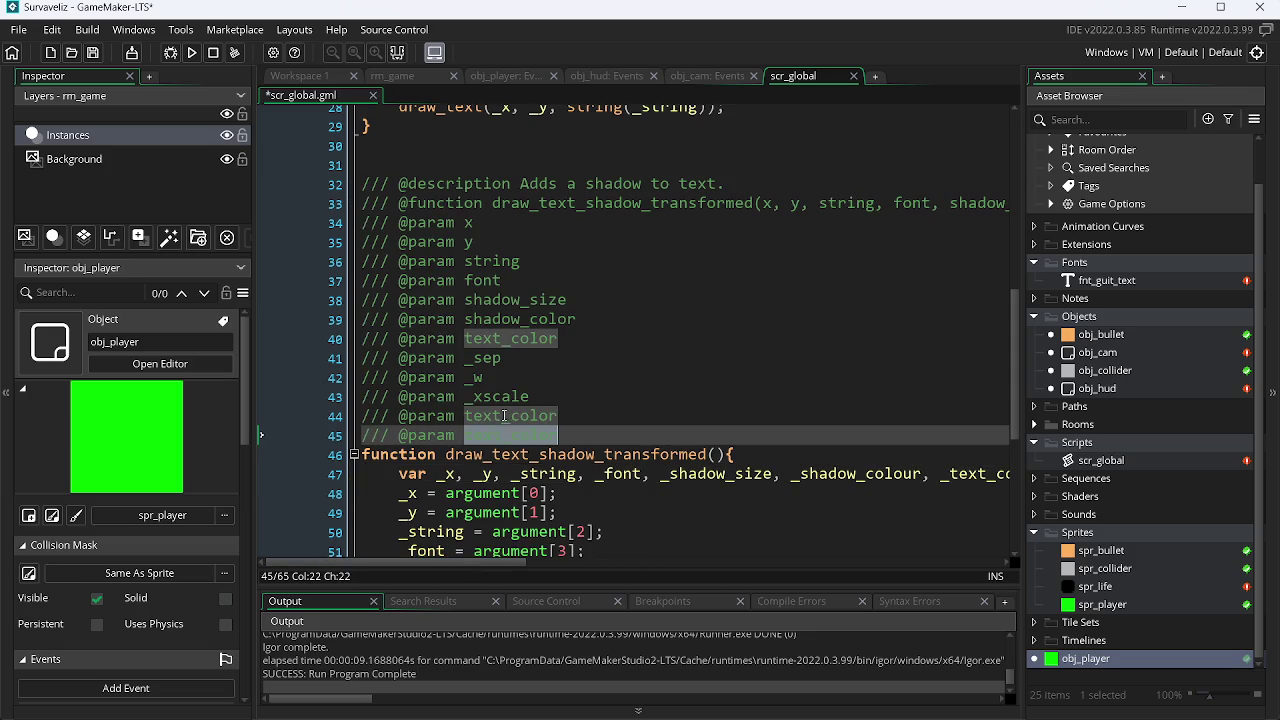
{"action": "double_click", "coordinate": [510, 416]}
{"action": "key", "text": "ctrl+v"}
{"action": "mouse_move", "coordinate": [495, 566]}
{"action": "left_mouse_down"}
{"action": "mouse_move", "coordinate": [720, 573]}
{"action": "mouse_move", "coordinate": [443, 572]}
{"action": "left_mouse_up"}
{"action": "double_click", "coordinate": [712, 474]}
{"action": "key", "text": "ctrl+c"}
{"action": "double_click", "coordinate": [510, 435]}
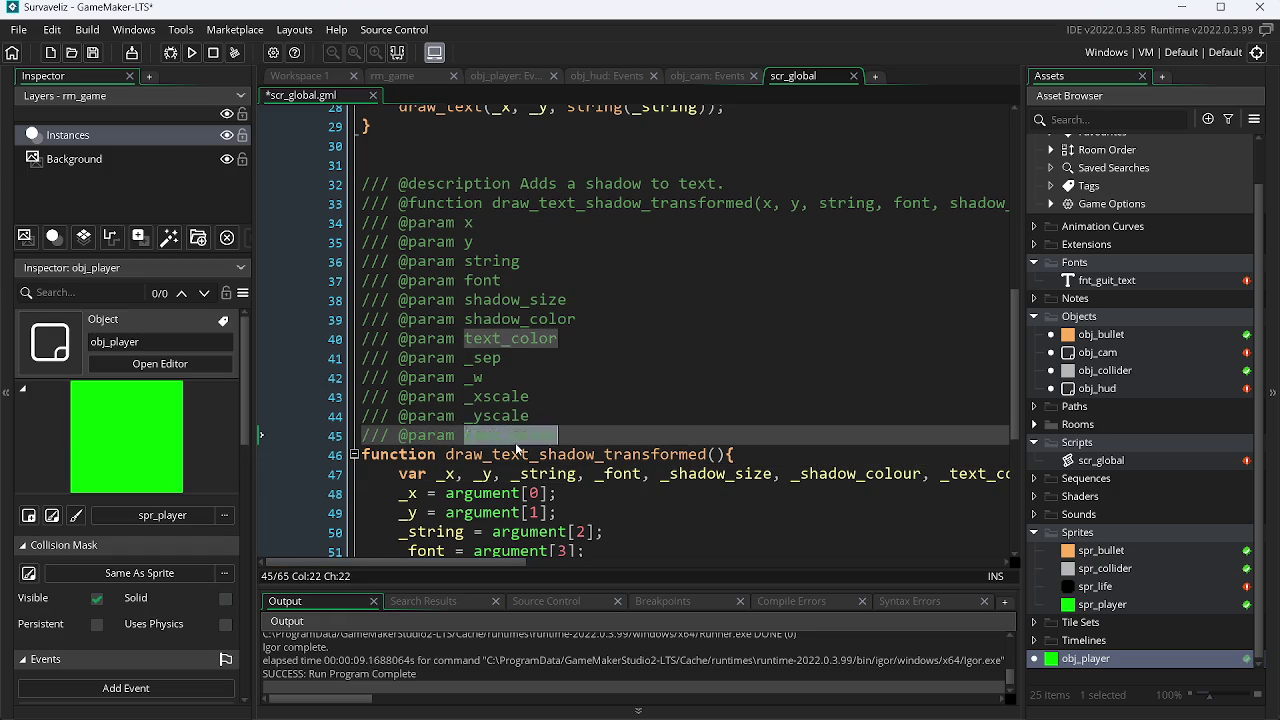
{"action": "key", "text": "ctrl+v"}
{"action": "key", "text": "ctrl+s"}
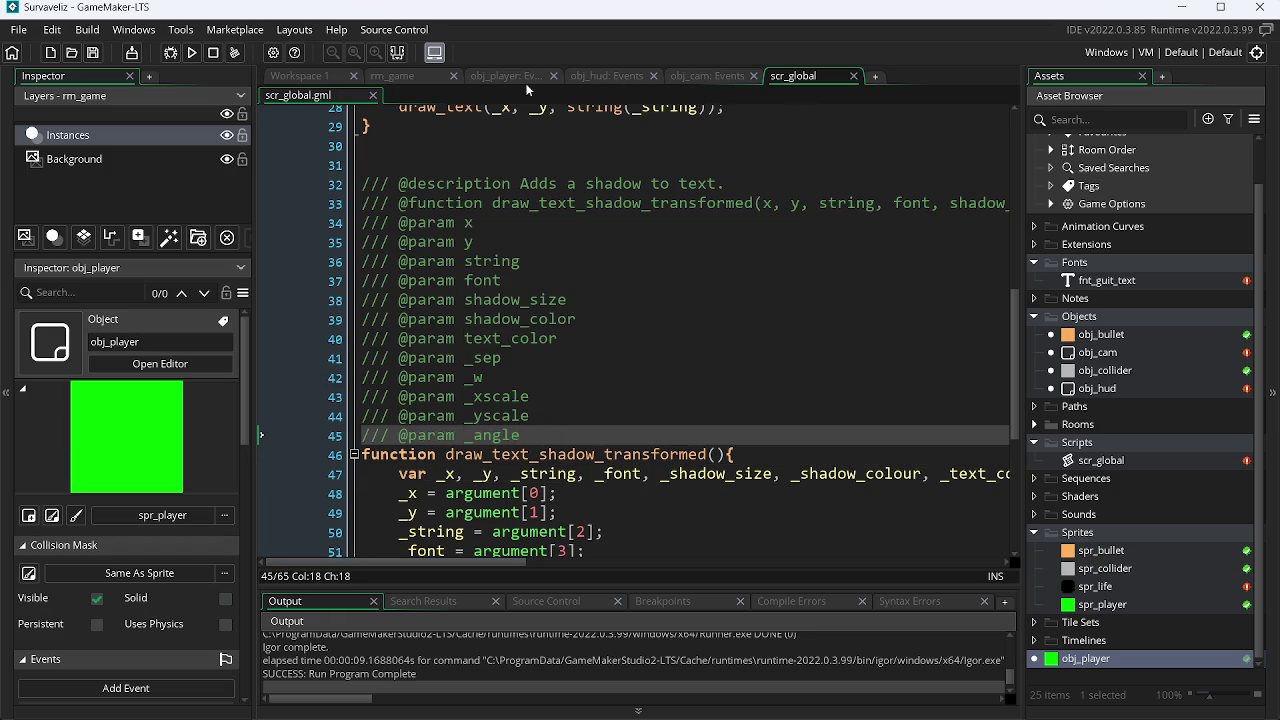
{"action": "left_click", "coordinate": [606, 76]}
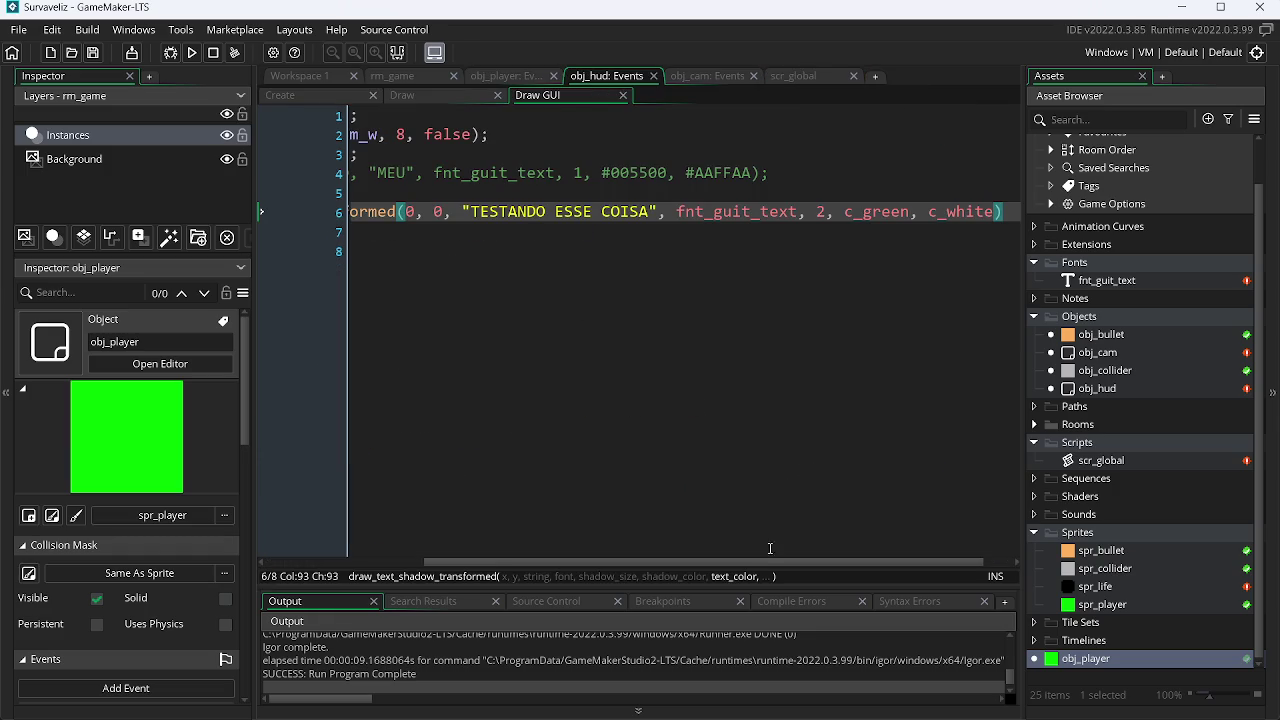
Append the arguments 0, 333, 0.5, 0.5, 0 to the draw_text_shadow_transformed call, save, and test-run.
{"action": "type", "text": ","}
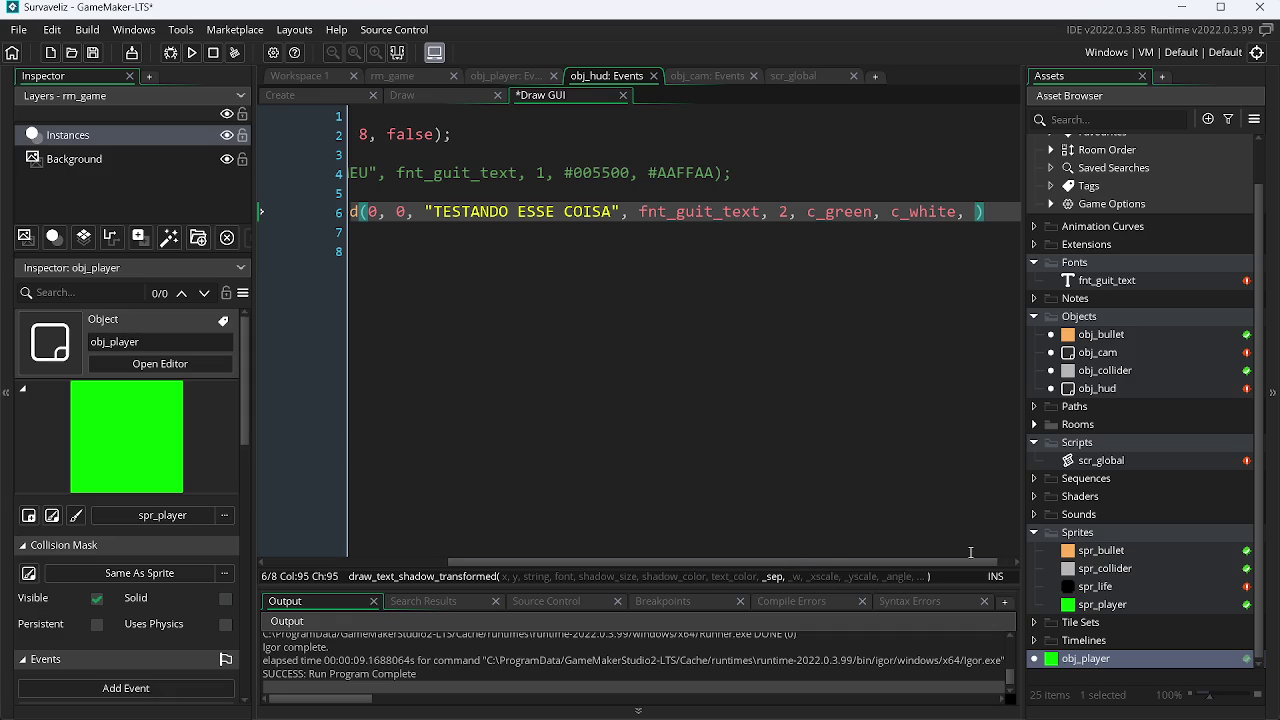
{"action": "type", "text": "0, "}
{"action": "type", "text": "333, "}
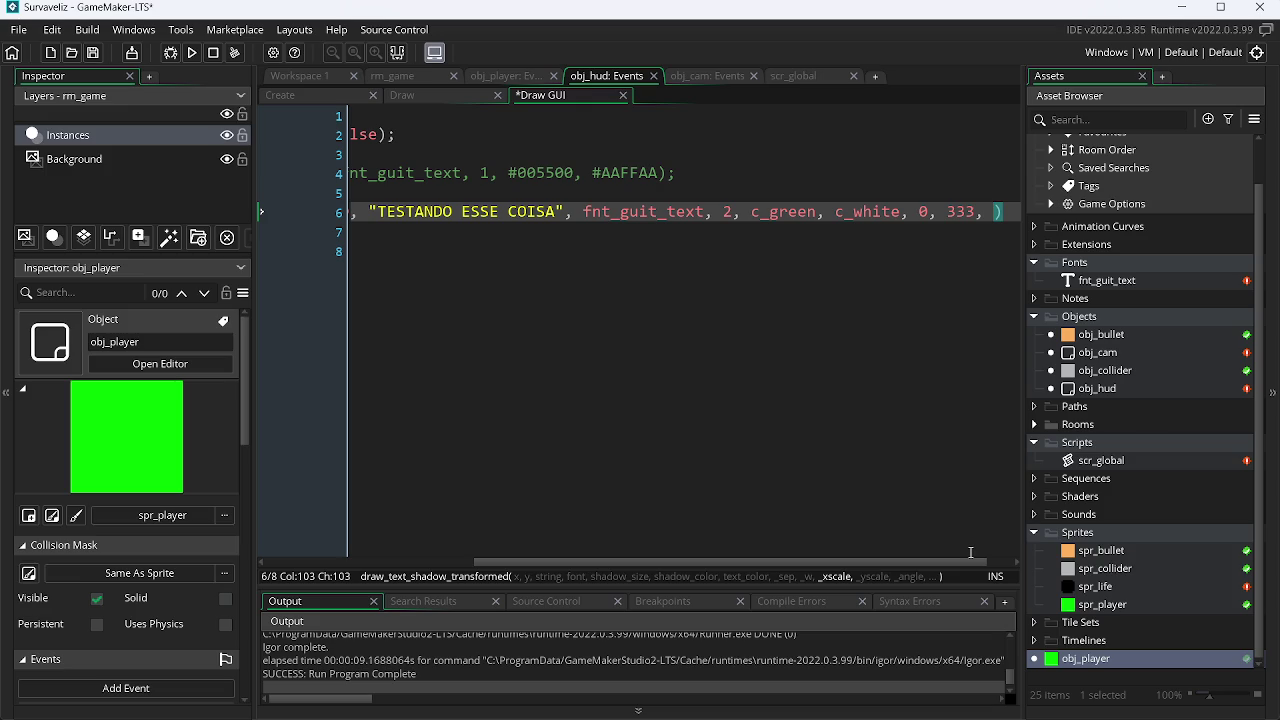
{"action": "type", "text": "0.5"}
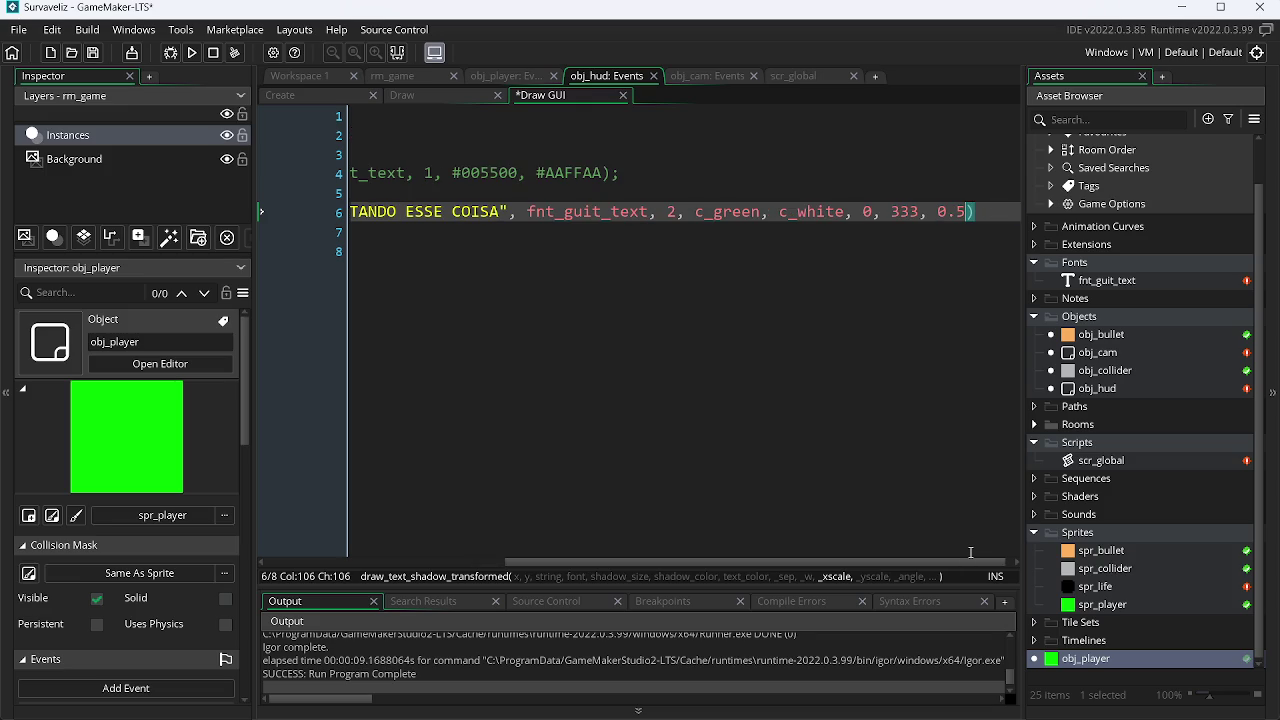
{"action": "type", "text": ", 0.5"}
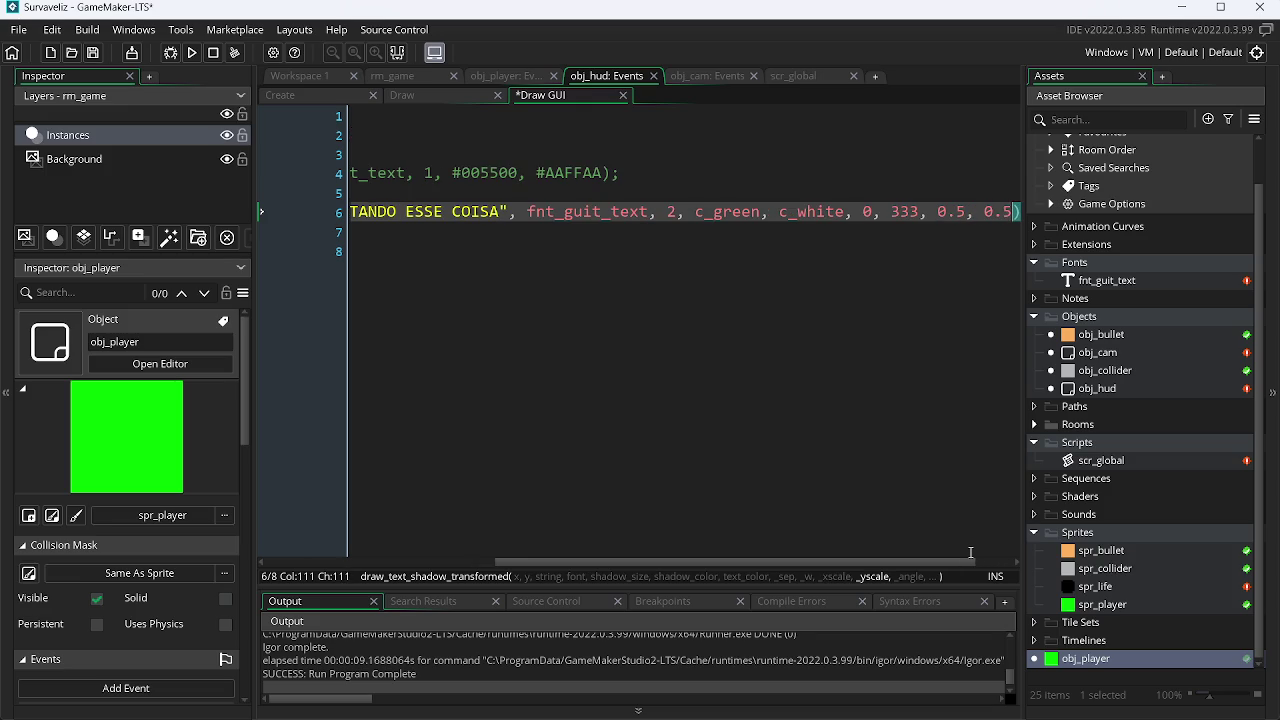
{"action": "type", "text": ", "}
{"action": "type", "text": "0);"}
{"action": "key", "text": "ctrl+s"}
{"action": "key", "text": "F5"}
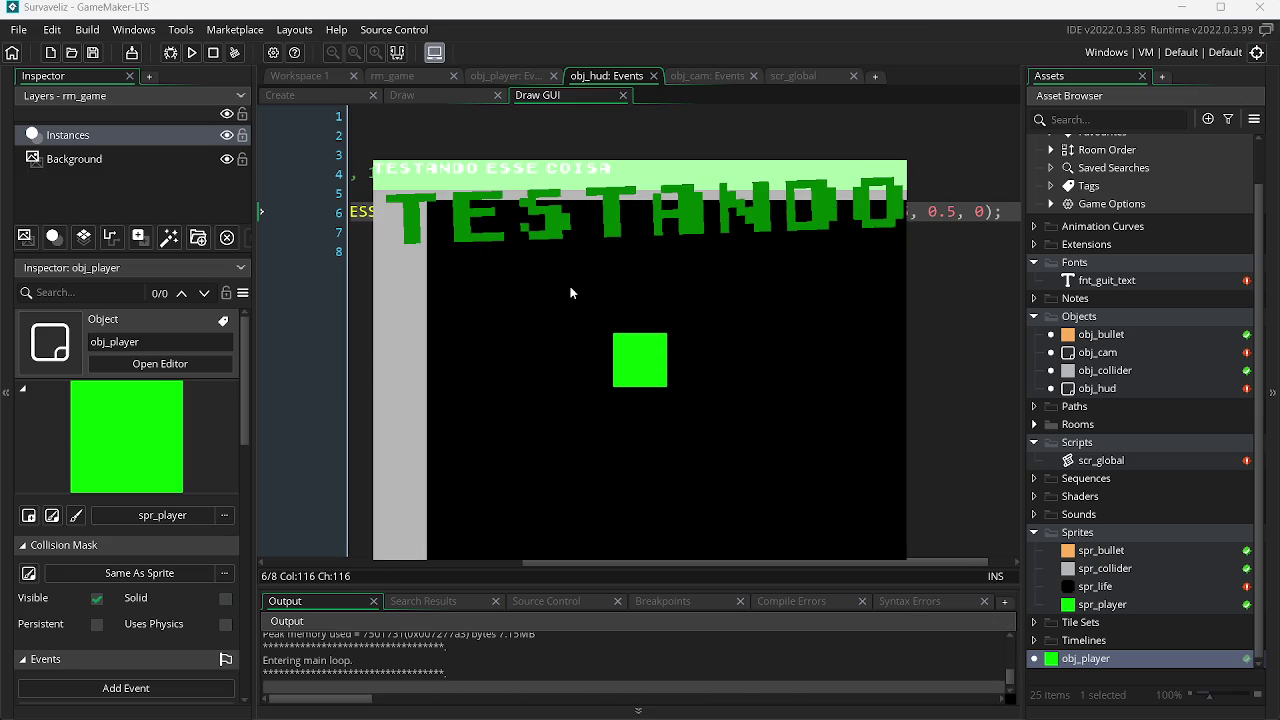
{"action": "key", "text": "Escape"}
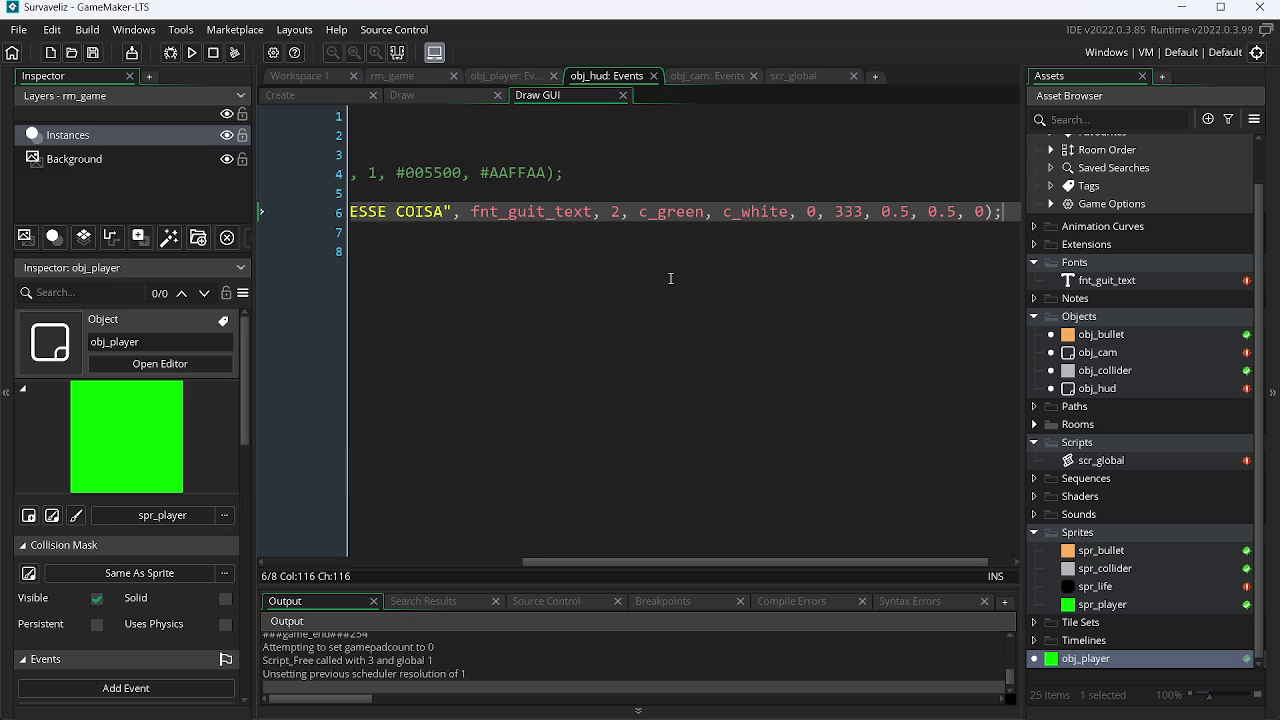
{"action": "left_click", "coordinate": [986, 212]}
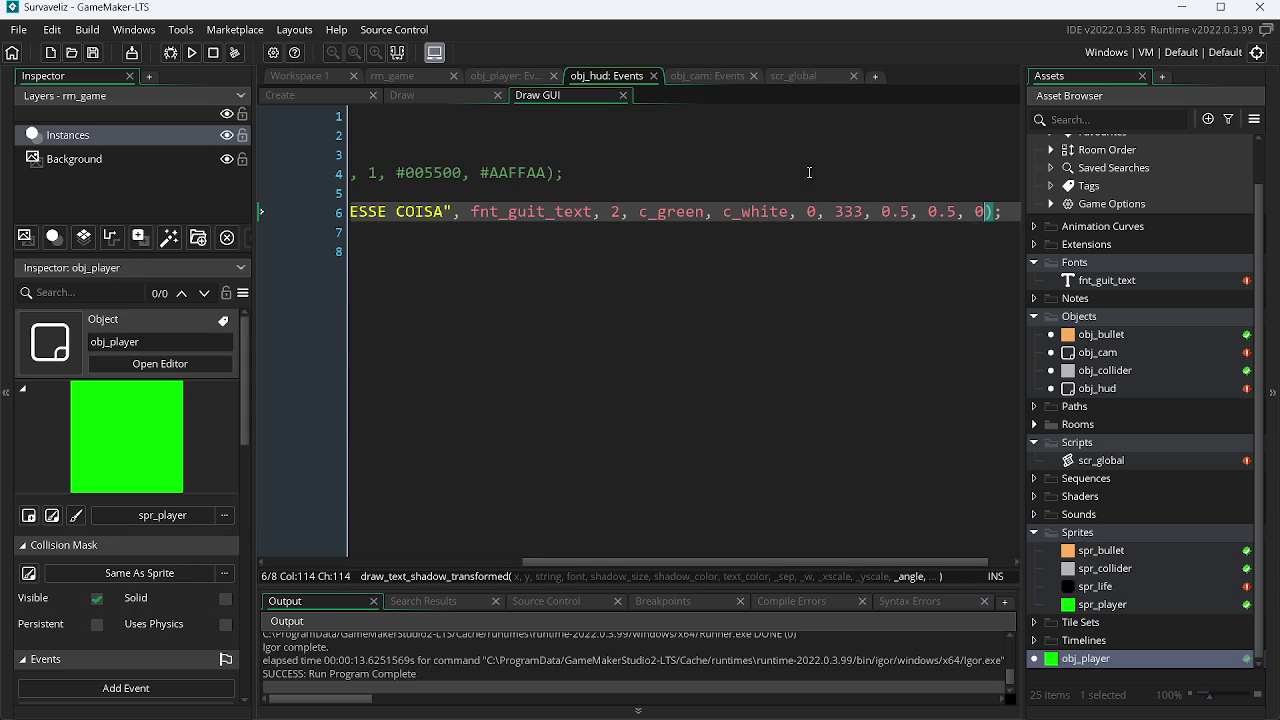
{"action": "left_click", "coordinate": [800, 77]}
Locate the (_angle + _shadow_size) argument in line 62's shadow draw call and save.
{"action": "left_click_drag", "start_coordinate": [1018, 411], "coordinate": [1018, 517]}
{"action": "left_click_drag", "start_coordinate": [497, 565], "coordinate": [840, 566]}
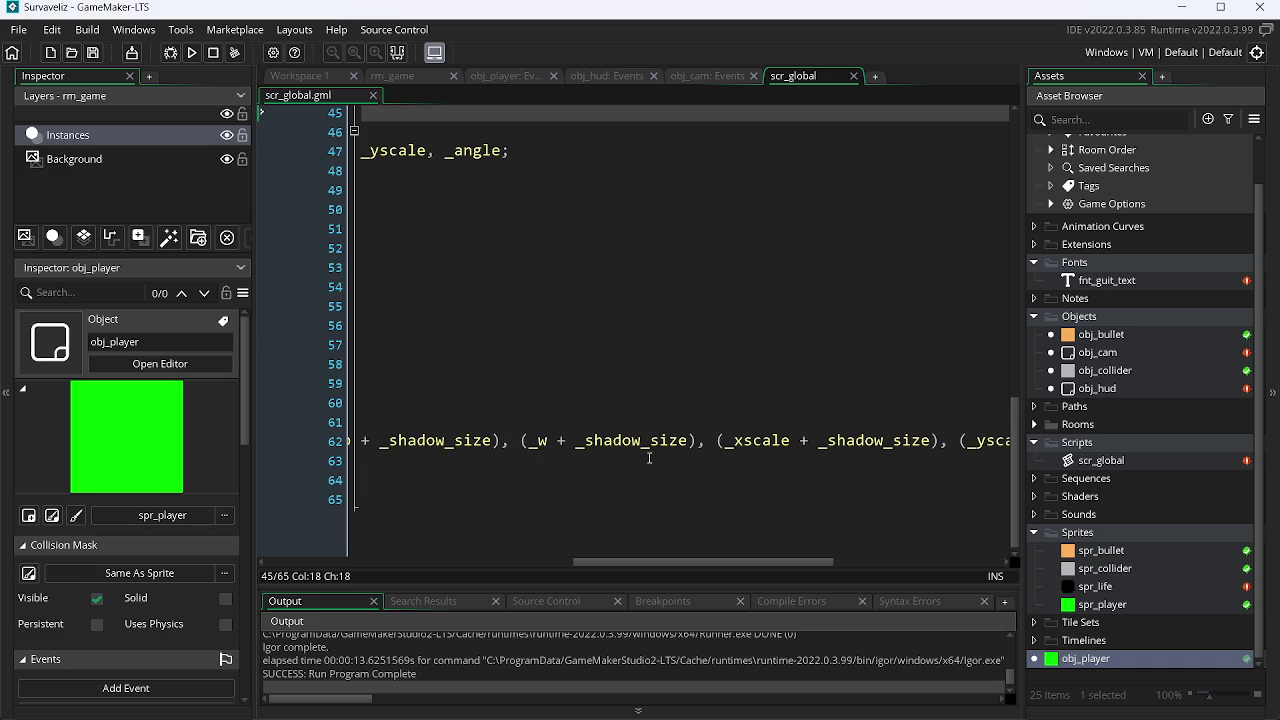
{"action": "mouse_move", "coordinate": [640, 562]}
{"action": "left_mouse_down"}
{"action": "mouse_move", "coordinate": [543, 560]}
{"action": "mouse_move", "coordinate": [758, 556]}
{"action": "left_mouse_up"}
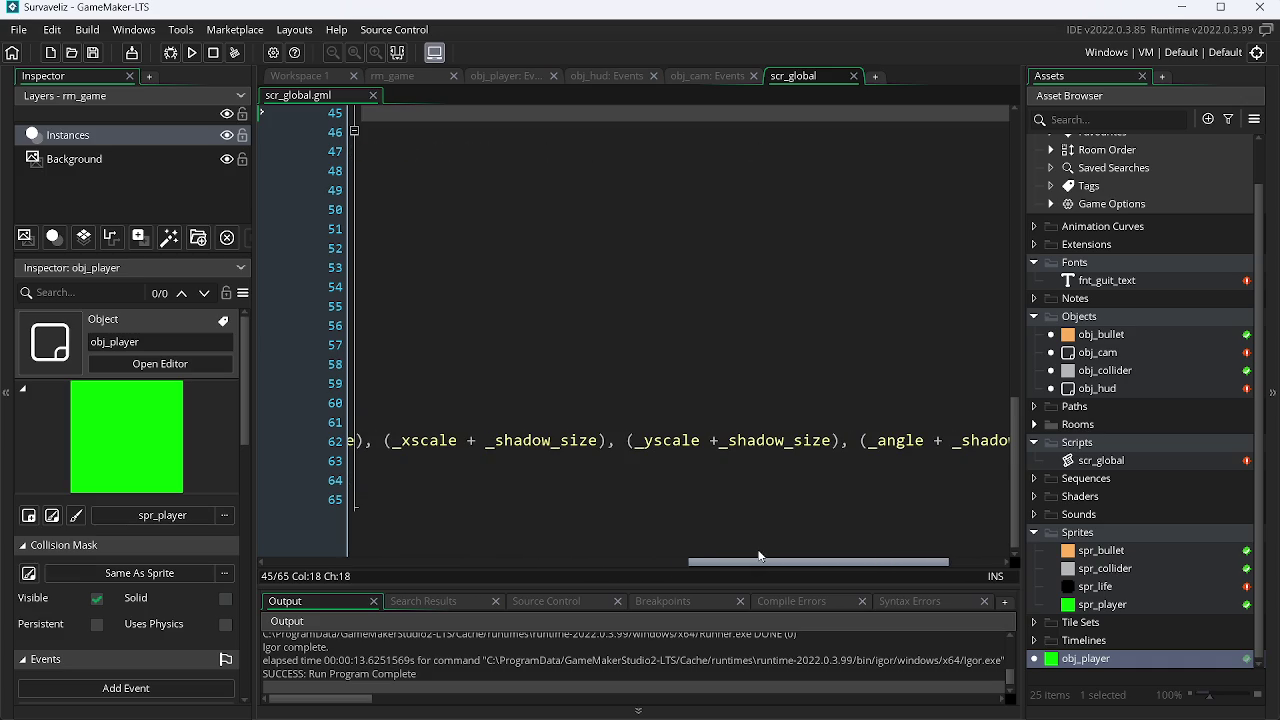
{"action": "left_click", "coordinate": [719, 441]}
{"action": "key", "text": "ctrl+s"}
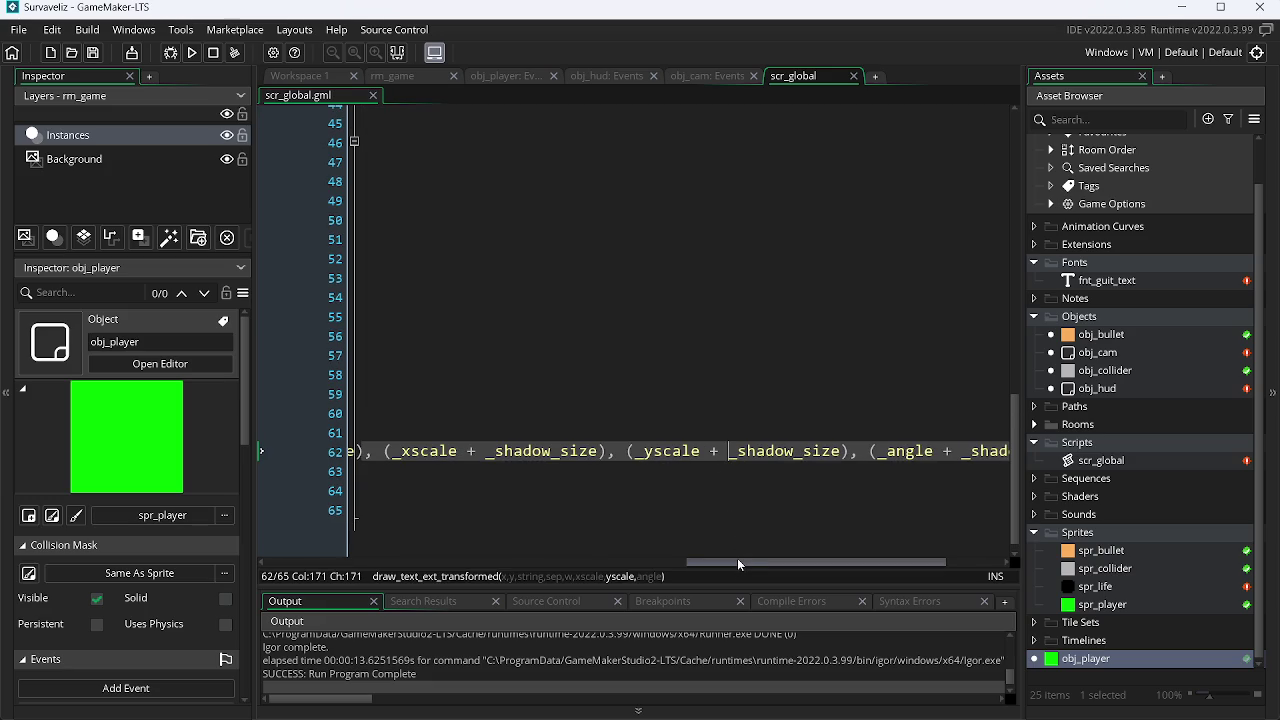
Delete + _shadow_size and the brackets so the argument is plain _angle, then test-run.
{"action": "mouse_move", "coordinate": [743, 562]}
{"action": "left_mouse_down"}
{"action": "mouse_move", "coordinate": [327, 565]}
{"action": "mouse_move", "coordinate": [416, 574]}
{"action": "mouse_move", "coordinate": [322, 576]}
{"action": "left_mouse_up"}
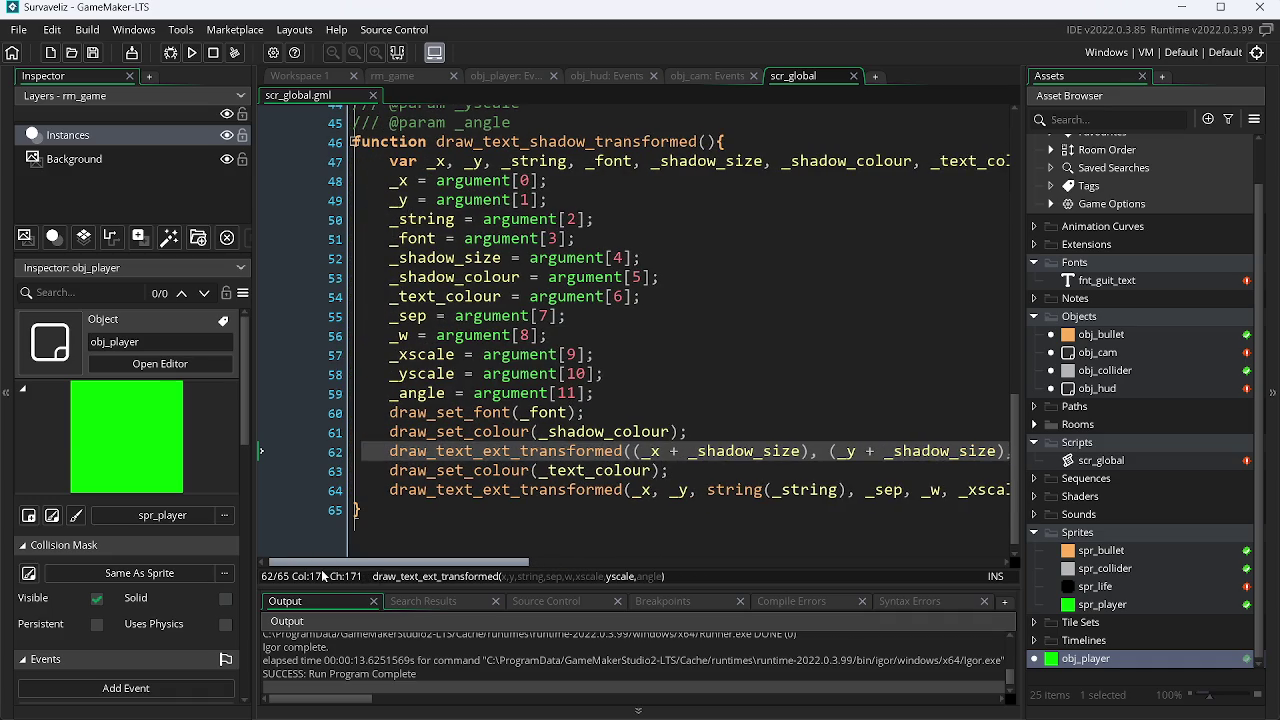
{"action": "left_click_drag", "start_coordinate": [322, 576], "coordinate": [486, 606]}
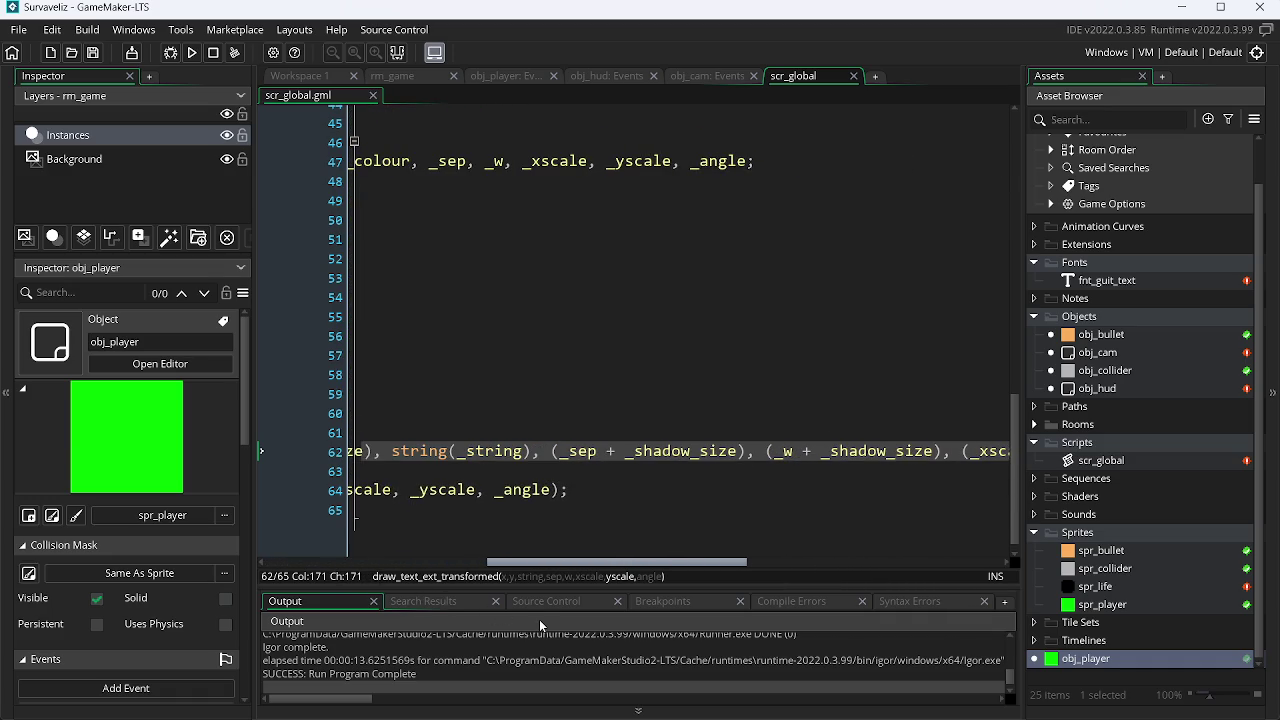
{"action": "left_click_drag", "start_coordinate": [539, 619], "coordinate": [800, 616]}
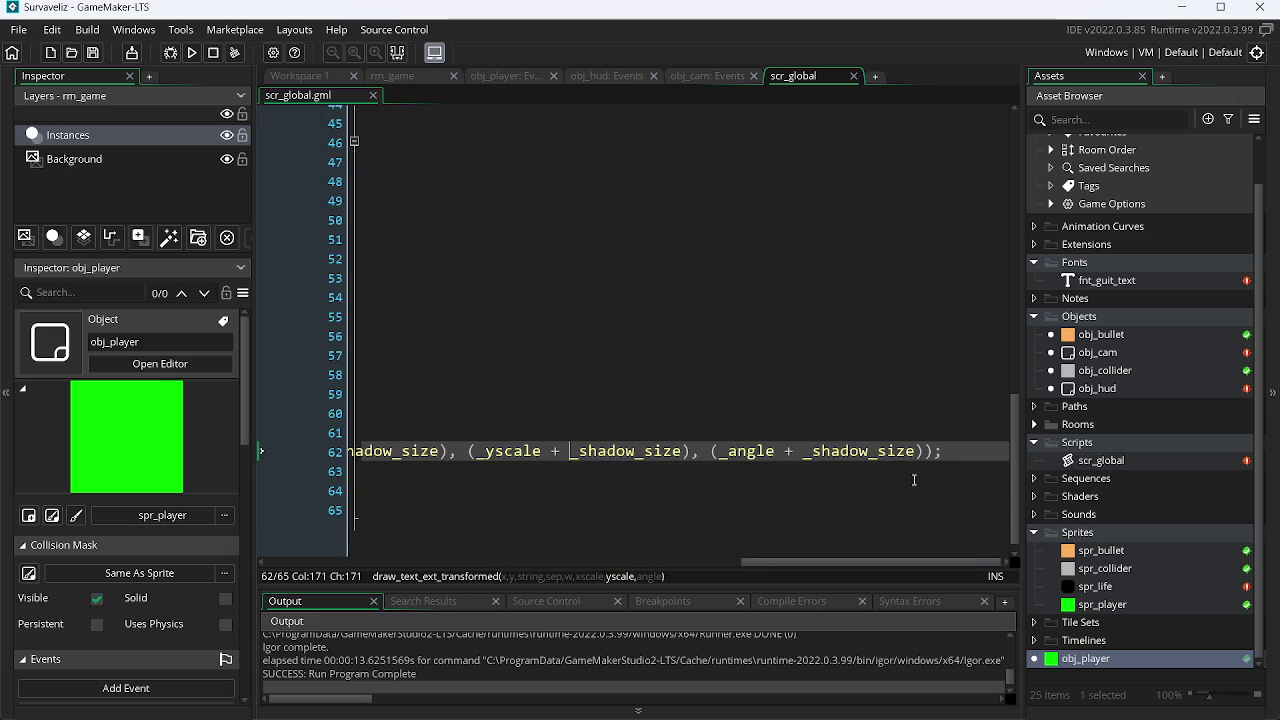
{"action": "left_click_drag", "start_coordinate": [923, 455], "coordinate": [787, 465]}
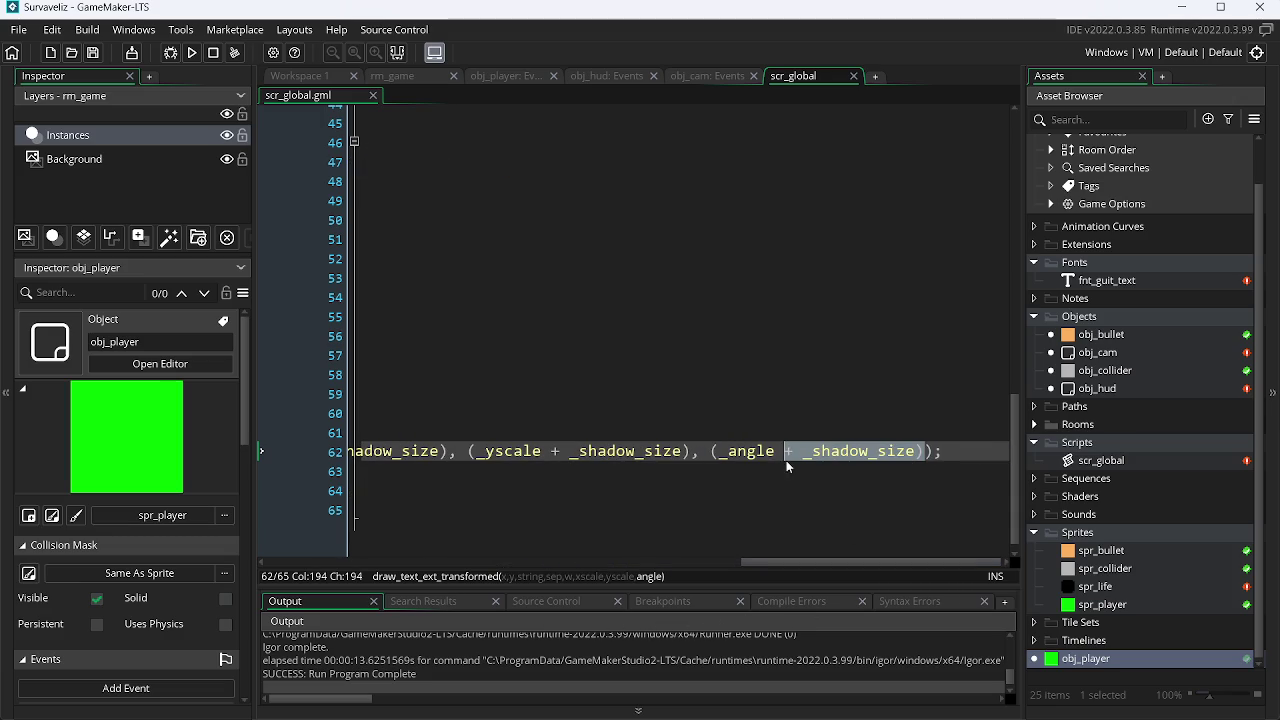
{"action": "key", "text": "BackSpace"}
{"action": "key", "text": "BackSpace"}
{"action": "key", "text": "ctrl+Left"}
{"action": "key", "text": "Escape"}
{"action": "key", "text": "Left"}
{"action": "key", "text": "BackSpace"}
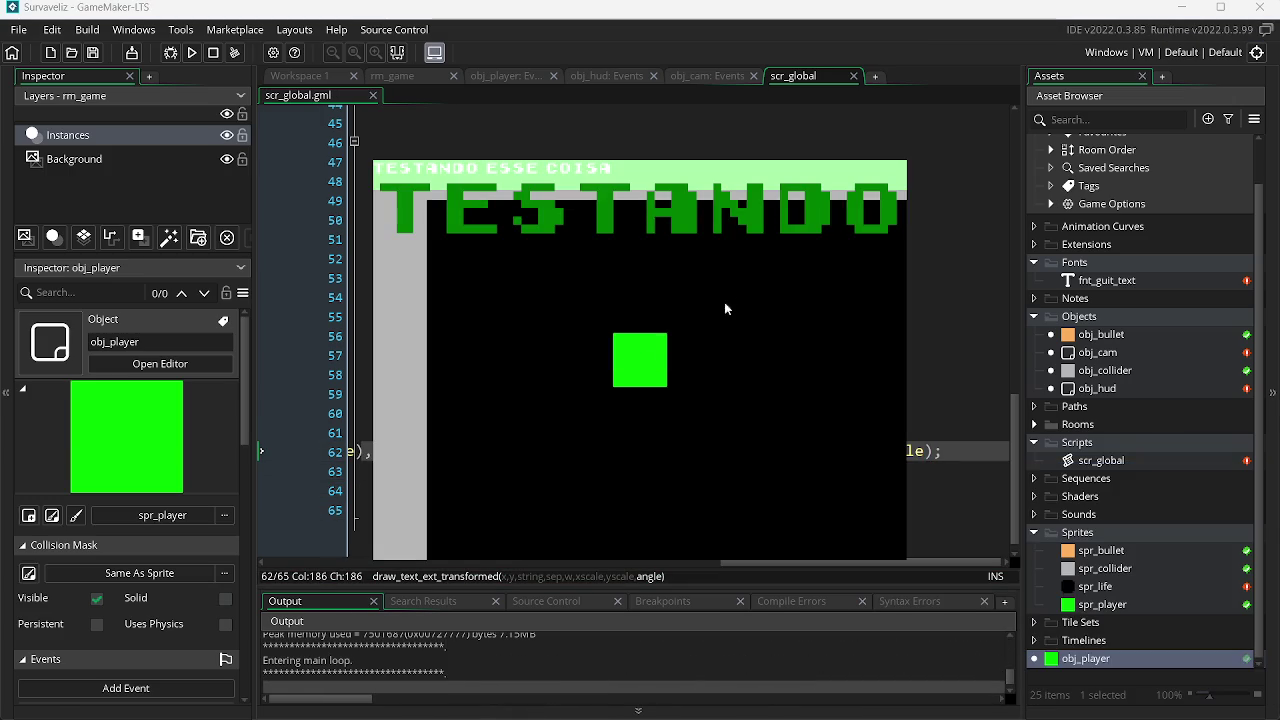
{"action": "key", "text": "Escape"}
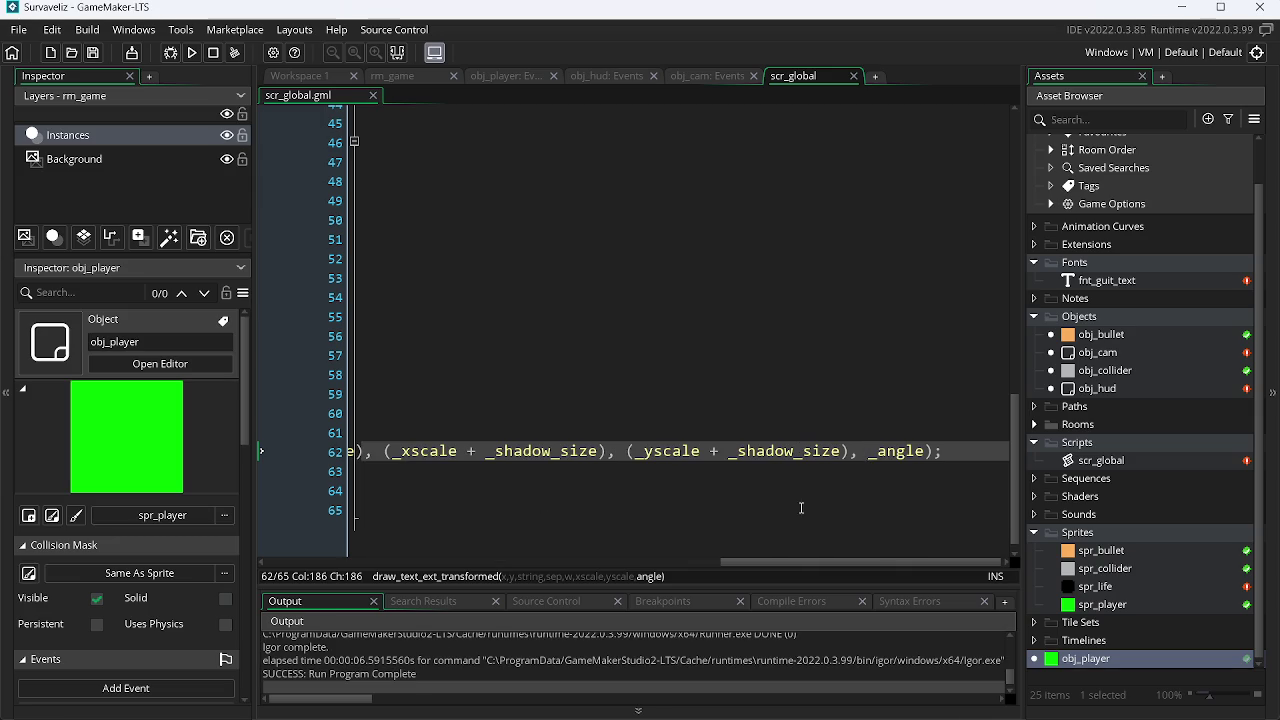
Switch the operator after _xscale to a minus and run the game to compare.
{"action": "left_click", "coordinate": [474, 451]}
{"action": "key", "text": "BackSpace"}
{"action": "type", "text": "-"}
{"action": "key", "text": "ctrl+Right"}
{"action": "key", "text": "ctrl+Right"}
{"action": "key", "text": "ctrl+Right"}
{"action": "key", "text": "F5"}
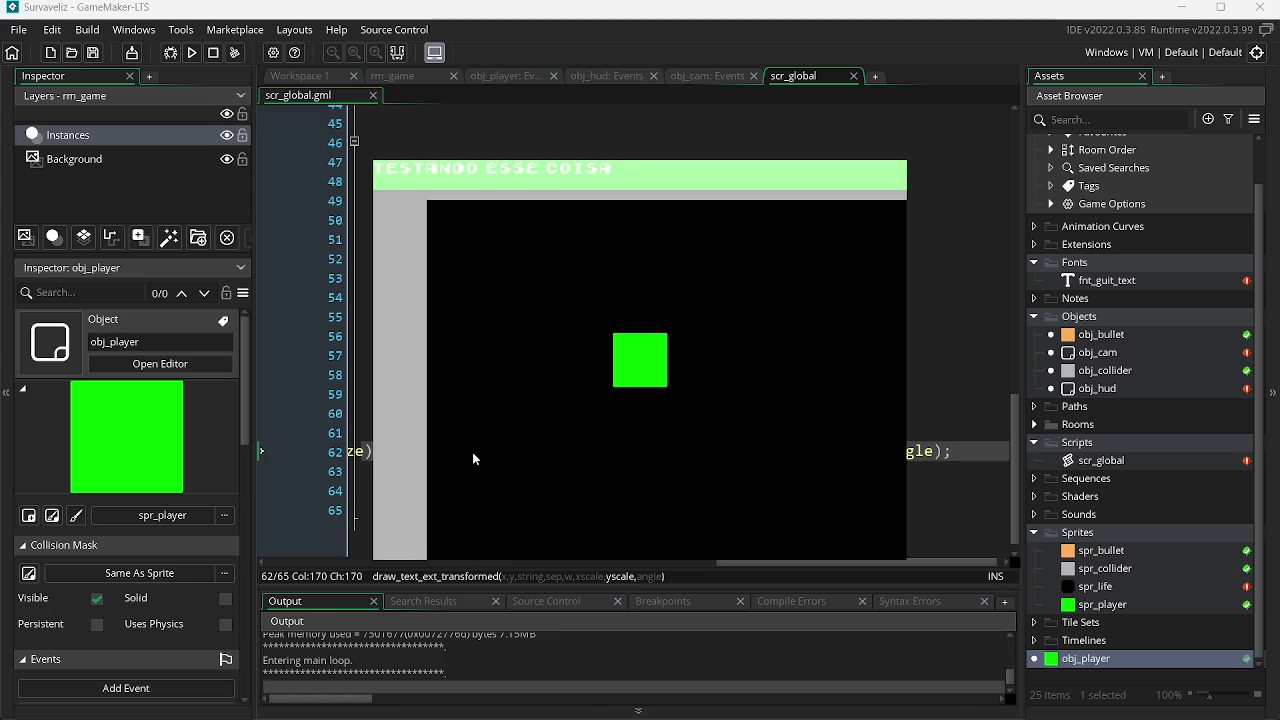
{"action": "key", "text": "alt+F4"}
Replace the minus signs after _xscale and _yscale, save, and test-run again.
{"action": "left_click", "coordinate": [482, 452]}
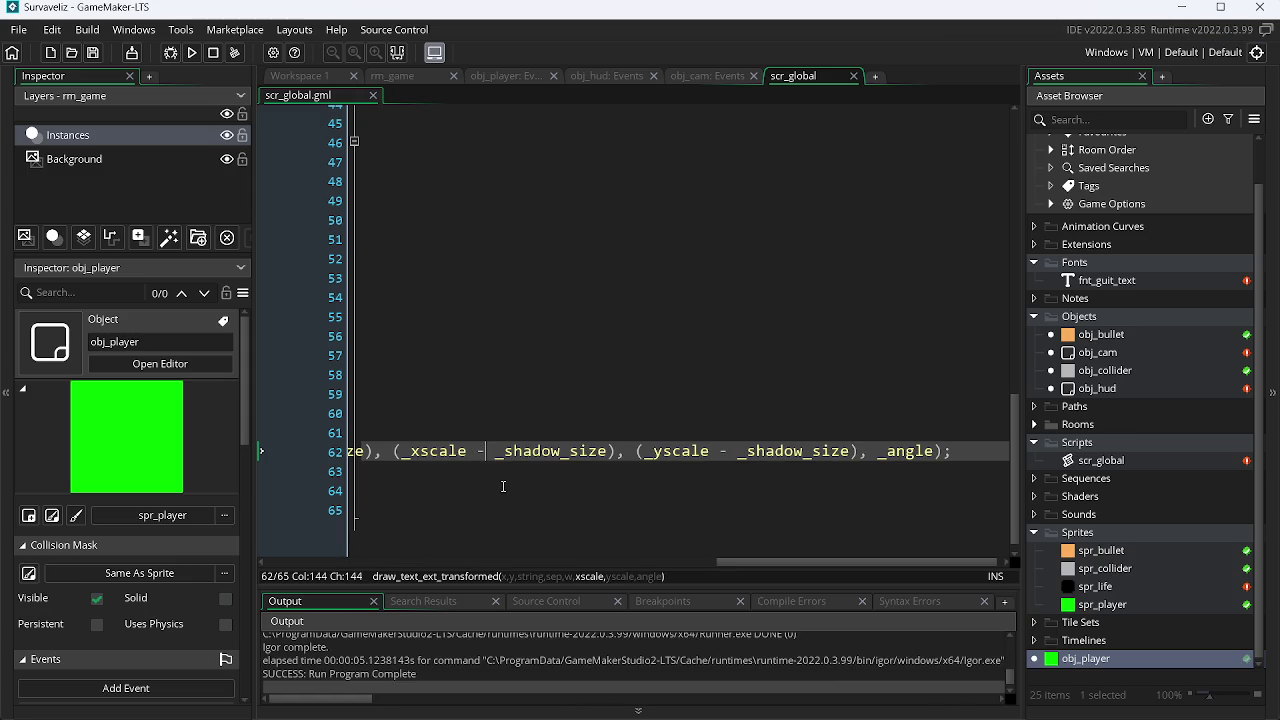
{"action": "key", "text": "BackSpace"}
{"action": "type", "text": "="}
{"action": "left_click", "coordinate": [730, 451]}
{"action": "key", "text": "BackSpace"}
{"action": "type", "text": "="}
{"action": "key", "text": "ctrl+s"}
{"action": "key", "text": "F5"}
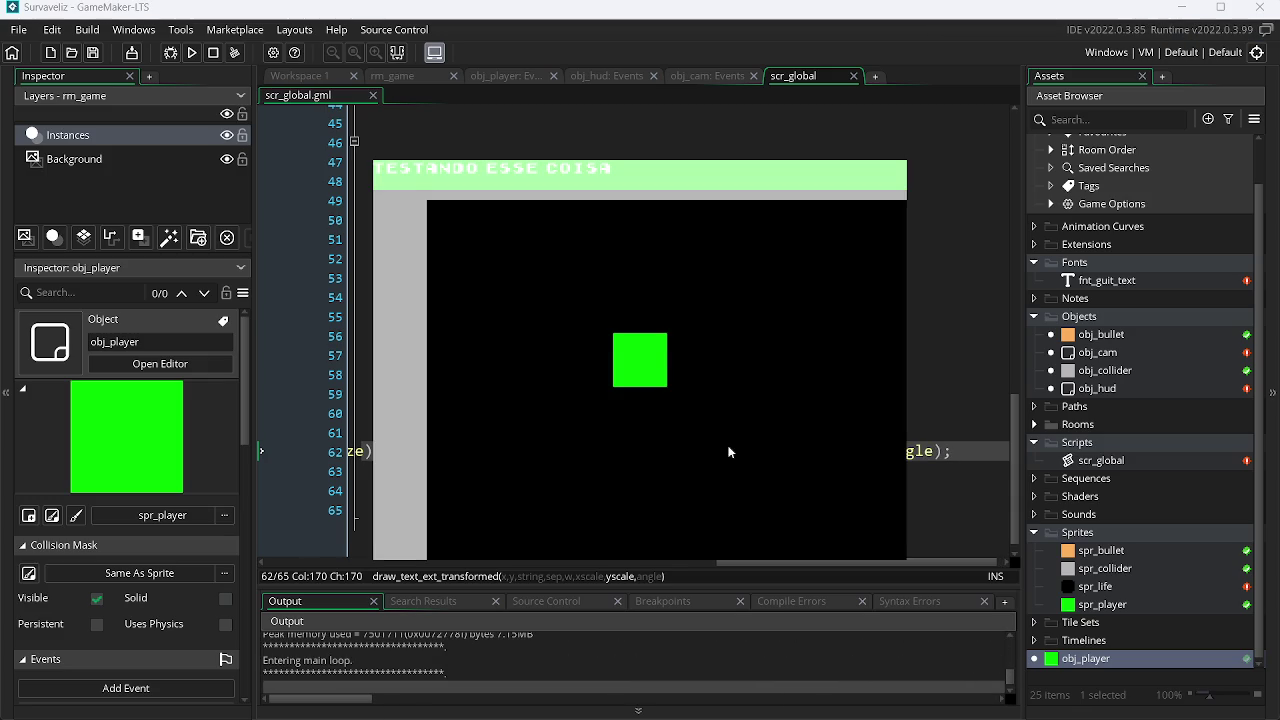
{"action": "key", "text": "alt+F4"}
Make both _xscale and _yscale add _shadow_size again and review line 62.
{"action": "key", "text": "BackSpace"}
{"action": "key", "text": "ctrl+z"}
{"action": "key", "text": "Left"}
{"action": "key", "text": "Left"}
{"action": "key", "text": "Left"}
{"action": "key", "text": "Left"}
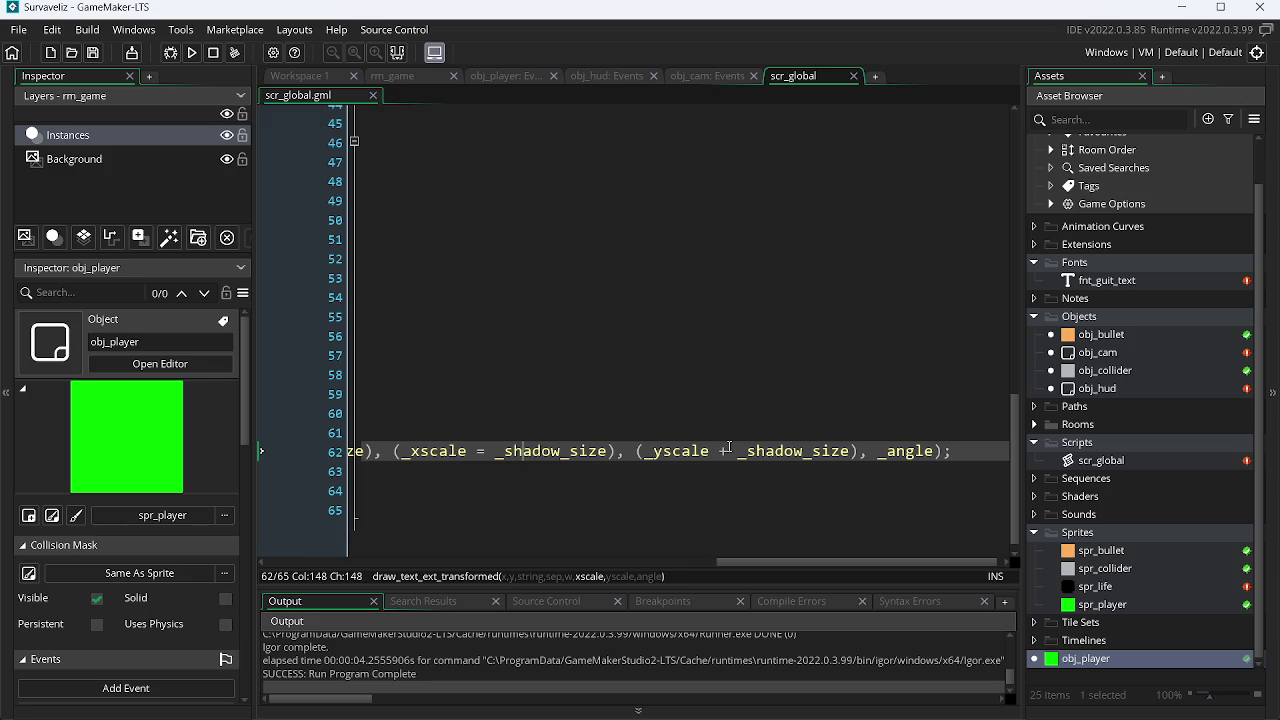
{"action": "key", "text": "Delete"}
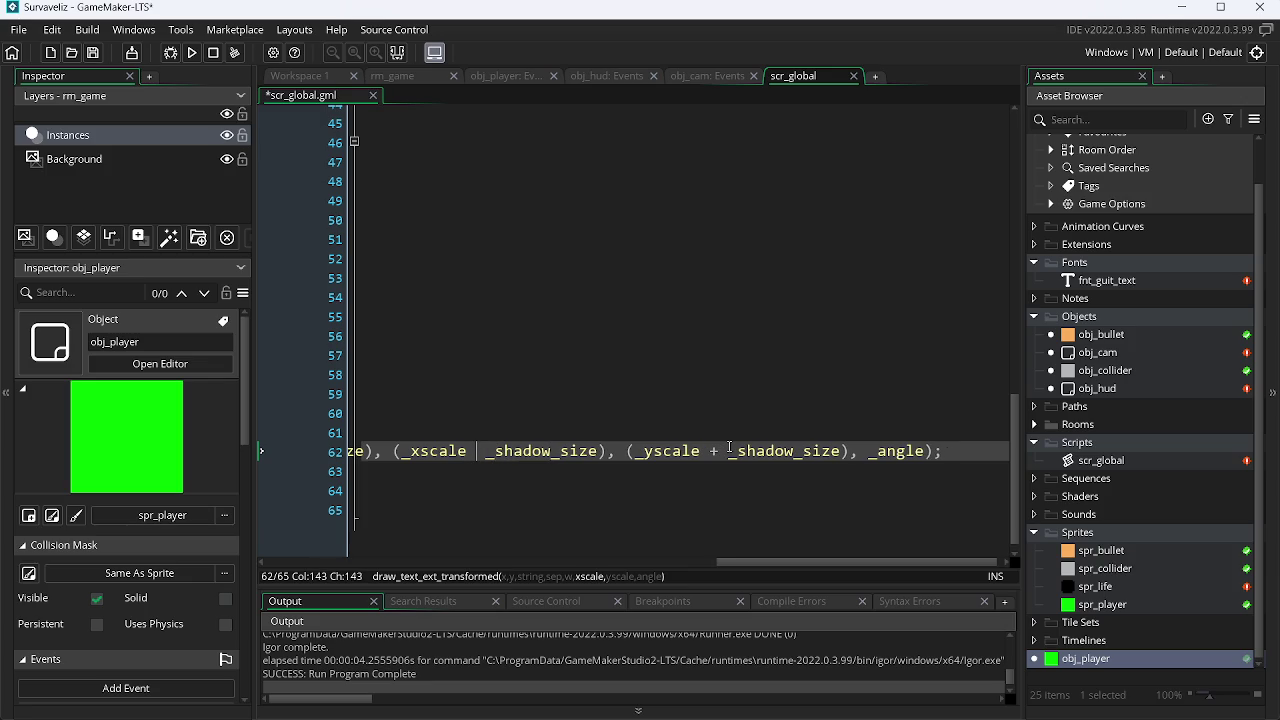
{"action": "key", "text": "ctrl+z"}
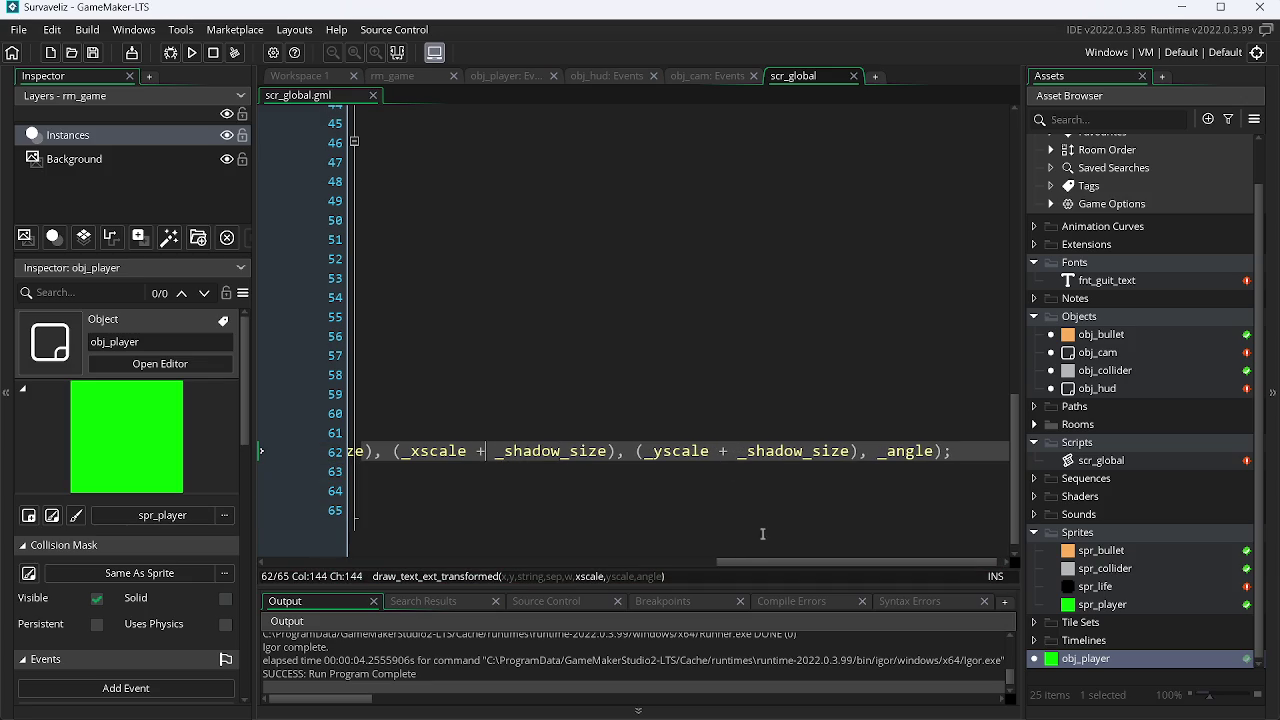
{"action": "left_click_drag", "start_coordinate": [769, 560], "coordinate": [304, 558]}
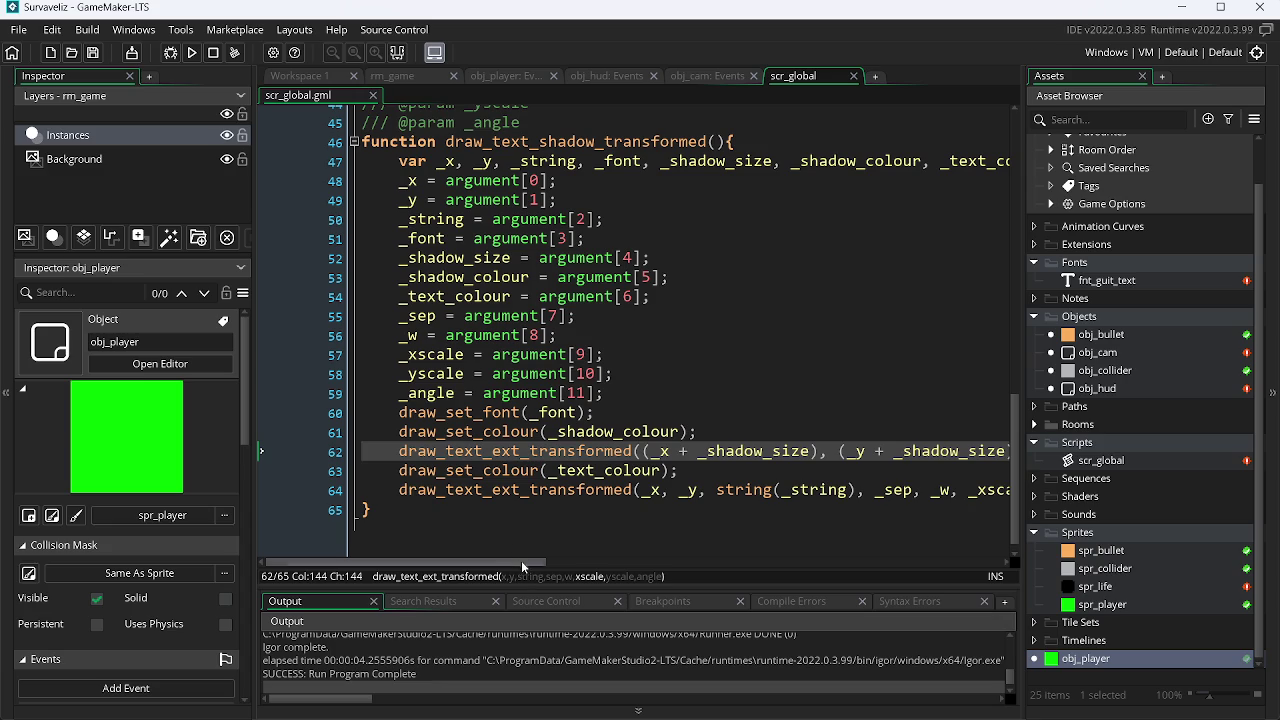
{"action": "left_click_drag", "start_coordinate": [526, 562], "coordinate": [644, 568]}
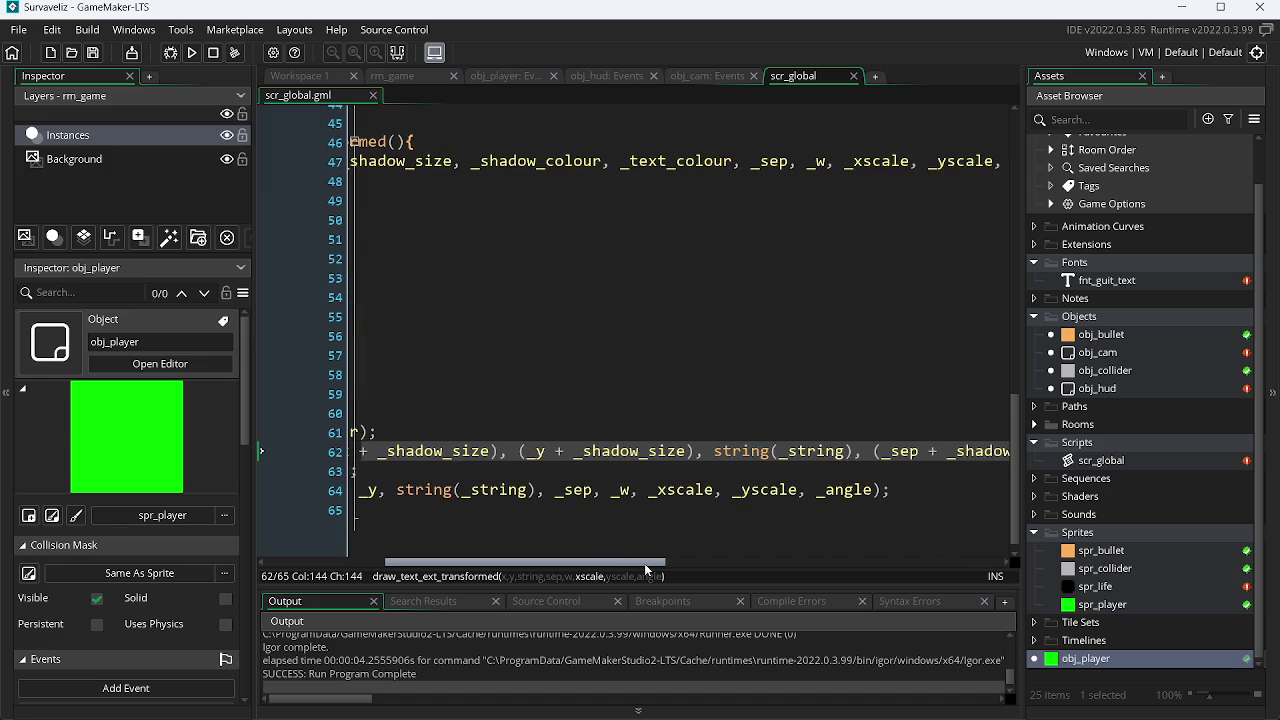
Run the game, then strip + _shadow_size and the bracket from the _xscale argument.
{"action": "left_click", "coordinate": [190, 57]}
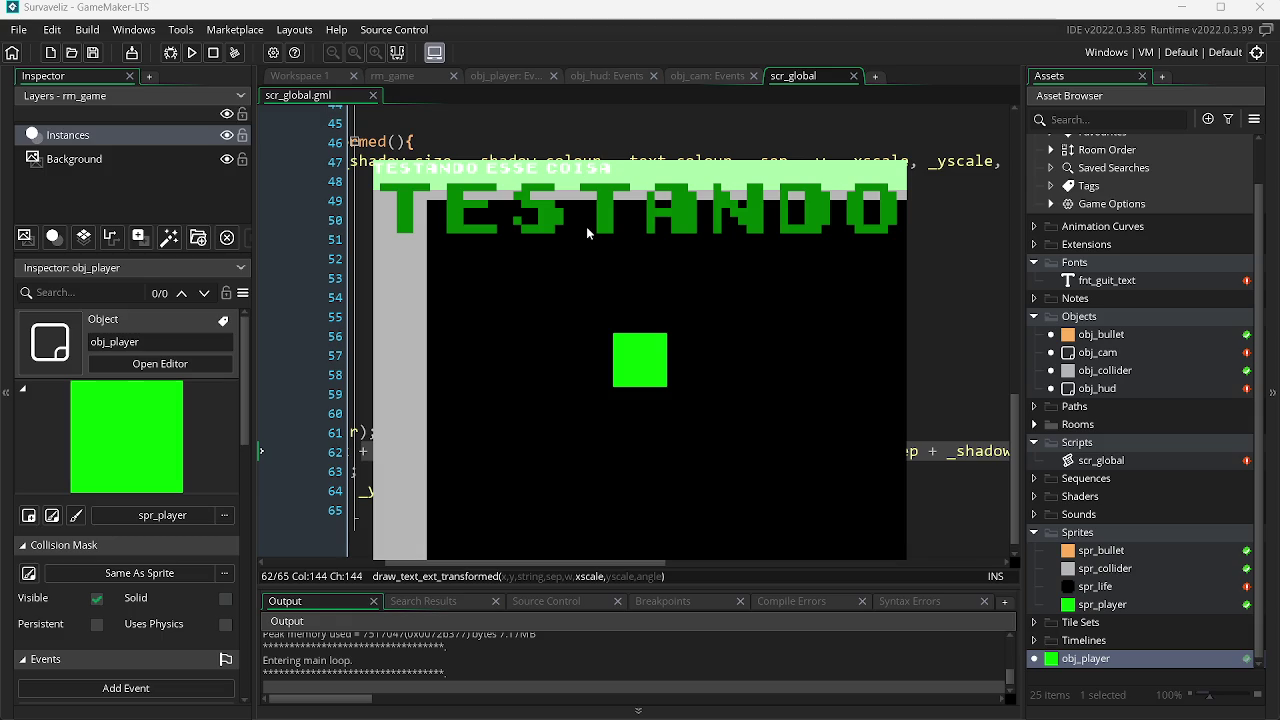
{"action": "key", "text": "Escape"}
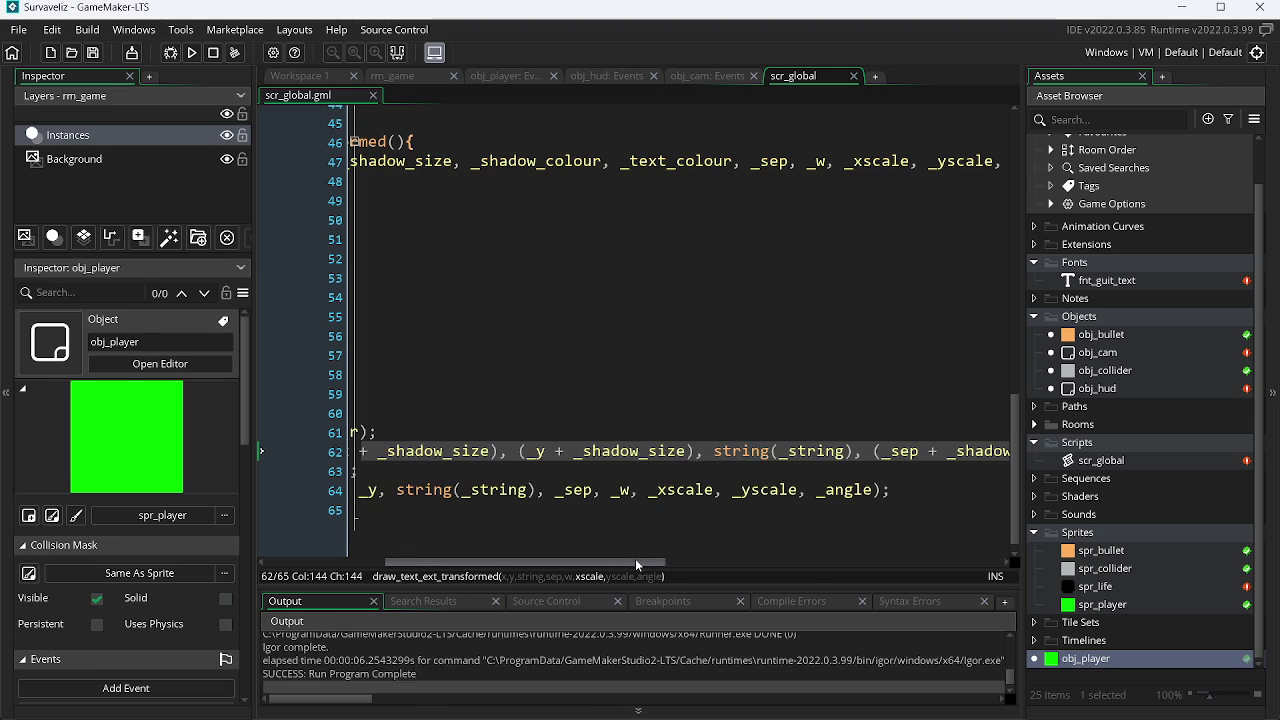
{"action": "mouse_move", "coordinate": [635, 560]}
{"action": "left_mouse_down"}
{"action": "mouse_move", "coordinate": [623, 562]}
{"action": "mouse_move", "coordinate": [715, 562]}
{"action": "left_mouse_up"}
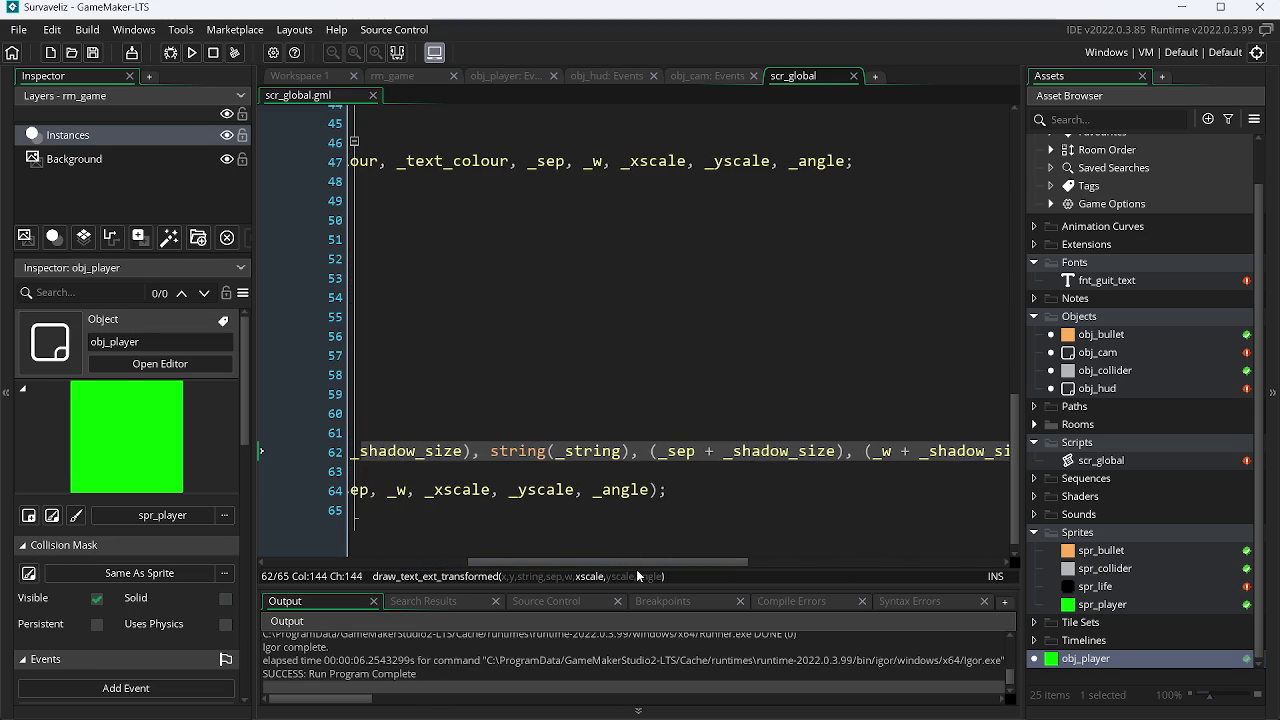
{"action": "left_click_drag", "start_coordinate": [635, 565], "coordinate": [841, 561]}
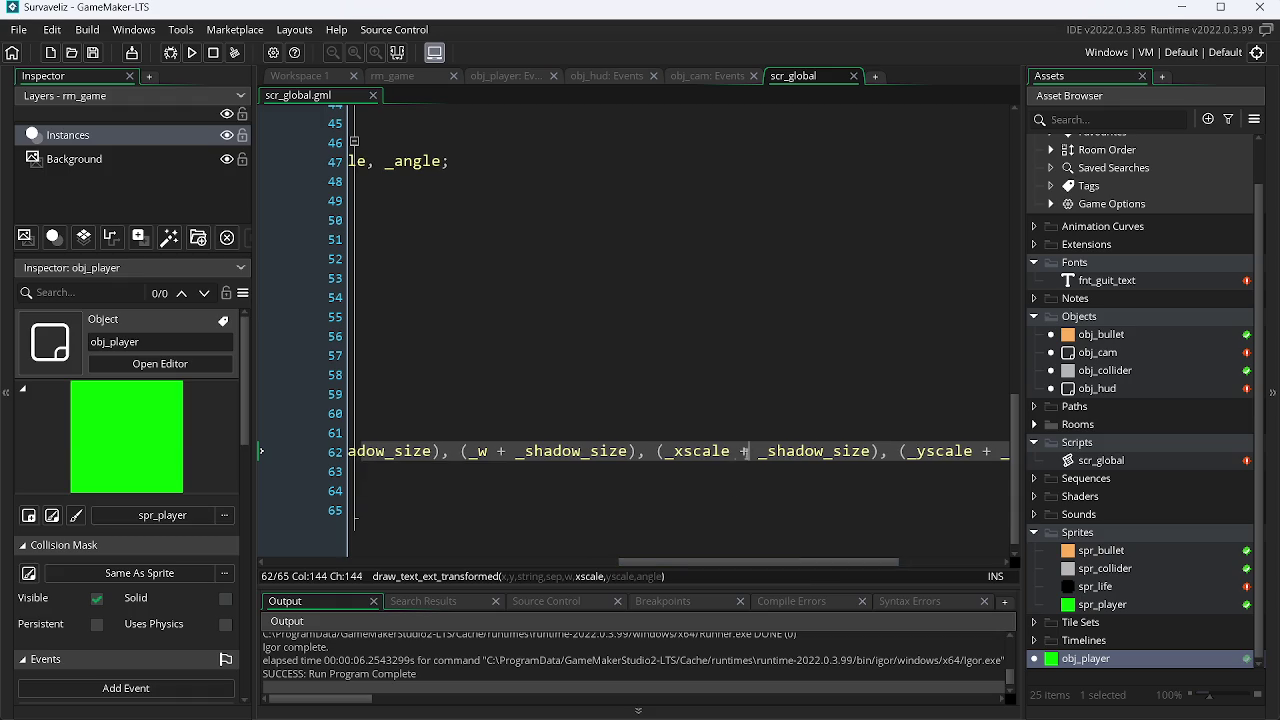
{"action": "left_click_drag", "start_coordinate": [878, 453], "coordinate": [750, 453]}
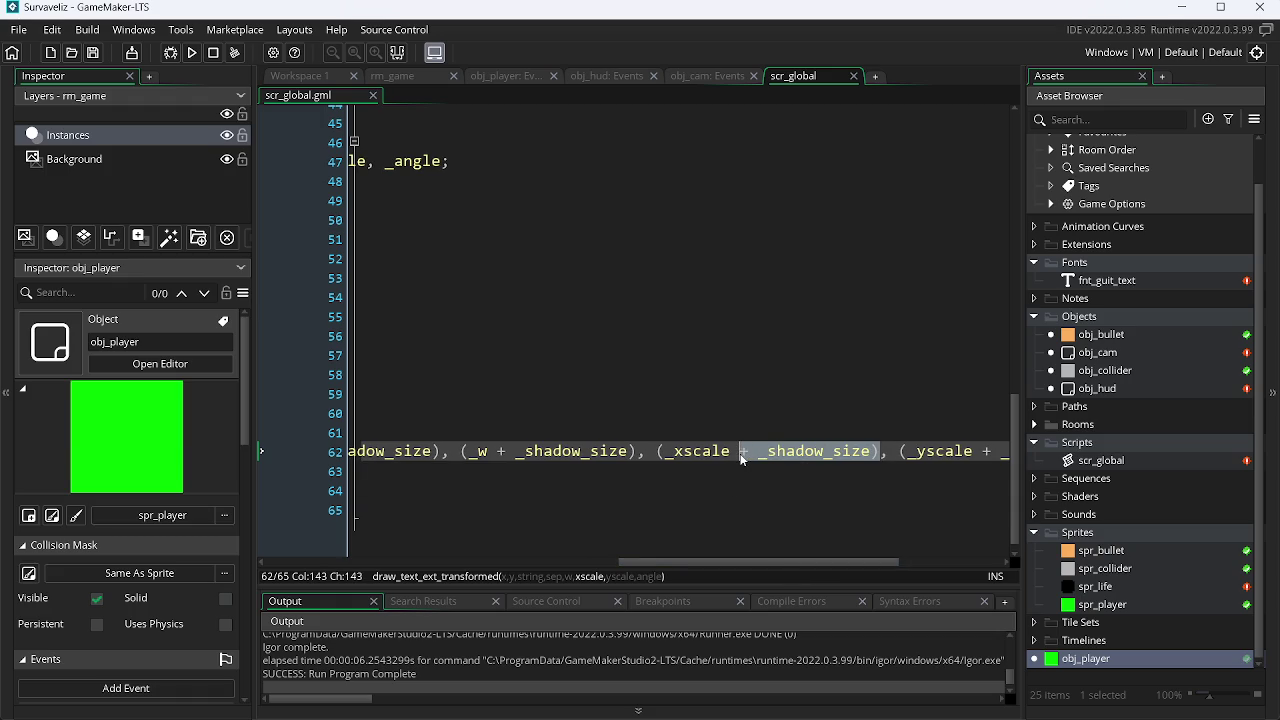
{"action": "key", "text": "Delete"}
{"action": "key", "text": "BackSpace"}
{"action": "key", "text": "BackSpace"}
{"action": "key", "text": "ctrl+Left"}
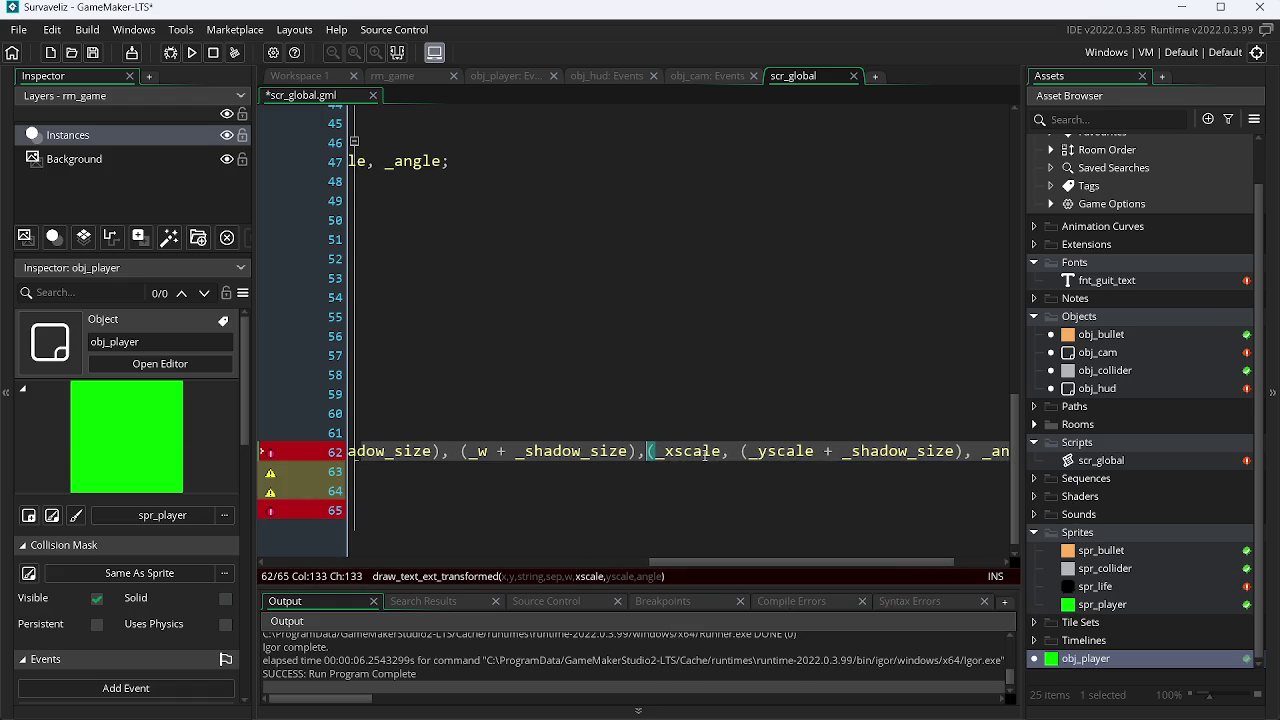
{"action": "key", "text": "Delete"}
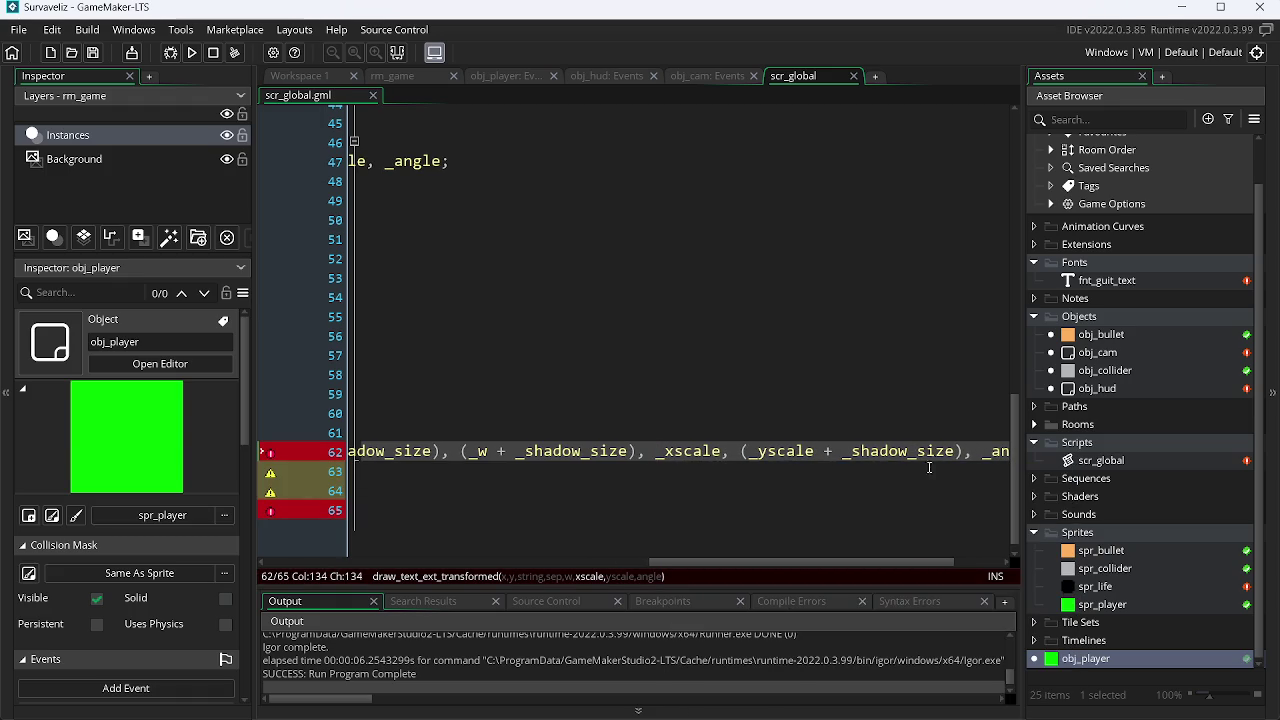
Make the _yscale argument plain too, save, and test-run the game.
{"action": "left_click_drag", "start_coordinate": [961, 451], "coordinate": [829, 460]}
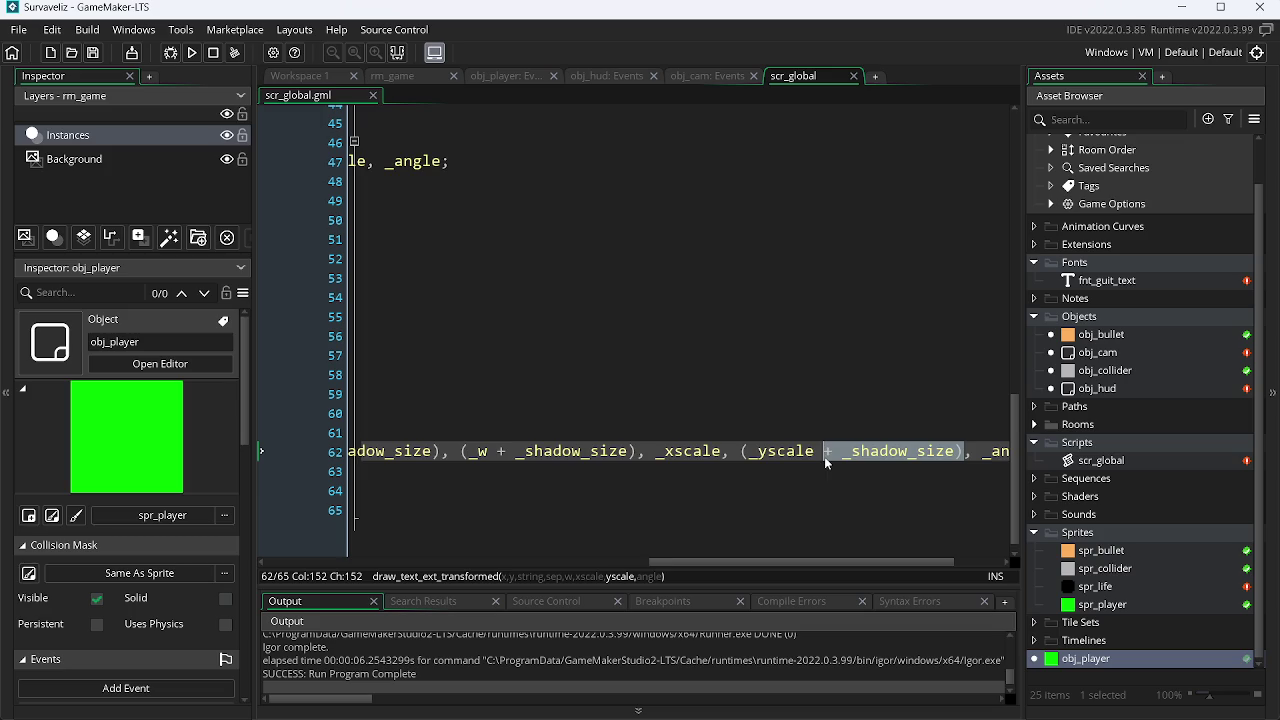
{"action": "key", "text": "Delete"}
{"action": "key", "text": "BackSpace"}
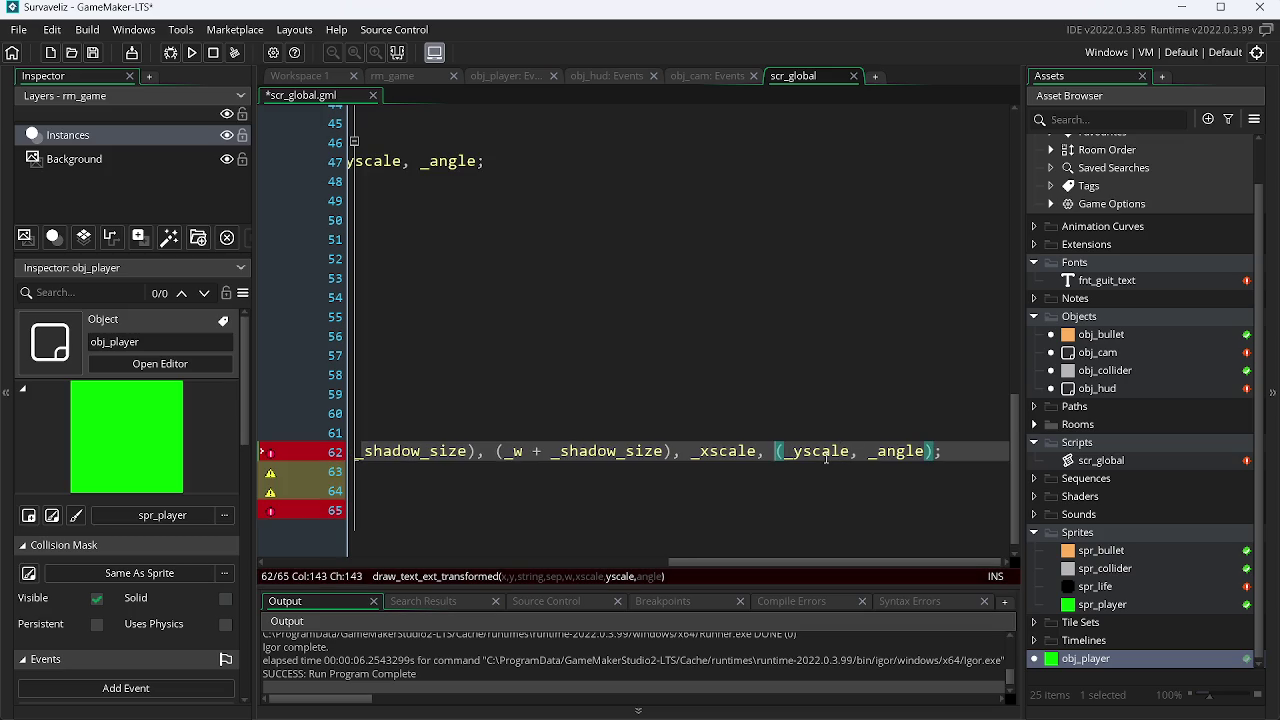
{"action": "key", "text": "BackSpace"}
{"action": "key", "text": "ctrl+s"}
{"action": "key", "text": "F5"}
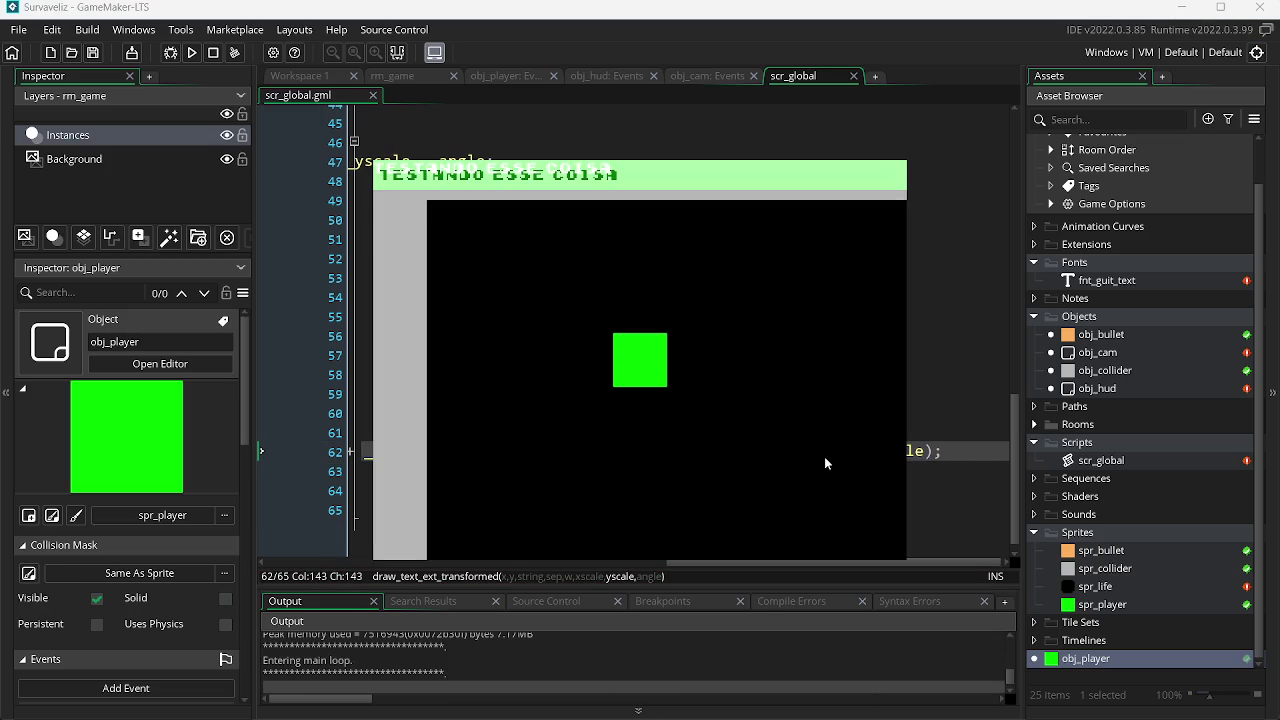
{"action": "key", "text": "Escape"}
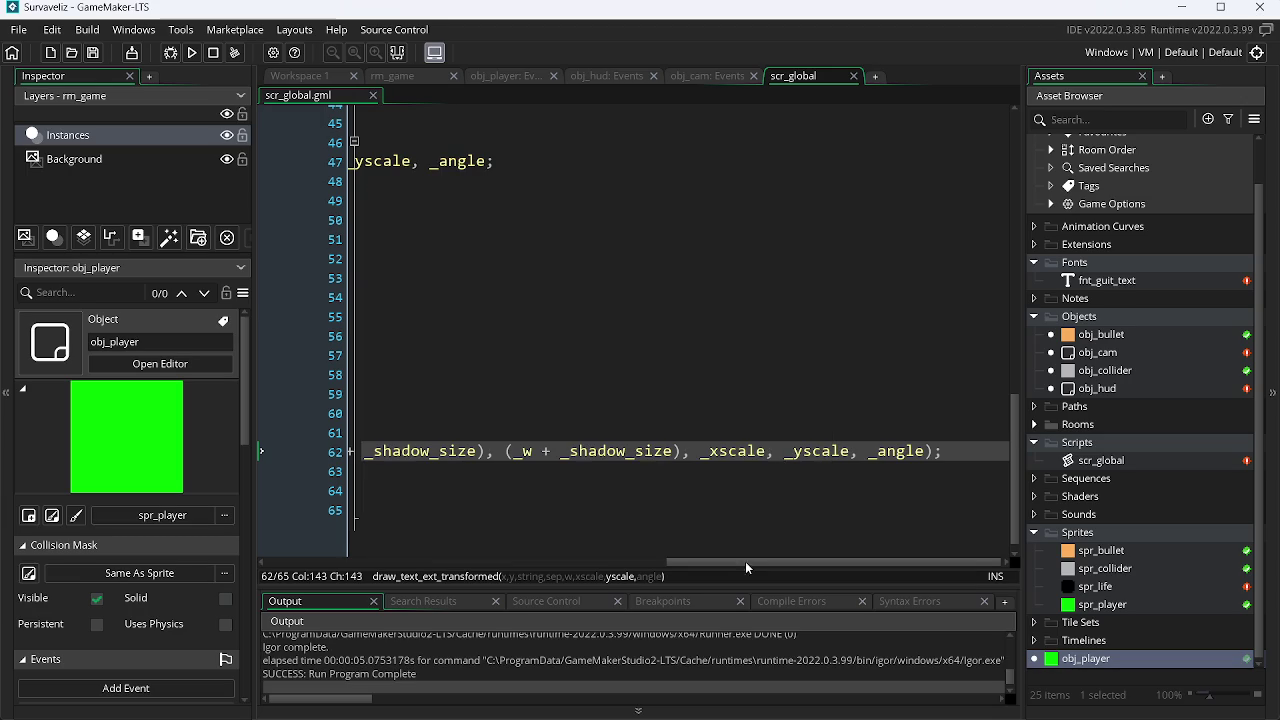
Try removing _shadow_size from _sep, test-run, then restore the original _sep argument.
{"action": "left_click_drag", "start_coordinate": [746, 563], "coordinate": [708, 559]}
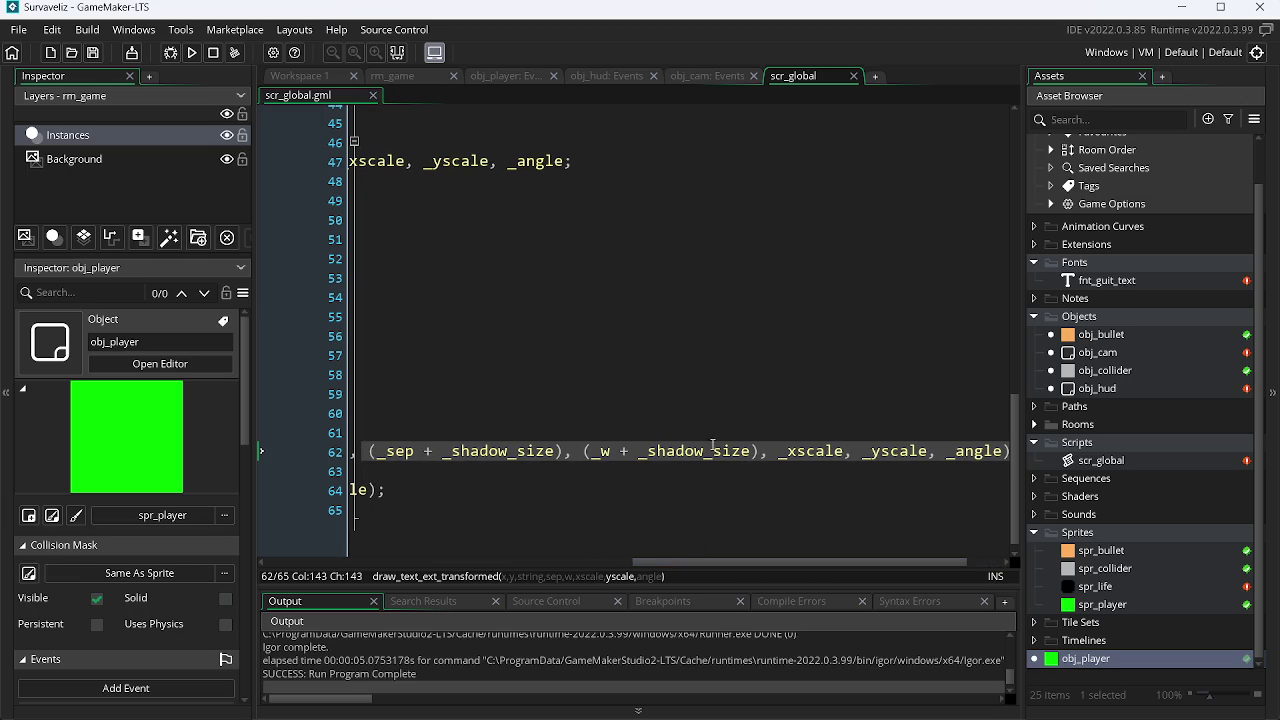
{"action": "scroll", "coordinate": [611, 518], "scroll_direction": "left", "scroll_amount": 3}
{"action": "left_click_drag", "start_coordinate": [711, 451], "coordinate": [572, 457]}
{"action": "key", "text": "ctrl+c"}
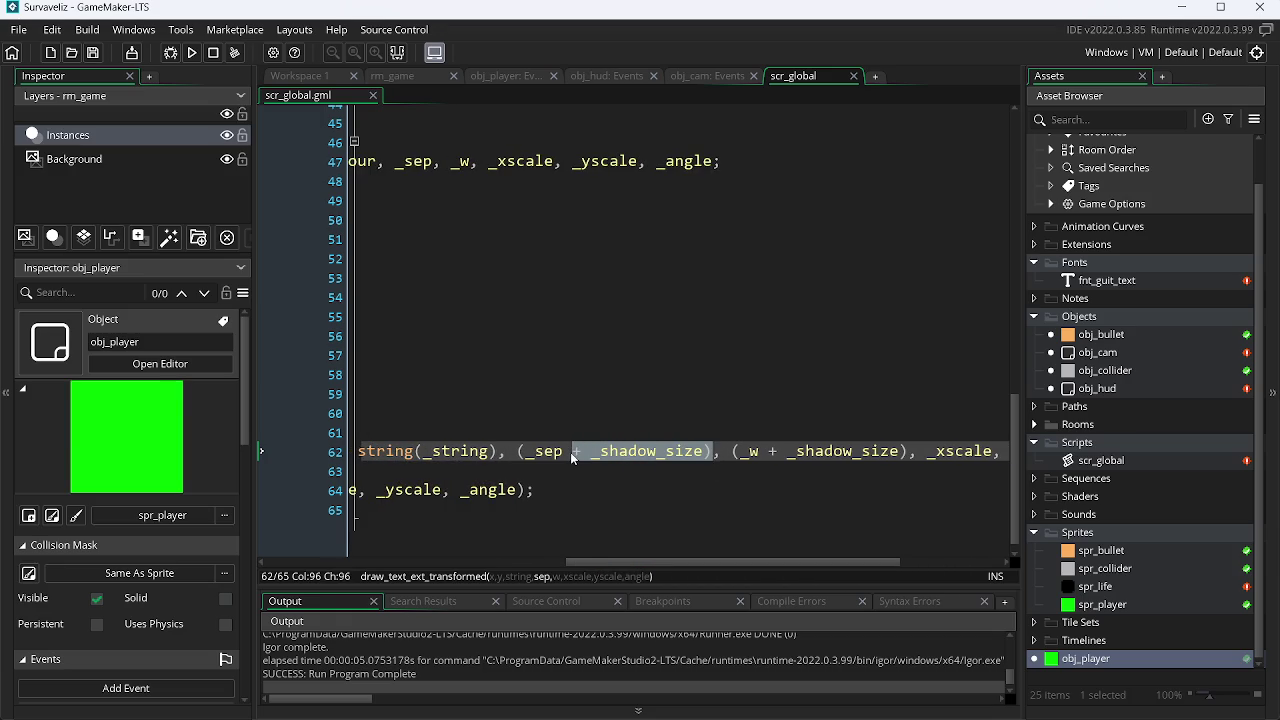
{"action": "key", "text": "BackSpace"}
{"action": "key", "text": "BackSpace"}
{"action": "key", "text": "BackSpace"}
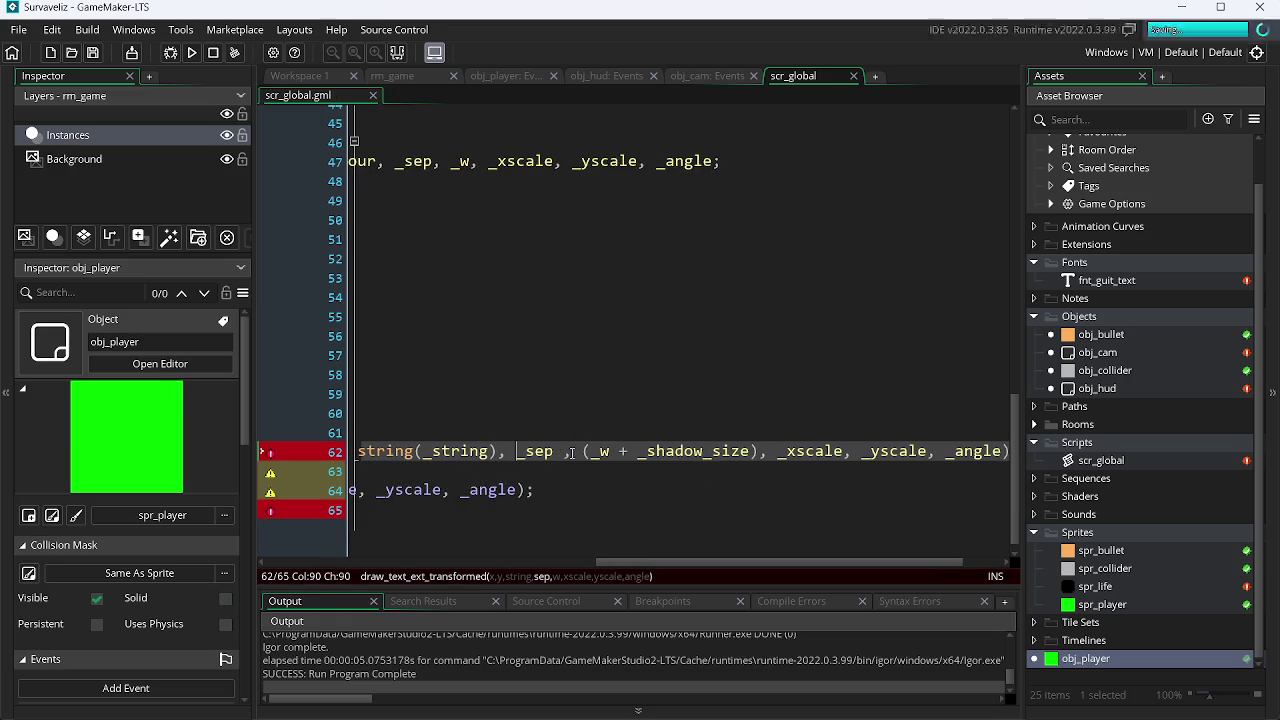
{"action": "key", "text": "F5"}
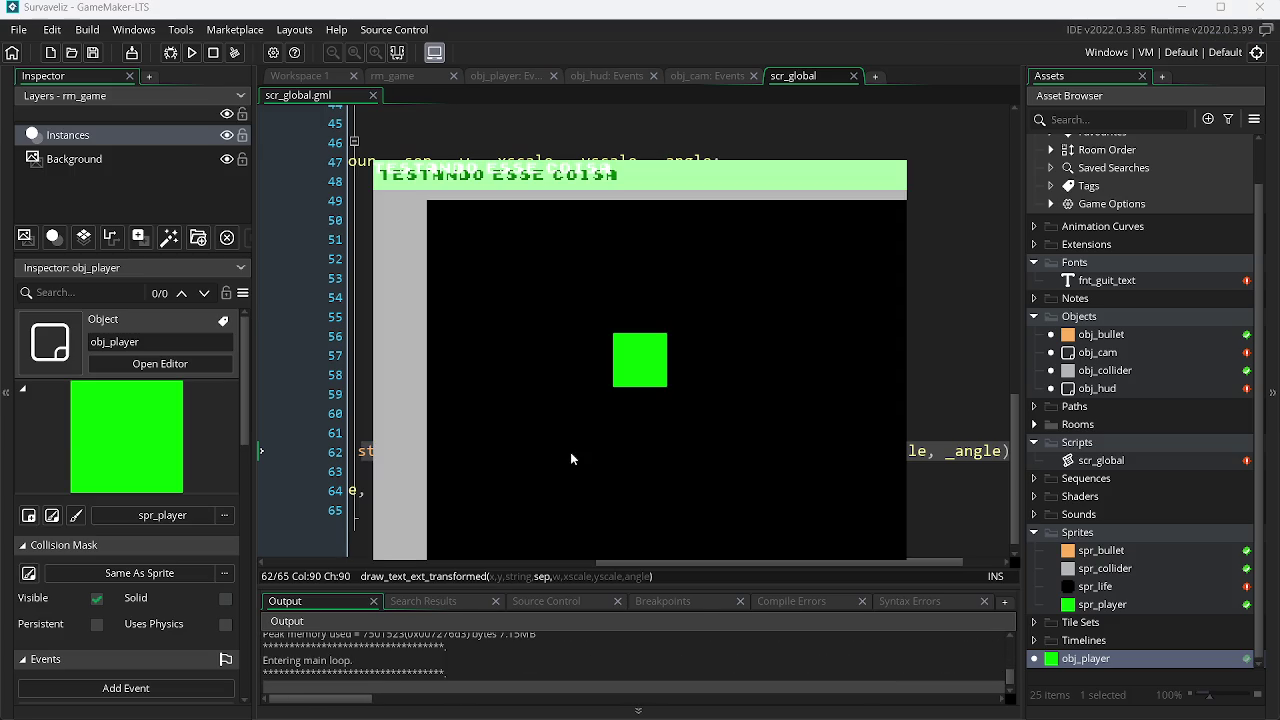
{"action": "key", "text": "Escape"}
{"action": "type", "text": "("}
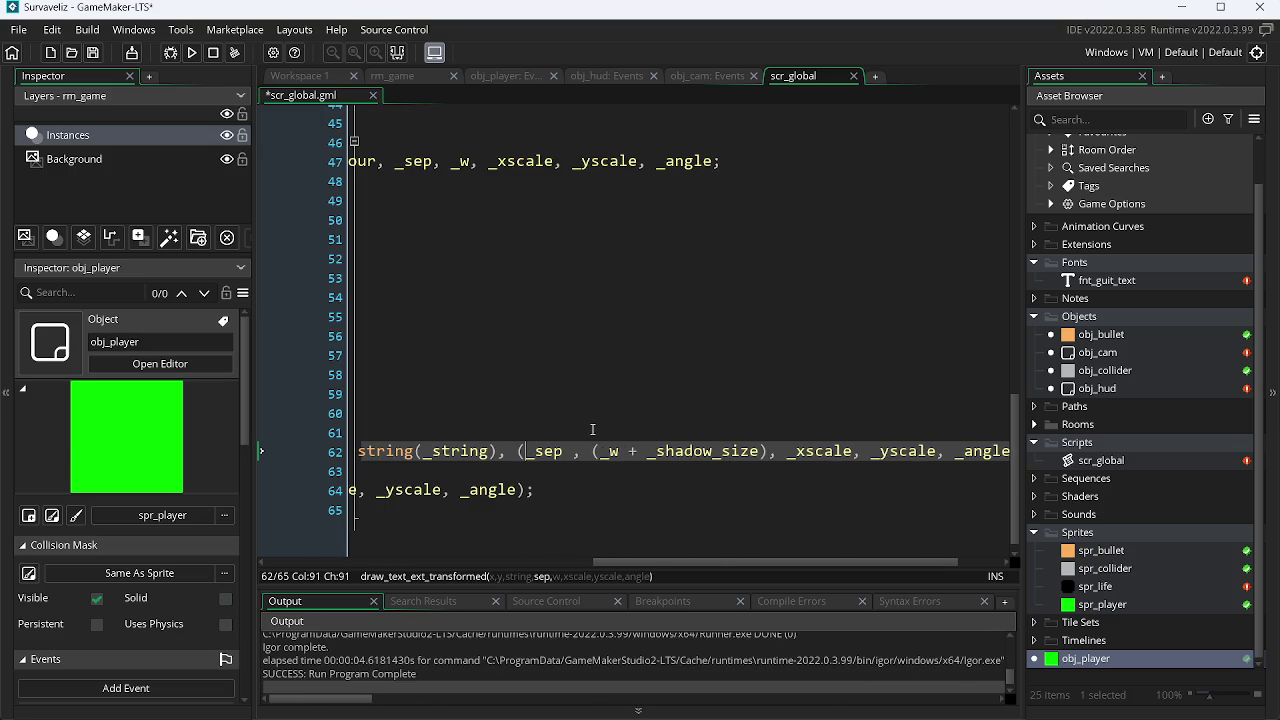
{"action": "left_click", "coordinate": [570, 452]}
{"action": "key", "text": "ctrl+v"}
{"action": "scroll", "coordinate": [697, 390], "scroll_direction": "left", "scroll_amount": 5}
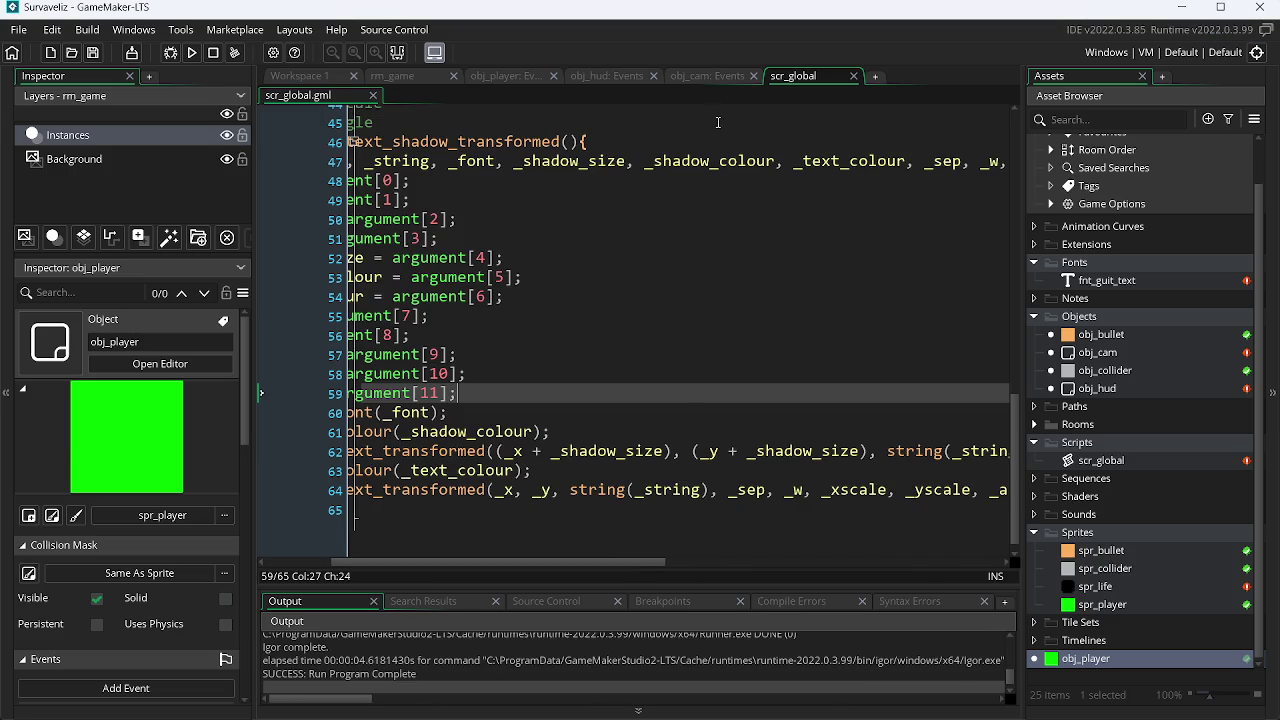
Change the Draw GUI call's shadow size from 2 to 1 and run the game.
{"action": "left_click", "coordinate": [689, 77]}
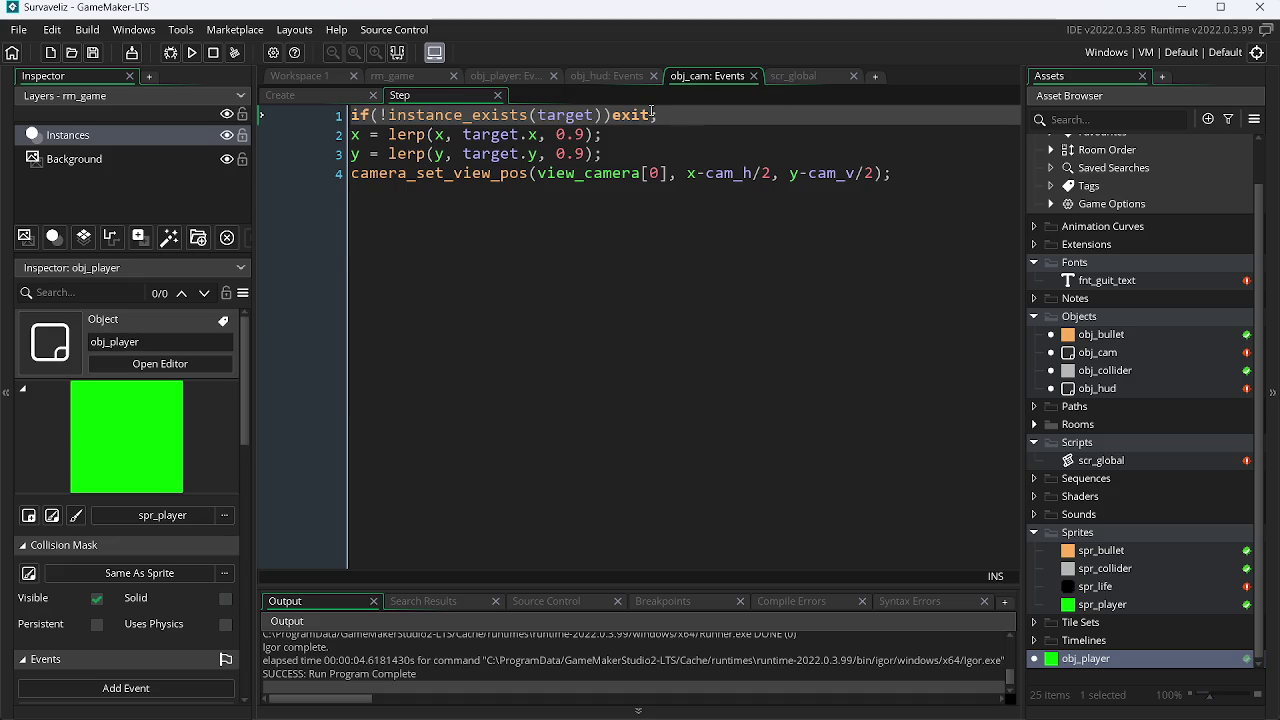
{"action": "left_click", "coordinate": [594, 78]}
{"action": "left_click", "coordinate": [626, 209]}
{"action": "key", "text": "BackSpace"}
{"action": "type", "text": "1"}
{"action": "key", "text": "F5"}
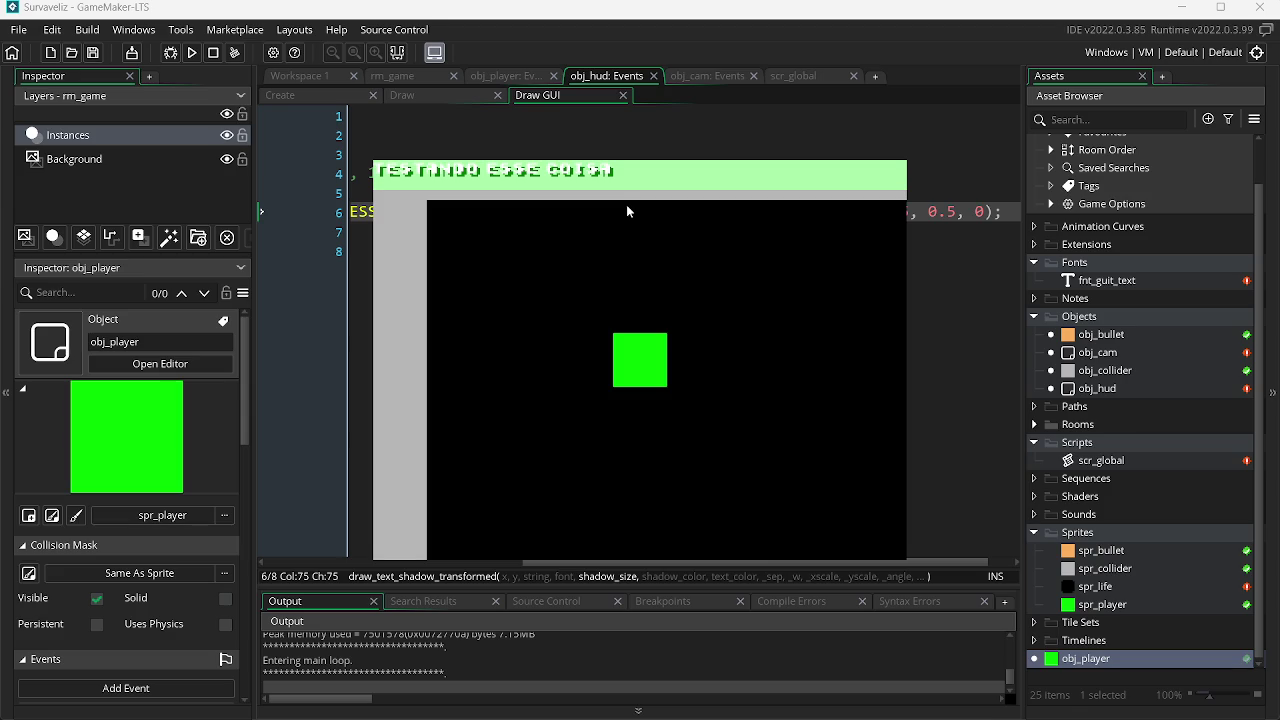
{"action": "key", "text": "alt+F4"}
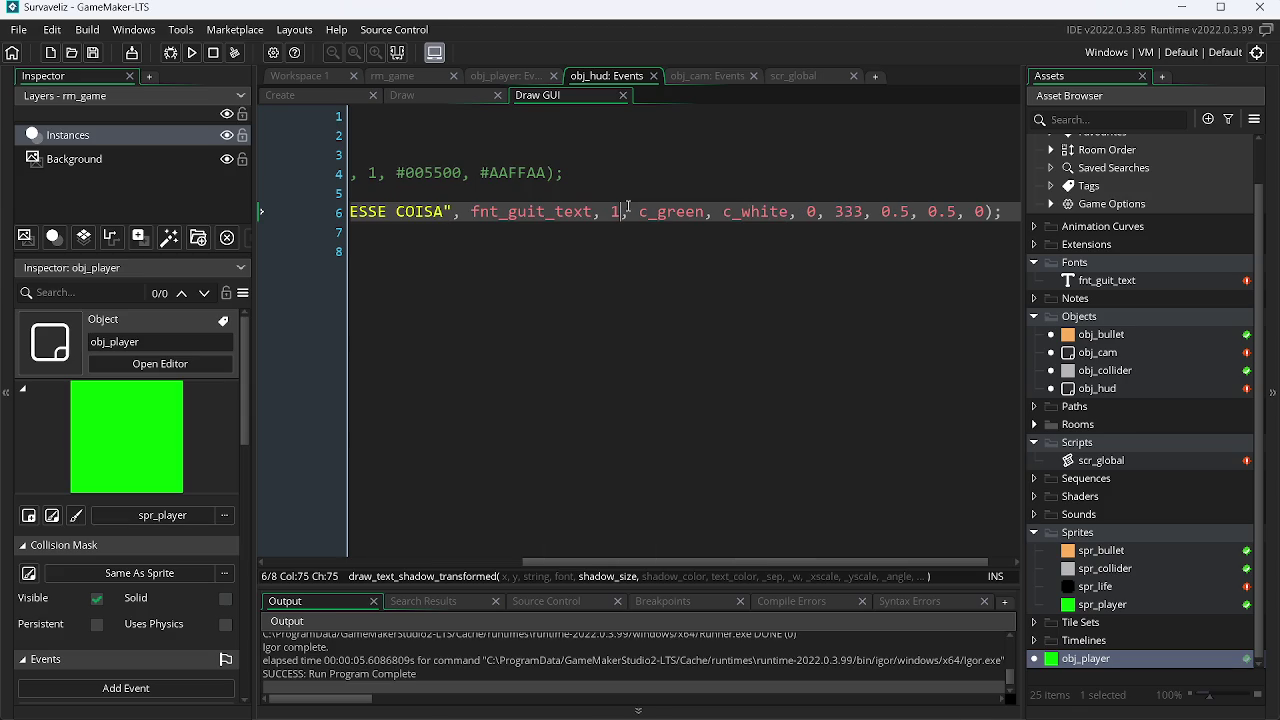
Raise the text scale from 0.5 to 0.8 and run the game again.
{"action": "left_click", "coordinate": [910, 212]}
{"action": "key", "text": "BackSpace"}
{"action": "type", "text": "8"}
{"action": "key", "text": "Right"}
{"action": "key", "text": "Right"}
{"action": "key", "text": "Right"}
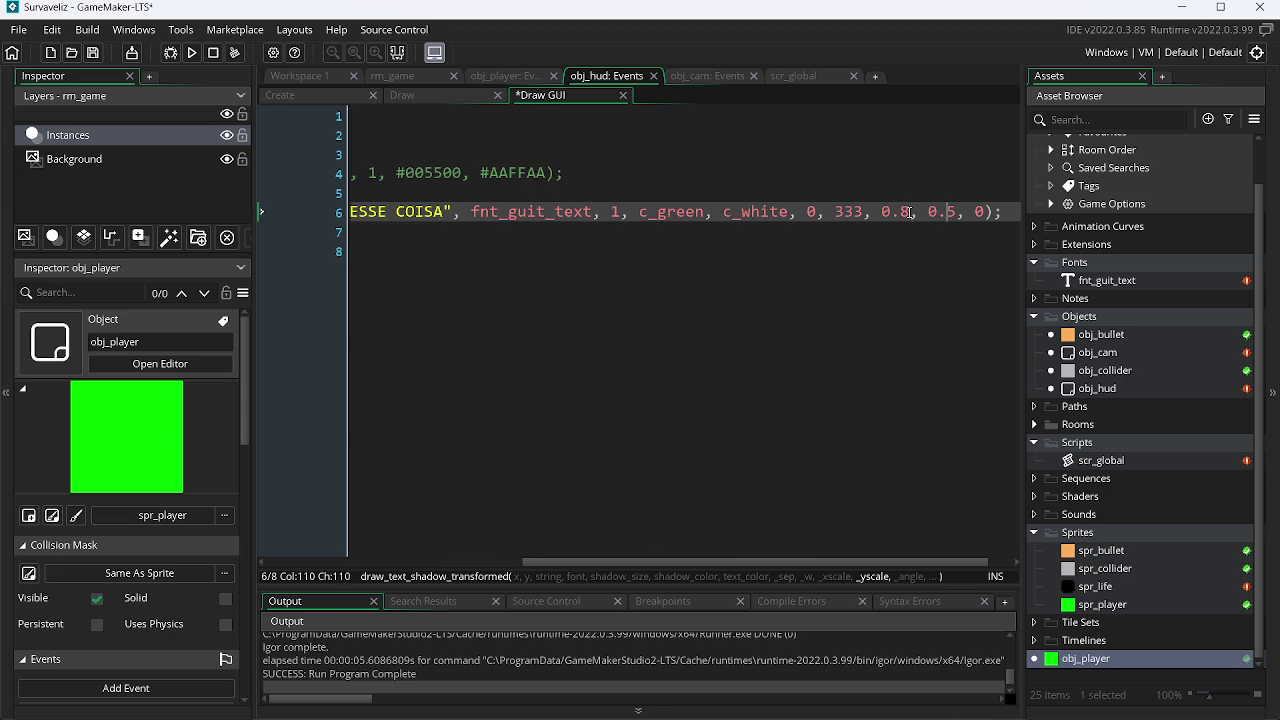
{"action": "key", "text": "F5"}
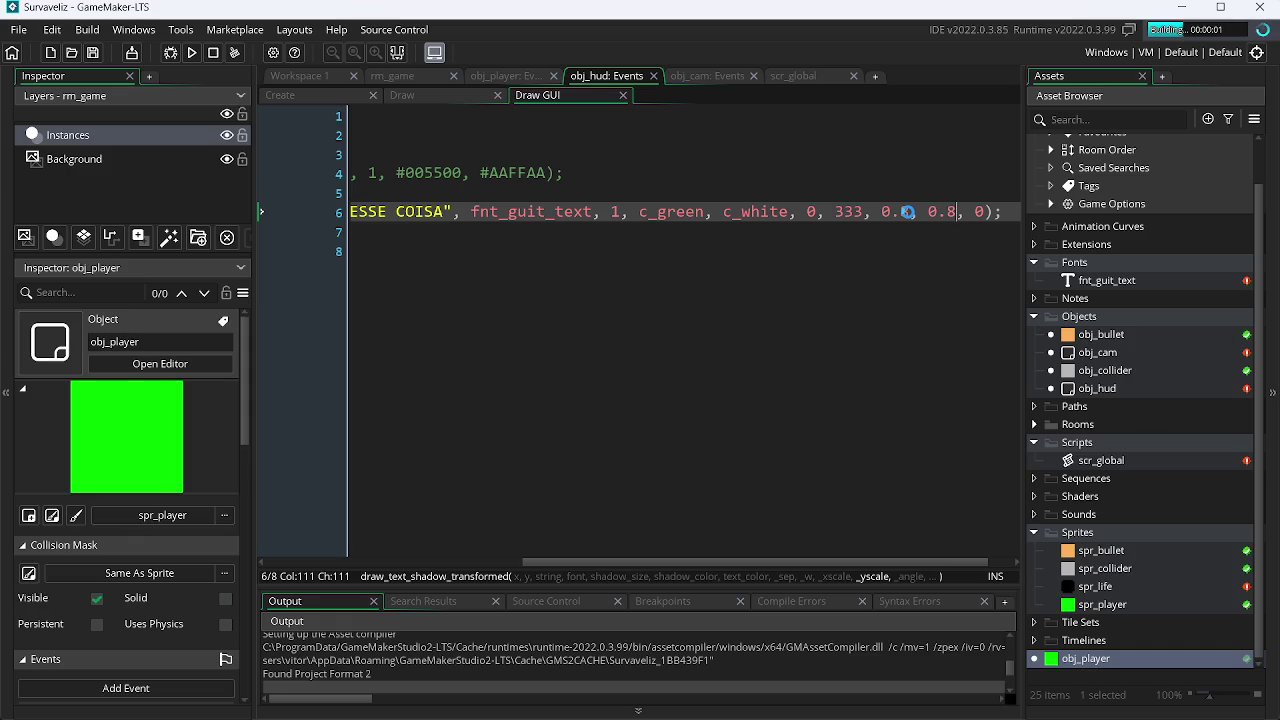
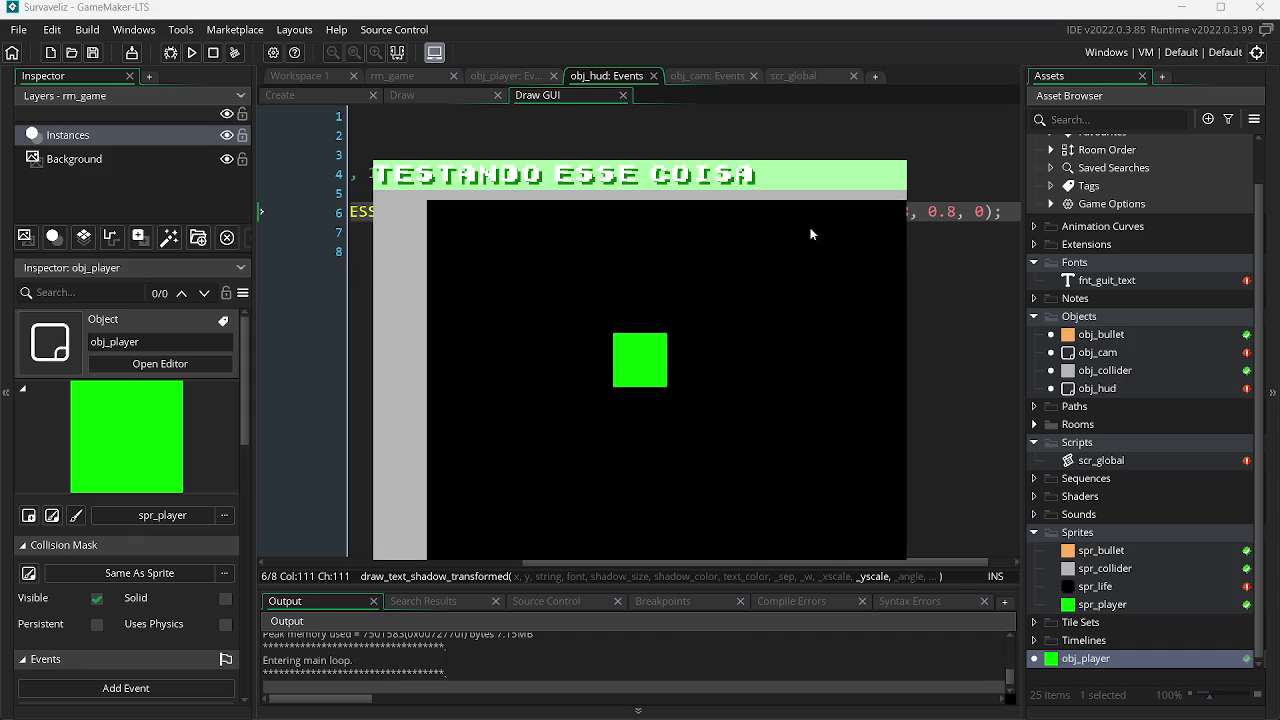
Close the game and change the fnt_guit_text font size from 6 to 12.
{"action": "key", "text": "Escape"}
{"action": "double_click", "coordinate": [1133, 284]}
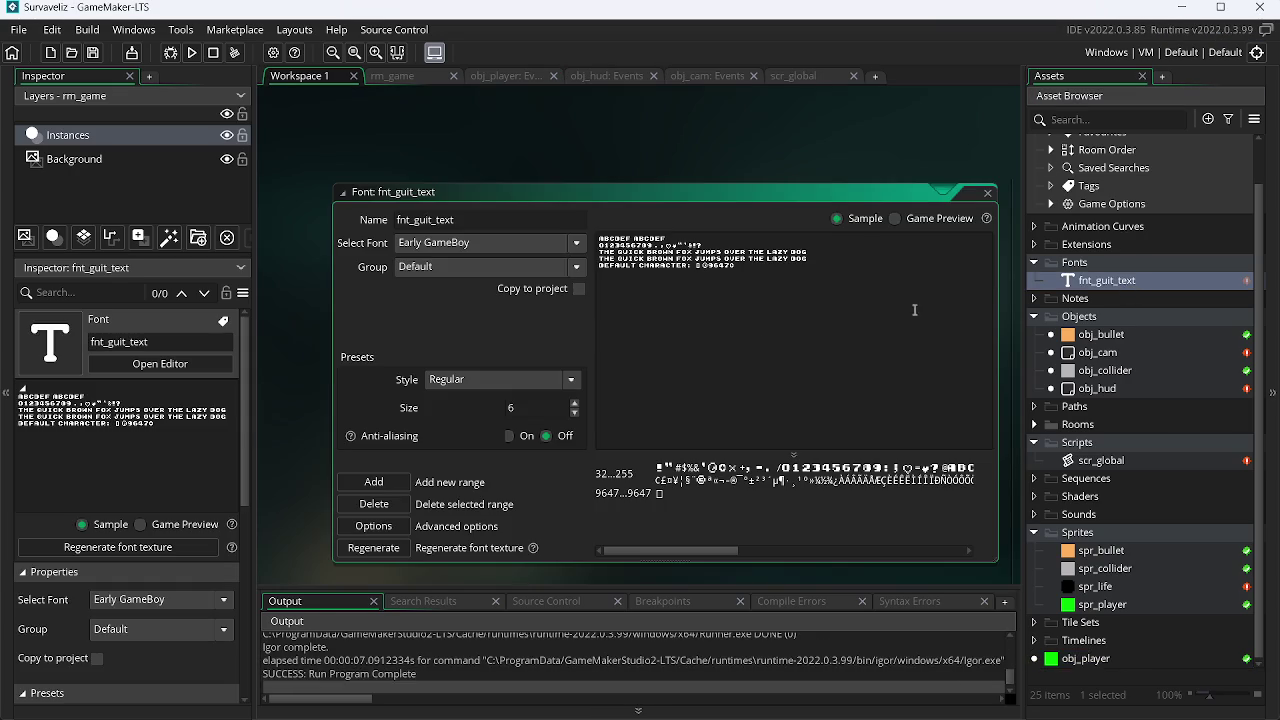
{"action": "left_click_drag", "start_coordinate": [532, 410], "coordinate": [450, 416]}
{"action": "type", "text": "12"}
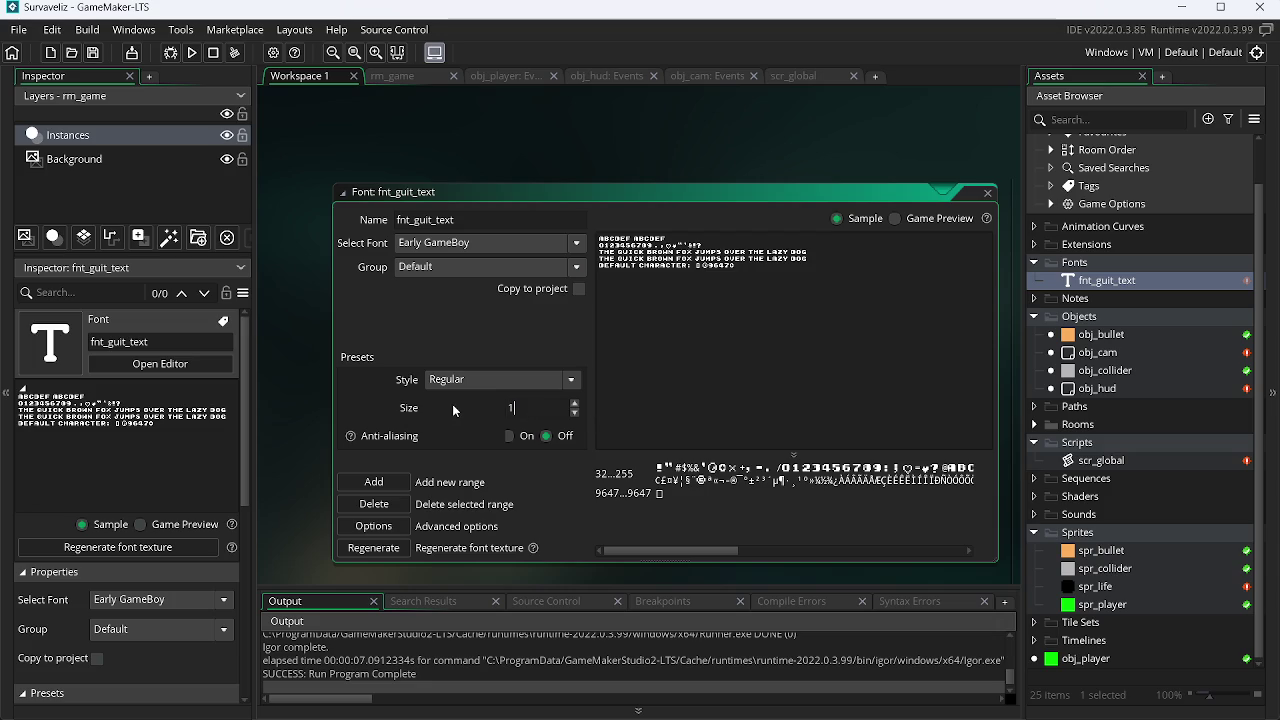
Bring up the scr_global script and place the caret in the shadow call on line 62.
{"action": "left_click", "coordinate": [806, 76]}
{"action": "mouse_move", "coordinate": [629, 561]}
{"action": "left_mouse_down"}
{"action": "mouse_move", "coordinate": [843, 560]}
{"action": "mouse_move", "coordinate": [985, 528]}
{"action": "mouse_move", "coordinate": [846, 530]}
{"action": "left_mouse_up"}
{"action": "left_click", "coordinate": [563, 450]}
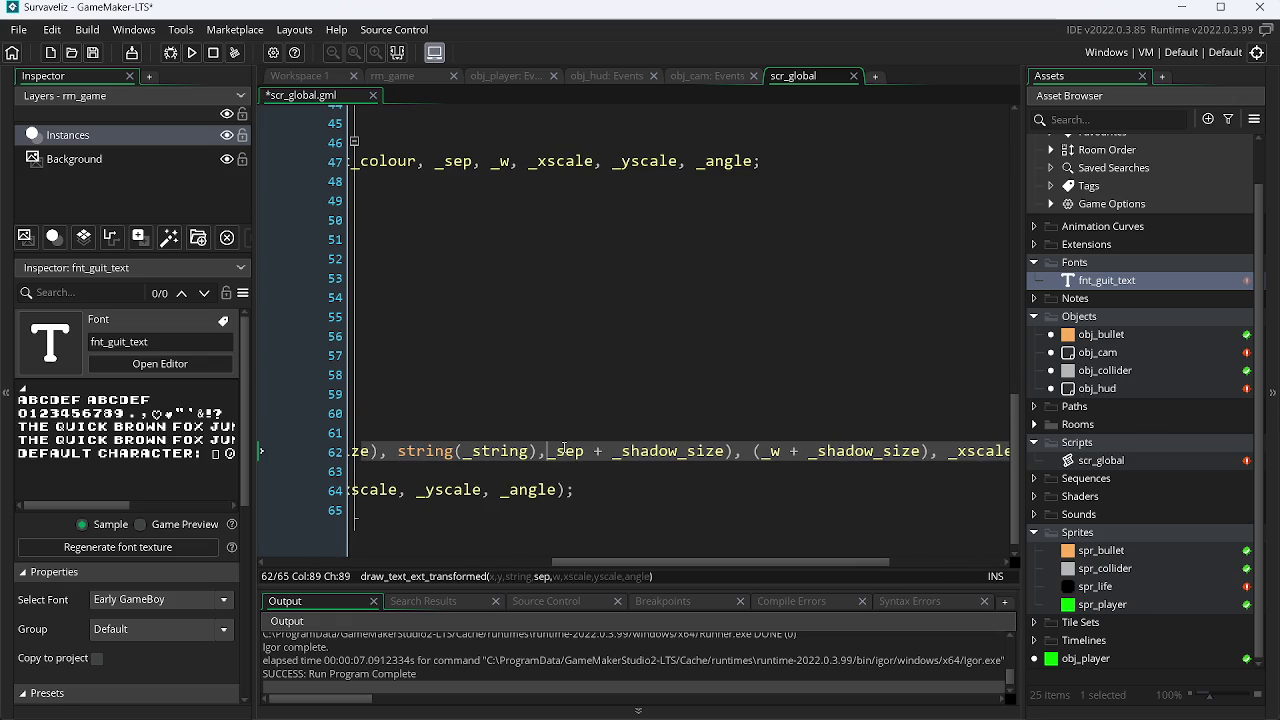
Strip the parenthesis and '+ _shadow_size' around _sep on scr_global line 62.
{"action": "key", "text": "BackSpace"}
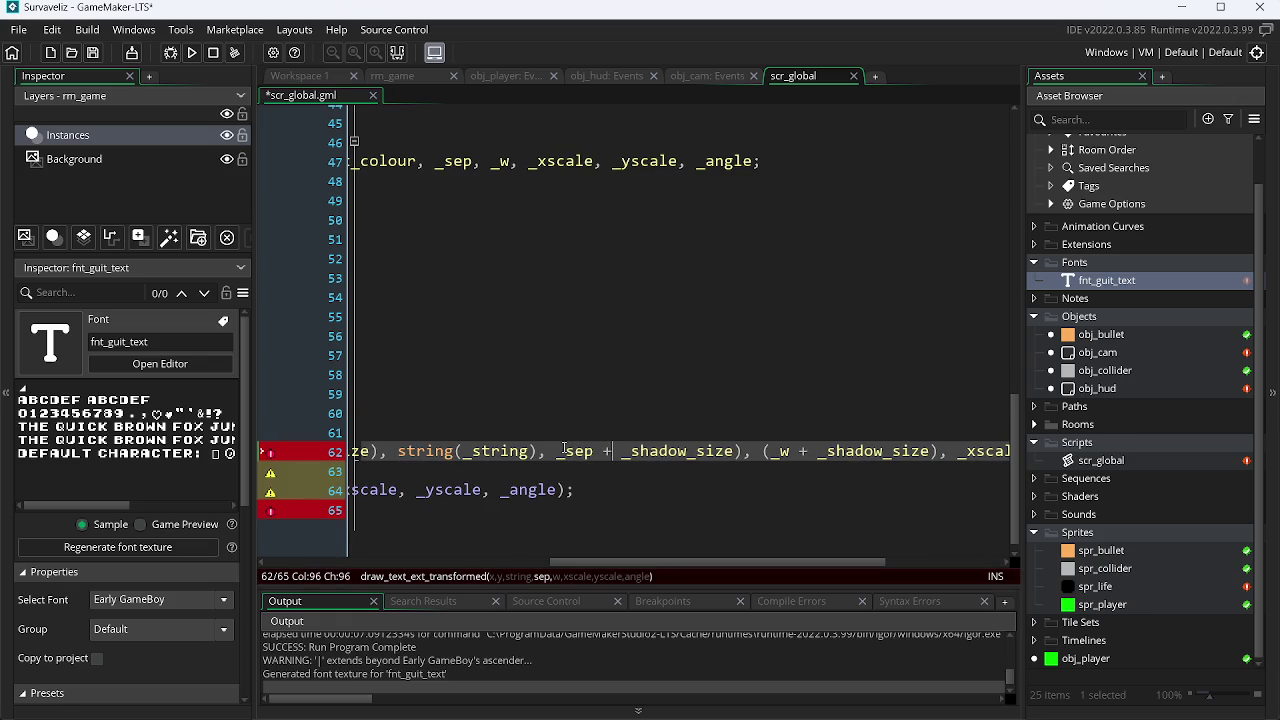
{"action": "key", "text": "ctrl+shift+Right"}
{"action": "key", "text": "ctrl+shift+Right"}
{"action": "key", "text": "ctrl+shift+Right"}
{"action": "key", "text": "ctrl+shift+Left"}
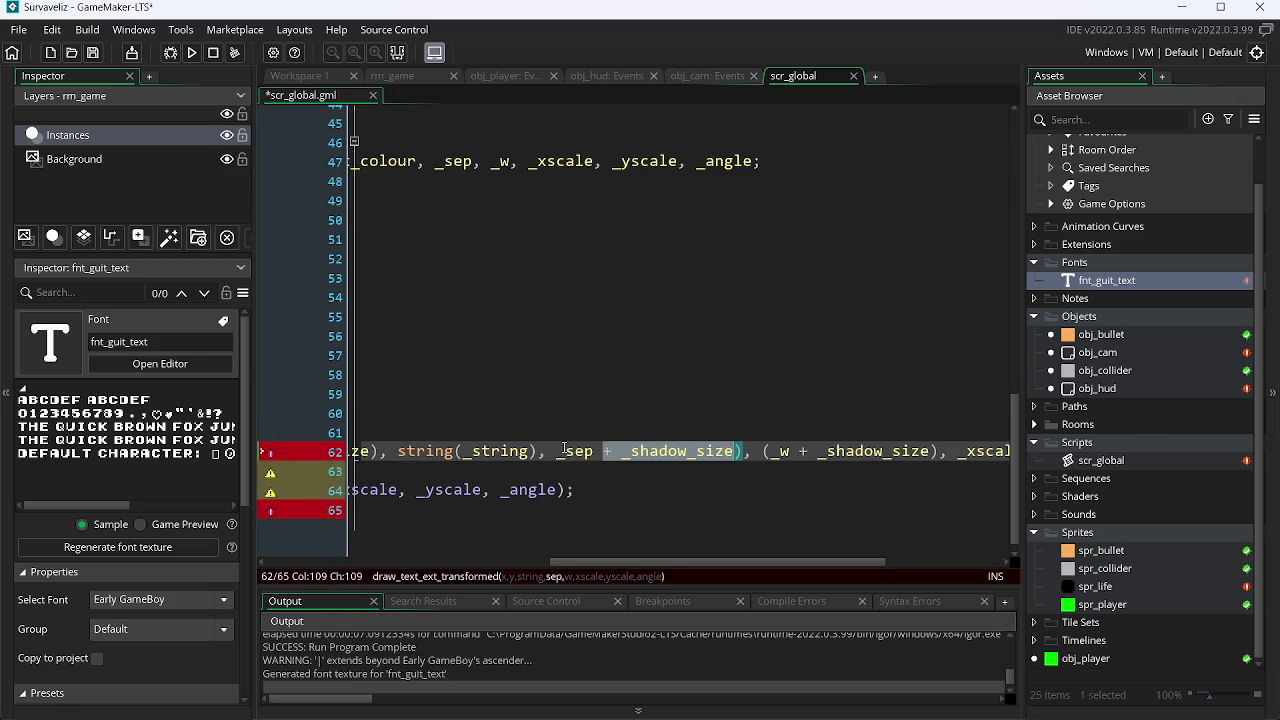
{"action": "key", "text": "Delete"}
{"action": "key", "text": "Delete"}
{"action": "key", "text": "BackSpace"}
{"action": "key", "text": "Right"}
{"action": "key", "text": "Right"}
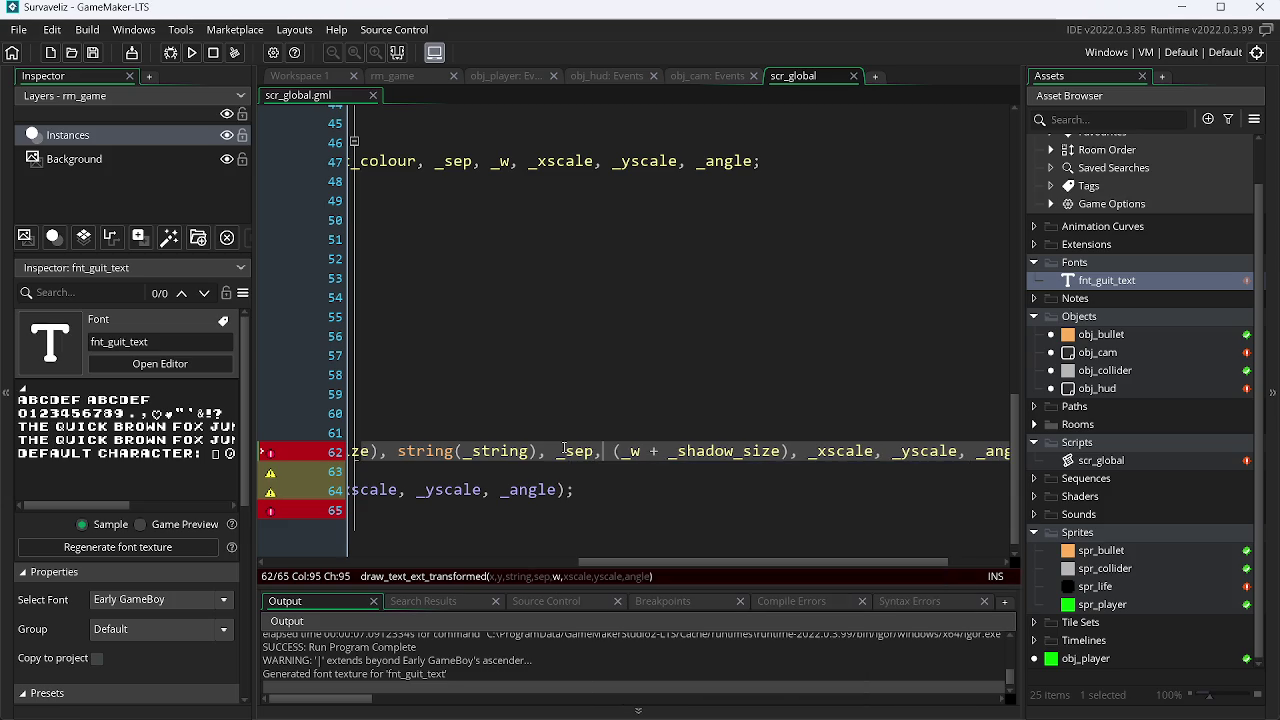
Undo the edits to restore '(_sep + _shadow_size)' and bring up obj_hud's Draw GUI code.
{"action": "key", "text": "ctrl+z"}
{"action": "key", "text": "ctrl+z"}
{"action": "key", "text": "ctrl+z"}
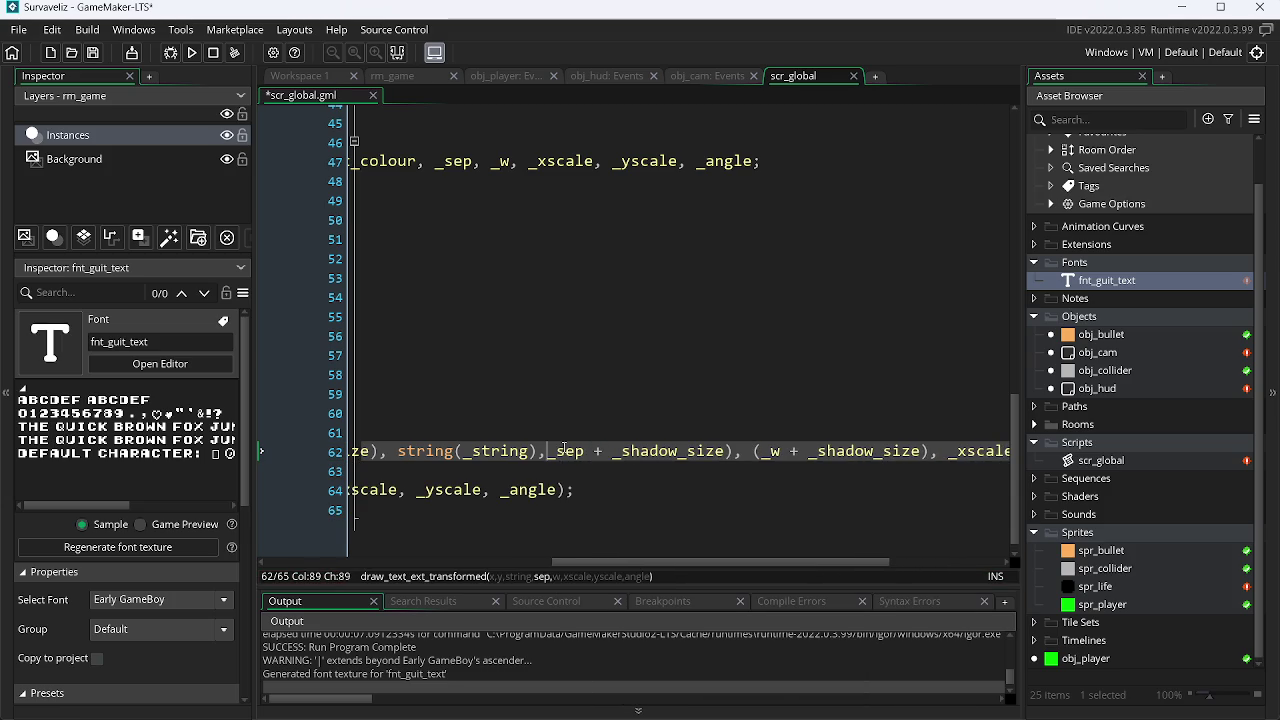
{"action": "key", "text": "ctrl+z"}
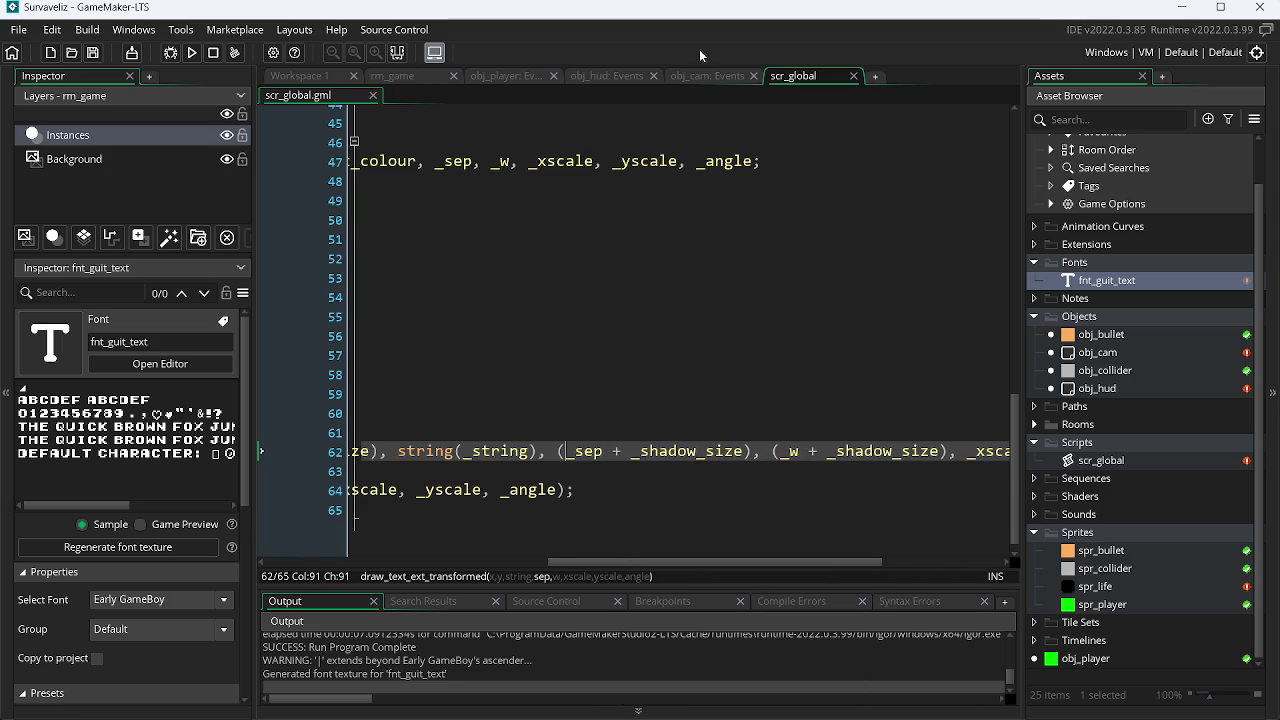
{"action": "left_click", "coordinate": [724, 76]}
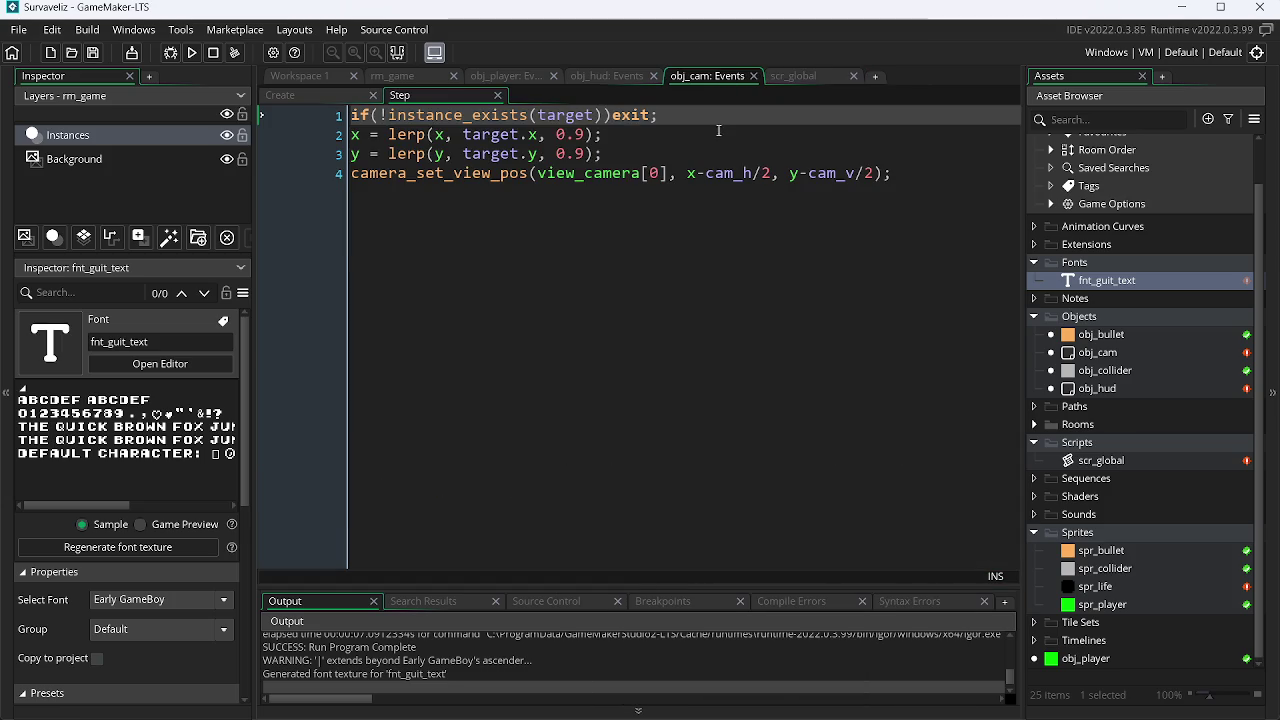
{"action": "left_click", "coordinate": [634, 72]}
Test separation values -1, -10 and 19 on Draw GUI line 6, running the game each time.
{"action": "left_click", "coordinate": [820, 205]}
{"action": "key", "text": "BackSpace"}
{"action": "type", "text": "-1"}
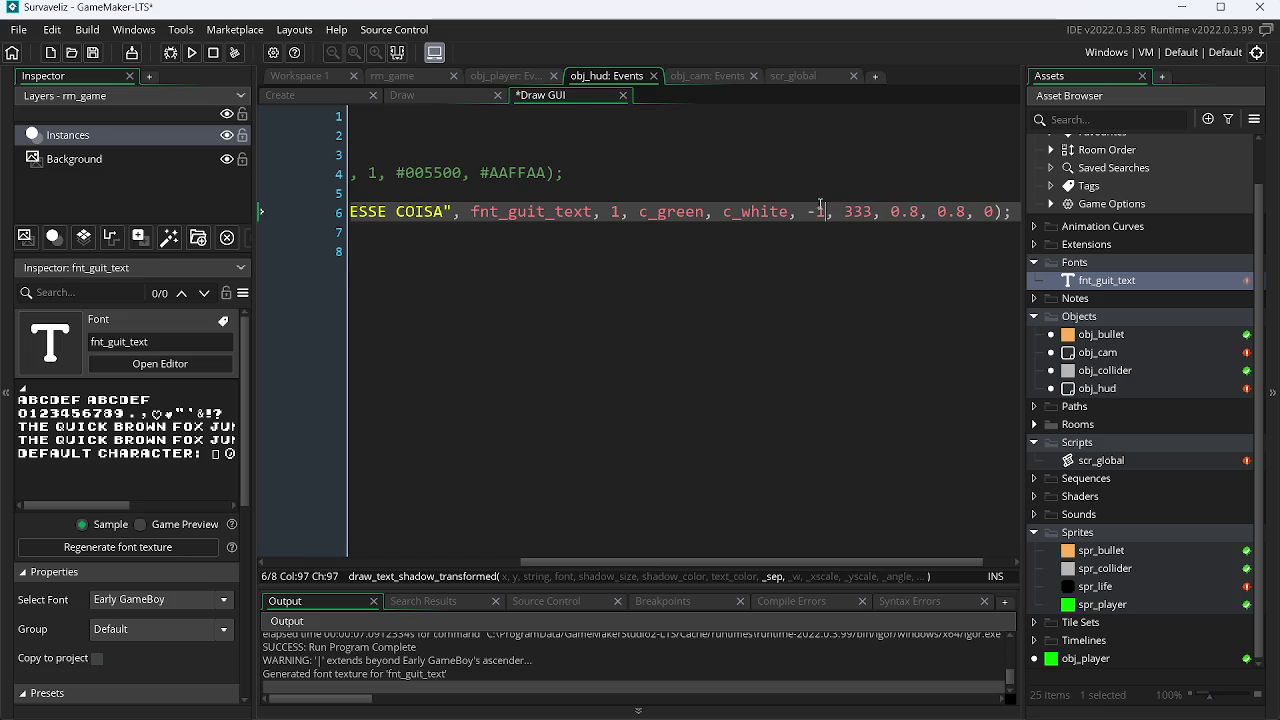
{"action": "key", "text": "F5"}
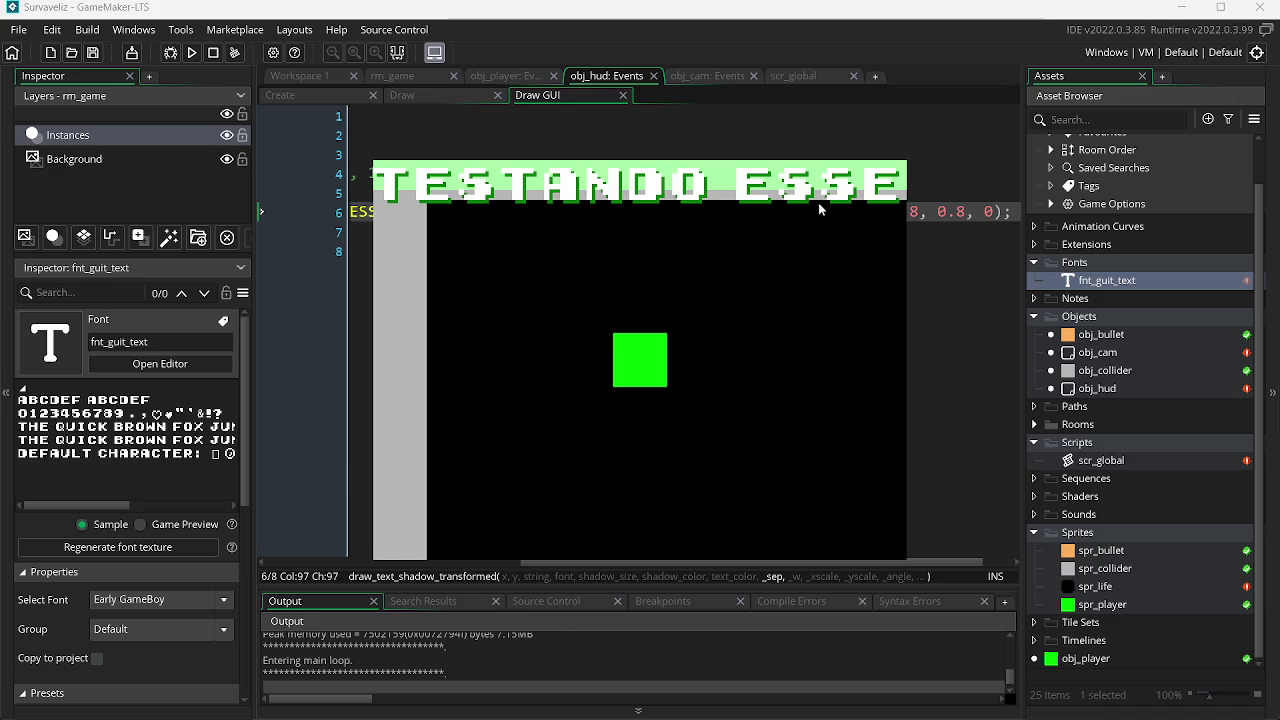
{"action": "key", "text": "Escape"}
{"action": "type", "text": "0"}
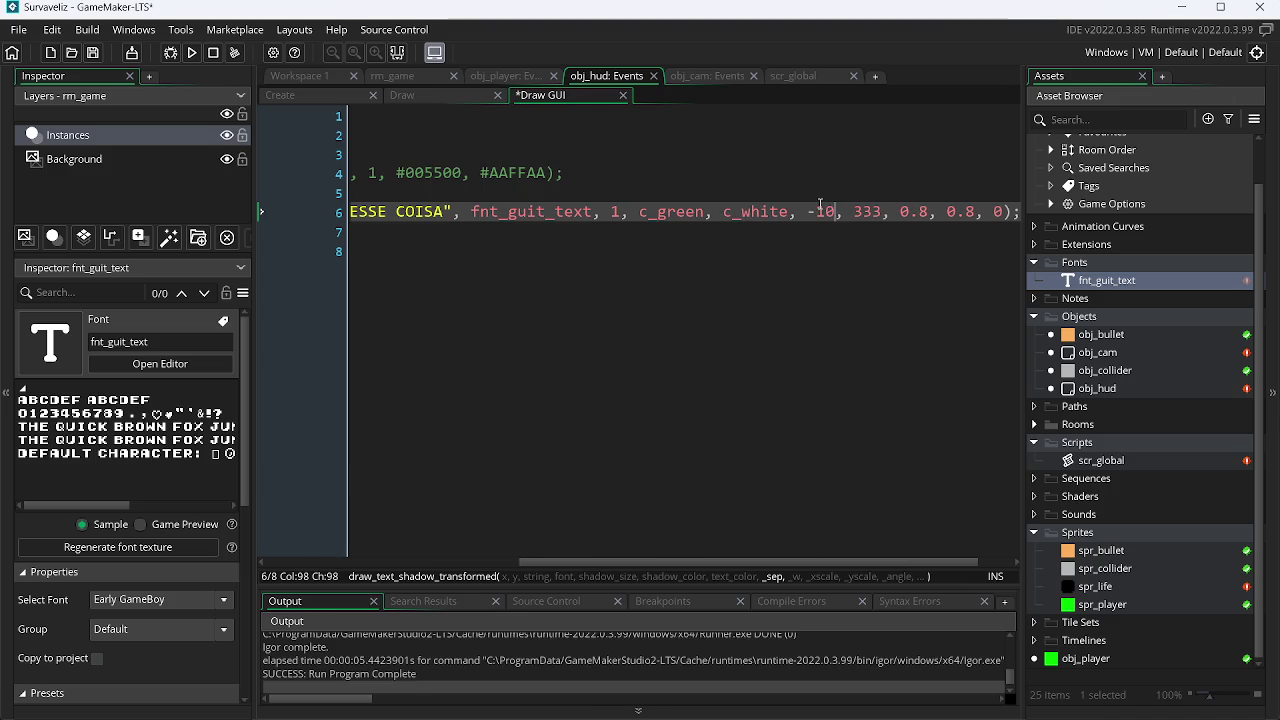
{"action": "key", "text": "F5"}
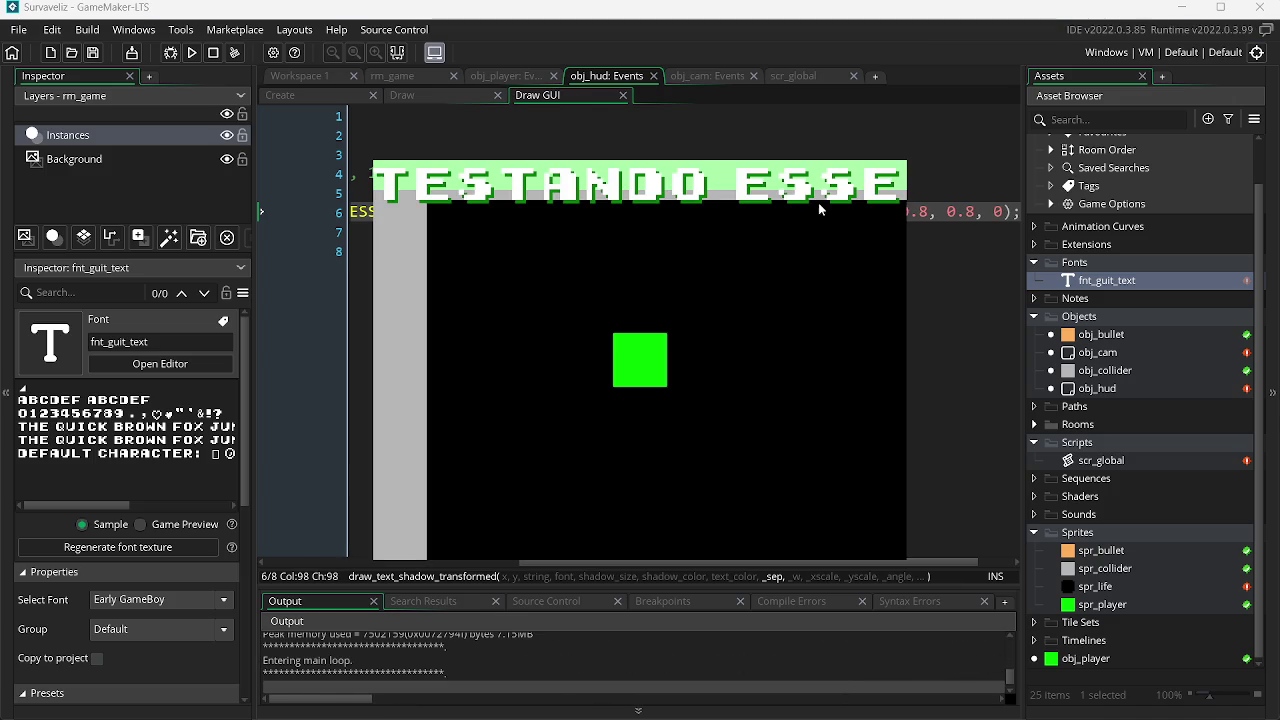
{"action": "key", "text": "Escape"}
{"action": "key", "text": "BackSpace"}
{"action": "key", "text": "BackSpace"}
{"action": "key", "text": "BackSpace"}
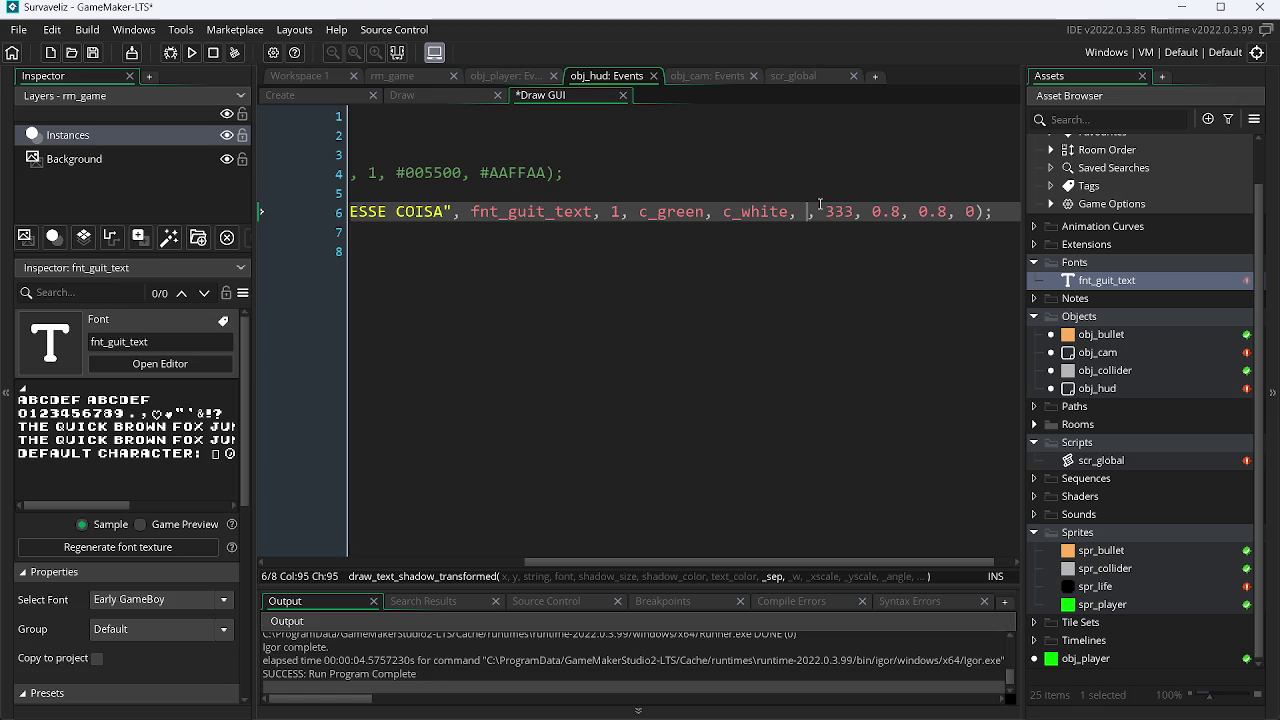
{"action": "type", "text": "19"}
{"action": "key", "text": "F5"}
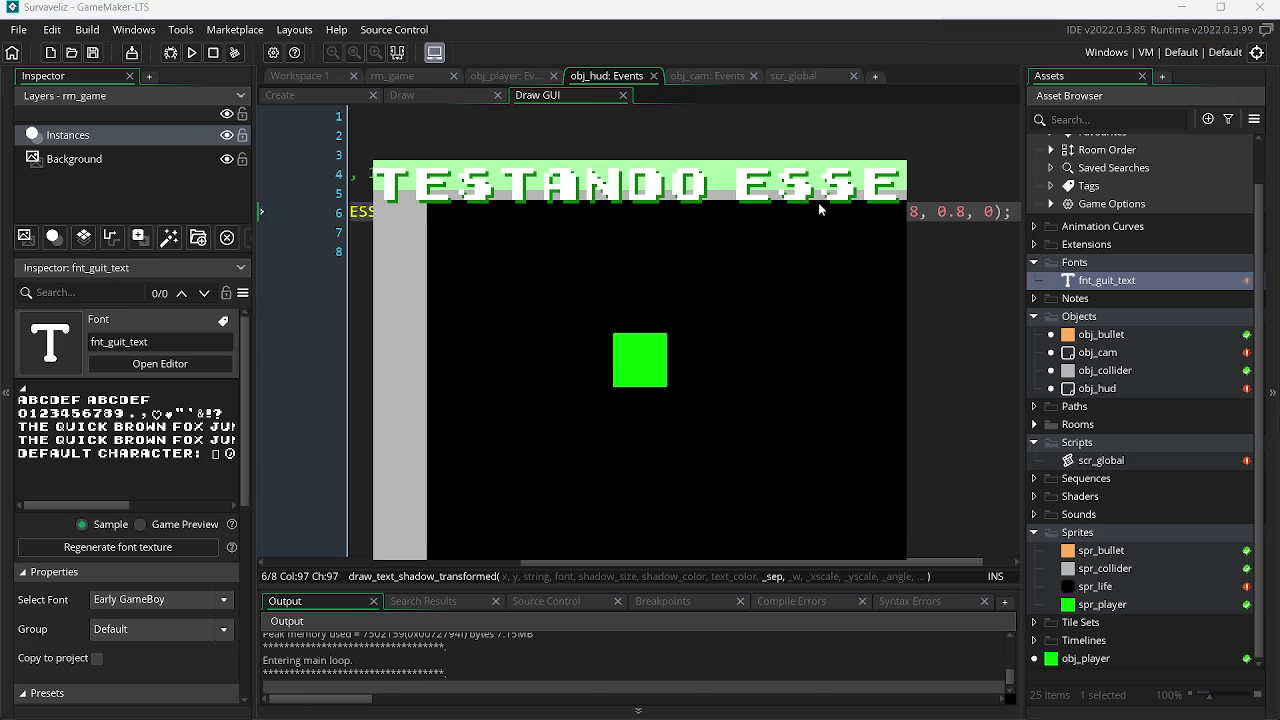
{"action": "key", "text": "alt+F4"}
Restore the separation to 0, set the x scale to 0.4, and test-run the game.
{"action": "double_click", "coordinate": [820, 204]}
{"action": "type", "text": "0"}
{"action": "key", "text": "Right"}
{"action": "key", "text": "Right"}
{"action": "key", "text": "Right"}
{"action": "key", "text": "Right"}
{"action": "key", "text": "Right"}
{"action": "key", "text": "Right"}
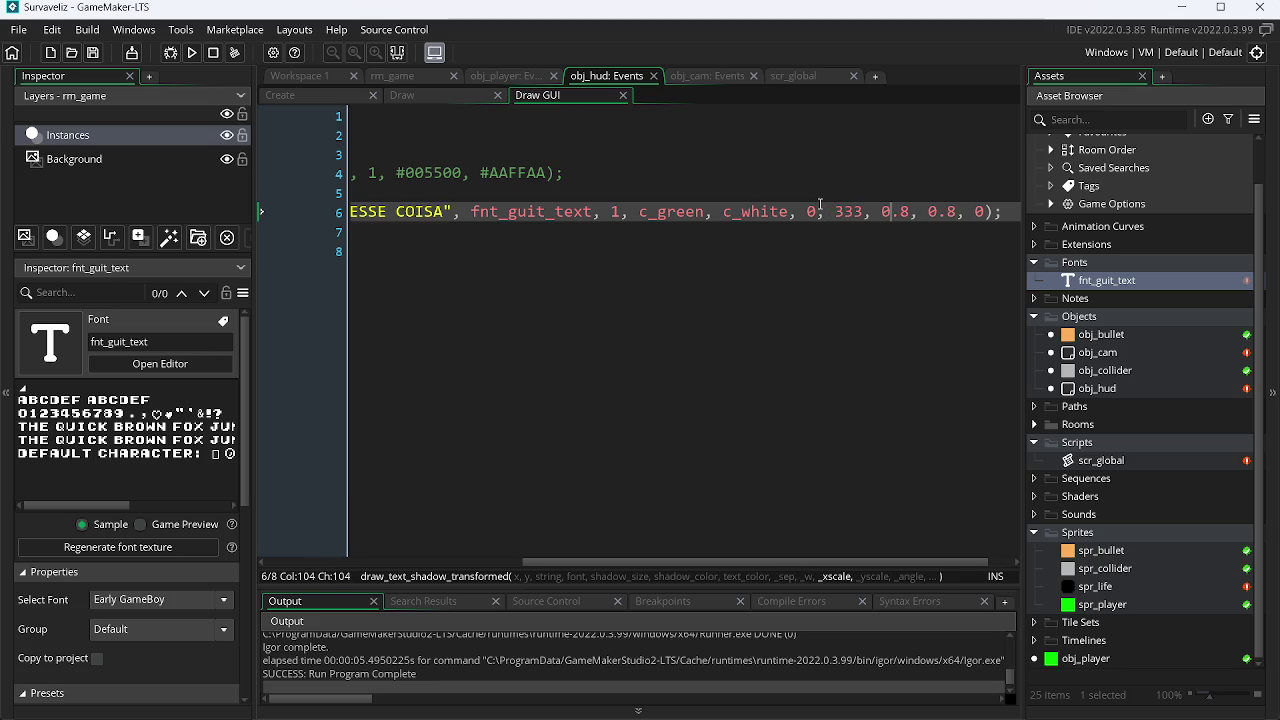
{"action": "key", "text": "BackSpace"}
{"action": "type", "text": "4"}
{"action": "key", "text": "Right"}
{"action": "key", "text": "Right"}
{"action": "key", "text": "Right"}
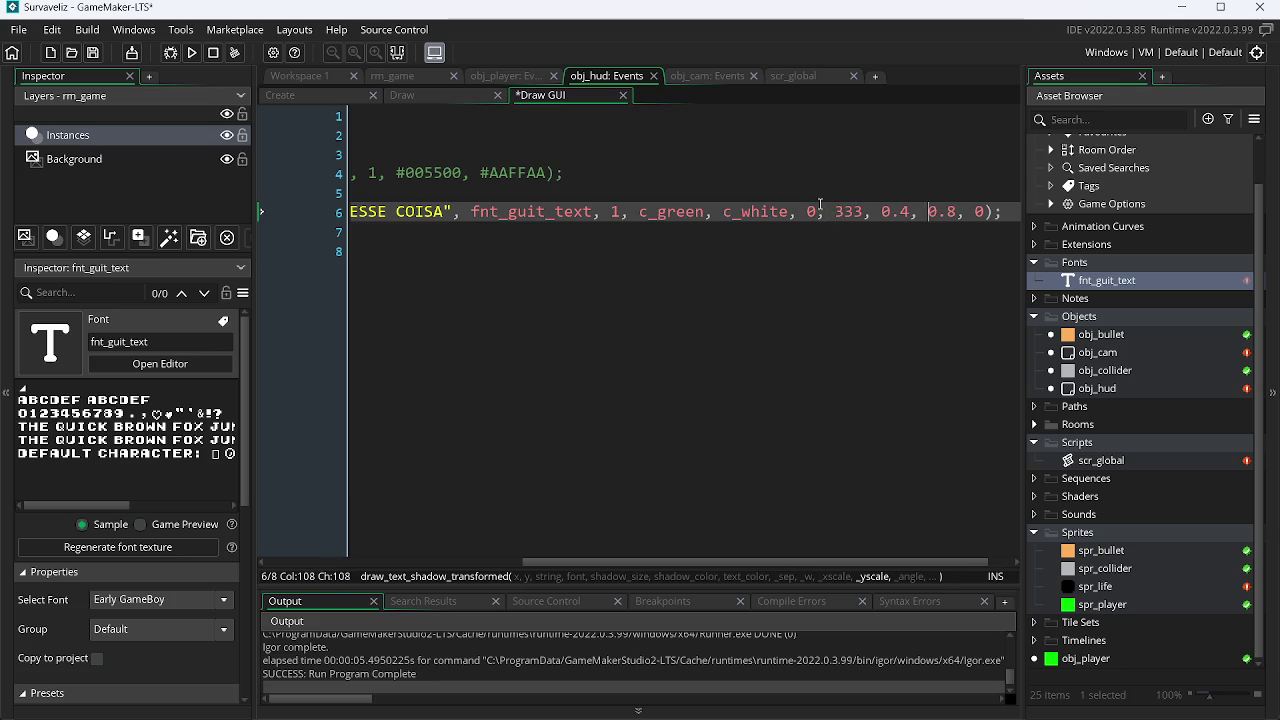
{"action": "key", "text": "F5"}
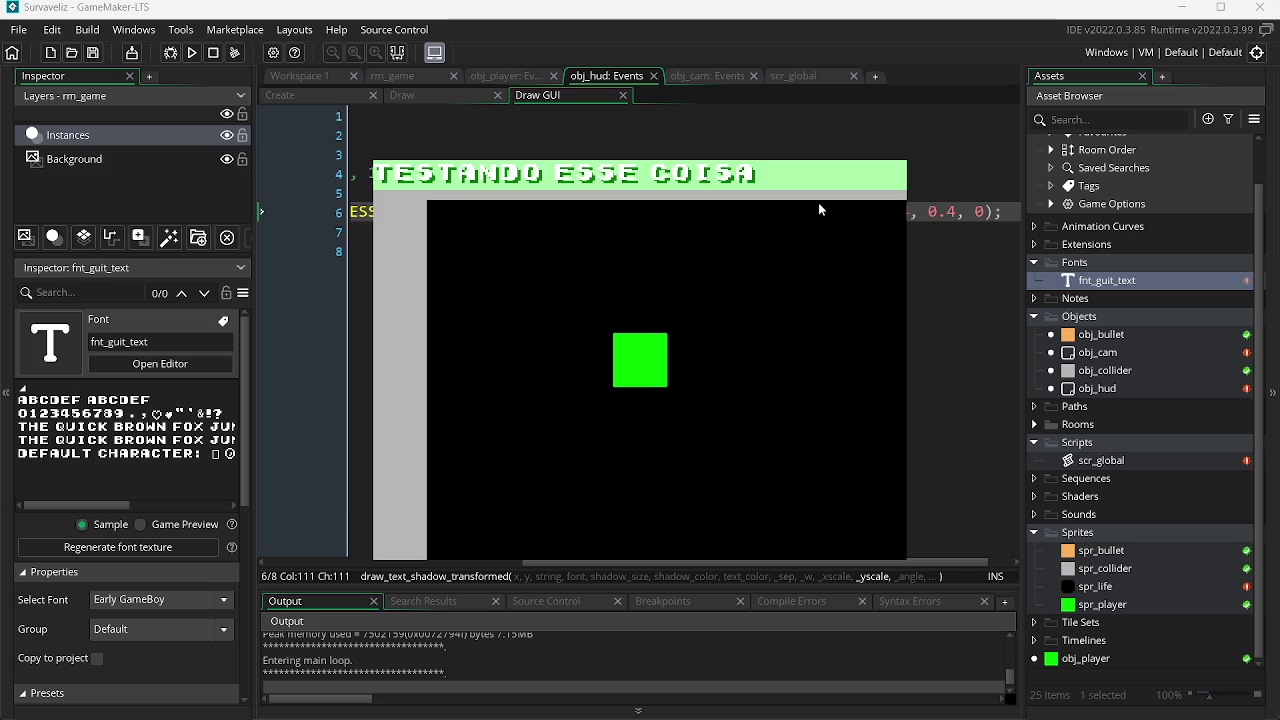
{"action": "key", "text": "alt+F4"}
Set both the x and y scales to 0.2 and test-run the game.
{"action": "key", "text": "Left"}
{"action": "key", "text": "Left"}
{"action": "key", "text": "Left"}
{"action": "key", "text": "BackSpace"}
{"action": "type", "text": "2"}
{"action": "key", "text": "Left"}
{"action": "key", "text": "Left"}
{"action": "key", "text": "BackSpace"}
{"action": "type", "text": "2"}
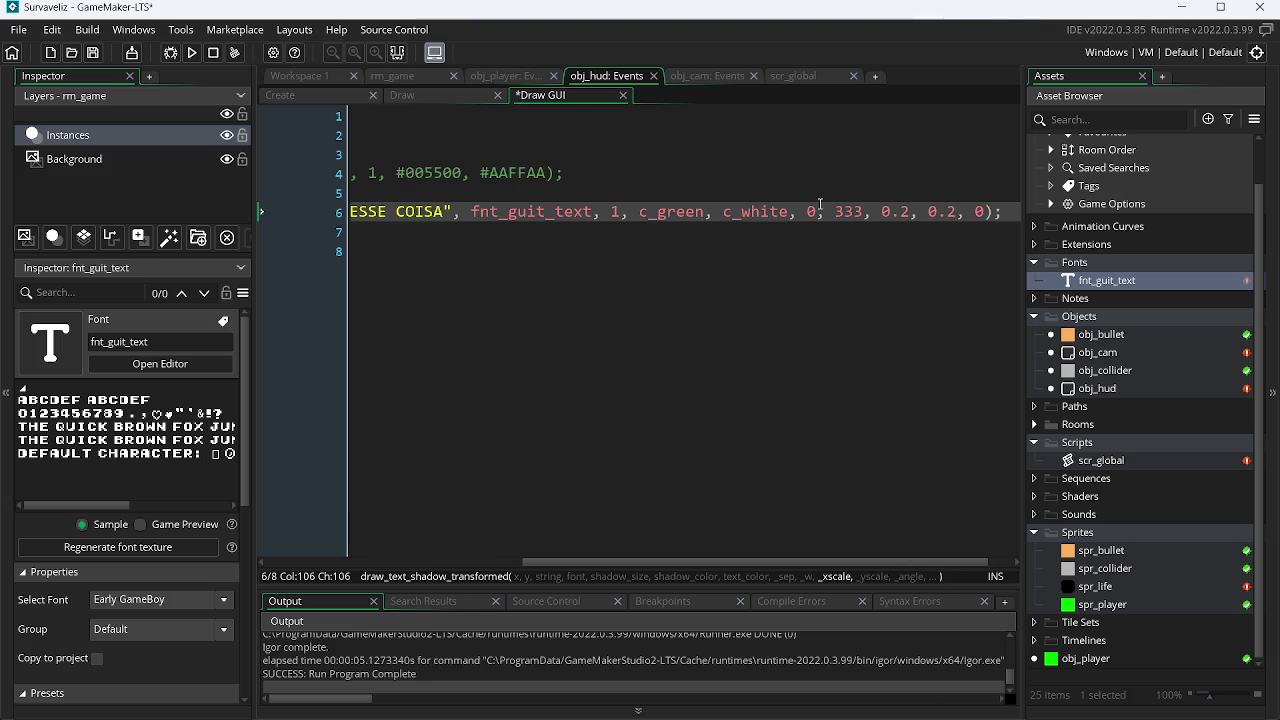
{"action": "key", "text": "F5"}
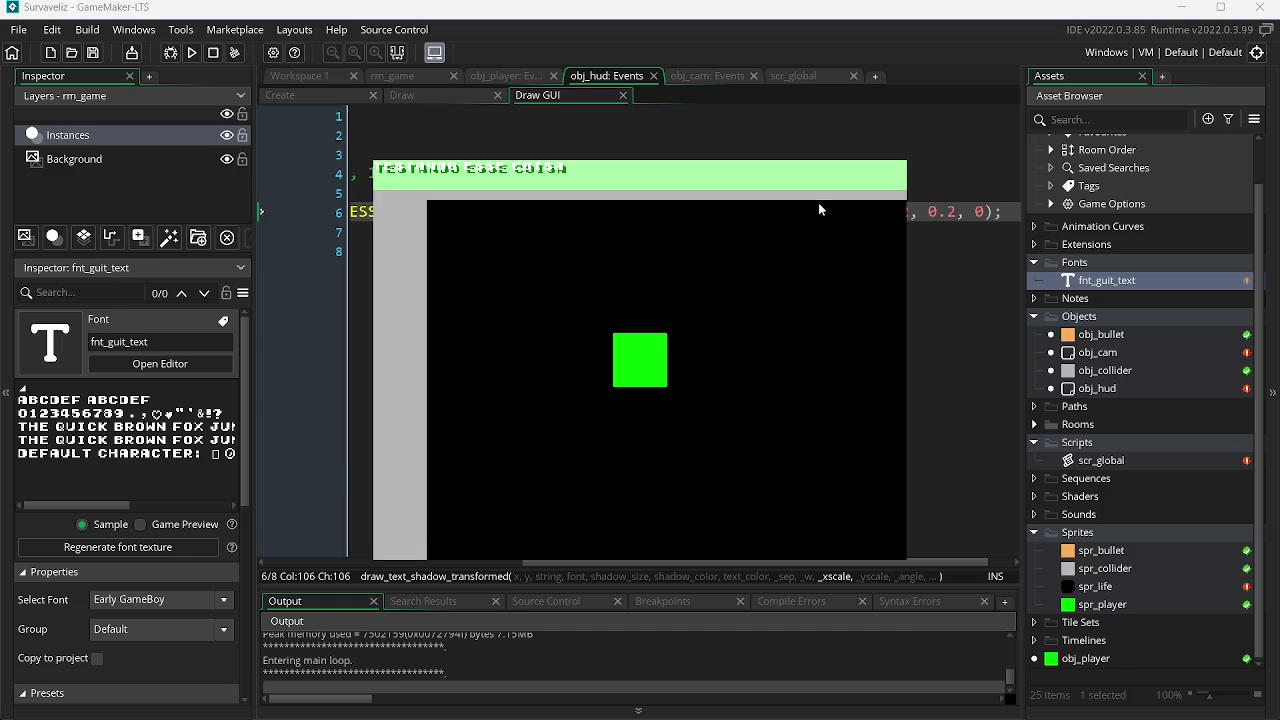
{"action": "key", "text": "Escape"}
{"action": "key", "text": "Left"}
{"action": "key", "text": "Left"}
{"action": "key", "text": "Left"}
{"action": "key", "text": "Left"}
Replace the shadow size 1 with 0.2 and test-run the game.
{"action": "key", "text": "BackSpace"}
{"action": "type", "text": "0.2"}
{"action": "key", "text": "F5"}
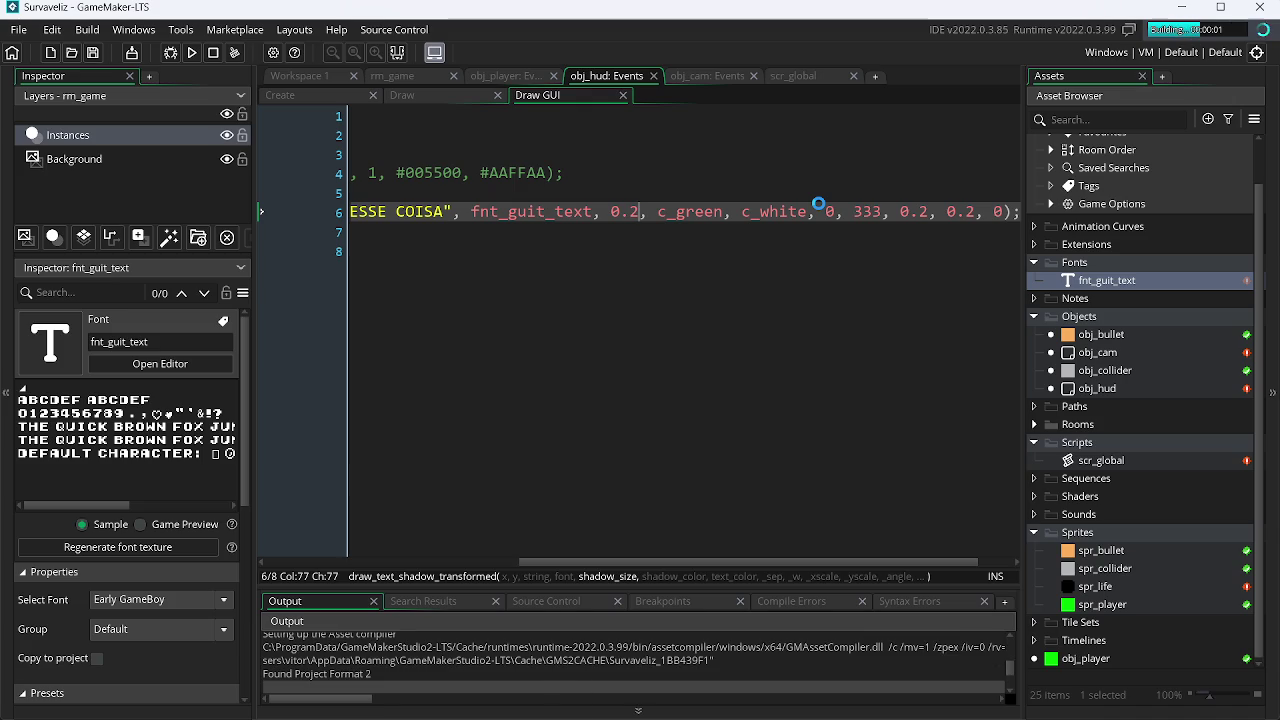
{"action": "key", "text": "Escape"}
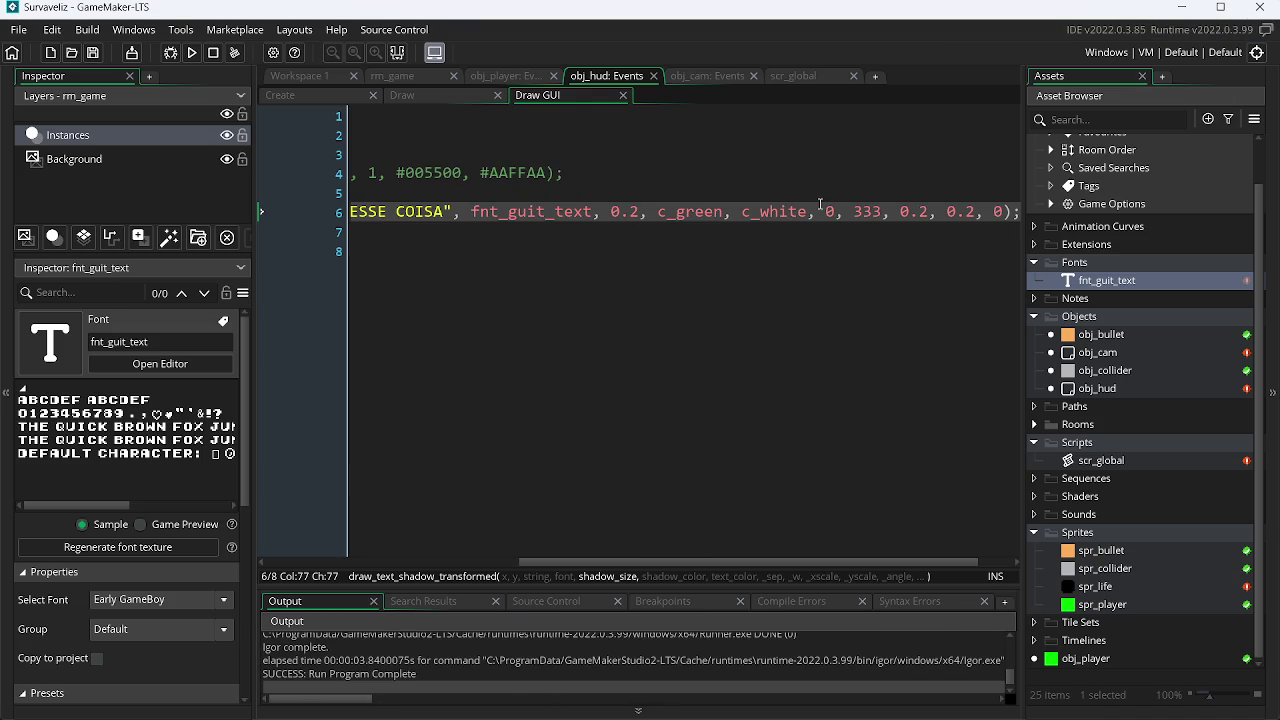
Raise the shadow size to 0.4 and test-run the game again.
{"action": "key", "text": "BackSpace"}
{"action": "type", "text": "4"}
{"action": "key", "text": "F5"}
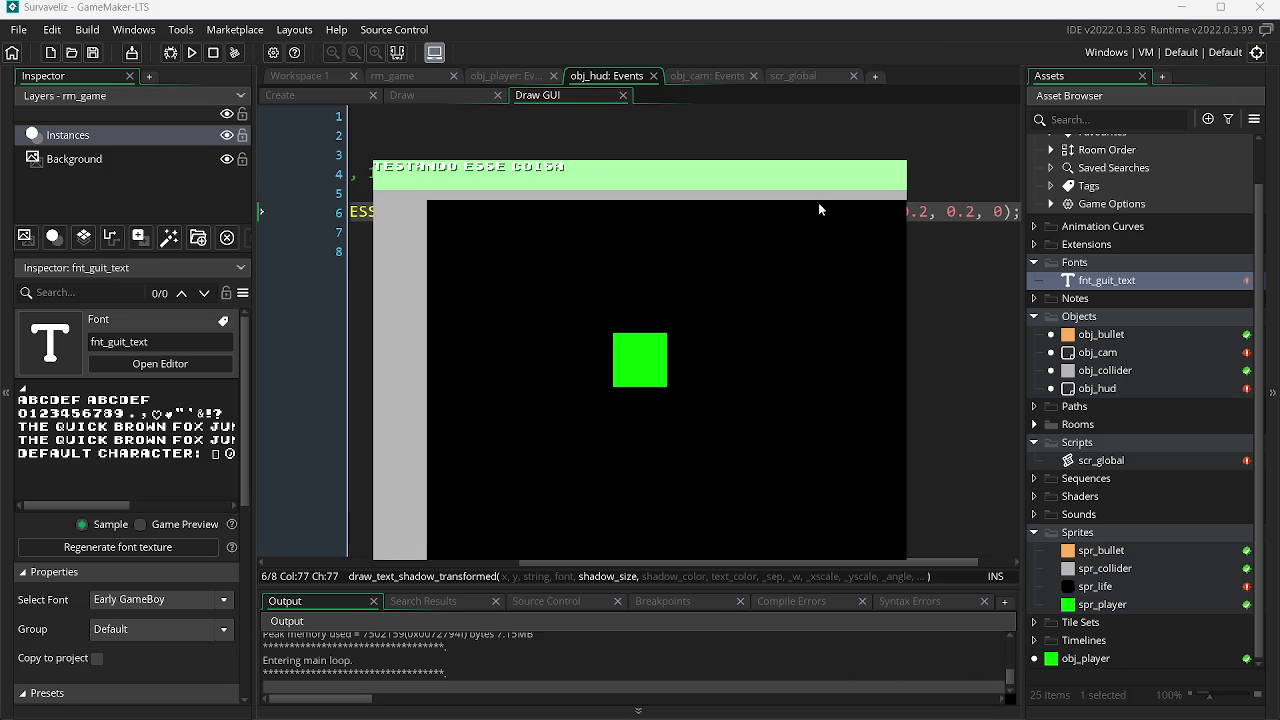
{"action": "key", "text": "Escape"}
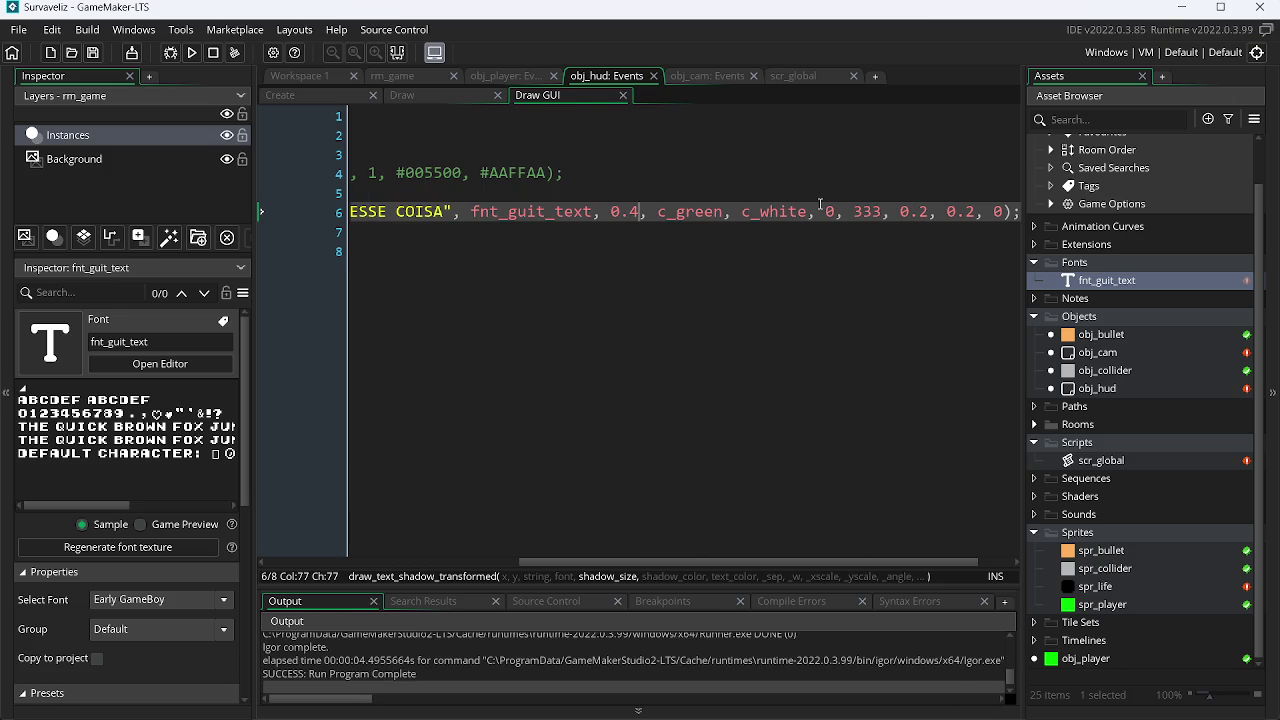
{"action": "left_click", "coordinate": [799, 77]}
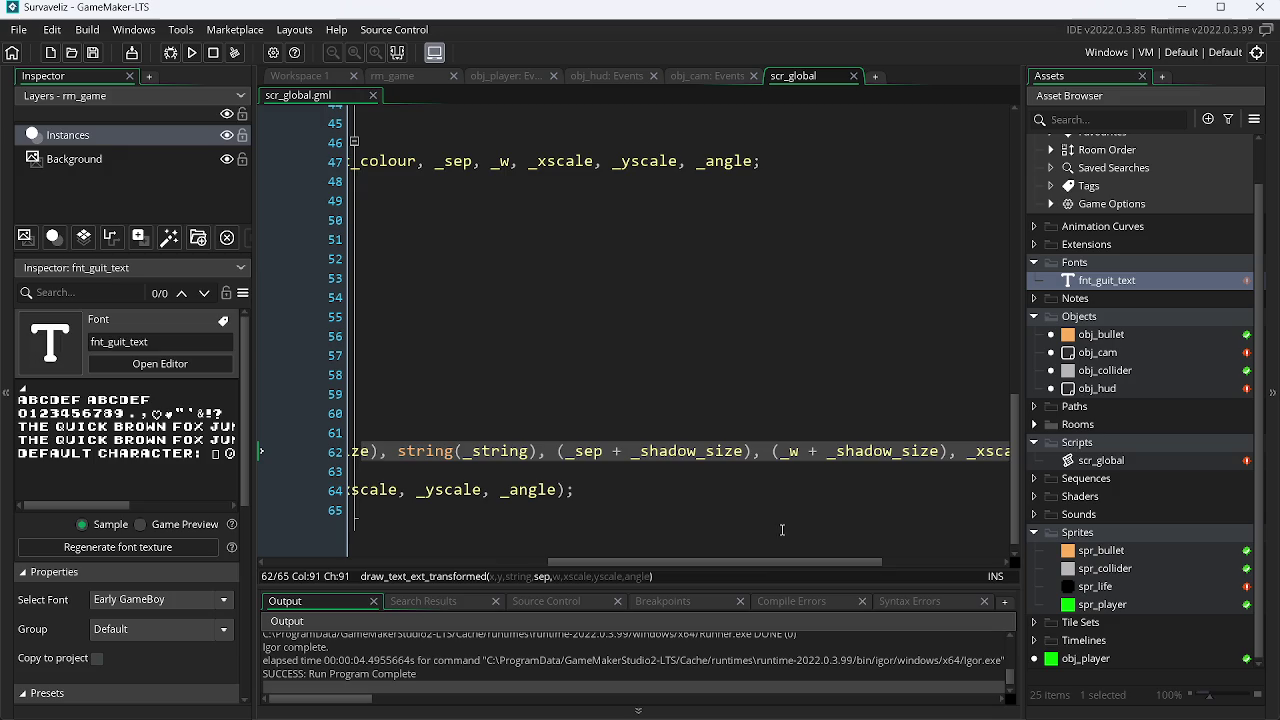
{"action": "left_click_drag", "start_coordinate": [762, 562], "coordinate": [482, 563]}
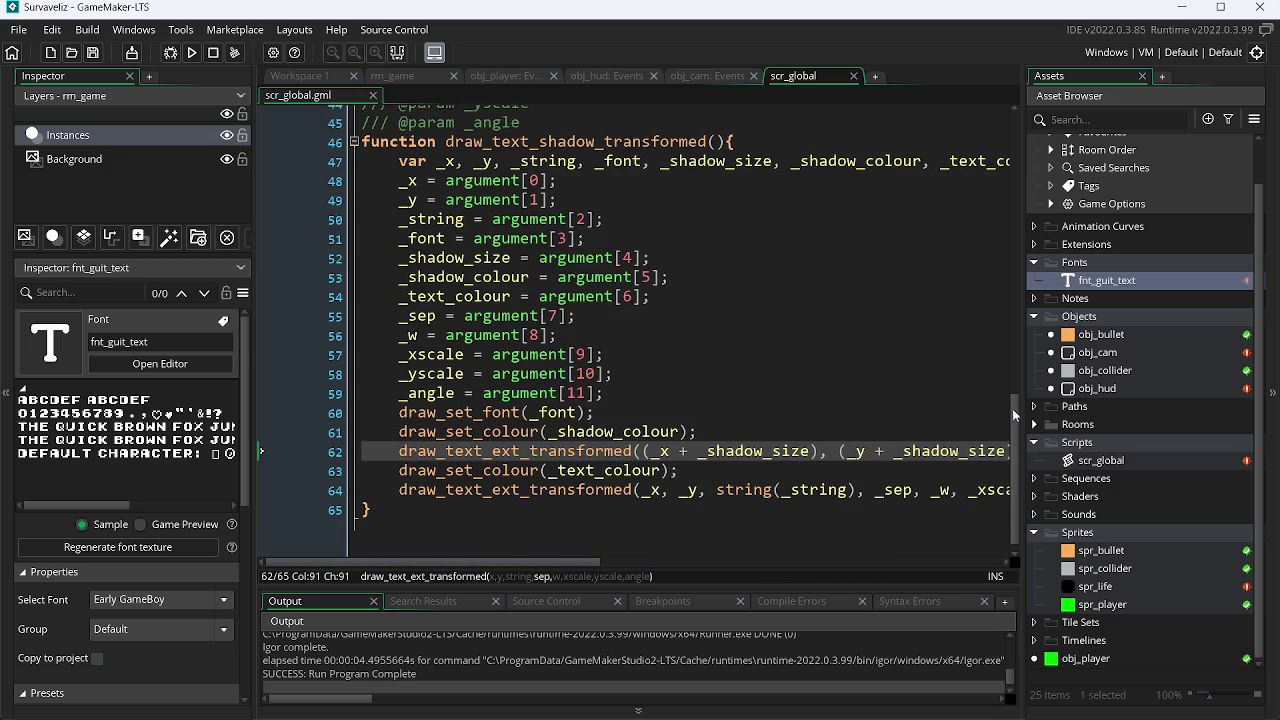
{"action": "mouse_move", "coordinate": [1016, 427]}
{"action": "left_mouse_down"}
{"action": "mouse_move", "coordinate": [1027, 313]}
{"action": "mouse_move", "coordinate": [1015, 309]}
{"action": "left_mouse_up"}
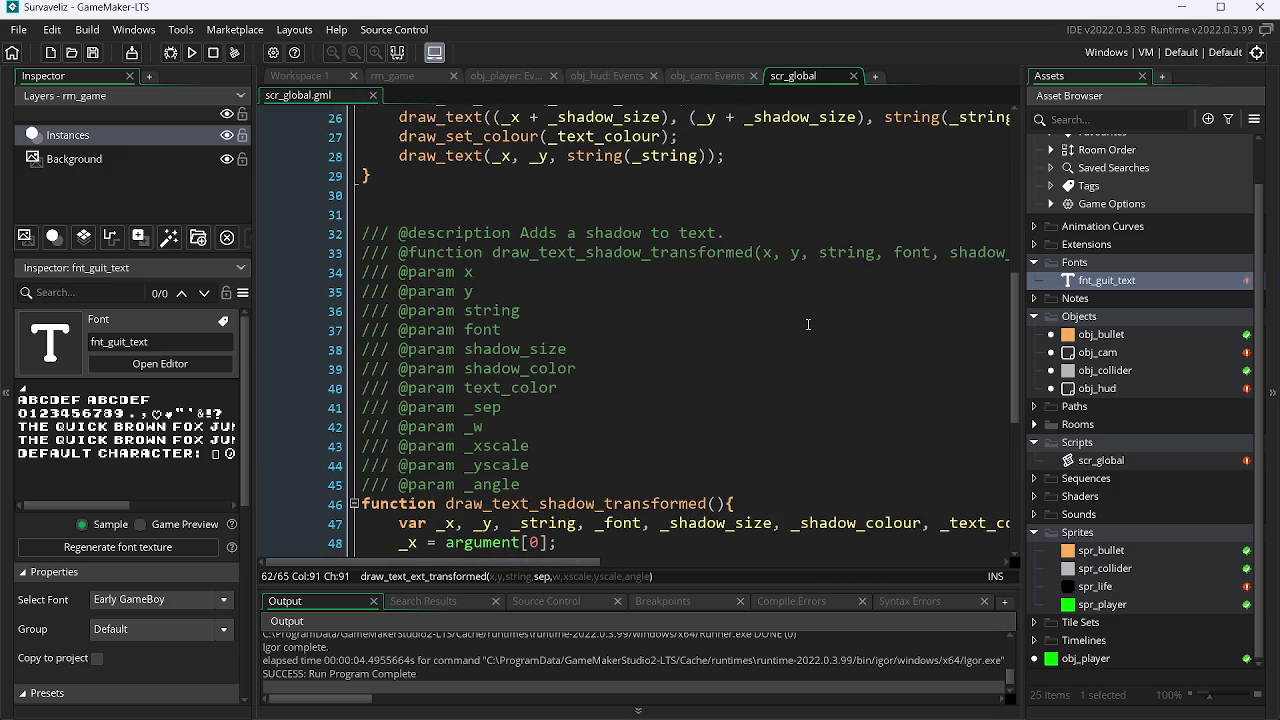
{"action": "left_click_drag", "start_coordinate": [547, 559], "coordinate": [805, 566]}
{"action": "left_click", "coordinate": [734, 252]}
{"action": "type", "text": ")"}
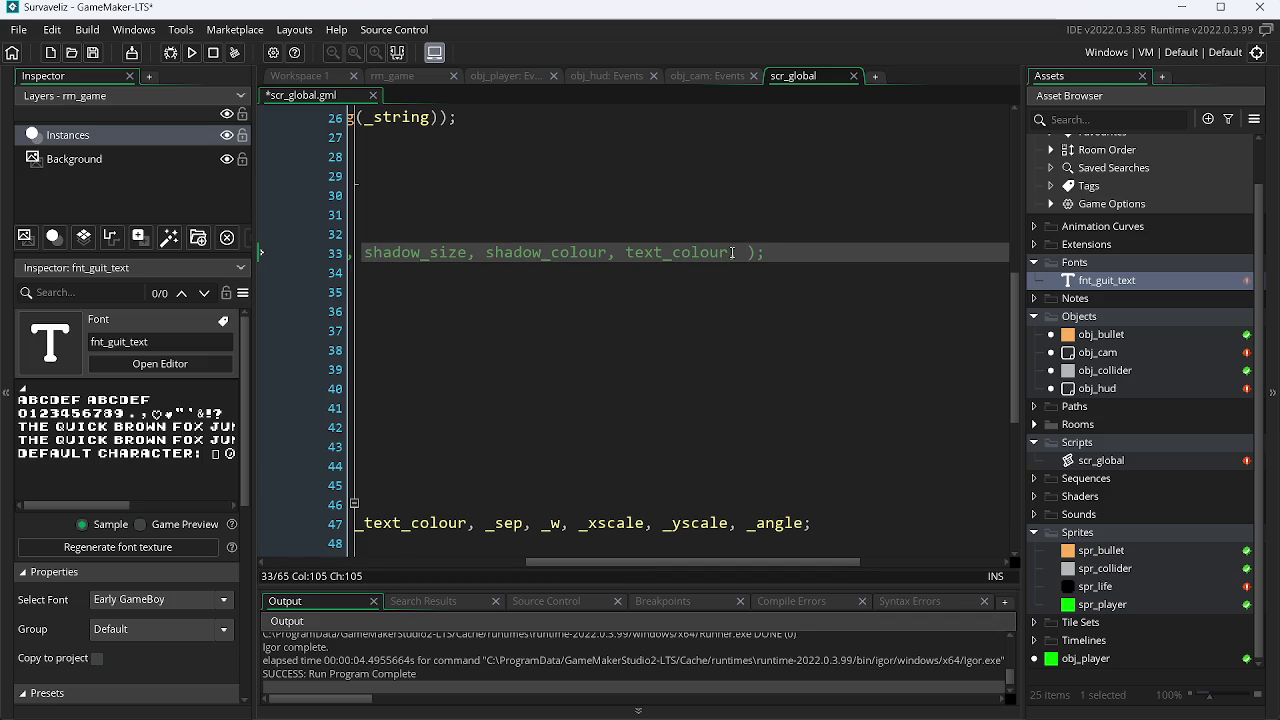
{"action": "type", "text": "sep, "}
{"action": "type", "text": "w, "}
{"action": "type", "text": "xs"}
{"action": "type", "text": "cale,"}
{"action": "type", "text": " ys"}
{"action": "type", "text": "cale"}
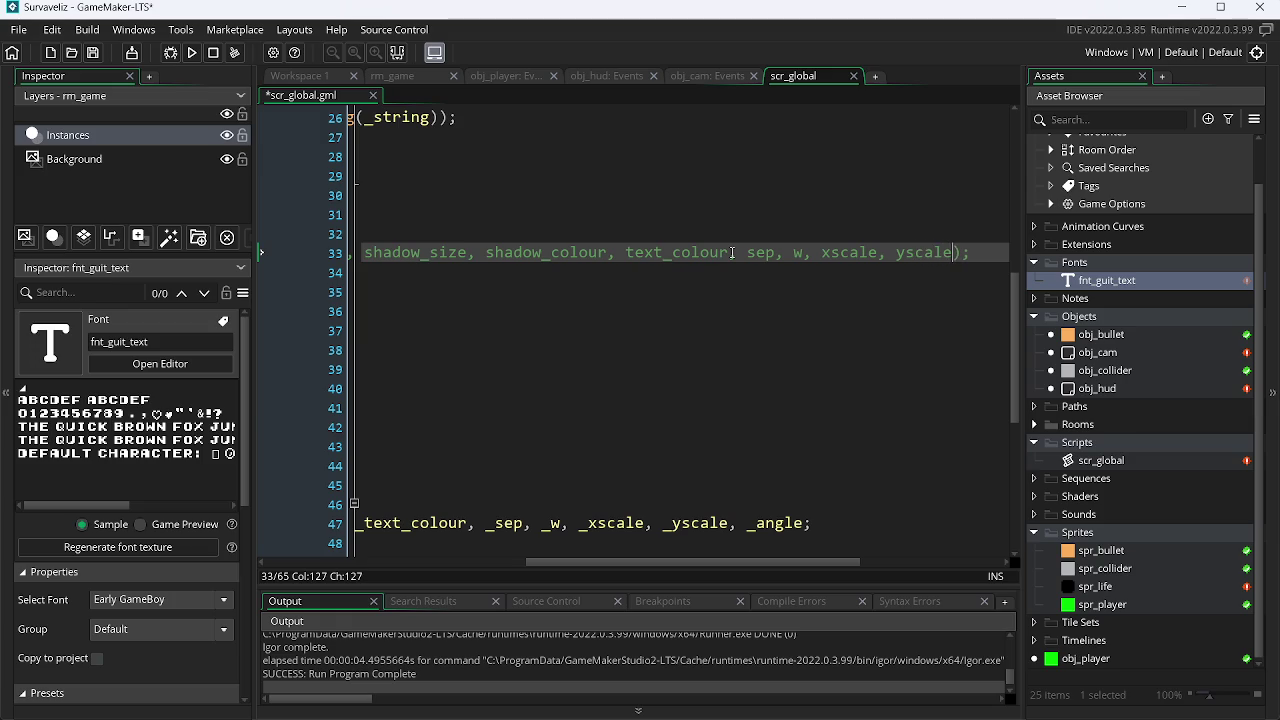
{"action": "type", "text": ","}
{"action": "type", "text": "angle"}
{"action": "key", "text": "ctrl+s"}
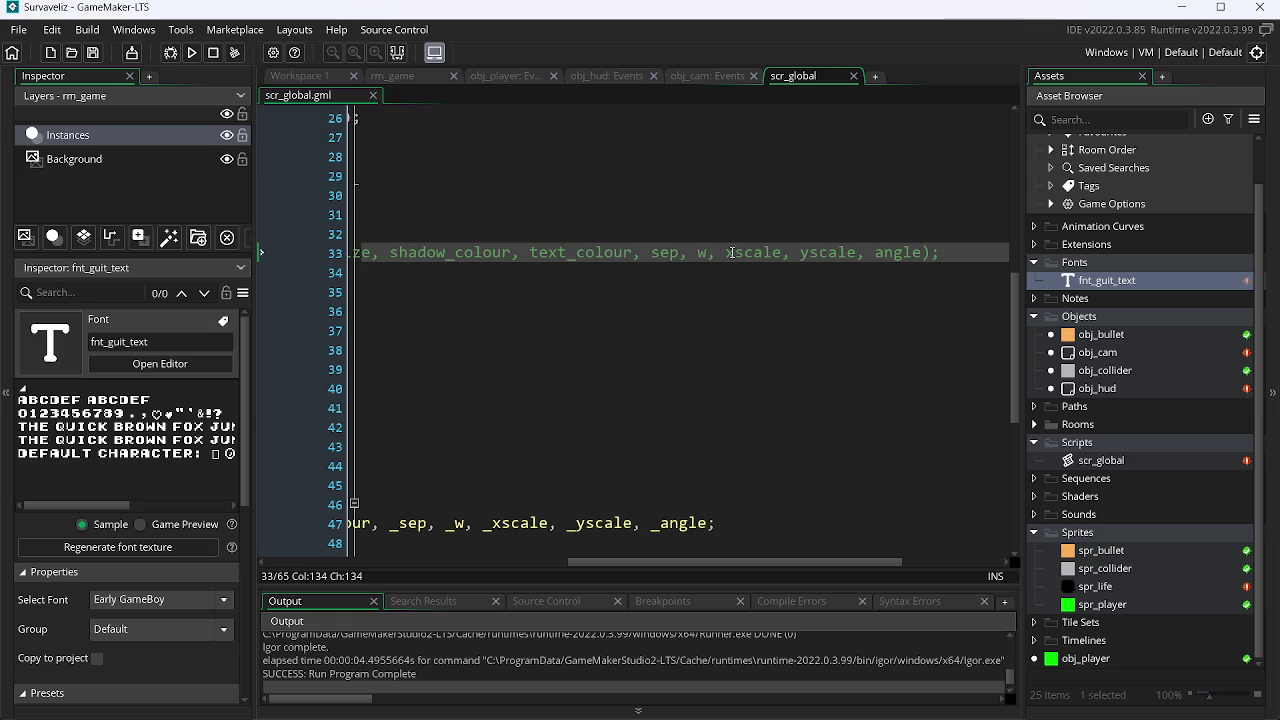
Scroll back through scr_global and bring up obj_cam's Step event code.
{"action": "left_click_drag", "start_coordinate": [824, 563], "coordinate": [491, 562]}
{"action": "left_click_drag", "start_coordinate": [1014, 308], "coordinate": [1006, 438]}
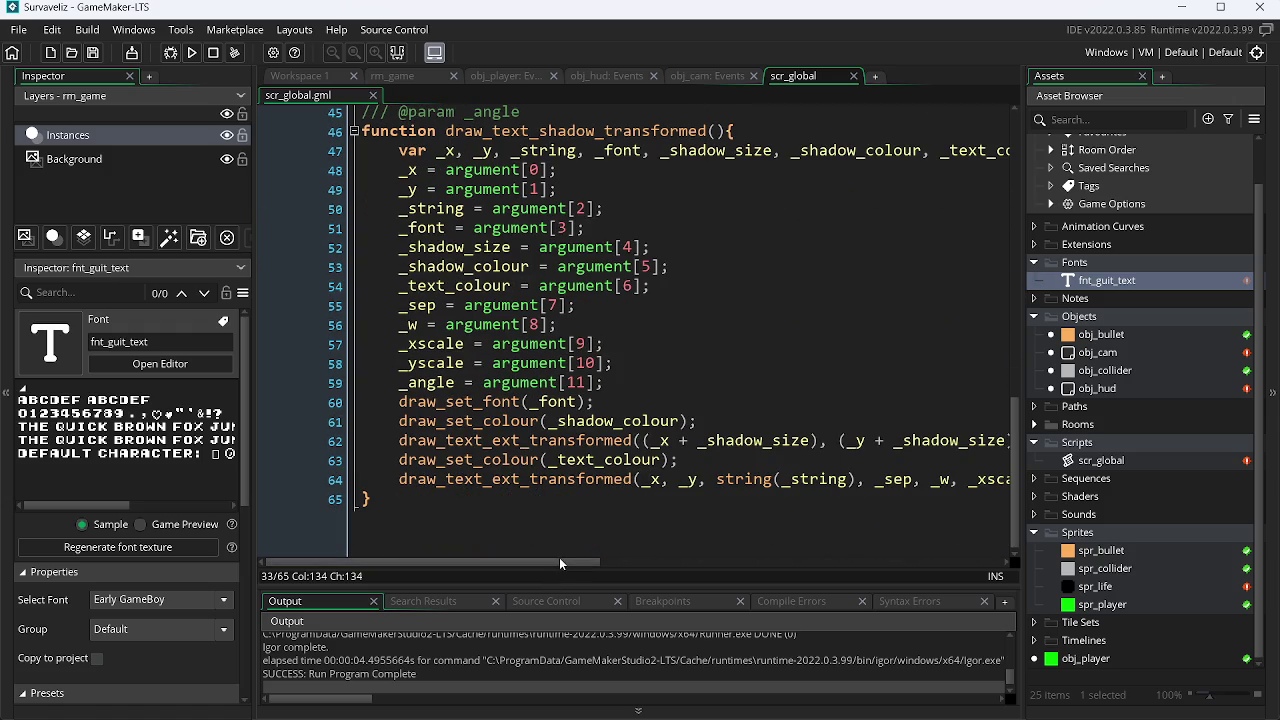
{"action": "left_click_drag", "start_coordinate": [565, 562], "coordinate": [806, 560]}
{"action": "left_click", "coordinate": [726, 78]}
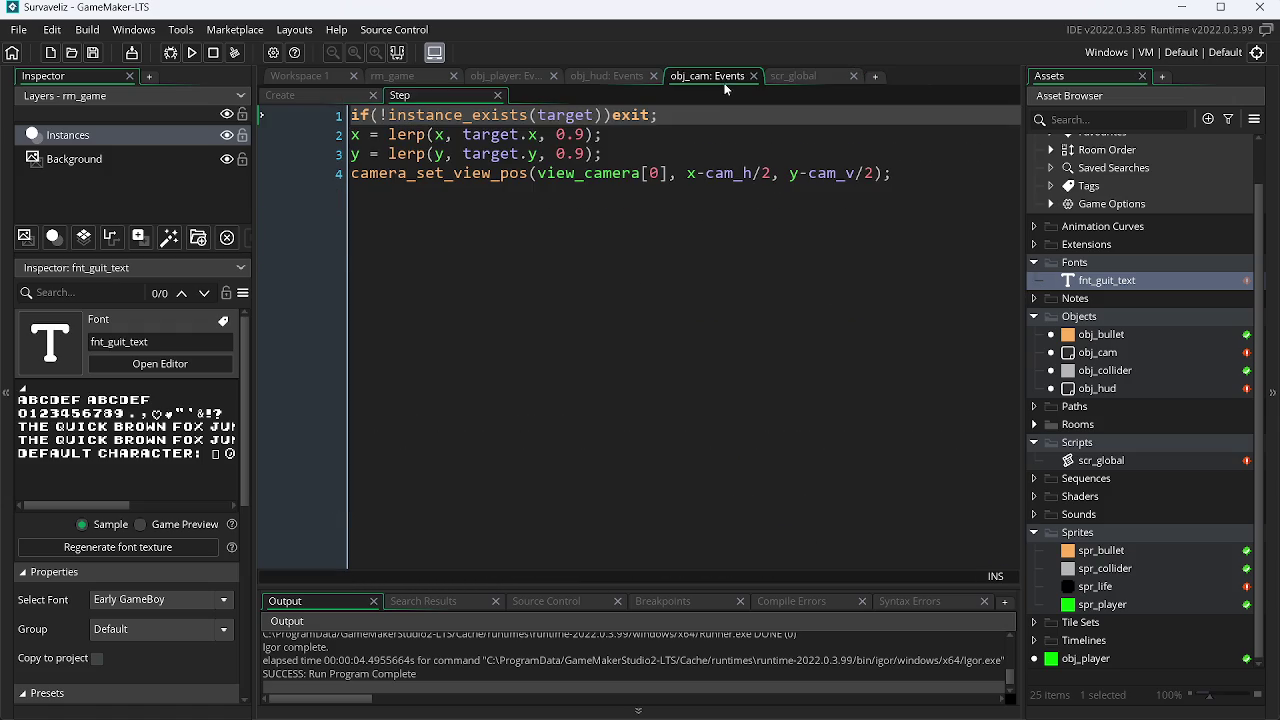
In obj_hud's Draw GUI, set the sep argument to 1 and test-run the game.
{"action": "left_click", "coordinate": [622, 79]}
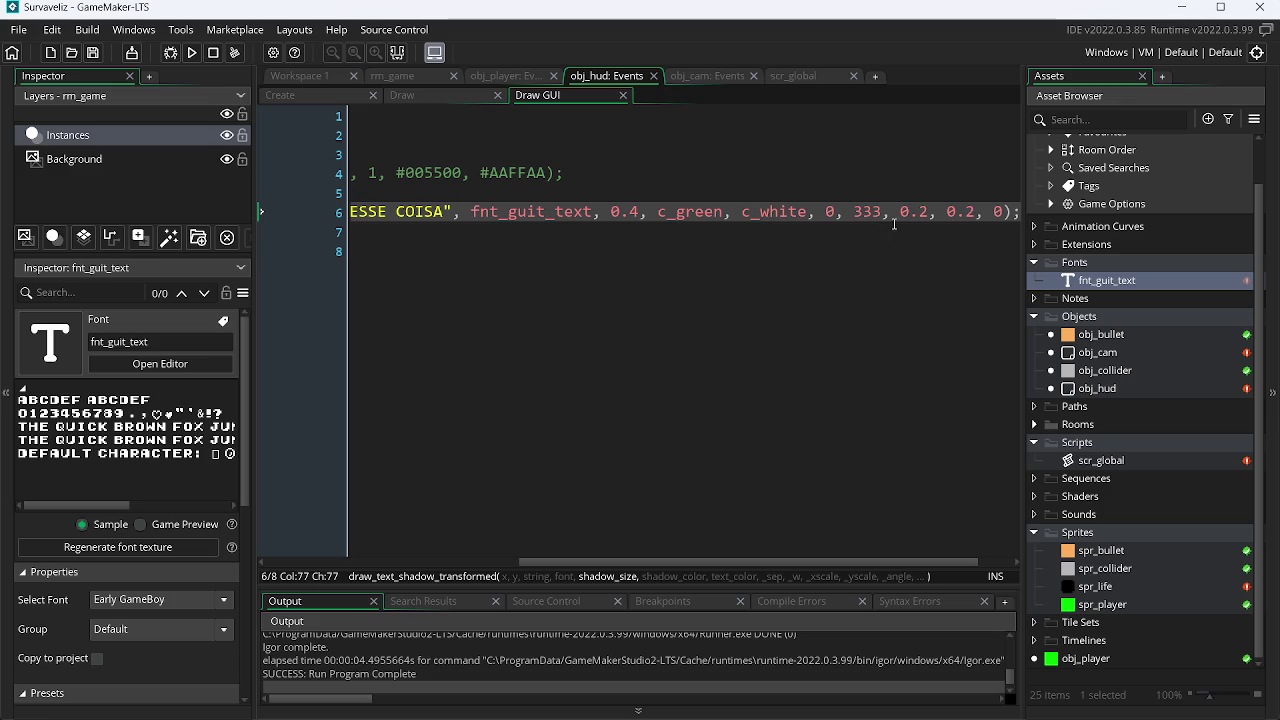
{"action": "double_click", "coordinate": [830, 212]}
{"action": "type", "text": "1"}
{"action": "key", "text": "F5"}
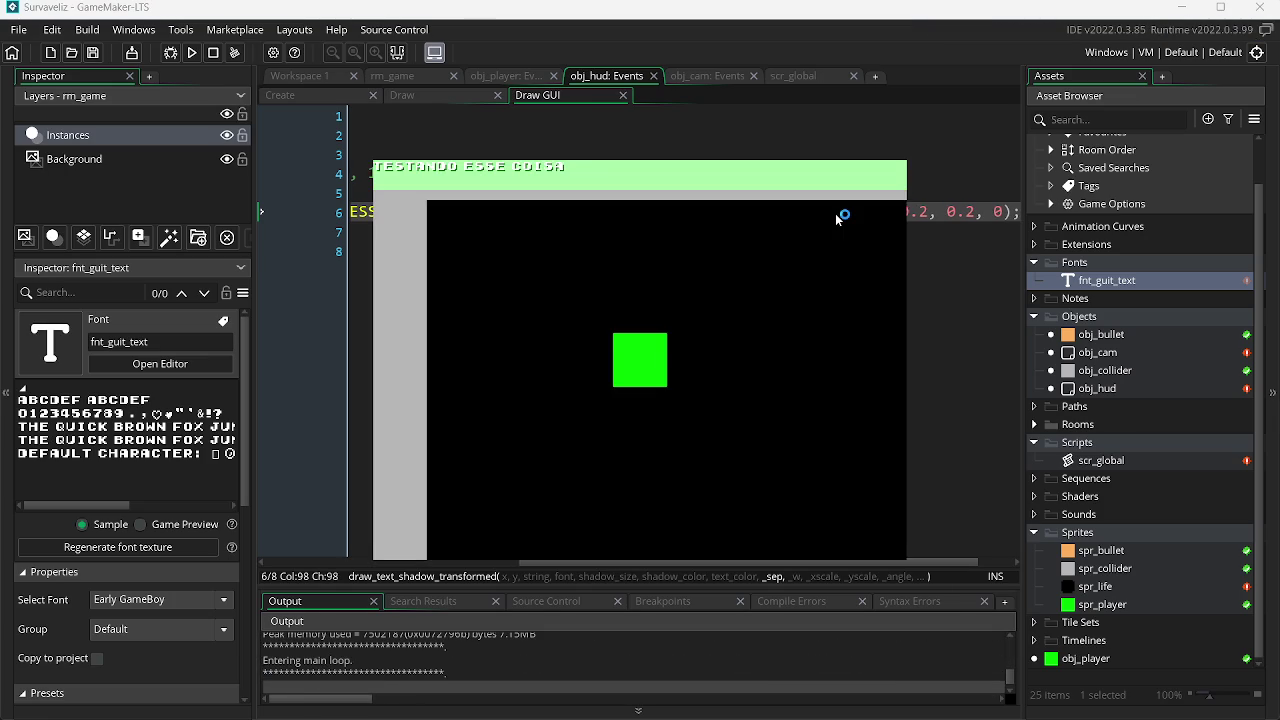
{"action": "key", "text": "Escape"}
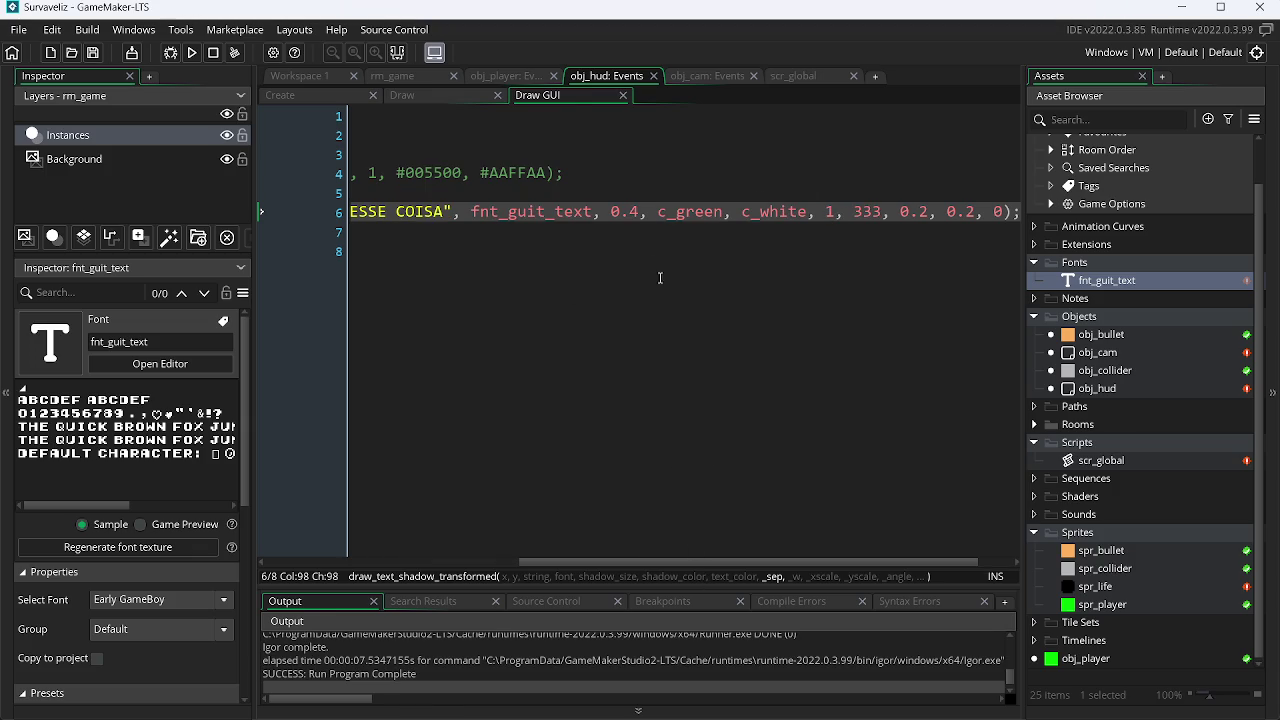
Try shadow size 0.6, then settle on 0.5, test-running after each change.
{"action": "left_click", "coordinate": [636, 212]}
{"action": "key", "text": "BackSpace"}
{"action": "type", "text": "6"}
{"action": "key", "text": "F5"}
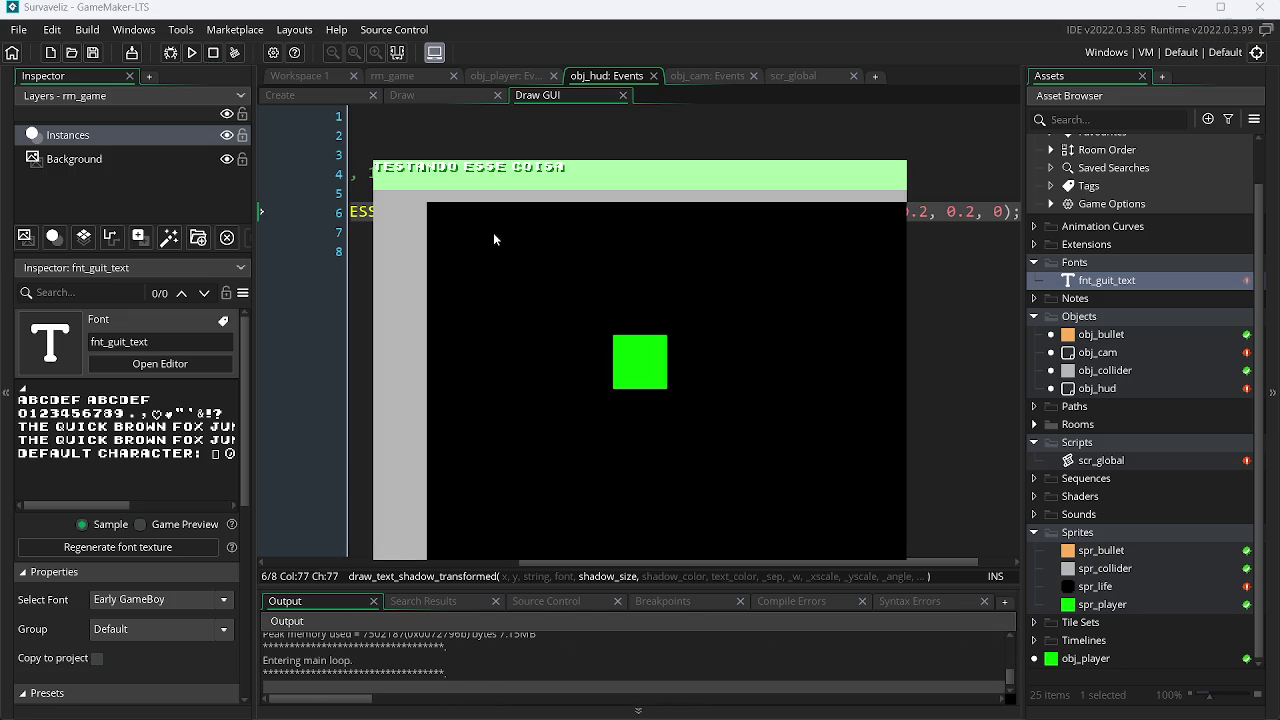
{"action": "key", "text": "Escape"}
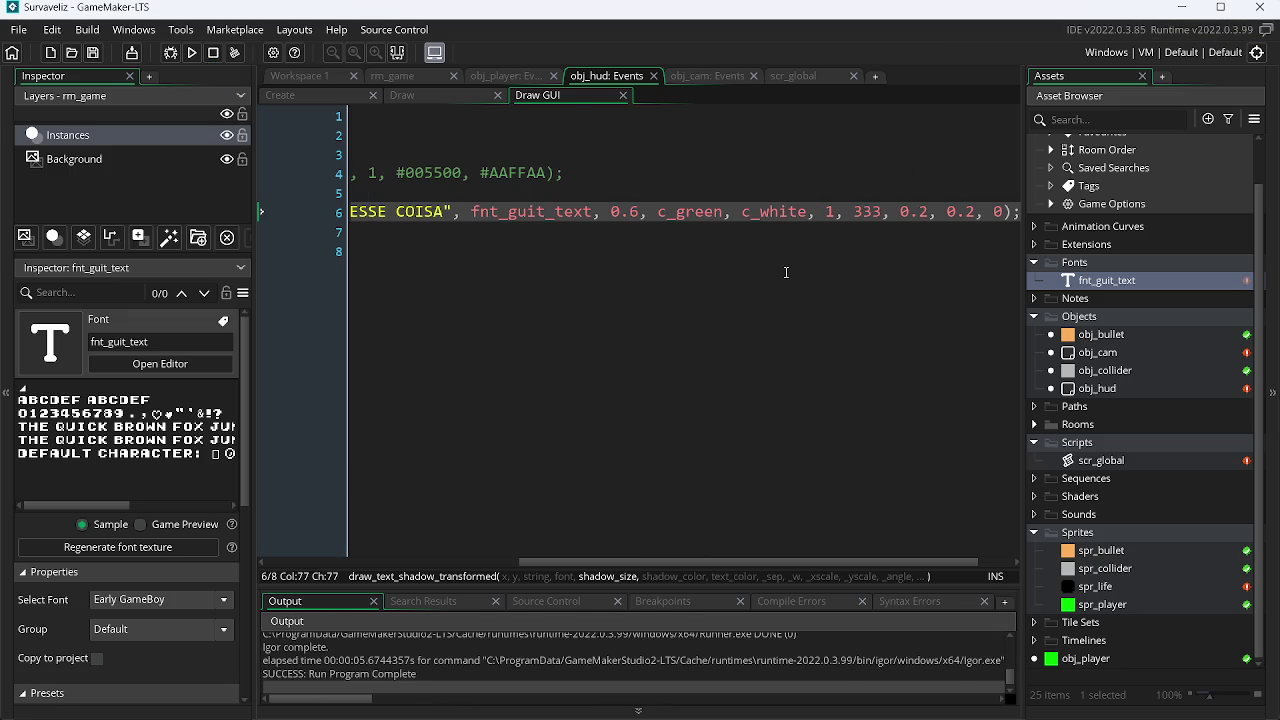
{"action": "left_click", "coordinate": [647, 205]}
{"action": "key", "text": "BackSpace"}
{"action": "type", "text": "5"}
{"action": "key", "text": "F5"}
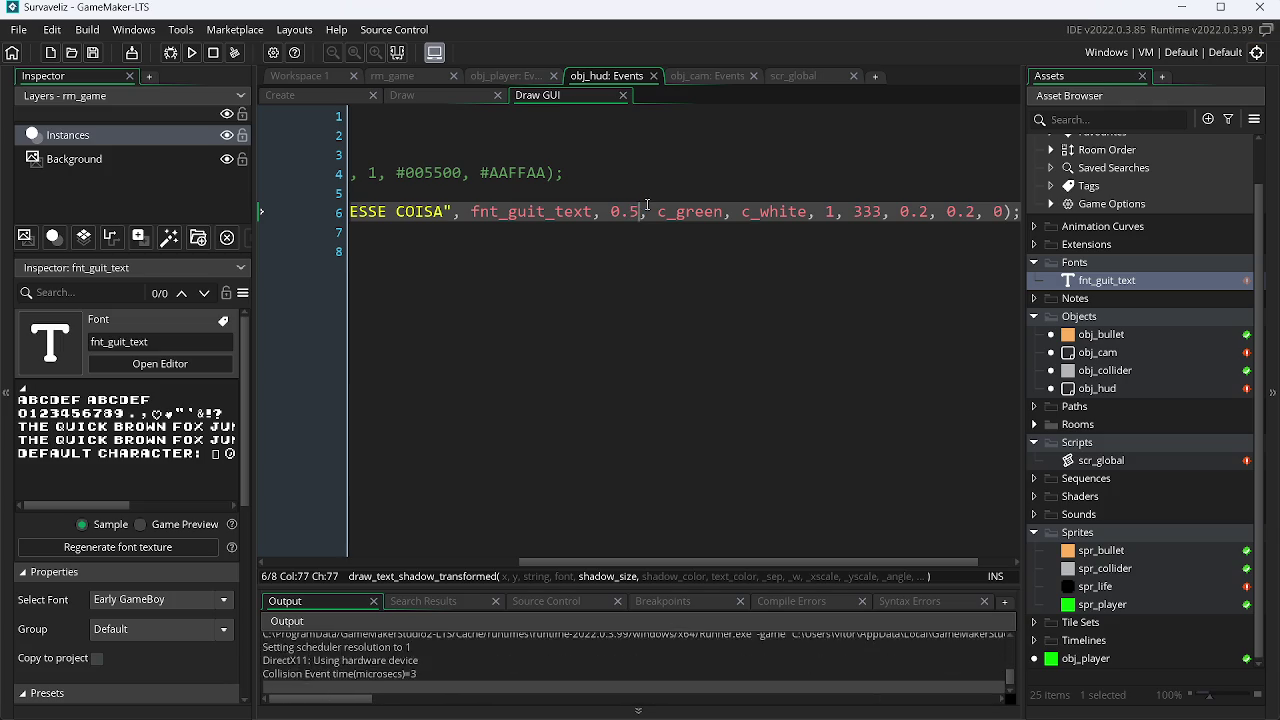
{"action": "key", "text": "alt+F4"}
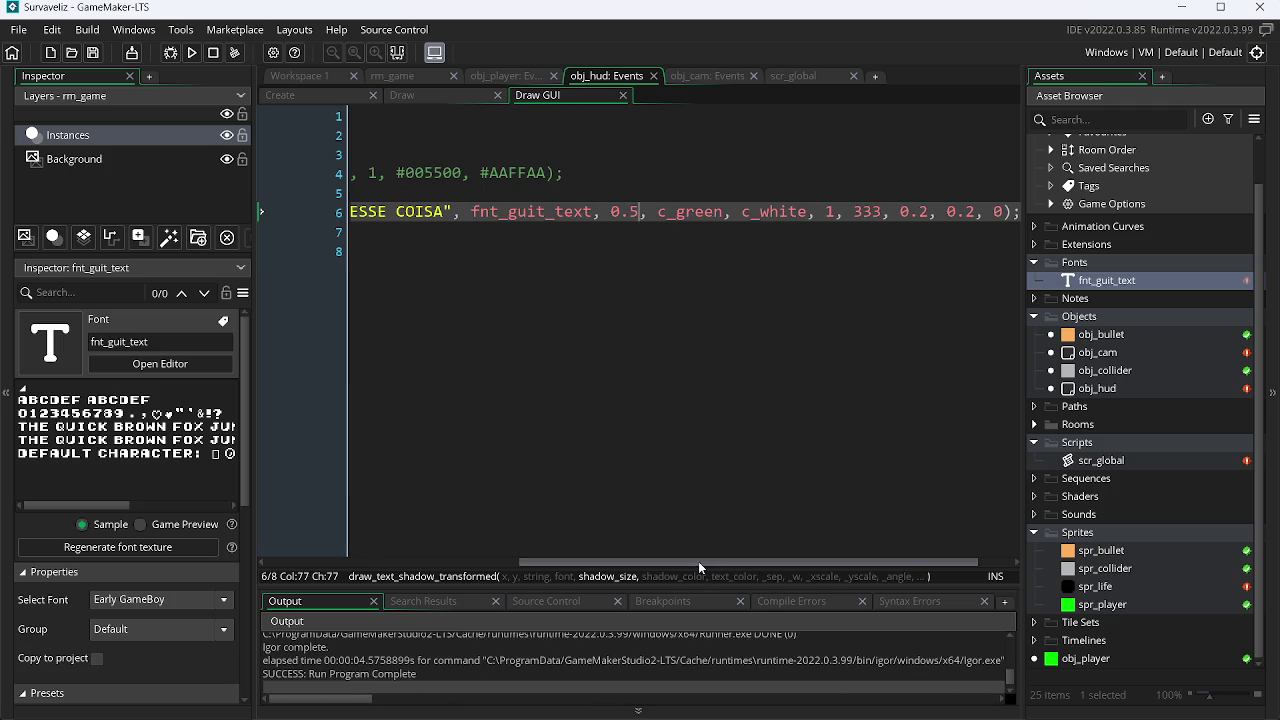
Move the text to position 2, 2 and test-run the game.
{"action": "left_click_drag", "start_coordinate": [698, 561], "coordinate": [281, 570]}
{"action": "left_click", "coordinate": [656, 211]}
{"action": "key", "text": "BackSpace"}
{"action": "type", "text": "2"}
{"action": "key", "text": "Left"}
{"action": "key", "text": "Left"}
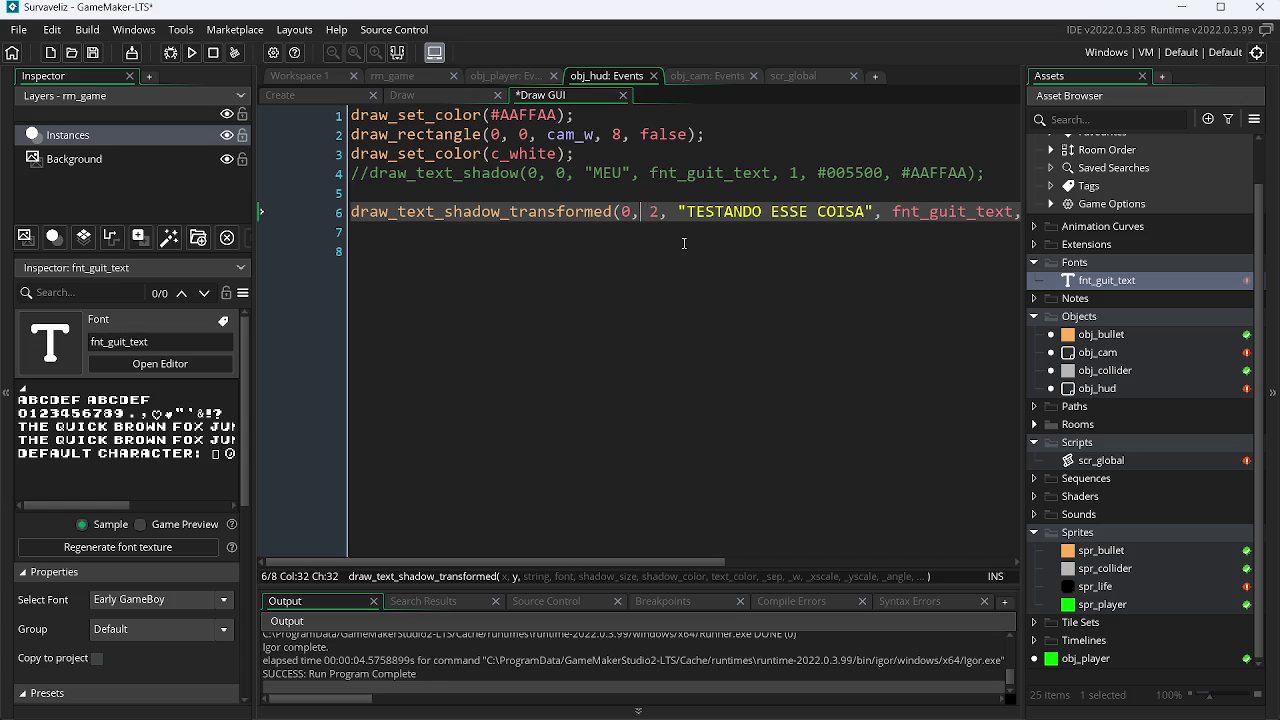
{"action": "key", "text": "F5"}
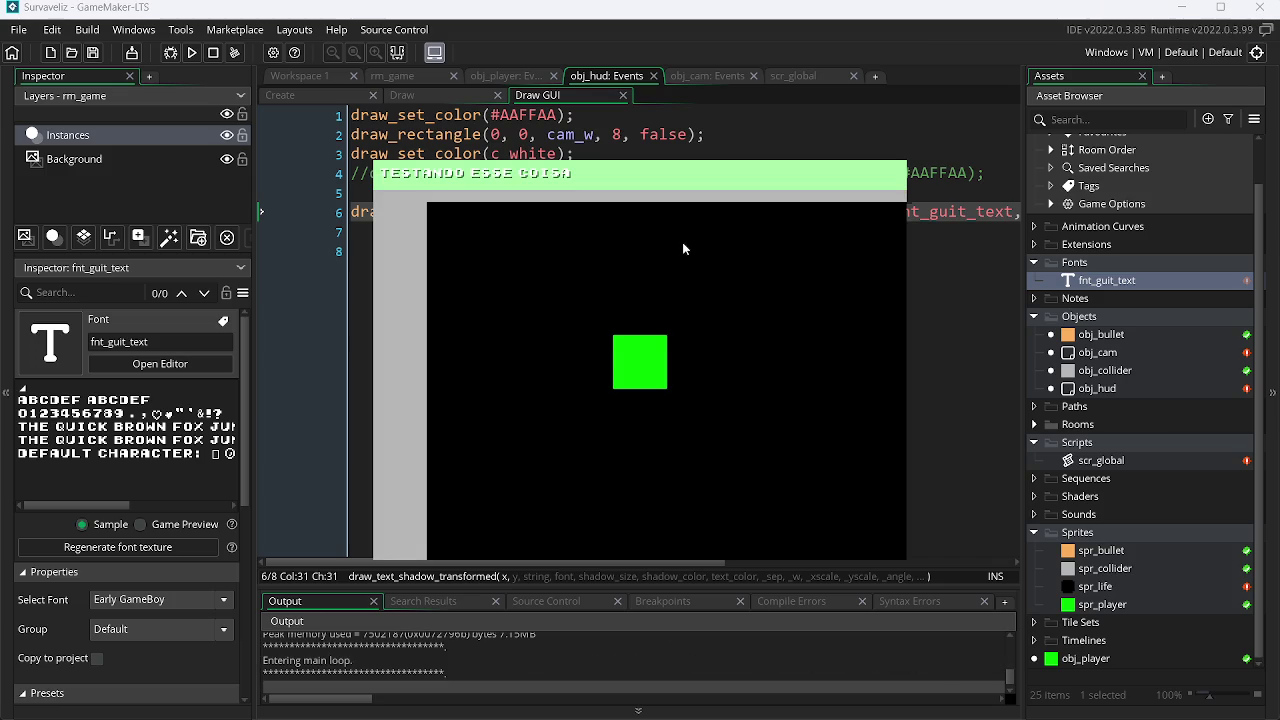
{"action": "key", "text": "alt+F4"}
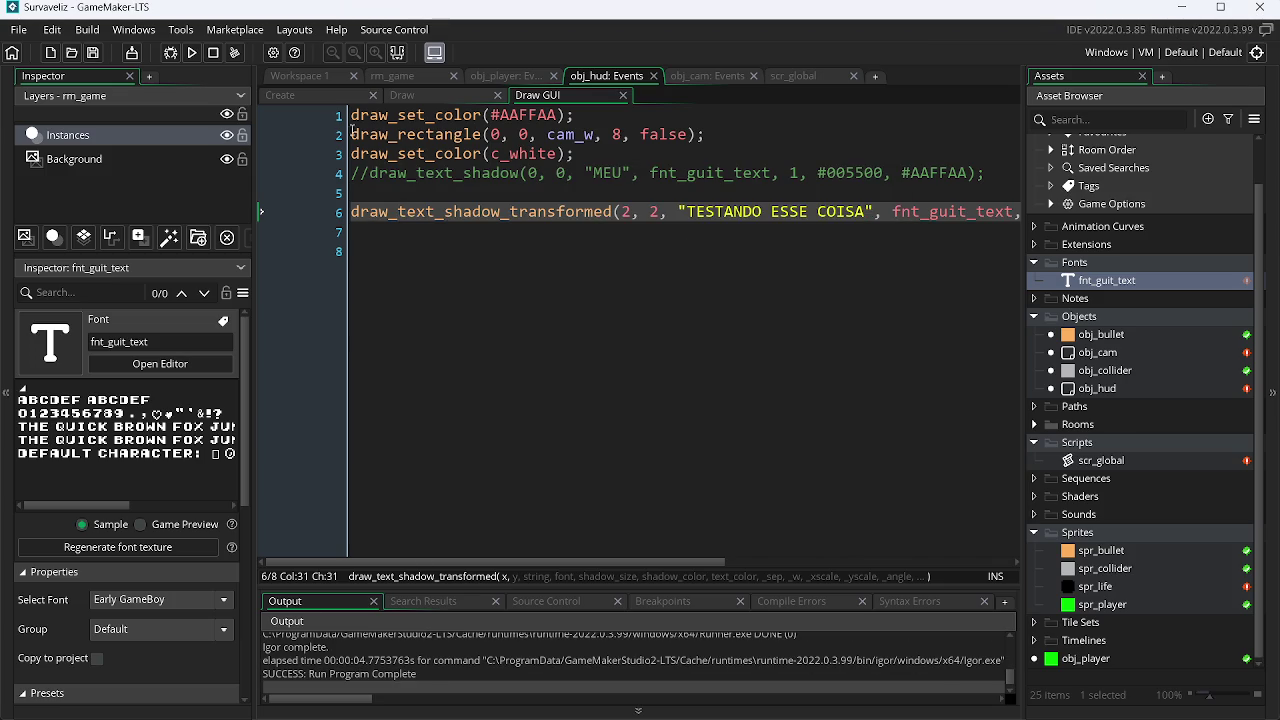
{"action": "left_click", "coordinate": [324, 94]}
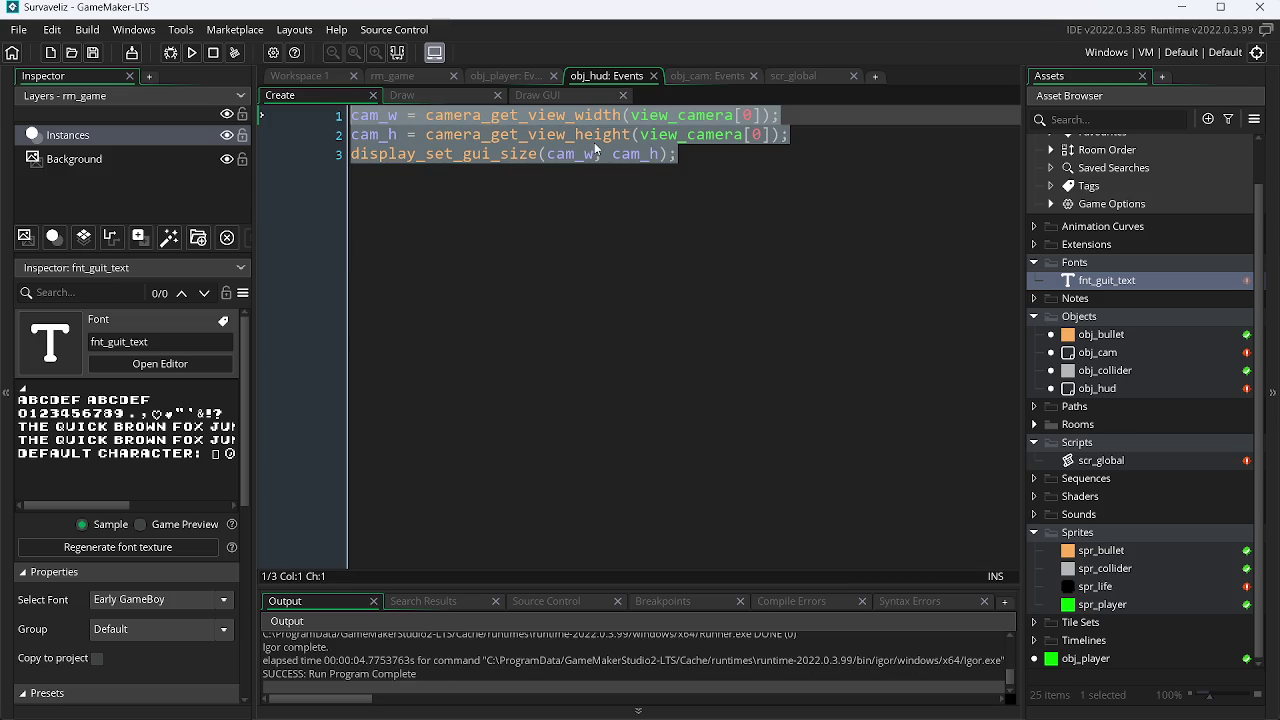
Comment out the three Create-event lines with Ctrl+K, run, and dismiss the cam_w not-set error.
{"action": "key", "text": "ctrl+k"}
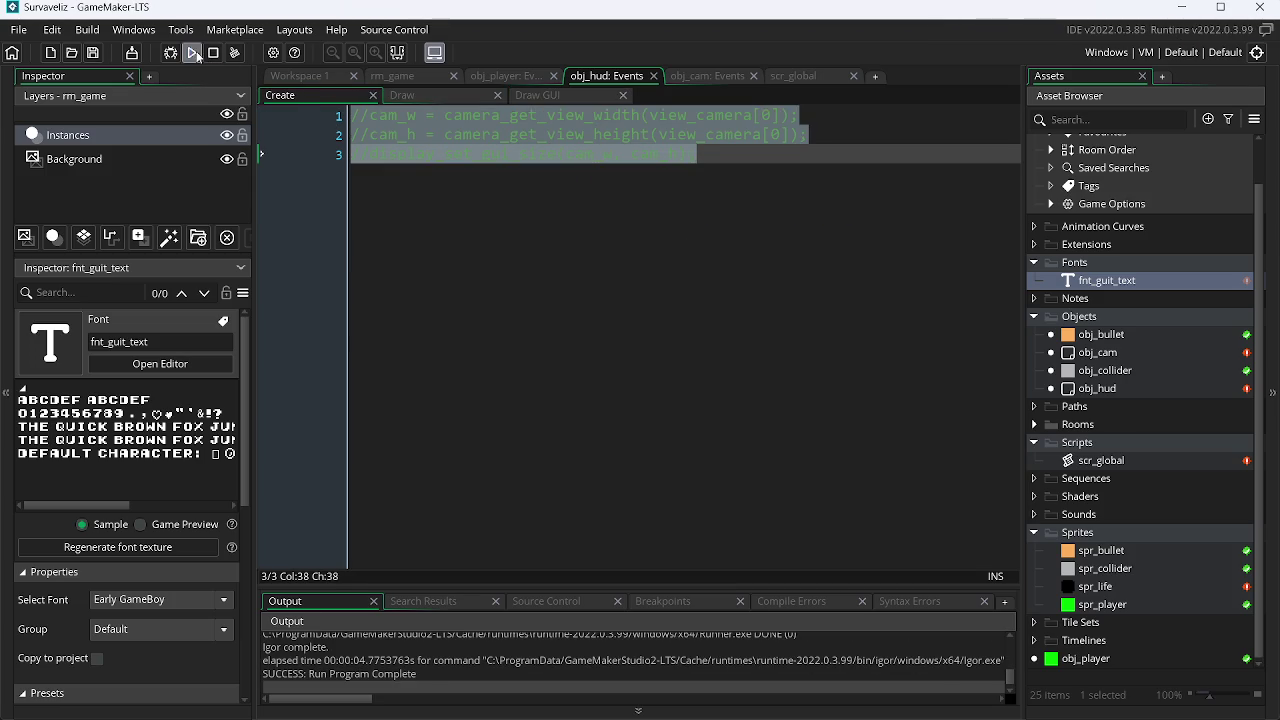
{"action": "left_click", "coordinate": [194, 53]}
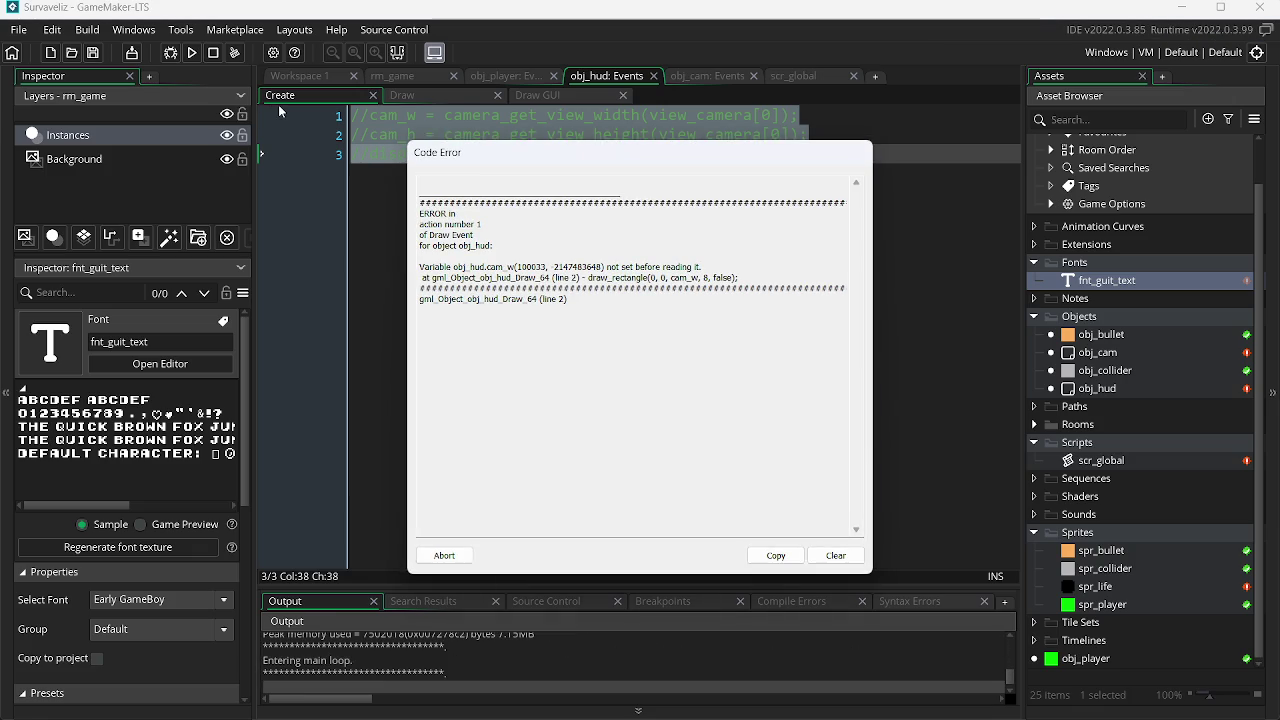
{"action": "left_click", "coordinate": [468, 557]}
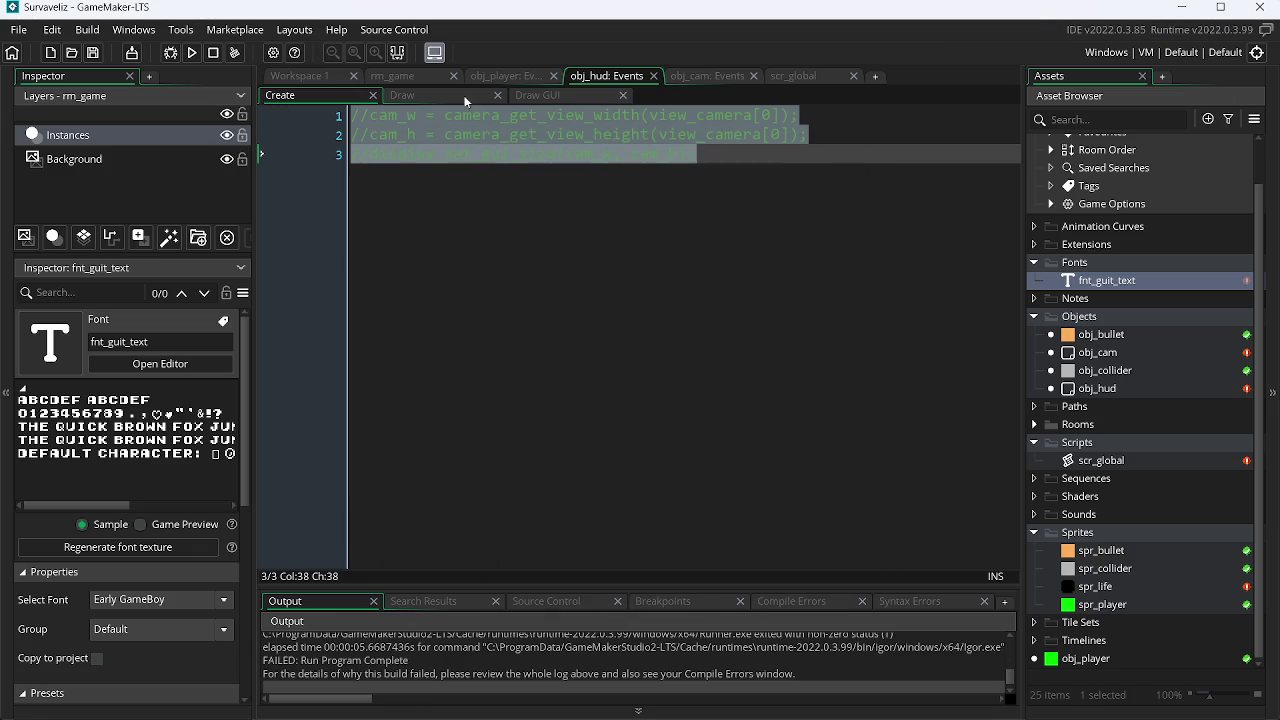
Uncomment all the GUI size setup lines in obj_hud's Create event.
{"action": "left_click", "coordinate": [465, 95]}
{"action": "left_click", "coordinate": [285, 95]}
{"action": "key", "text": "ctrl+a"}
{"action": "key", "text": "ctrl+shift+k"}
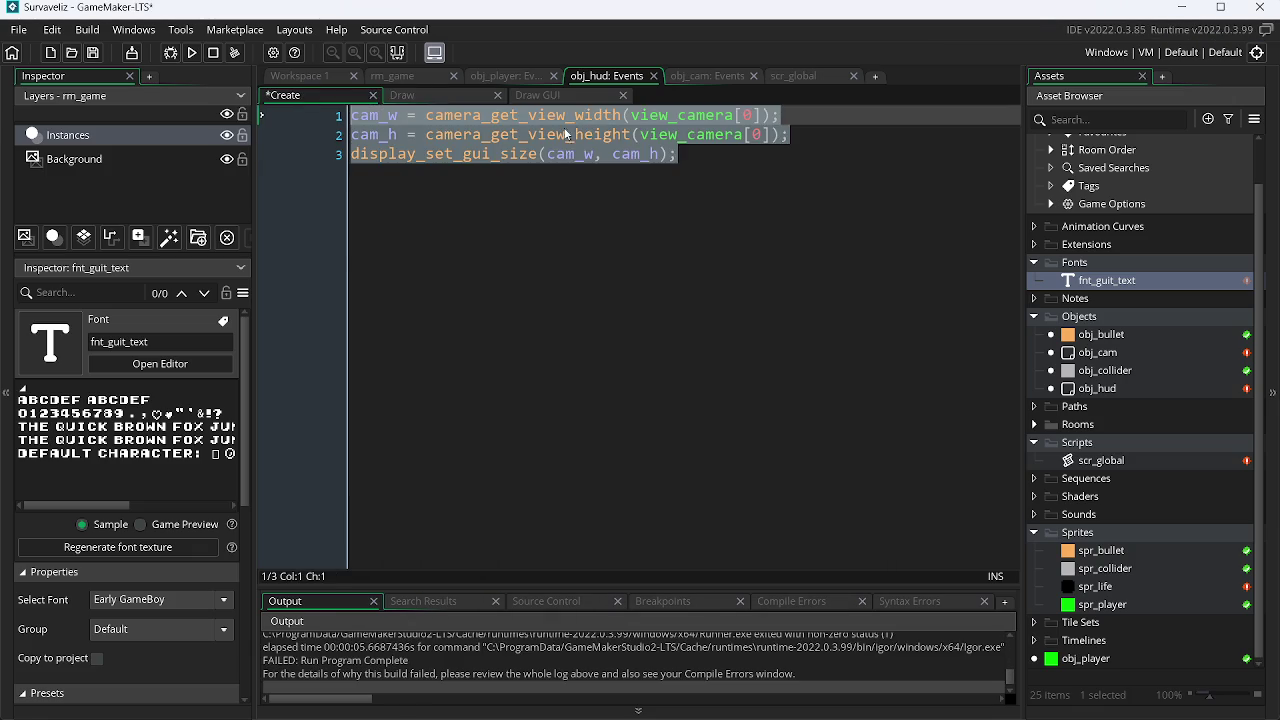
In Draw GUI, change the text position argument to 1.4, save, and test-run.
{"action": "left_click", "coordinate": [540, 95]}
{"action": "key", "text": "BackSpace"}
{"action": "type", "text": "1.4"}
{"action": "key", "text": "BackSpace"}
{"action": "type", "text": "1.4"}
{"action": "key", "text": "ctrl+s"}
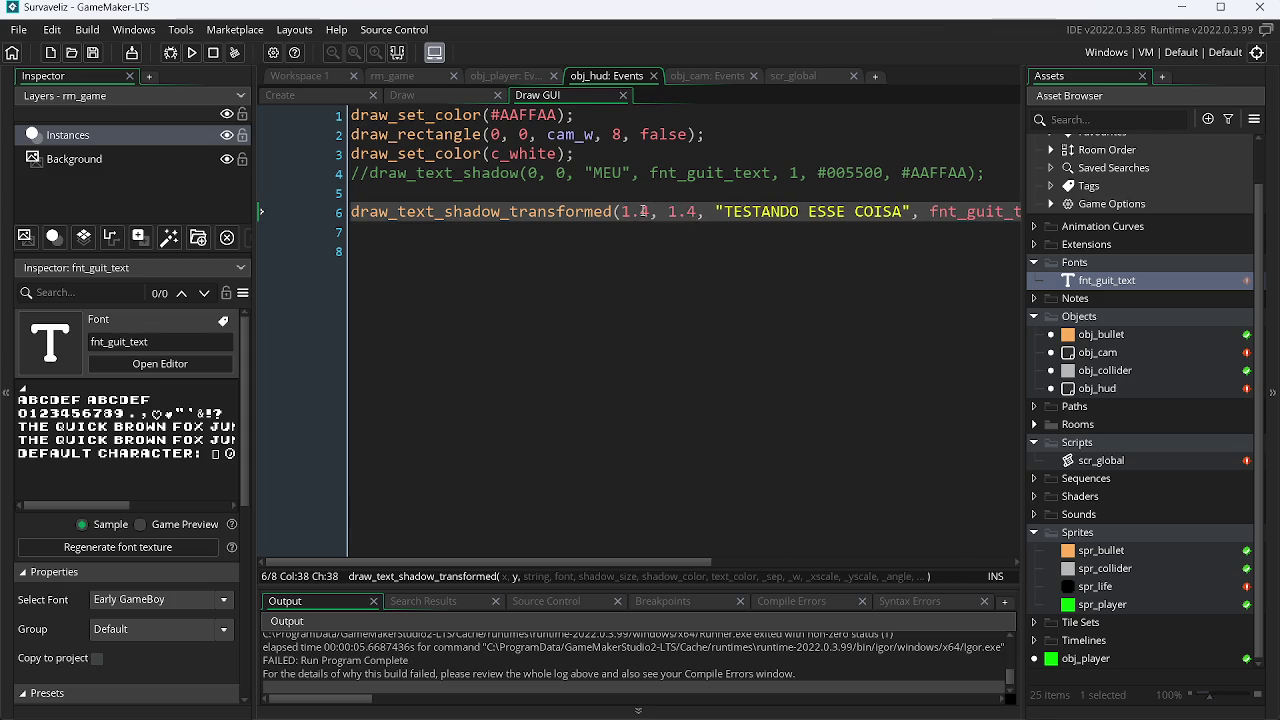
{"action": "key", "text": "F5"}
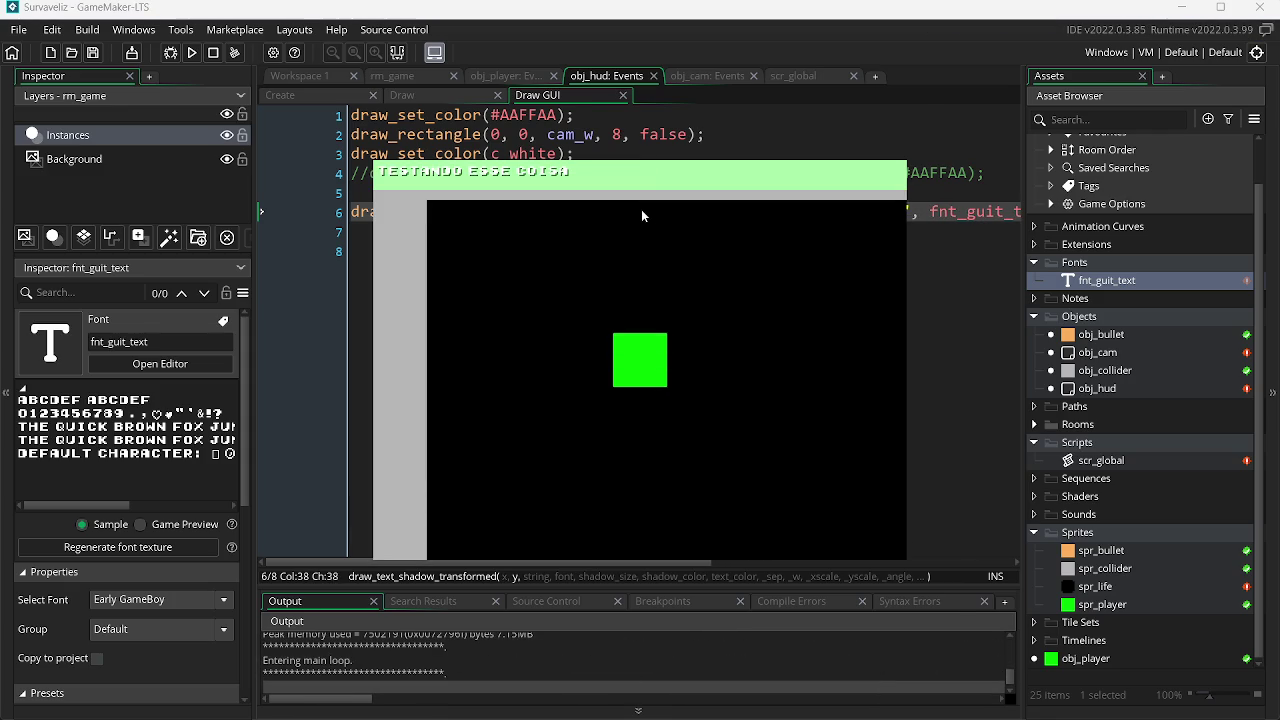
{"action": "key", "text": "Escape"}
Try position values 1.2 and 1.1, test-running each, then undo the last change.
{"action": "key", "text": "BackSpace"}
{"action": "type", "text": "2"}
{"action": "key", "text": "Left"}
{"action": "key", "text": "Left"}
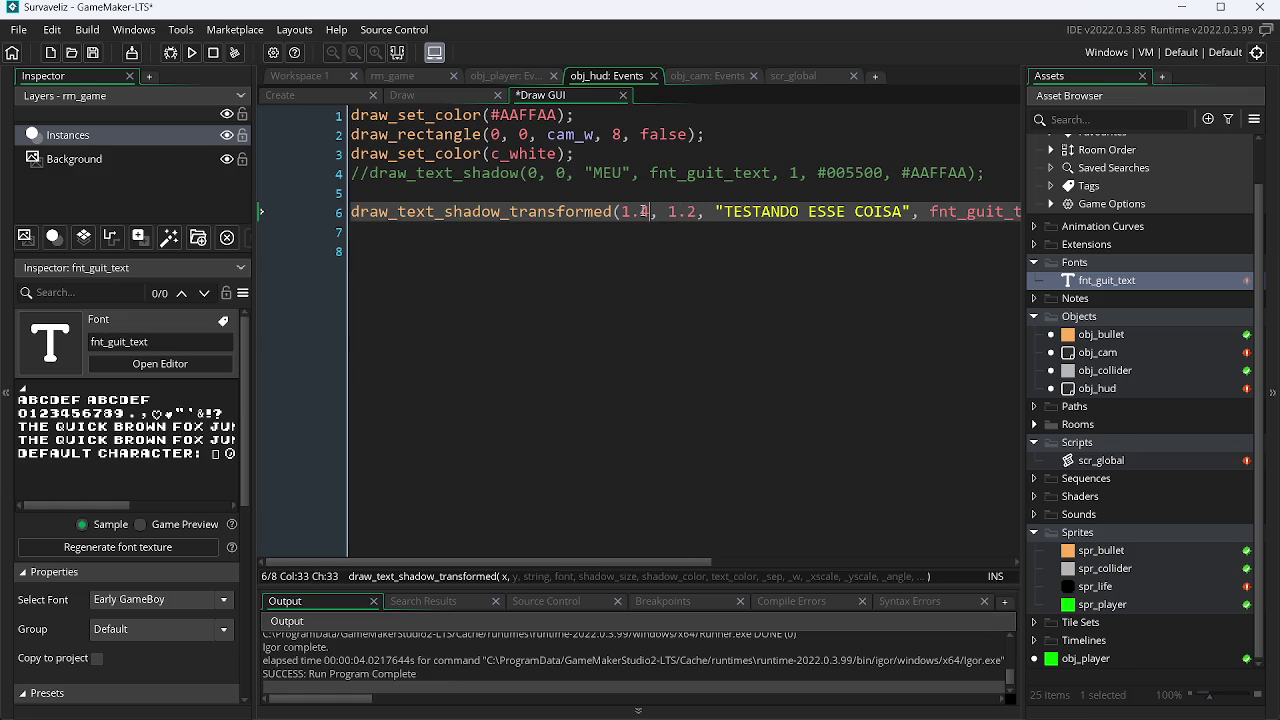
{"action": "key", "text": "F5"}
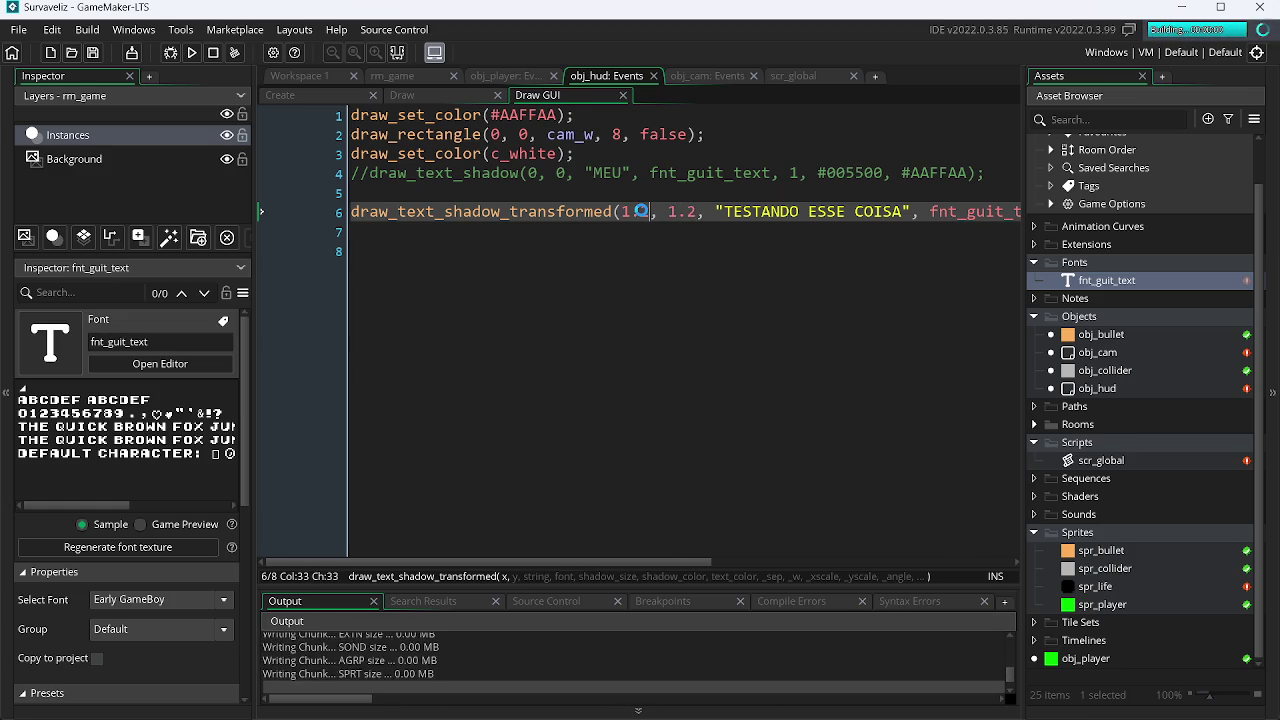
{"action": "key", "text": "BackSpace"}
{"action": "type", "text": "1"}
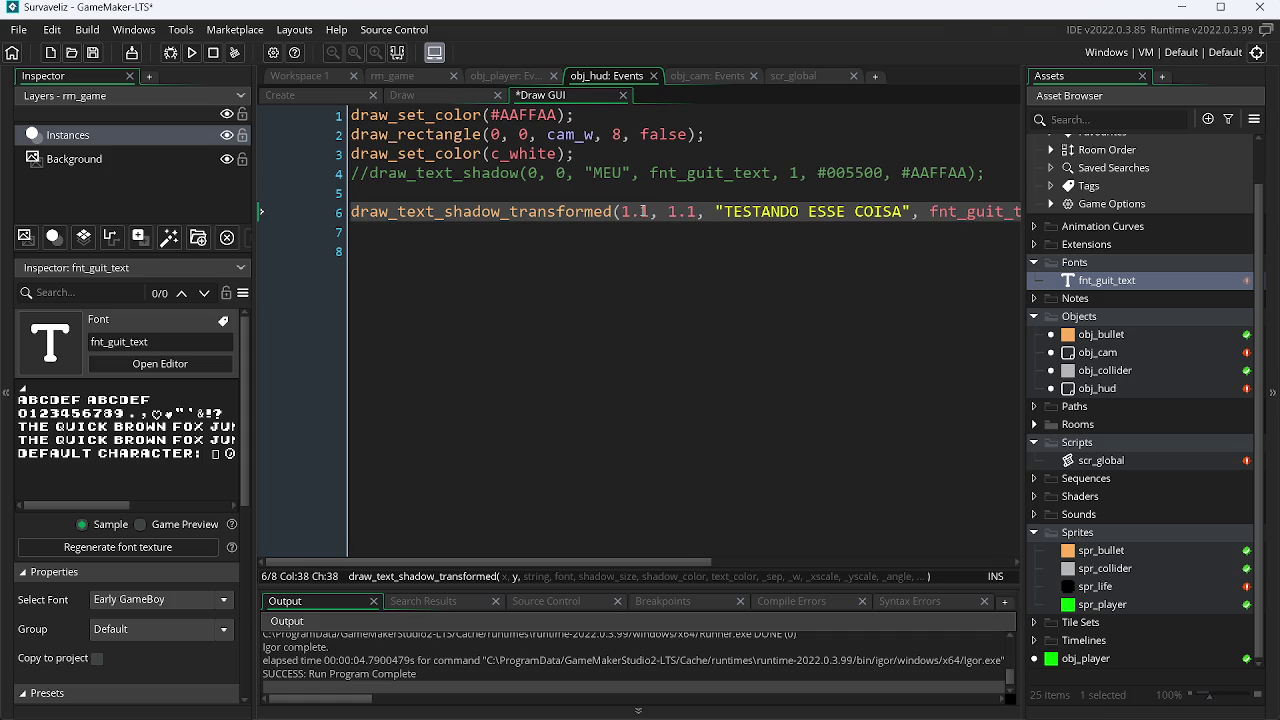
{"action": "key", "text": "F5"}
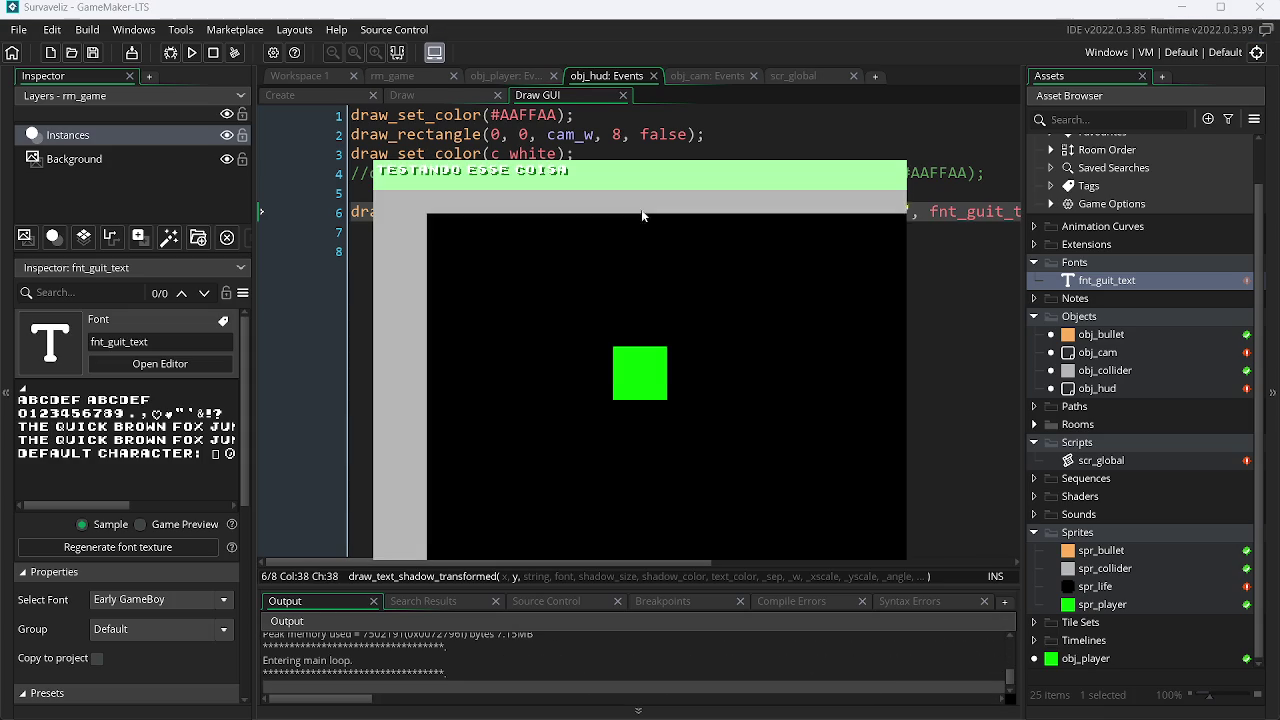
{"action": "key", "text": "alt+F4"}
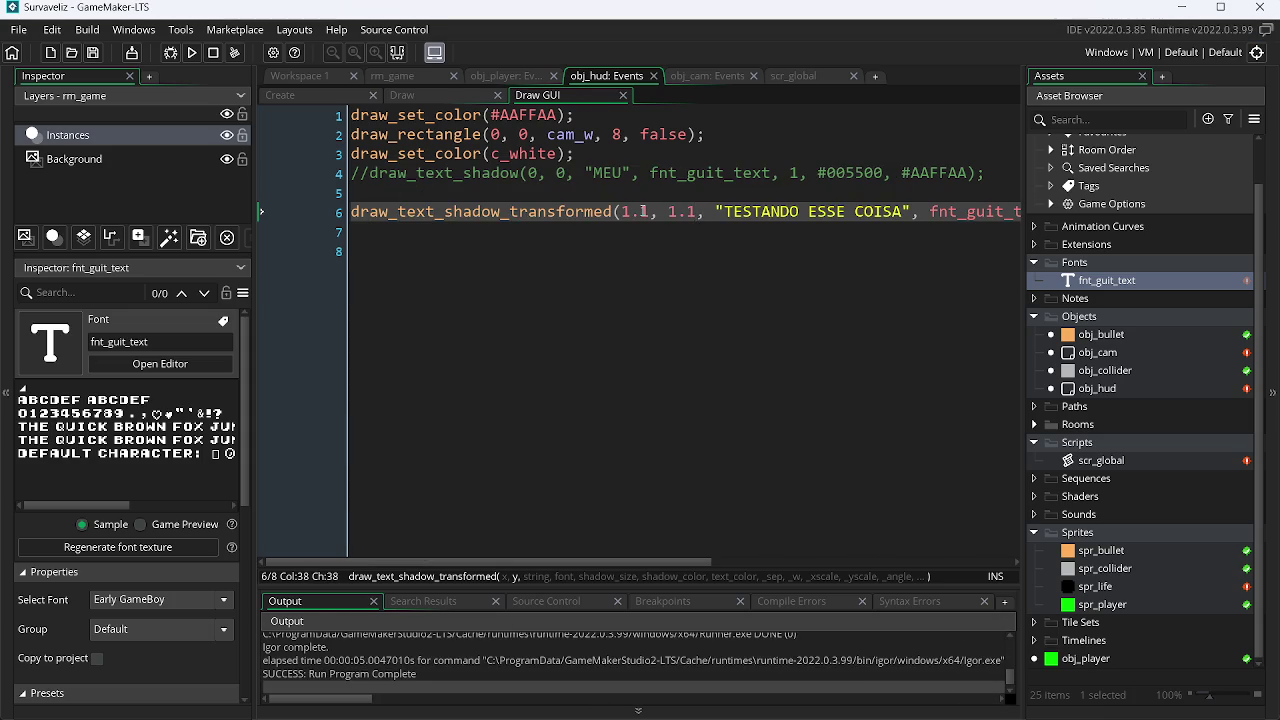
{"action": "key", "text": "ctrl+z"}
{"action": "key", "text": "F5"}
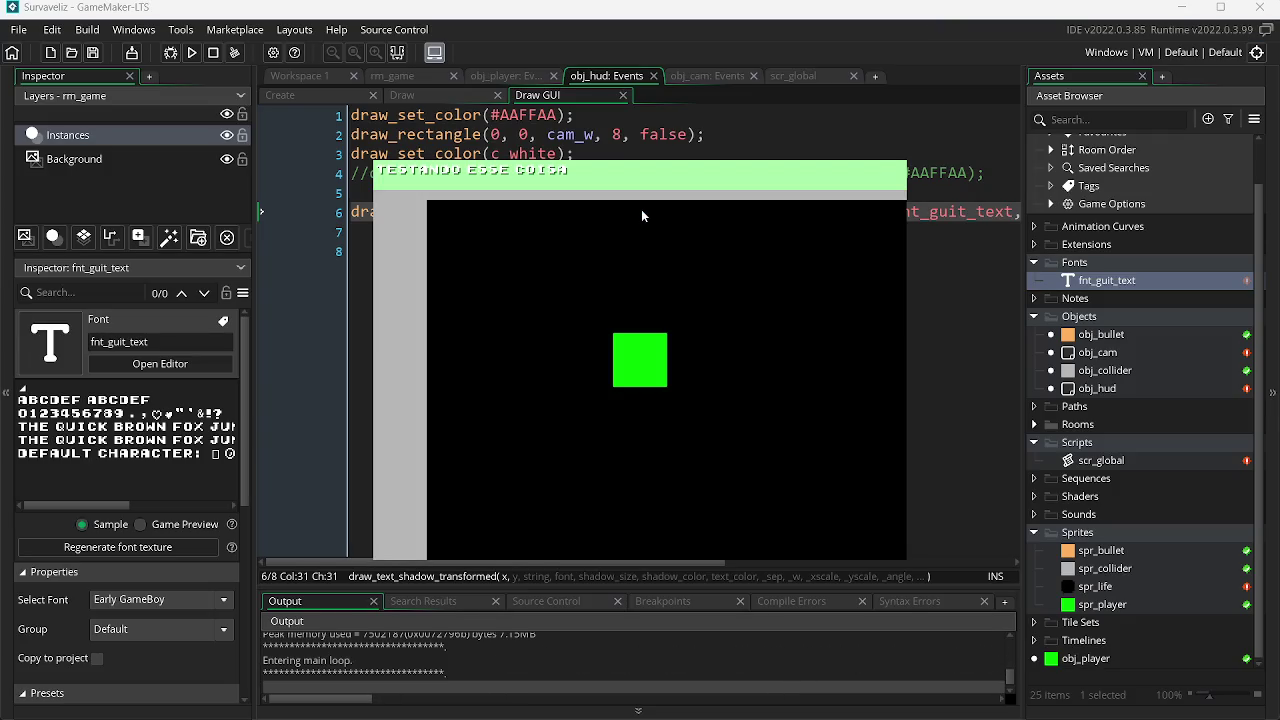
{"action": "key", "text": "alt+F4"}
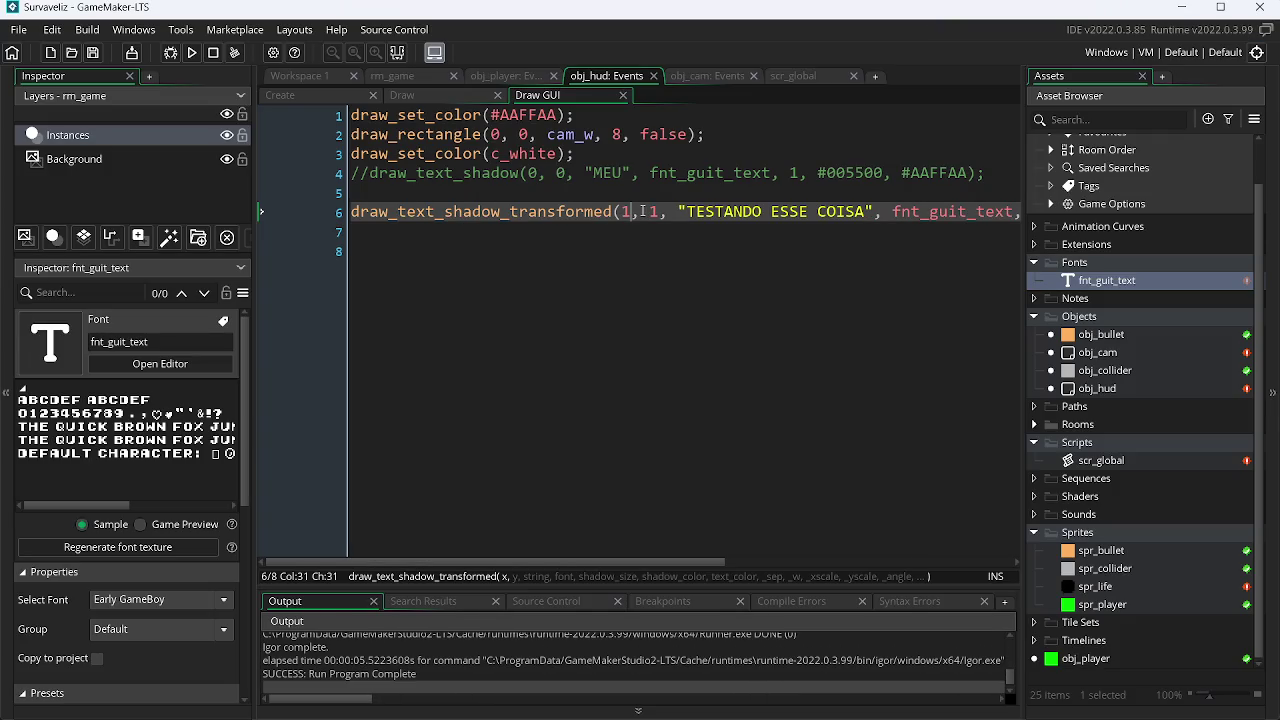
Set the position arguments to 0.5 and test-run the game.
{"action": "key", "text": "BackSpace"}
{"action": "type", "text": "0.1"}
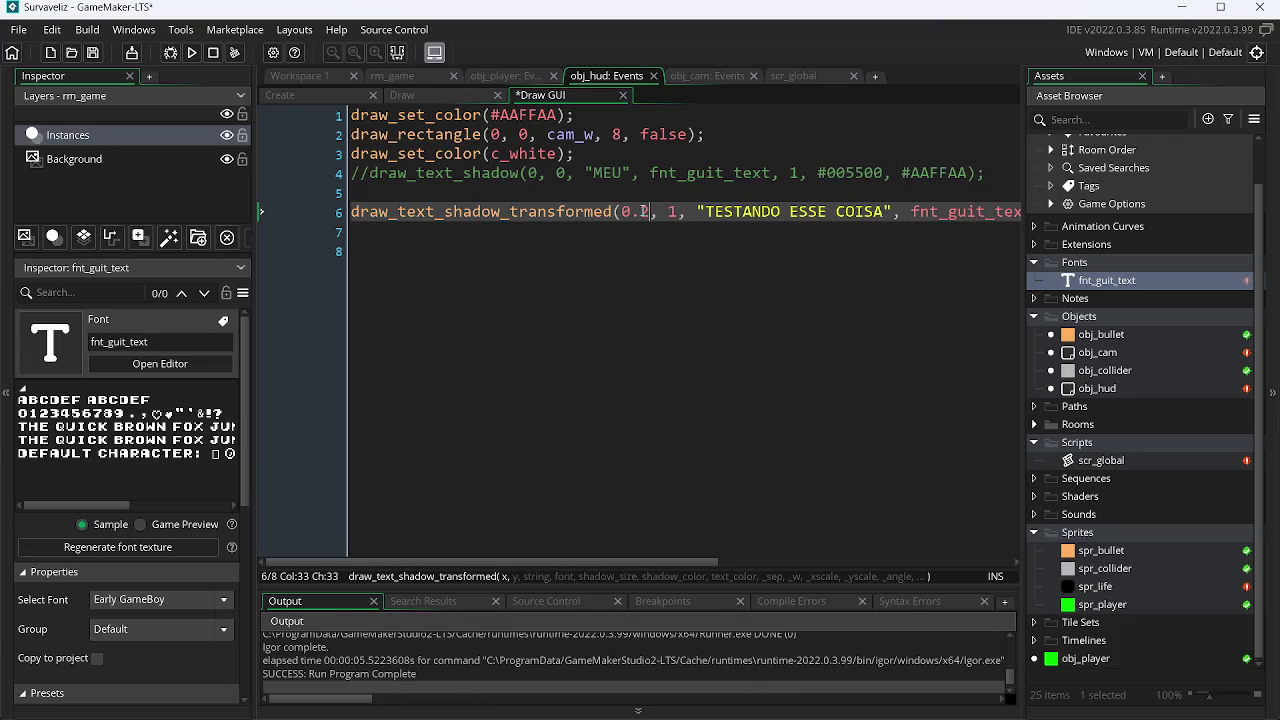
{"action": "key", "text": "BackSpace"}
{"action": "type", "text": "5"}
{"action": "key", "text": "Right"}
{"action": "key", "text": "Right"}
{"action": "key", "text": "Right"}
{"action": "key", "text": "BackSpace"}
{"action": "type", "text": "0.5"}
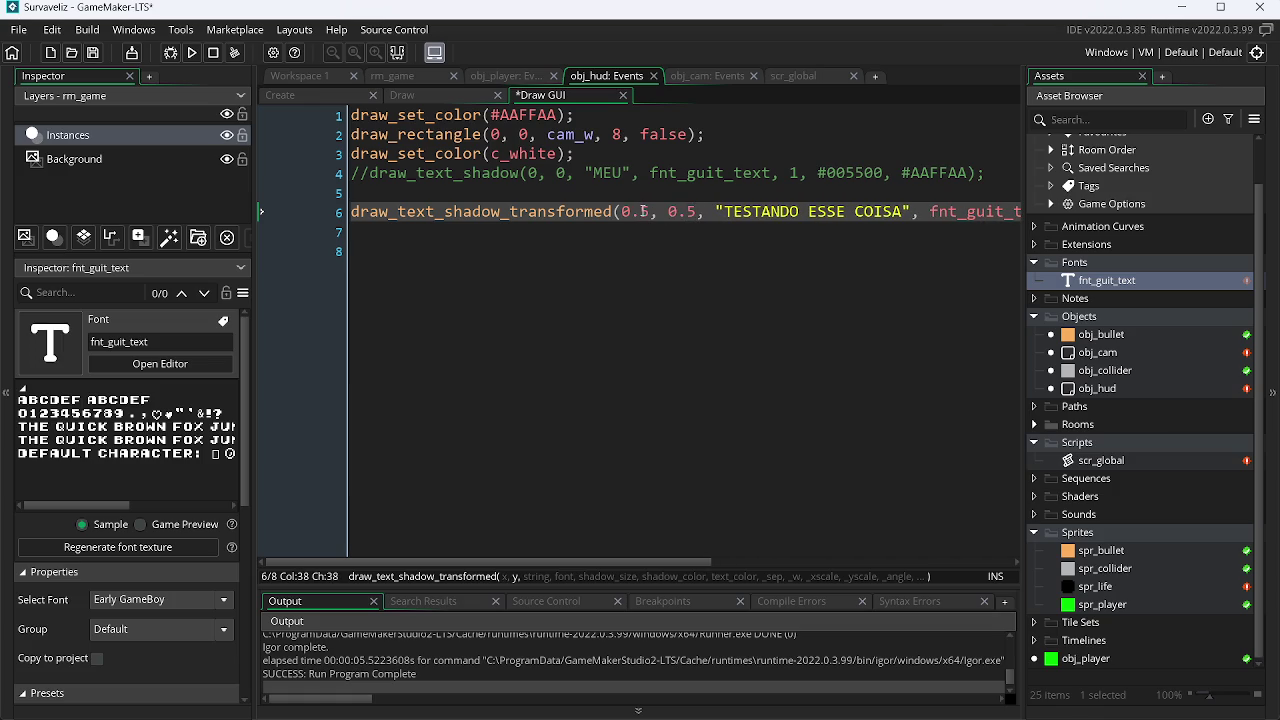
{"action": "key", "text": "F5"}
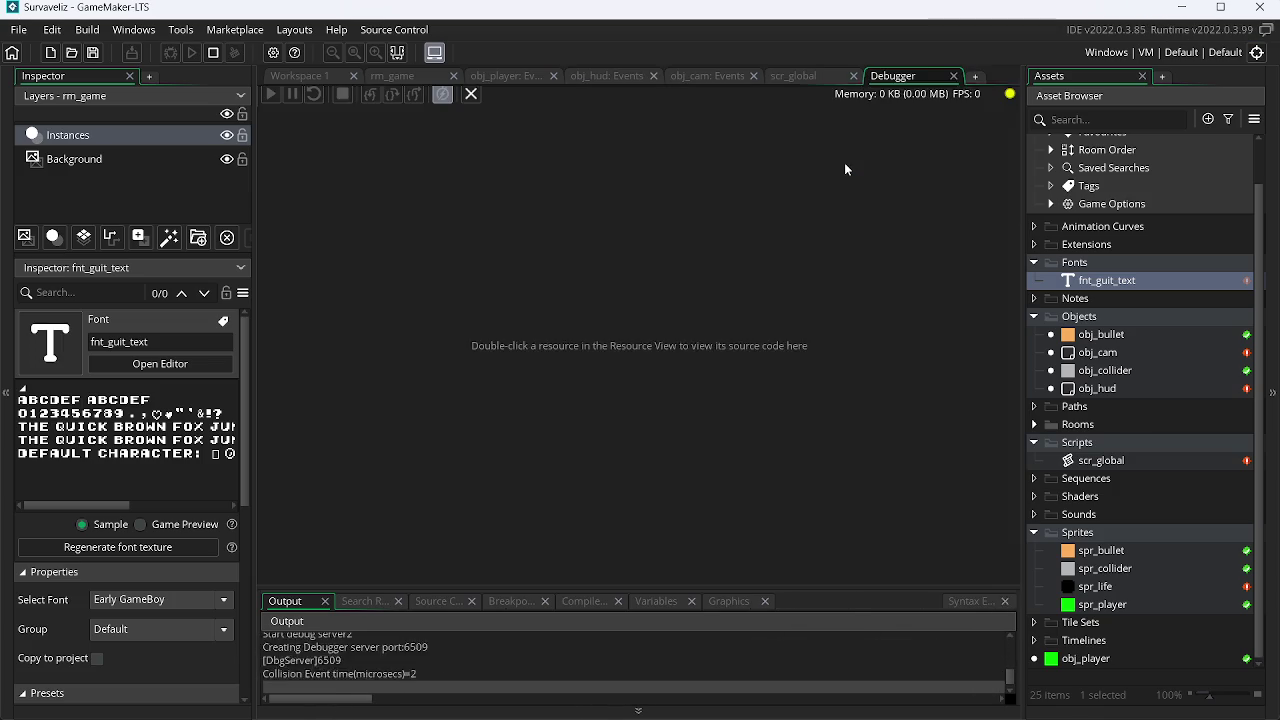
{"action": "left_click", "coordinate": [953, 75]}
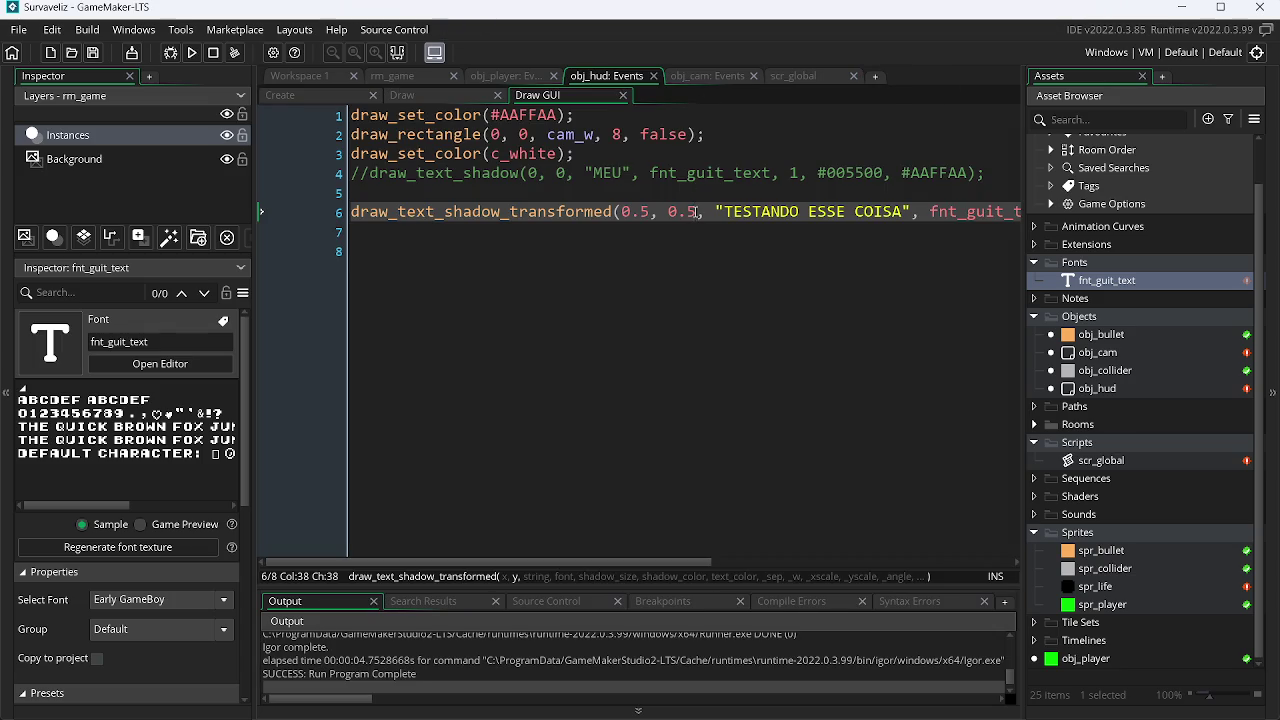
Change the position to 0.4, 0.4 and run the game to preview the HUD text.
{"action": "mouse_move", "coordinate": [626, 564]}
{"action": "left_mouse_down"}
{"action": "mouse_move", "coordinate": [932, 564]}
{"action": "mouse_move", "coordinate": [568, 564]}
{"action": "left_mouse_up"}
{"action": "key", "text": "BackSpace"}
{"action": "type", "text": "4"}
{"action": "key", "text": "Left"}
{"action": "key", "text": "Left"}
{"action": "key", "text": "F5"}
Replace the c_green shadow colour on line 6 with #005500.
{"action": "double_click", "coordinate": [857, 175]}
{"action": "left_click_drag", "start_coordinate": [660, 563], "coordinate": [908, 558]}
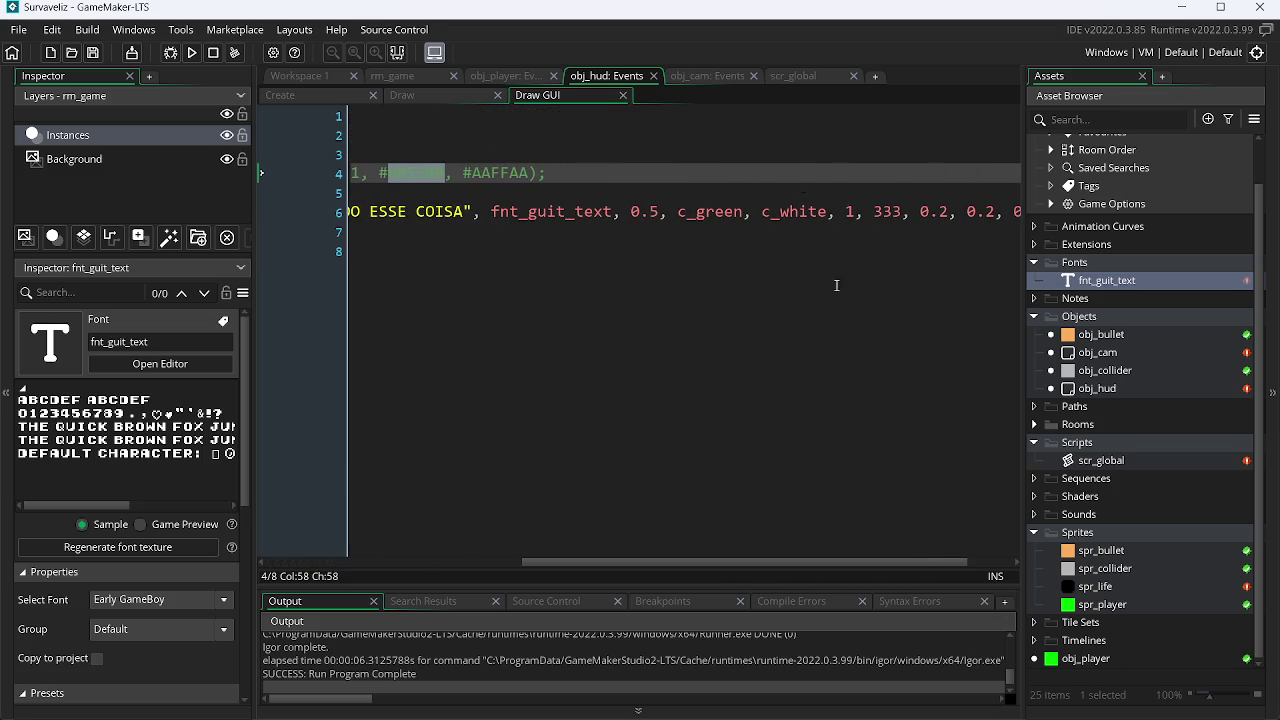
{"action": "double_click", "coordinate": [796, 211]}
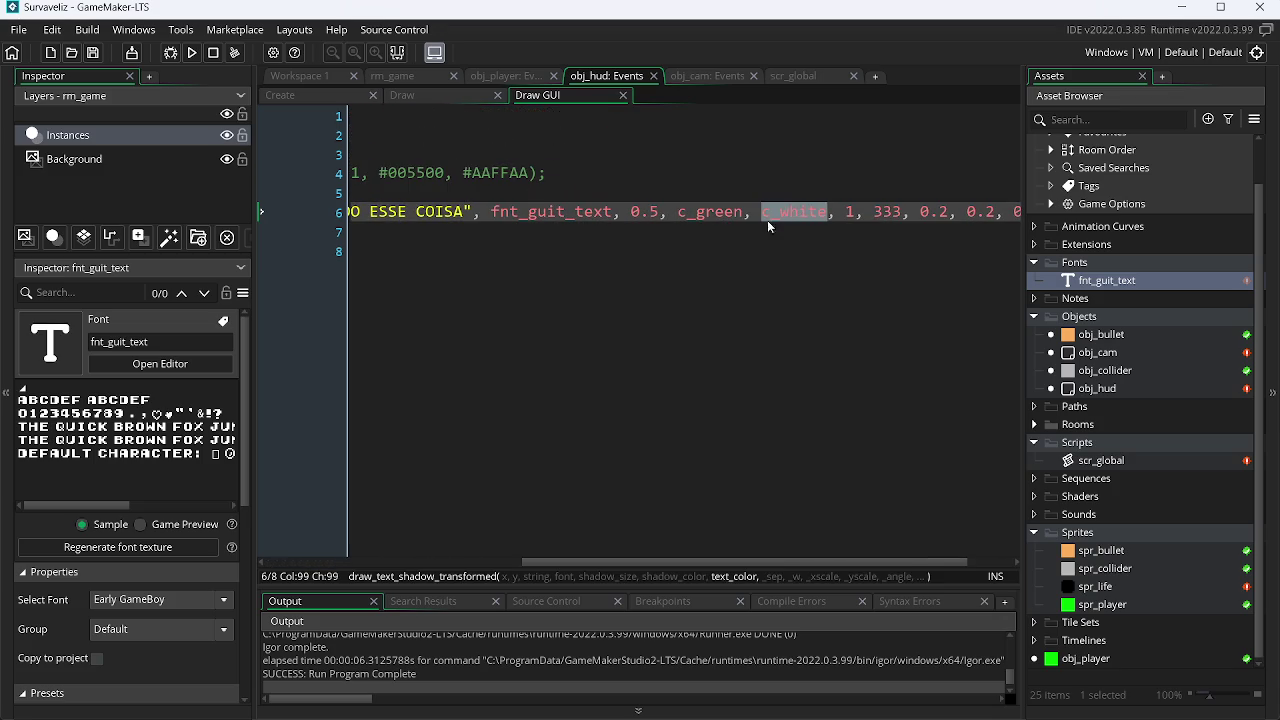
{"action": "left_click", "coordinate": [716, 212]}
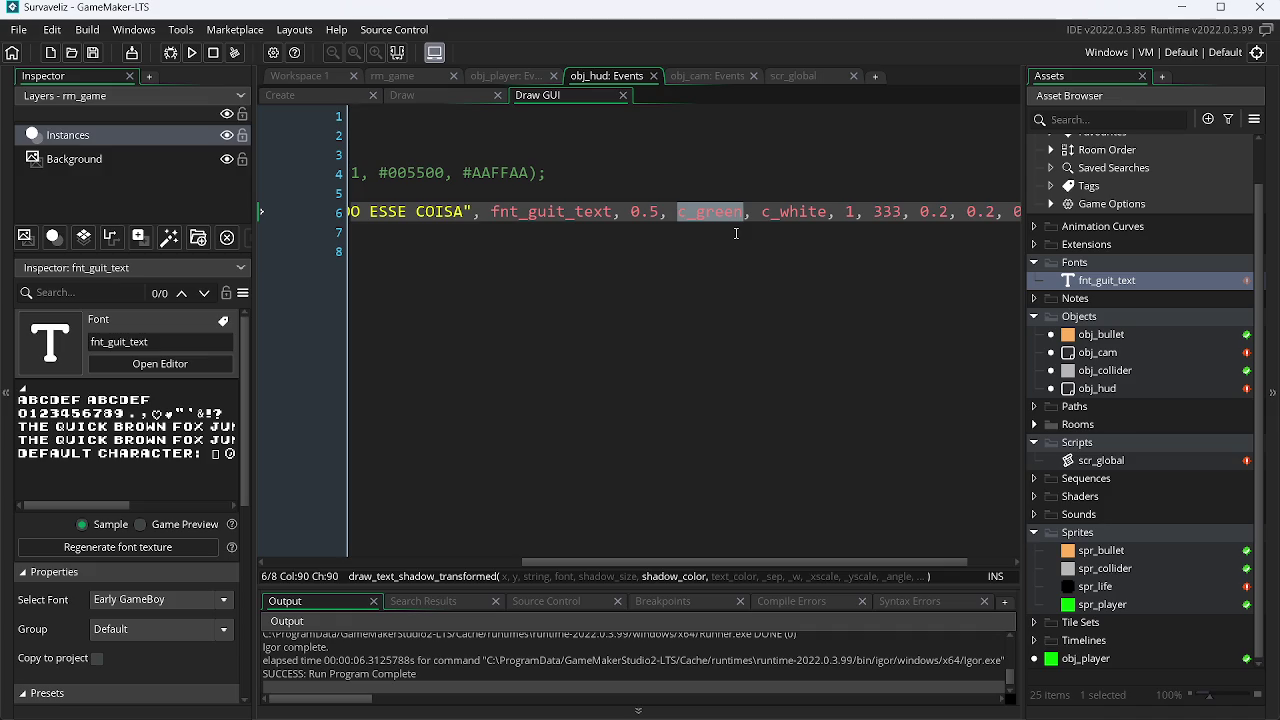
{"action": "type", "text": "#005500"}
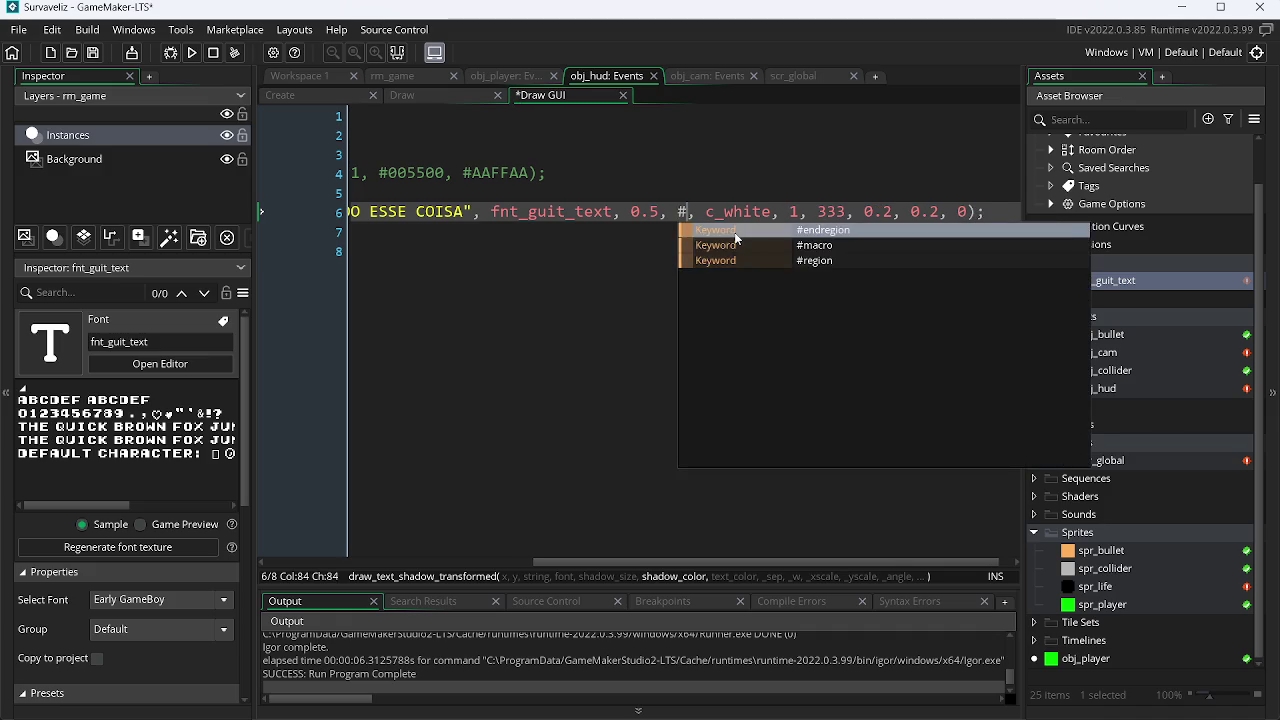
Replace the c_white text colour on line 6 with #AAFFAA.
{"action": "left_click", "coordinate": [491, 166]}
{"action": "key", "text": "Up"}
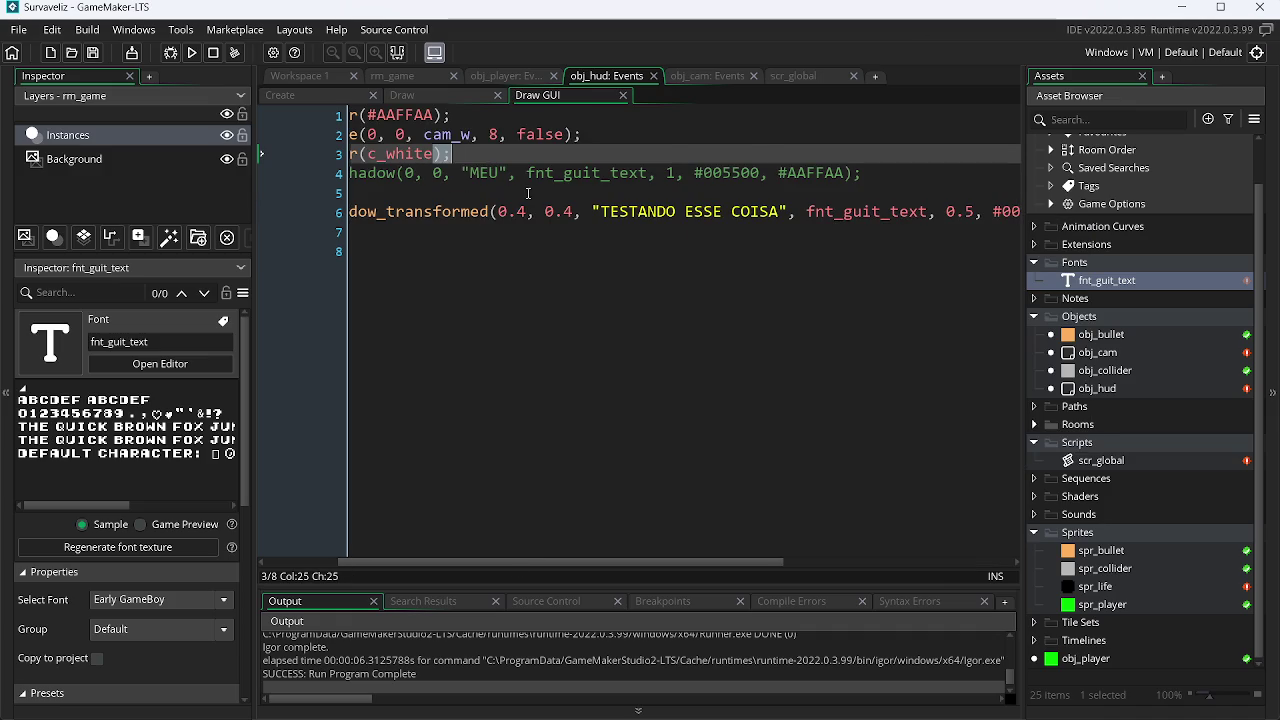
{"action": "double_click", "coordinate": [808, 175]}
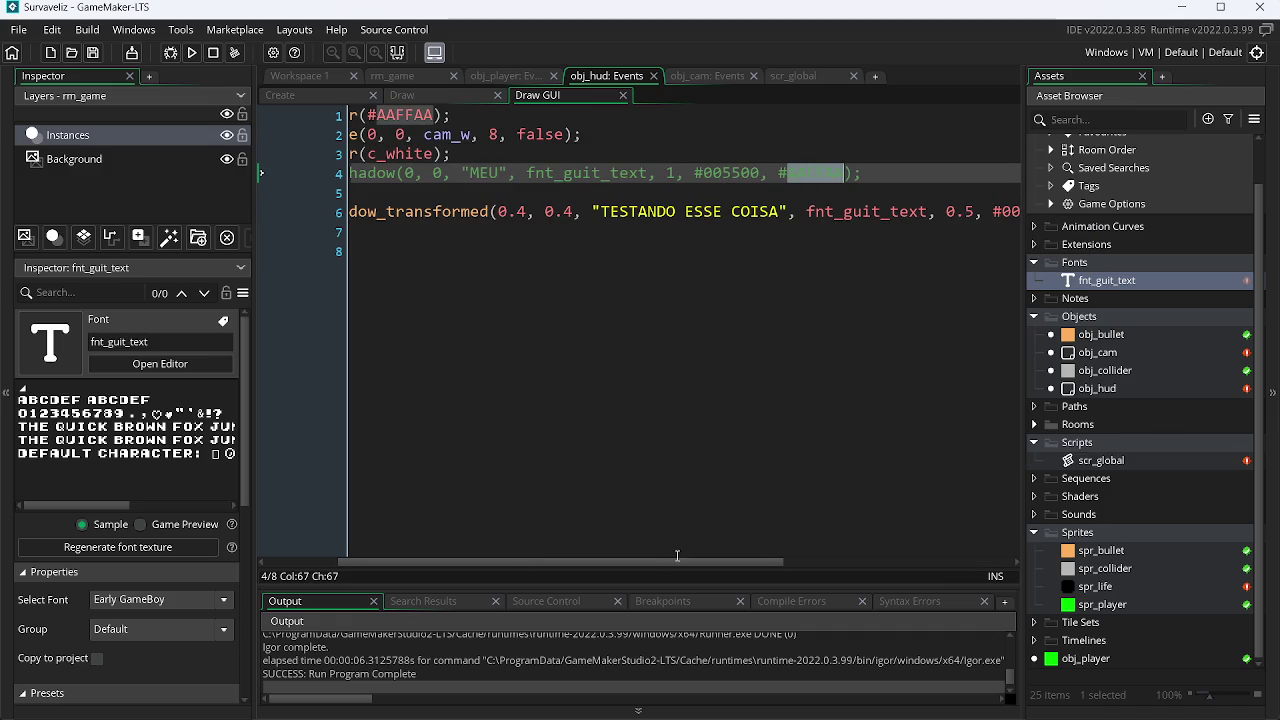
{"action": "left_click_drag", "start_coordinate": [677, 558], "coordinate": [825, 560]}
{"action": "double_click", "coordinate": [850, 212]}
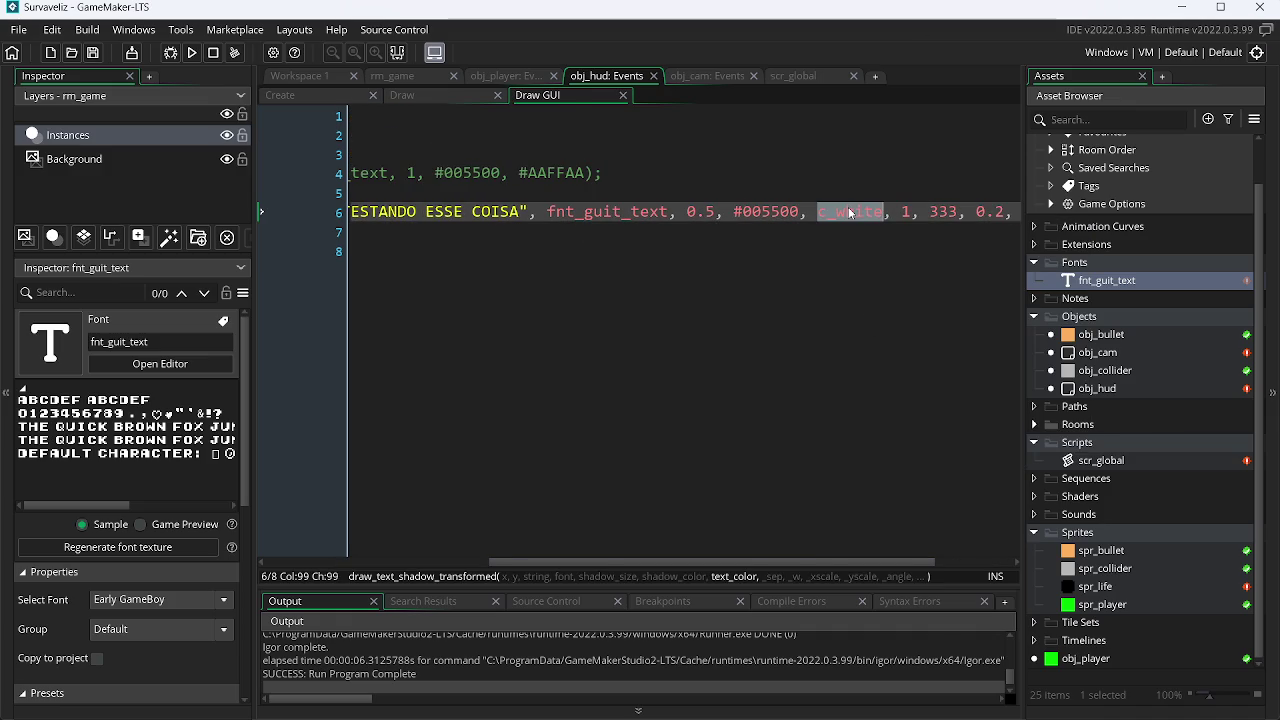
{"action": "type", "text": "#AAFFAA"}
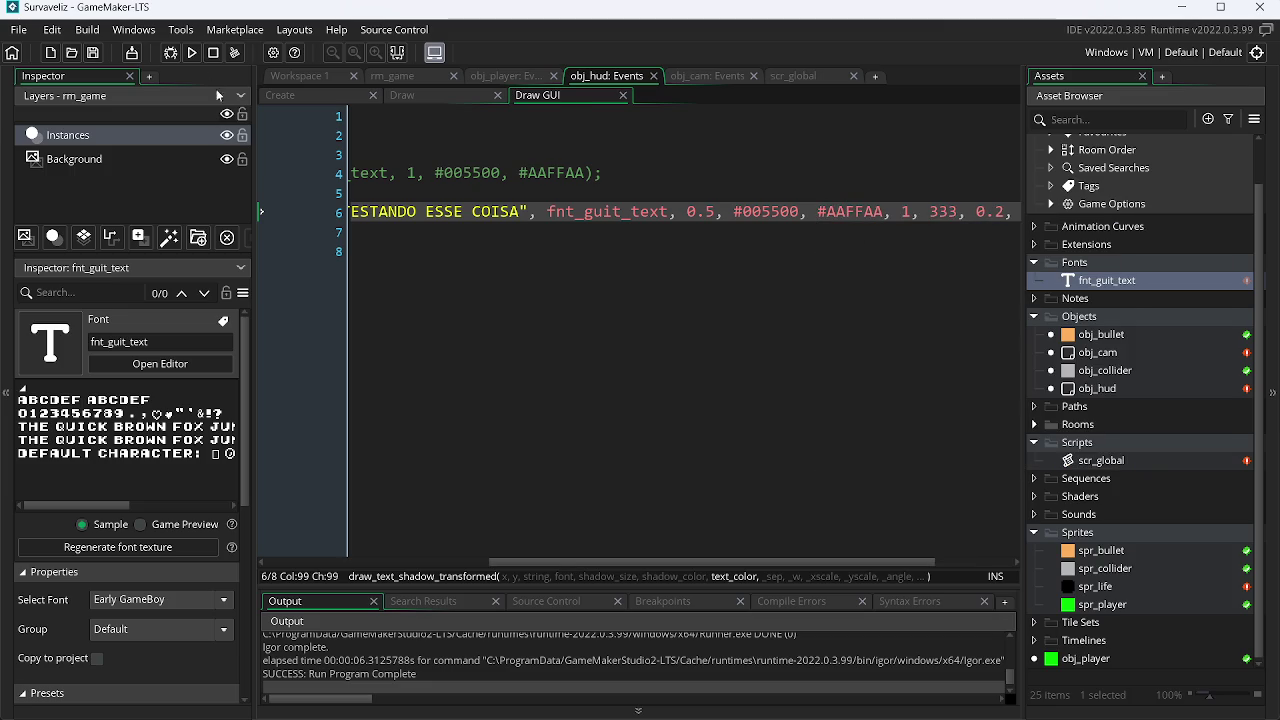
Run the game to check the new HUD colours, then close it and return to the browser.
{"action": "left_click", "coordinate": [191, 52]}
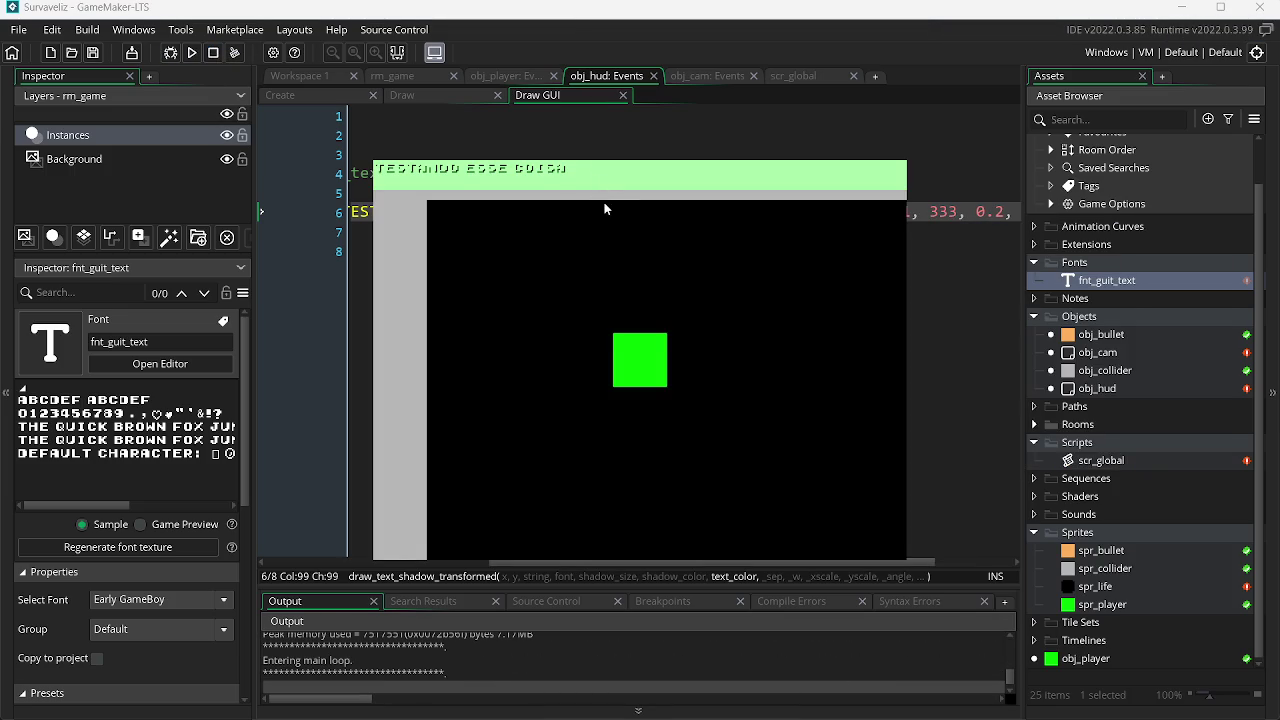
{"action": "key", "text": "alt+F4"}
{"action": "key", "text": "alt+Tab"}
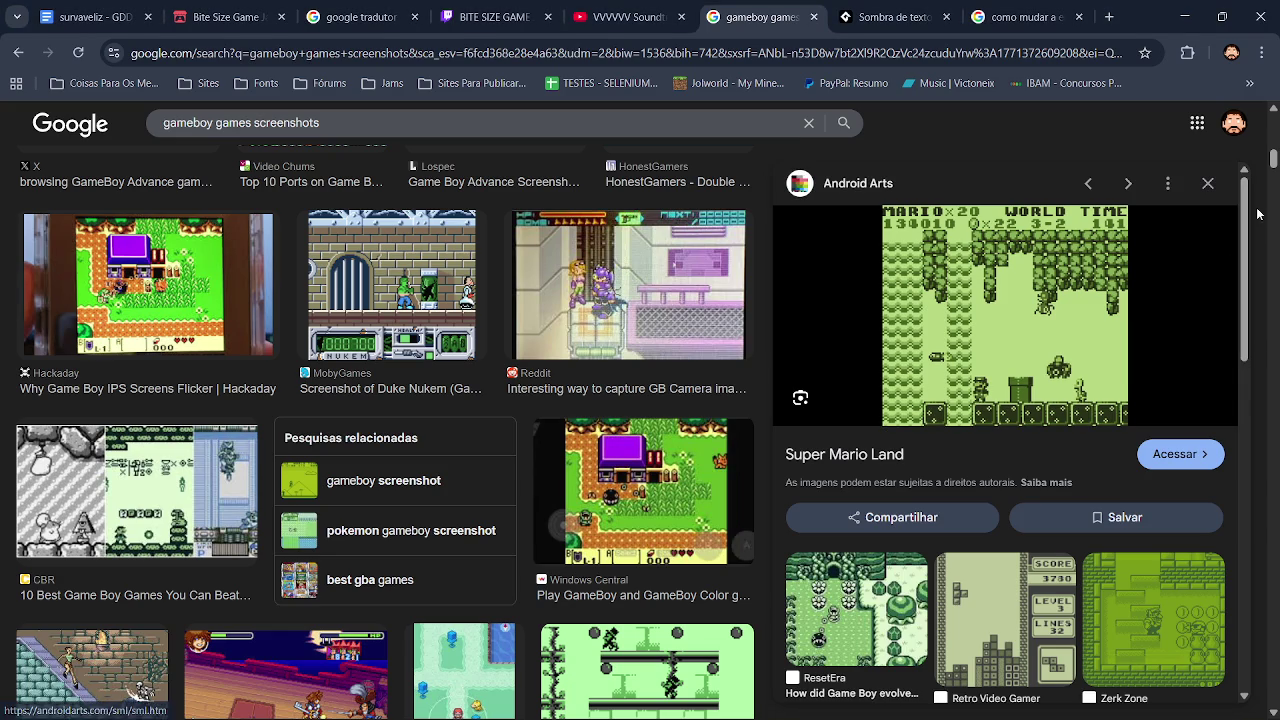
{"action": "scroll", "coordinate": [386, 430], "scroll_direction": "down", "scroll_amount": 5}
{"action": "scroll", "coordinate": [386, 432], "scroll_direction": "down", "scroll_amount": 10}
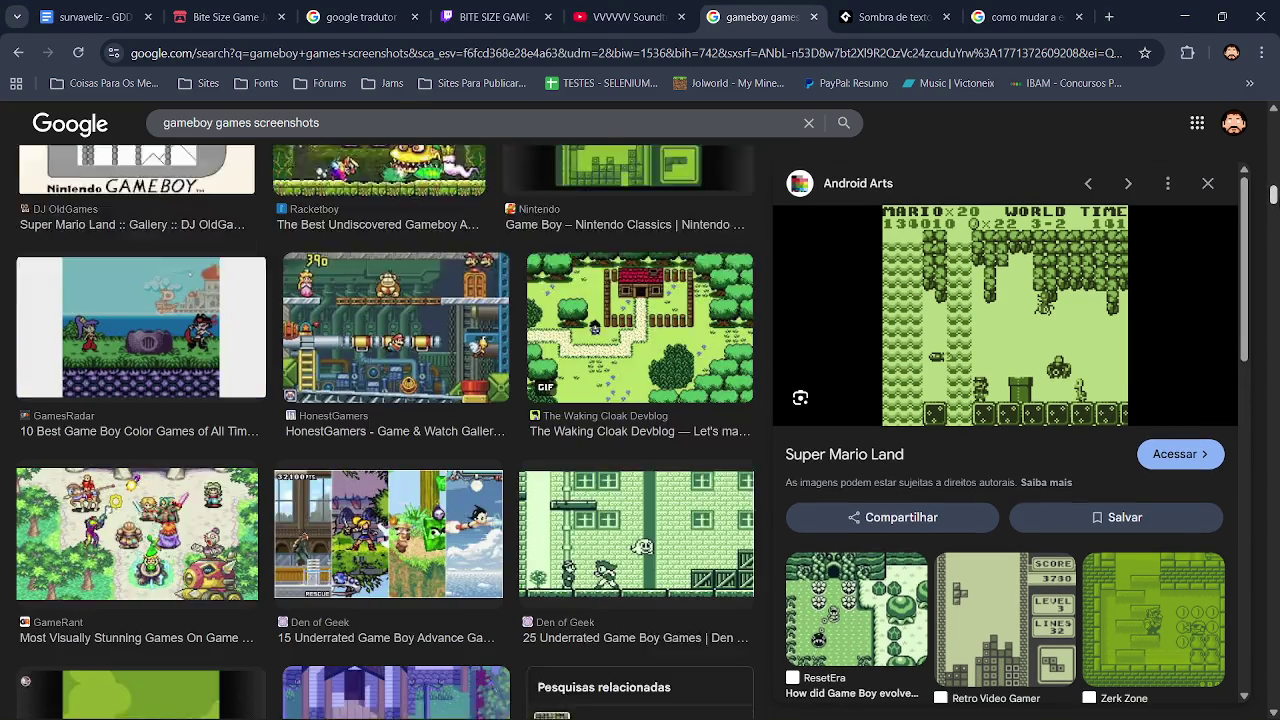
{"action": "scroll", "coordinate": [386, 432], "scroll_direction": "down", "scroll_amount": 2}
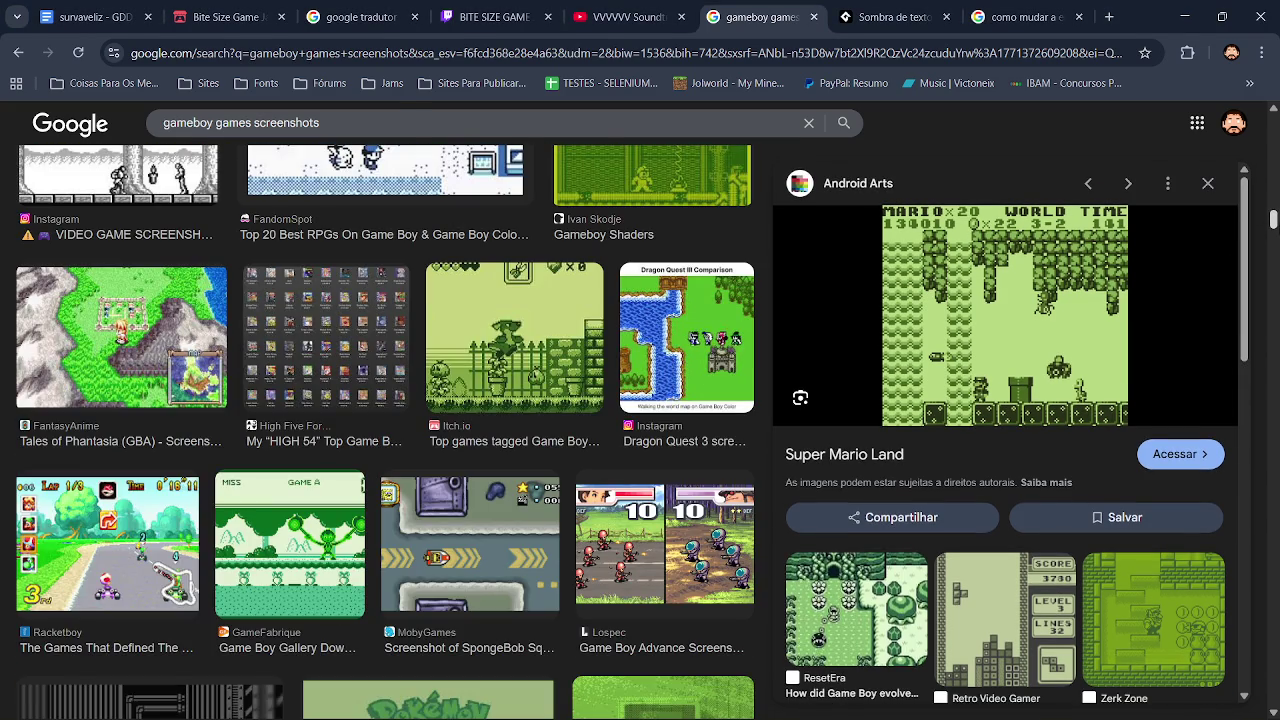
{"action": "left_click", "coordinate": [557, 7]}
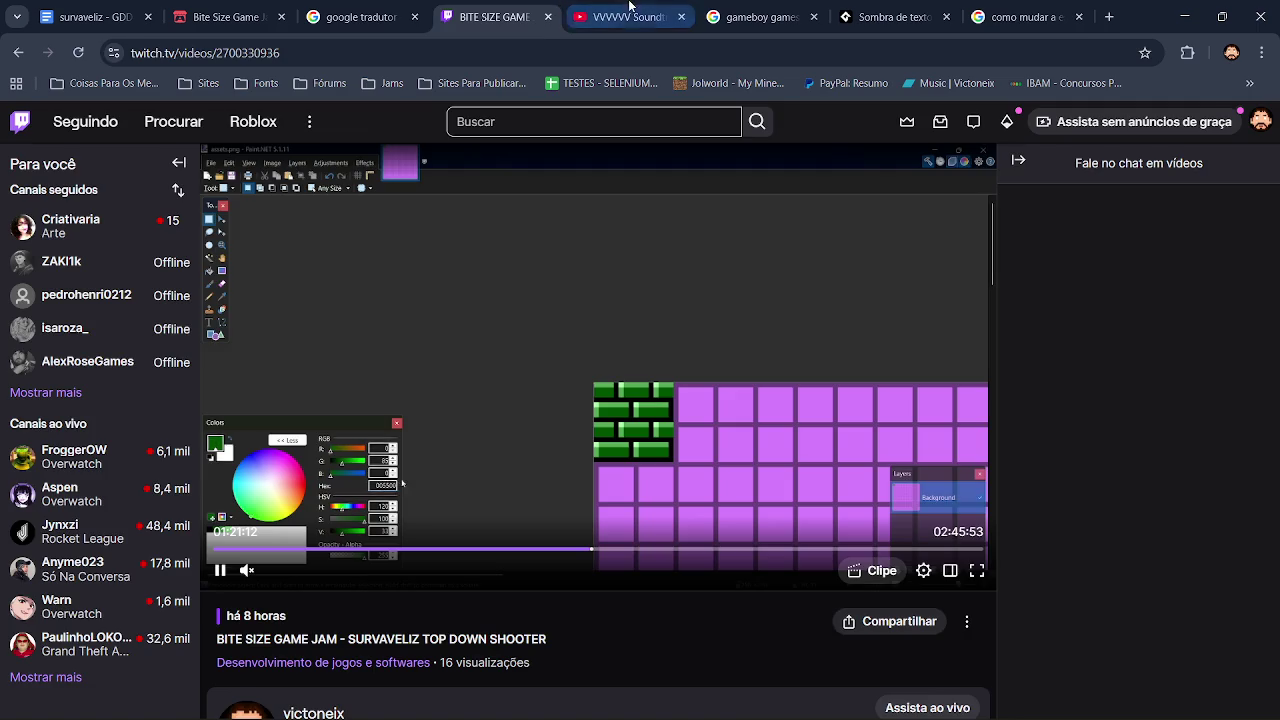
{"action": "left_click", "coordinate": [628, 17]}
{"action": "left_click", "coordinate": [360, 17]}
{"action": "left_click", "coordinate": [497, 6]}
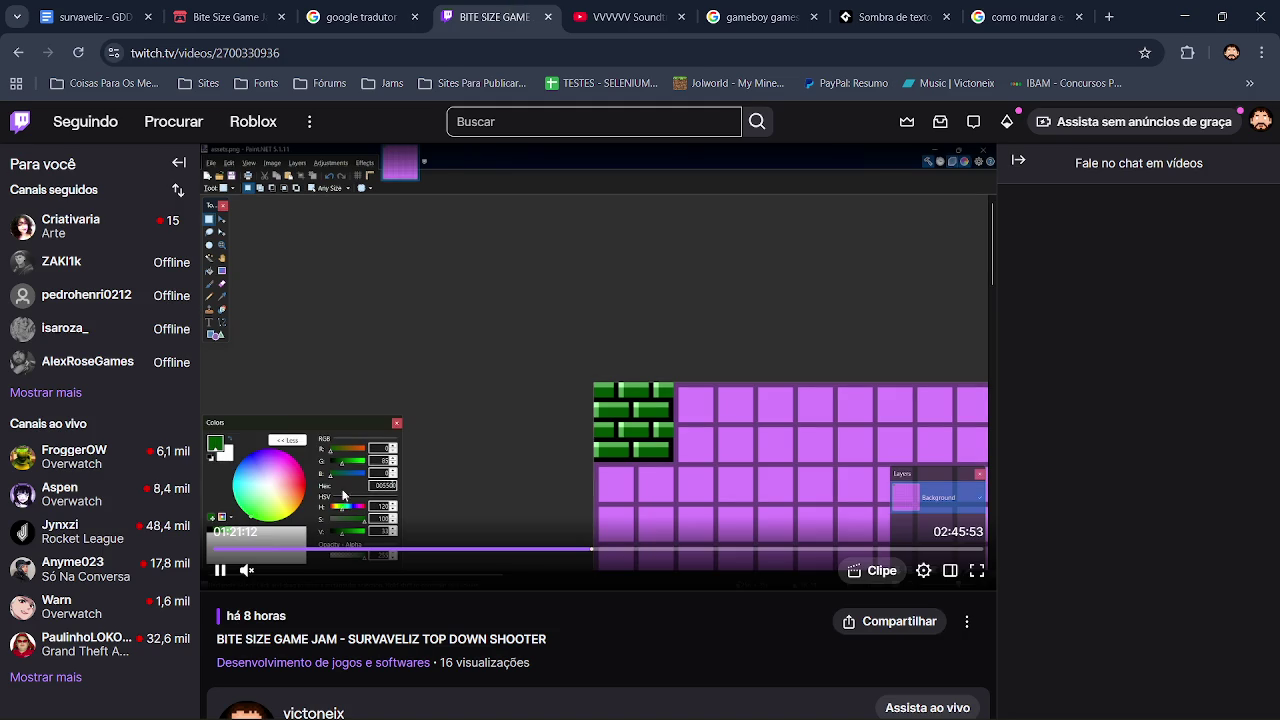
{"action": "left_click", "coordinate": [221, 570]}
{"action": "left_click", "coordinate": [652, 12]}
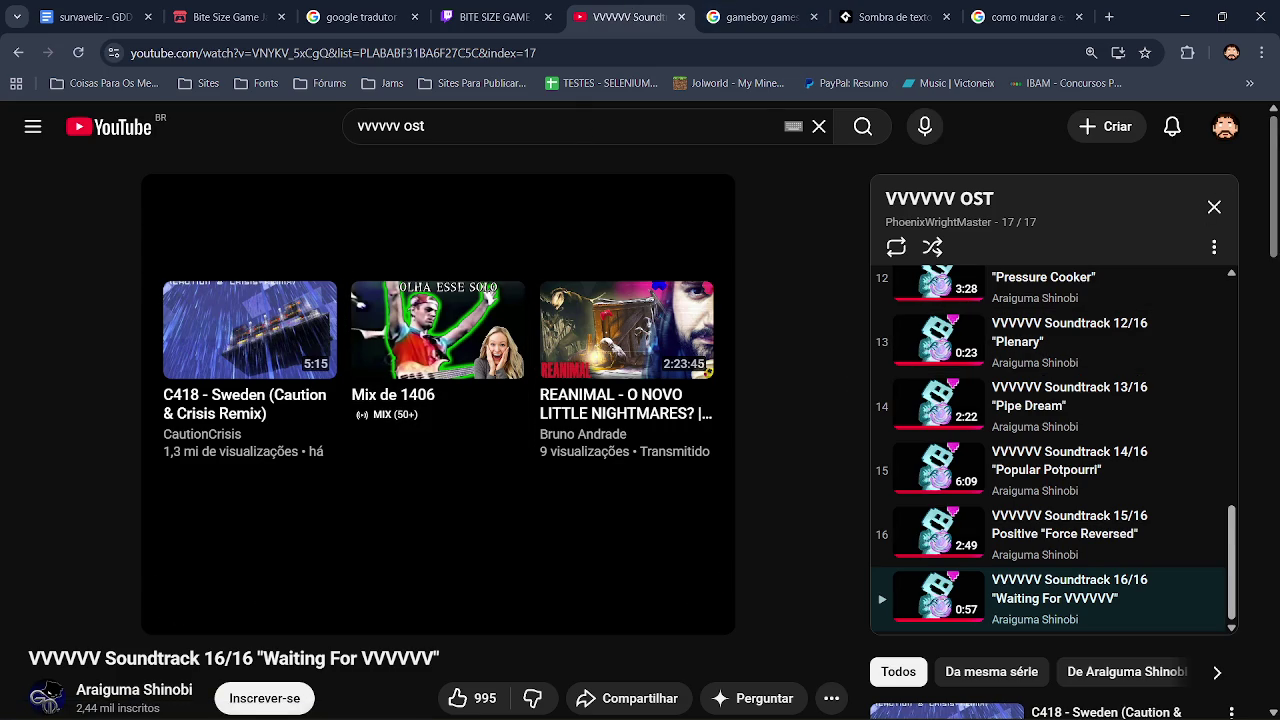
{"action": "scroll", "coordinate": [1205, 212], "scroll_direction": "down", "scroll_amount": 3}
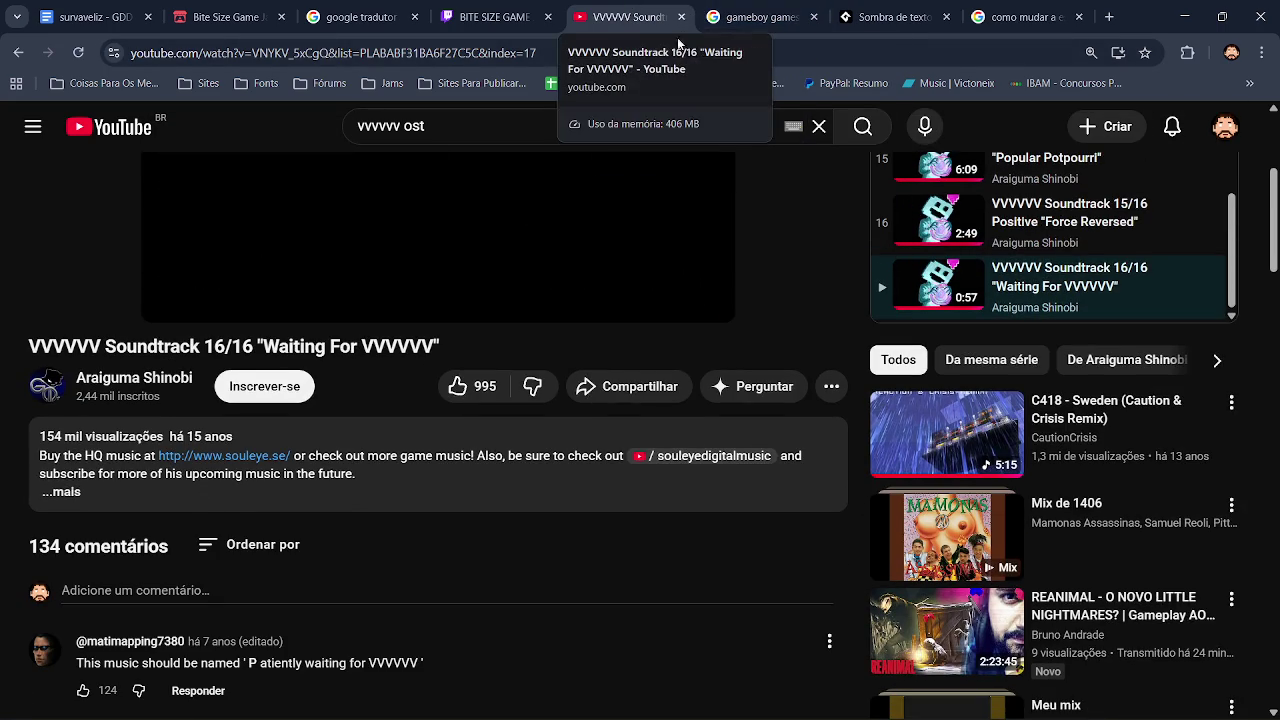
{"action": "mouse_move", "coordinate": [829, 706]}
{"action": "left_click", "coordinate": [966, 704]}
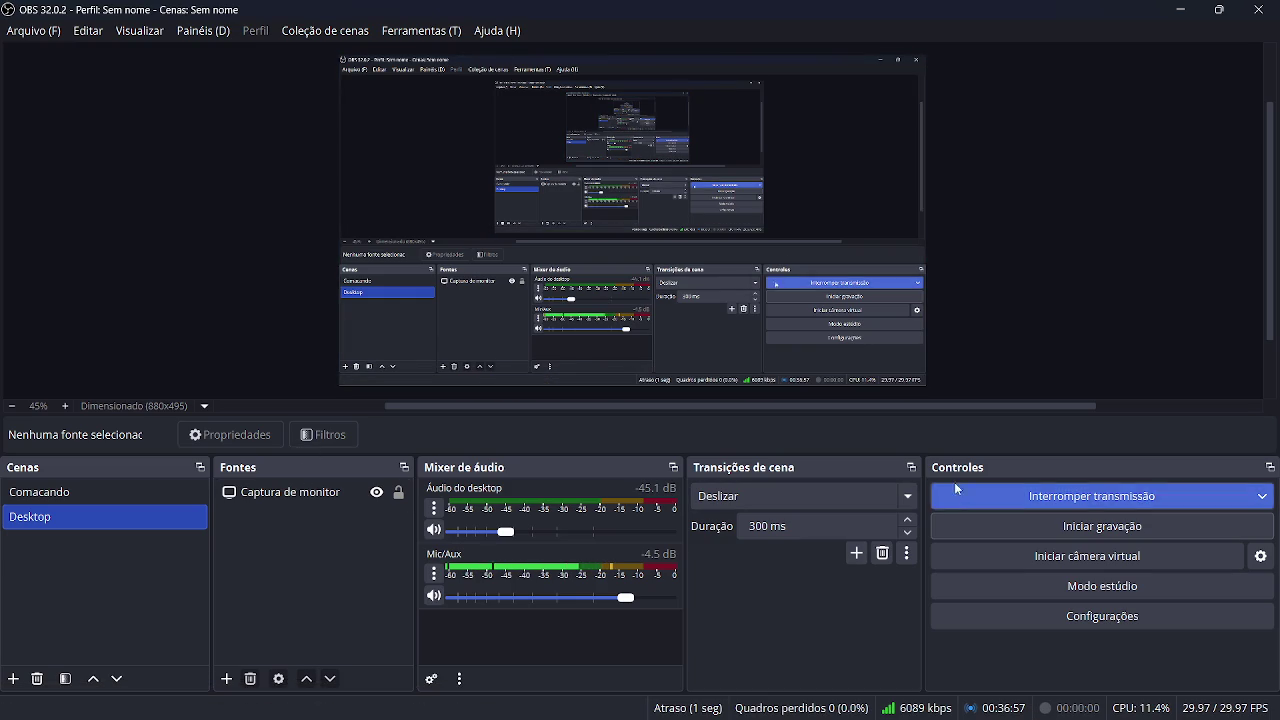
{"action": "left_click", "coordinate": [1172, 12]}
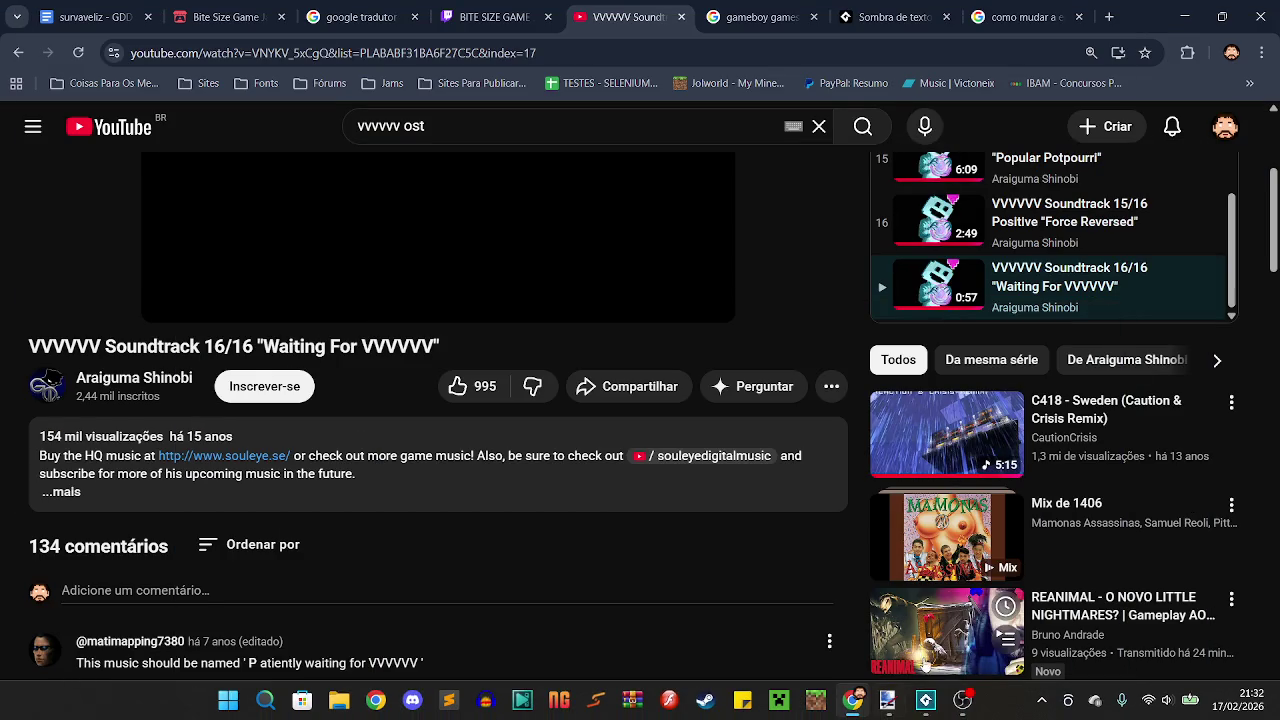
{"action": "left_click", "coordinate": [922, 704]}
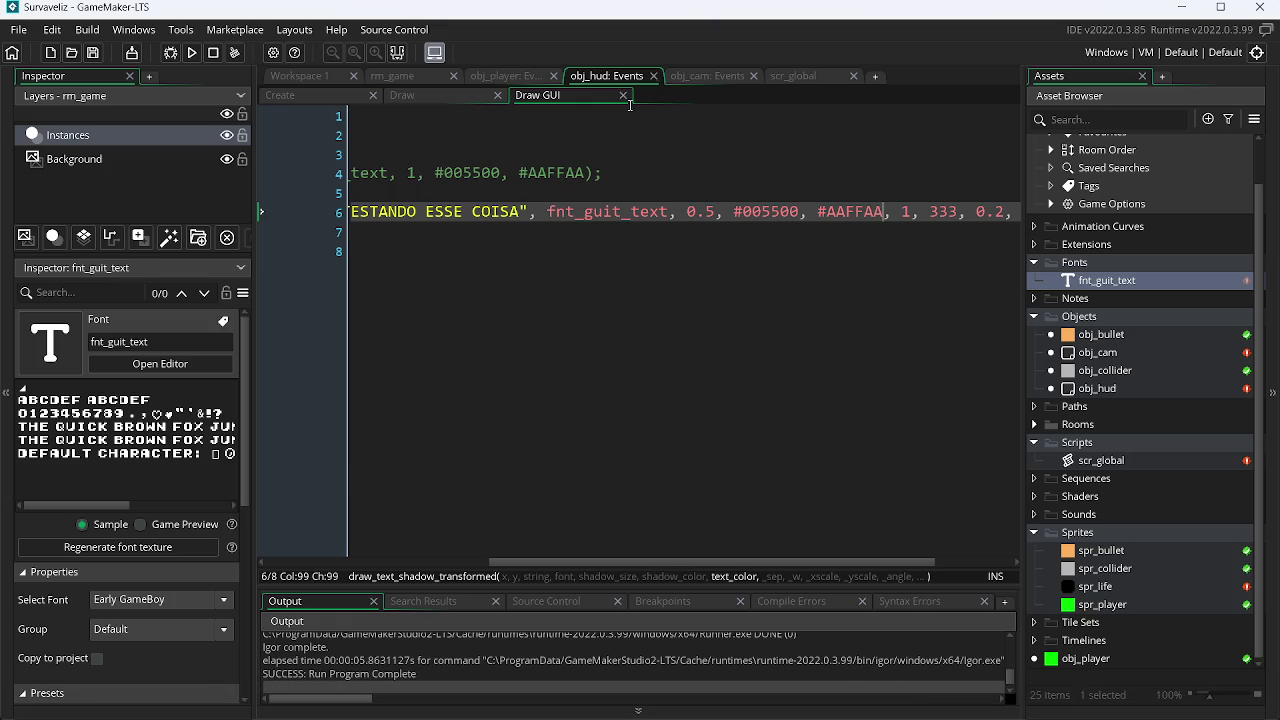
{"action": "left_click", "coordinate": [828, 77]}
{"action": "left_click_drag", "start_coordinate": [733, 562], "coordinate": [468, 571]}
{"action": "scroll", "coordinate": [830, 363], "scroll_direction": "up", "scroll_amount": 2}
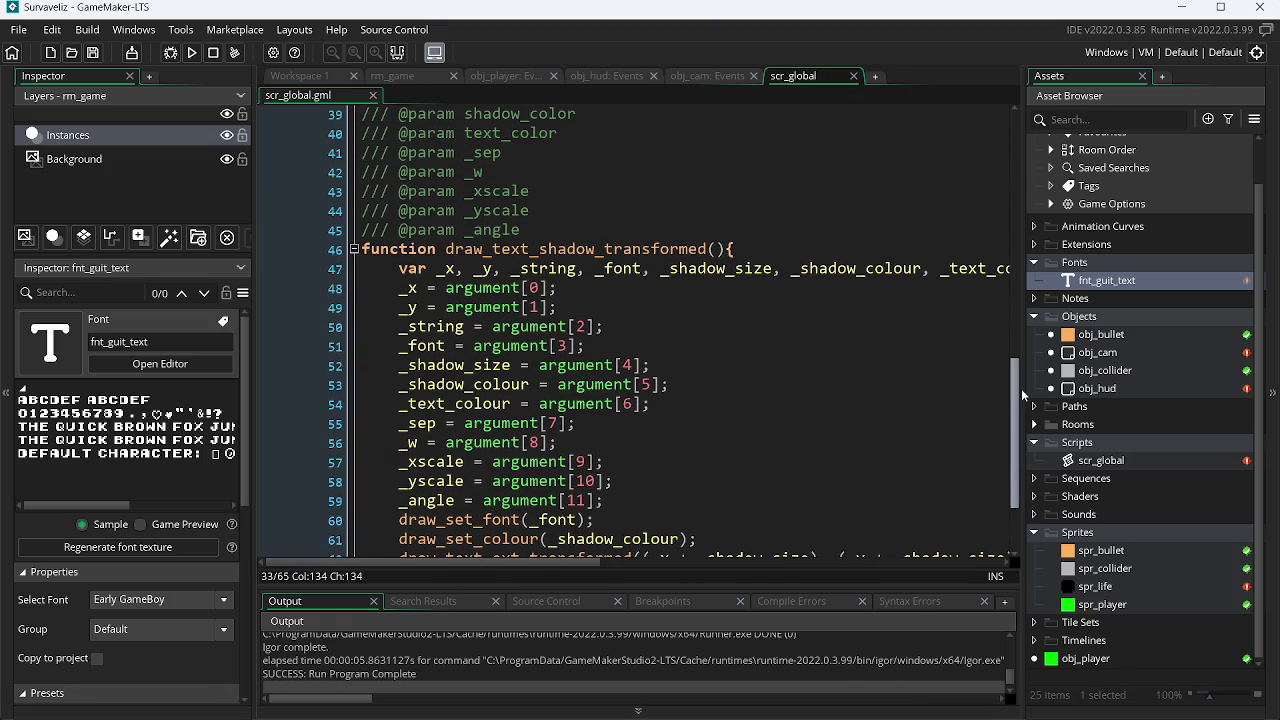
{"action": "left_click_drag", "start_coordinate": [656, 562], "coordinate": [822, 562]}
{"action": "scroll", "coordinate": [1021, 453], "scroll_direction": "down", "scroll_amount": 1}
{"action": "scroll", "coordinate": [1021, 453], "scroll_direction": "down", "scroll_amount": 2}
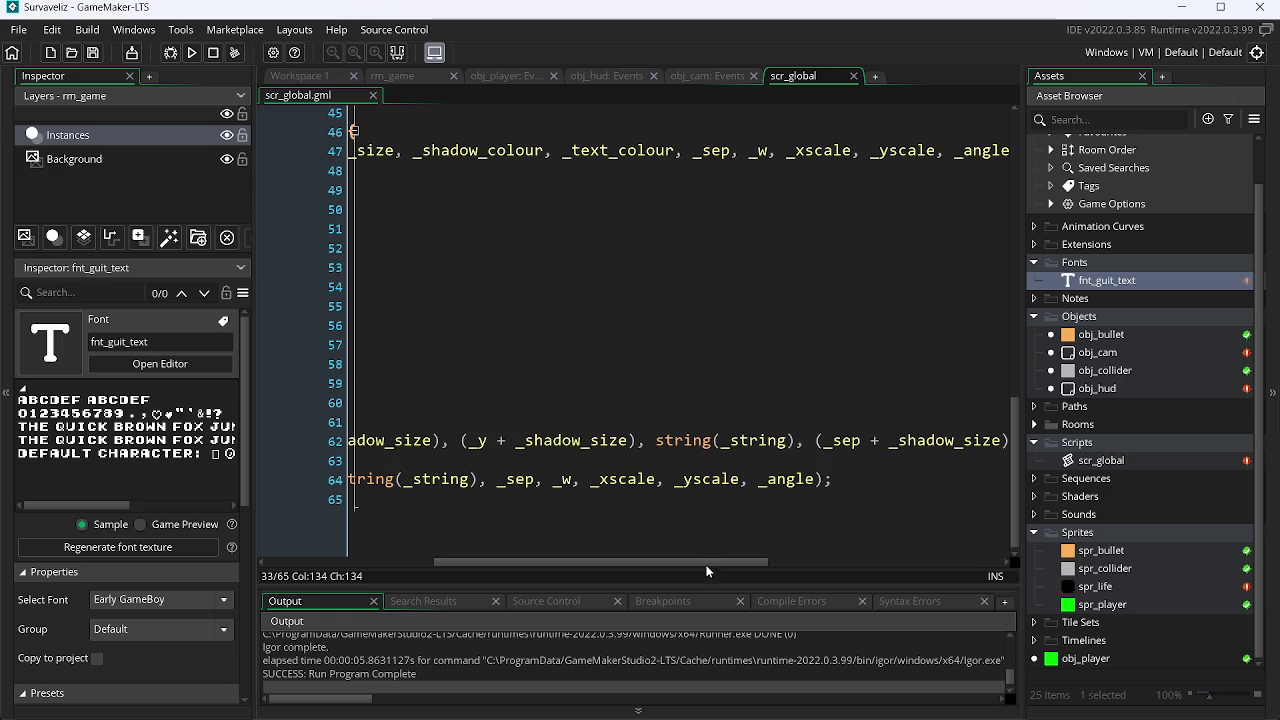
{"action": "mouse_move", "coordinate": [708, 565]}
{"action": "left_mouse_down"}
{"action": "mouse_move", "coordinate": [940, 547]}
{"action": "mouse_move", "coordinate": [884, 420]}
{"action": "left_mouse_up"}
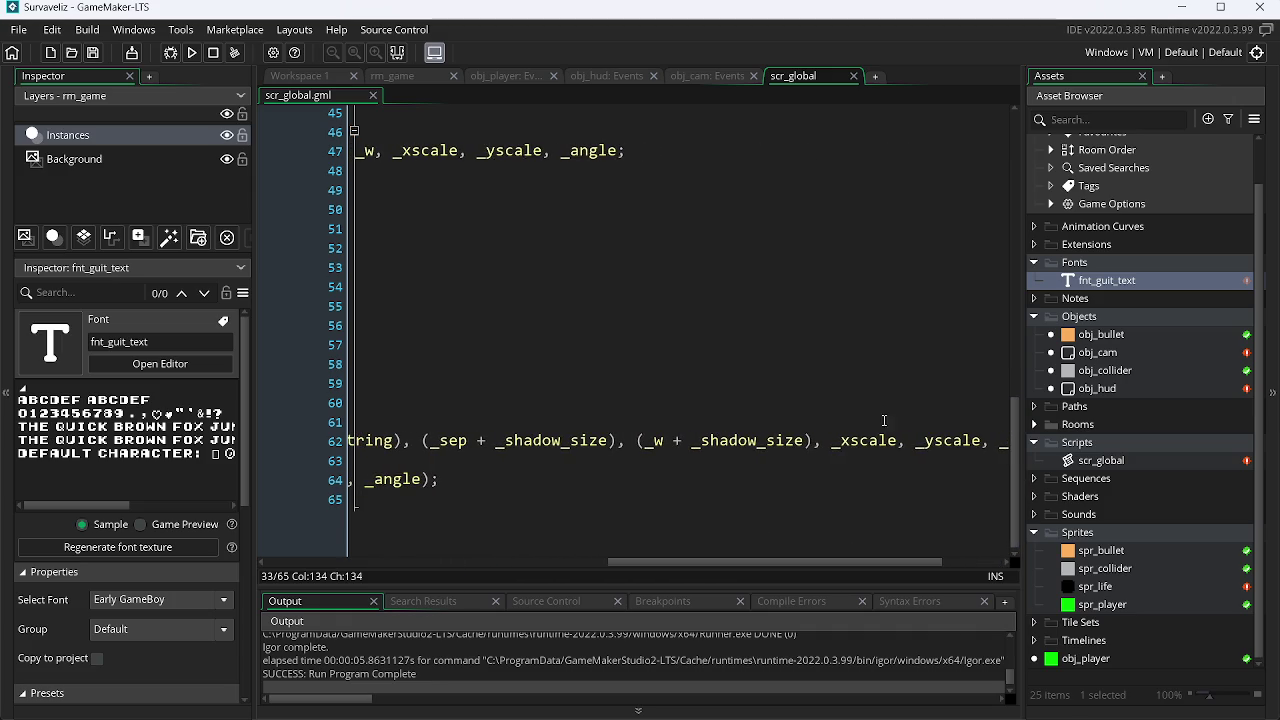
{"action": "left_click", "coordinate": [707, 78]}
{"action": "left_click", "coordinate": [508, 77]}
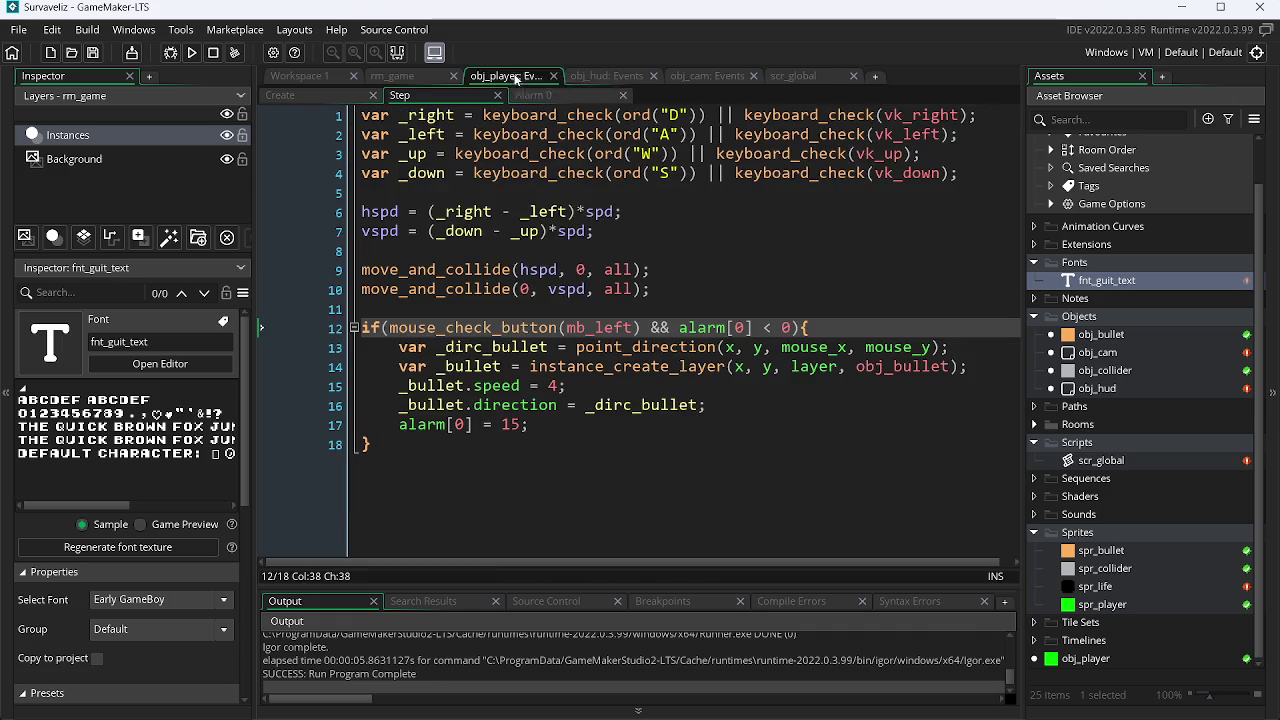
{"action": "left_click", "coordinate": [612, 76]}
{"action": "double_click", "coordinate": [937, 212]}
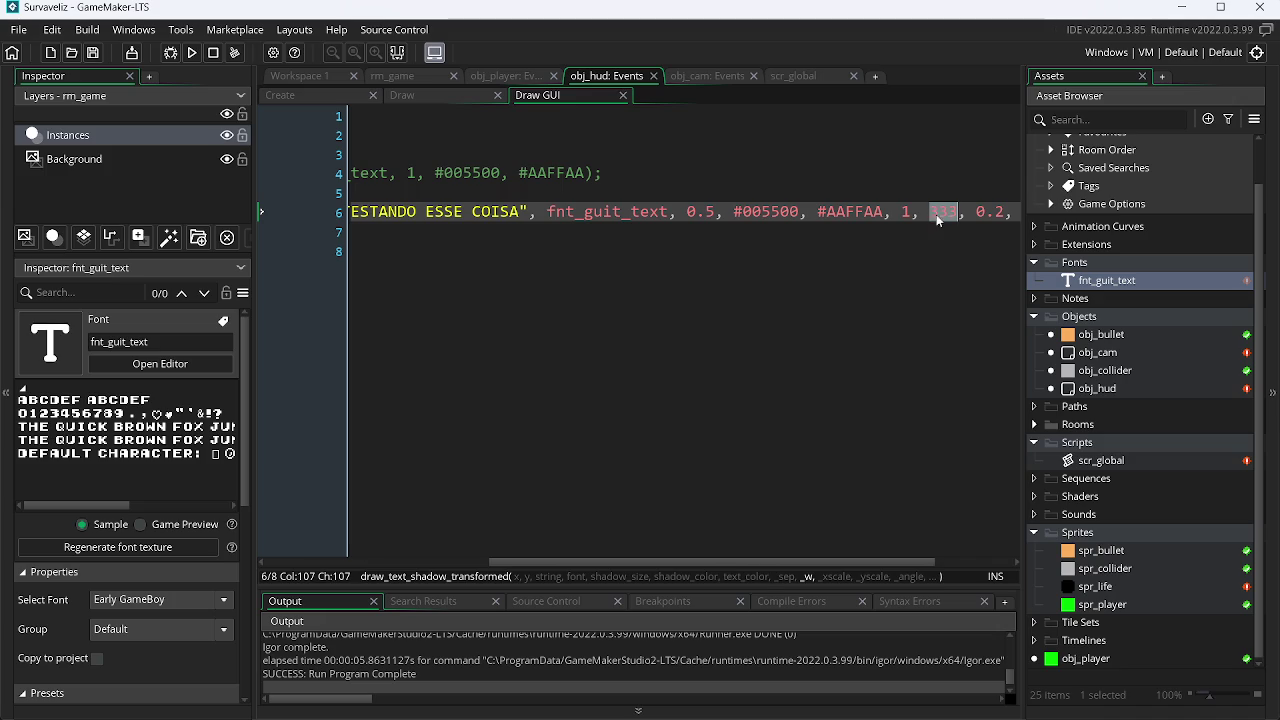
Test the HUD text width at 1, 19, 14 and 15, running the game after each.
{"action": "type", "text": "1"}
{"action": "key", "text": "F5"}
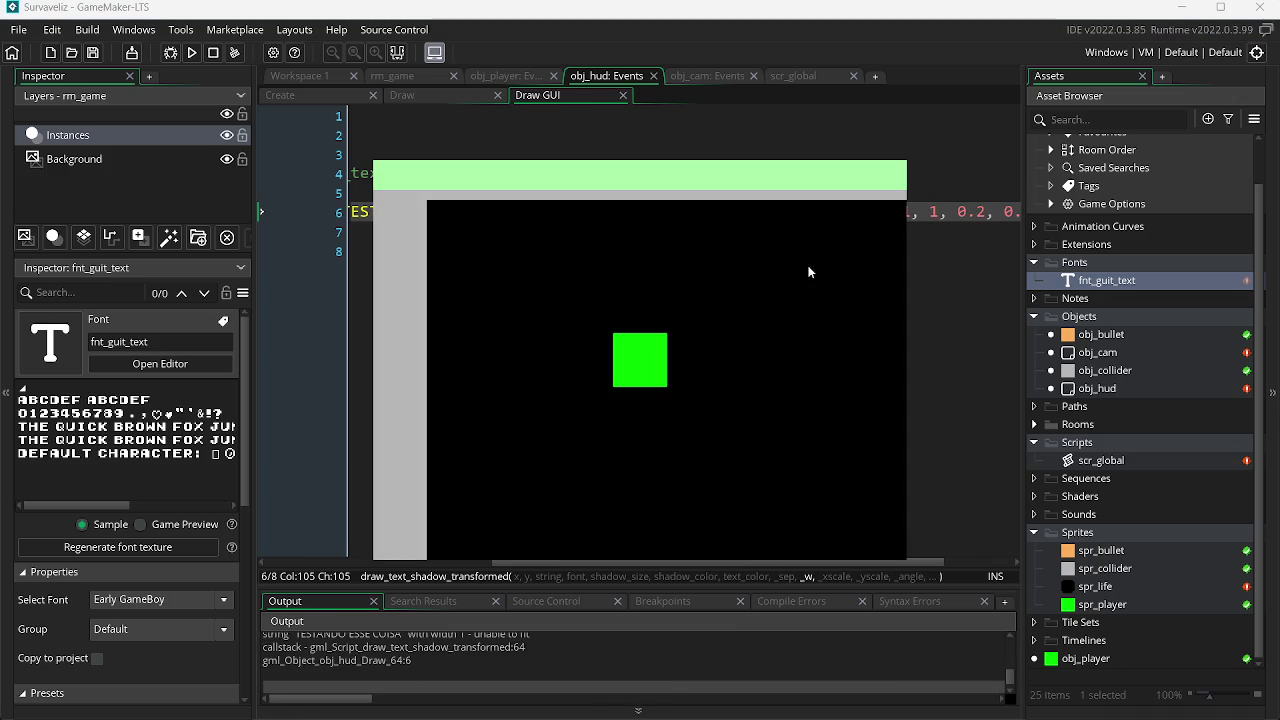
{"action": "key", "text": "Escape"}
{"action": "type", "text": "9"}
{"action": "key", "text": "F5"}
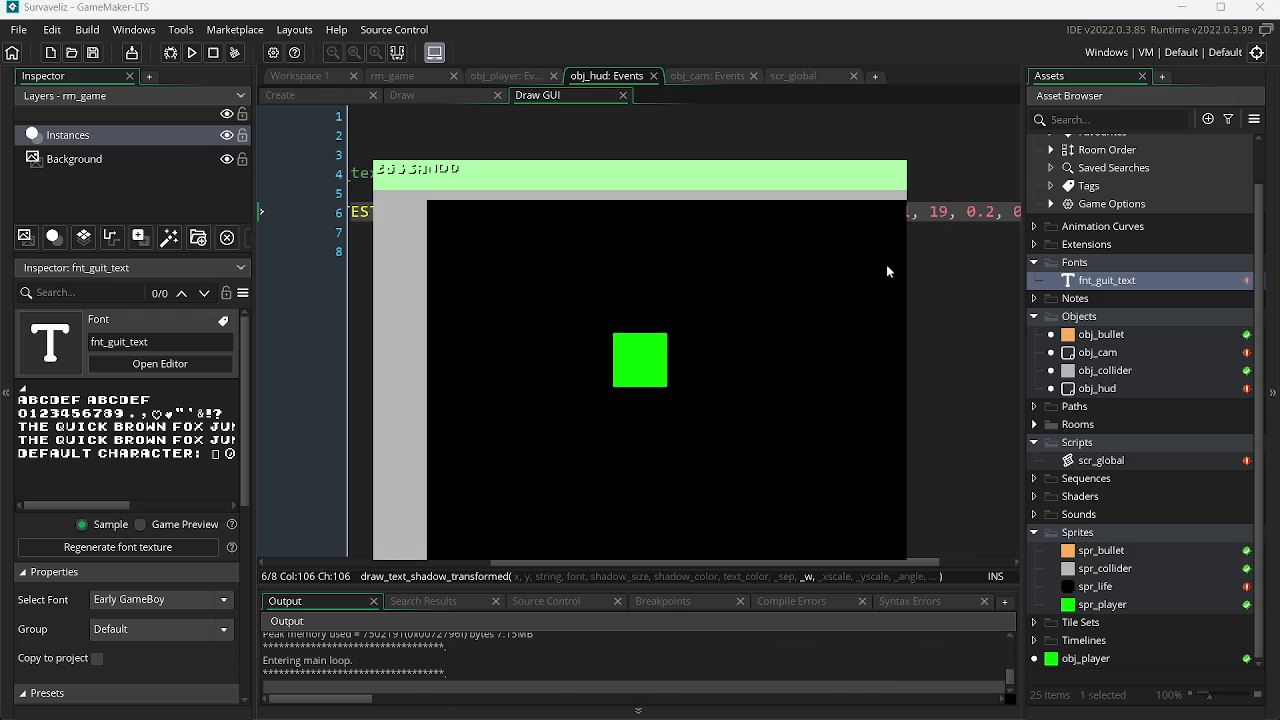
{"action": "key", "text": "Escape"}
{"action": "key", "text": "BackSpace"}
{"action": "type", "text": "4"}
{"action": "key", "text": "F5"}
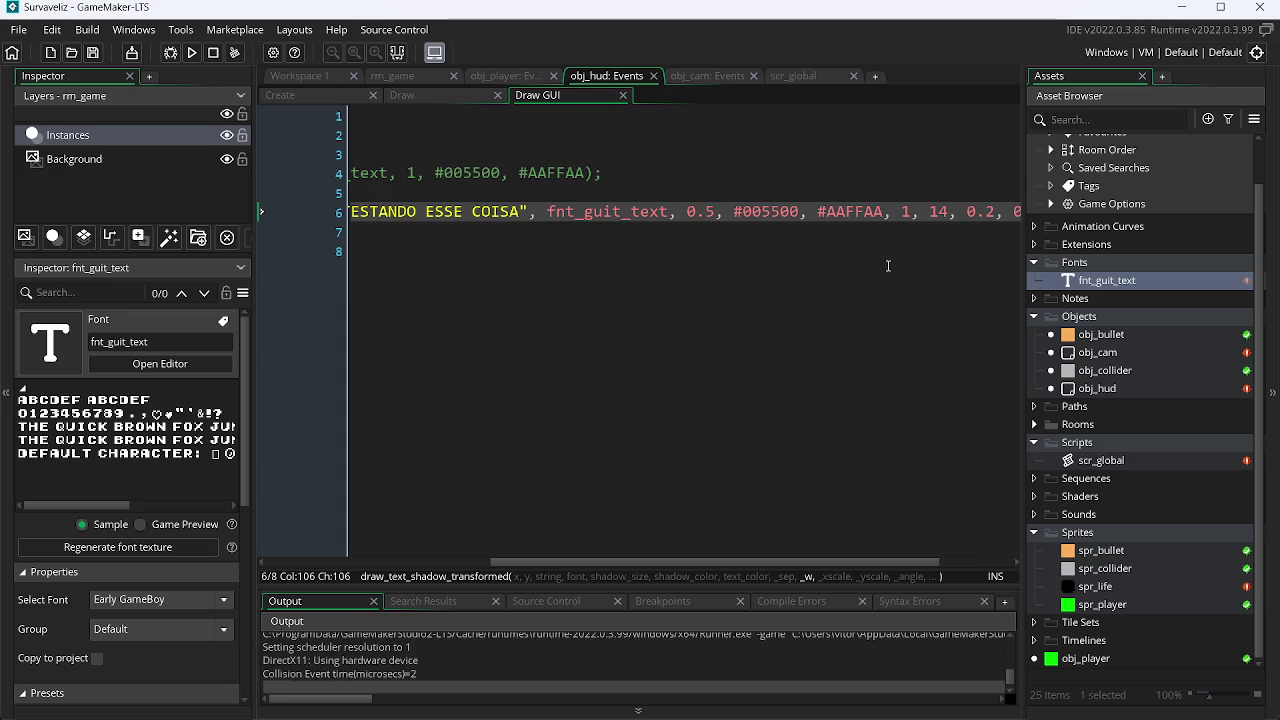
{"action": "key", "text": "Escape"}
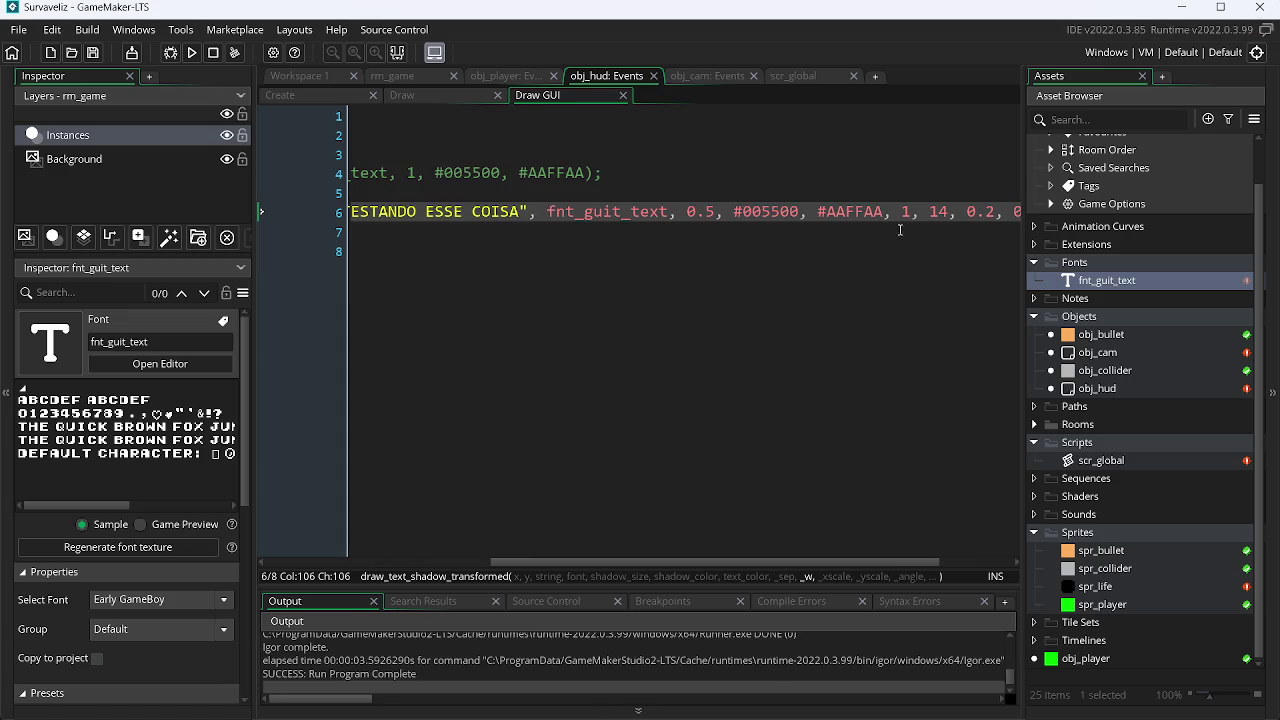
{"action": "key", "text": "BackSpace"}
{"action": "type", "text": "5"}
{"action": "key", "text": "F4"}
{"action": "key", "text": "F5"}
Test widths 10, 300 and 16, saving and running the game each time.
{"action": "key", "text": "BackSpace"}
{"action": "type", "text": "0"}
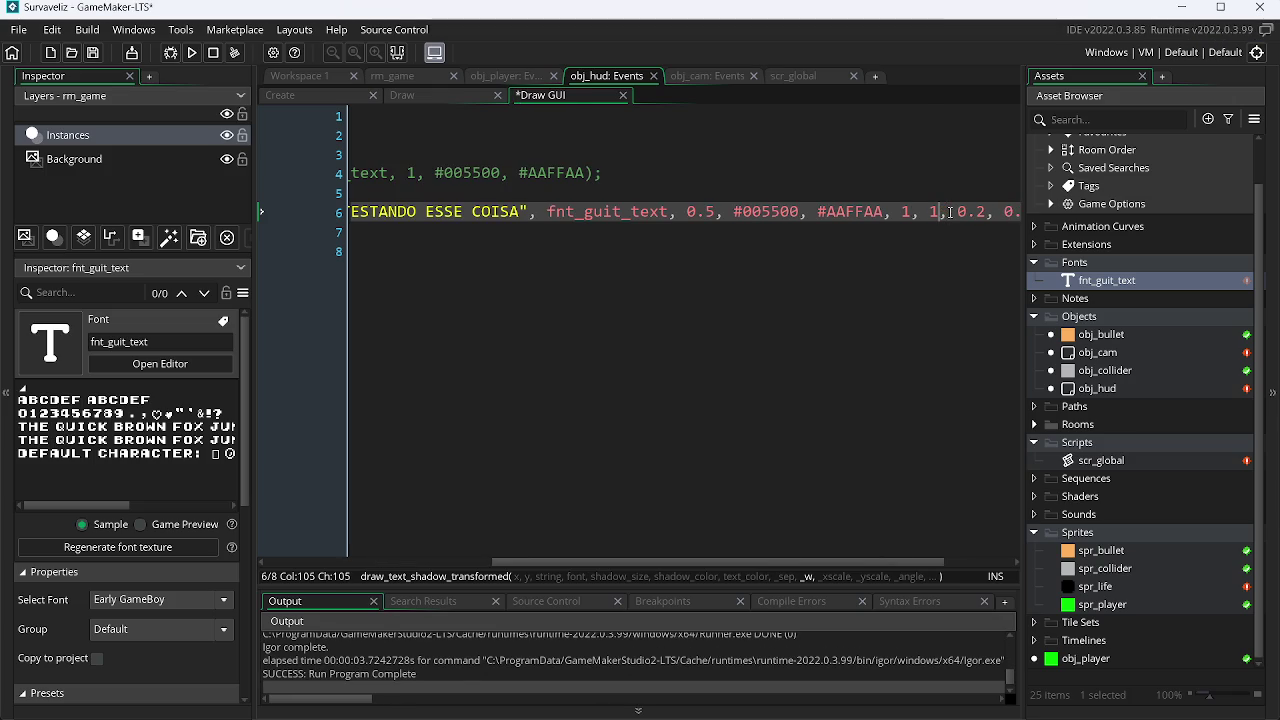
{"action": "key", "text": "F5"}
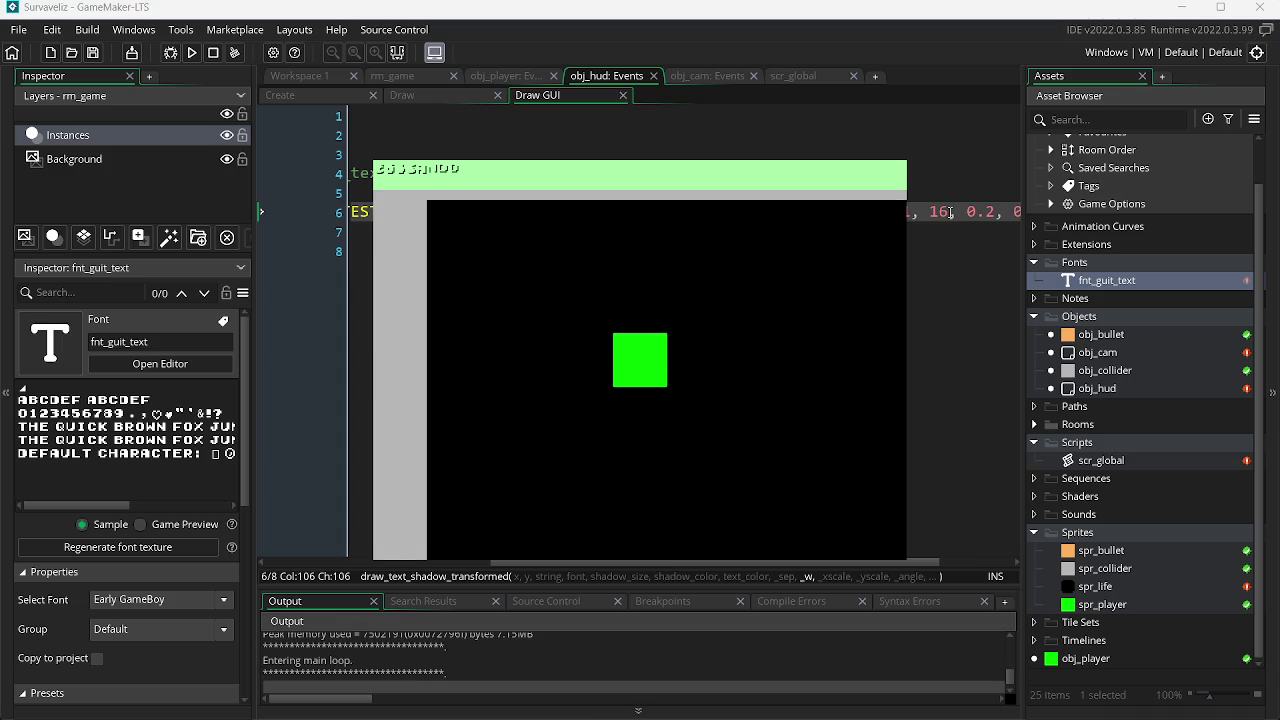
{"action": "key", "text": "alt+F4"}
{"action": "key", "text": "BackSpace"}
{"action": "key", "text": "BackSpace"}
{"action": "type", "text": "300"}
{"action": "key", "text": "F5"}
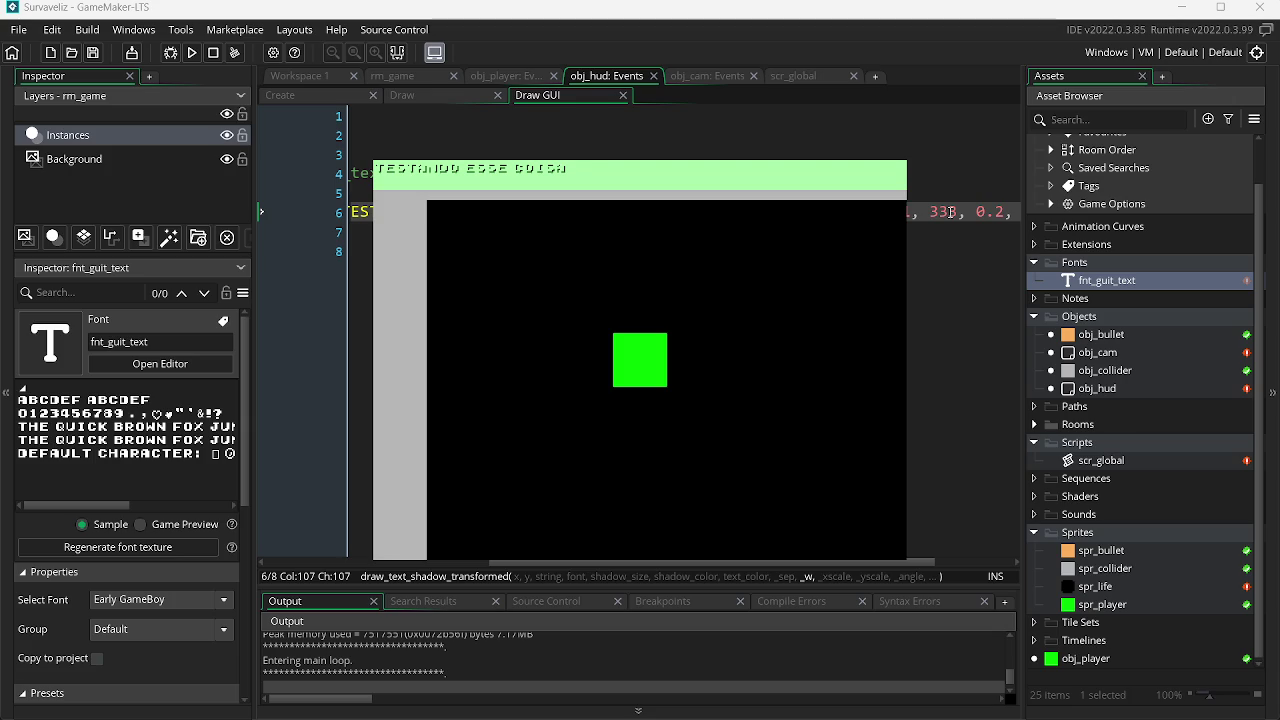
{"action": "key", "text": "Escape"}
{"action": "key", "text": "BackSpace"}
{"action": "key", "text": "BackSpace"}
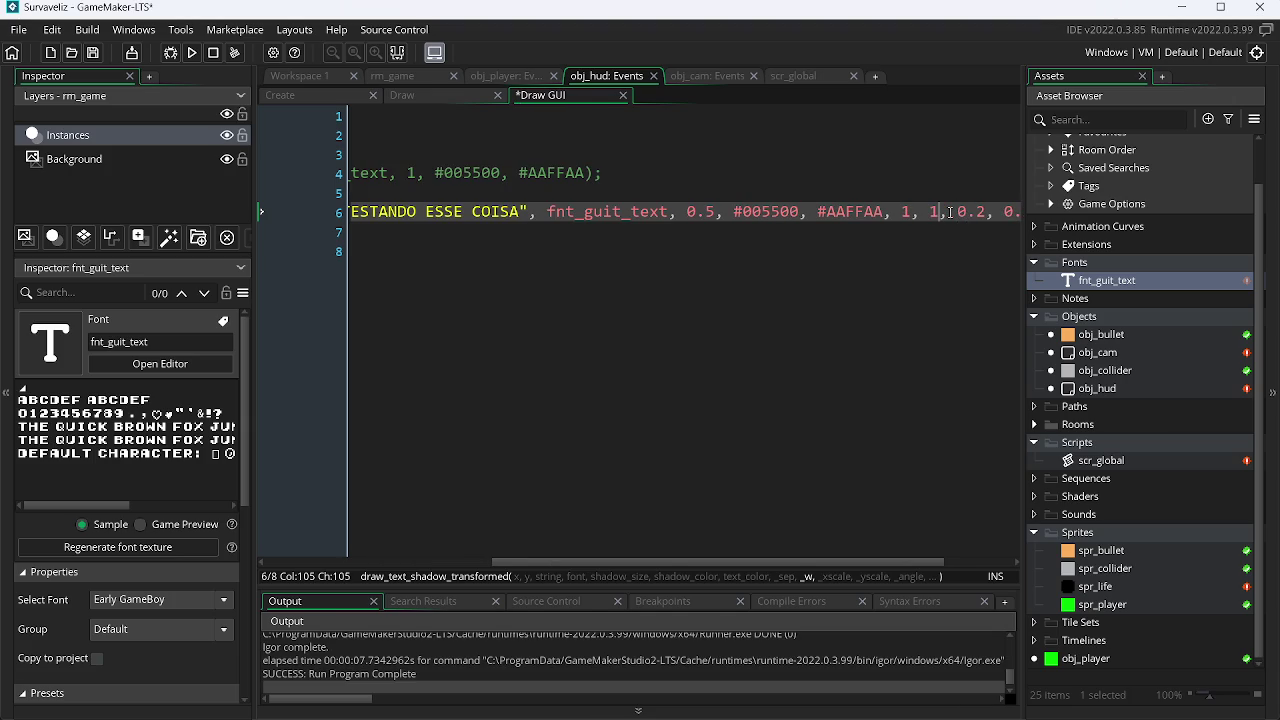
{"action": "type", "text": "6"}
{"action": "key", "text": "ctrl+s"}
{"action": "key", "text": "F5"}
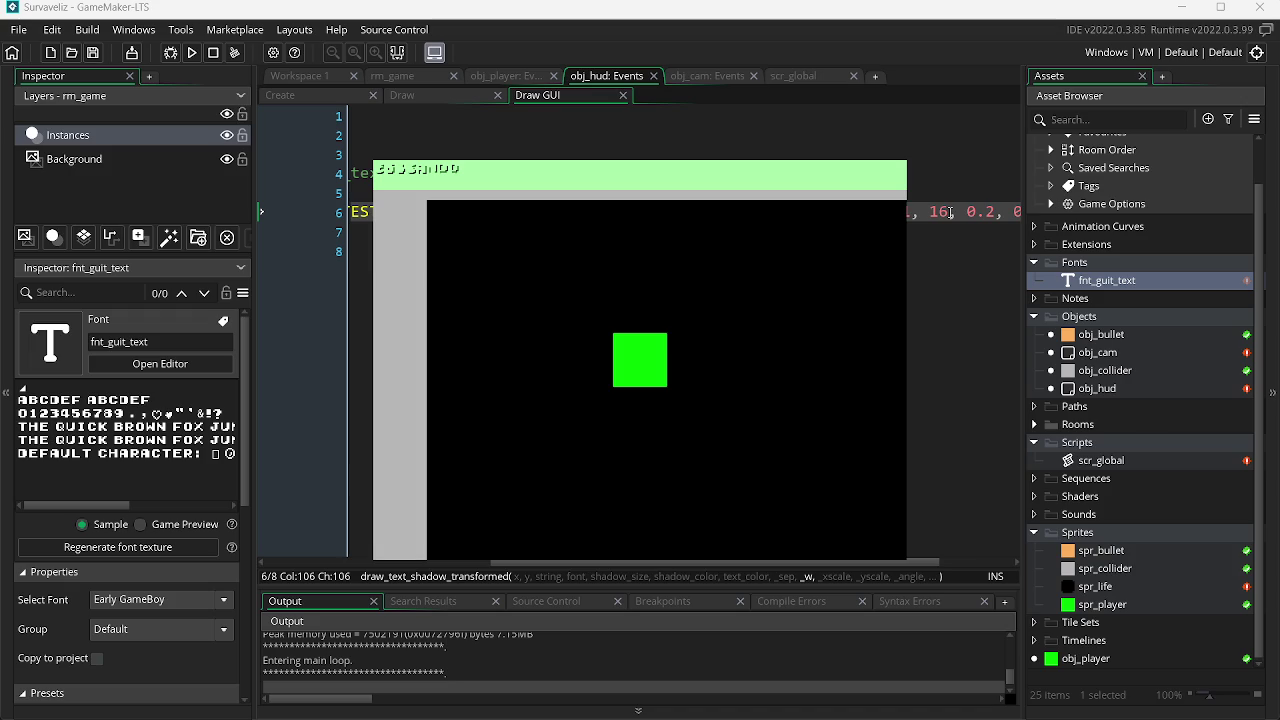
{"action": "key", "text": "Escape"}
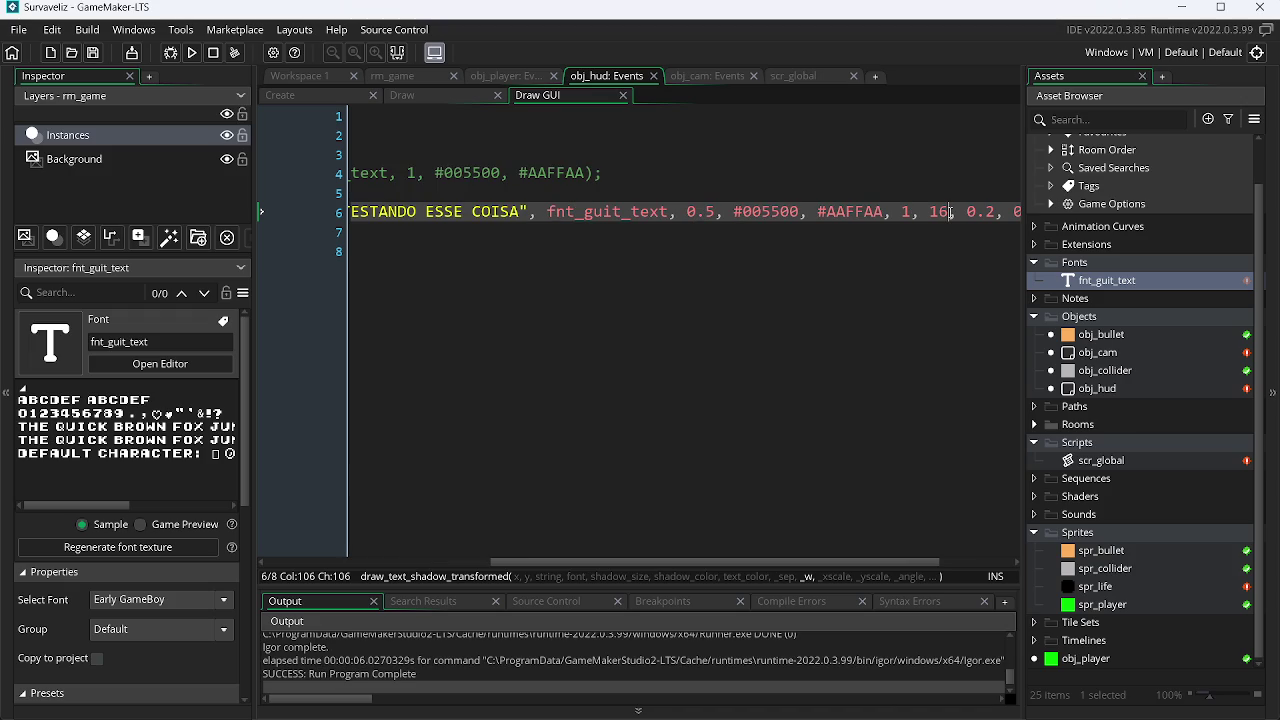
Try width 0 and false, then settle on 888 and run the game to confirm.
{"action": "key", "text": "BackSpace"}
{"action": "key", "text": "BackSpace"}
{"action": "type", "text": "0"}
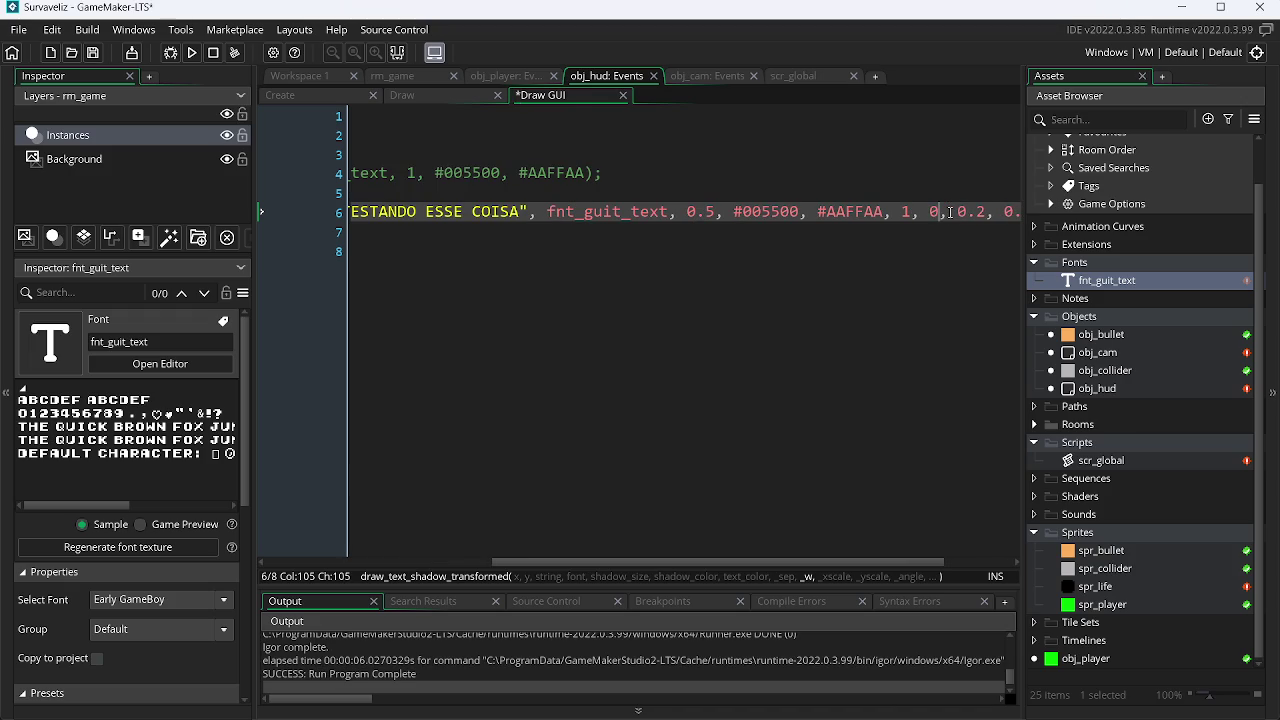
{"action": "key", "text": "BackSpace"}
{"action": "type", "text": "fa"}
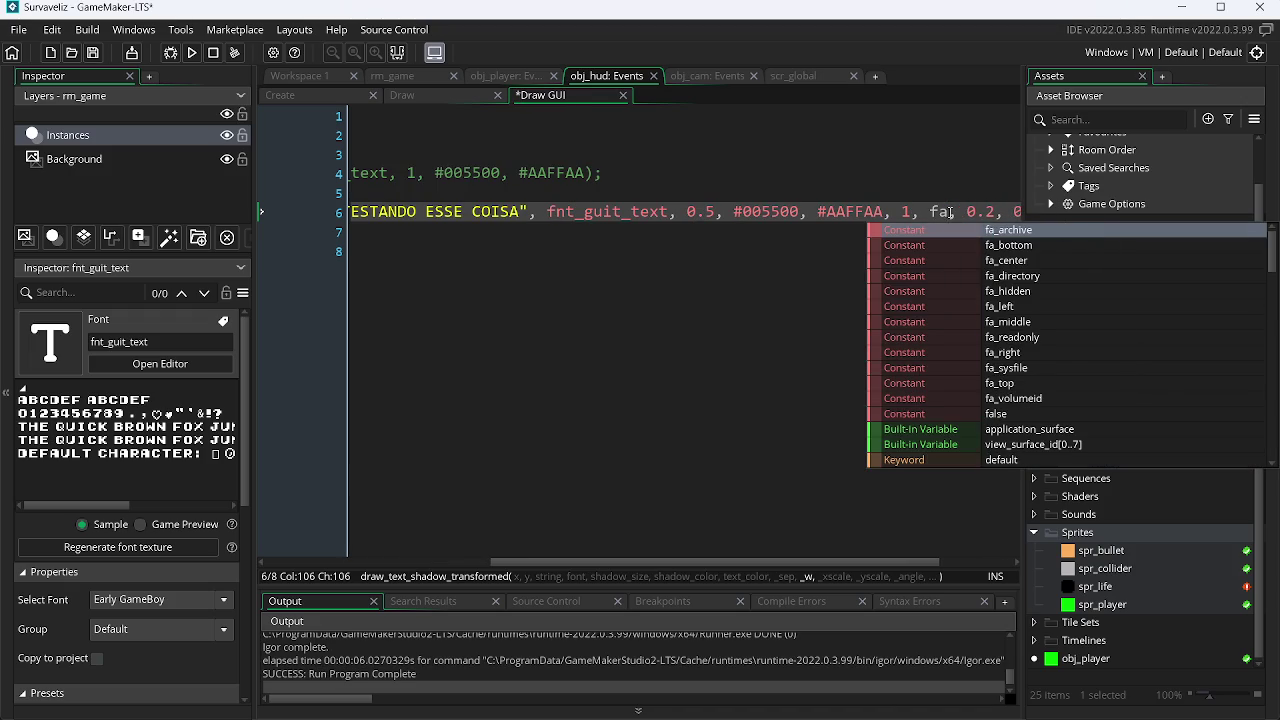
{"action": "type", "text": "l"}
{"action": "key", "text": "Return"}
{"action": "key", "text": "F5"}
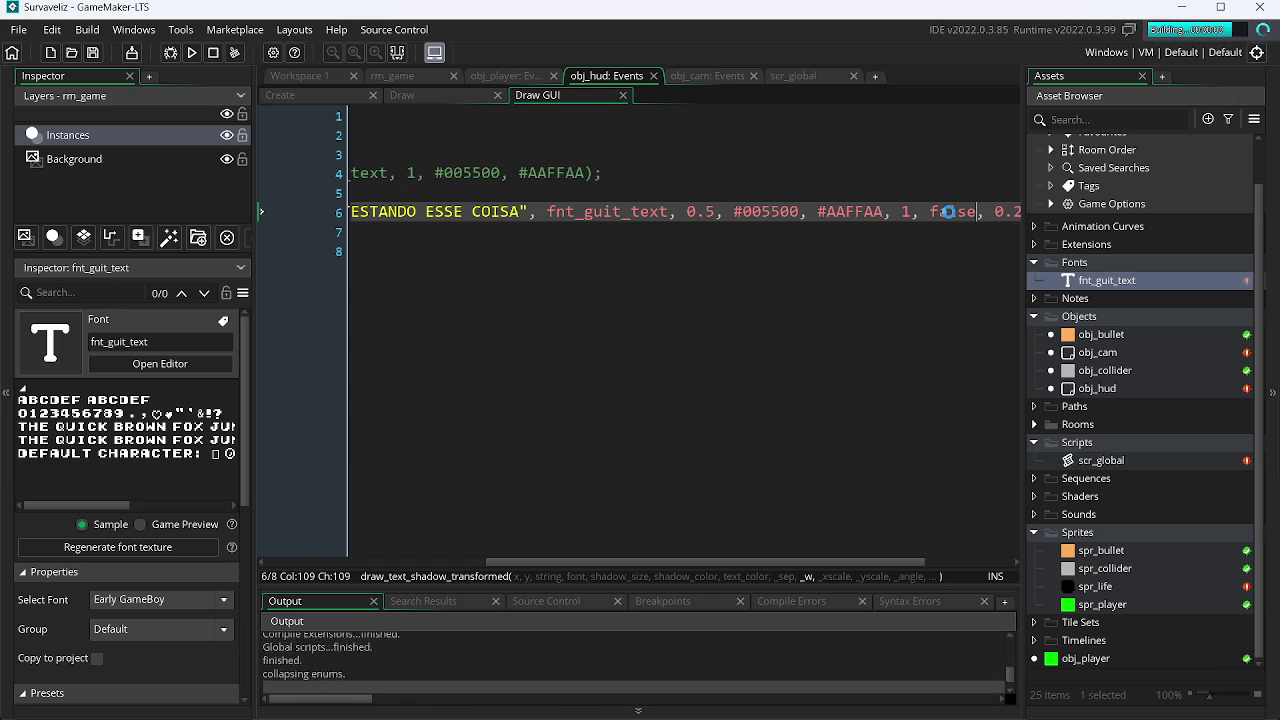
{"action": "key", "text": "BackSpace"}
{"action": "key", "text": "BackSpace"}
{"action": "key", "text": "BackSpace"}
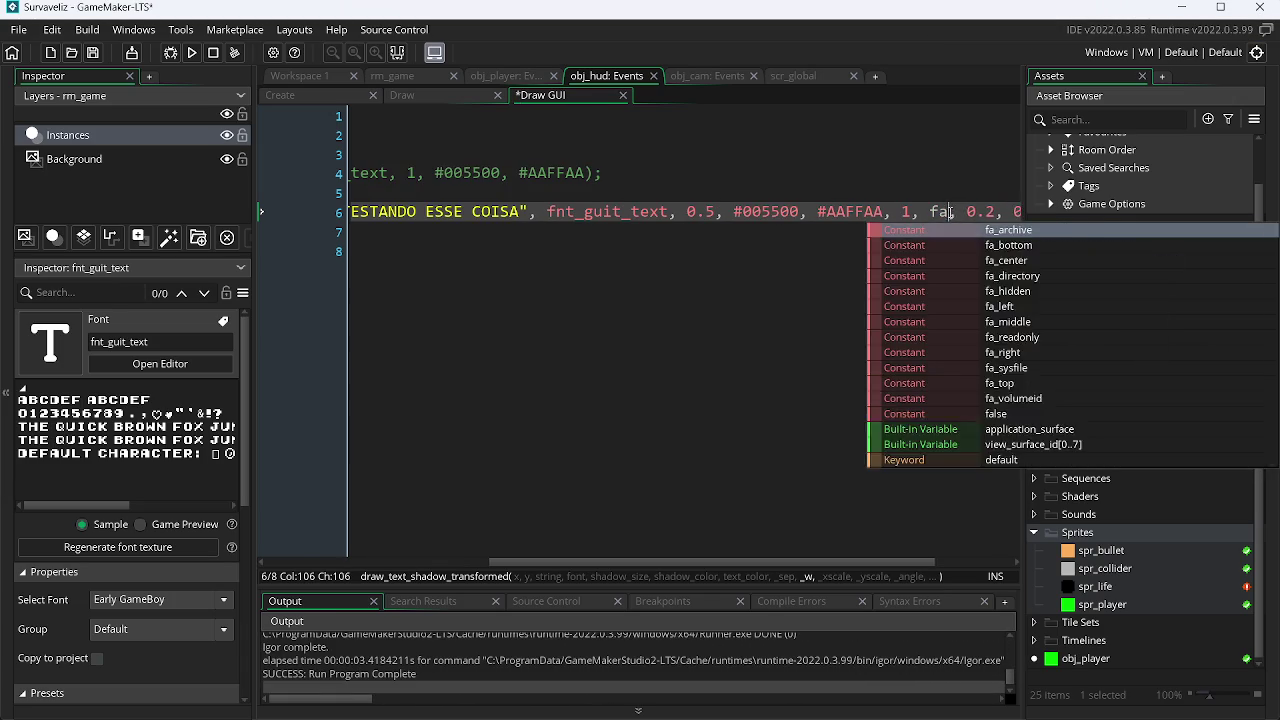
{"action": "type", "text": "888"}
{"action": "key", "text": "F5"}
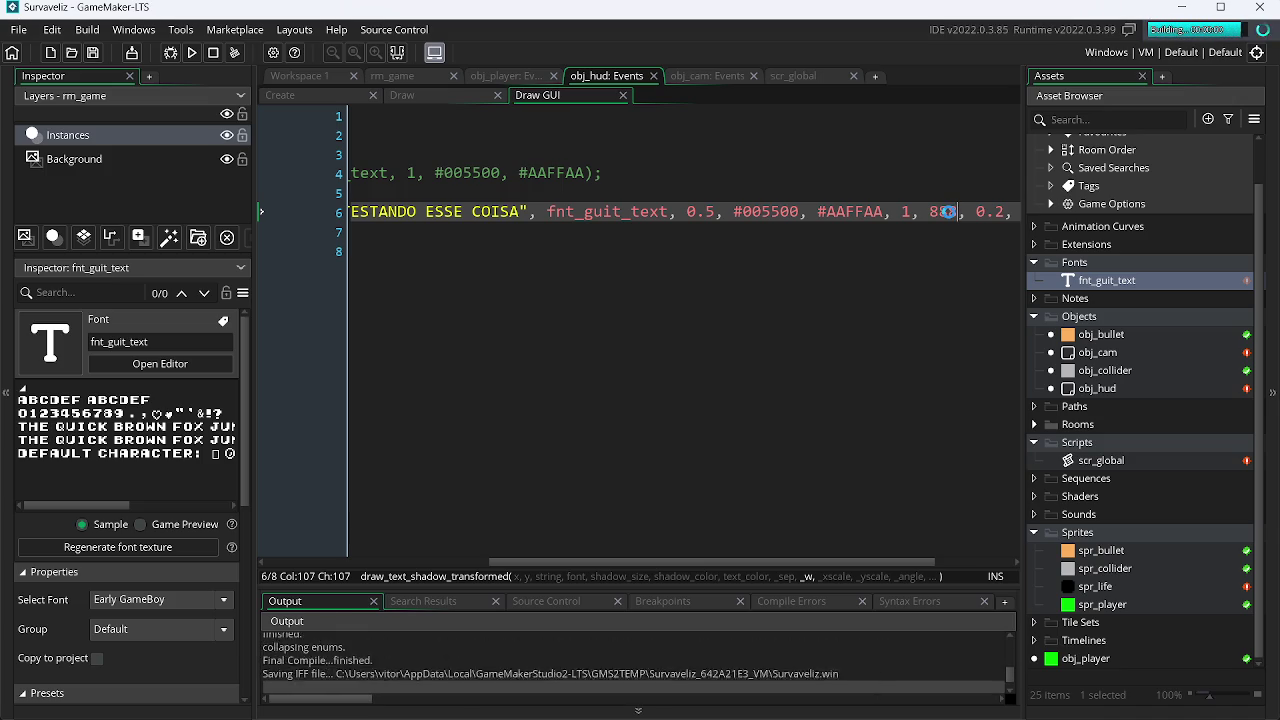
{"action": "key", "text": "Escape"}
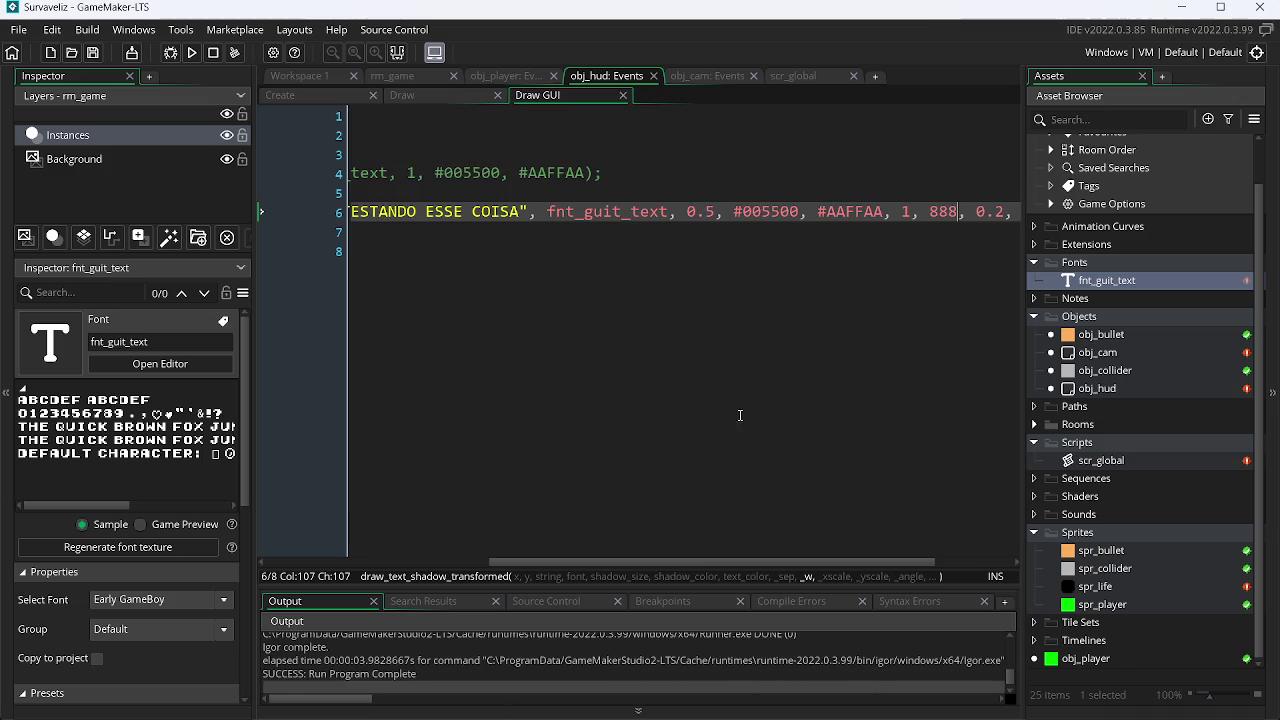
{"action": "left_click_drag", "start_coordinate": [650, 563], "coordinate": [340, 574]}
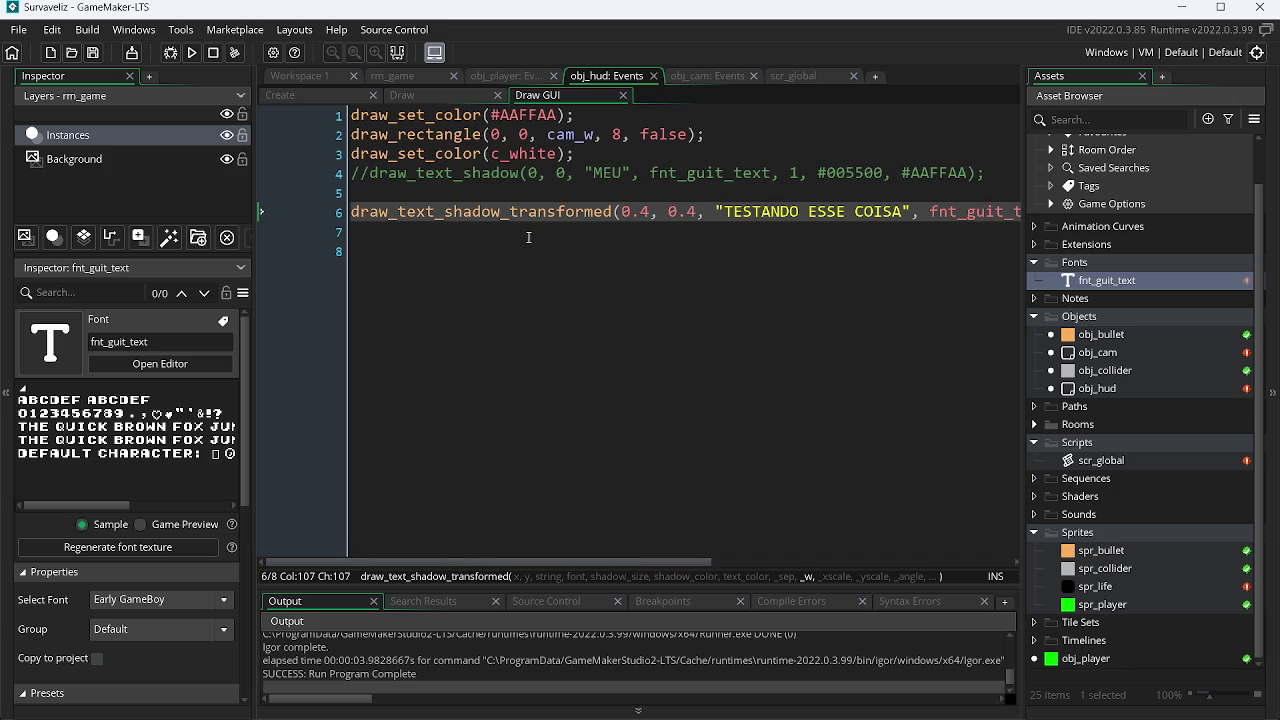
{"action": "left_click", "coordinate": [510, 210]}
Rename the line 6 call to draw_text_shadow_ext_transformed and save.
{"action": "type", "text": "exit"}
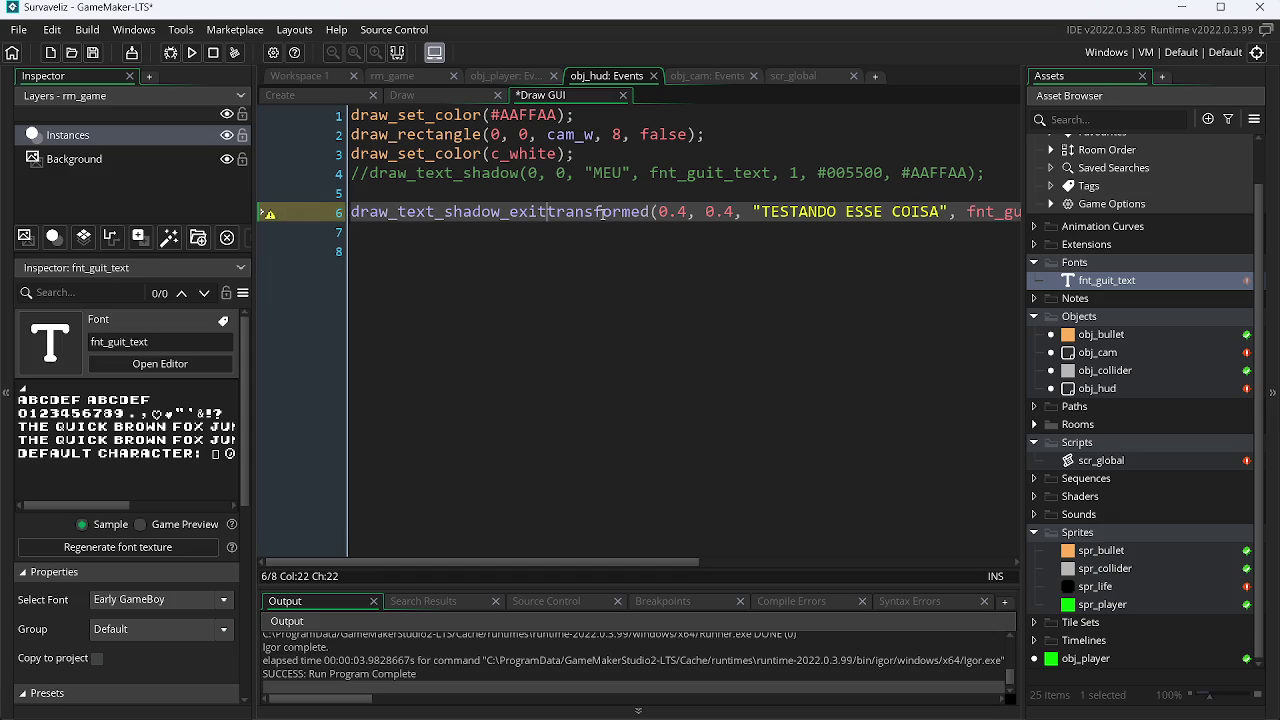
{"action": "type", "text": "_"}
{"action": "key", "text": "ctrl+s"}
{"action": "key", "text": "Down"}
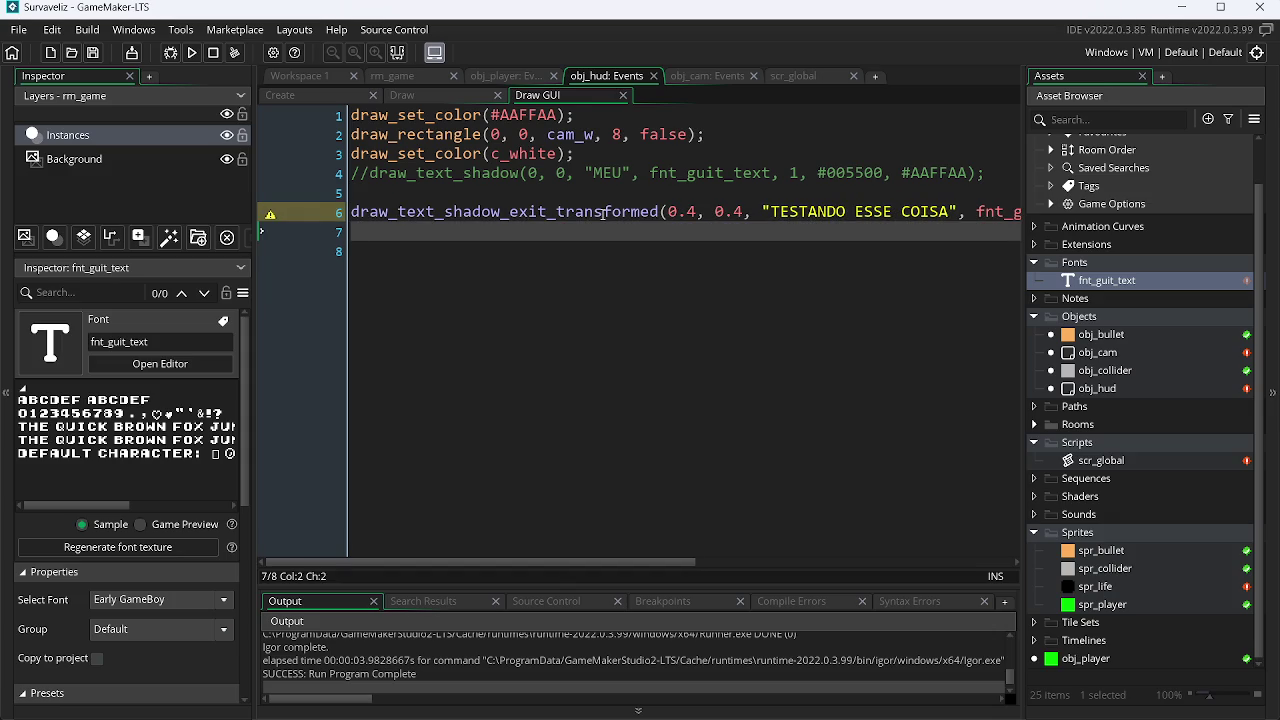
{"action": "type", "text": "draw_te"}
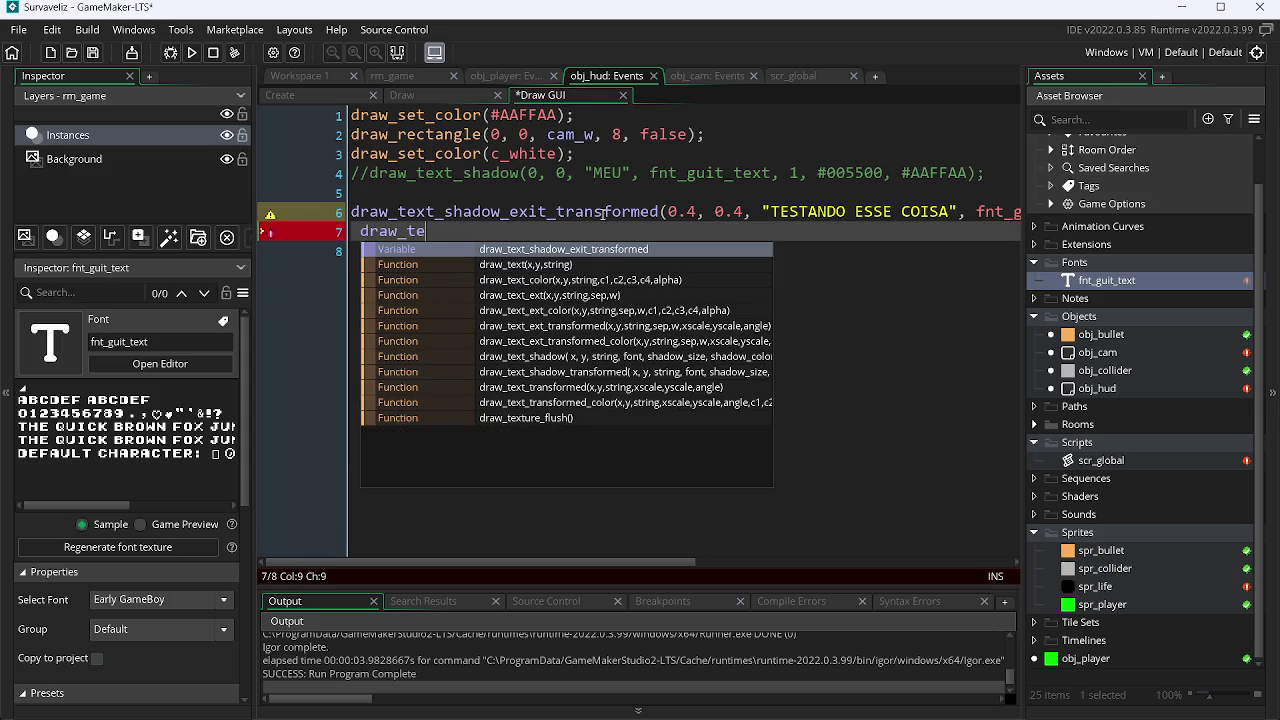
{"action": "left_click", "coordinate": [537, 212]}
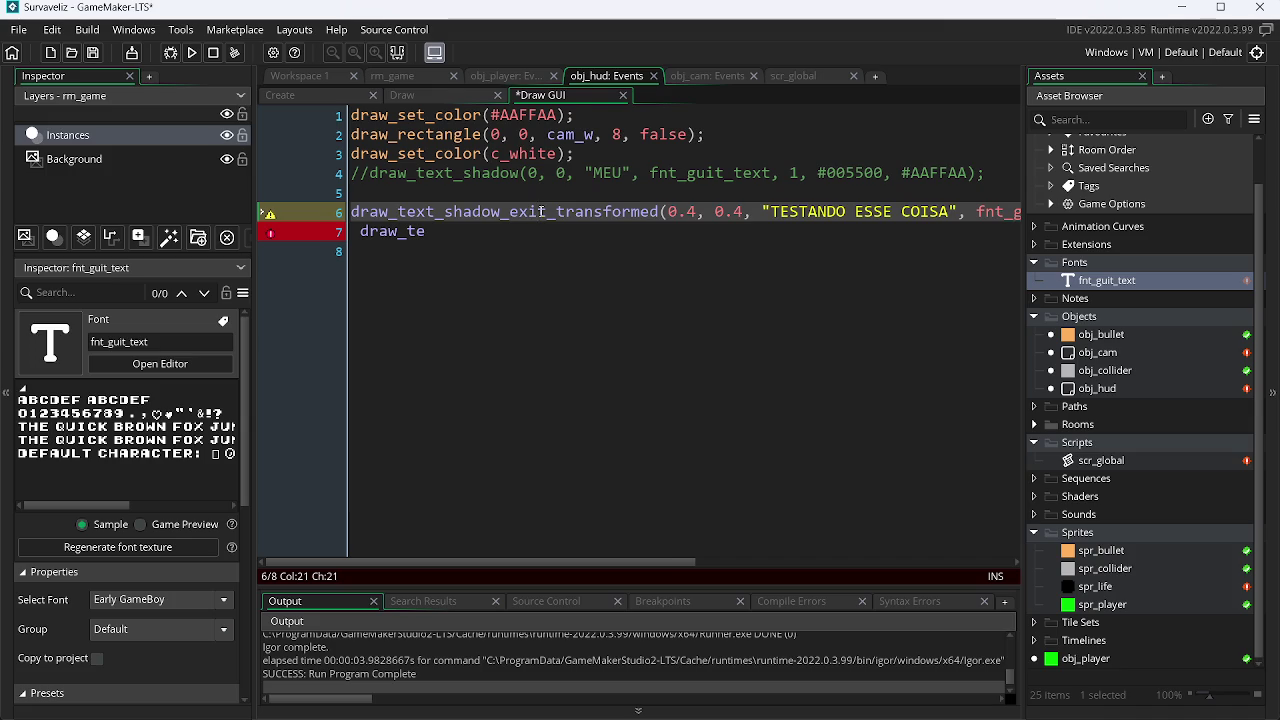
{"action": "key", "text": "BackSpace"}
{"action": "key", "text": "ctrl+s"}
Delete the unfinished draw_te text on line 7 and switch to the scr_global script.
{"action": "left_click", "coordinate": [439, 232]}
{"action": "key", "text": "BackSpace"}
{"action": "type", "text": "e"}
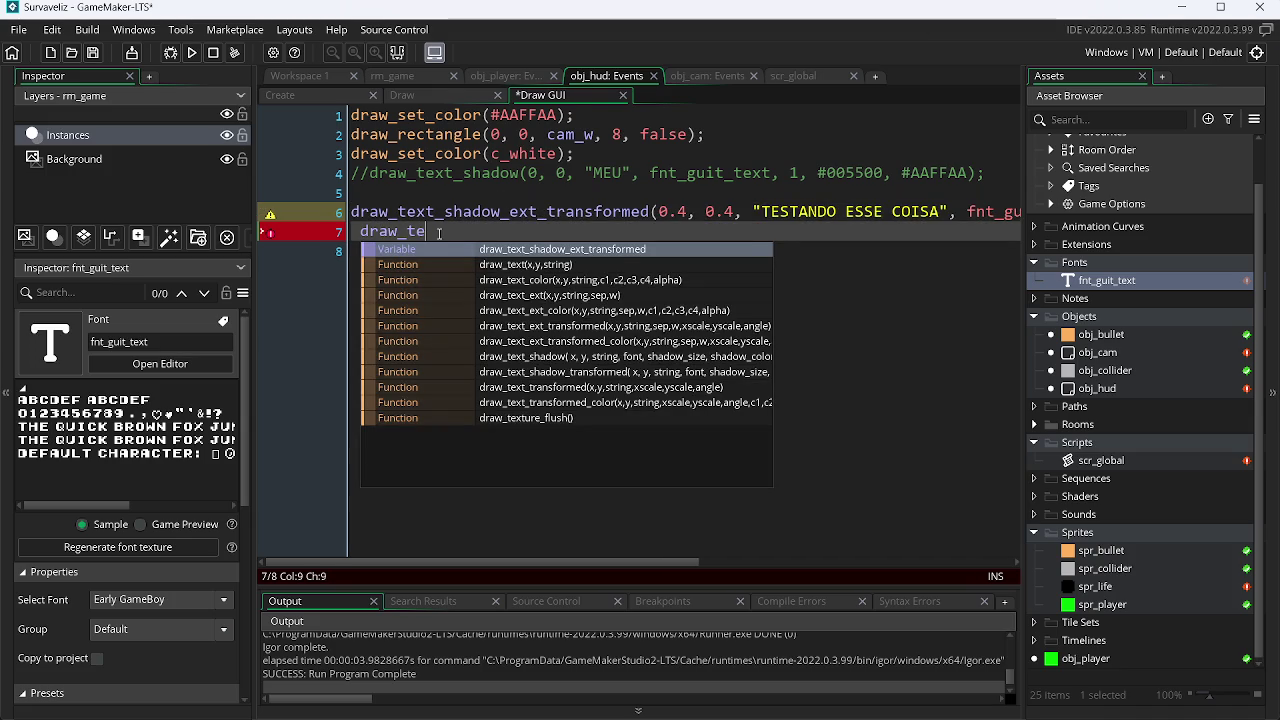
{"action": "key", "text": "BackSpace"}
{"action": "key", "text": "BackSpace"}
{"action": "key", "text": "BackSpace"}
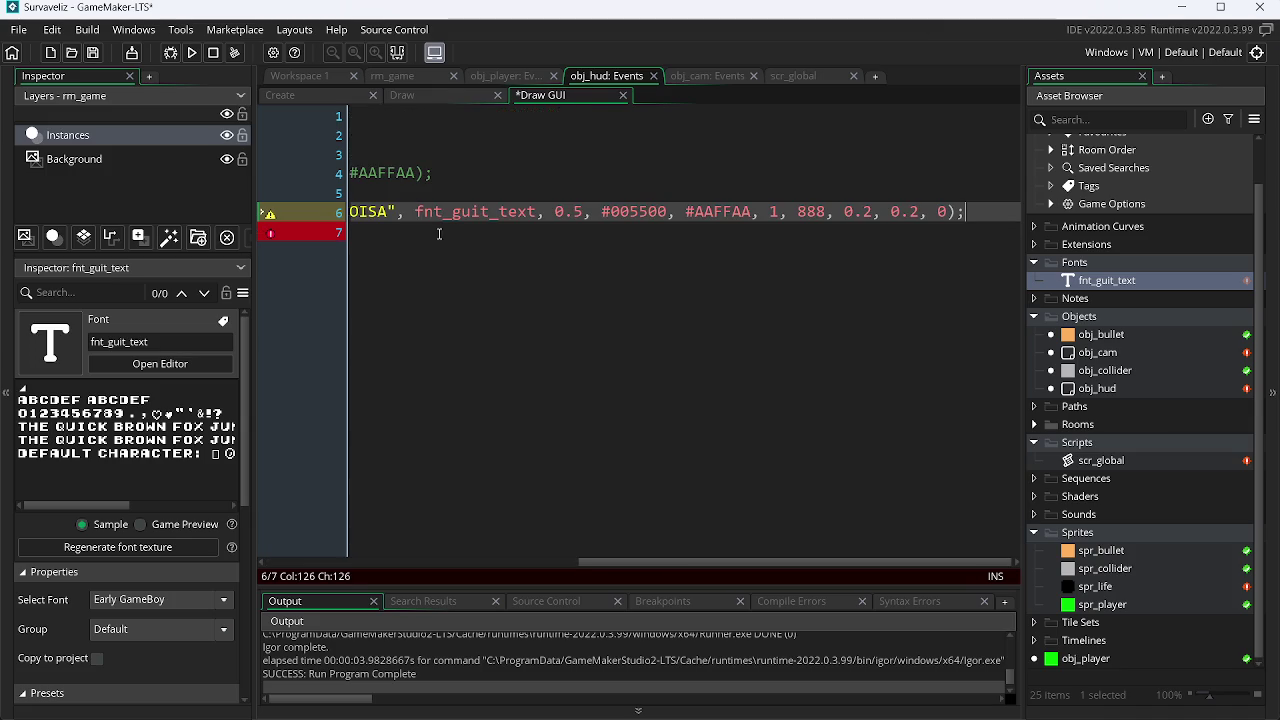
{"action": "left_click", "coordinate": [804, 77]}
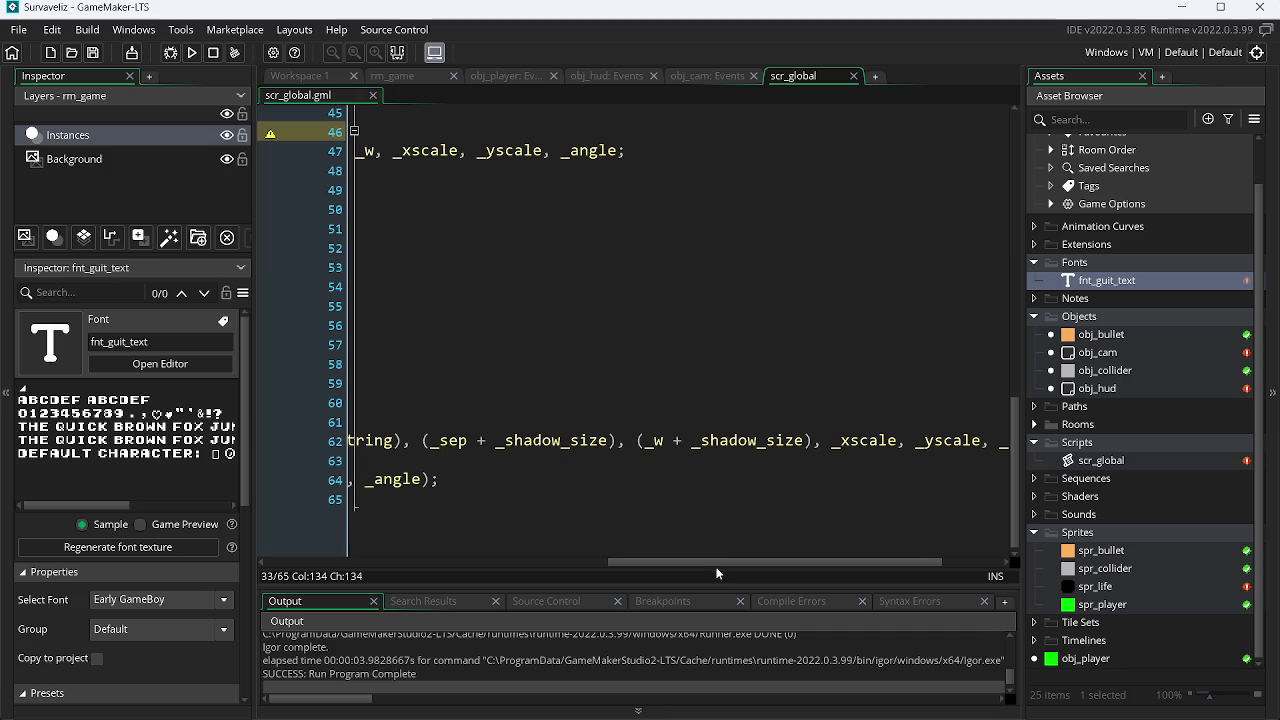
Rename the scr_global function definition to draw_text_shadow_ext_transformed and save.
{"action": "left_click_drag", "start_coordinate": [711, 566], "coordinate": [220, 578]}
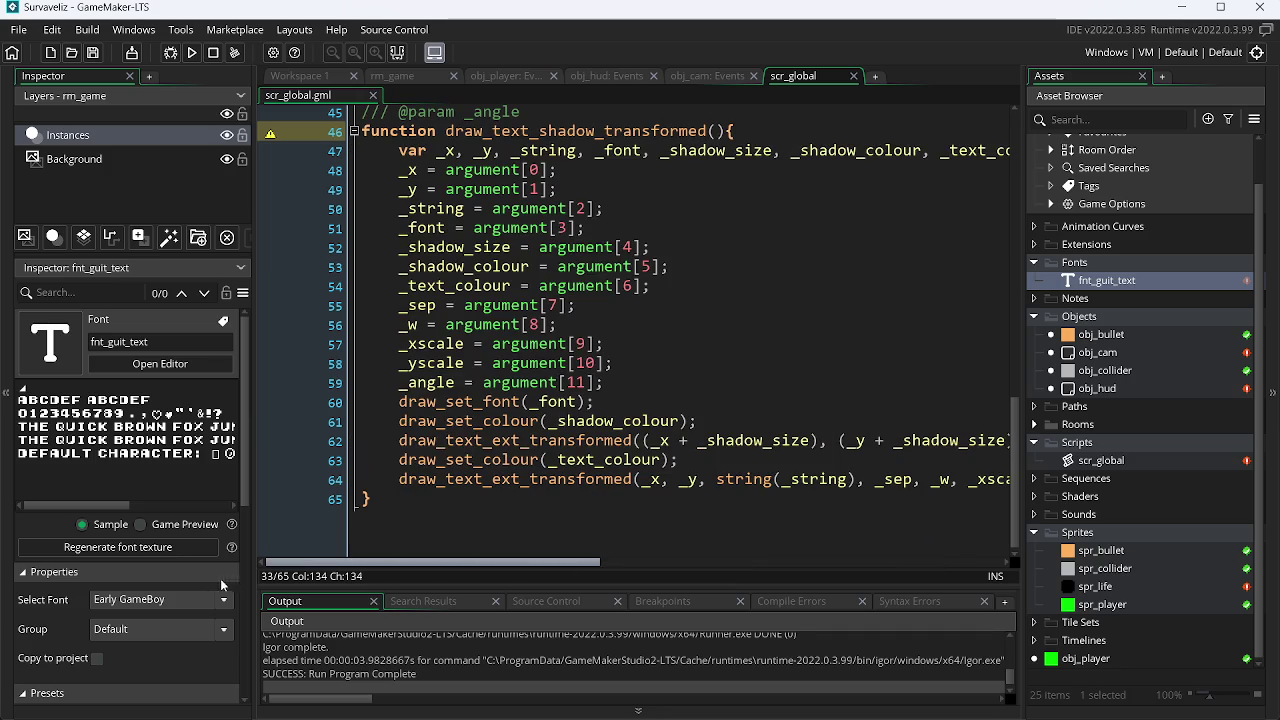
{"action": "left_click", "coordinate": [606, 131]}
{"action": "type", "text": "_ext"}
{"action": "key", "text": "ctrl+s"}
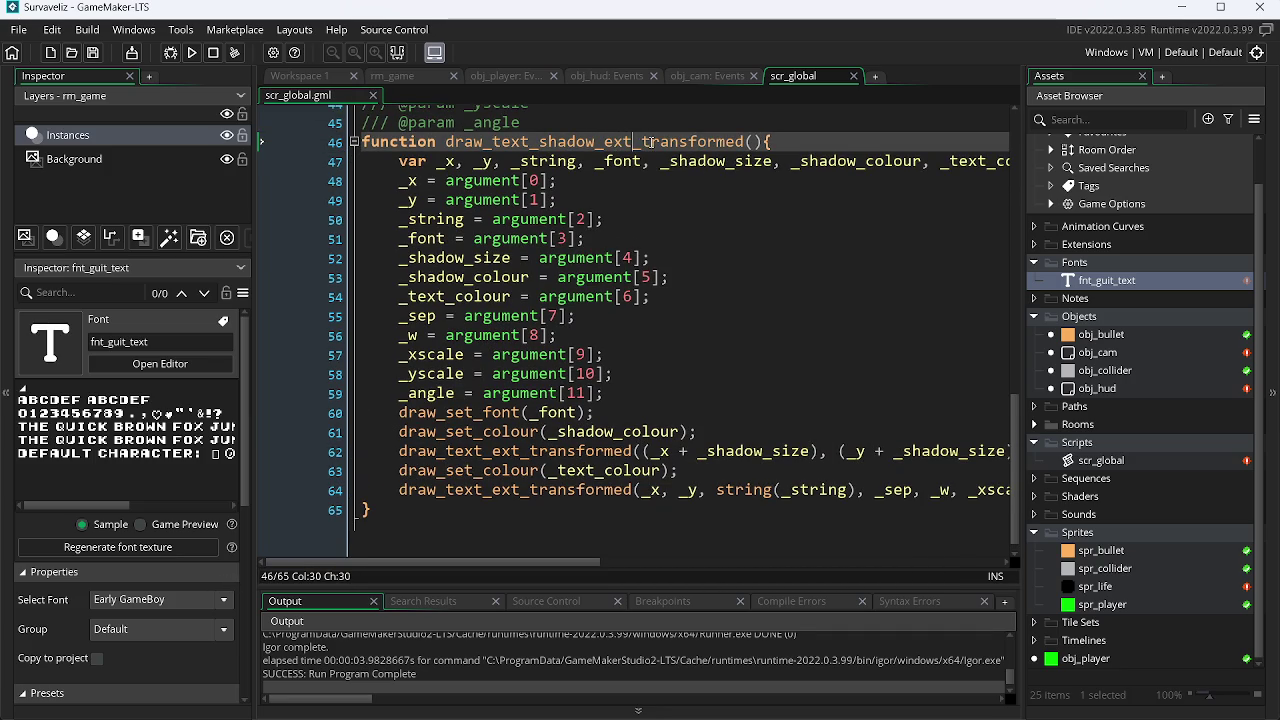
Paste the new function name over the old name in the doc comment.
{"action": "double_click", "coordinate": [621, 146]}
{"action": "key", "text": "ctrl+c"}
{"action": "left_click_drag", "start_coordinate": [1022, 465], "coordinate": [1048, 349]}
{"action": "scroll", "coordinate": [584, 250], "scroll_direction": "up", "scroll_amount": 1}
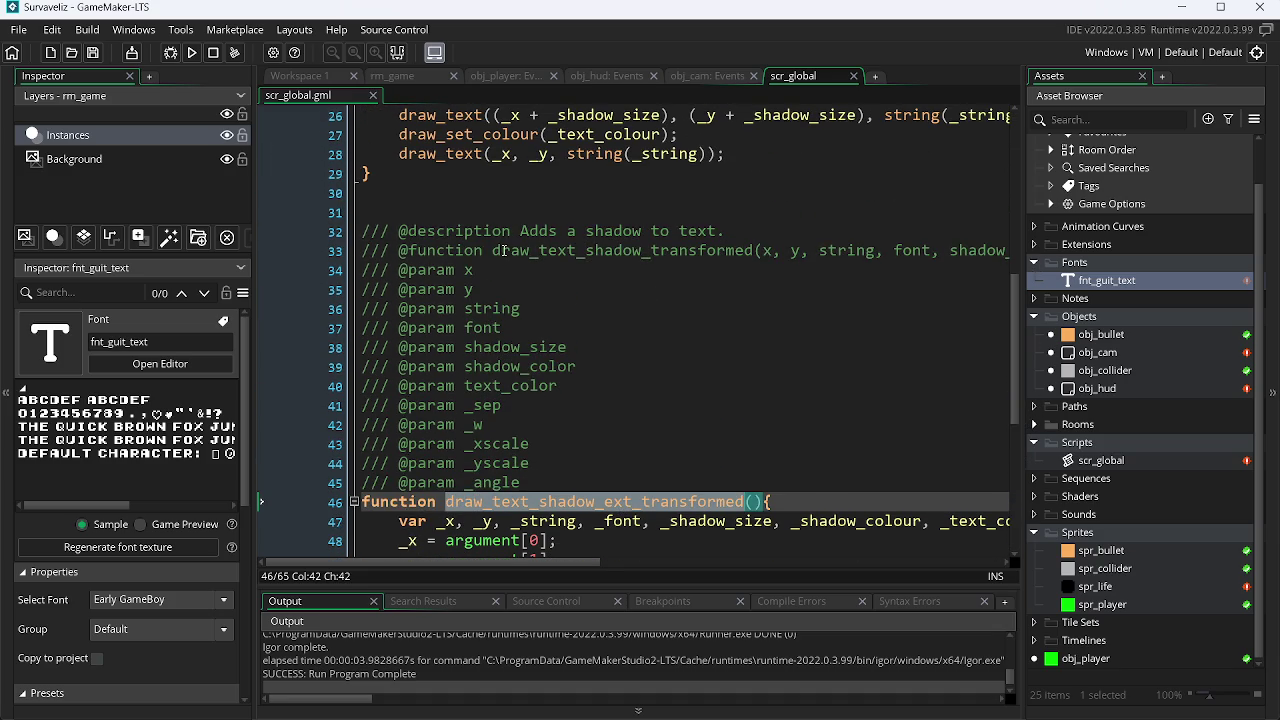
{"action": "left_click_drag", "start_coordinate": [494, 250], "coordinate": [754, 250]}
{"action": "key", "text": "ctrl+v"}
{"action": "left_click_drag", "start_coordinate": [1016, 354], "coordinate": [1046, 490]}
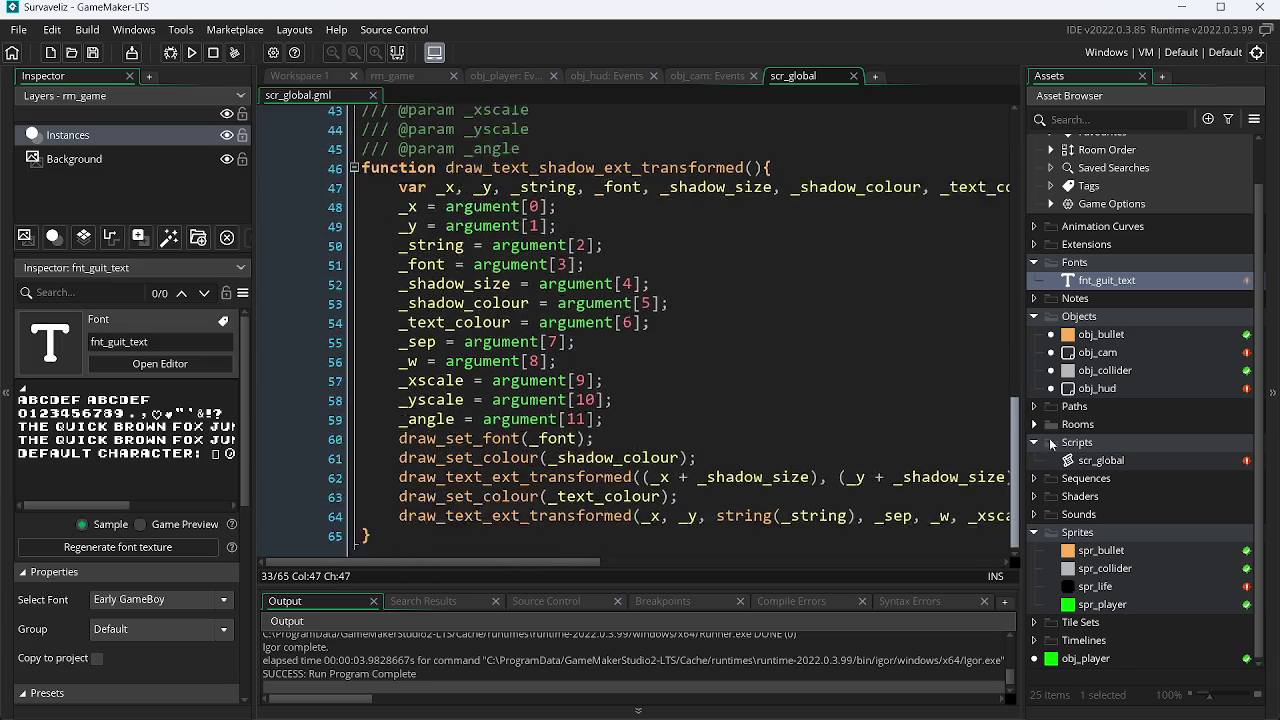
{"action": "scroll", "coordinate": [614, 527], "scroll_direction": "up", "scroll_amount": 4}
Review parts of the script and briefly view obj_cam's events before returning to scr_global.
{"action": "mouse_move", "coordinate": [497, 561]}
{"action": "left_mouse_down"}
{"action": "mouse_move", "coordinate": [860, 561]}
{"action": "mouse_move", "coordinate": [509, 559]}
{"action": "left_mouse_up"}
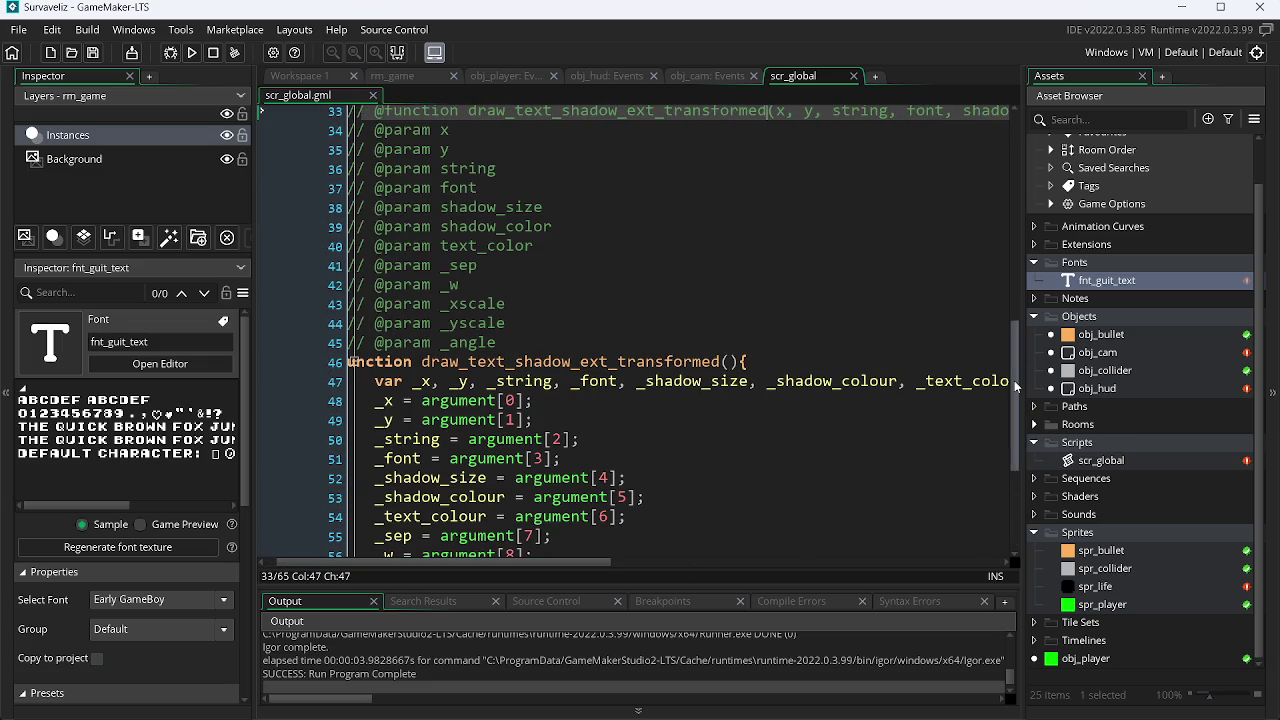
{"action": "scroll", "coordinate": [1014, 380], "scroll_direction": "down", "scroll_amount": 4}
{"action": "mouse_move", "coordinate": [677, 571]}
{"action": "left_mouse_down"}
{"action": "mouse_move", "coordinate": [947, 549]}
{"action": "mouse_move", "coordinate": [877, 551]}
{"action": "left_mouse_up"}
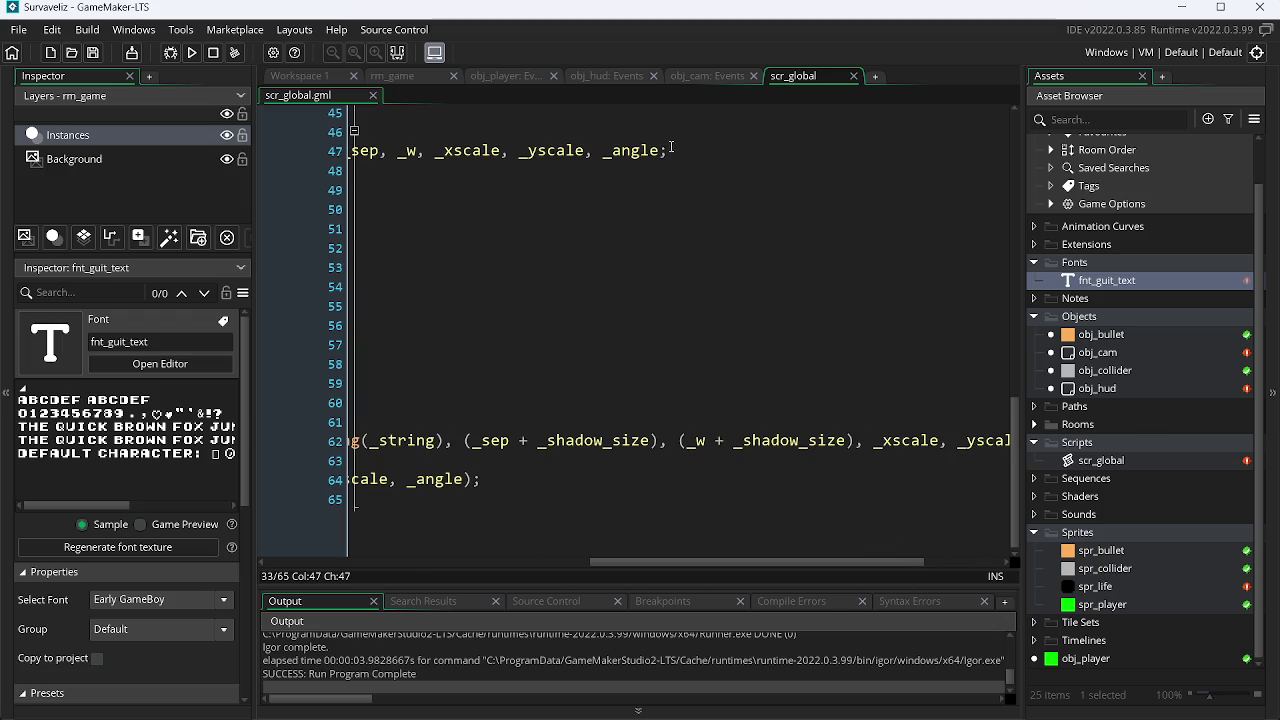
{"action": "left_click_drag", "start_coordinate": [781, 580], "coordinate": [714, 566]}
{"action": "left_click", "coordinate": [699, 78]}
{"action": "left_click", "coordinate": [789, 80]}
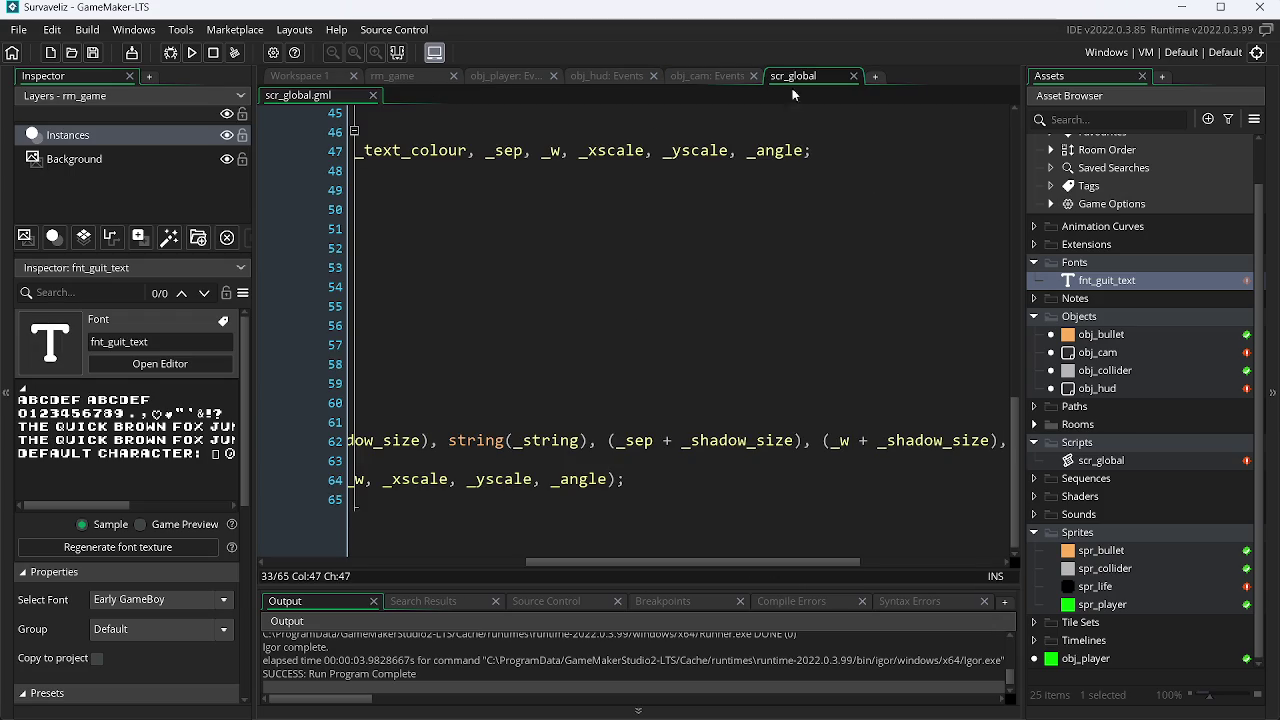
Delete '+ _shadow_size)' and the '(' before _sep on line 62.
{"action": "left_click_drag", "start_coordinate": [797, 440], "coordinate": [705, 452]}
{"action": "left_click_drag", "start_coordinate": [697, 566], "coordinate": [823, 566]}
{"action": "left_click", "coordinate": [855, 451], "text": "shift"}
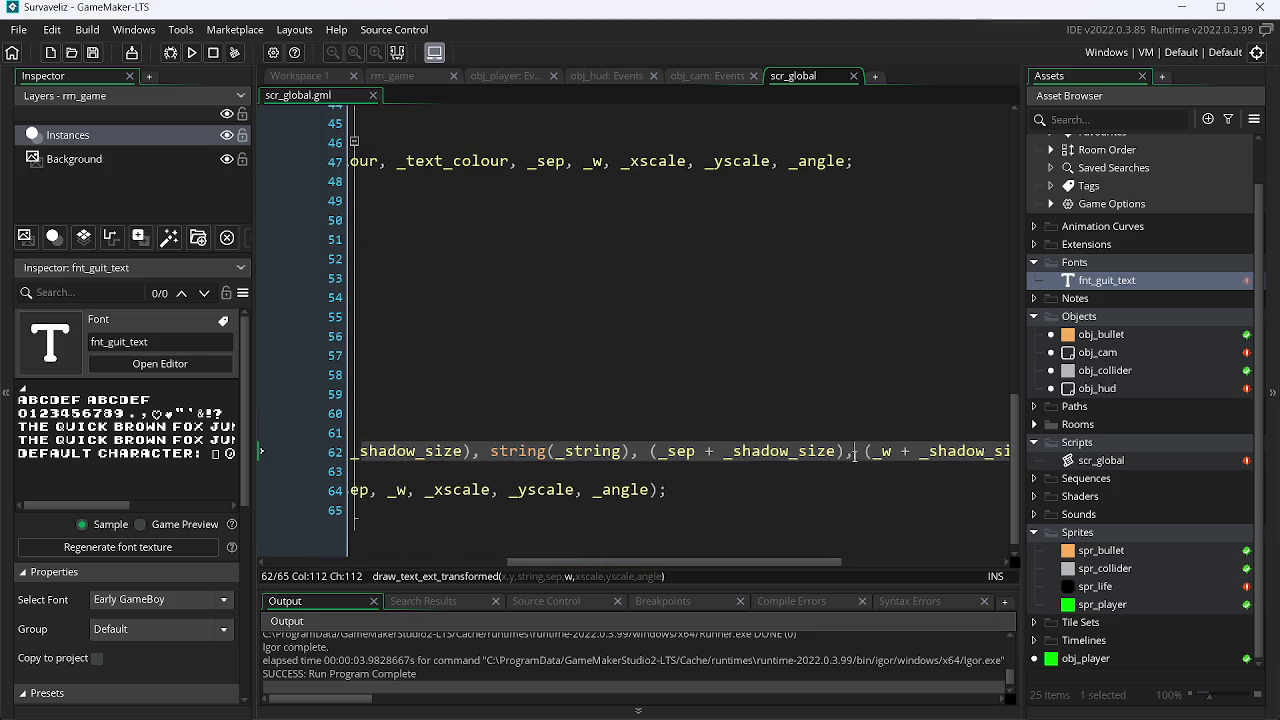
{"action": "left_click_drag", "start_coordinate": [849, 452], "coordinate": [706, 456]}
{"action": "key", "text": "BackSpace"}
{"action": "key", "text": "BackSpace"}
{"action": "key", "text": "Left"}
{"action": "key", "text": "Left"}
{"action": "key", "text": "Left"}
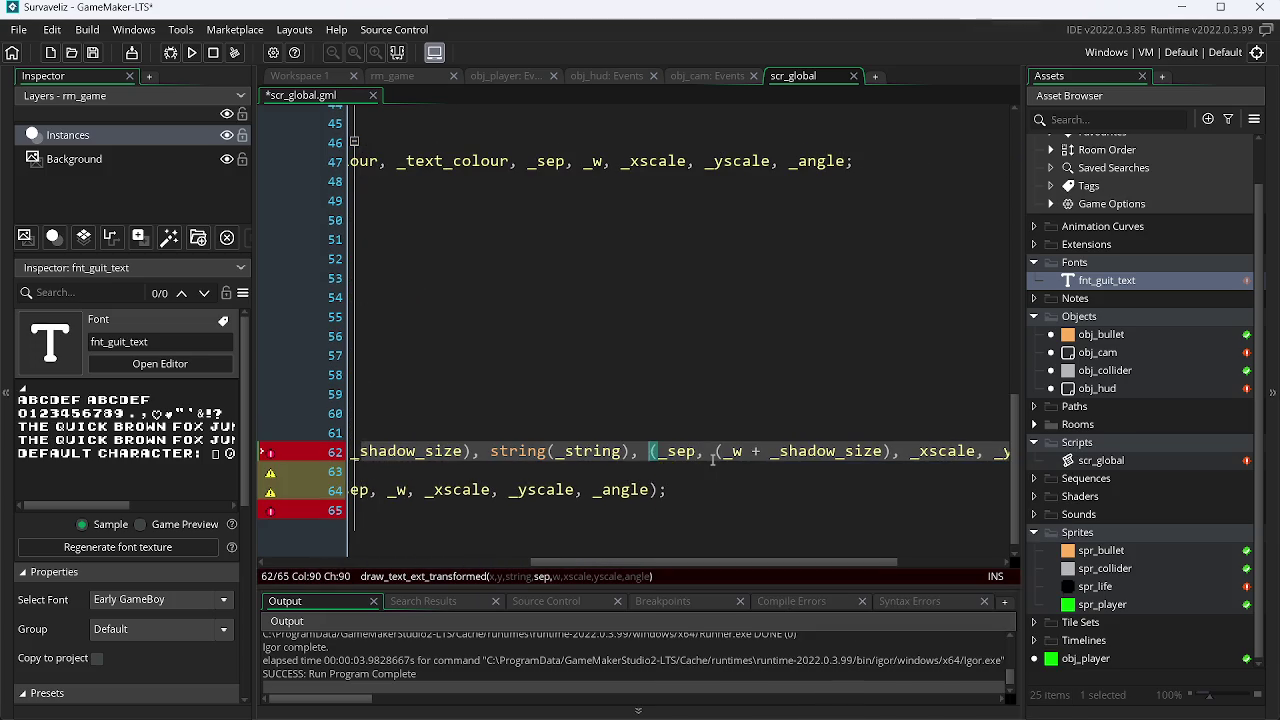
{"action": "key", "text": "BackSpace"}
{"action": "left_click", "coordinate": [708, 76]}
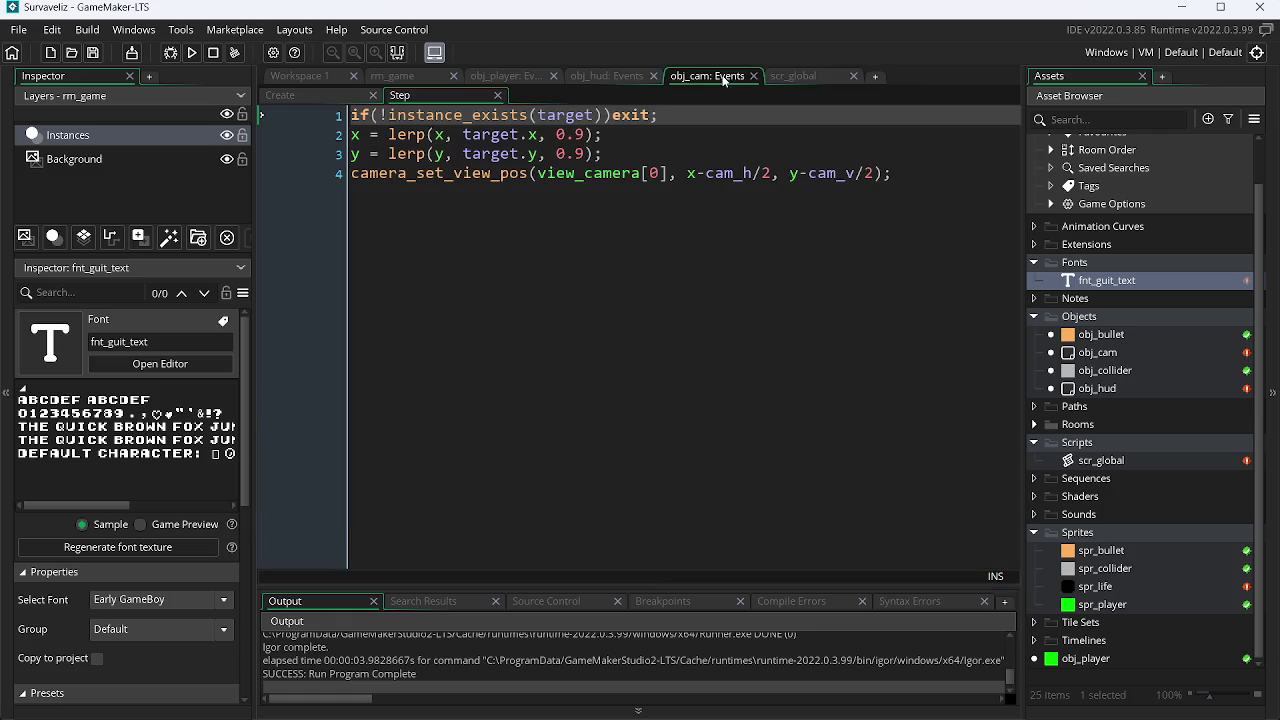
Set the HUD text separation to -1, then 100, running the game after each.
{"action": "left_click", "coordinate": [612, 78]}
{"action": "left_click", "coordinate": [772, 212]}
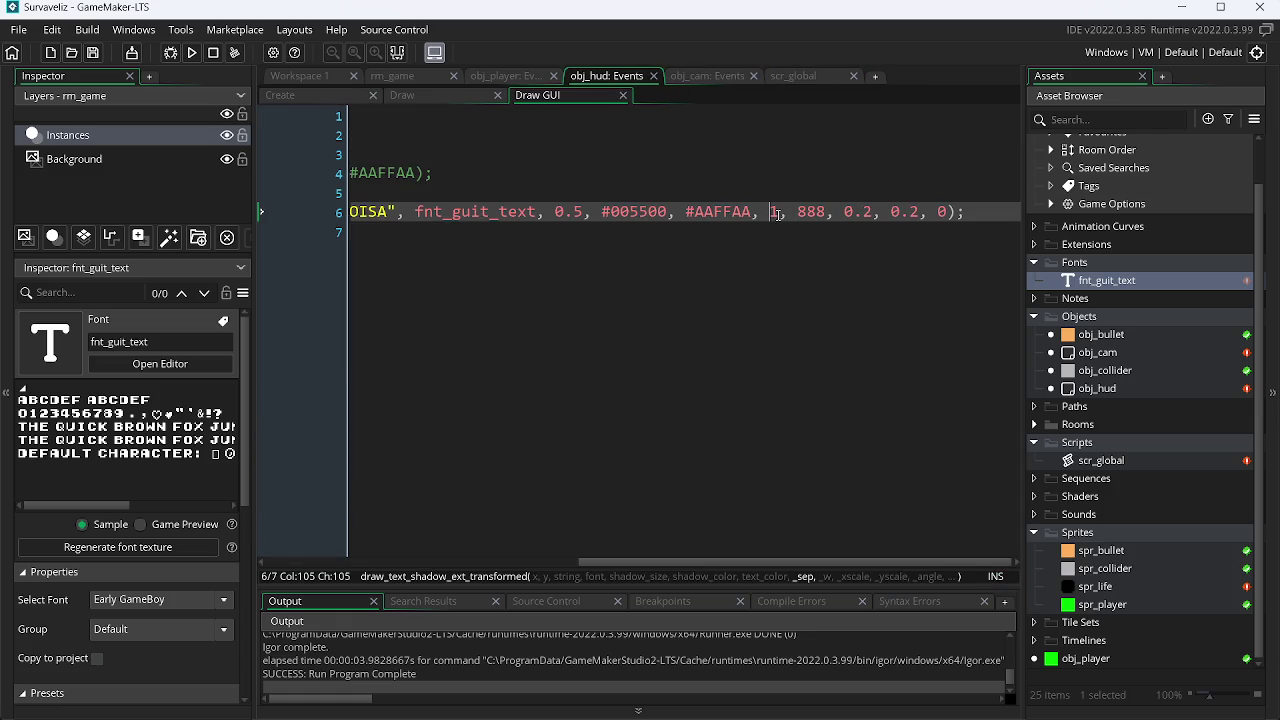
{"action": "key", "text": "Delete"}
{"action": "type", "text": "-1"}
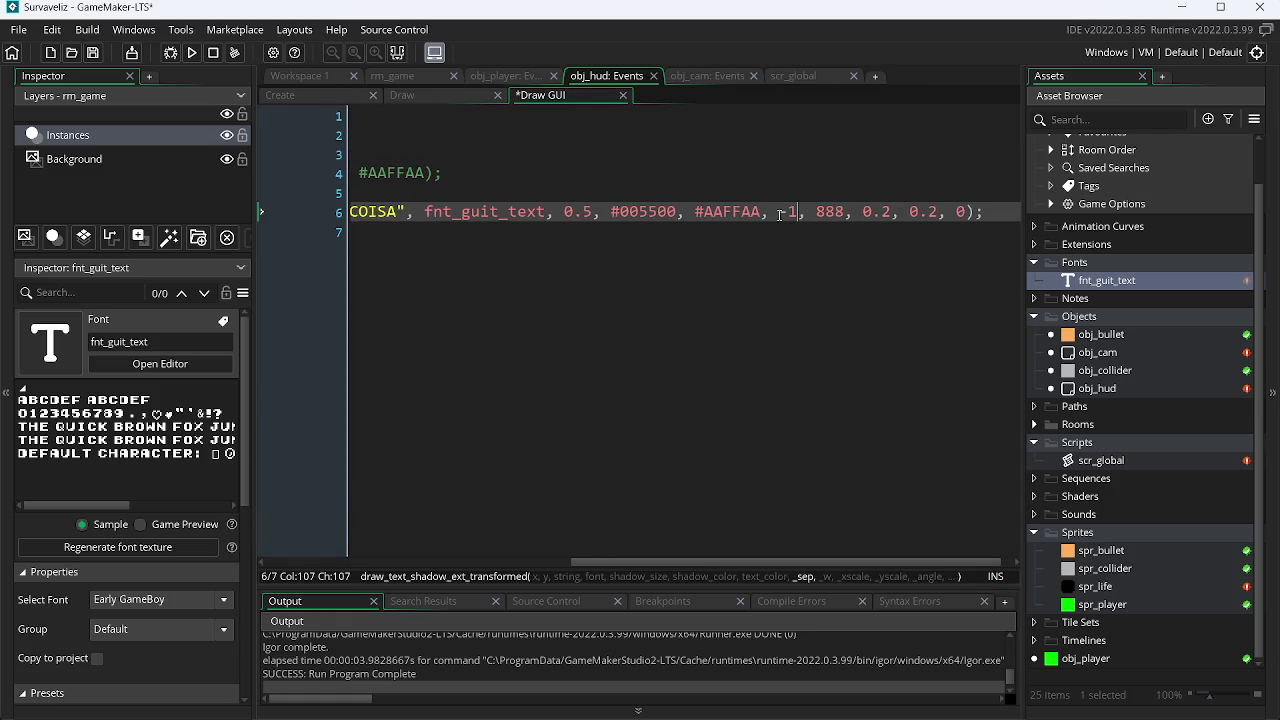
{"action": "key", "text": "F5"}
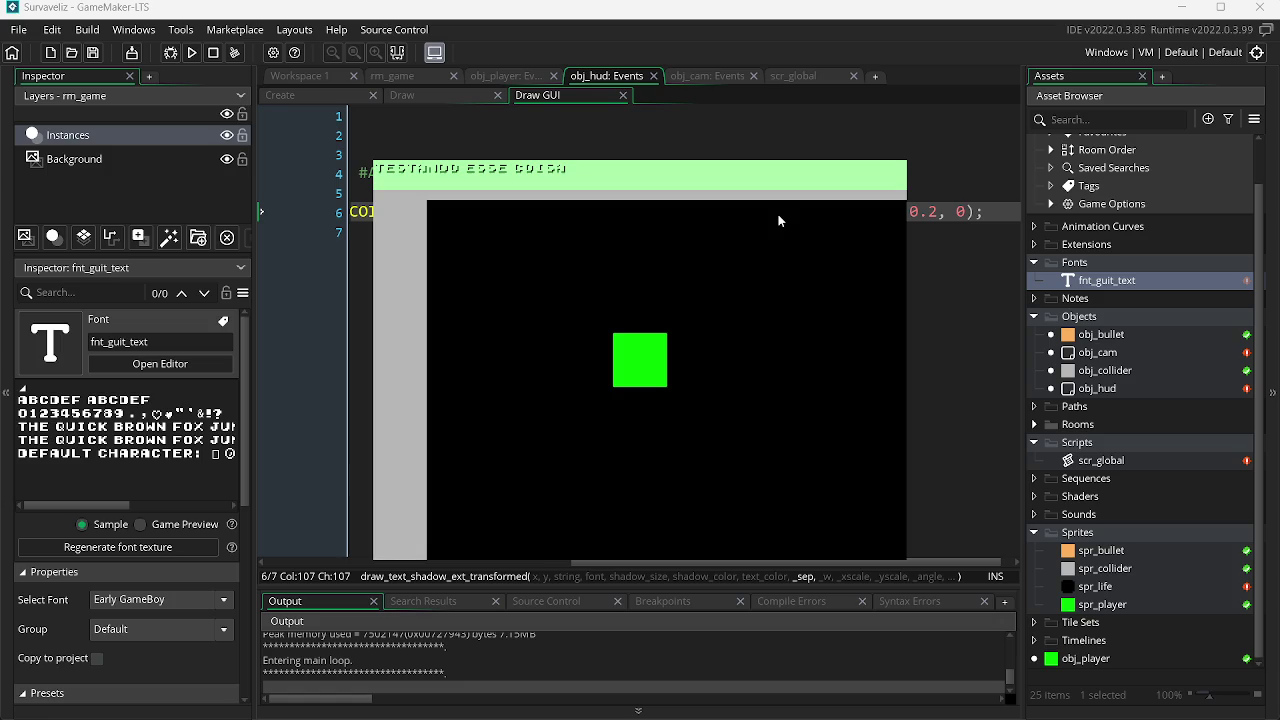
{"action": "key", "text": "alt+F4"}
{"action": "key", "text": "BackSpace"}
{"action": "key", "text": "BackSpace"}
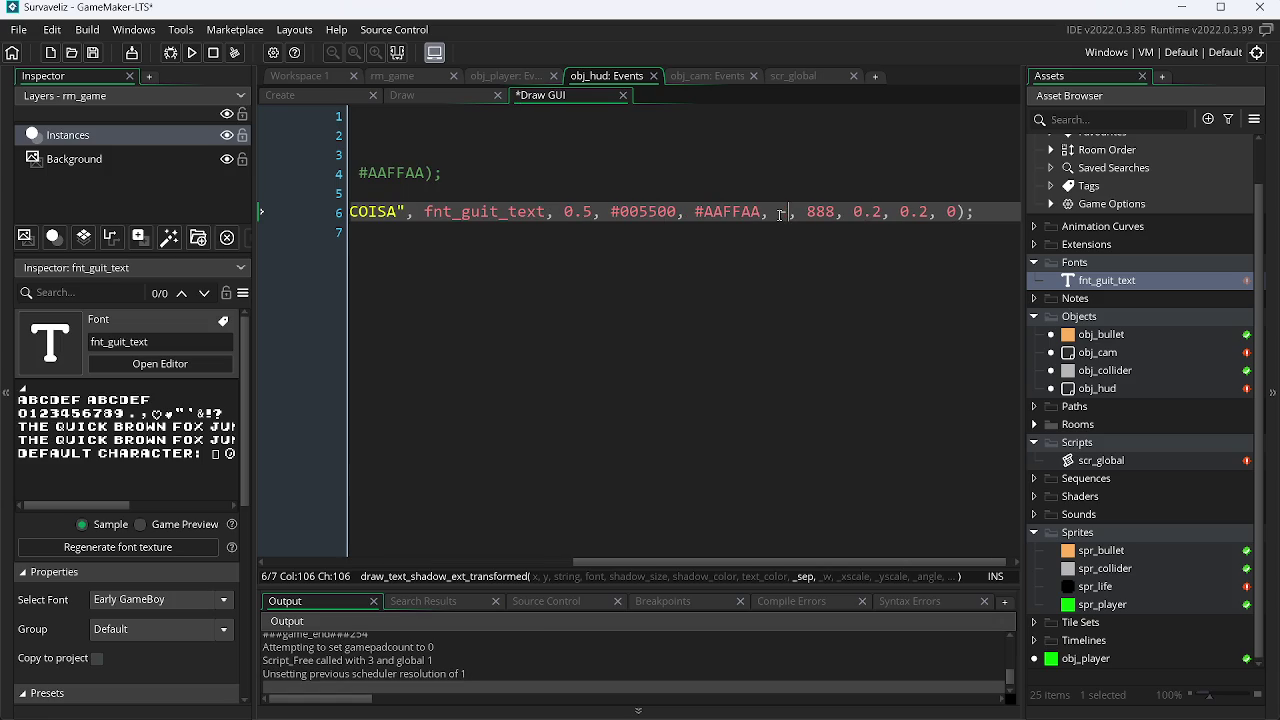
{"action": "type", "text": "100"}
{"action": "key", "text": "F5"}
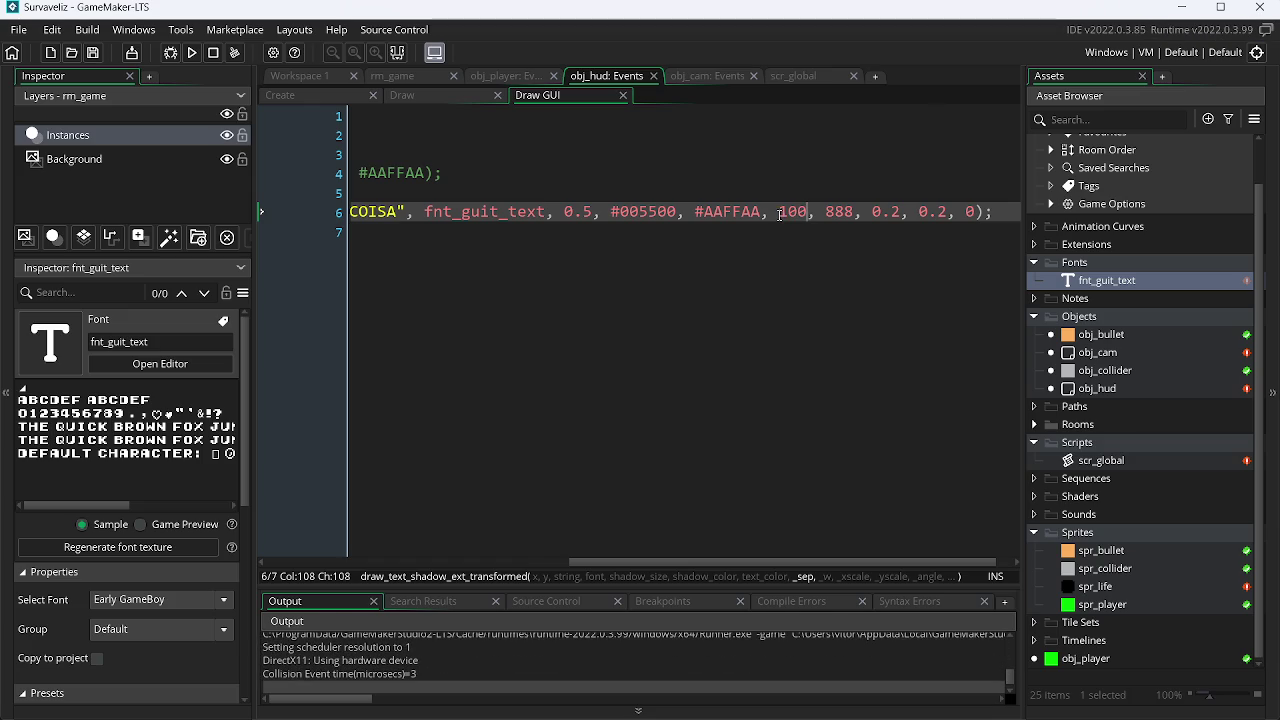
{"action": "key", "text": "Escape"}
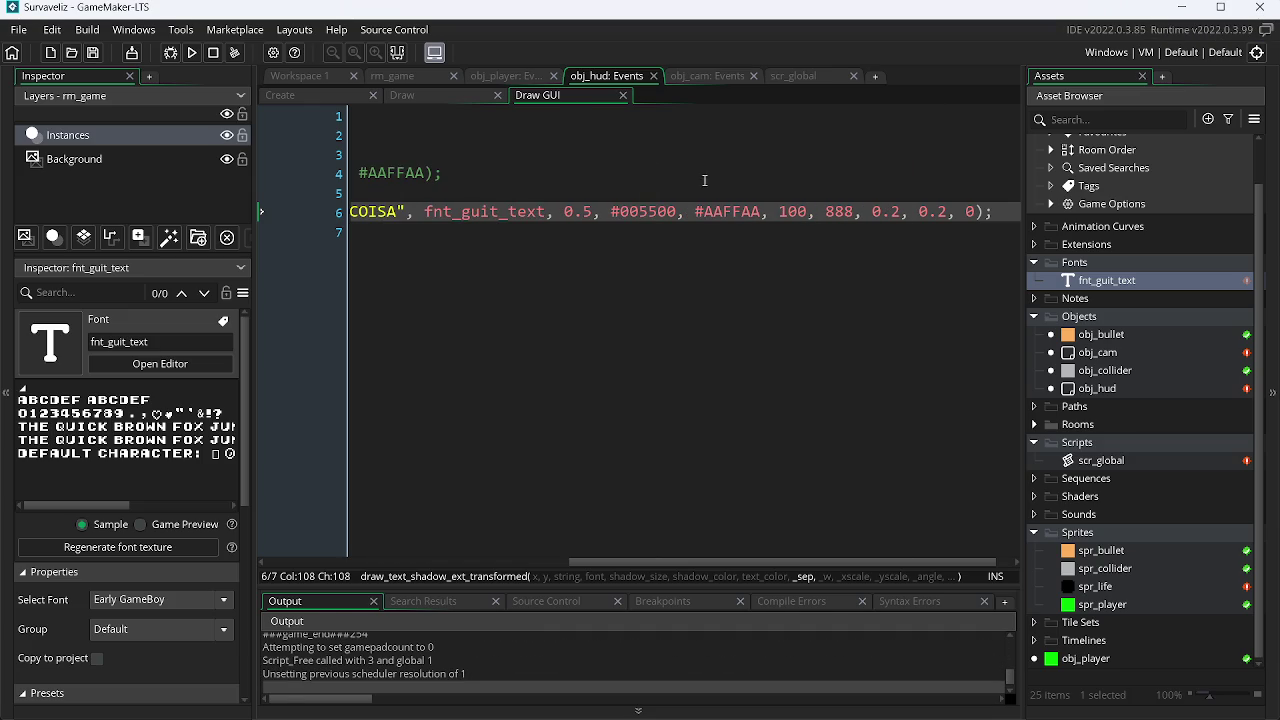
Restore (_sep + _shadow_size) on line 62 of scr_global and save the script.
{"action": "left_click", "coordinate": [790, 78]}
{"action": "type", "text": "("}
{"action": "key", "text": "ctrl+Right"}
{"action": "key", "text": "Delete"}
{"action": "key", "text": "Delete"}
{"action": "key", "text": "Delete"}
{"action": "key", "text": "ctrl+s"}
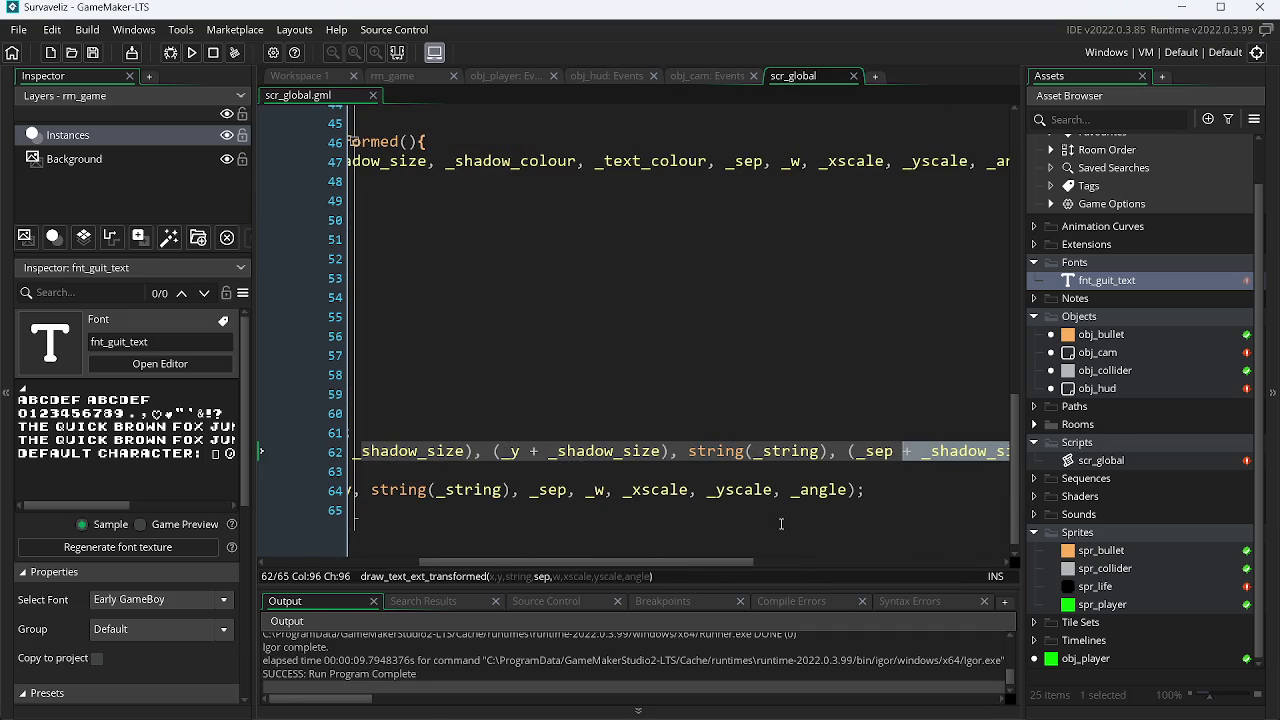
Select draw_text_shadow_ext_transformed with its doc comments, lines 31 to 65, then switch to Chrome.
{"action": "mouse_move", "coordinate": [772, 560]}
{"action": "left_mouse_down"}
{"action": "mouse_move", "coordinate": [836, 560]}
{"action": "mouse_move", "coordinate": [596, 300]}
{"action": "mouse_move", "coordinate": [594, 17]}
{"action": "left_mouse_up"}
{"action": "left_click", "coordinate": [718, 78]}
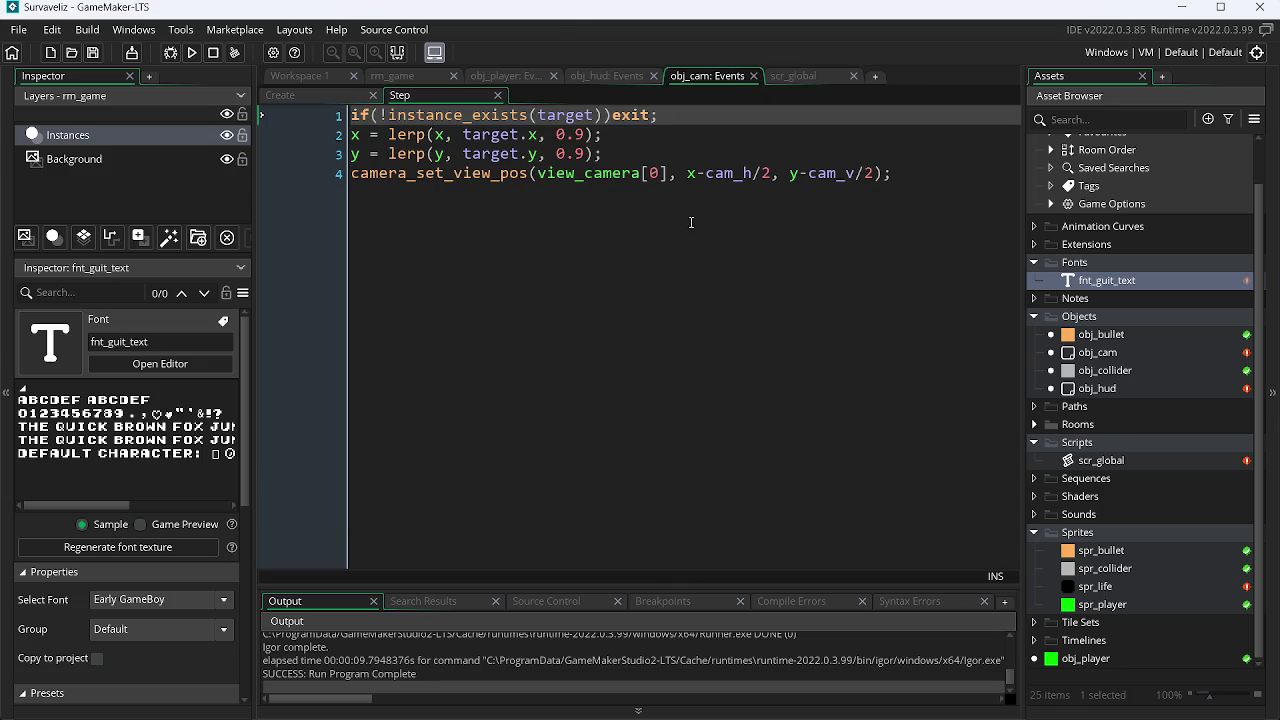
{"action": "left_click", "coordinate": [608, 79]}
{"action": "left_click", "coordinate": [667, 397]}
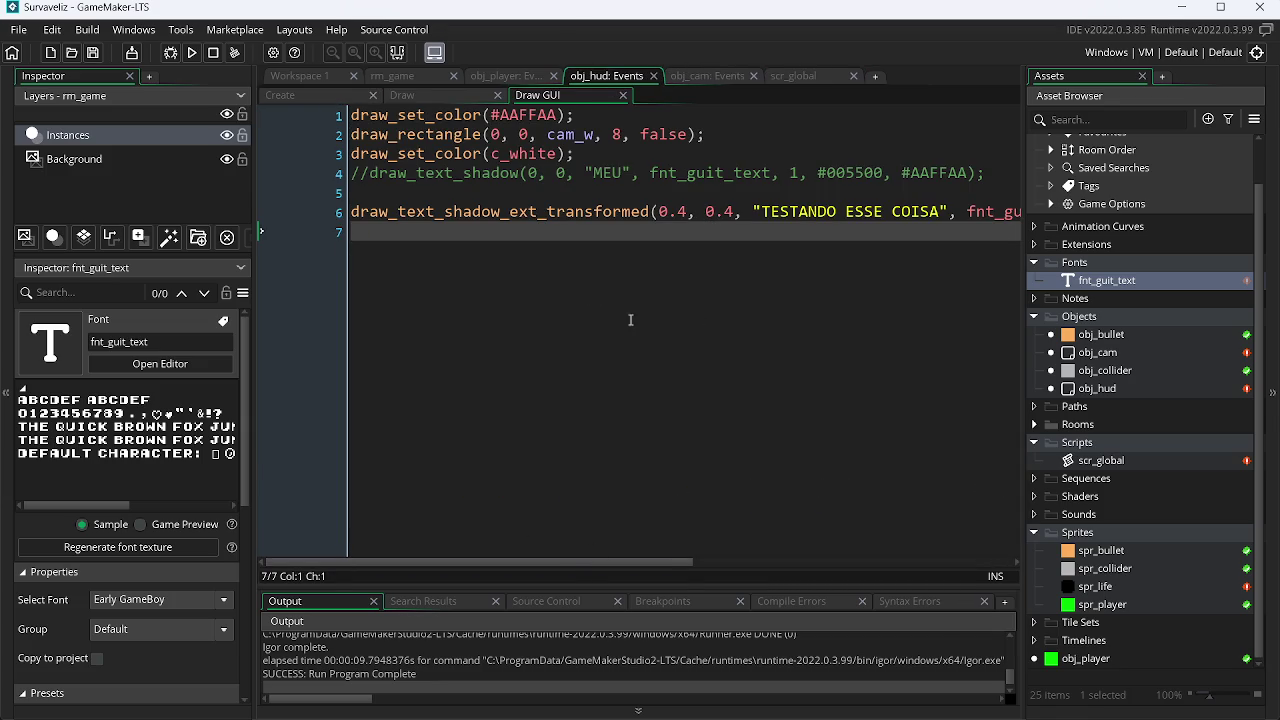
{"action": "left_click", "coordinate": [817, 76]}
{"action": "mouse_move", "coordinate": [380, 517]}
{"action": "left_mouse_down"}
{"action": "mouse_move", "coordinate": [365, 110]}
{"action": "mouse_move", "coordinate": [365, 250]}
{"action": "mouse_move", "coordinate": [357, 136]}
{"action": "mouse_move", "coordinate": [367, 158]}
{"action": "left_mouse_up"}
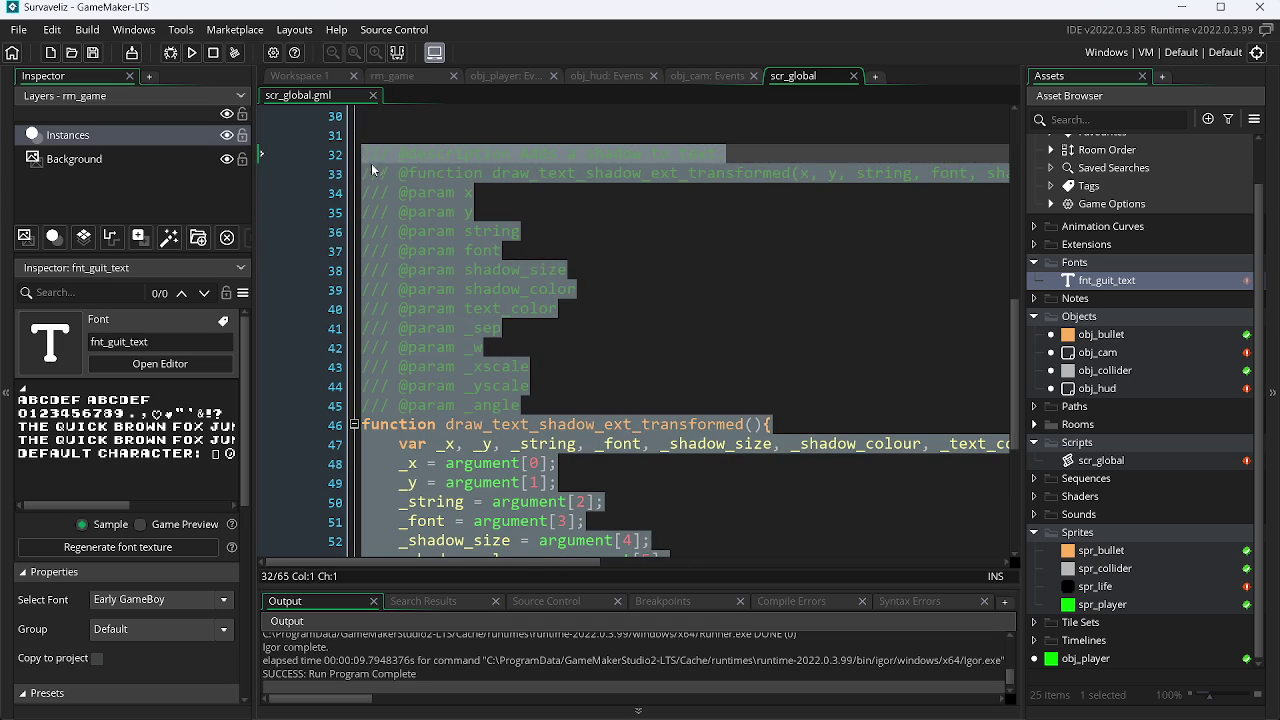
{"action": "mouse_move", "coordinate": [1014, 370]}
{"action": "left_mouse_down"}
{"action": "mouse_move", "coordinate": [1026, 215]}
{"action": "mouse_move", "coordinate": [1022, 520]}
{"action": "left_mouse_up"}
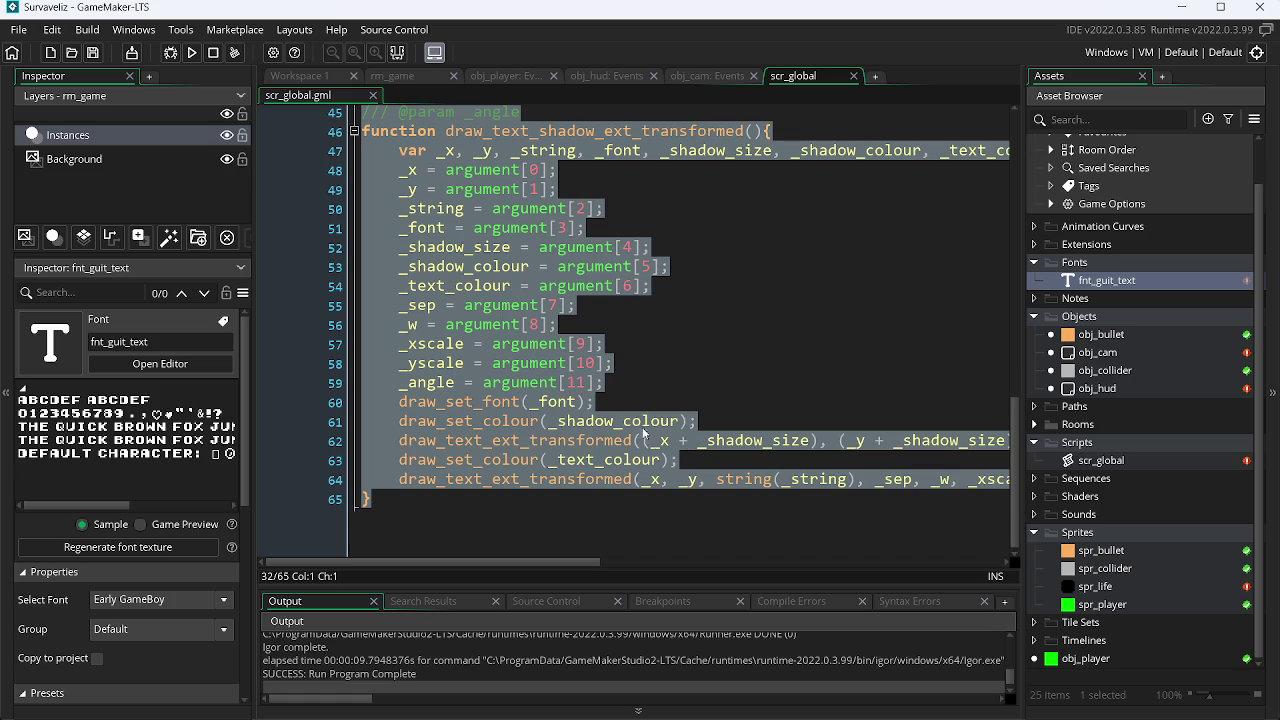
{"action": "key", "text": "alt+Tab"}
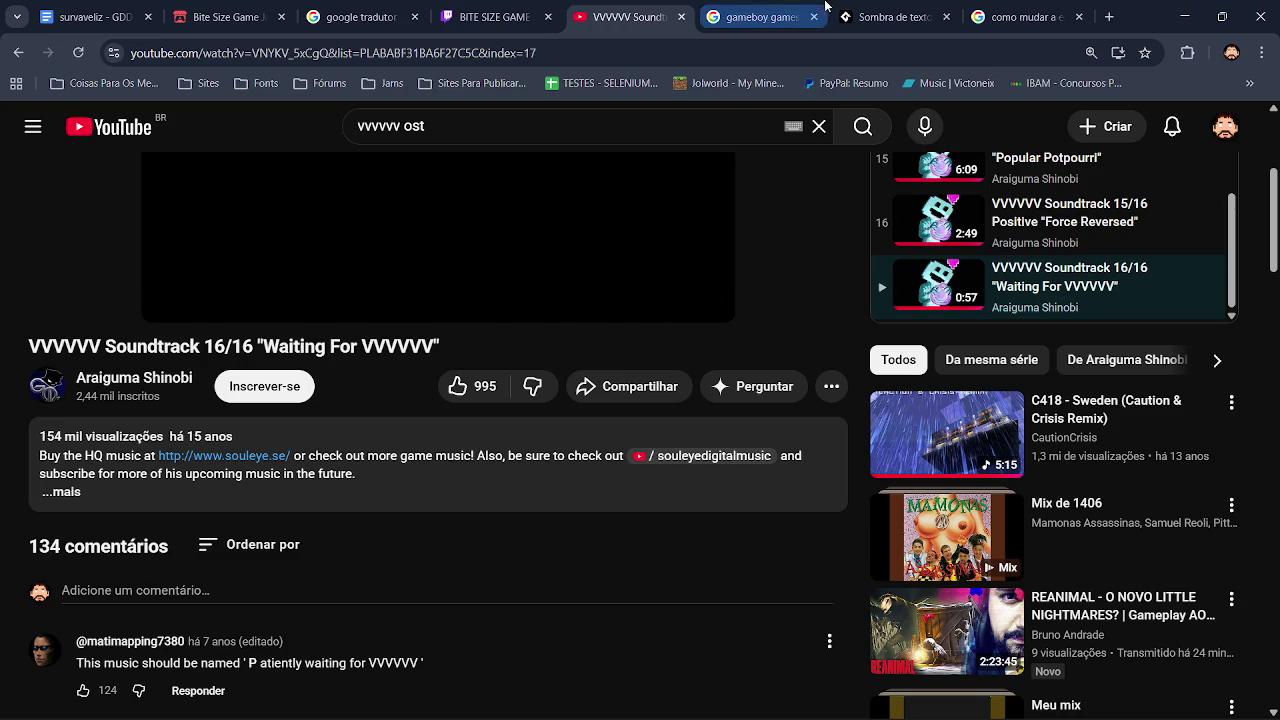
Go to the empty reply box at the bottom of the Sombra de texto thread, then open a new tab.
{"action": "left_click", "coordinate": [869, 5]}
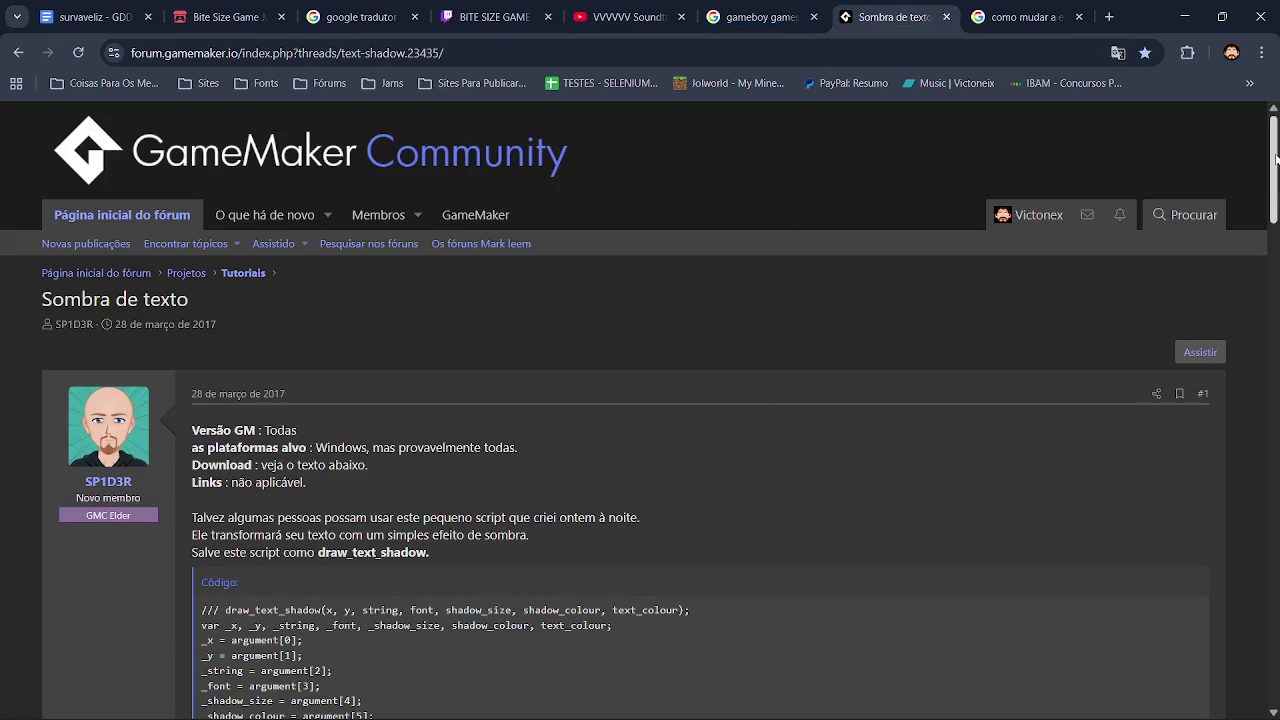
{"action": "left_click_drag", "start_coordinate": [1276, 157], "coordinate": [1276, 194]}
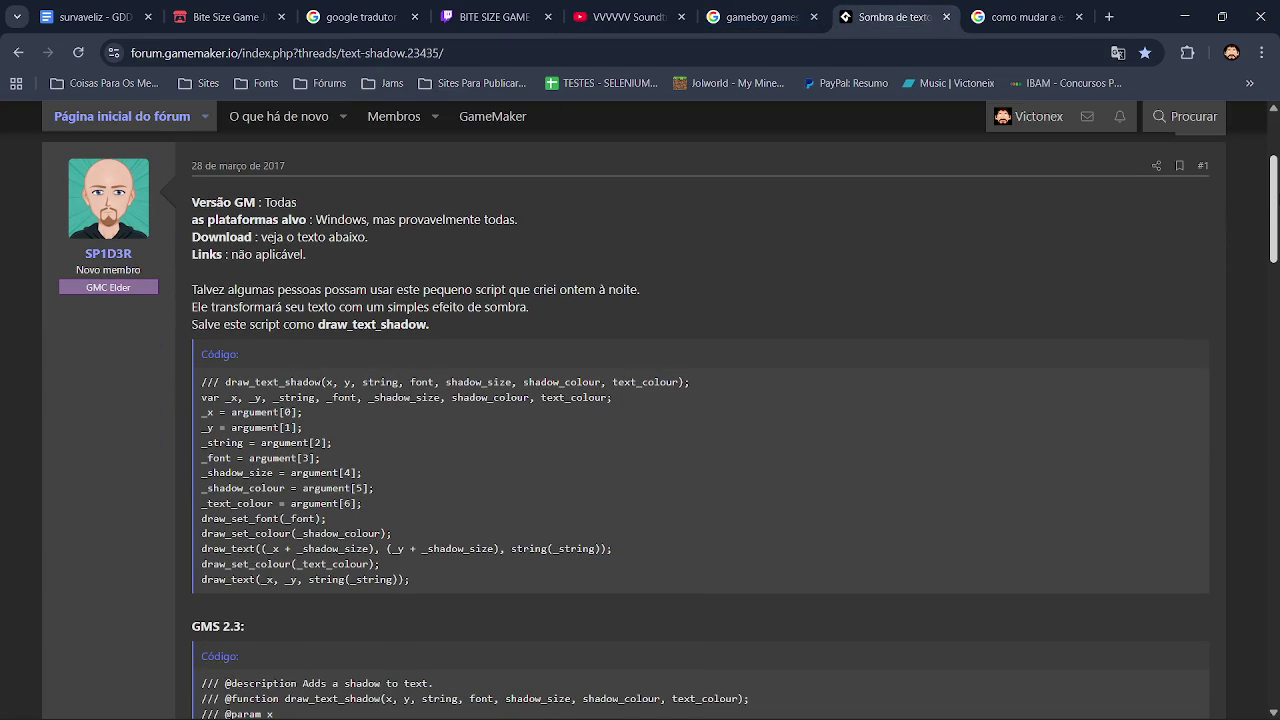
{"action": "scroll", "coordinate": [540, 486], "scroll_direction": "down", "scroll_amount": 15}
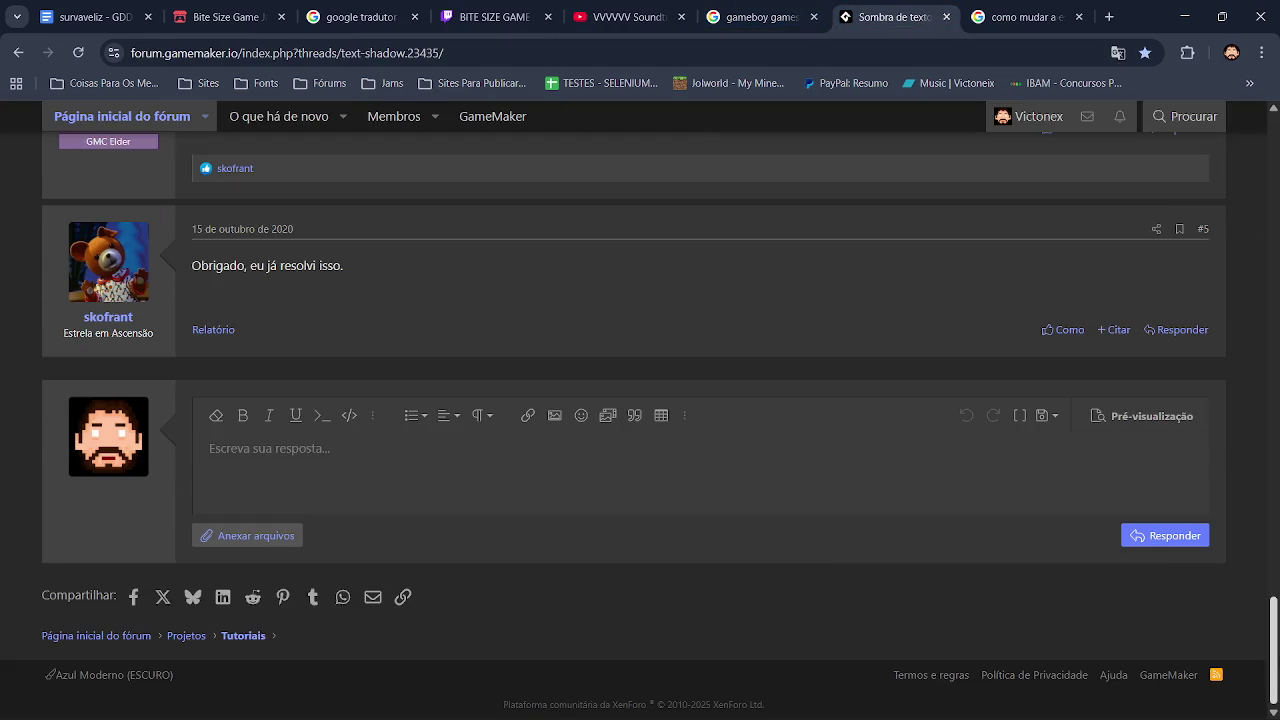
{"action": "left_click", "coordinate": [266, 465]}
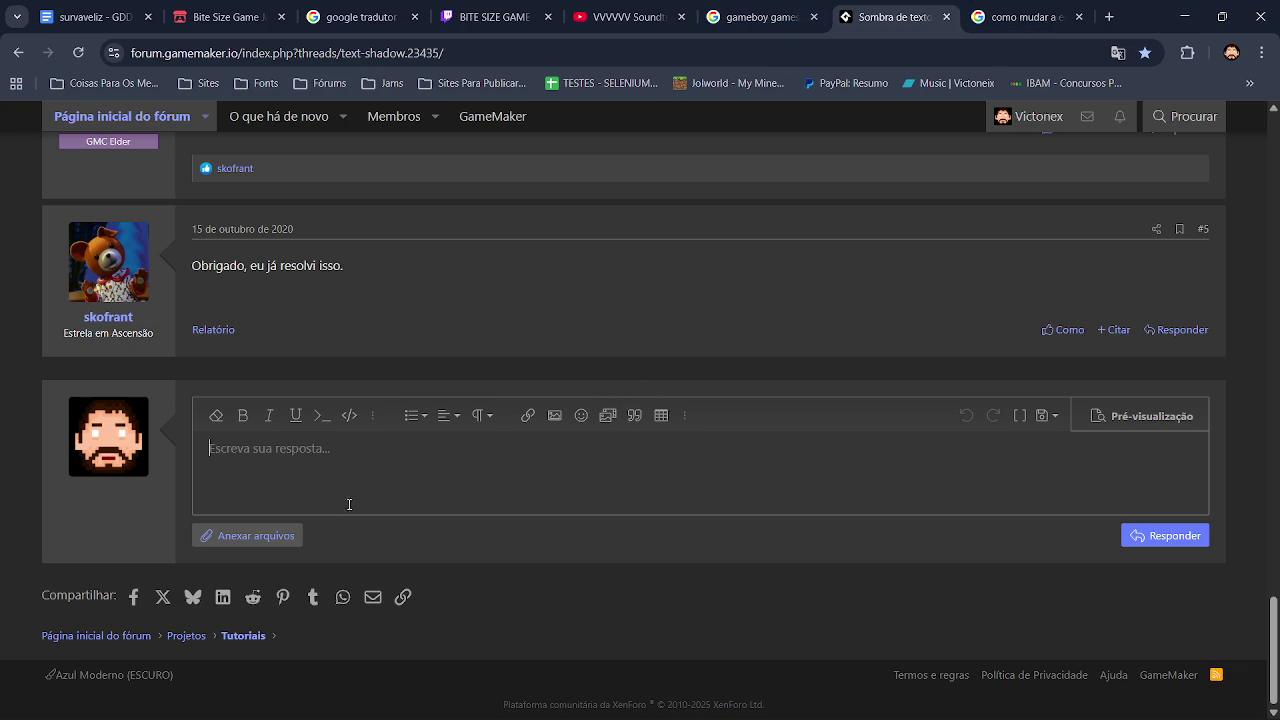
{"action": "left_click", "coordinate": [1109, 17]}
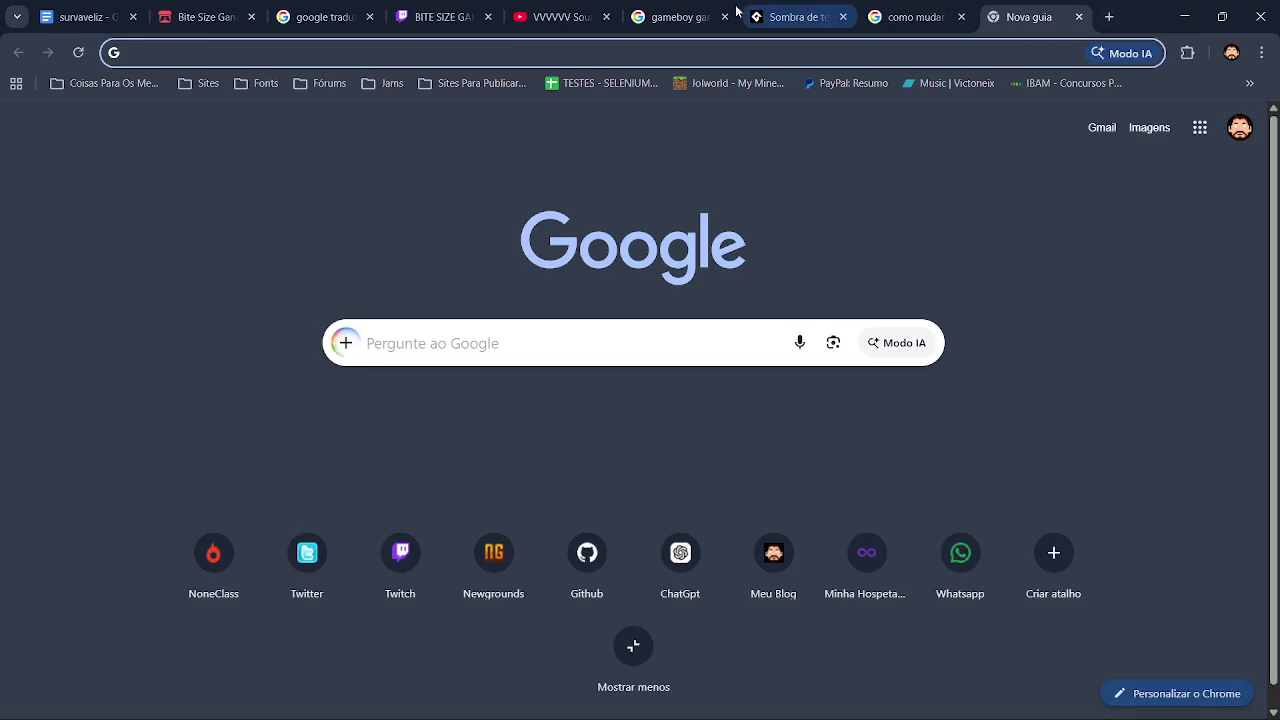
Translate the Portuguese note about the GameMaker 2.3 / LTS version into English, then return to GameMaker.
{"action": "left_click", "coordinate": [330, 12]}
{"action": "left_click", "coordinate": [414, 303]}
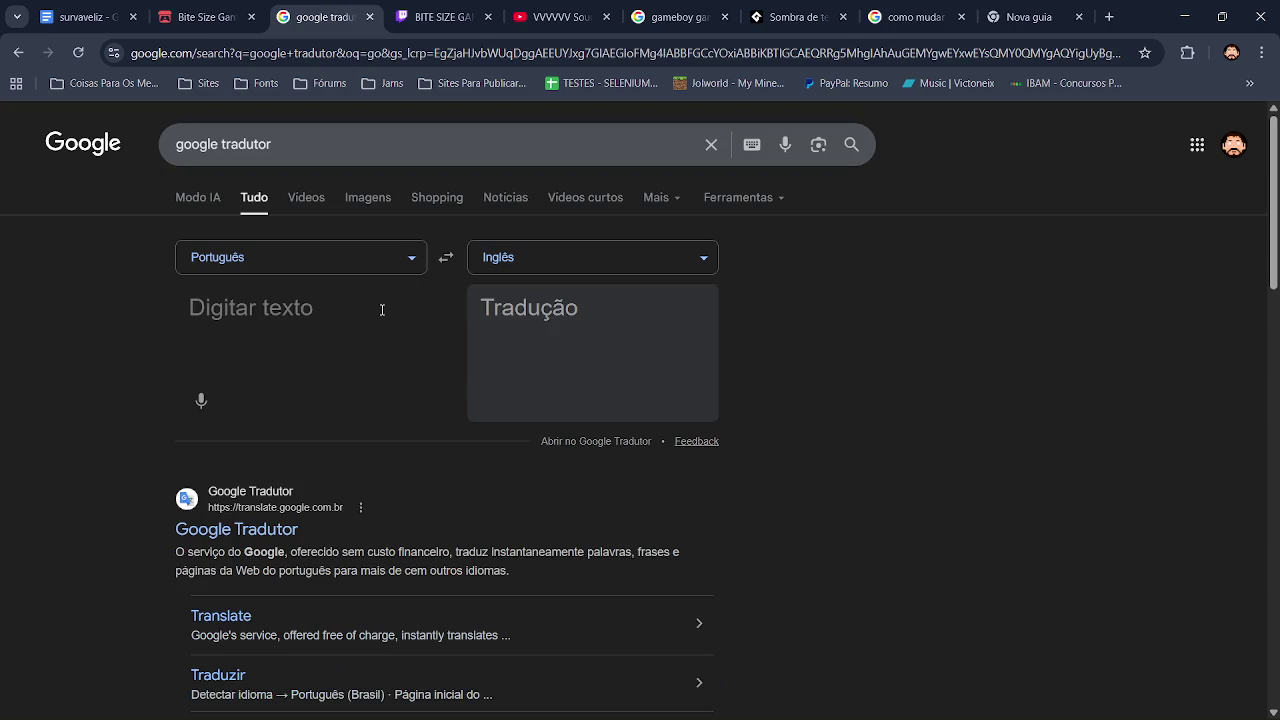
{"action": "type", "text": "D"}
{"action": "key", "text": "BackSpace"}
{"action": "type", "text": "Fez uma versão "}
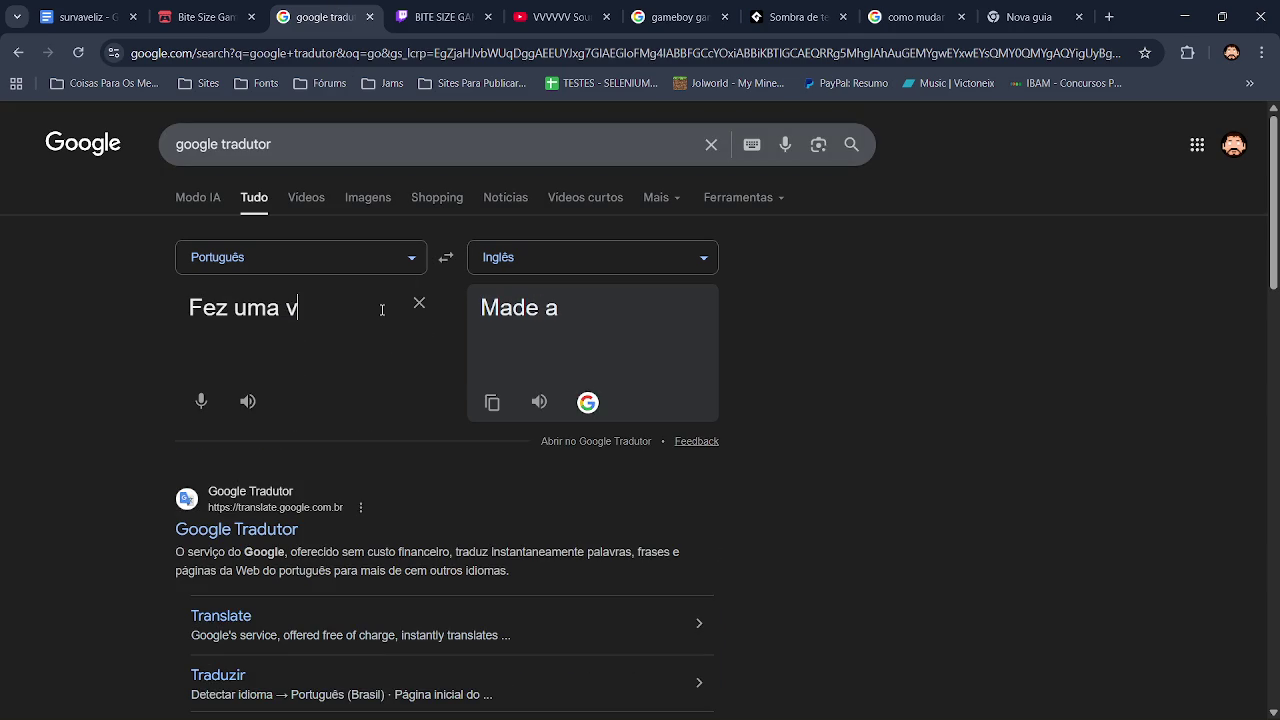
{"action": "type", "text": "pa"}
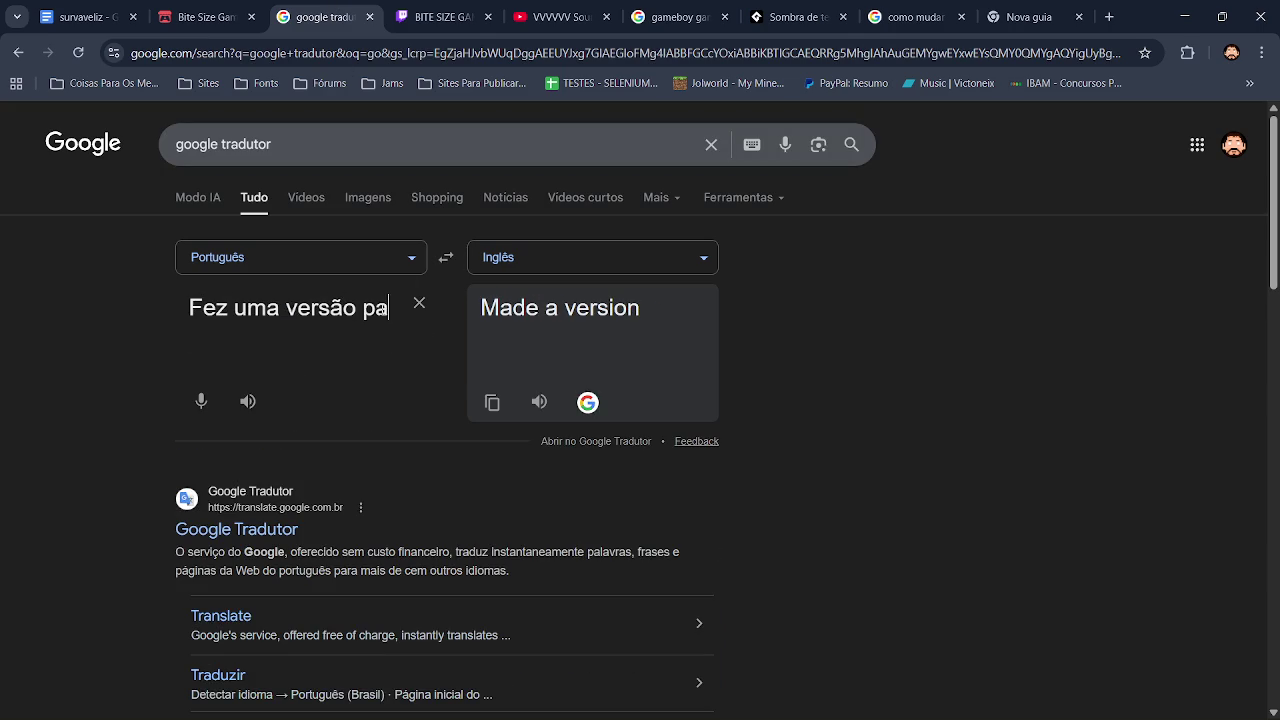
{"action": "type", "text": "ra o game"}
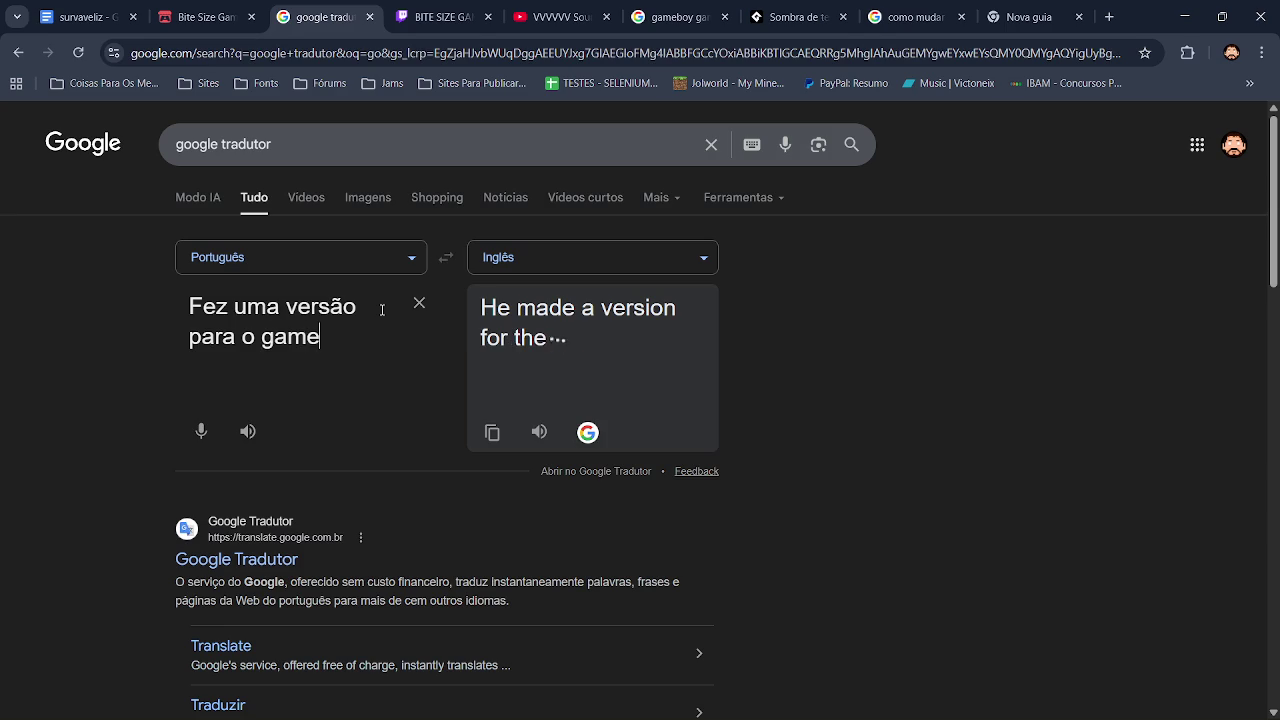
{"action": "type", "text": "maker 2."}
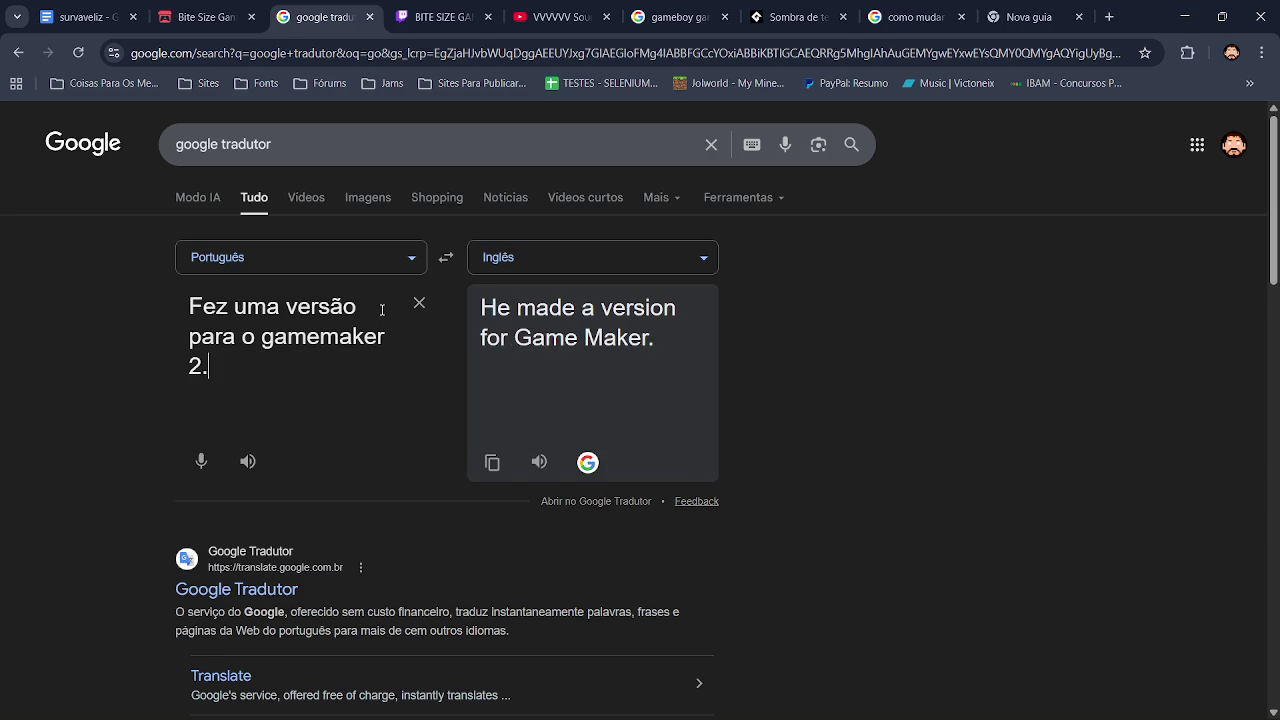
{"action": "type", "text": "3 ou "}
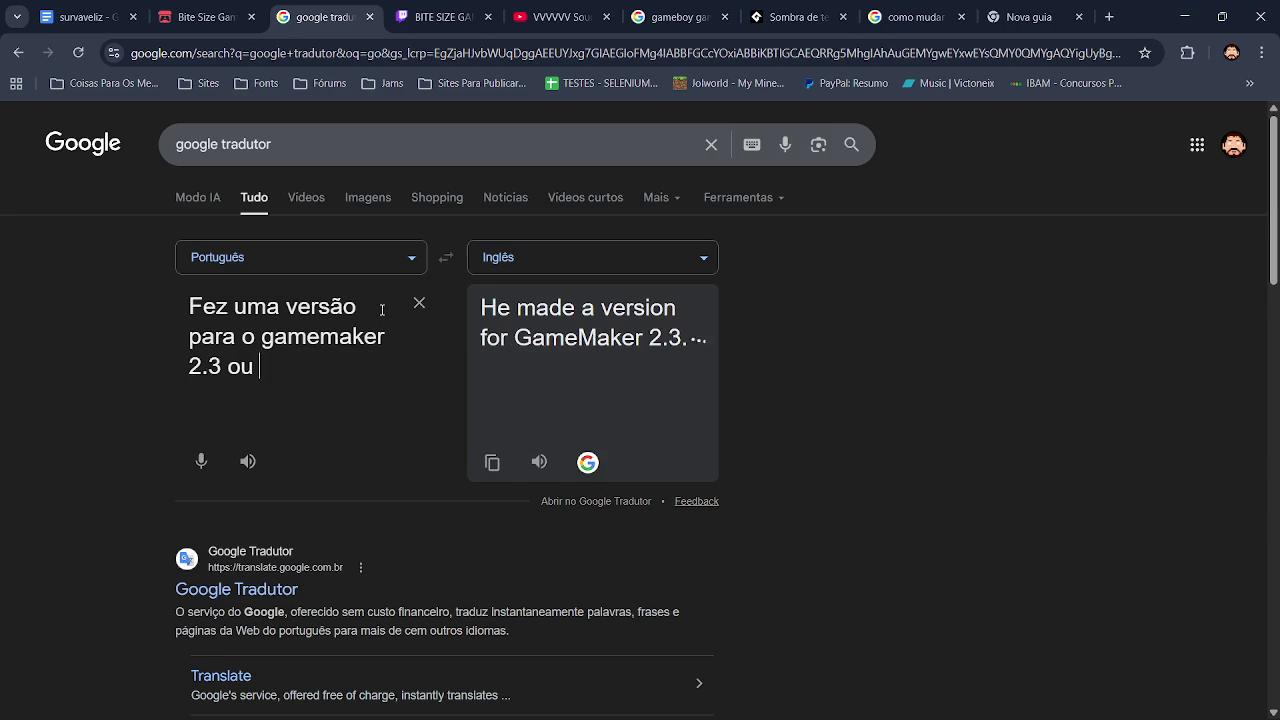
{"action": "type", "text": "como conhe"}
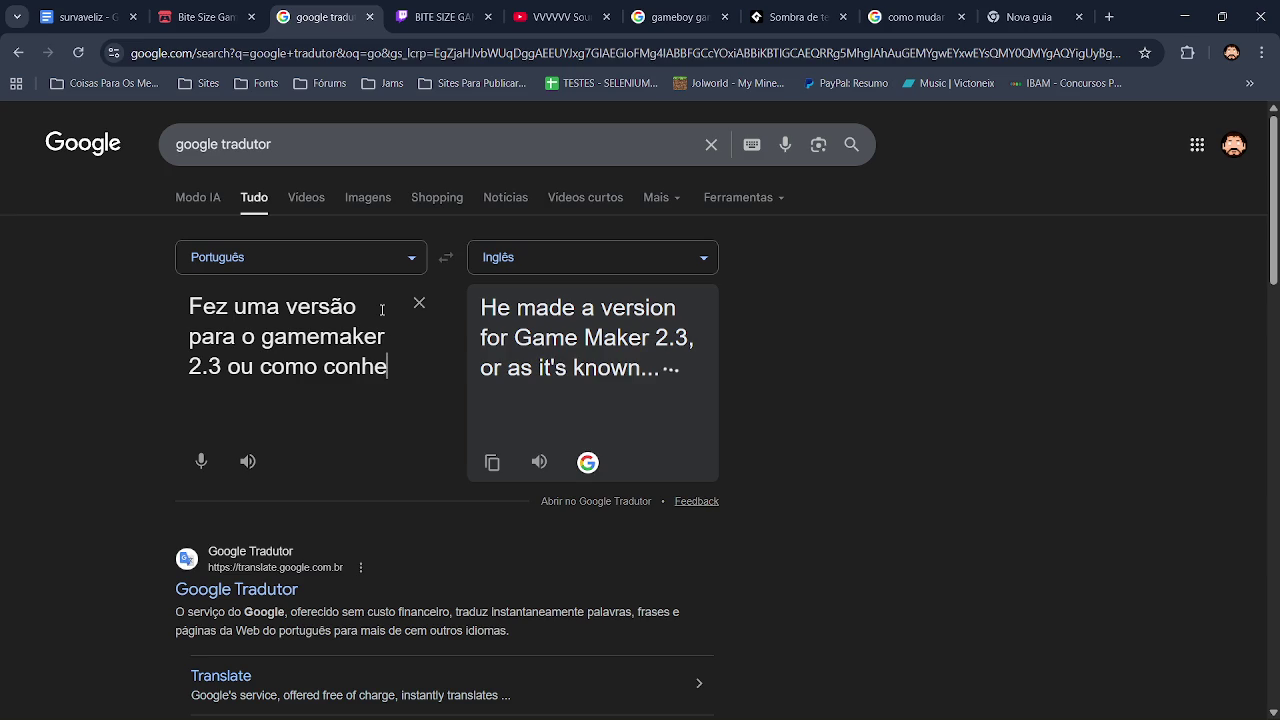
{"action": "type", "text": "cido gamemaker lts. Fez uma versão"}
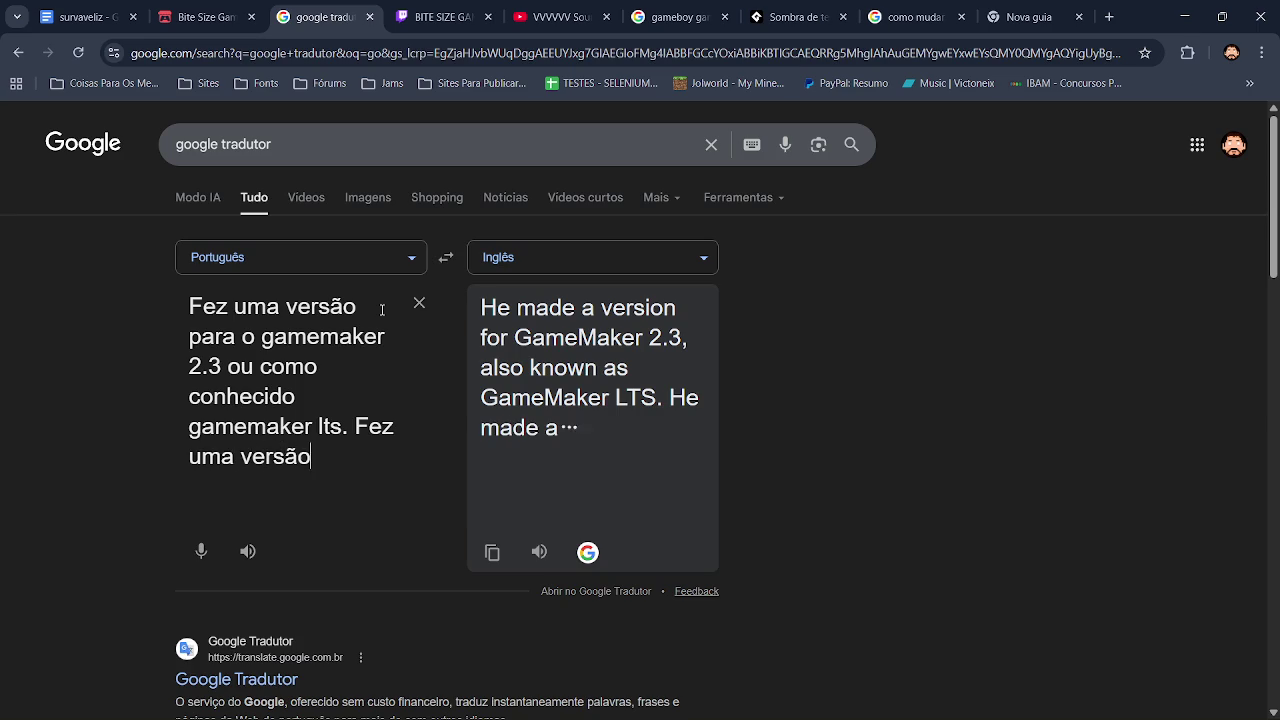
{"action": "type", "text": " desse"}
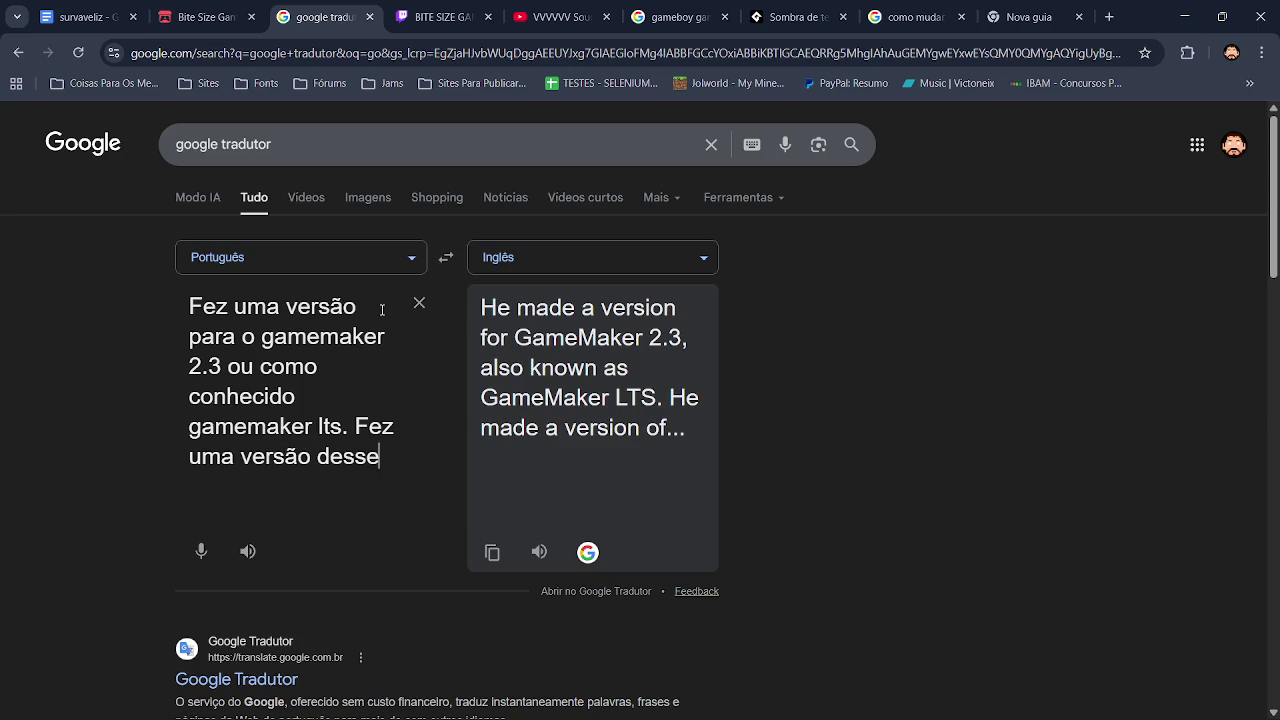
{"action": "type", "text": " có"}
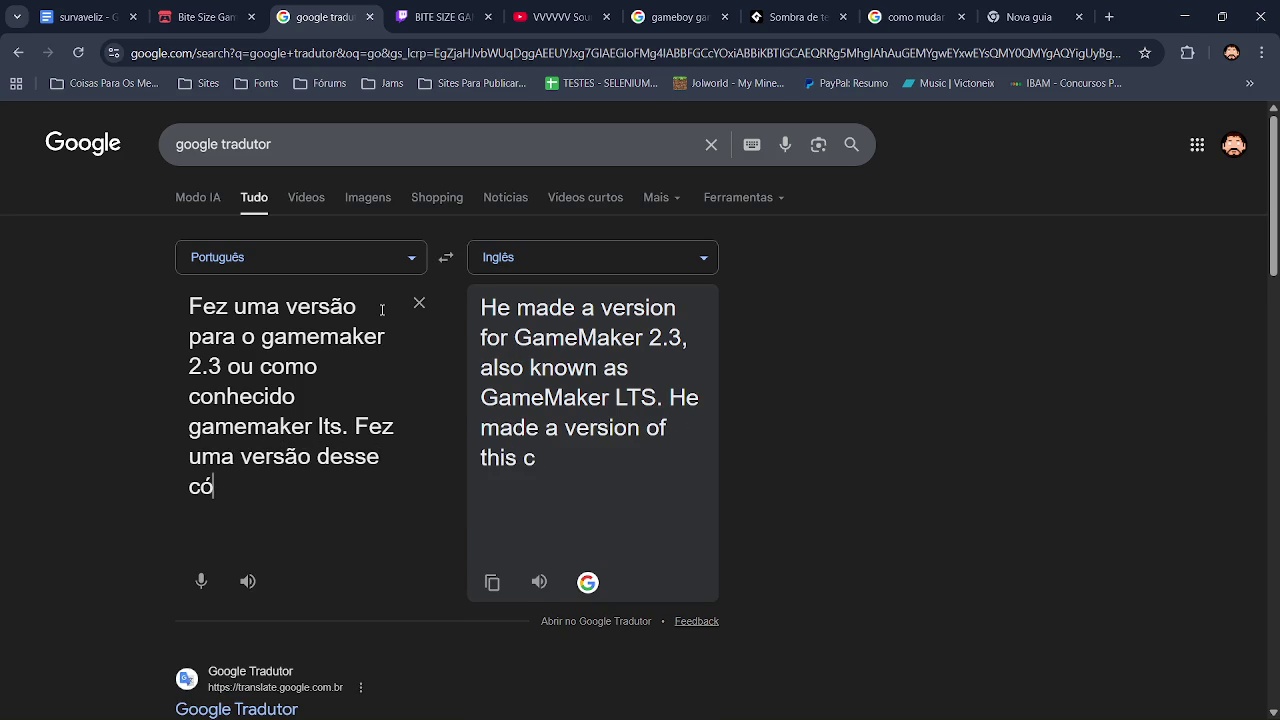
{"action": "type", "text": "digo, "}
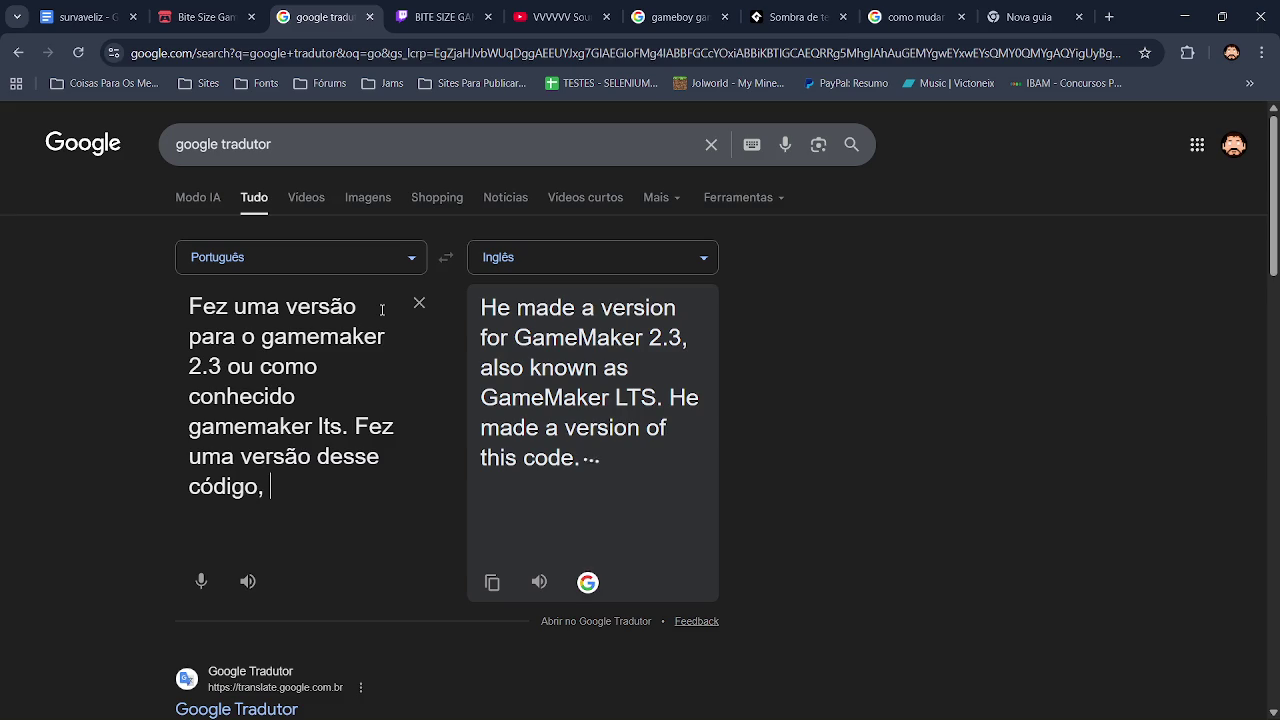
{"action": "type", "text": "onde vo"}
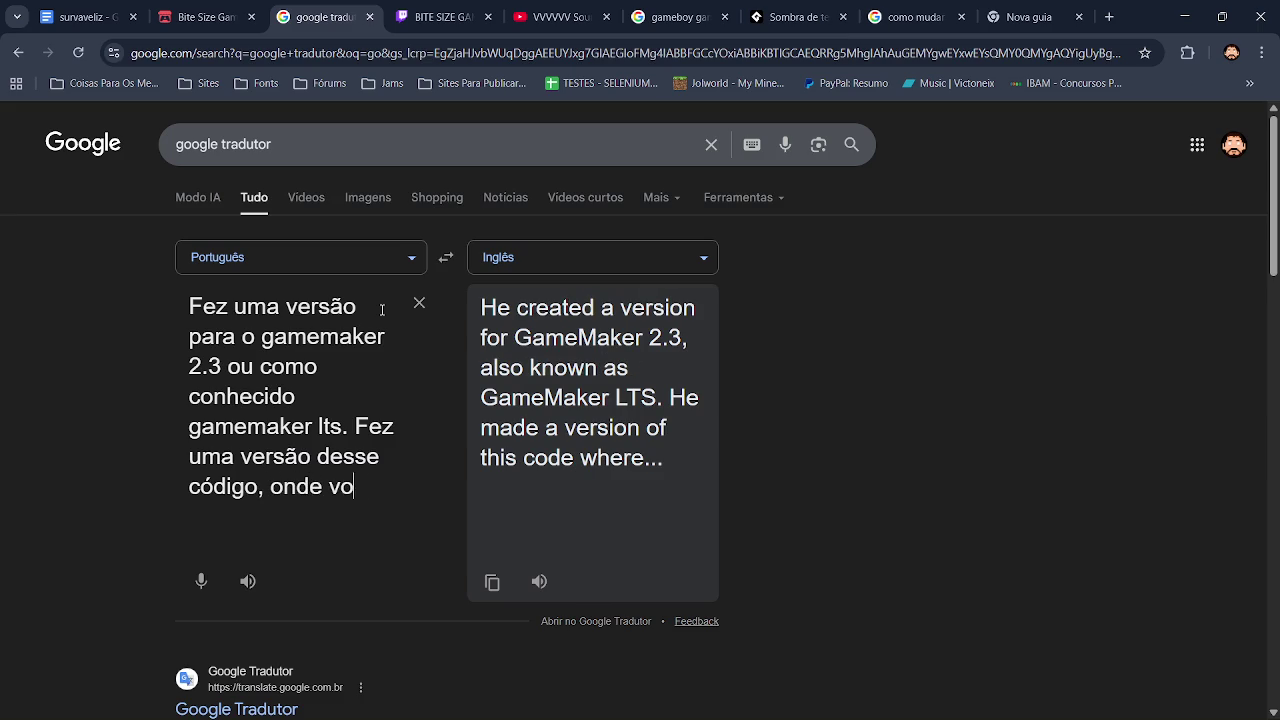
{"action": "type", "text": "cê pode "}
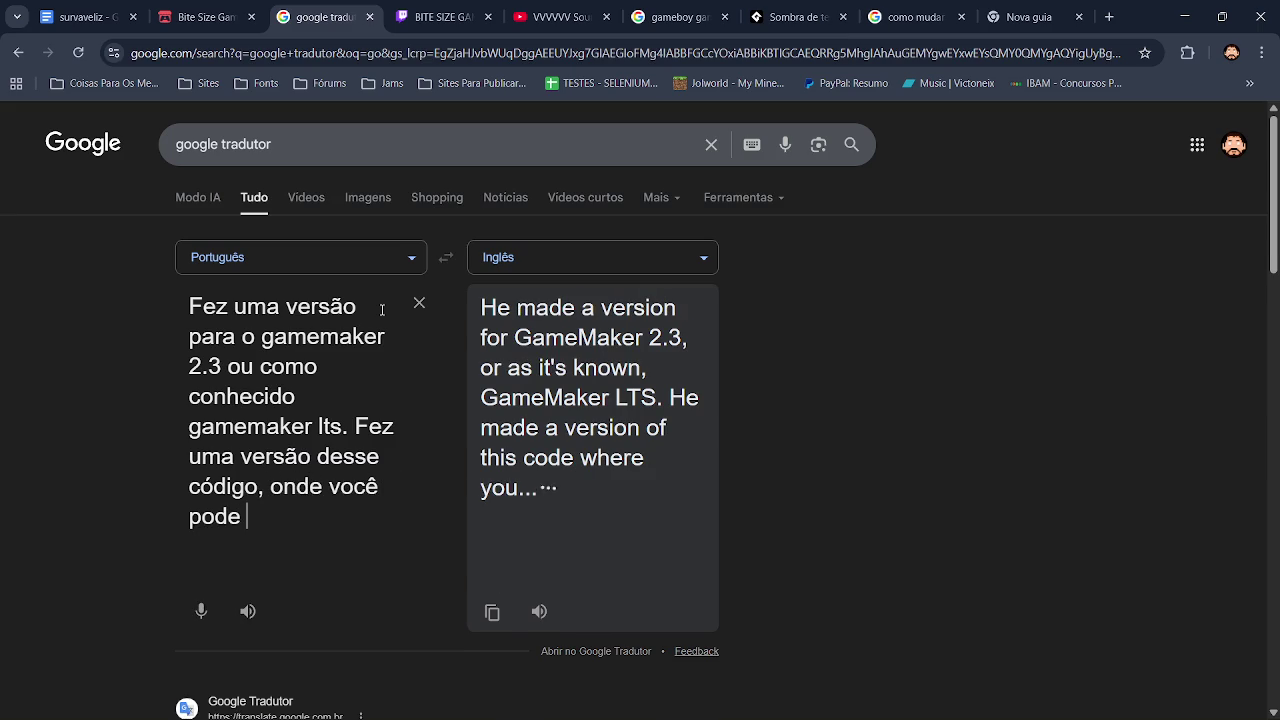
{"action": "type", "text": "mudar a"}
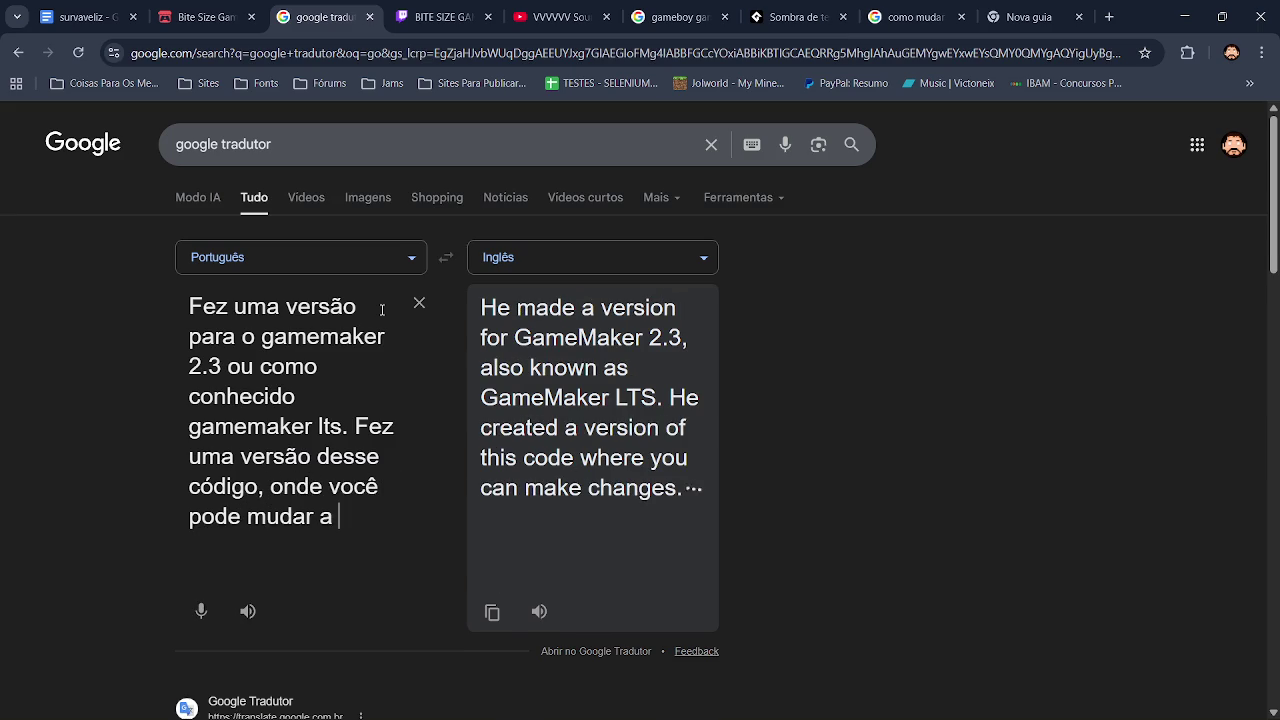
{"action": "type", "text": " escala e"}
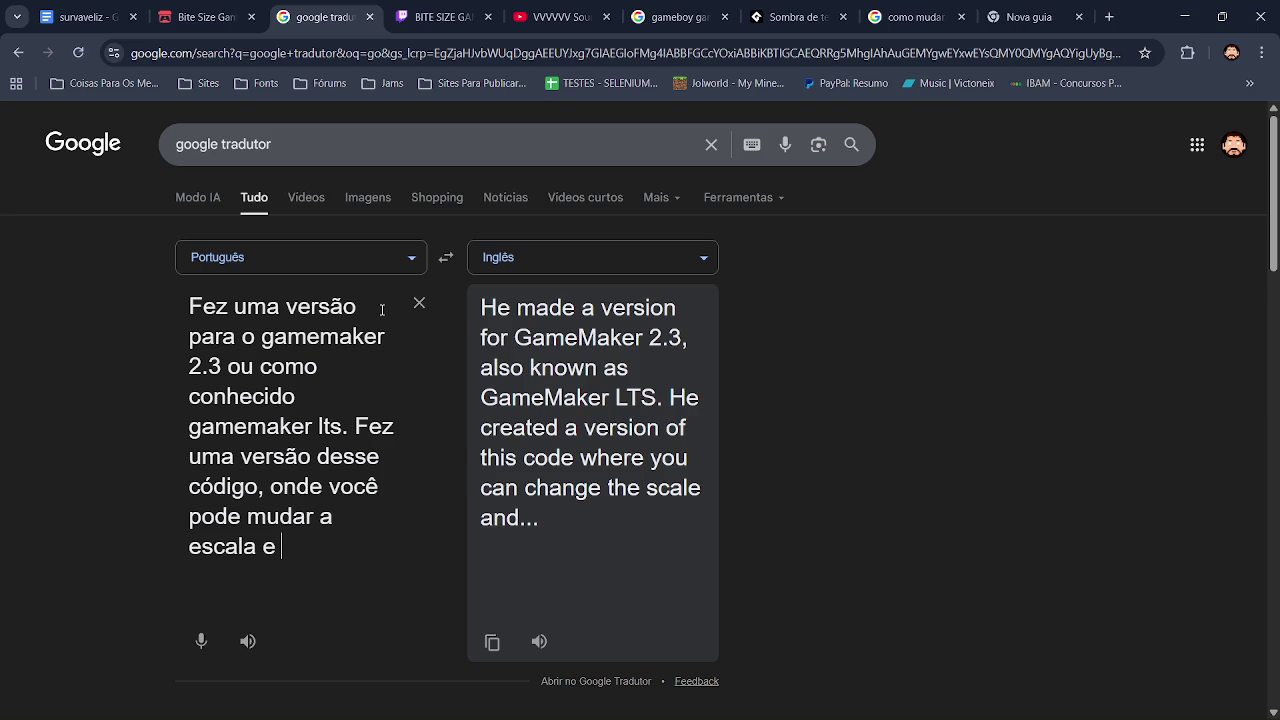
{"action": "key", "text": "alt+Tab"}
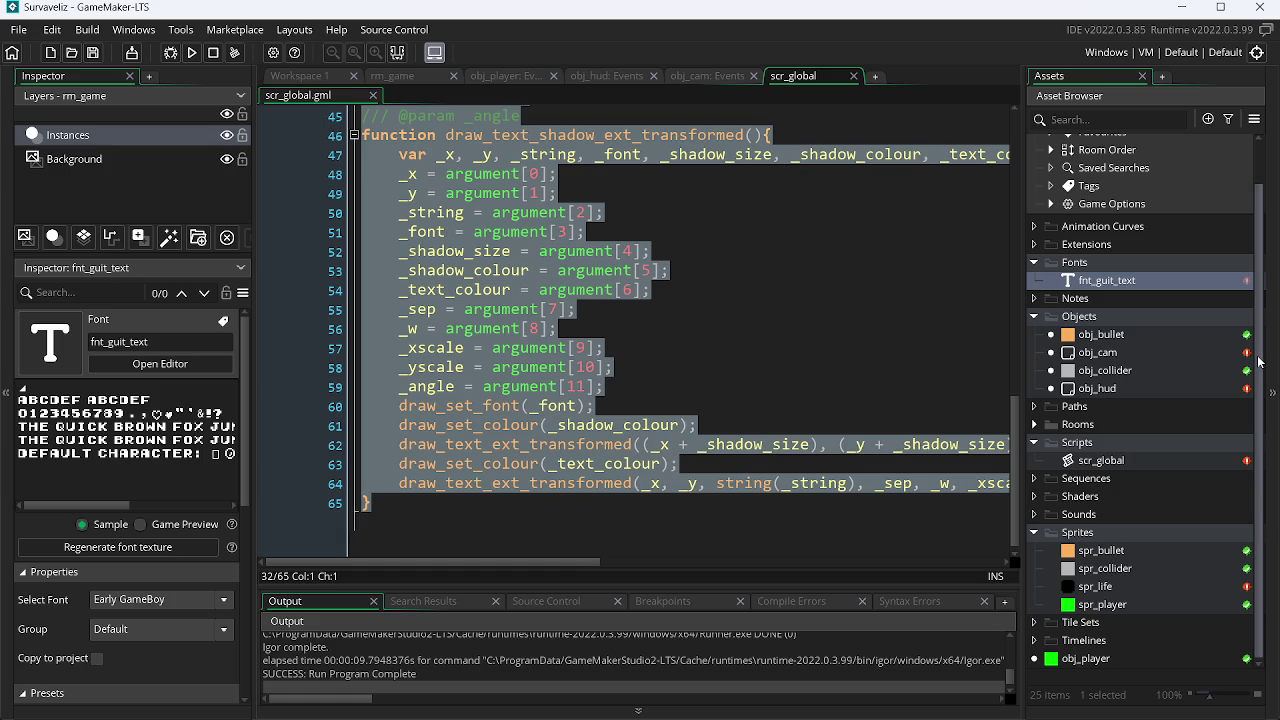
Review the original draw_text_shadow function in the scr_global script.
{"action": "scroll", "coordinate": [1189, 428], "scroll_direction": "up", "scroll_amount": 1}
{"action": "scroll", "coordinate": [1189, 428], "scroll_direction": "down", "scroll_amount": 1}
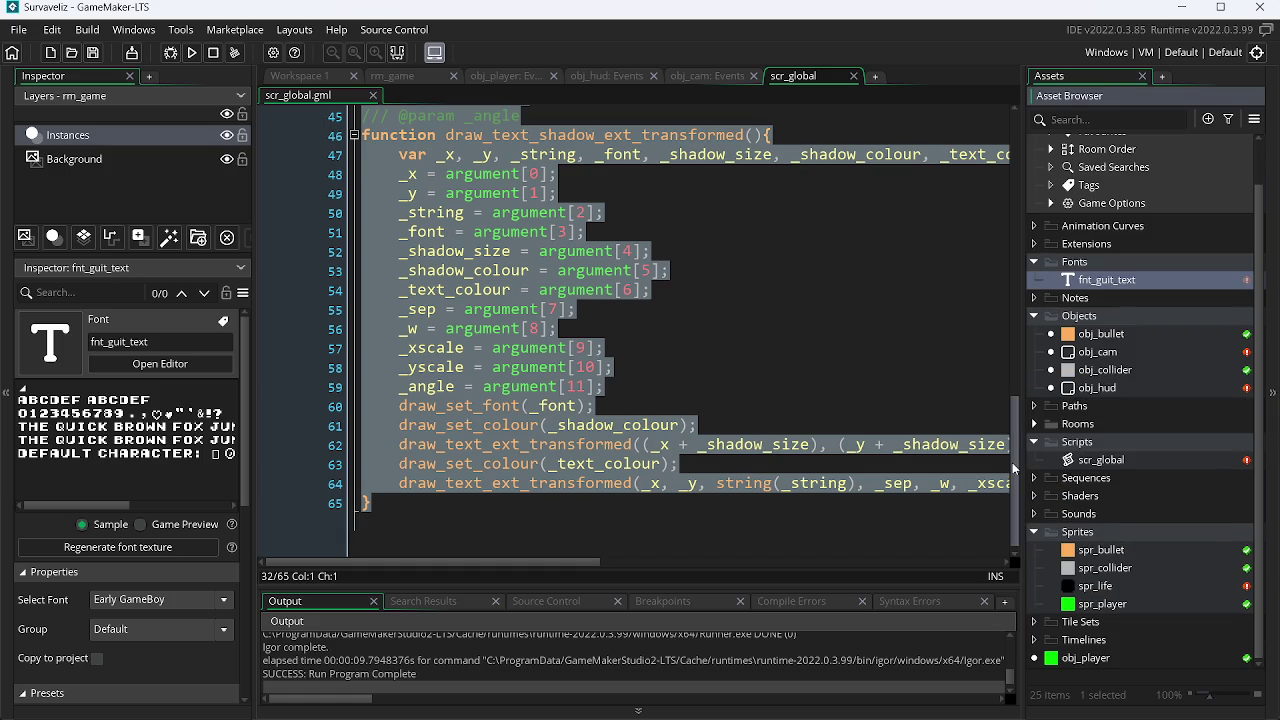
{"action": "scroll", "coordinate": [515, 198], "scroll_direction": "up", "scroll_amount": 12}
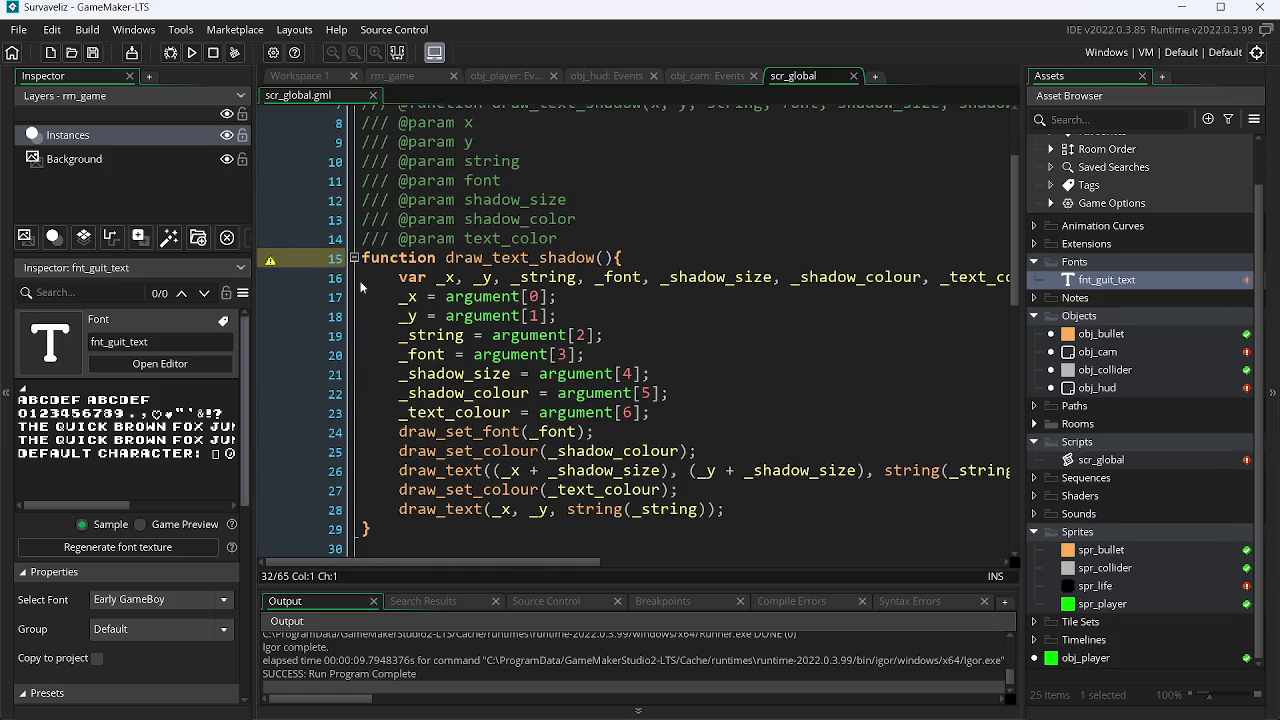
{"action": "left_click", "coordinate": [641, 340]}
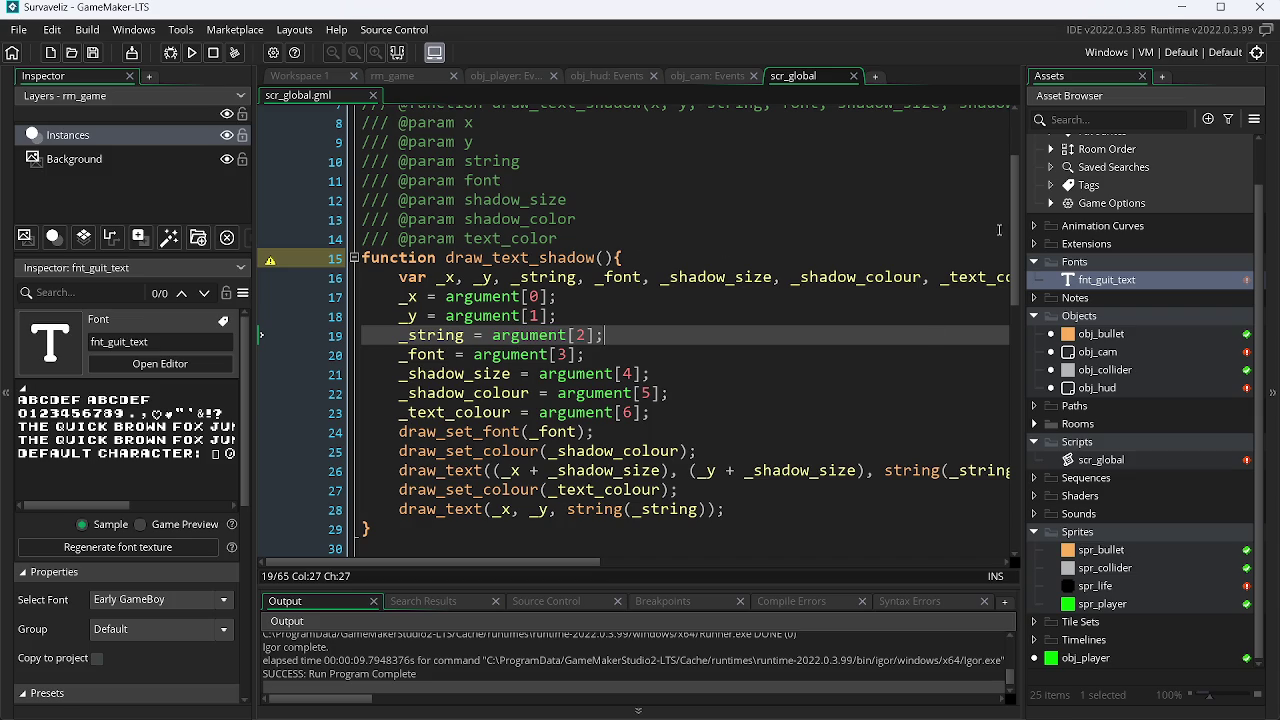
{"action": "scroll", "coordinate": [683, 243], "scroll_direction": "down", "scroll_amount": 1}
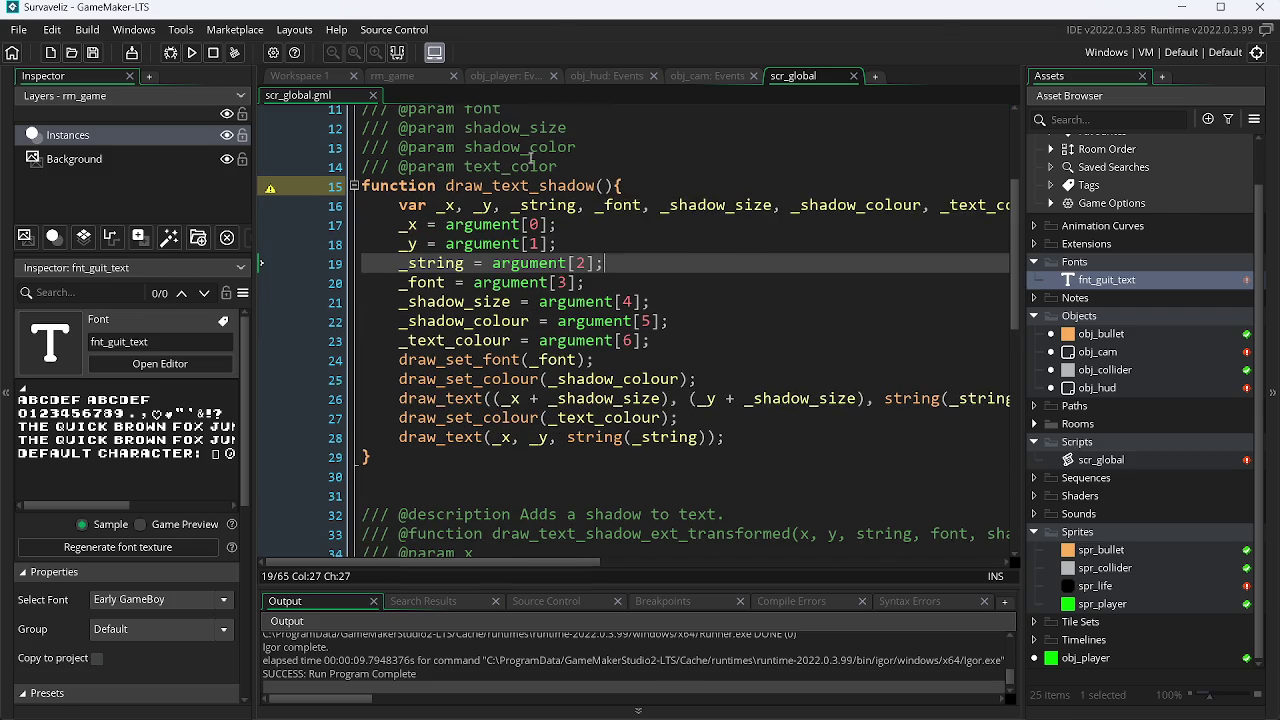
Read through the original script posted in the Sombra de texto forum thread.
{"action": "key", "text": "alt+Tab"}
{"action": "left_click", "coordinate": [788, 17]}
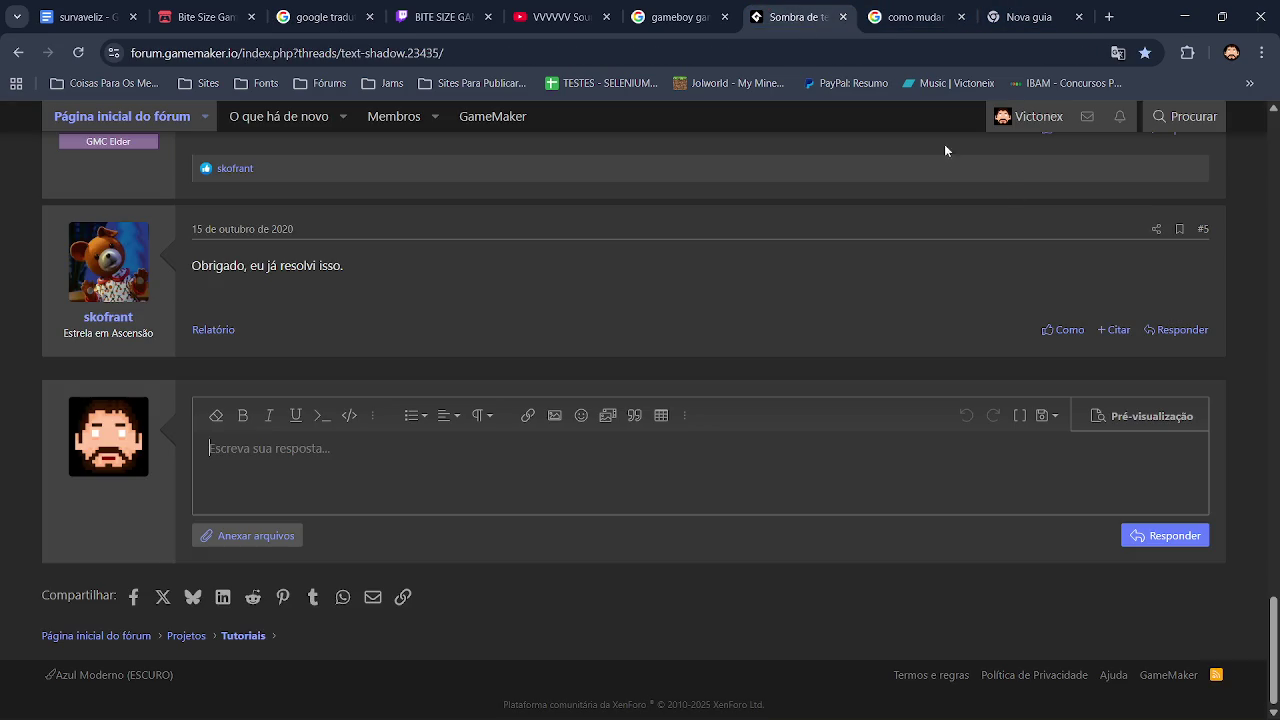
{"action": "left_click_drag", "start_coordinate": [1274, 650], "coordinate": [1274, 115]}
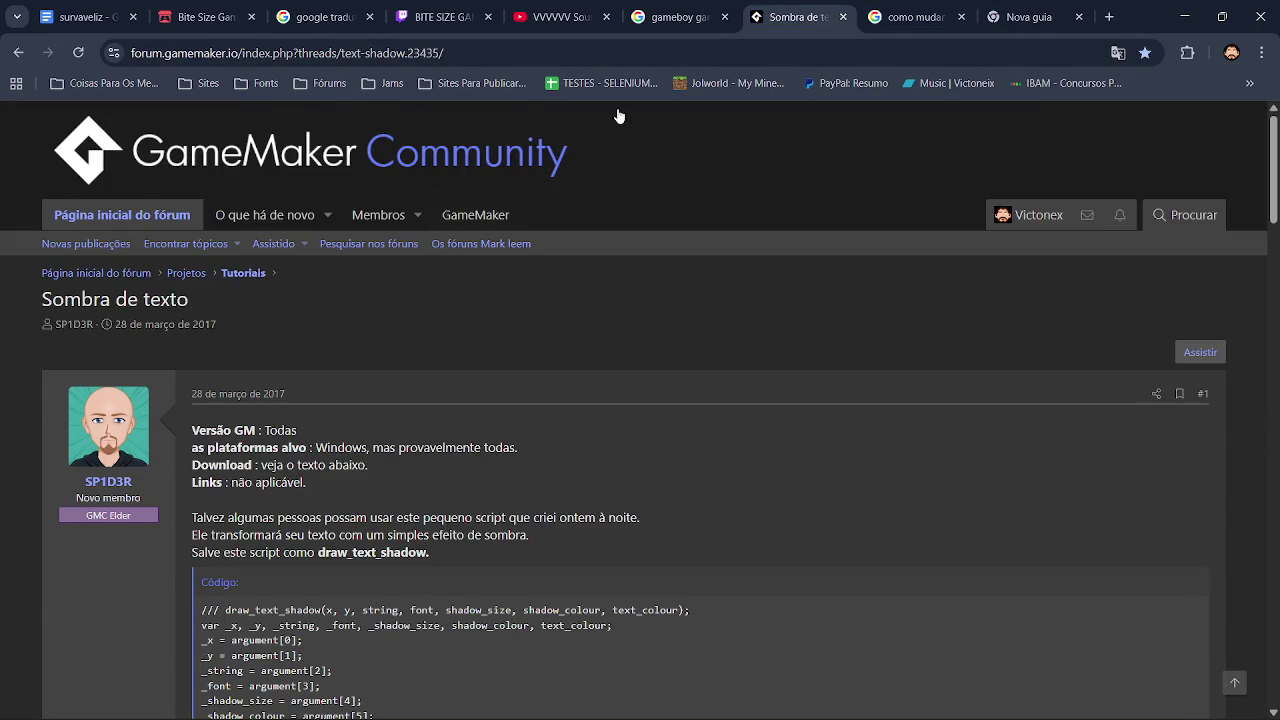
{"action": "scroll", "coordinate": [118, 325], "scroll_direction": "down", "scroll_amount": 1}
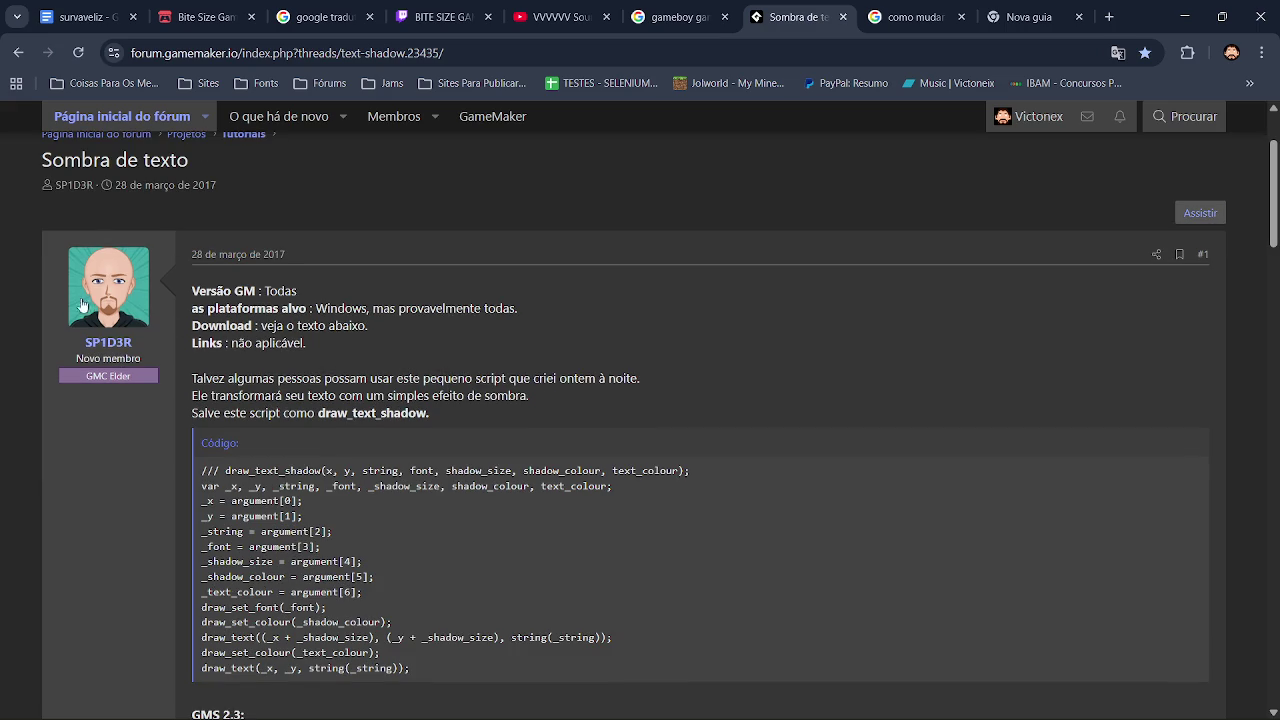
{"action": "scroll", "coordinate": [428, 417], "scroll_direction": "down", "scroll_amount": 4}
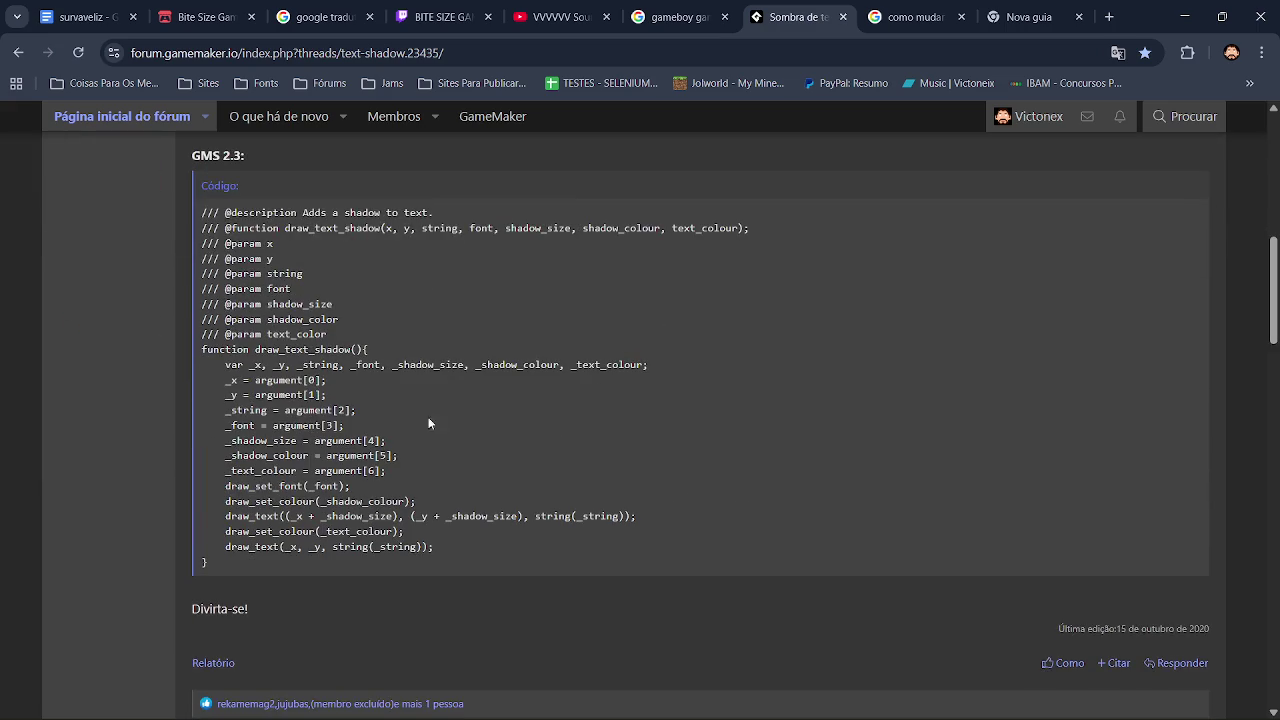
Look over obj_cam's Step code and the HUD test call in obj_hud's Draw GUI.
{"action": "key", "text": "alt+Tab"}
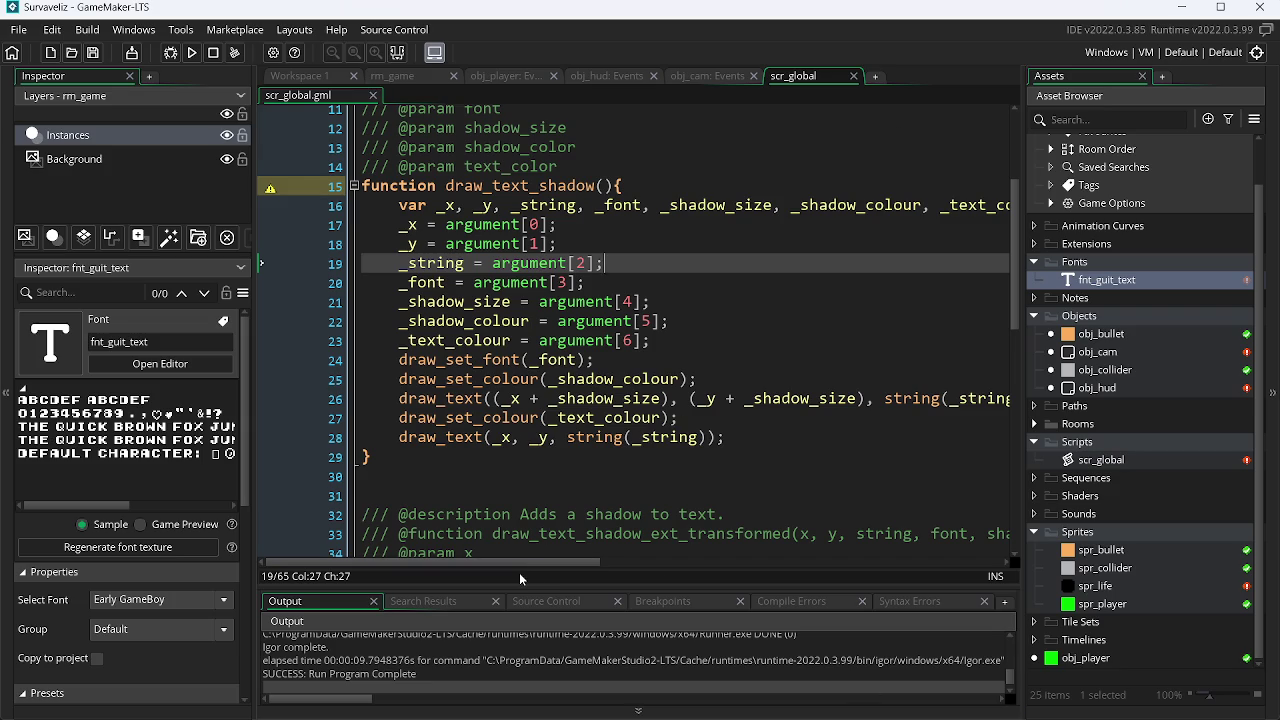
{"action": "left_click", "coordinate": [720, 75]}
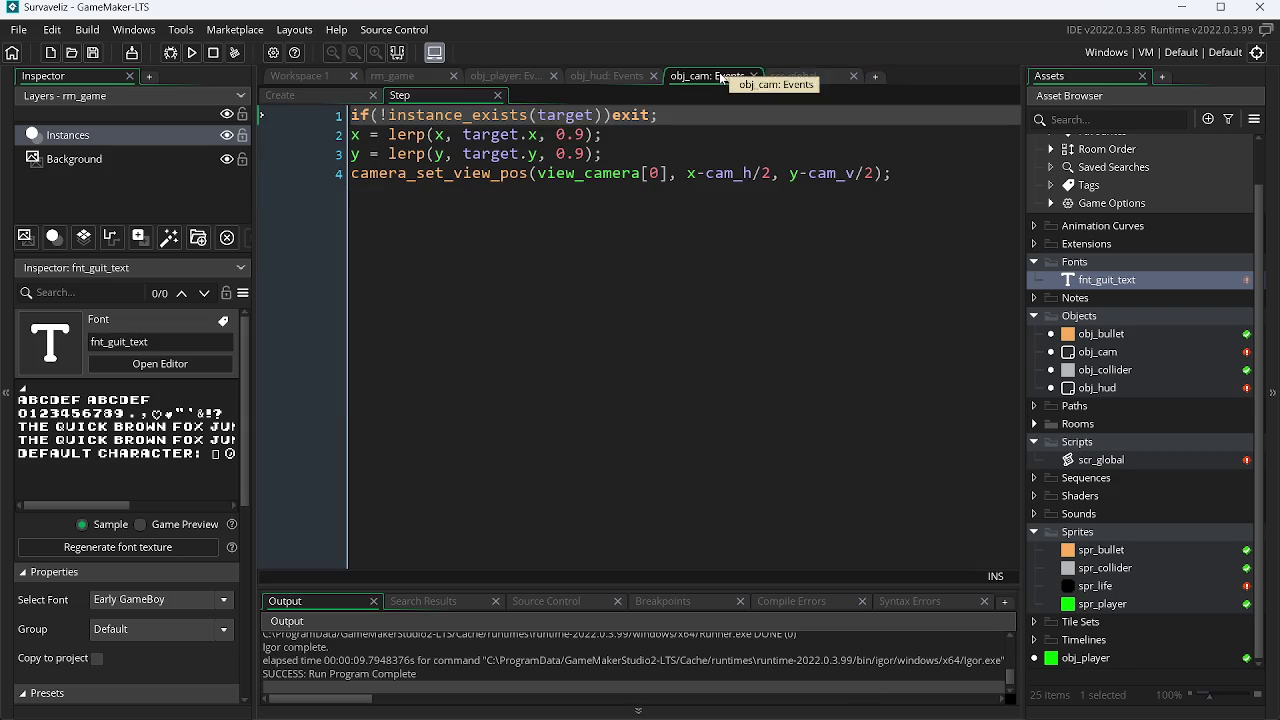
{"action": "left_click", "coordinate": [599, 80]}
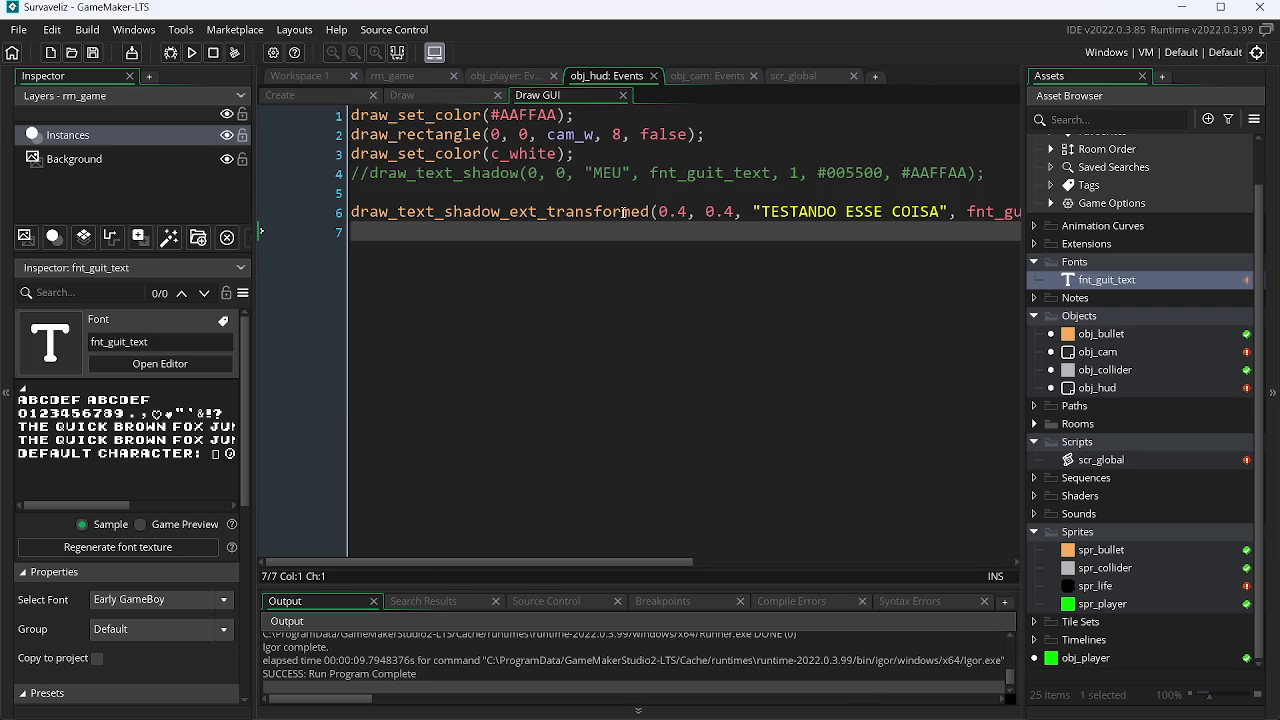
{"action": "left_click_drag", "start_coordinate": [535, 562], "coordinate": [855, 562]}
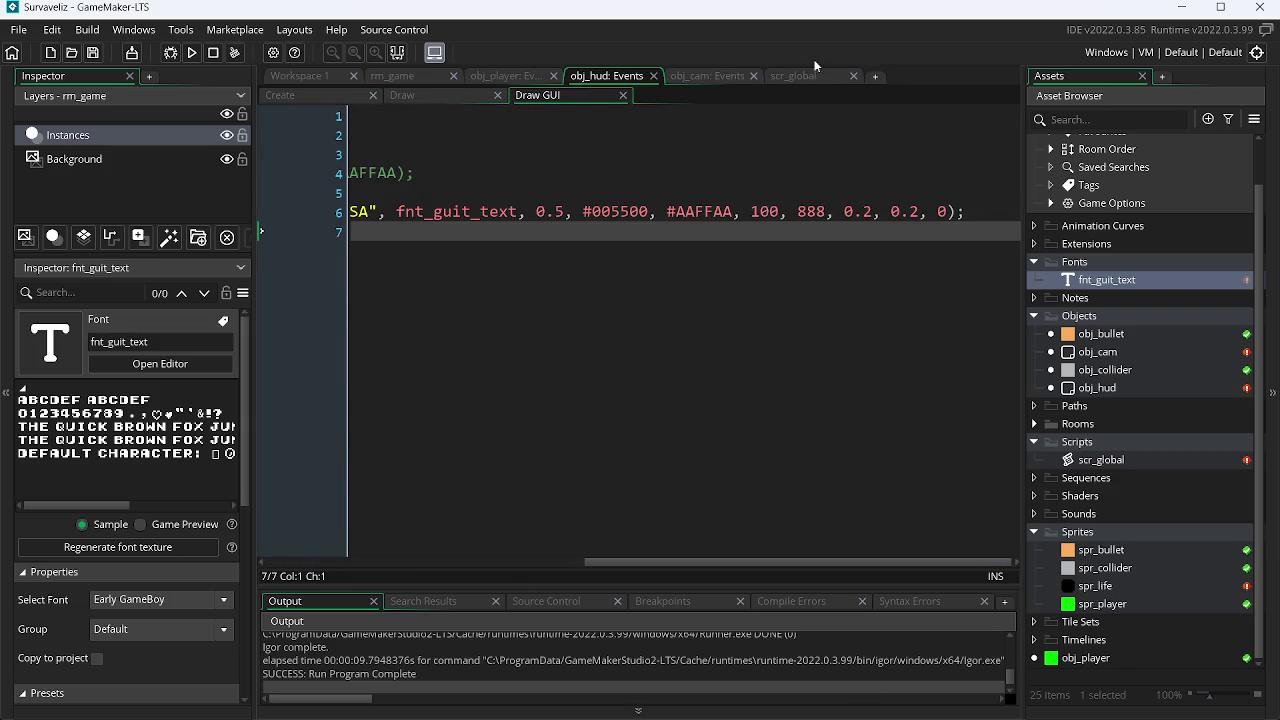
Compare scr_global's _xscale, _w, _sep and _angle arguments, then return to the browser.
{"action": "left_click", "coordinate": [806, 76]}
{"action": "left_click_drag", "start_coordinate": [1015, 210], "coordinate": [1015, 400]}
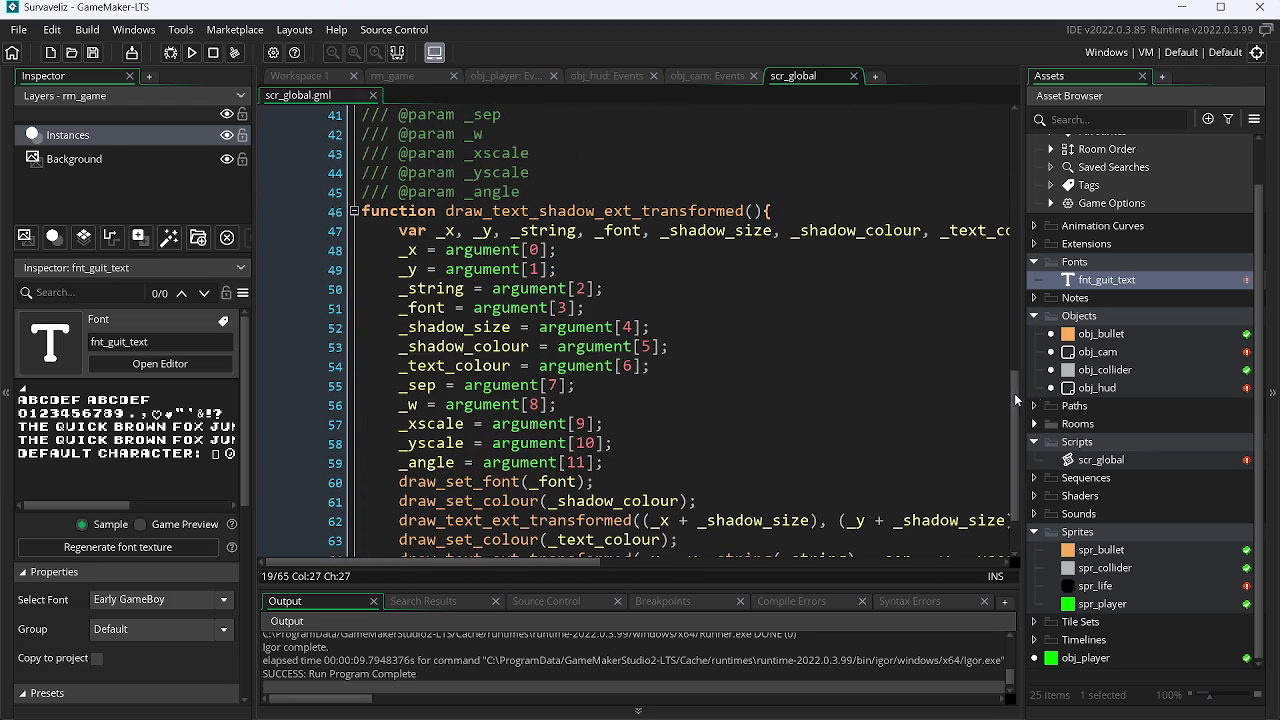
{"action": "left_click", "coordinate": [432, 424]}
{"action": "left_click", "coordinate": [429, 443]}
{"action": "left_click", "coordinate": [419, 404]}
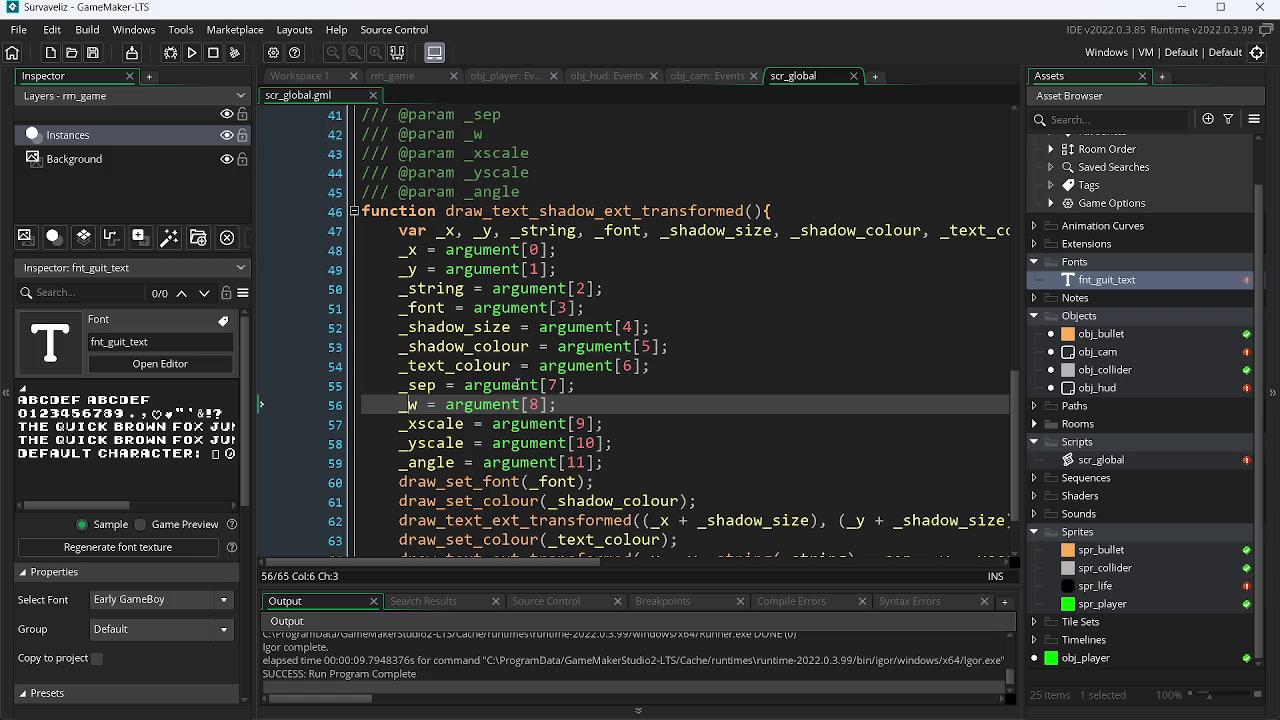
{"action": "left_click", "coordinate": [421, 385]}
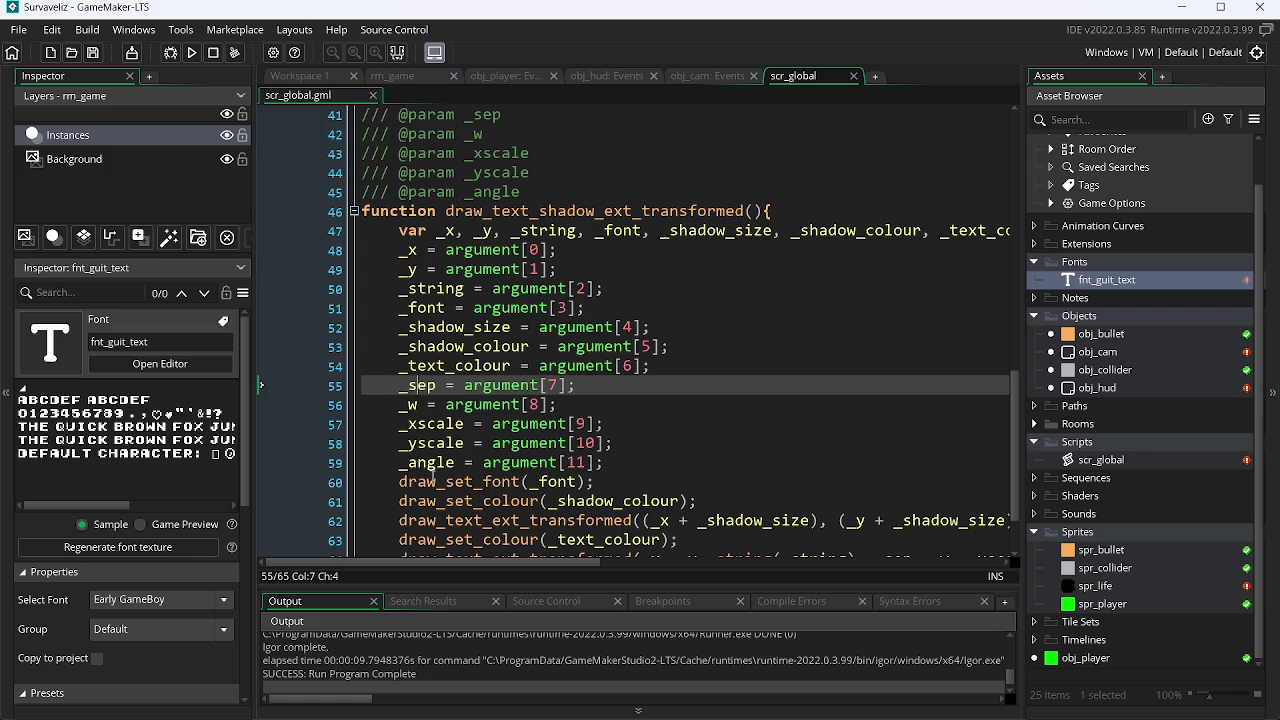
{"action": "left_click", "coordinate": [440, 463]}
{"action": "key", "text": "alt+Tab"}
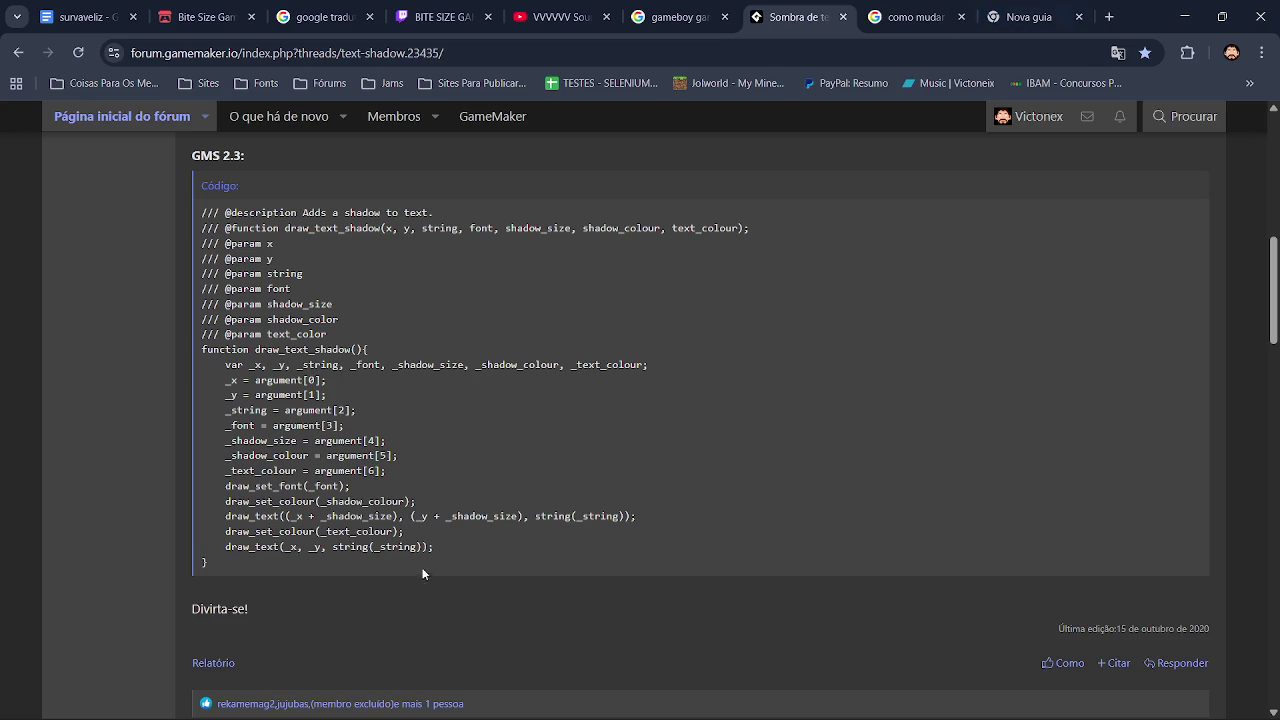
{"action": "left_click", "coordinate": [680, 17]}
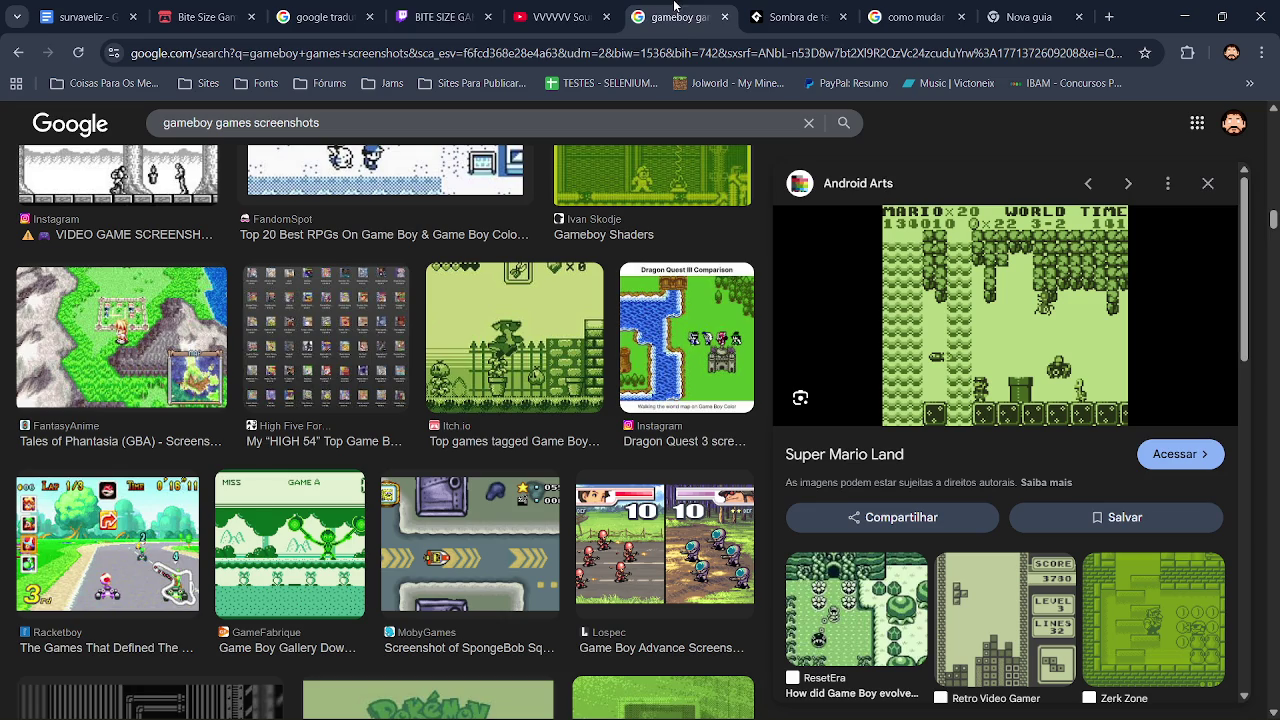
Append 'mudar o espaçamente entre os texto o angulo a quebra de linha.' to the Portuguese draft.
{"action": "left_click", "coordinate": [352, 10]}
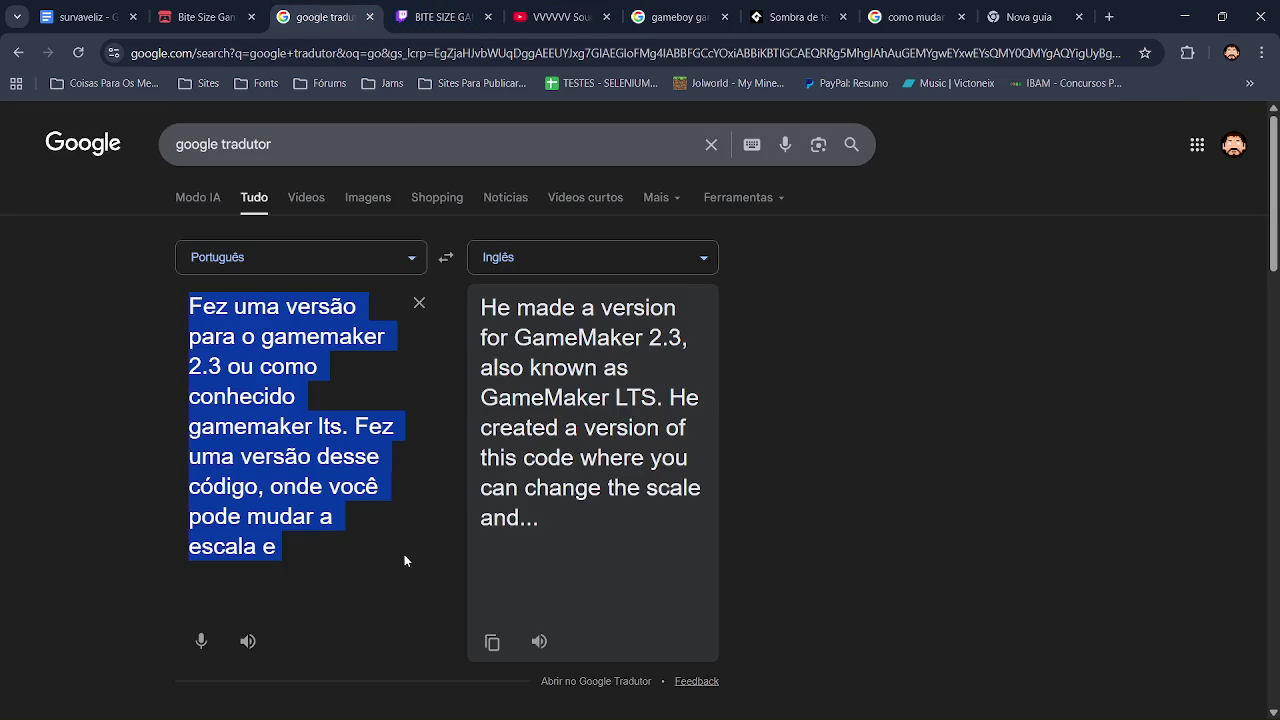
{"action": "left_click", "coordinate": [311, 540]}
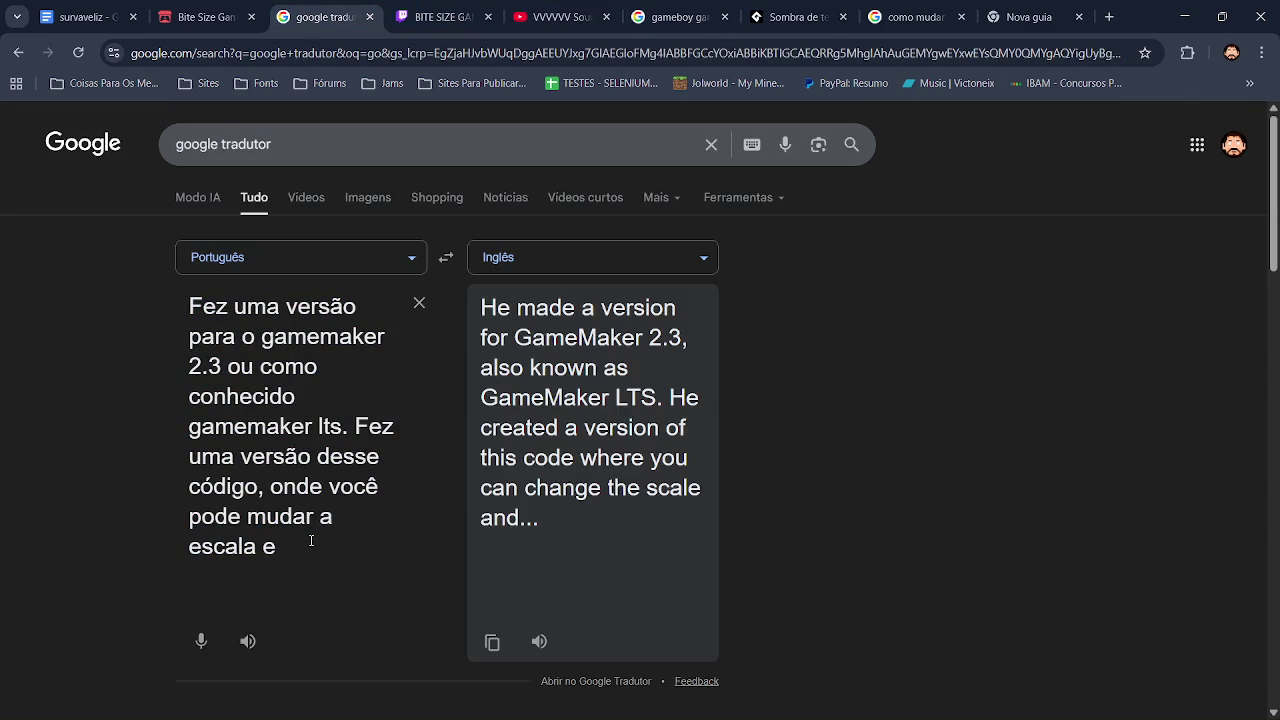
{"action": "type", "text": "mudar o "}
{"action": "type", "text": "es"}
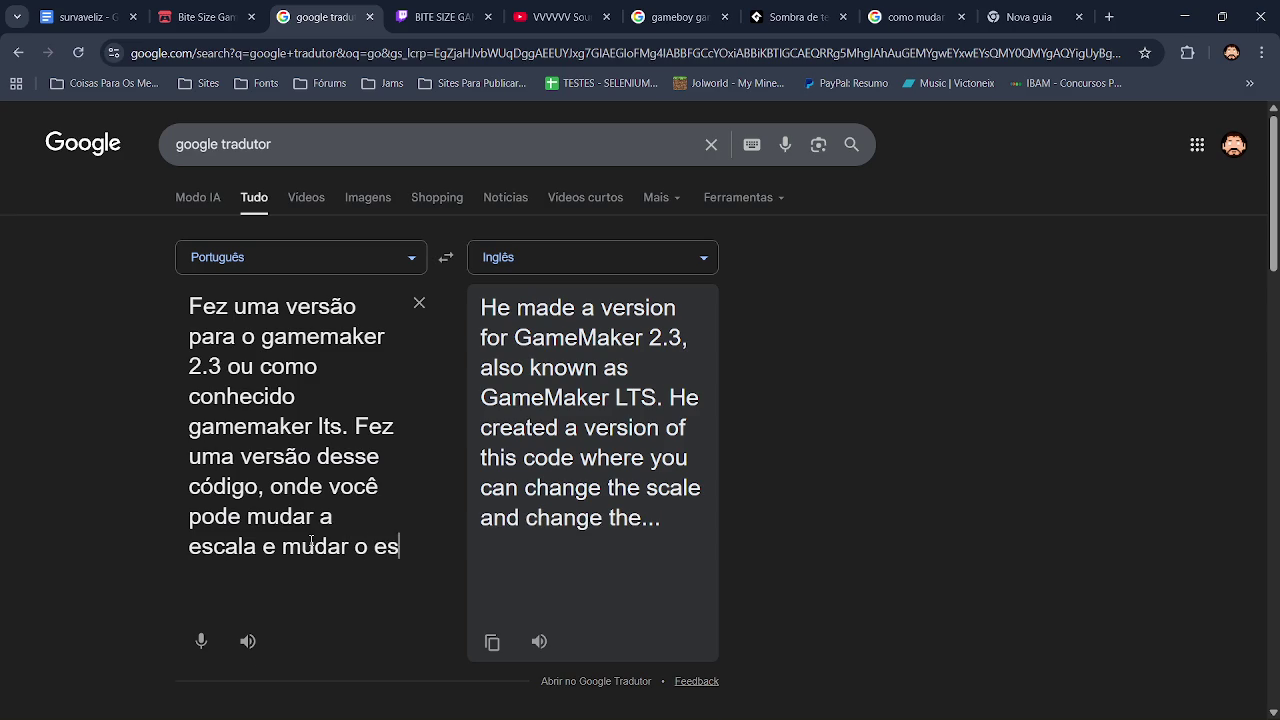
{"action": "type", "text": "paçamente entre "}
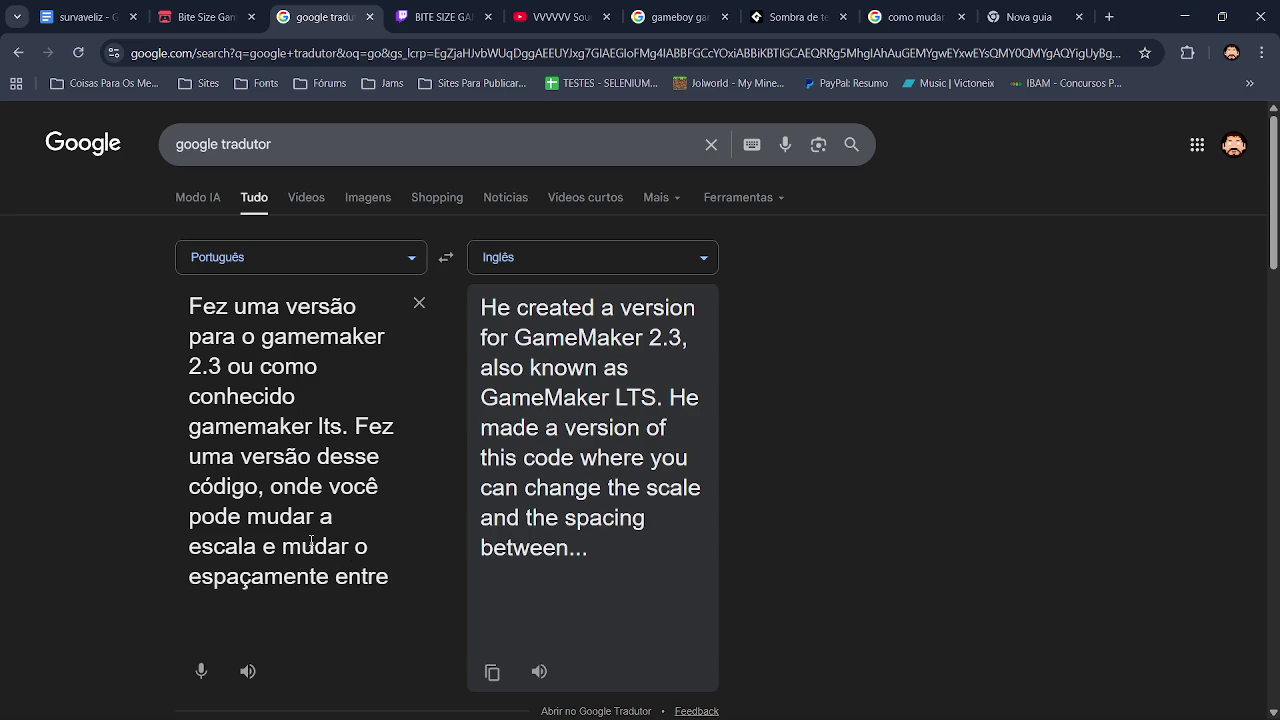
{"action": "type", "text": "os texto o"}
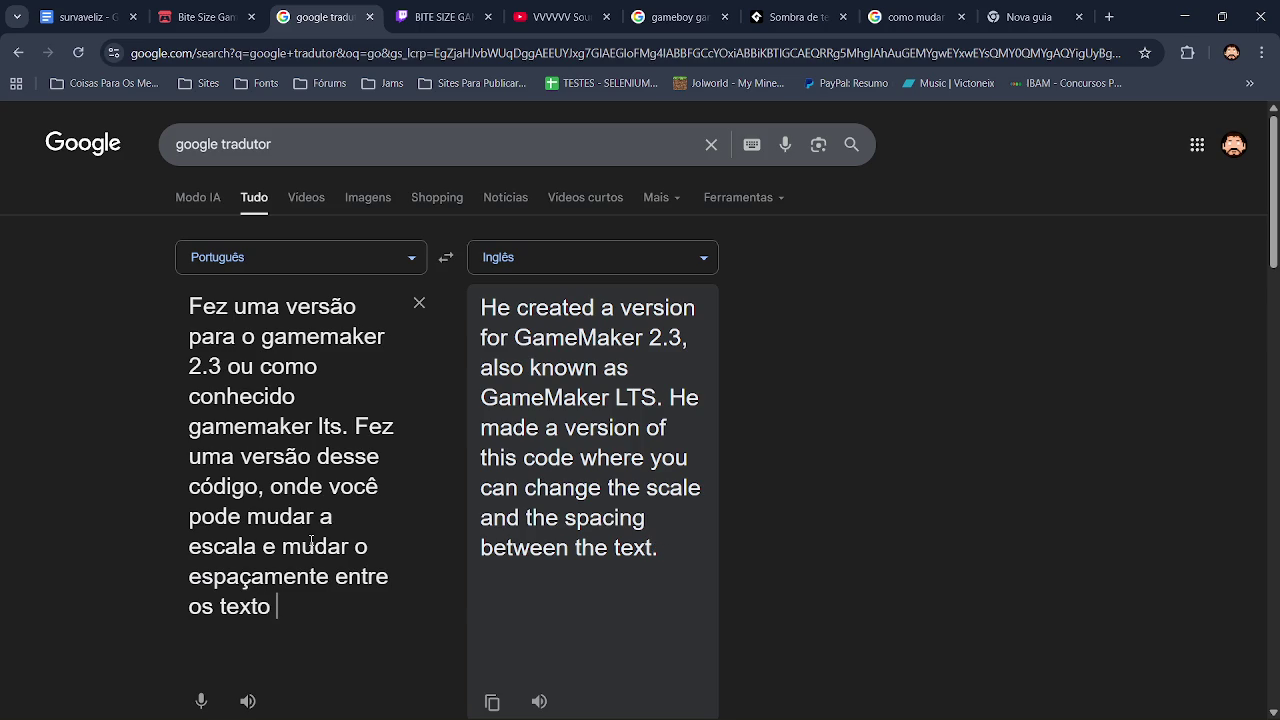
{"action": "type", "text": " angulo e"}
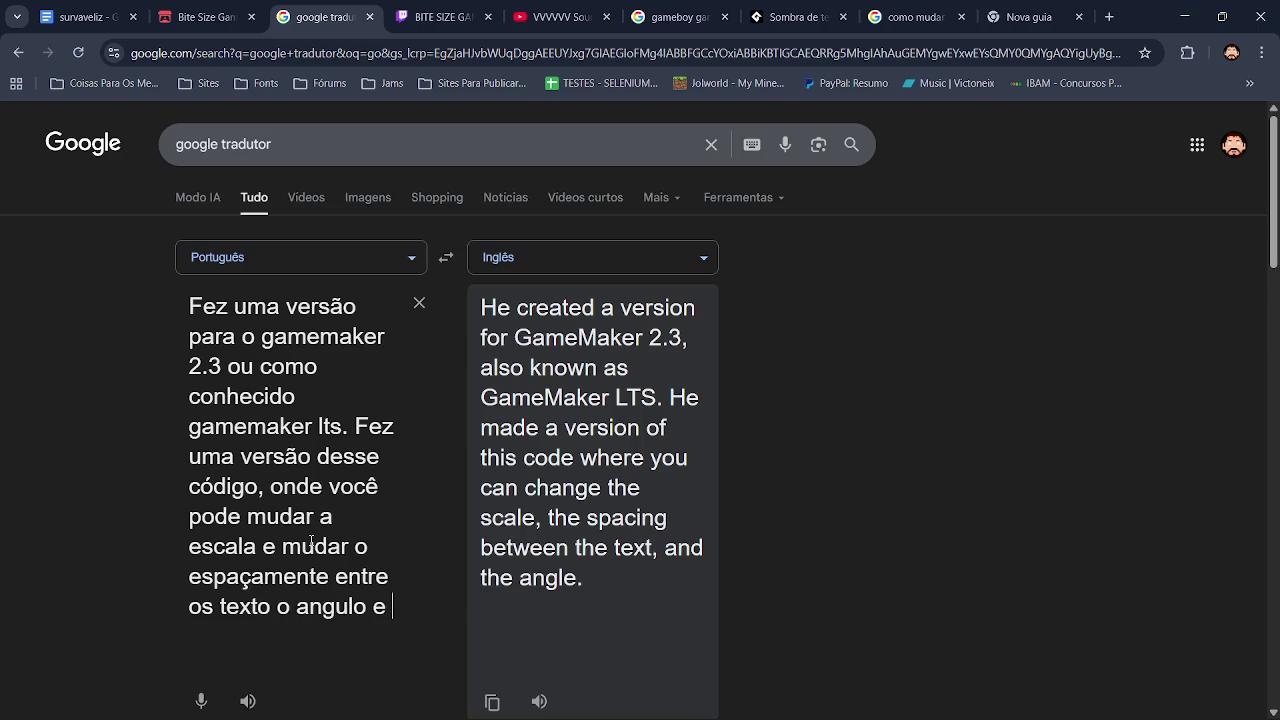
{"action": "key", "text": "BackSpace"}
{"action": "key", "text": "BackSpace"}
{"action": "type", "text": "a quebr"}
{"action": "type", "text": "a d"}
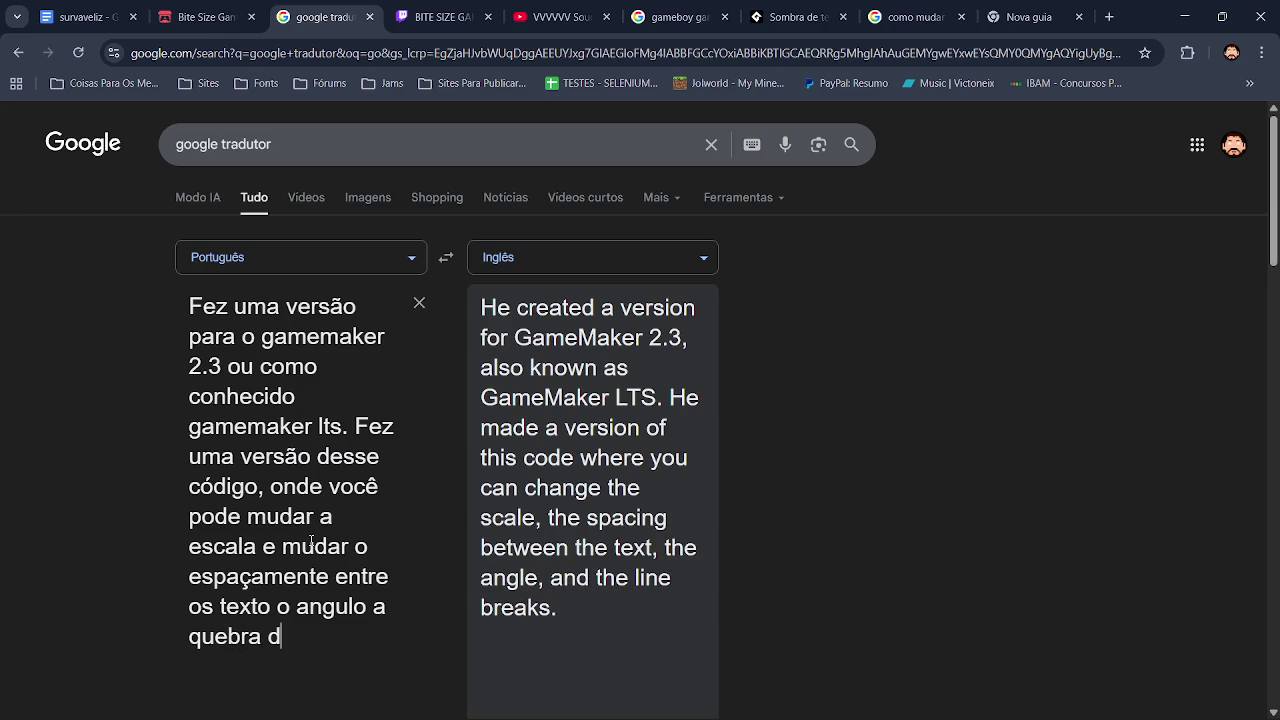
{"action": "type", "text": "e linha."}
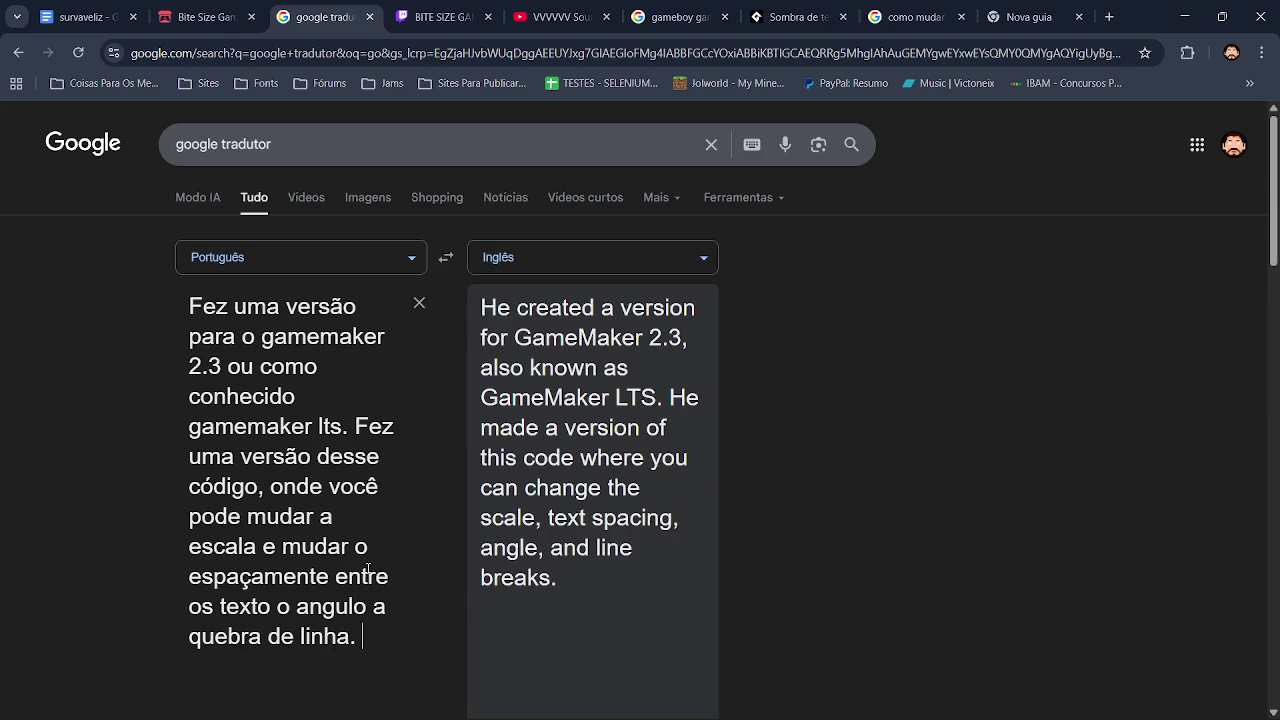
{"action": "scroll", "coordinate": [356, 567], "scroll_direction": "down", "scroll_amount": 1}
Copy the English translation and paste it into the forum thread's reply box.
{"action": "left_click", "coordinate": [493, 622]}
{"action": "left_click", "coordinate": [912, 17]}
{"action": "left_click", "coordinate": [795, 17]}
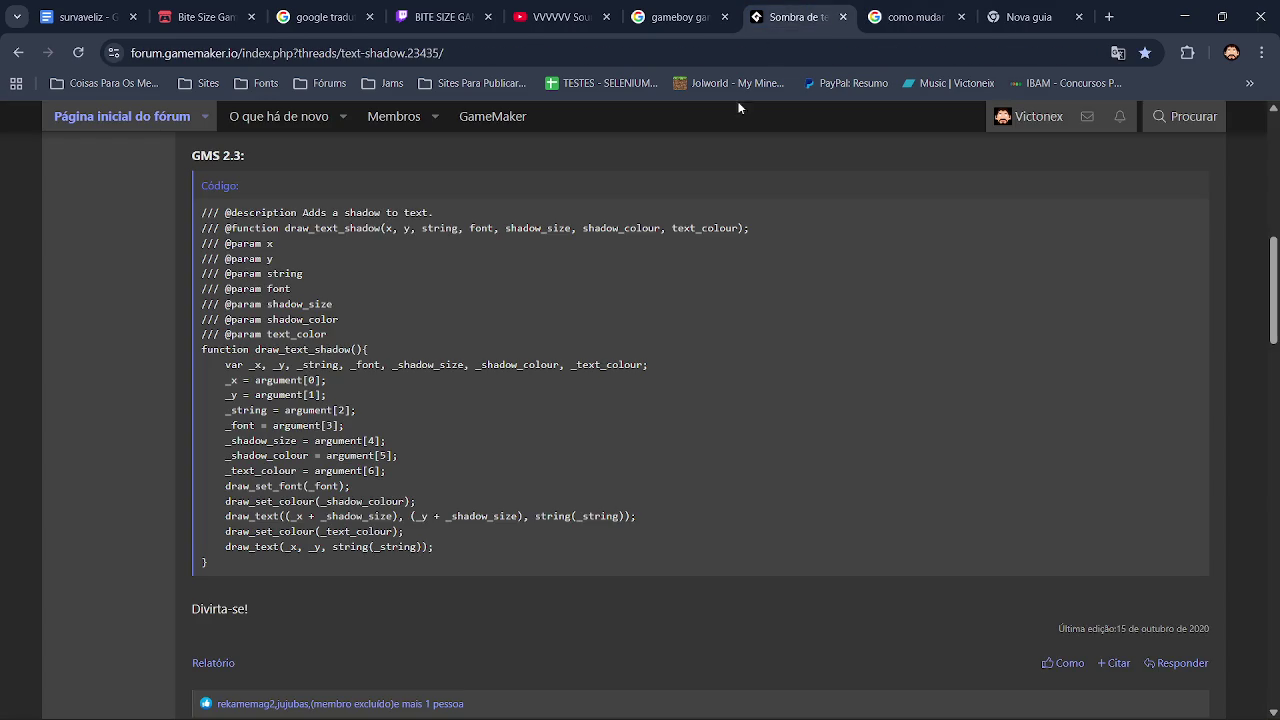
{"action": "left_click_drag", "start_coordinate": [1273, 300], "coordinate": [1277, 680]}
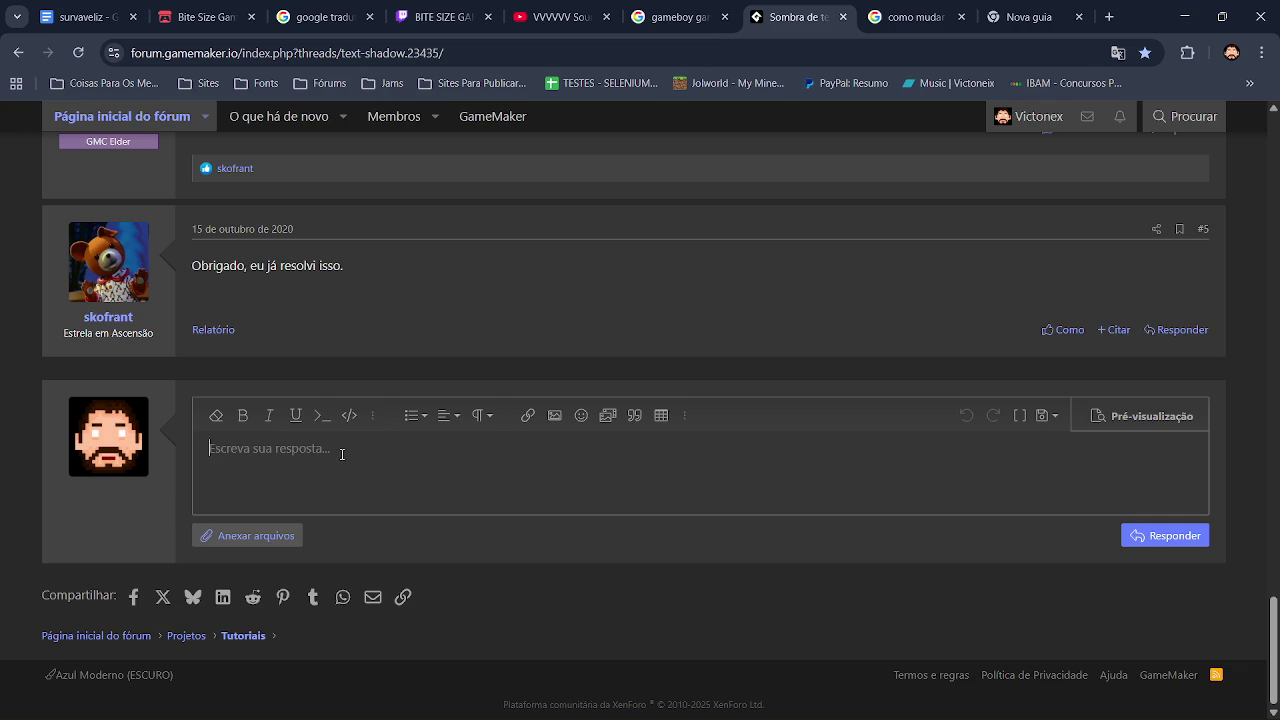
{"action": "type", "text": "Ele criou uma versão para o GameMaker 2.3, também conhecido como GameMaker LTS. Ele fez uma versão desse código onde você pode alterar a escala, o espaçamento do texto, o ângulo e as quebras de linha."}
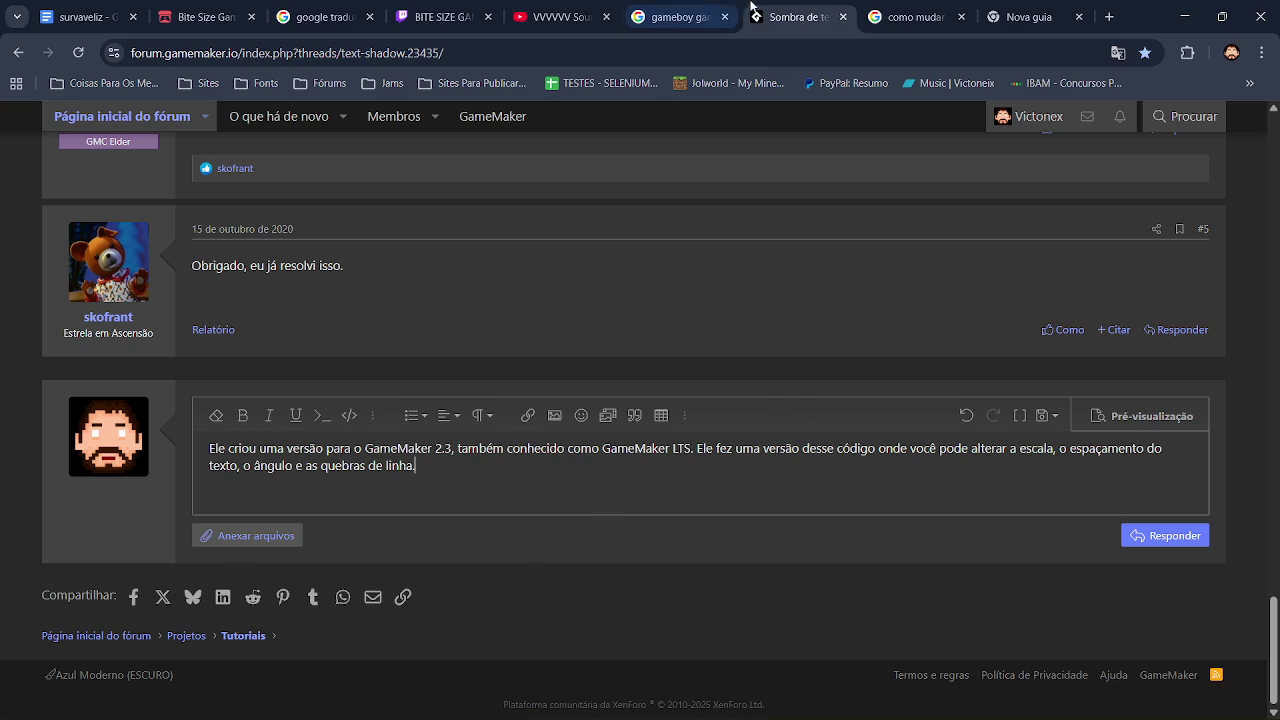
Copy the translation again, check the reply text, and open a blank new tab.
{"action": "left_click", "coordinate": [680, 17]}
{"action": "left_click", "coordinate": [322, 17]}
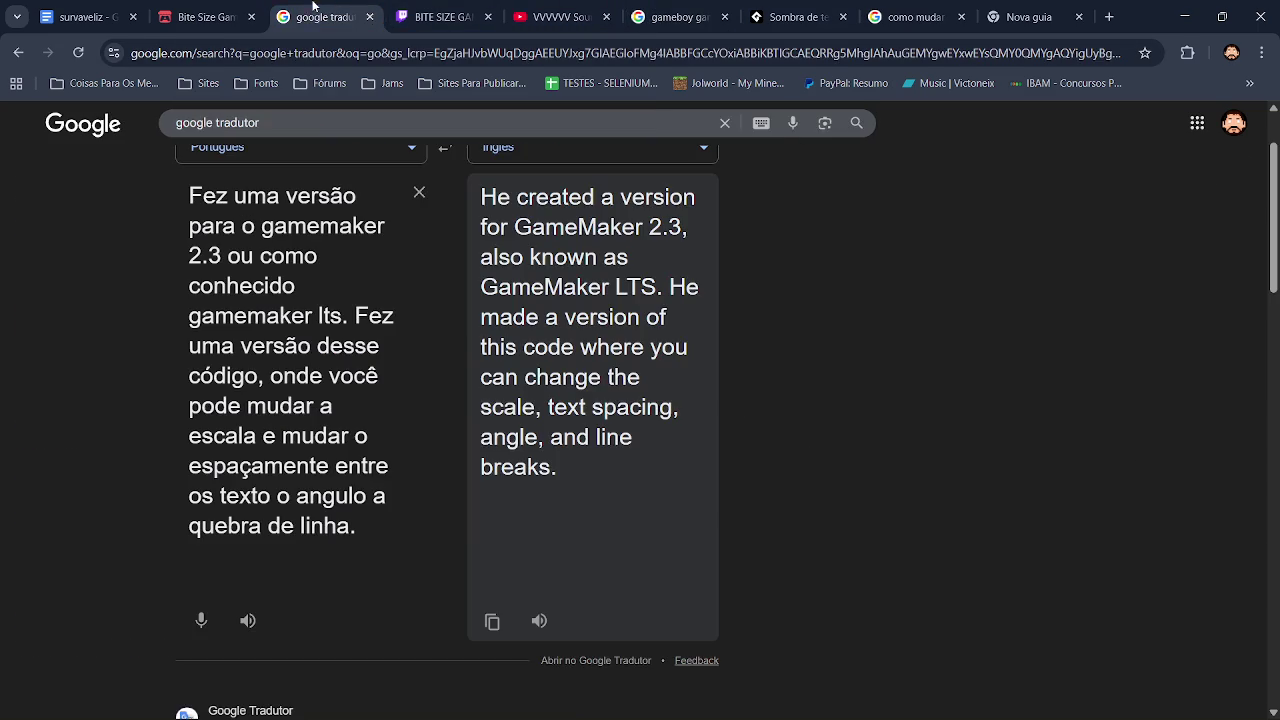
{"action": "left_click", "coordinate": [493, 622]}
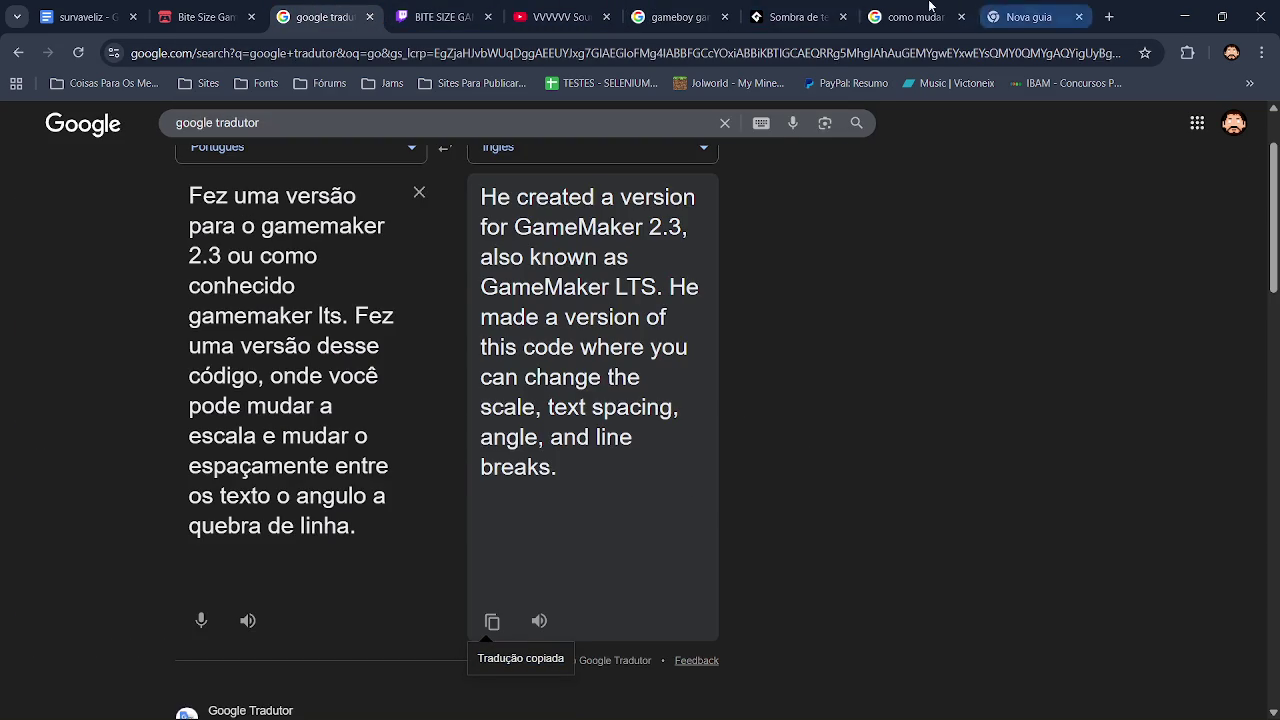
{"action": "left_click", "coordinate": [795, 17]}
{"action": "left_click_drag", "start_coordinate": [416, 466], "coordinate": [199, 444]}
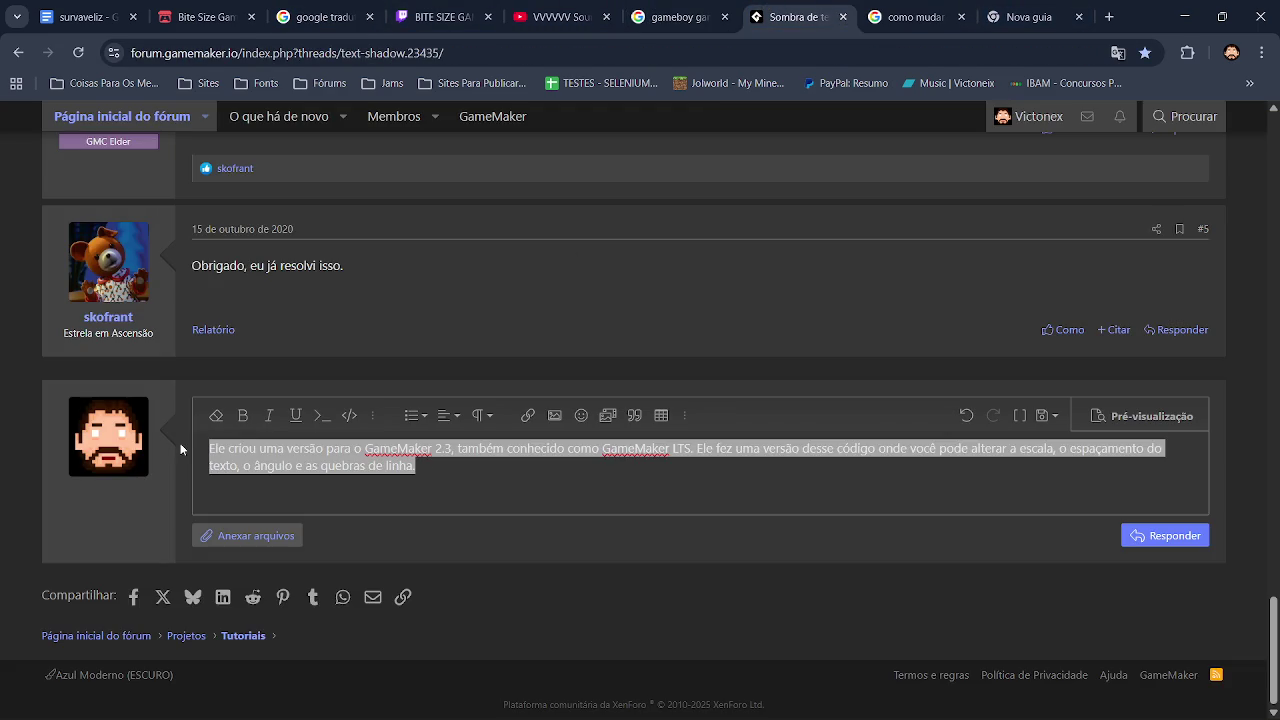
{"action": "left_click", "coordinate": [456, 487]}
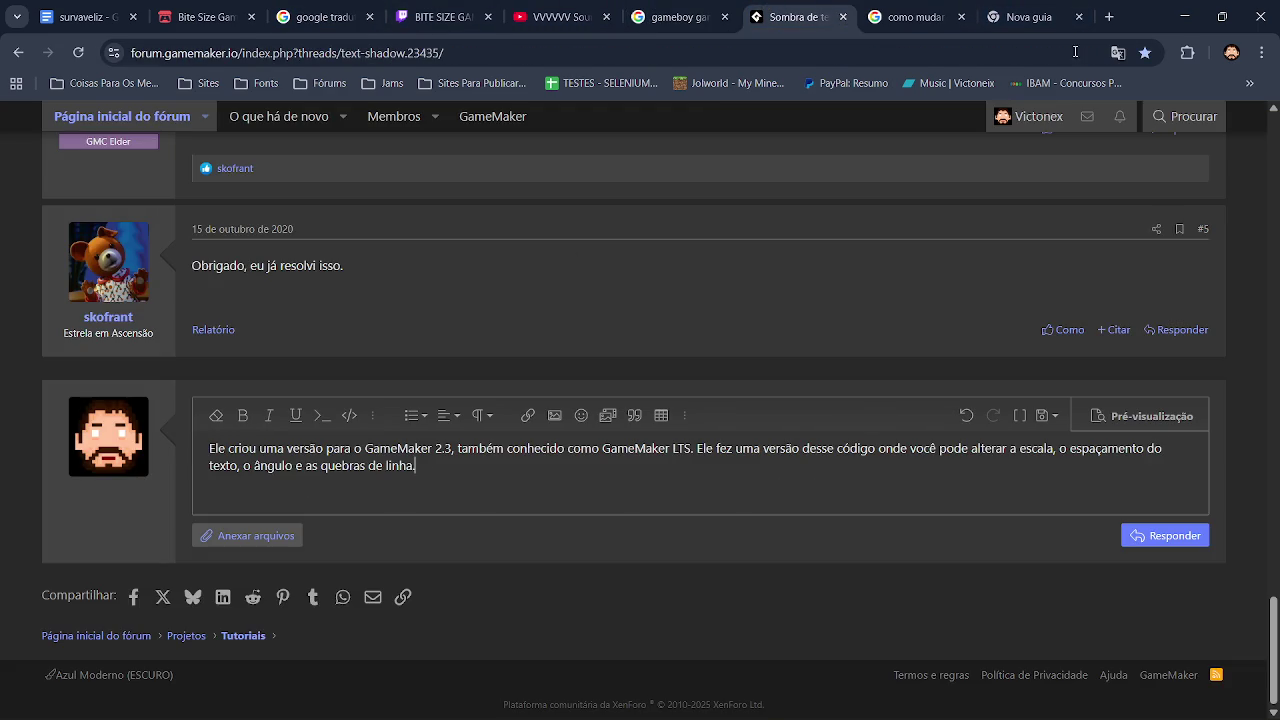
{"action": "left_click", "coordinate": [1019, 20]}
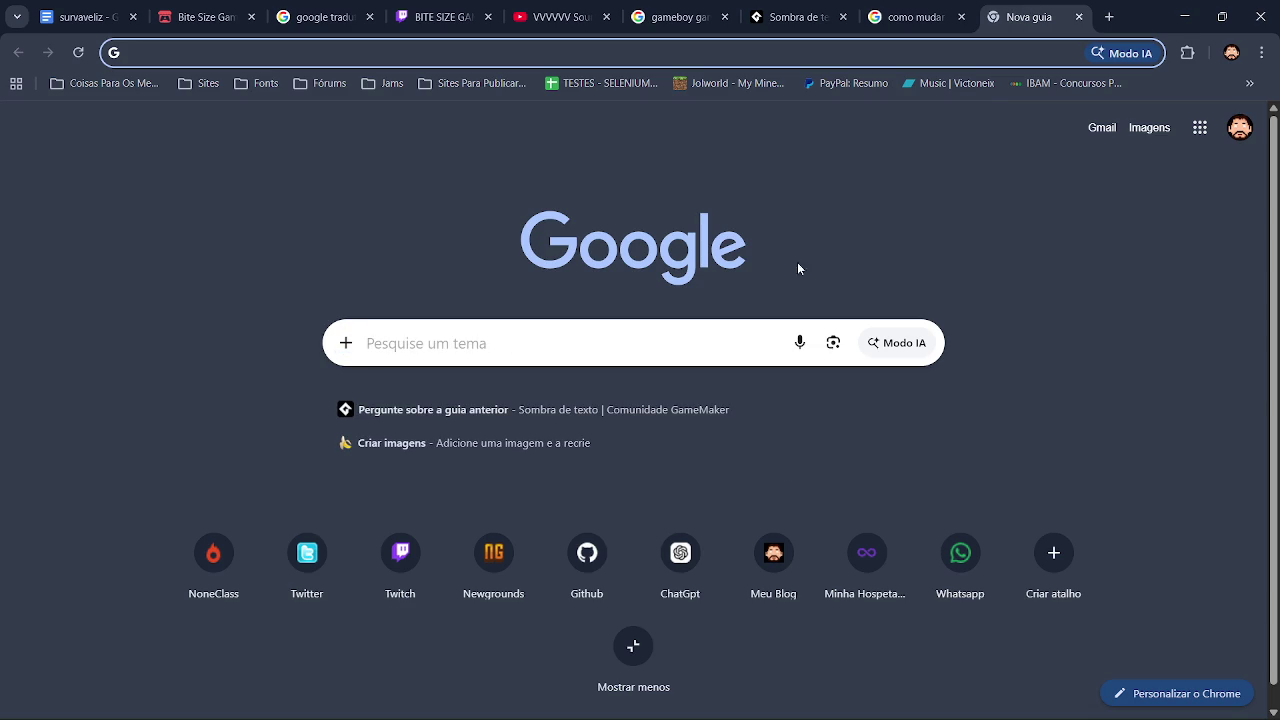
Open obj_hud's Draw GUI code and browse the 'scale' autocomplete suggestions.
{"action": "left_click", "coordinate": [810, 702]}
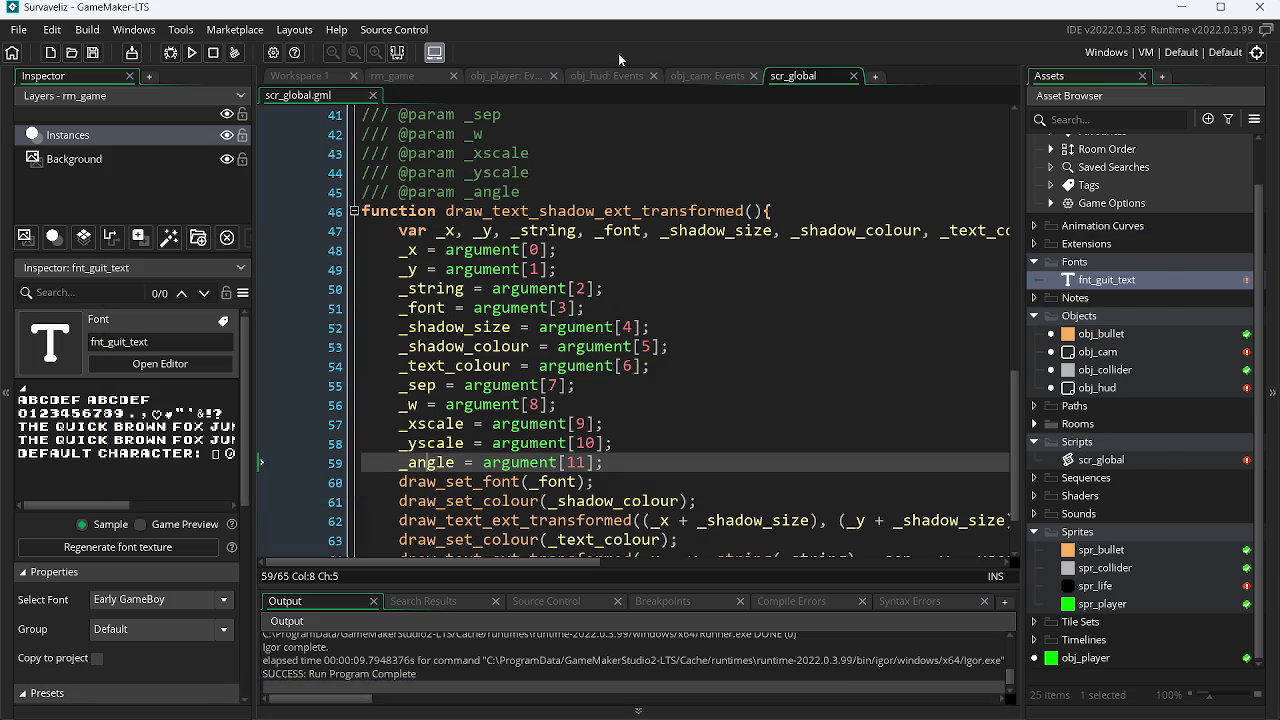
{"action": "left_click", "coordinate": [679, 78]}
{"action": "left_click", "coordinate": [611, 79]}
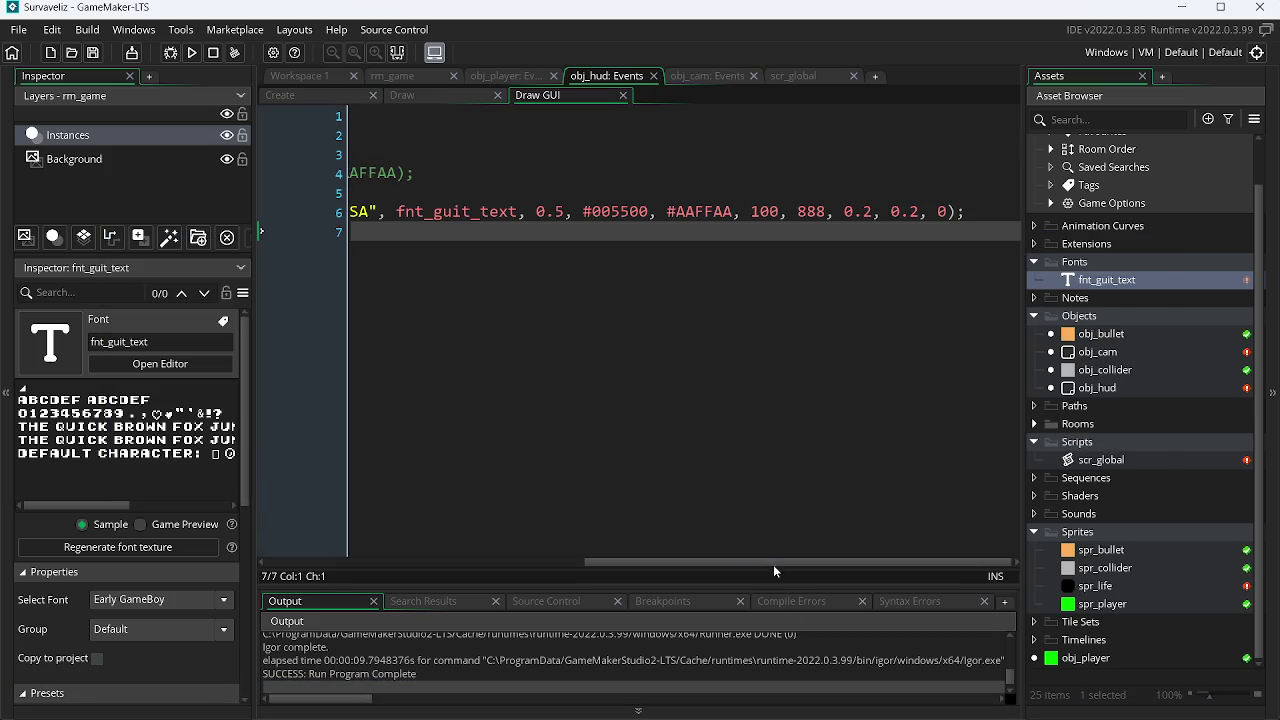
{"action": "left_click_drag", "start_coordinate": [773, 563], "coordinate": [333, 582]}
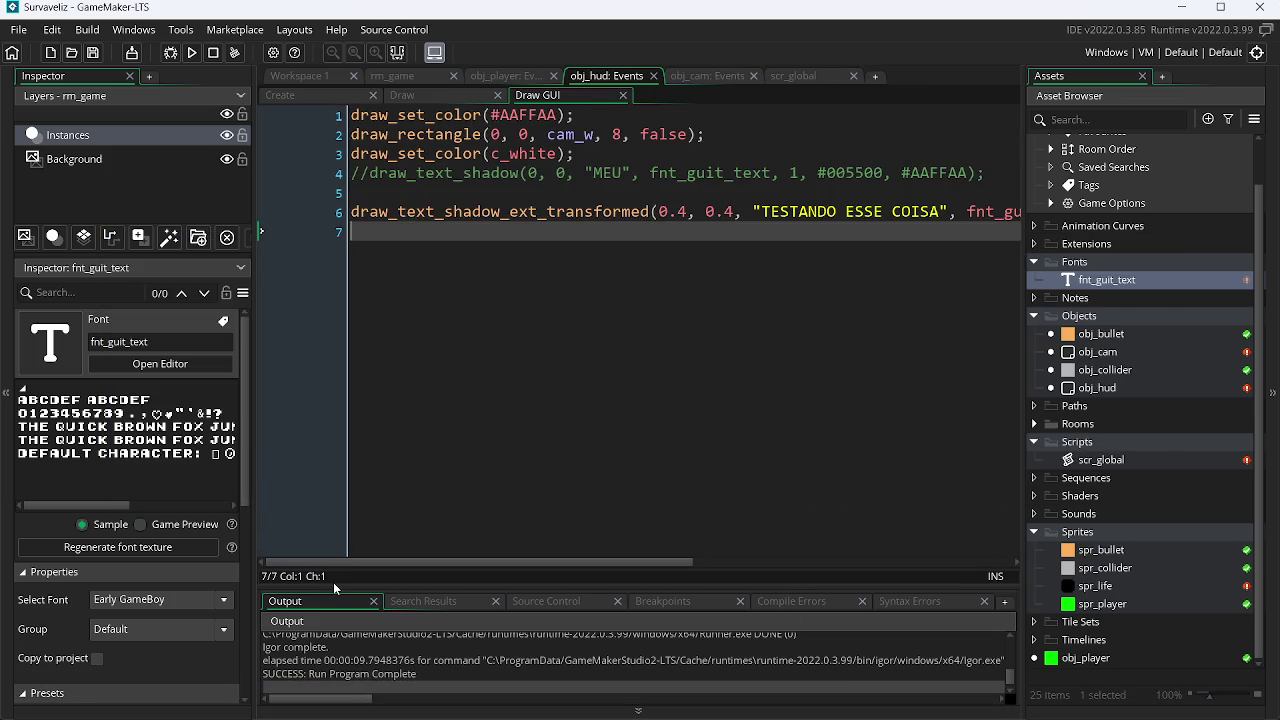
{"action": "type", "text": "sca"}
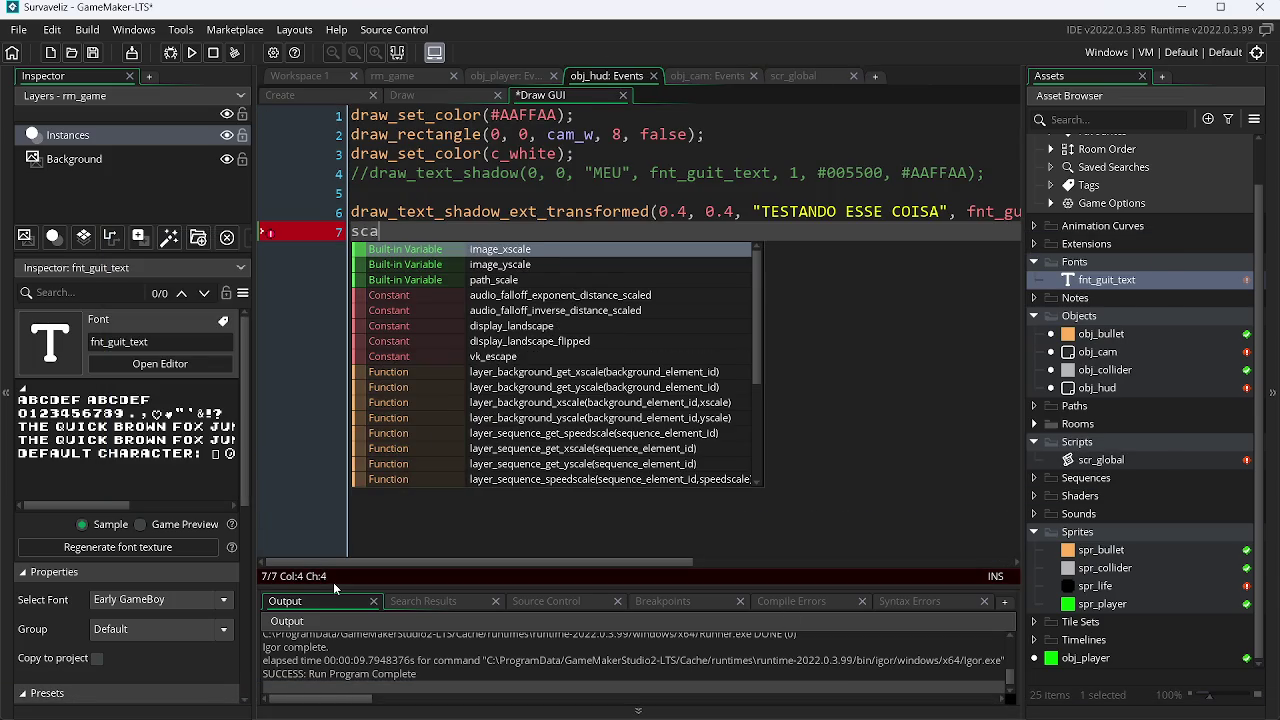
{"action": "type", "text": "le"}
{"action": "key", "text": "Down"}
{"action": "key", "text": "Down"}
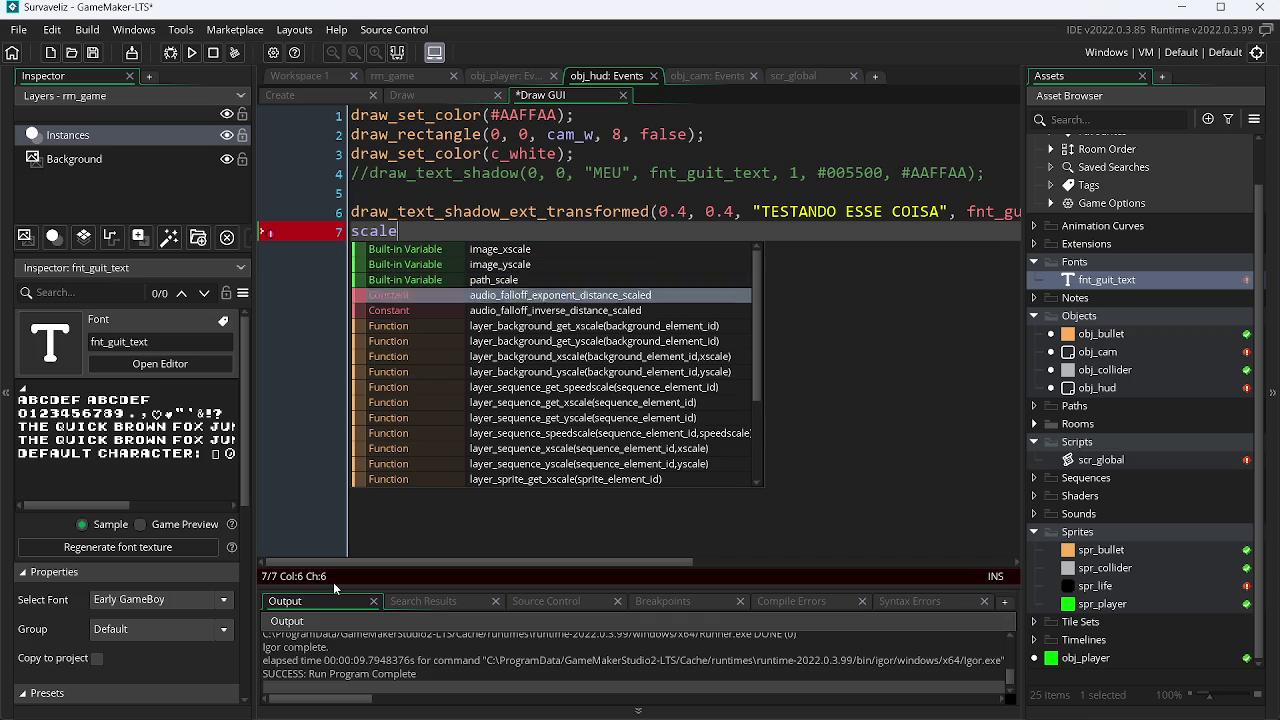
{"action": "key", "text": "Down"}
{"action": "key", "text": "Down"}
{"action": "key", "text": "Down"}
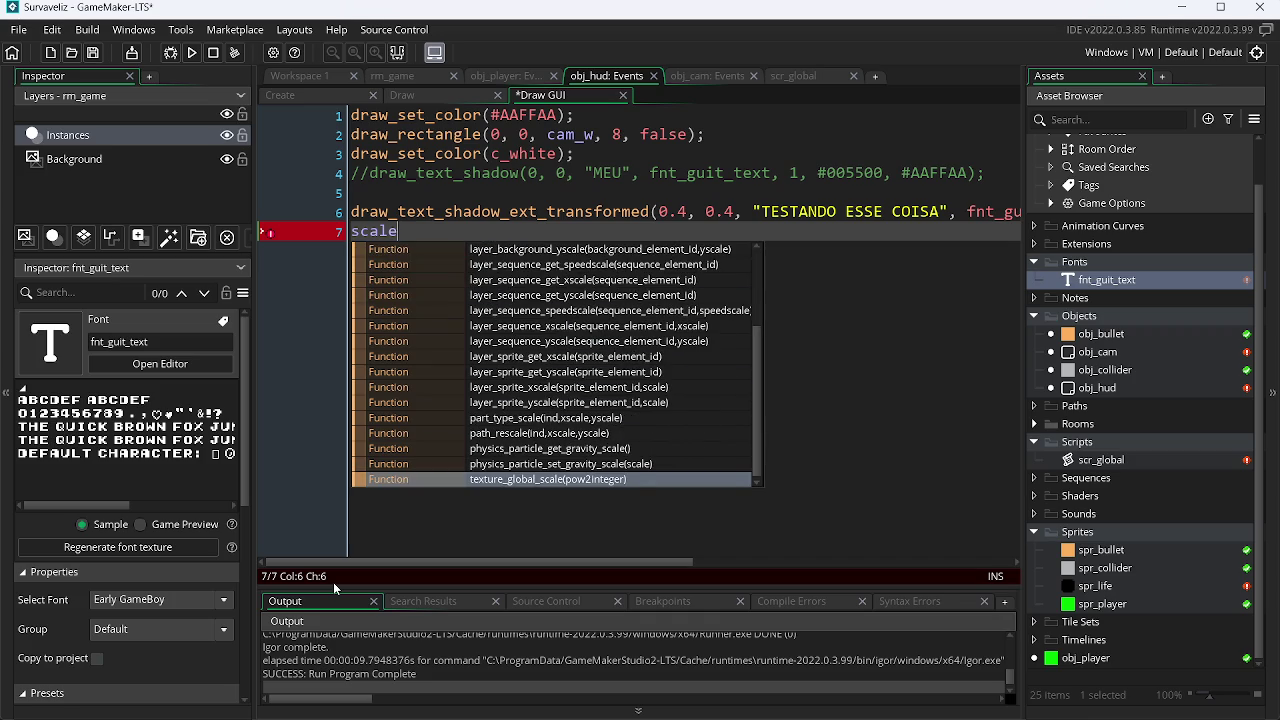
{"action": "key", "text": "Down"}
{"action": "key", "text": "Escape"}
Check the Google results on scaling text in GameMaker, then return to the browser.
{"action": "key", "text": "alt+Tab"}
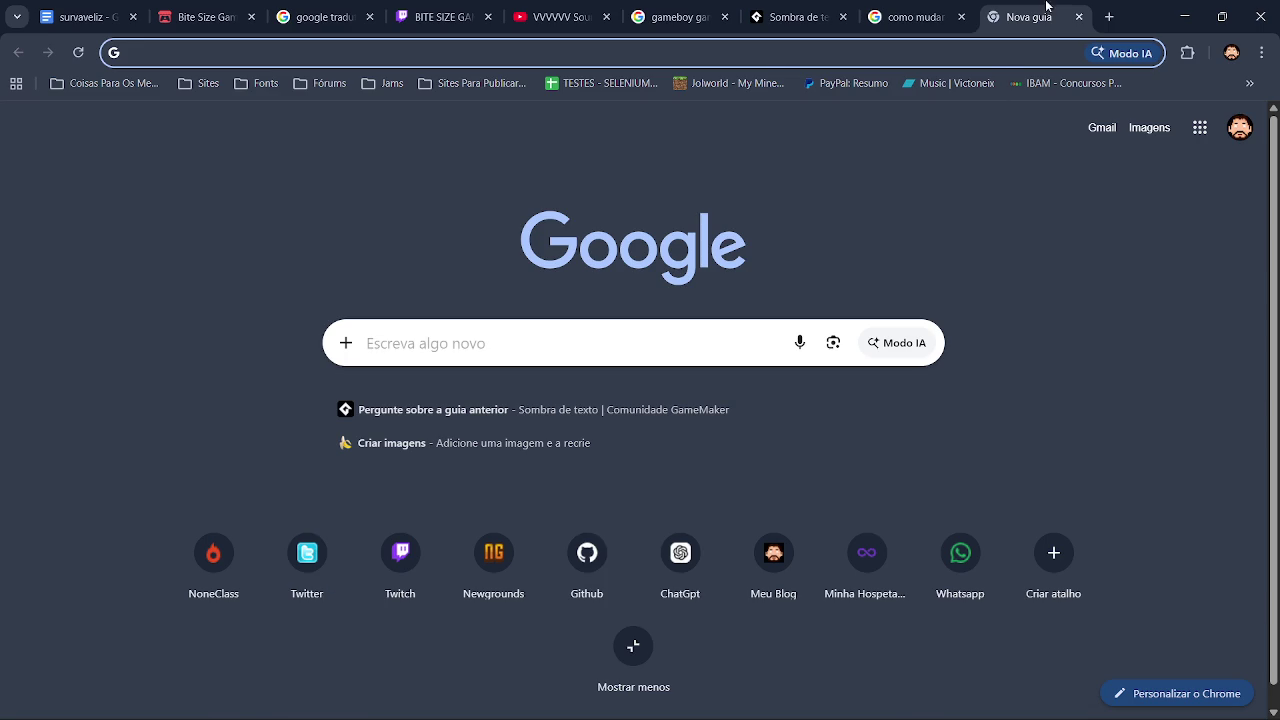
{"action": "left_click", "coordinate": [912, 17]}
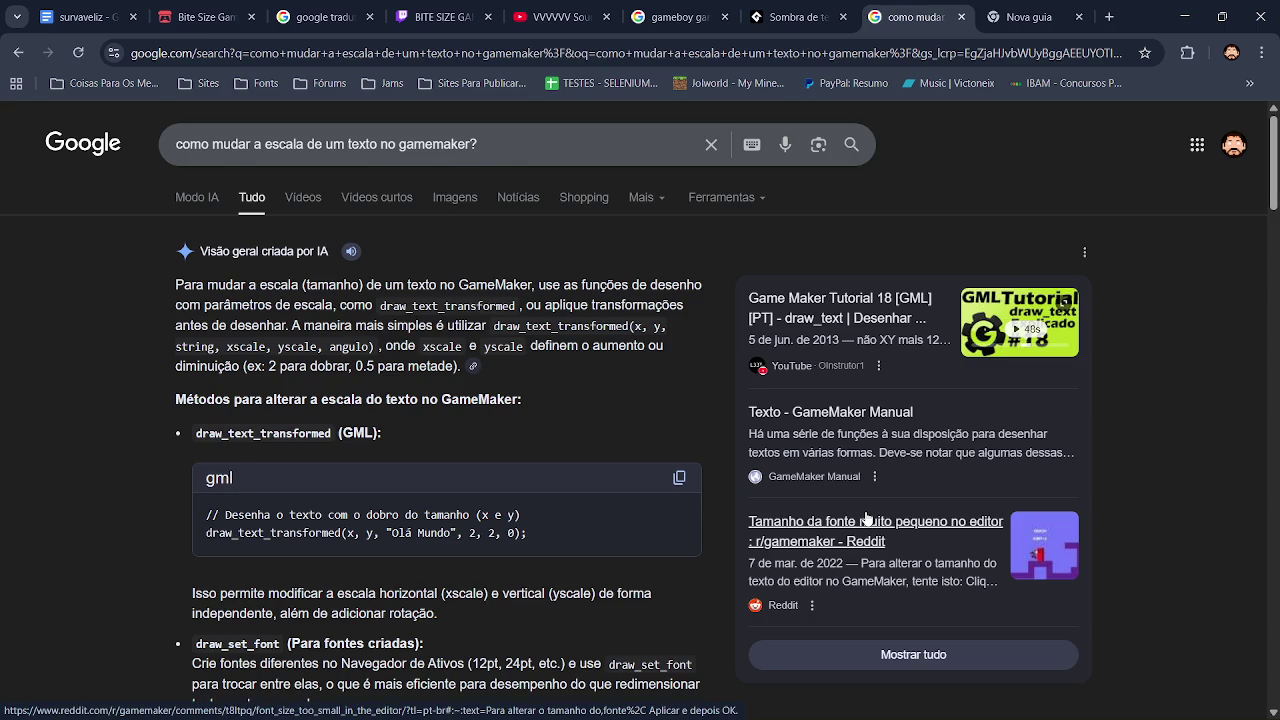
{"action": "key", "text": "alt+Tab"}
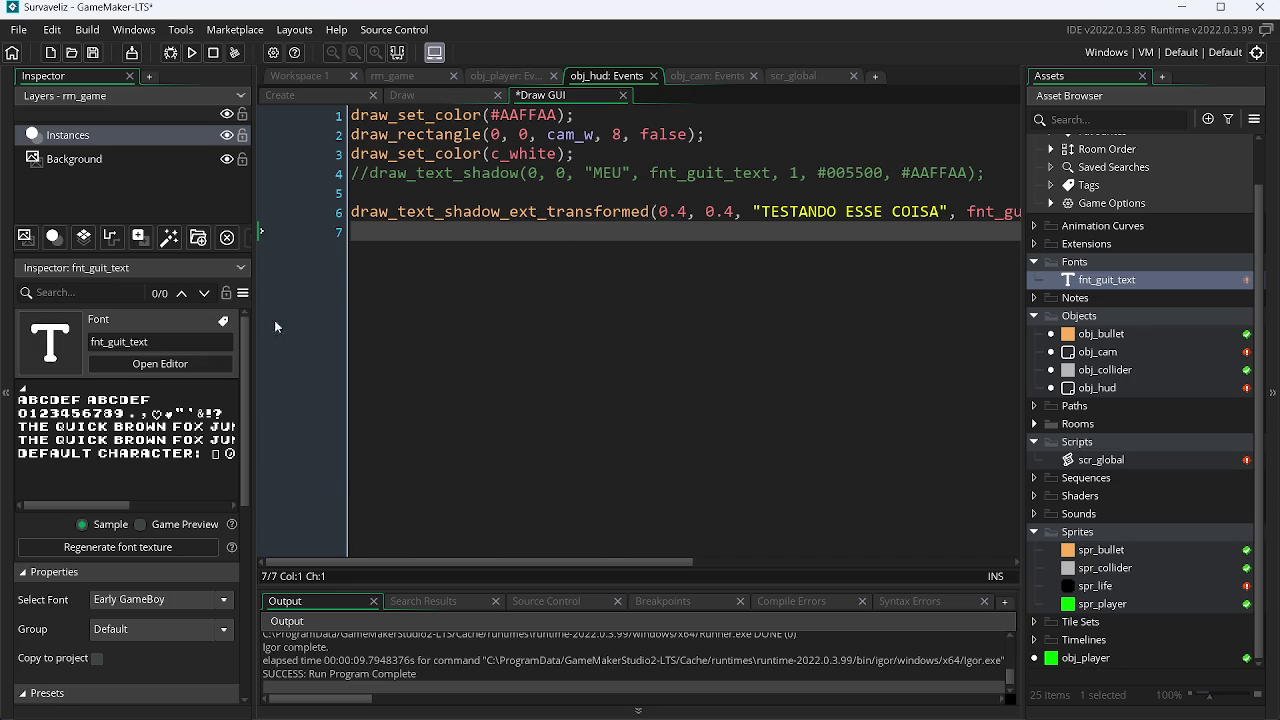
{"action": "key", "text": "alt+Tab"}
Replace the reply with the copied English translation and show the forum page in English.
{"action": "left_click", "coordinate": [792, 17]}
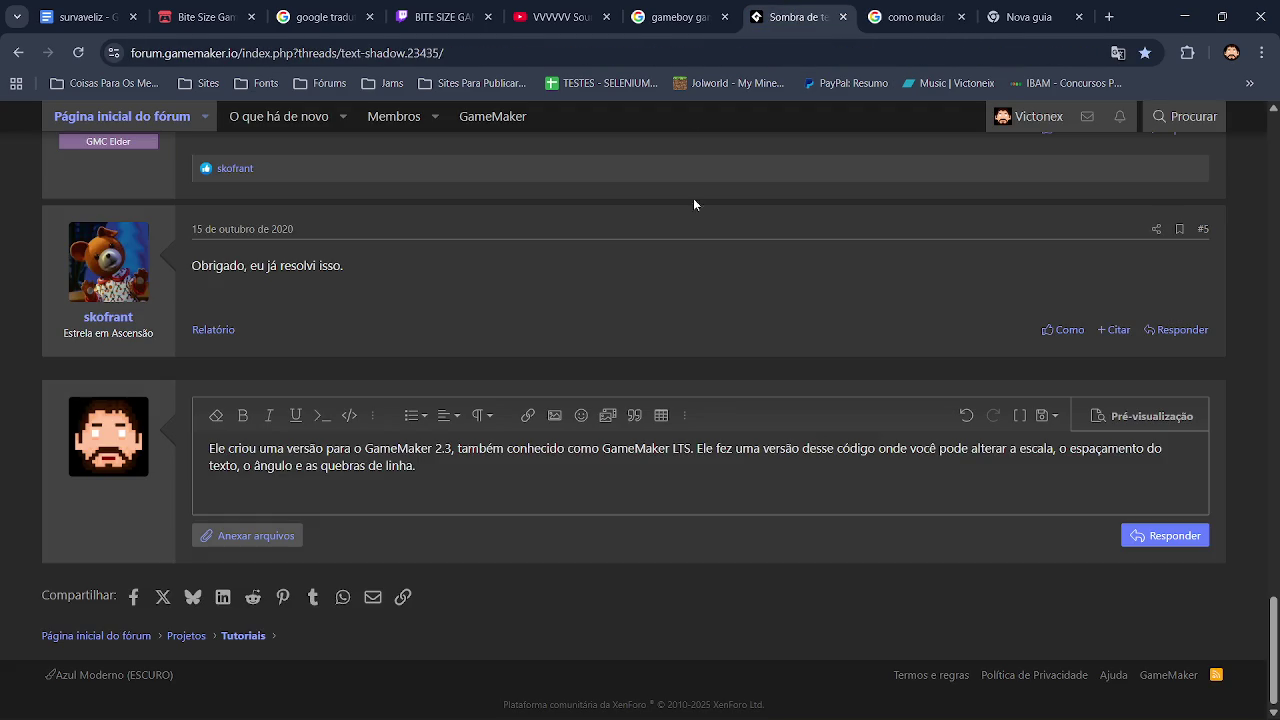
{"action": "key", "text": "ctrl+a"}
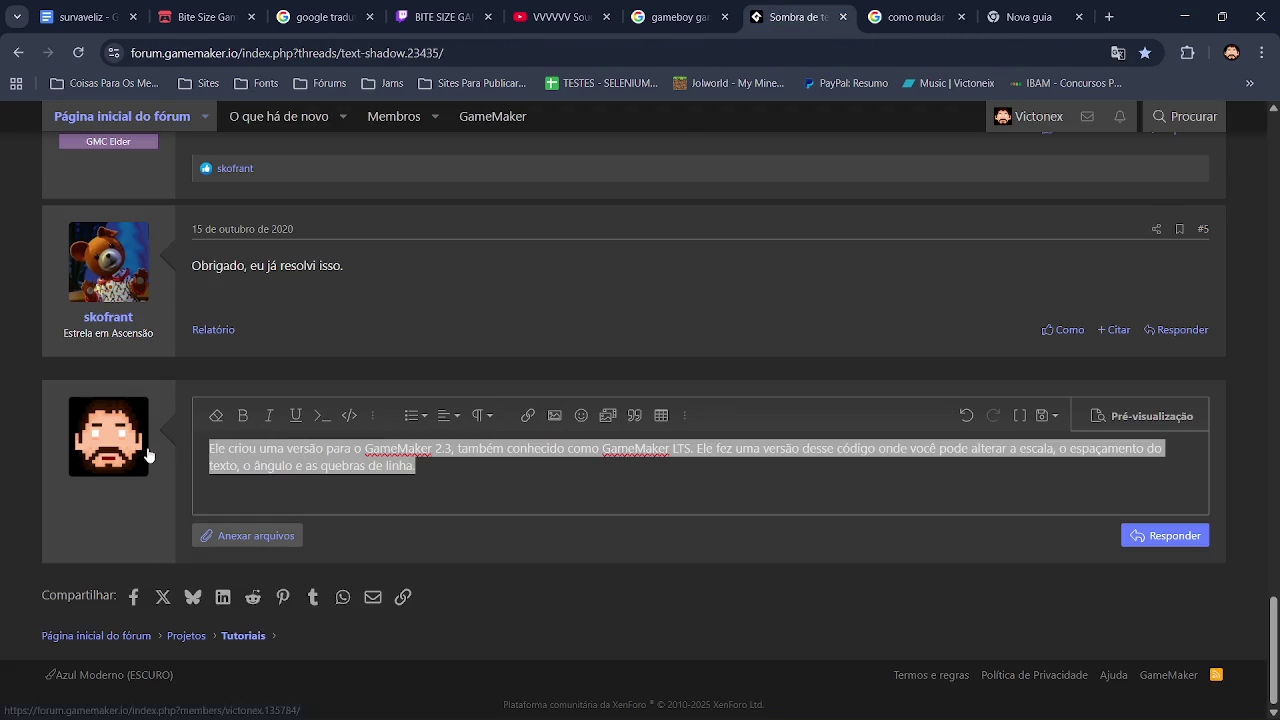
{"action": "type", "text": "He created a version for GameMaker 2.3, also known as GameMaker LTS. He made a version of this code where you can change the scale, text spacing, angle, and line breaks."}
{"action": "right_click", "coordinate": [824, 302]}
{"action": "left_click", "coordinate": [935, 596]}
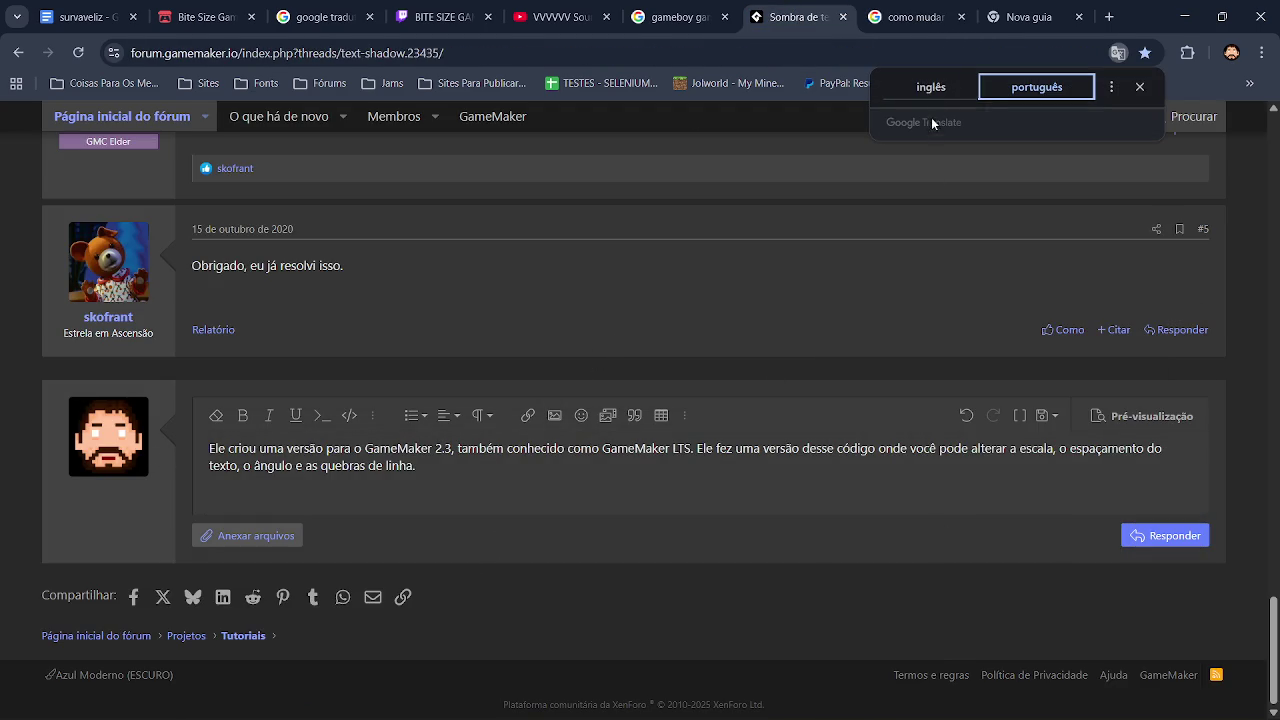
{"action": "left_click", "coordinate": [931, 87]}
Add a new line after the paragraph and open the Insert code box.
{"action": "left_click", "coordinate": [1187, 457]}
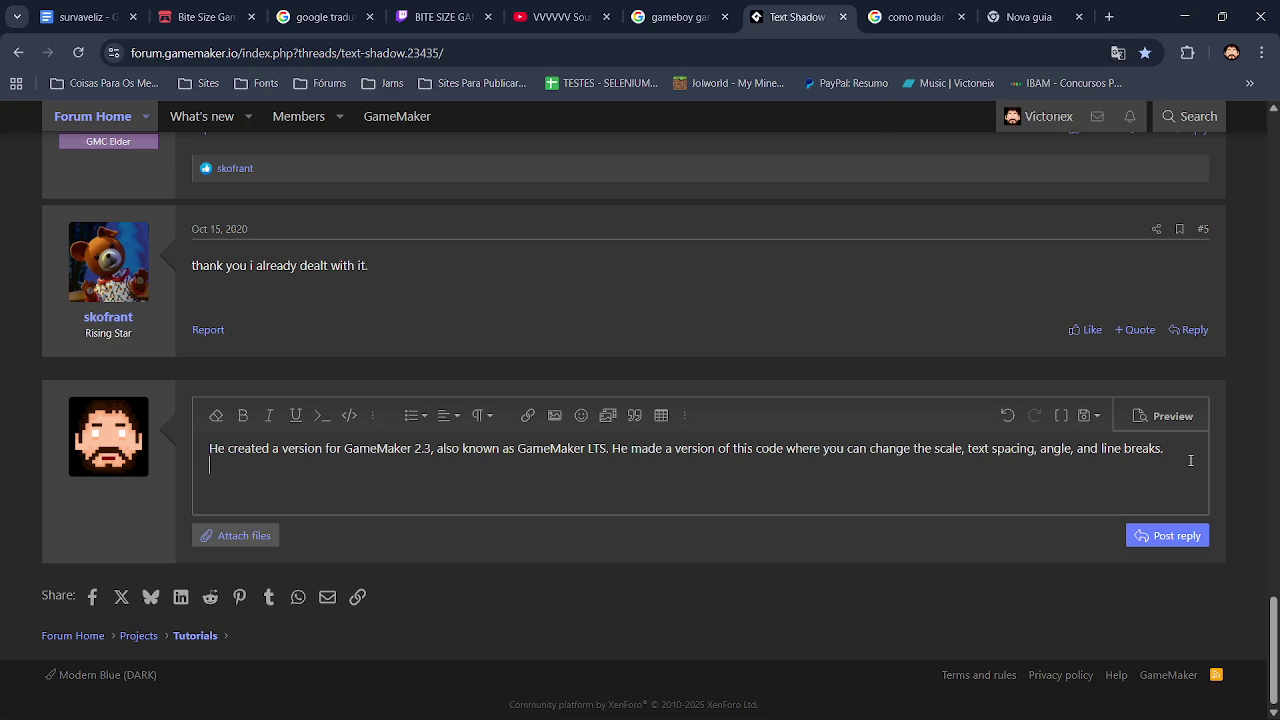
{"action": "key", "text": "Return"}
{"action": "left_click", "coordinate": [1179, 453]}
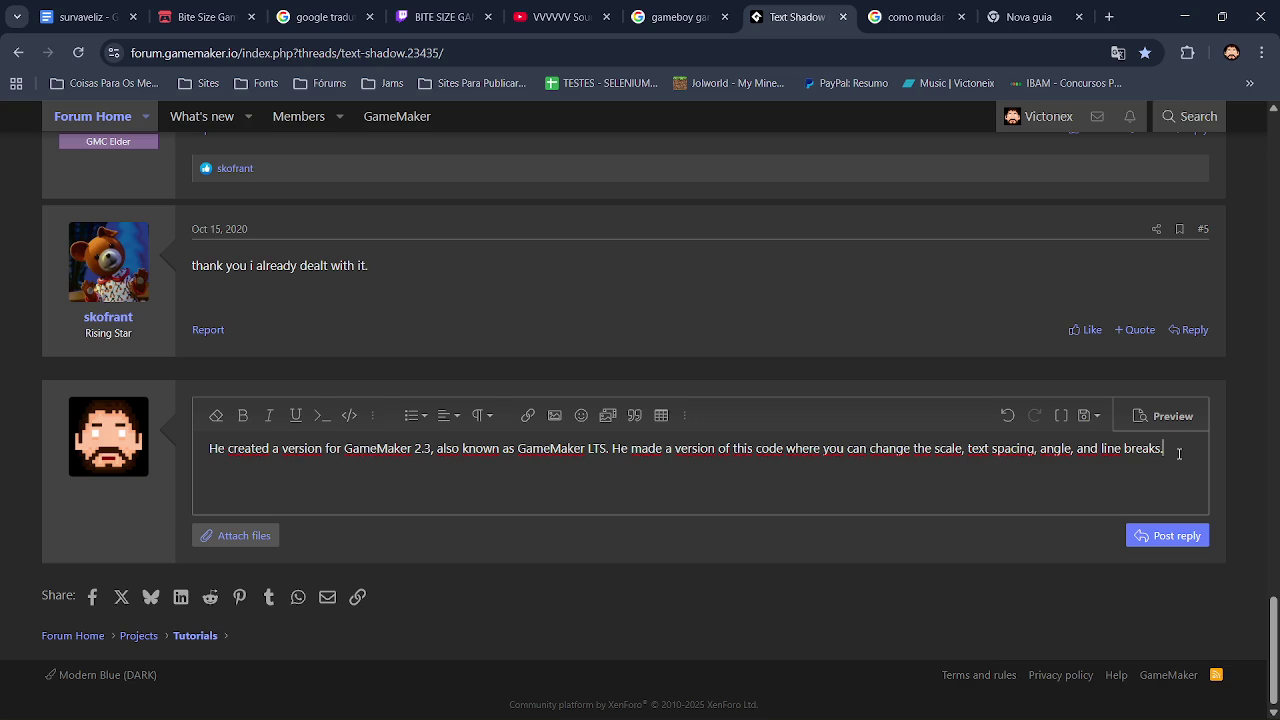
{"action": "left_click", "coordinate": [352, 418]}
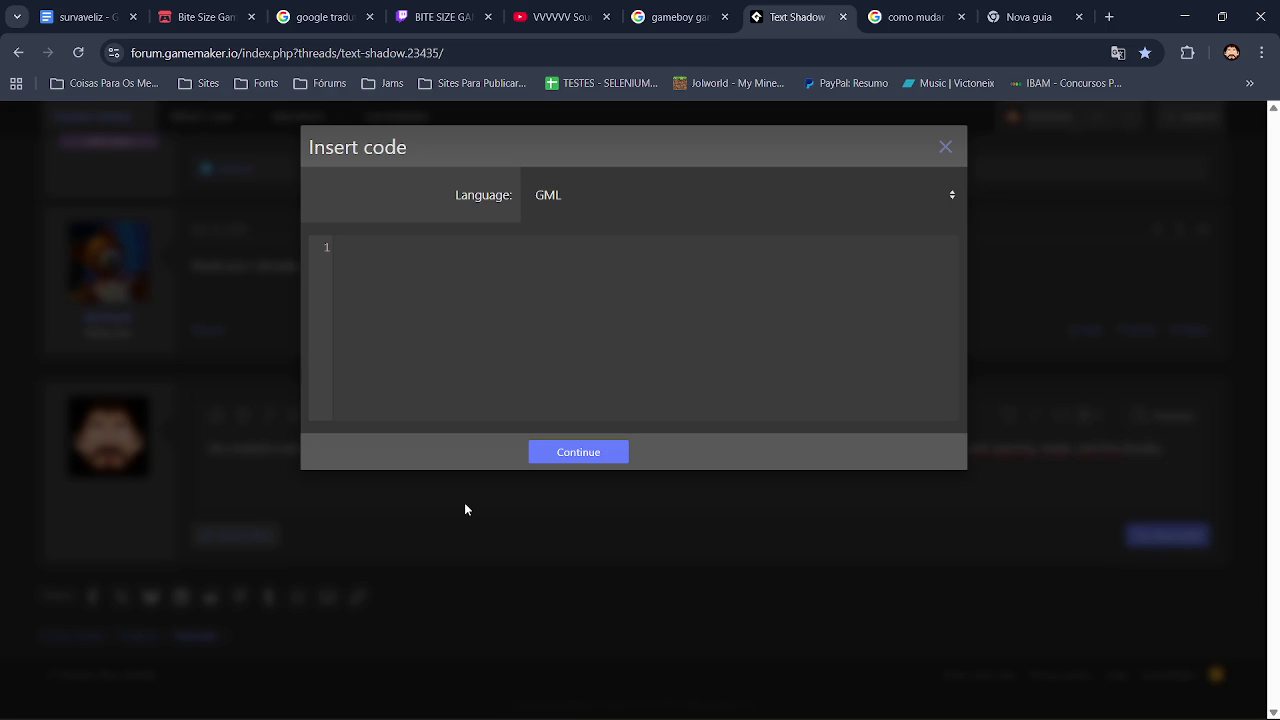
Copy the draw_text_shadow_ext_transformed lines from the scr_global script.
{"action": "key", "text": "alt+Tab"}
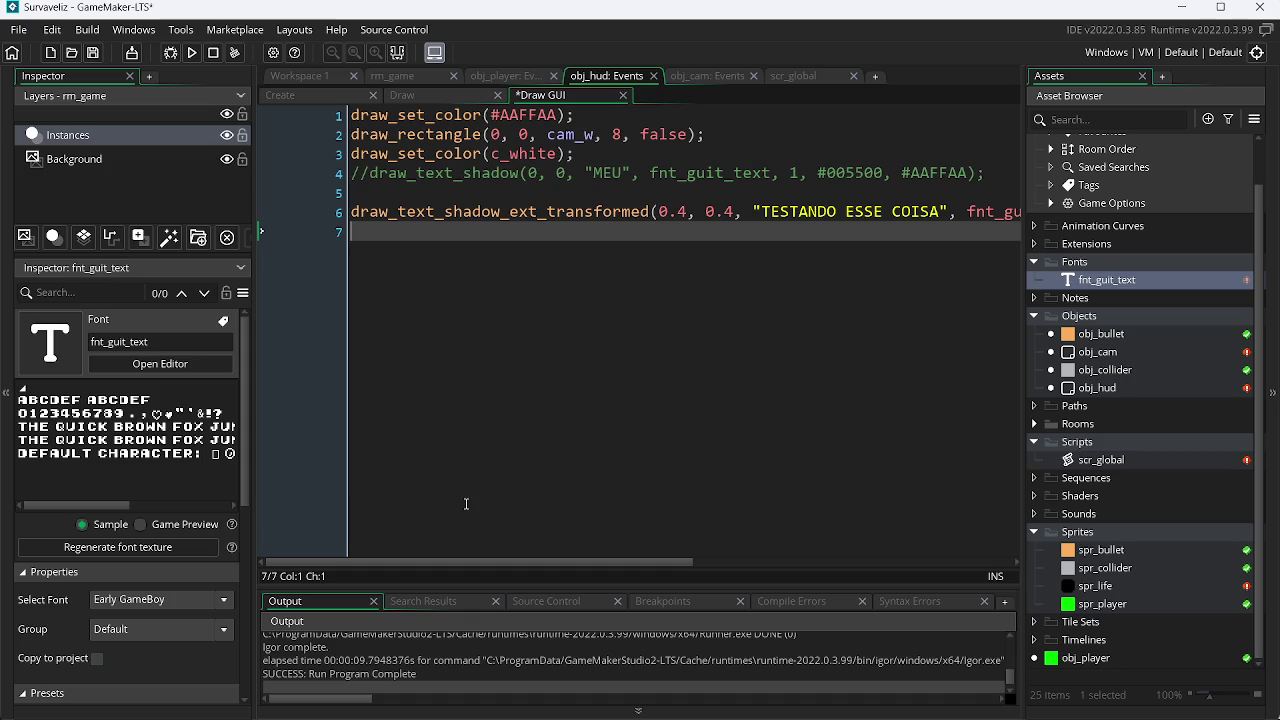
{"action": "key", "text": "alt+Tab"}
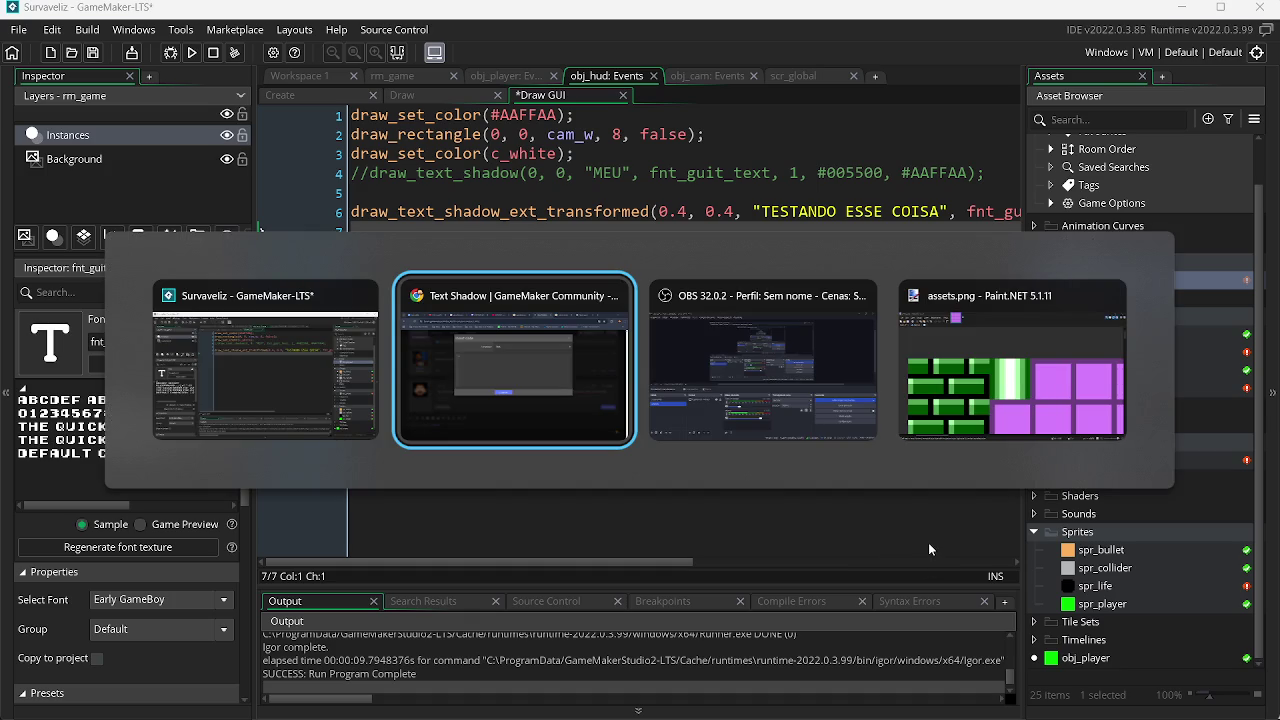
{"action": "key", "text": "alt+Tab"}
{"action": "key", "text": "alt+Tab"}
{"action": "key", "text": "alt+Tab"}
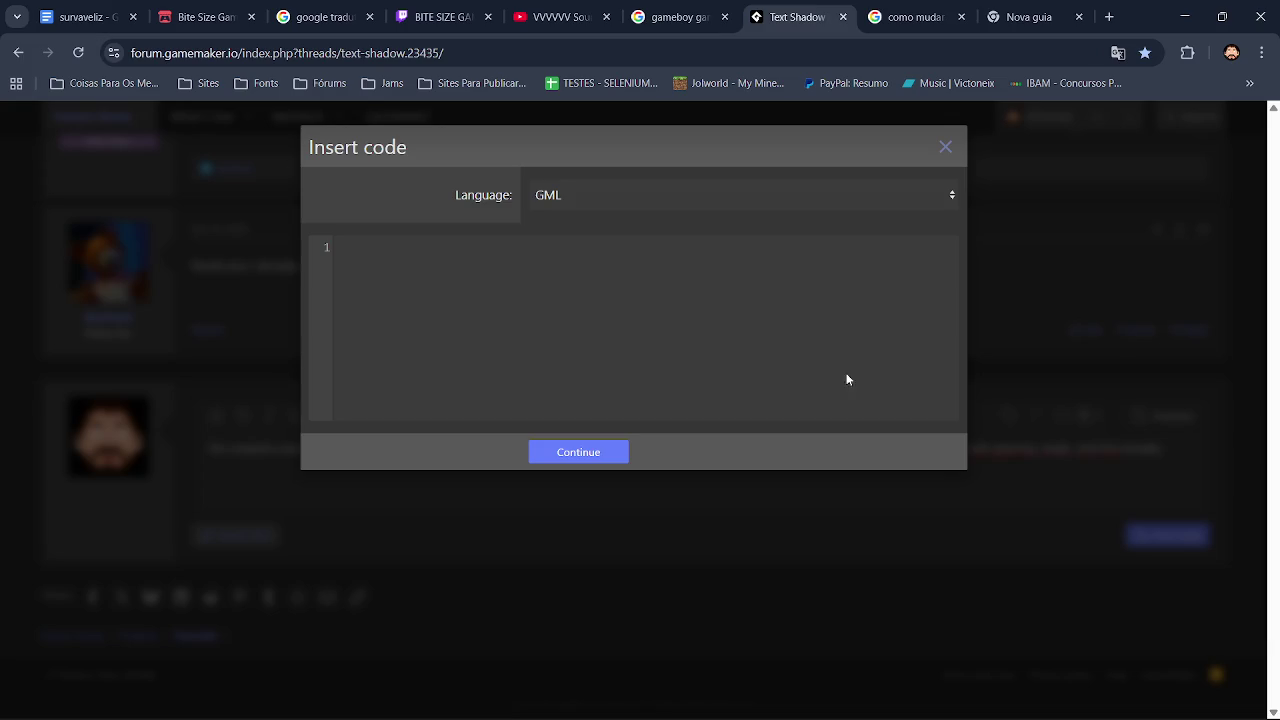
{"action": "key", "text": "alt+Tab"}
{"action": "left_click", "coordinate": [812, 77]}
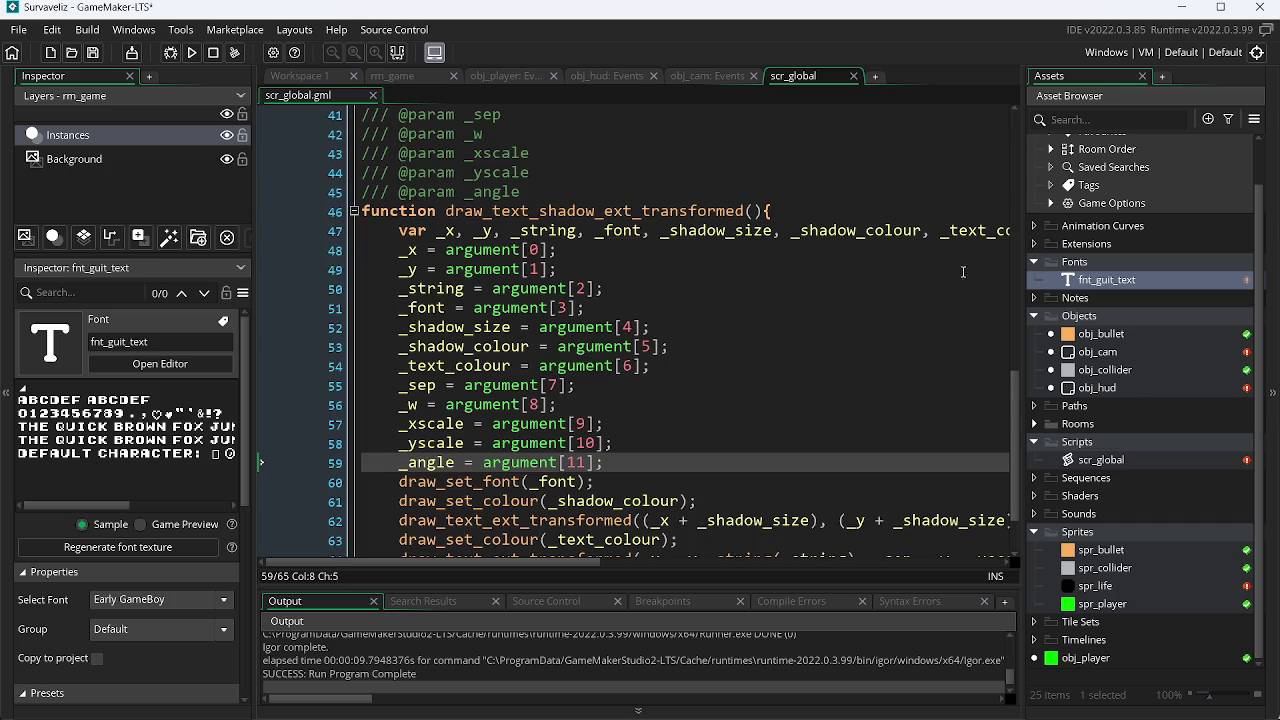
{"action": "scroll", "coordinate": [1023, 410], "scroll_direction": "down", "scroll_amount": 2}
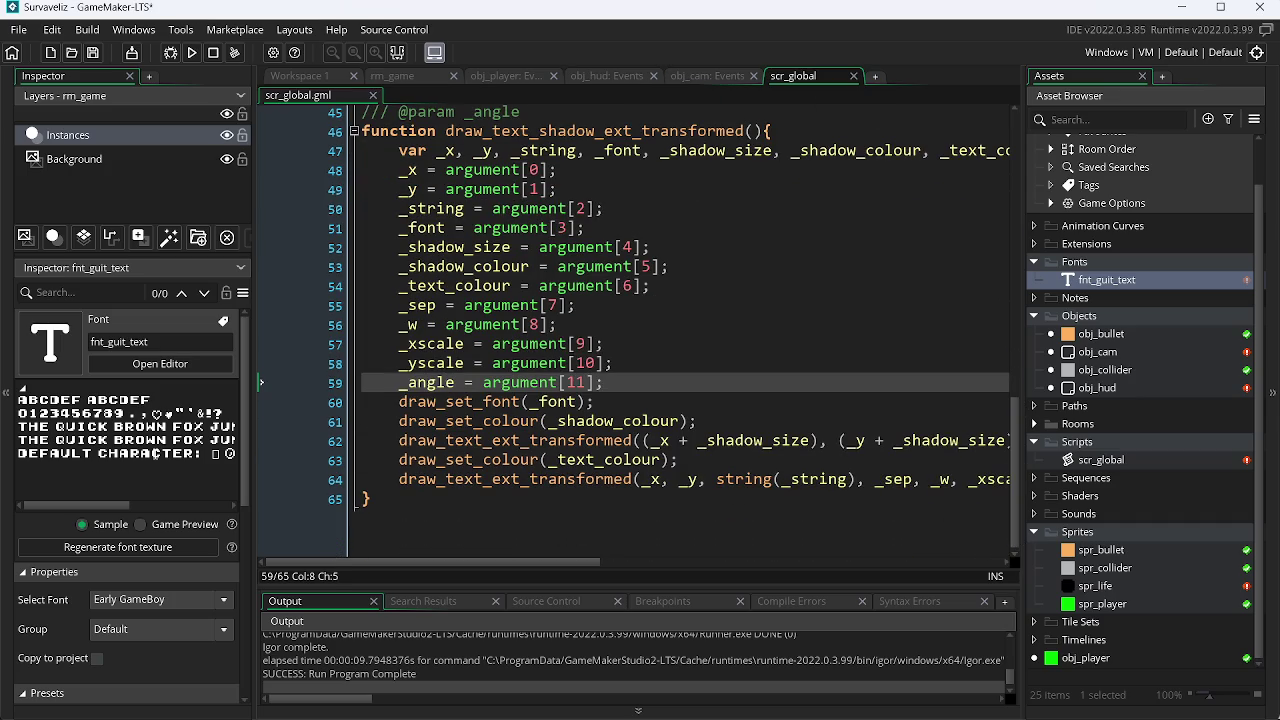
{"action": "mouse_move", "coordinate": [372, 500]}
{"action": "left_mouse_down"}
{"action": "mouse_move", "coordinate": [370, 100]}
{"action": "mouse_move", "coordinate": [372, 281]}
{"action": "mouse_move", "coordinate": [364, 192]}
{"action": "left_mouse_up"}
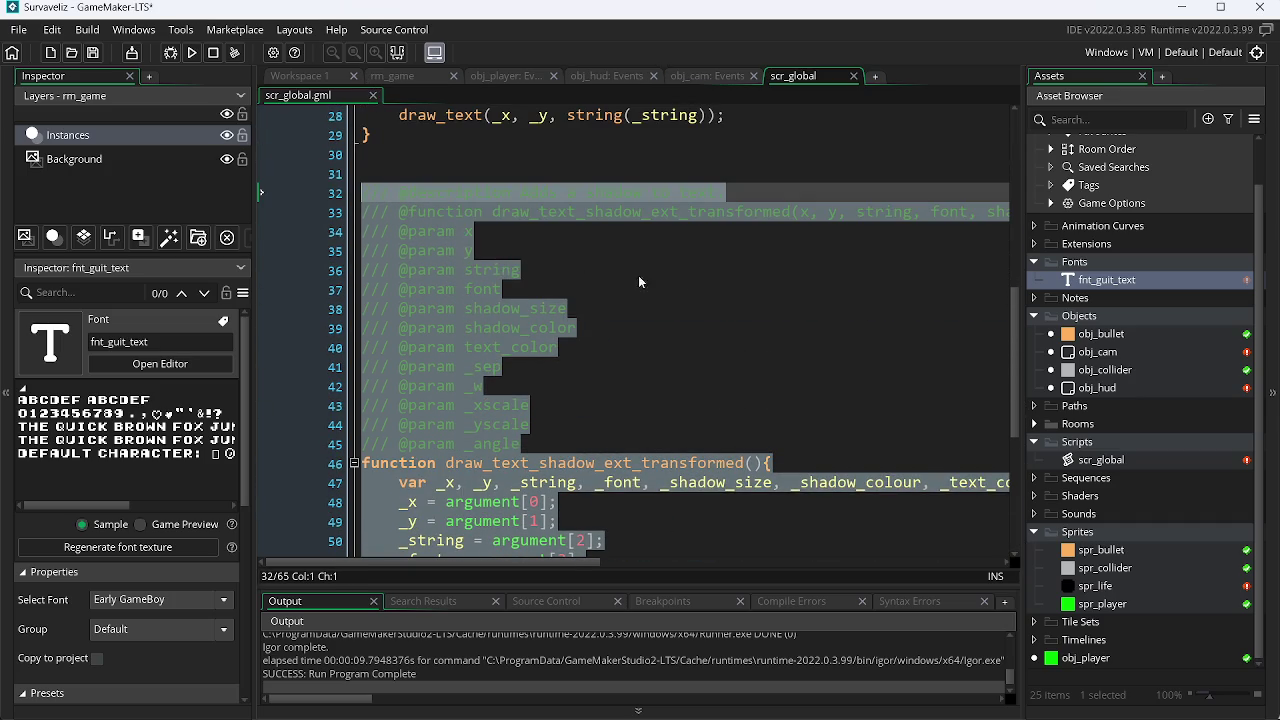
{"action": "scroll", "coordinate": [1022, 287], "scroll_direction": "down", "scroll_amount": 6}
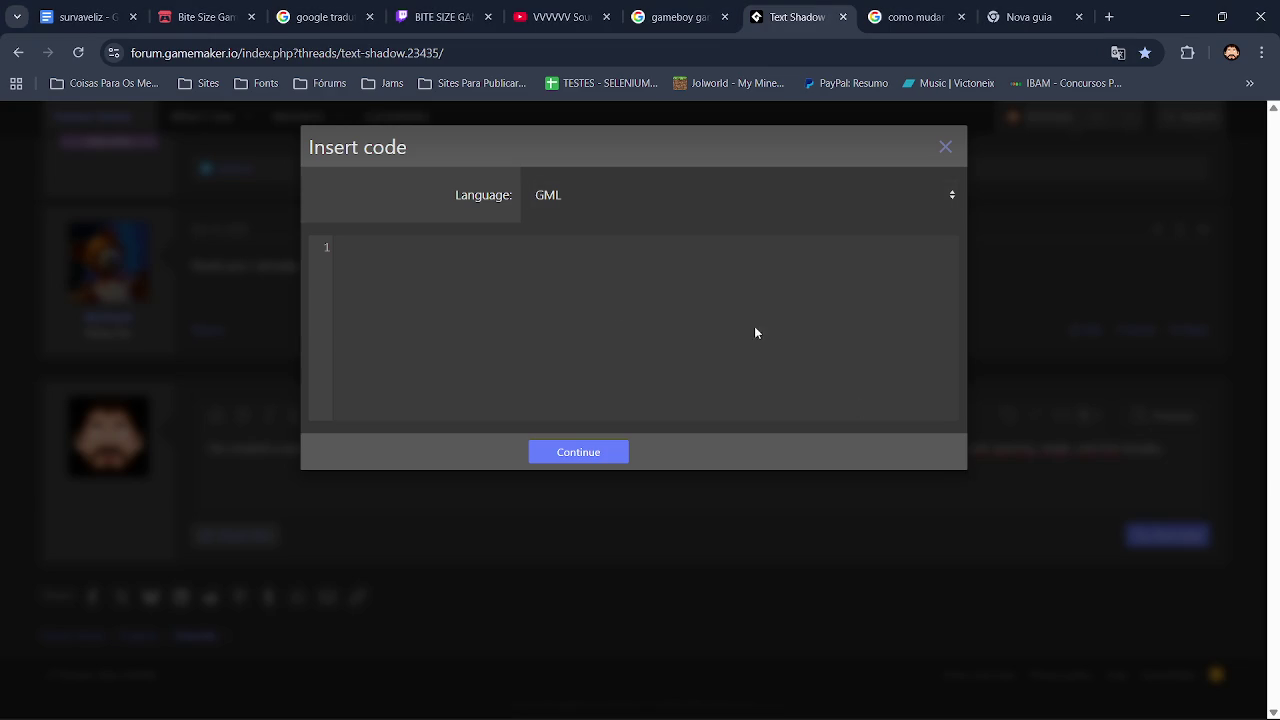
Paste the script into the code box with Language kept as GML and insert it.
{"action": "key", "text": "ctrl+v"}
{"action": "left_click", "coordinate": [613, 200]}
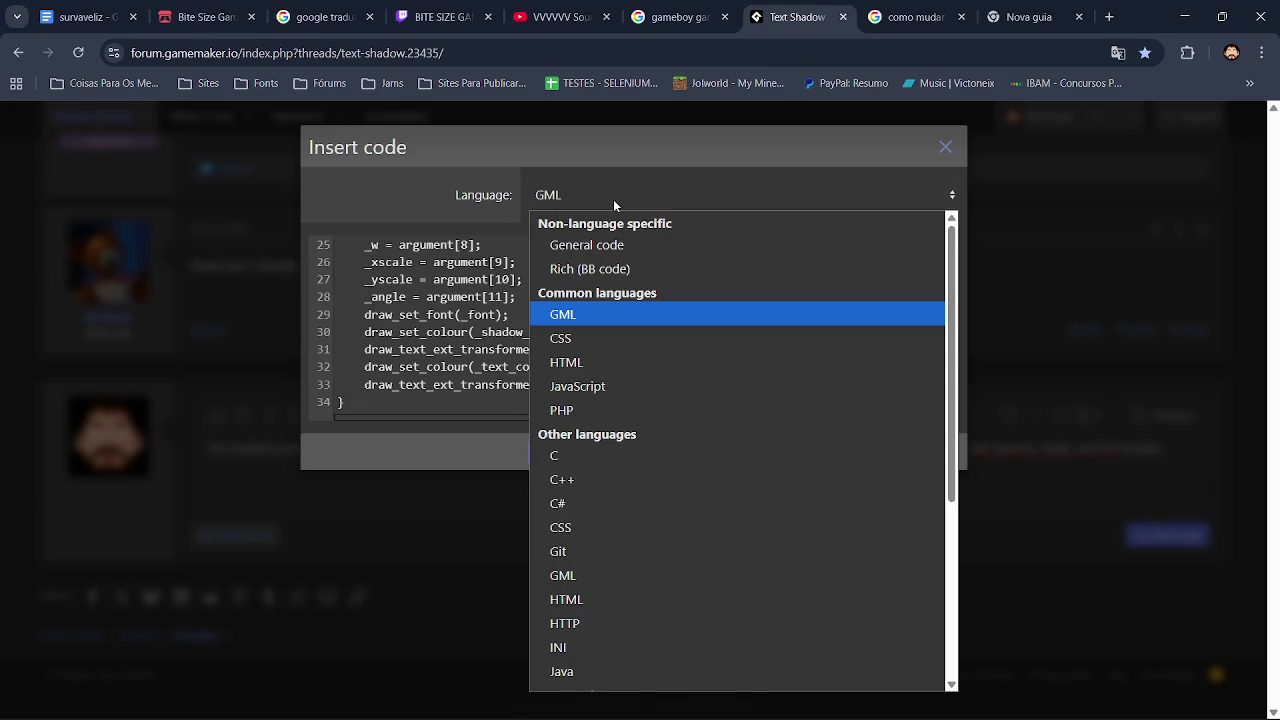
{"action": "left_click", "coordinate": [615, 198]}
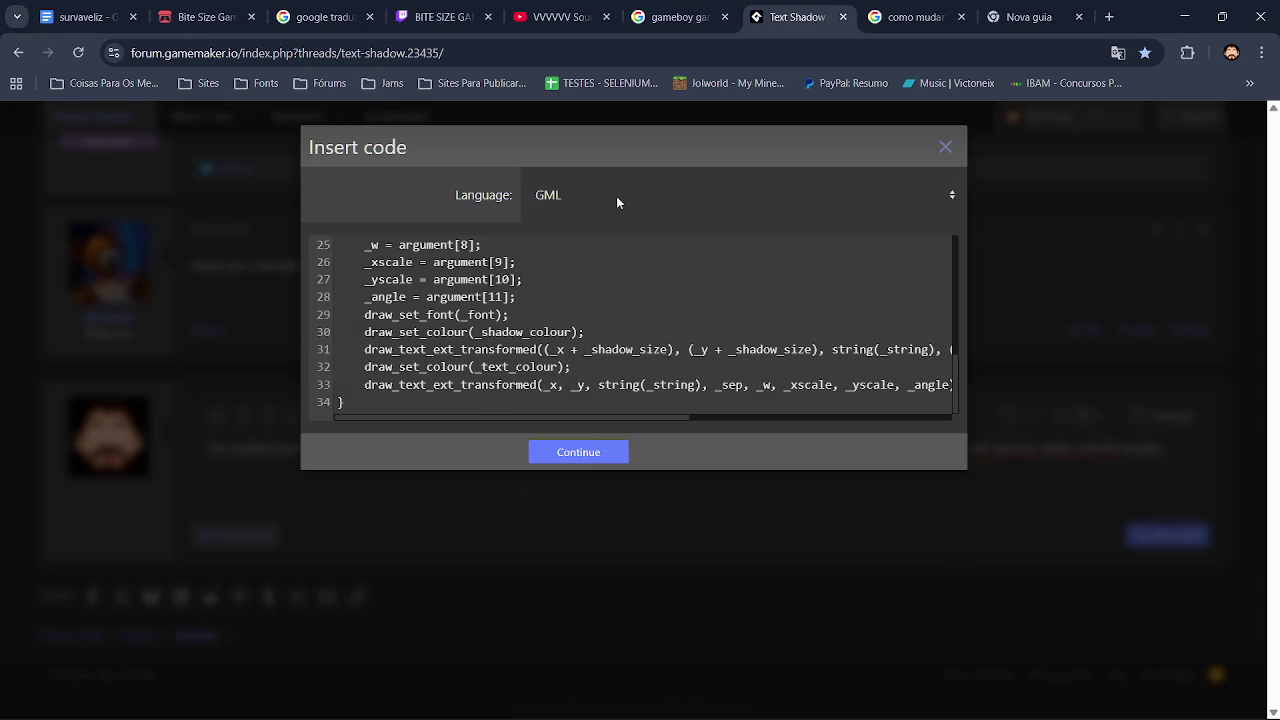
{"action": "left_click", "coordinate": [587, 456]}
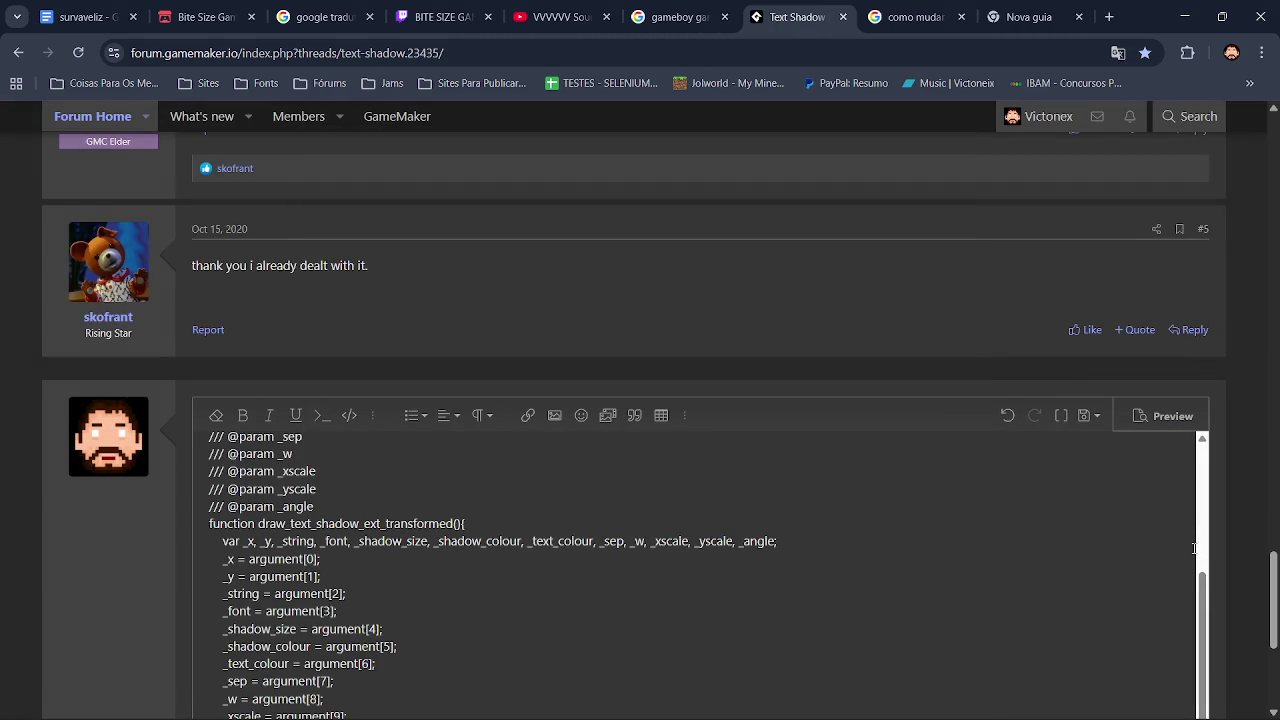
Preview the reply, check the code block, and dismiss the antivirus popup.
{"action": "mouse_move", "coordinate": [1207, 594]}
{"action": "left_mouse_down"}
{"action": "mouse_move", "coordinate": [1210, 480]}
{"action": "mouse_move", "coordinate": [1230, 630]}
{"action": "left_mouse_up"}
{"action": "left_click", "coordinate": [1174, 414]}
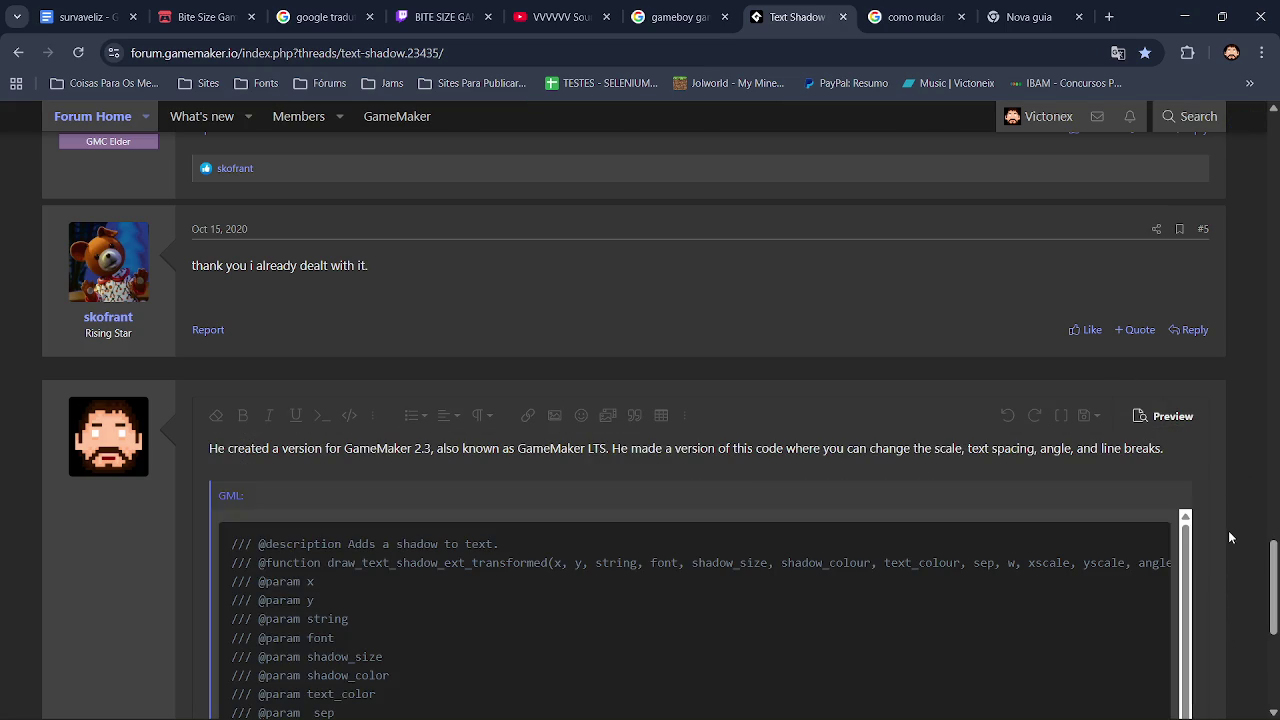
{"action": "scroll", "coordinate": [1230, 535], "scroll_direction": "down", "scroll_amount": 1}
{"action": "scroll", "coordinate": [497, 419], "scroll_direction": "down", "scroll_amount": 2}
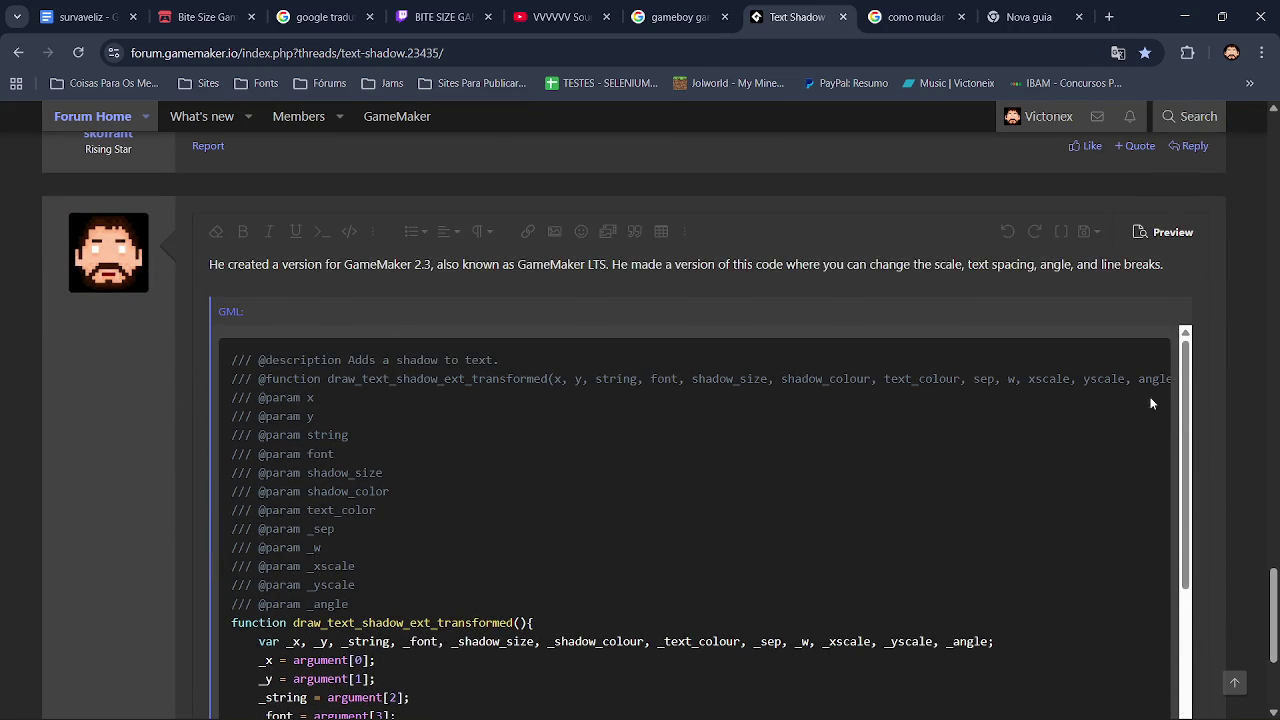
{"action": "scroll", "coordinate": [347, 569], "scroll_direction": "down", "scroll_amount": 3}
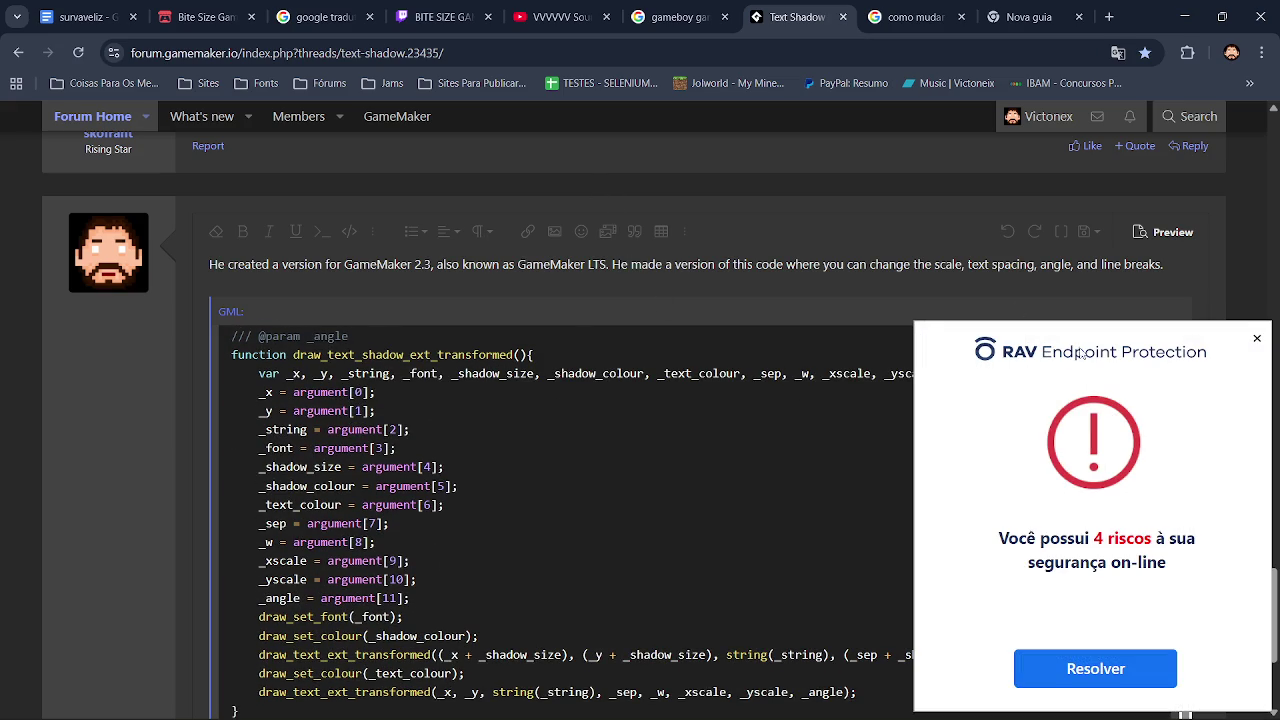
{"action": "left_click", "coordinate": [1257, 338]}
{"action": "scroll", "coordinate": [1275, 540], "scroll_direction": "up", "scroll_amount": 2}
{"action": "scroll", "coordinate": [1275, 540], "scroll_direction": "down", "scroll_amount": 5}
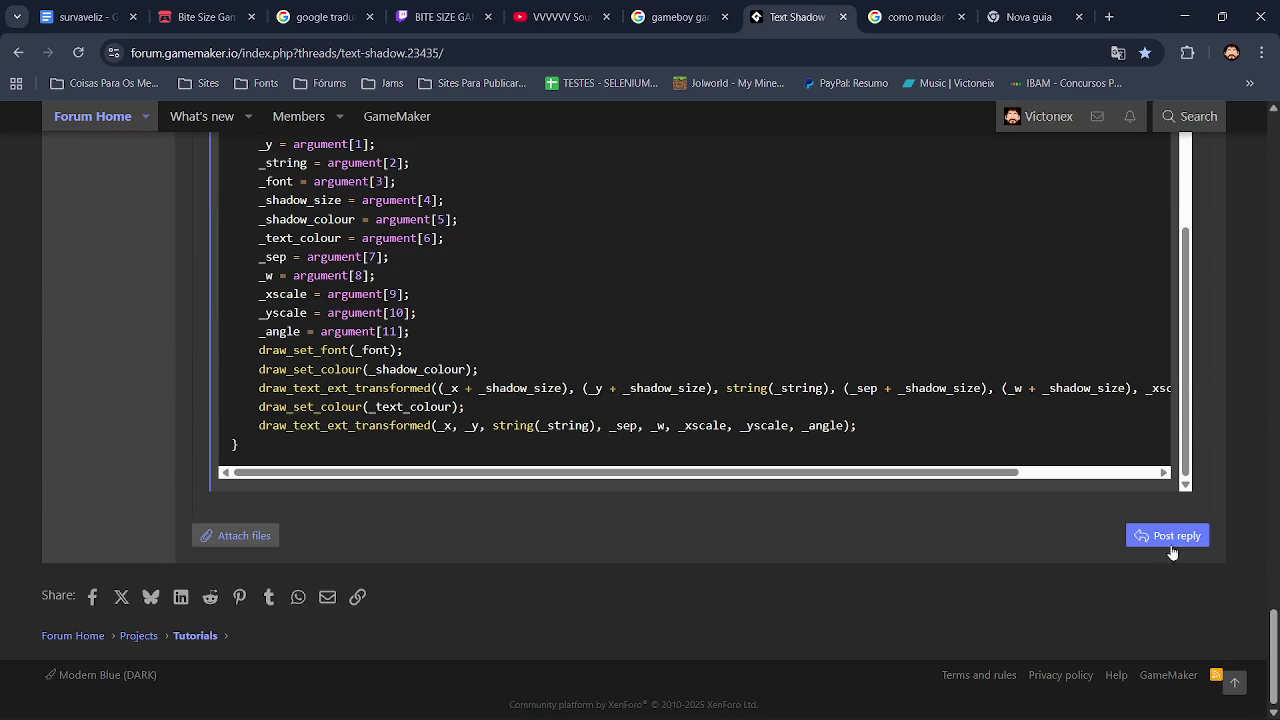
Post the reply to the thread and switch to GameMaker to run the game.
{"action": "left_click", "coordinate": [1174, 537]}
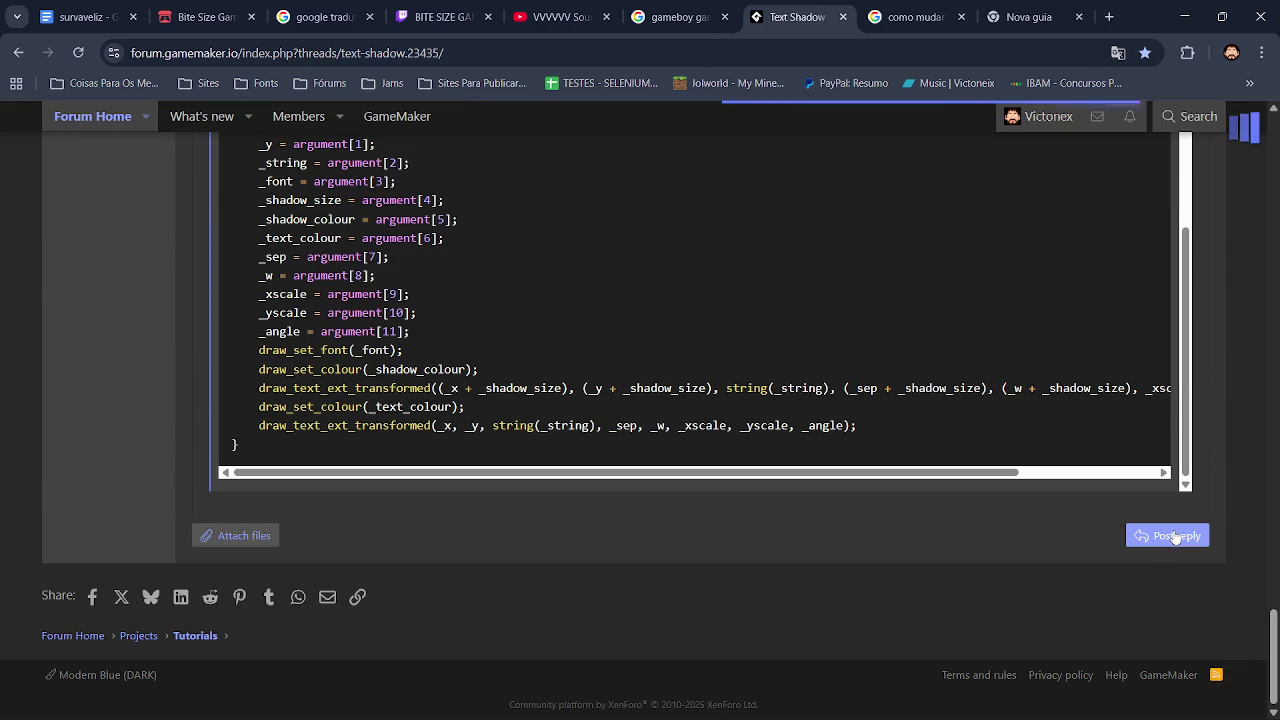
{"action": "key", "text": "alt+Tab"}
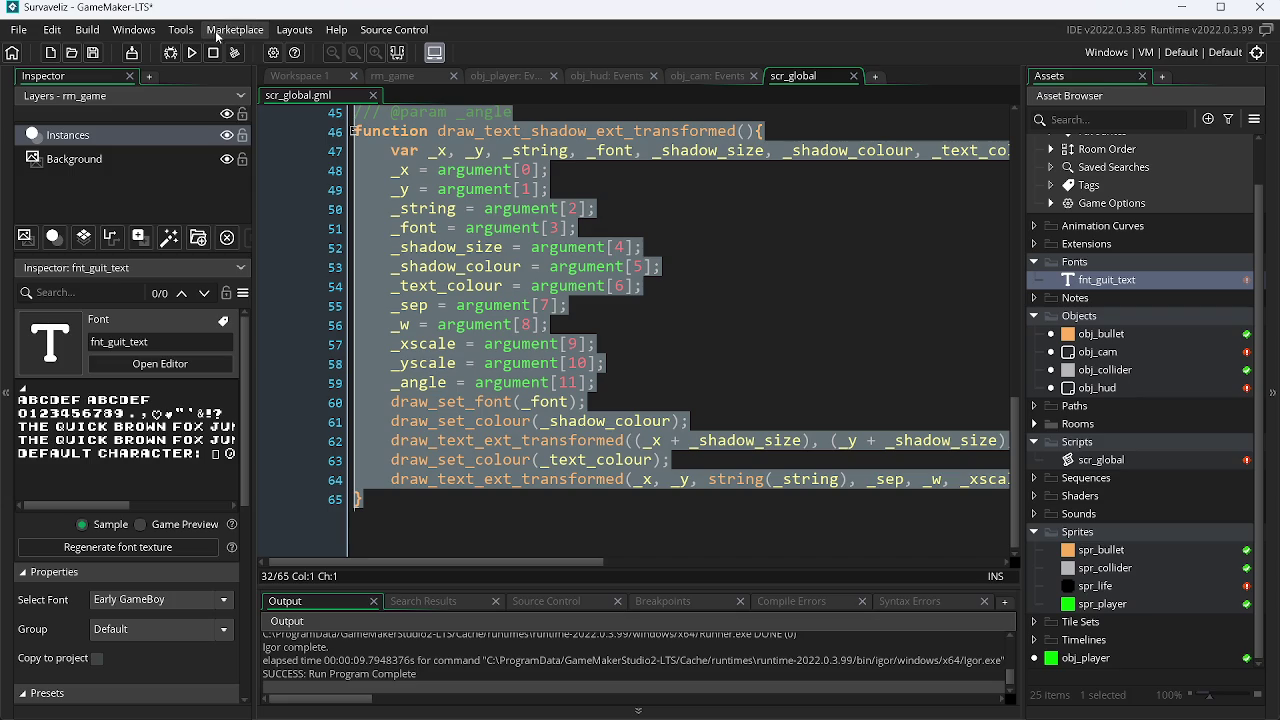
{"action": "left_click", "coordinate": [189, 52]}
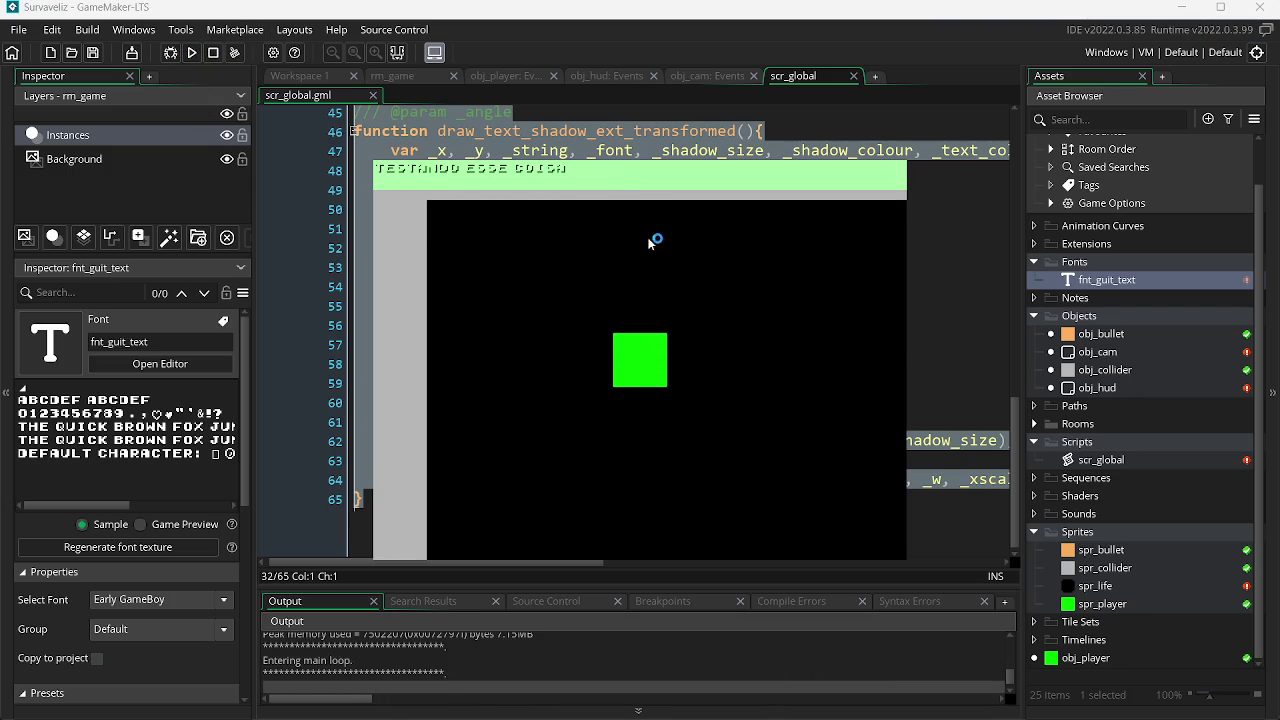
Close the test game, revisit scr_global, and jump to the top of the forum thread.
{"action": "key", "text": "Escape"}
{"action": "left_click", "coordinate": [722, 78]}
{"action": "left_click", "coordinate": [806, 77]}
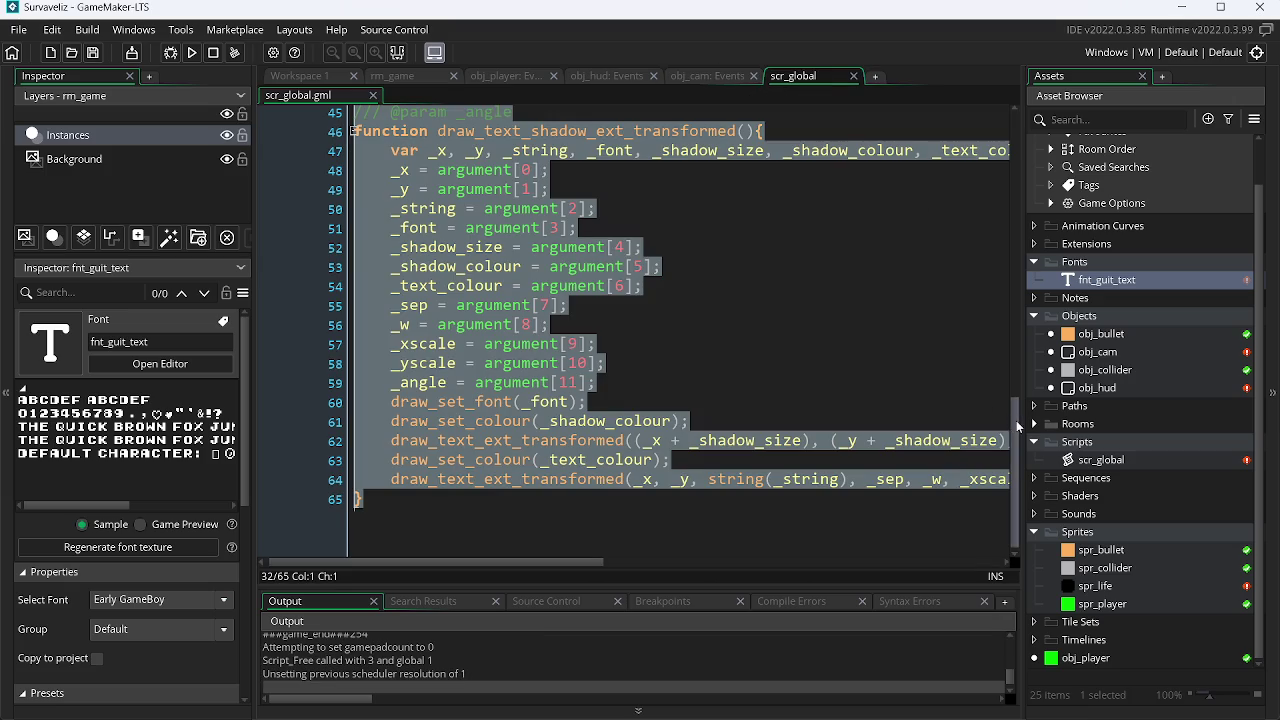
{"action": "left_click_drag", "start_coordinate": [1016, 428], "coordinate": [1030, 244]}
{"action": "scroll", "coordinate": [799, 186], "scroll_direction": "up", "scroll_amount": 5}
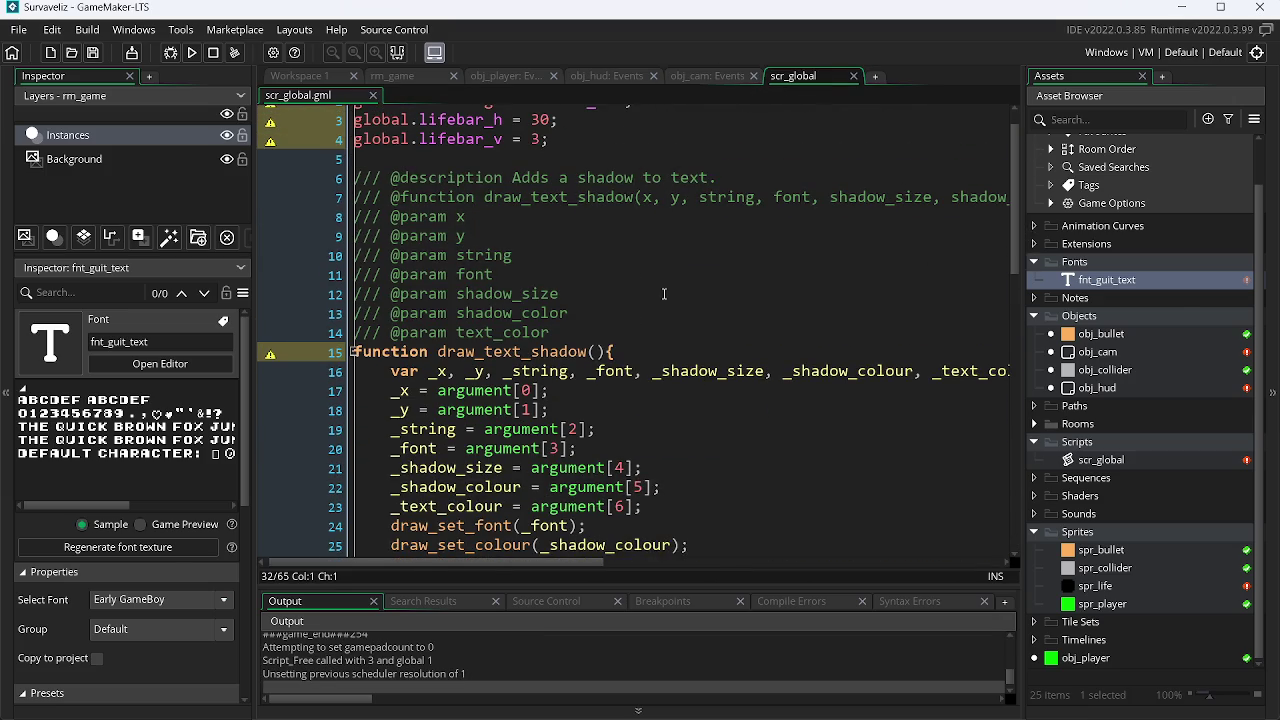
{"action": "key", "text": "alt+Tab"}
{"action": "key", "text": "Home"}
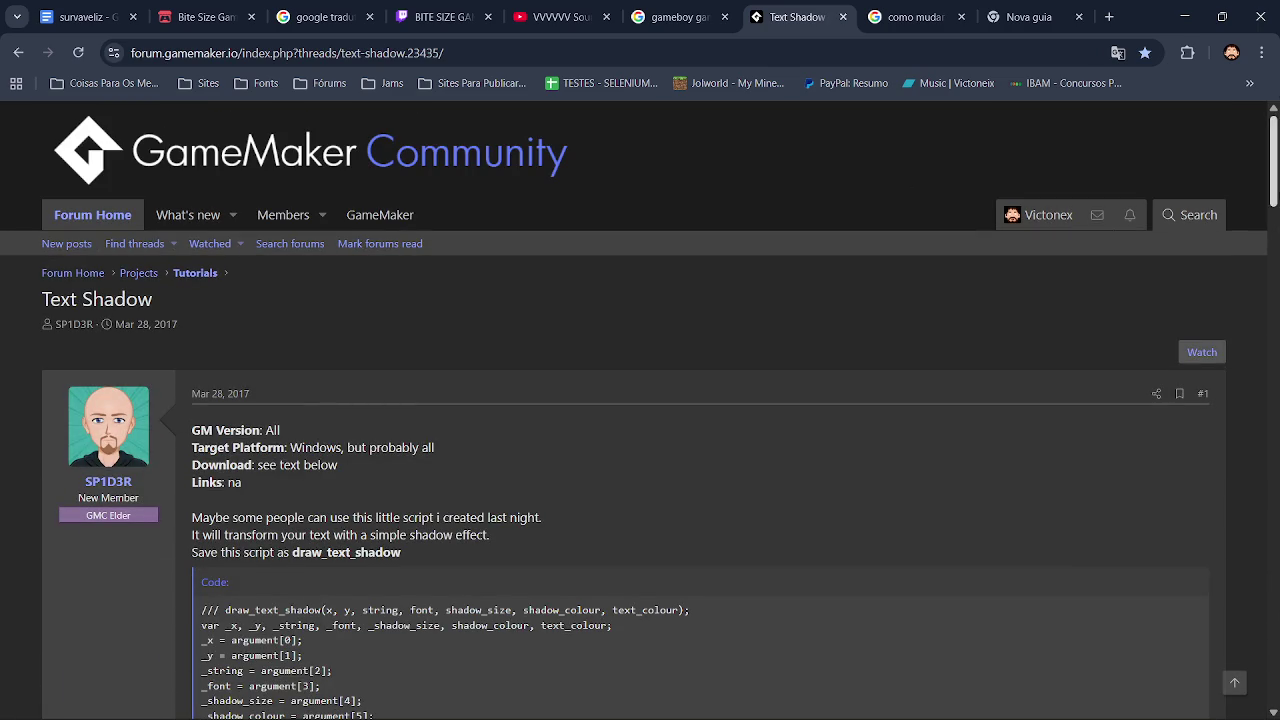
Scroll to the original post's GMS 2.3 draw_text_shadow code, then return to scr_global.
{"action": "scroll", "coordinate": [913, 180], "scroll_direction": "down", "scroll_amount": 3}
{"action": "scroll", "coordinate": [60, 261], "scroll_direction": "down", "scroll_amount": 1}
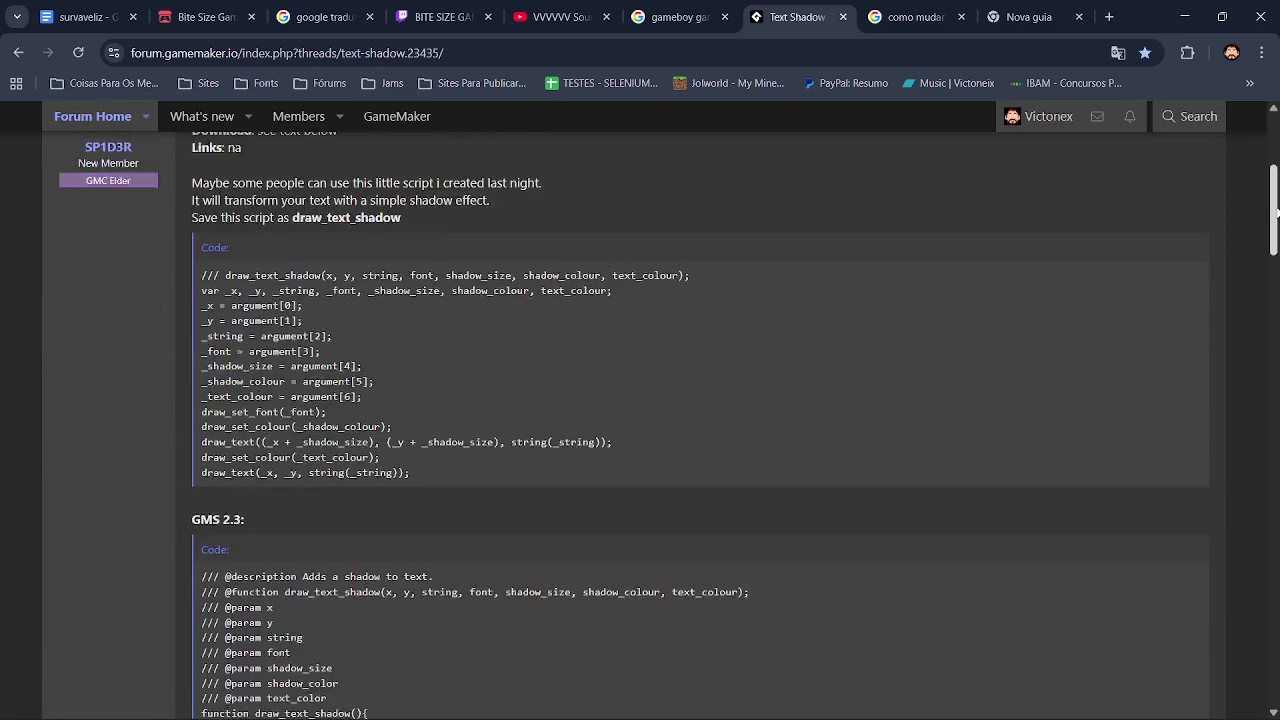
{"action": "scroll", "coordinate": [678, 364], "scroll_direction": "down", "scroll_amount": 5}
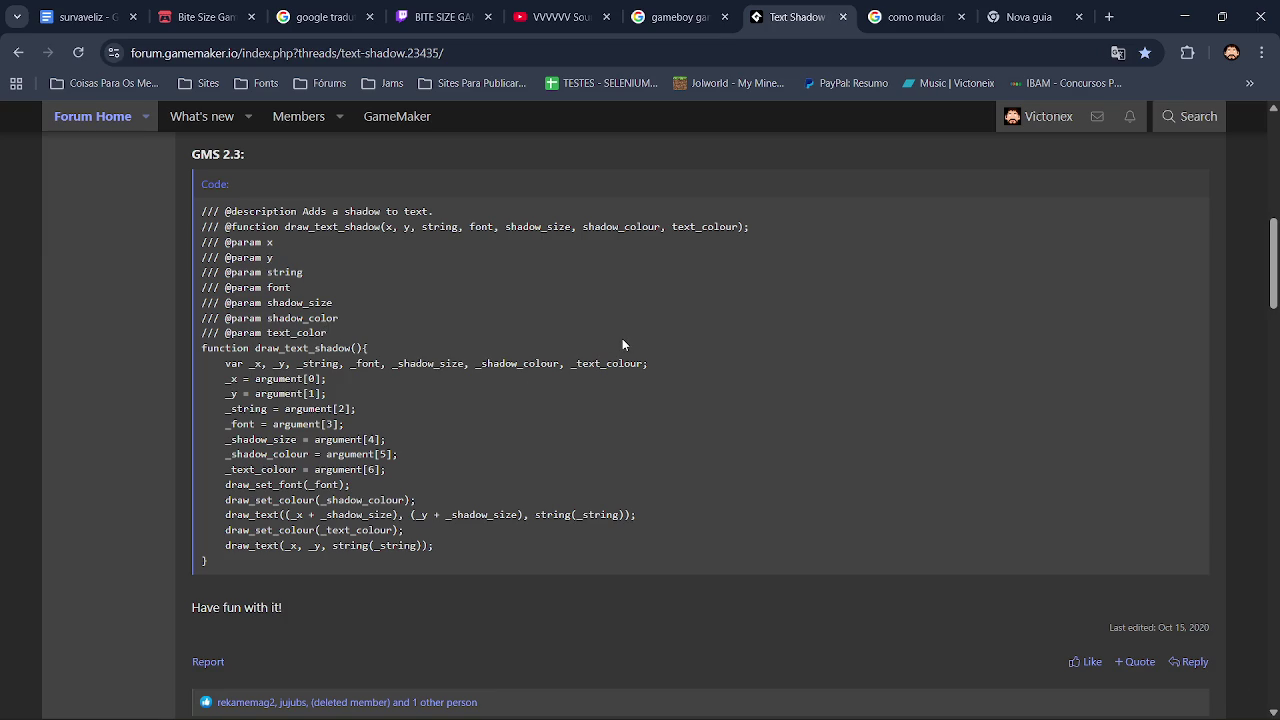
{"action": "key", "text": "alt+Tab"}
{"action": "left_click_drag", "start_coordinate": [1018, 238], "coordinate": [1004, 410]}
{"action": "left_click", "coordinate": [948, 436]}
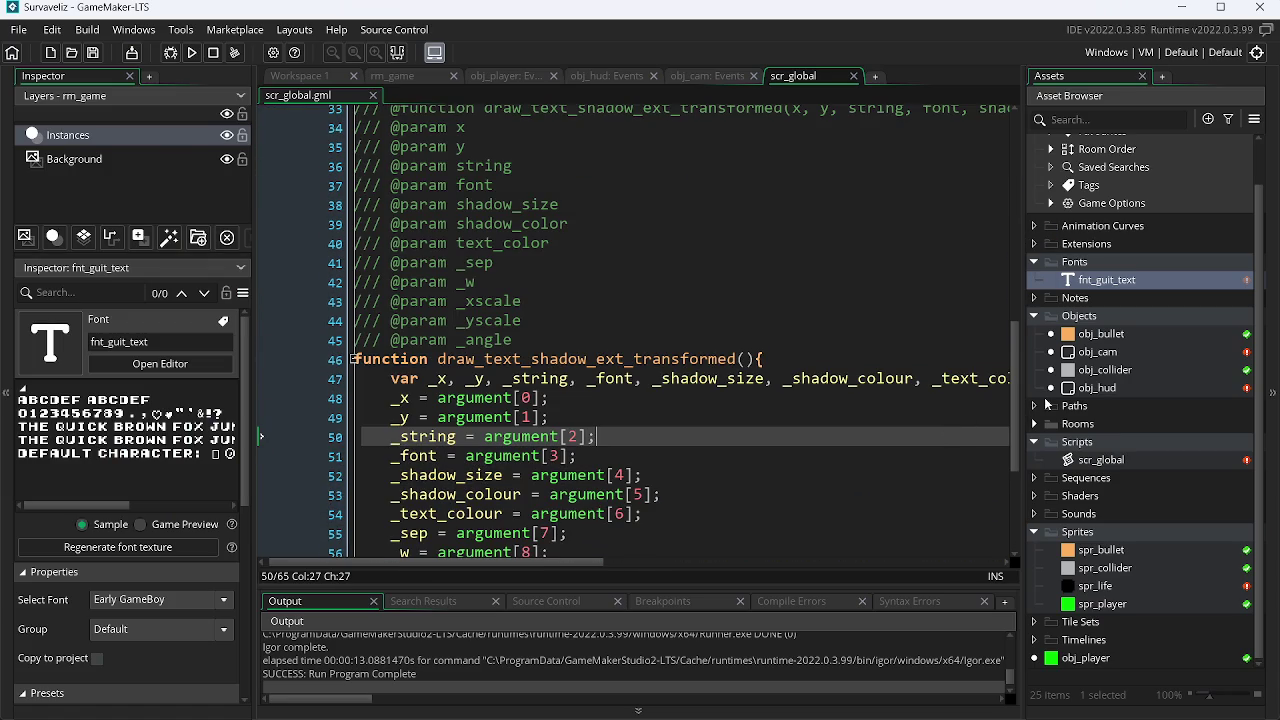
Change the HUD call's x and y scale from 0.2, 0.2 to 1, 1 in obj_hud's Draw GUI.
{"action": "scroll", "coordinate": [1016, 321], "scroll_direction": "up", "scroll_amount": 8}
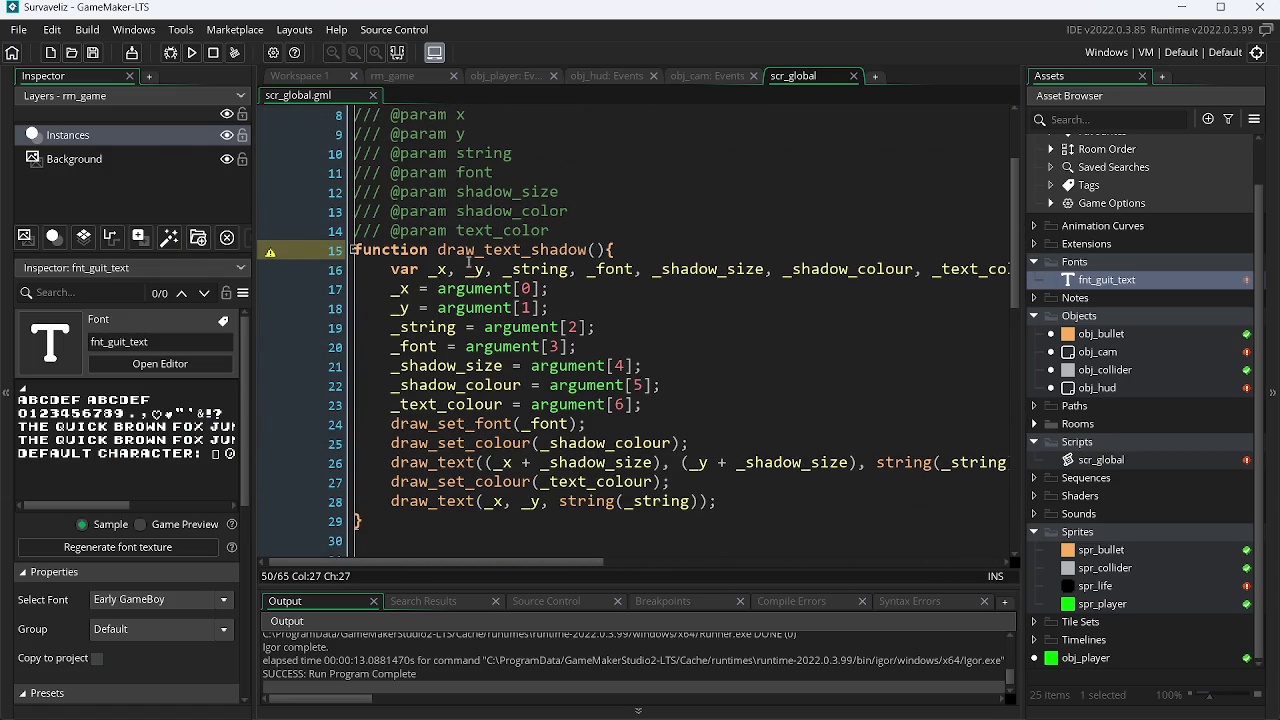
{"action": "left_click", "coordinate": [688, 78]}
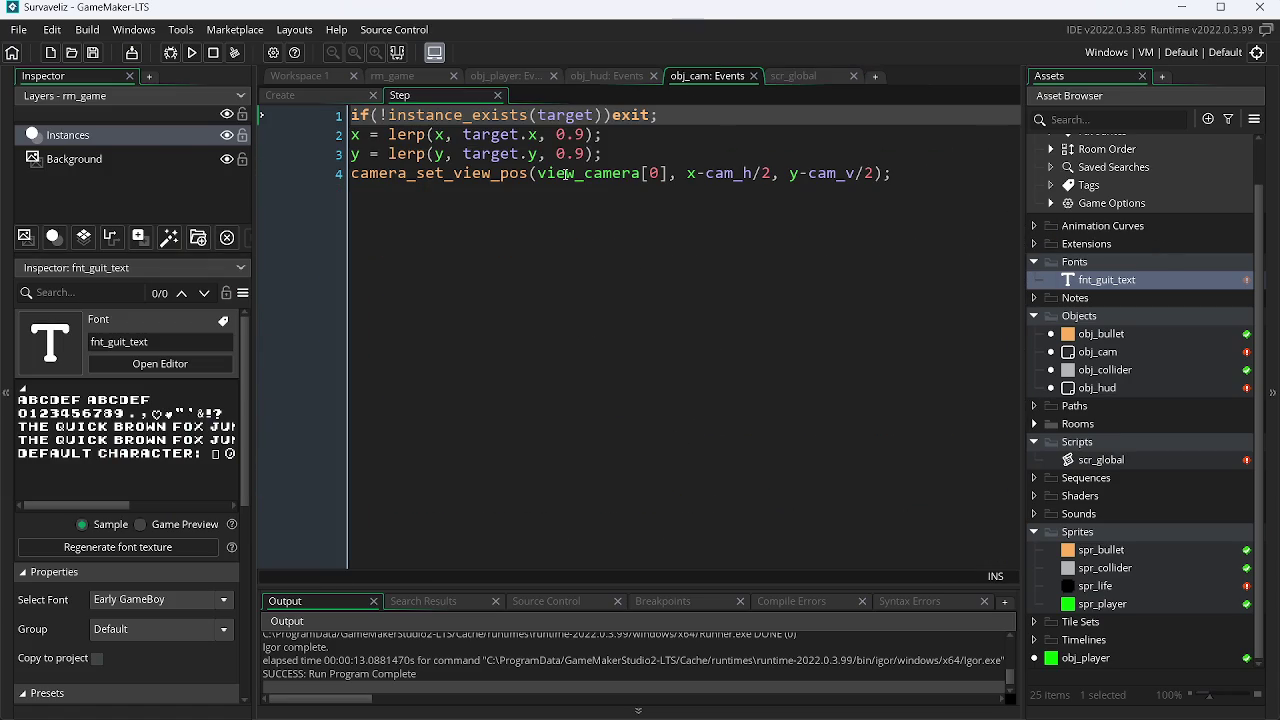
{"action": "left_click", "coordinate": [599, 75]}
{"action": "left_click_drag", "start_coordinate": [536, 563], "coordinate": [812, 563]}
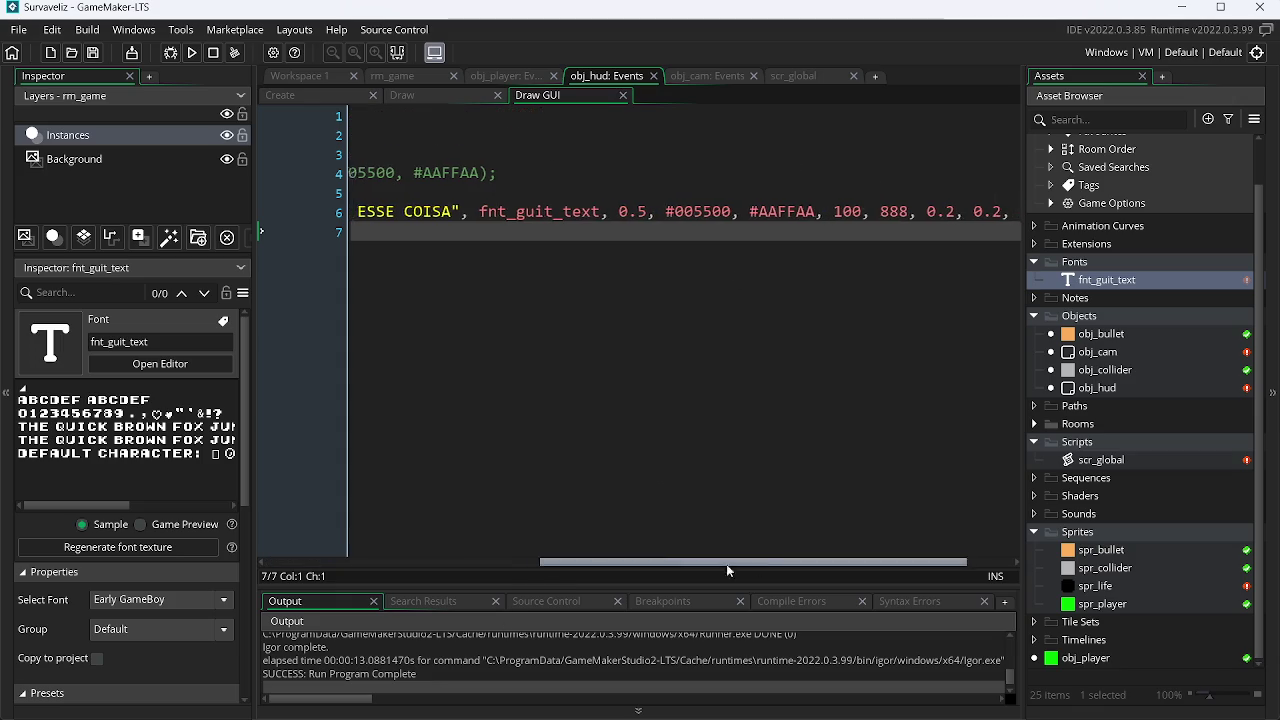
{"action": "left_click_drag", "start_coordinate": [726, 564], "coordinate": [450, 564]}
{"action": "left_click_drag", "start_coordinate": [569, 563], "coordinate": [889, 563]}
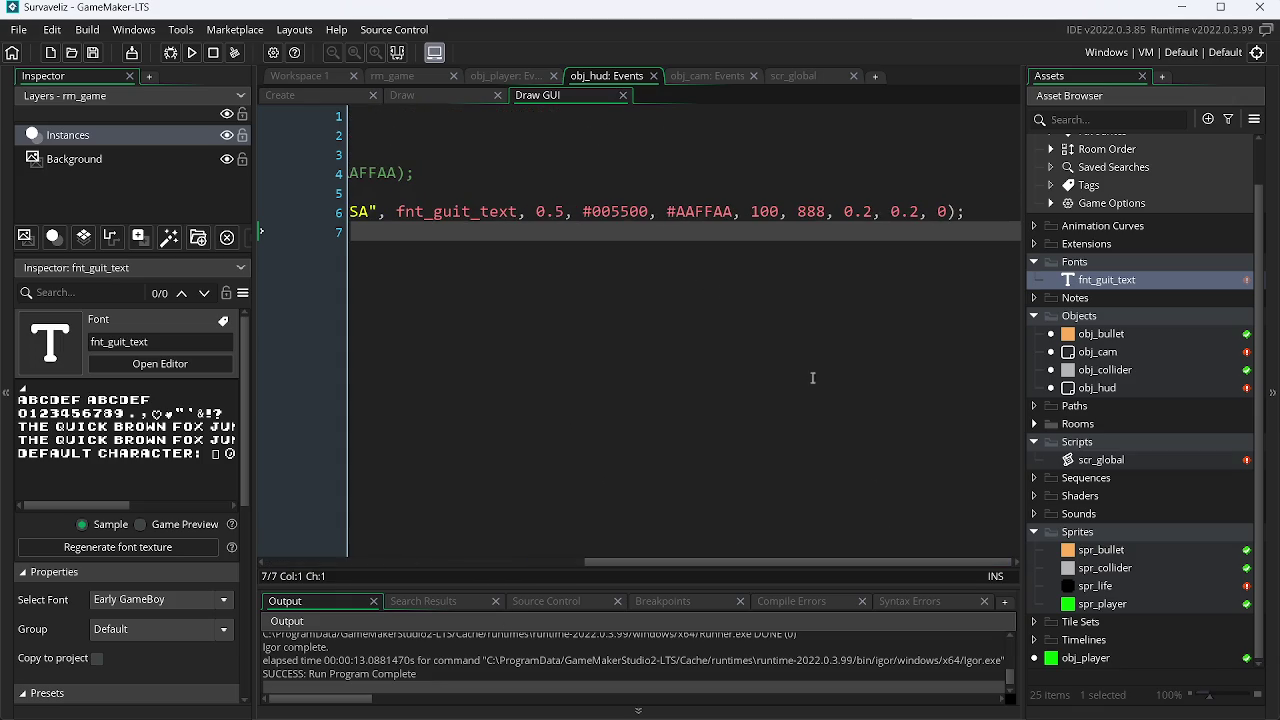
{"action": "left_click", "coordinate": [874, 214]}
{"action": "key", "text": "BackSpace"}
{"action": "key", "text": "BackSpace"}
{"action": "key", "text": "BackSpace"}
{"action": "type", "text": "1"}
{"action": "left_click", "coordinate": [925, 212]}
{"action": "key", "text": "BackSpace"}
{"action": "key", "text": "BackSpace"}
{"action": "key", "text": "BackSpace"}
{"action": "type", "text": "1"}
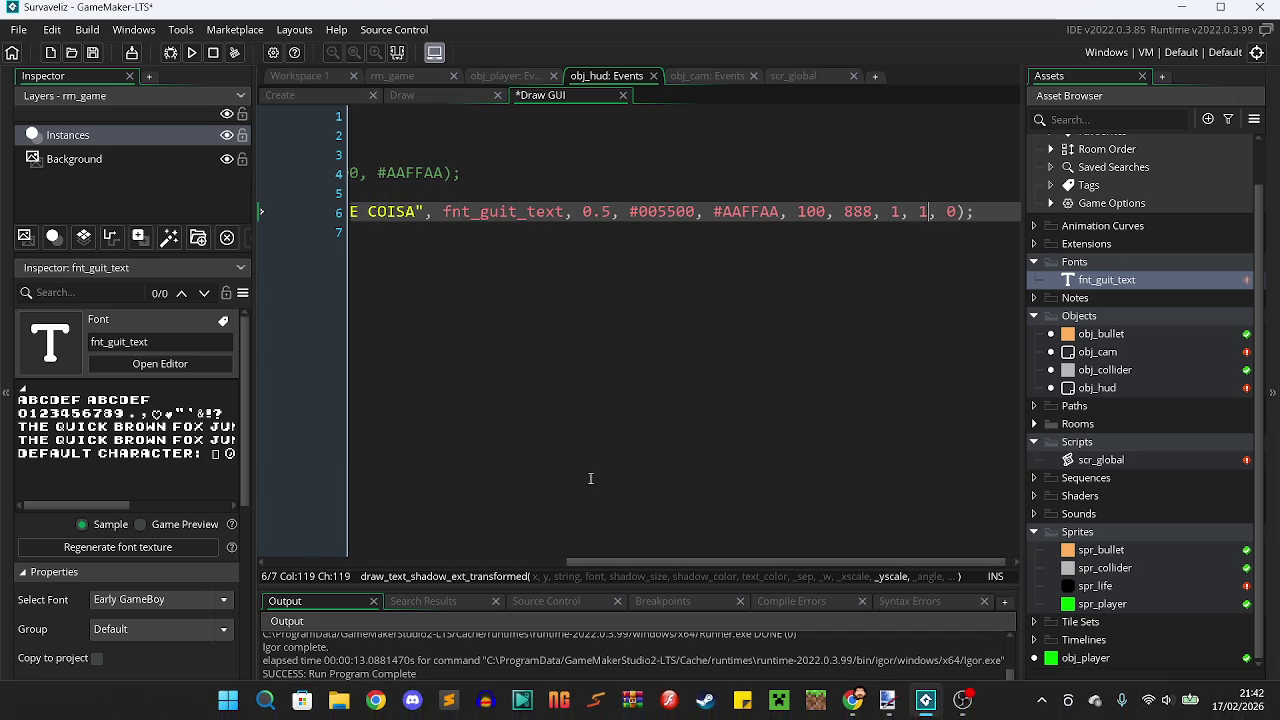
Set the shadow size from 0.5 to 1 and run the game with F5.
{"action": "left_click", "coordinate": [610, 212]}
{"action": "key", "text": "BackSpace"}
{"action": "key", "text": "BackSpace"}
{"action": "key", "text": "BackSpace"}
{"action": "type", "text": "1"}
{"action": "key", "text": "F5"}
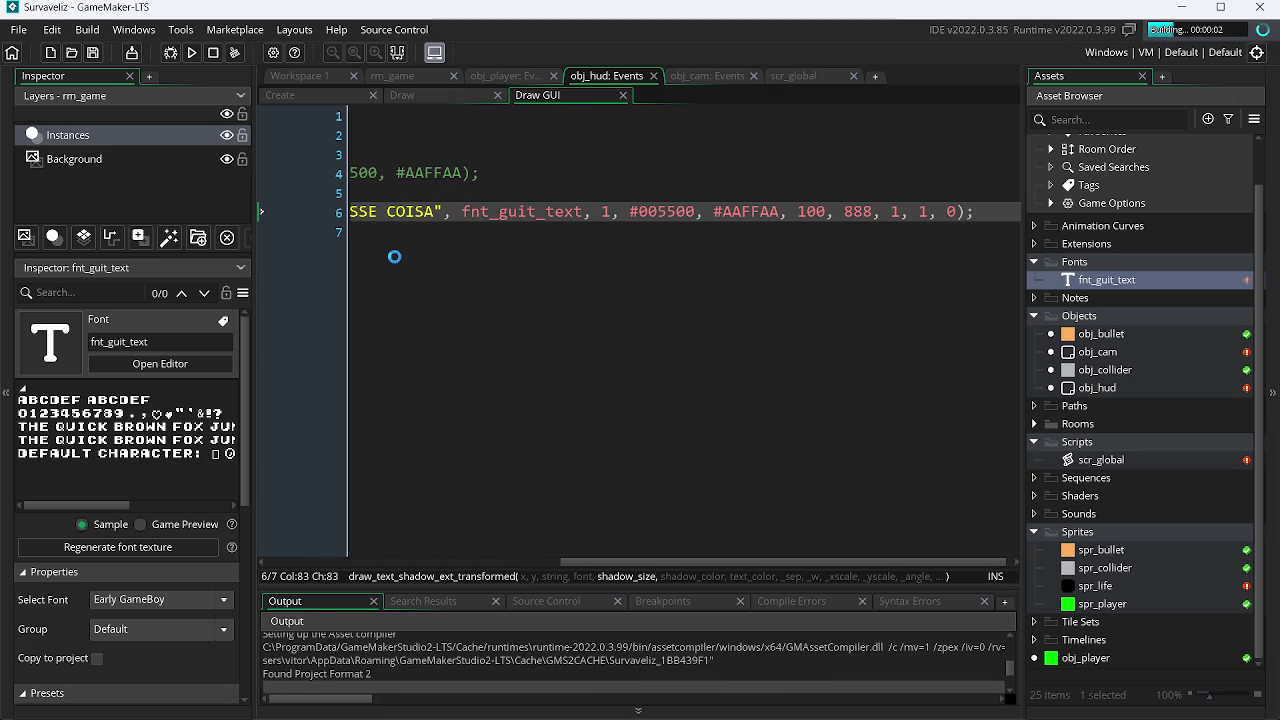
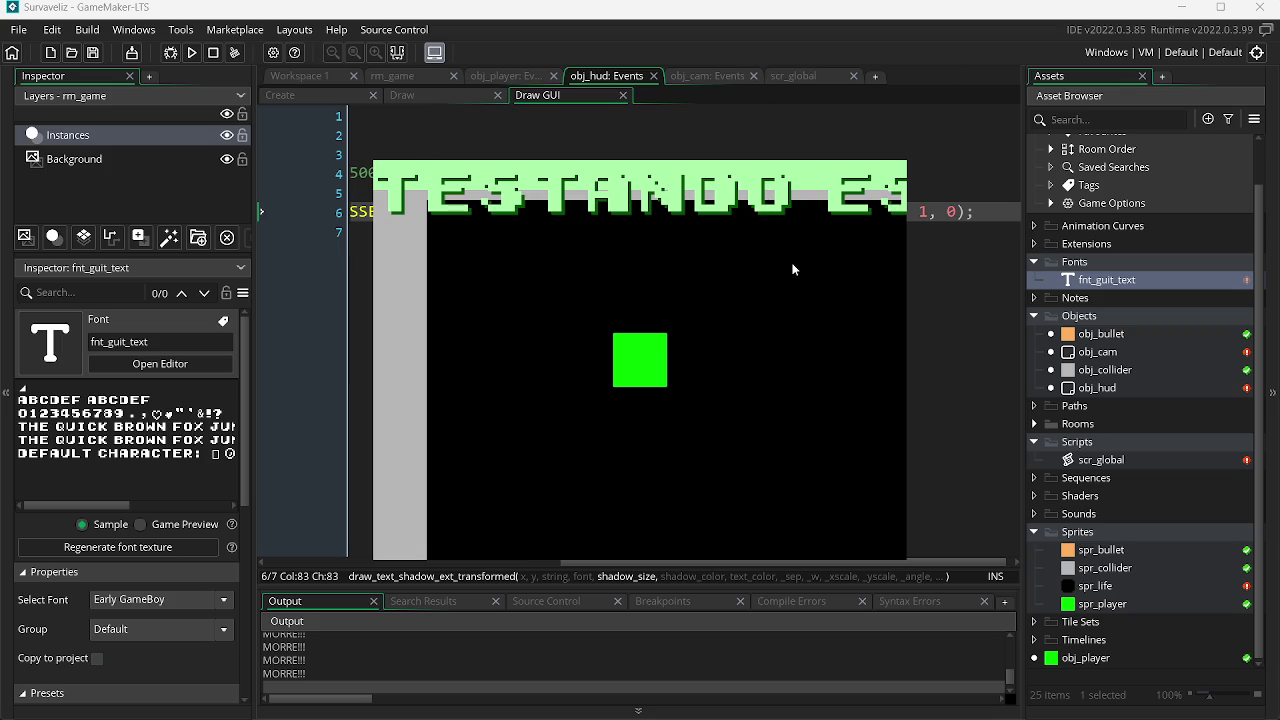
Close the game and set line 6's shadow size to 0.5 and x and y scale to 0.2.
{"action": "key", "text": "Escape"}
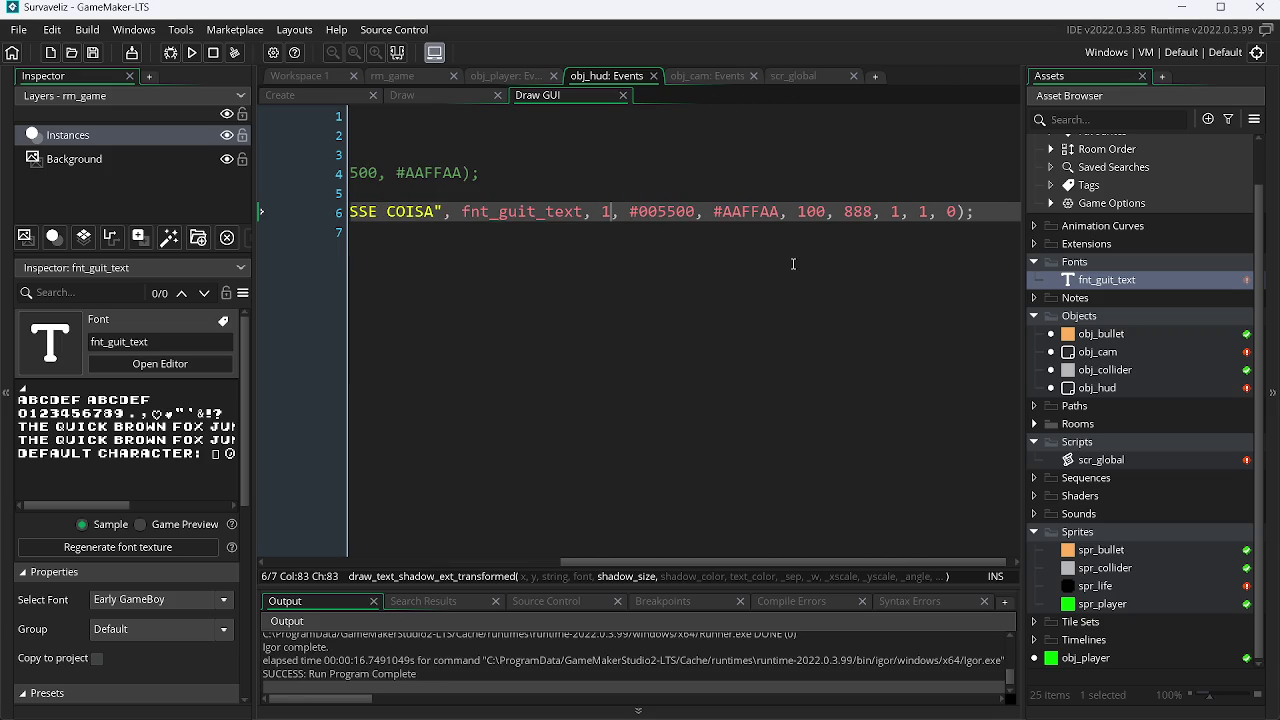
{"action": "key", "text": "BackSpace"}
{"action": "type", "text": "0.5"}
{"action": "key", "text": "End"}
{"action": "key", "text": "Left"}
{"action": "key", "text": "Left"}
{"action": "key", "text": "Left"}
{"action": "key", "text": "BackSpace"}
{"action": "type", "text": "0.2"}
{"action": "key", "text": "Left"}
{"action": "key", "text": "Left"}
{"action": "key", "text": "Left"}
{"action": "key", "text": "BackSpace"}
{"action": "type", "text": "0.2"}
Save the Draw GUI code and run the game to check the smaller text.
{"action": "key", "text": "ctrl+s"}
{"action": "left_click_drag", "start_coordinate": [781, 558], "coordinate": [573, 558]}
{"action": "left_click", "coordinate": [193, 53]}
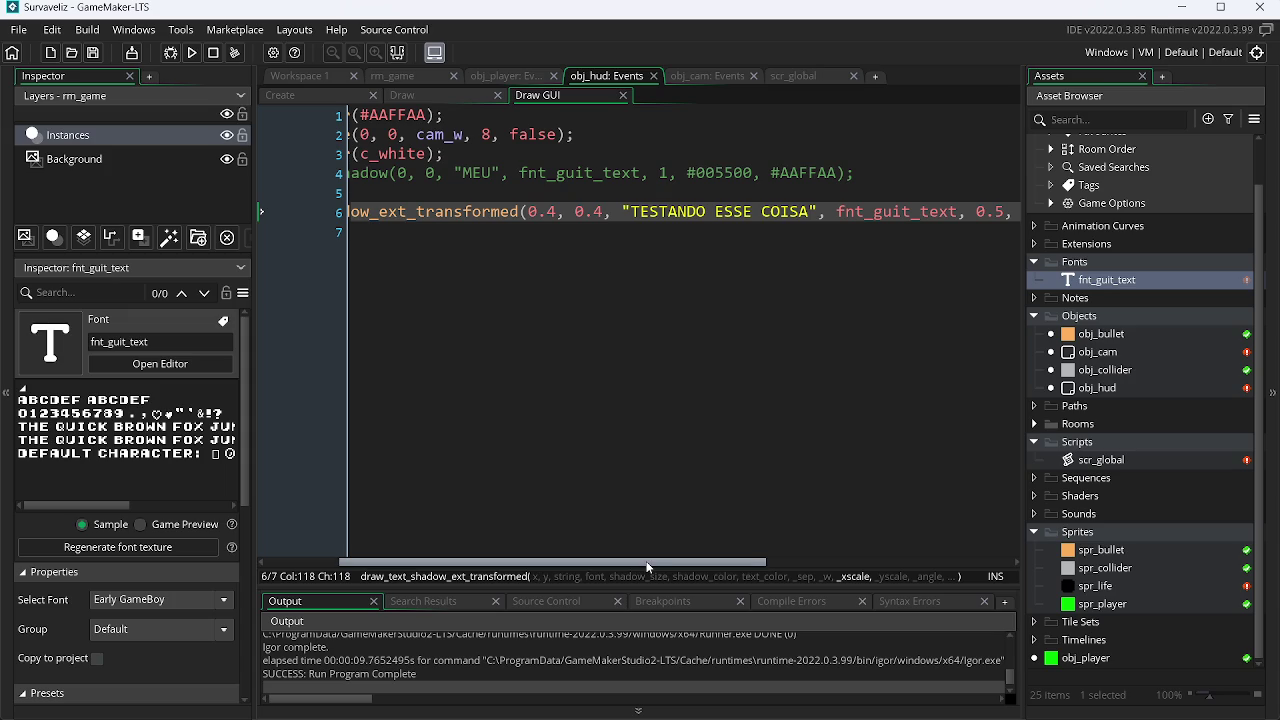
{"action": "mouse_move", "coordinate": [646, 563]}
{"action": "left_mouse_down"}
{"action": "mouse_move", "coordinate": [1014, 527]}
{"action": "mouse_move", "coordinate": [450, 495]}
{"action": "left_mouse_up"}
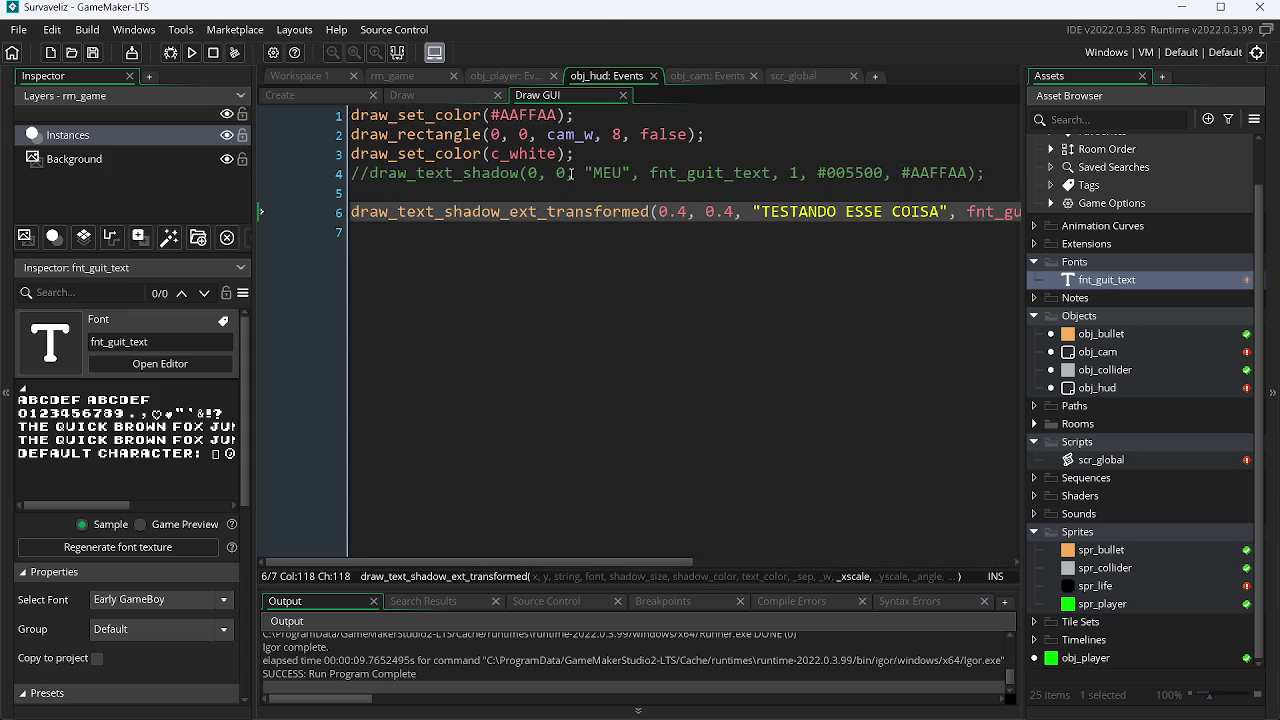
{"action": "key", "text": "alt+Tab"}
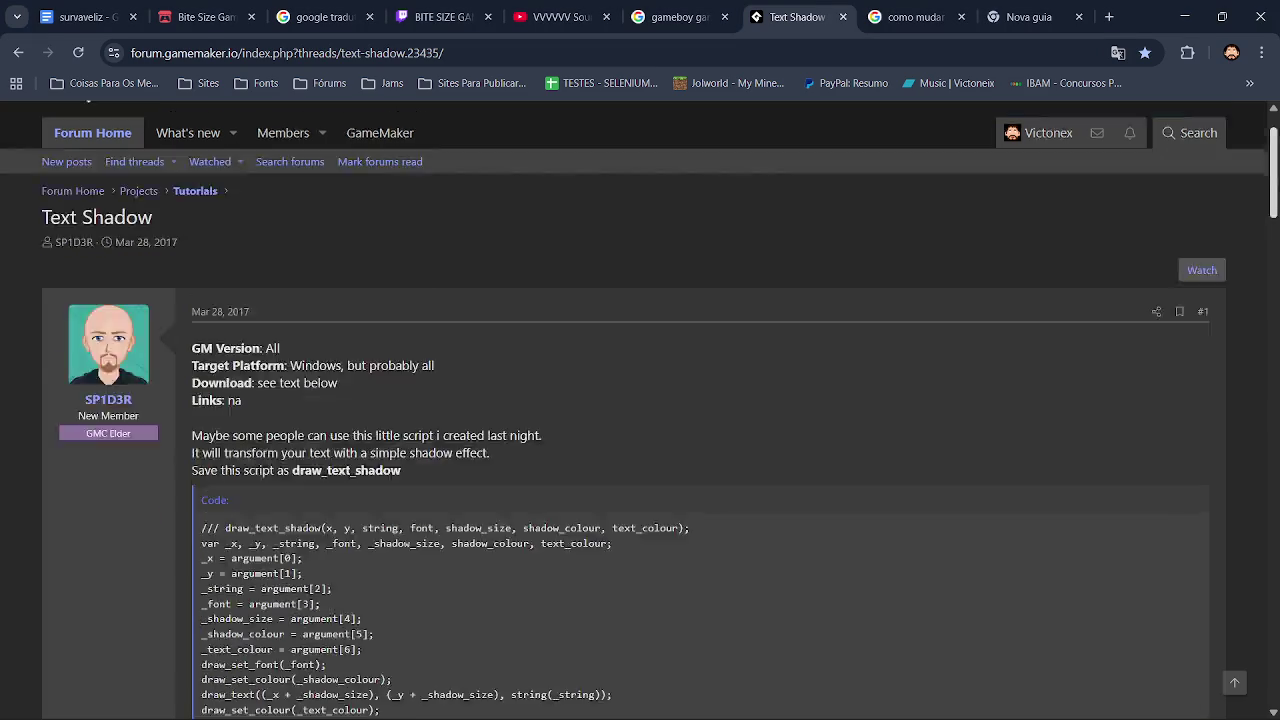
{"action": "key", "text": "Home"}
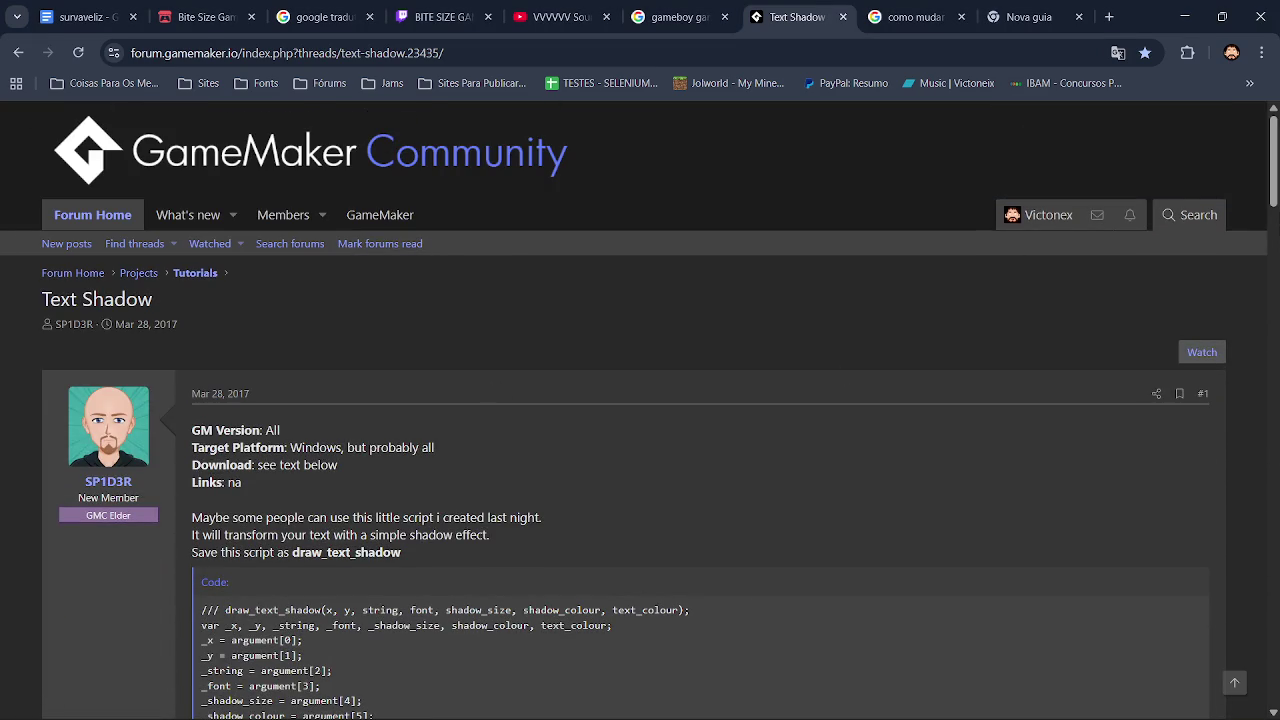
{"action": "left_click_drag", "start_coordinate": [1273, 184], "coordinate": [1270, 628]}
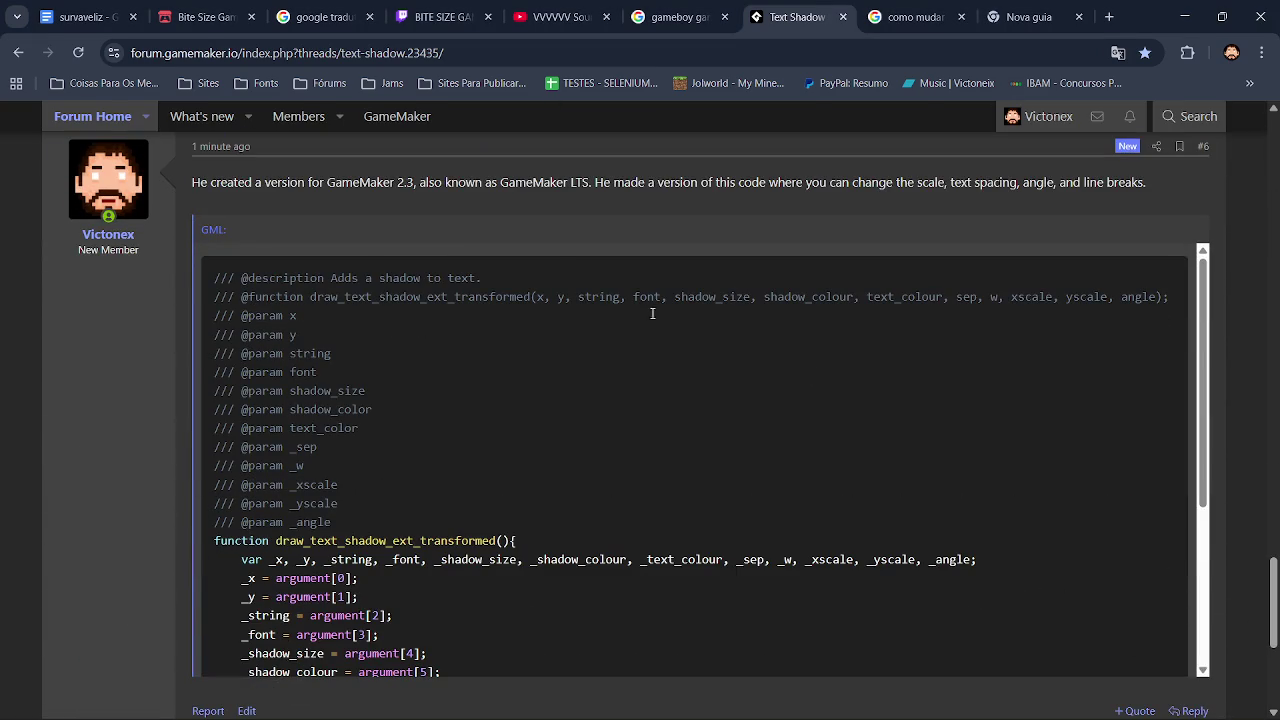
{"action": "scroll", "coordinate": [1142, 367], "scroll_direction": "down", "scroll_amount": 3}
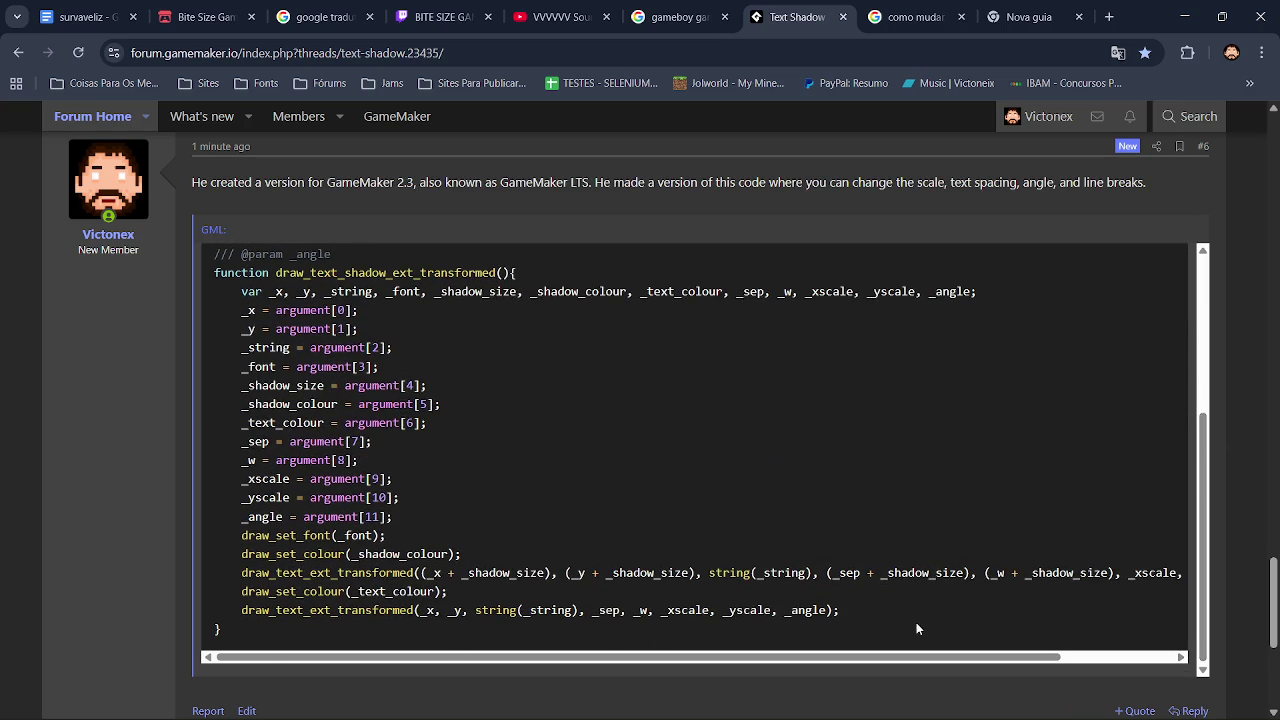
{"action": "key", "text": "alt+Tab"}
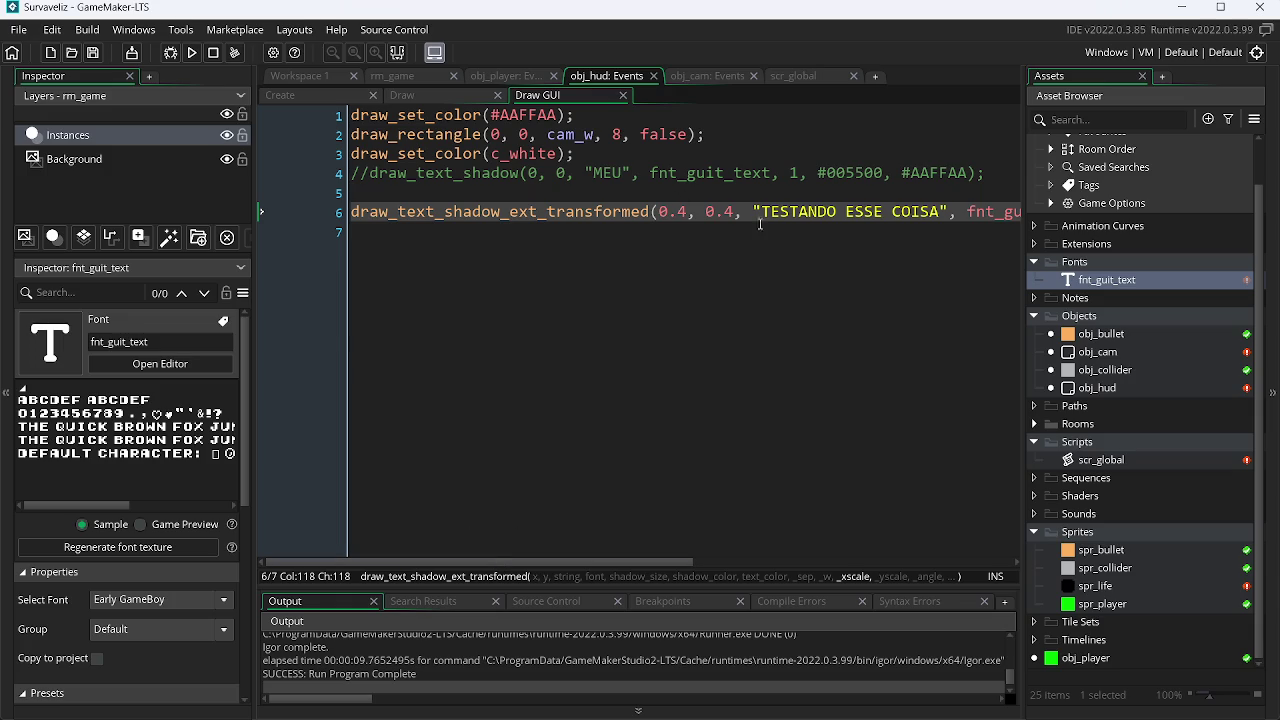
Replace the 'TESTANDO ESSE COISA' string with 'hp x 100', save, and run the game.
{"action": "left_click", "coordinate": [689, 212]}
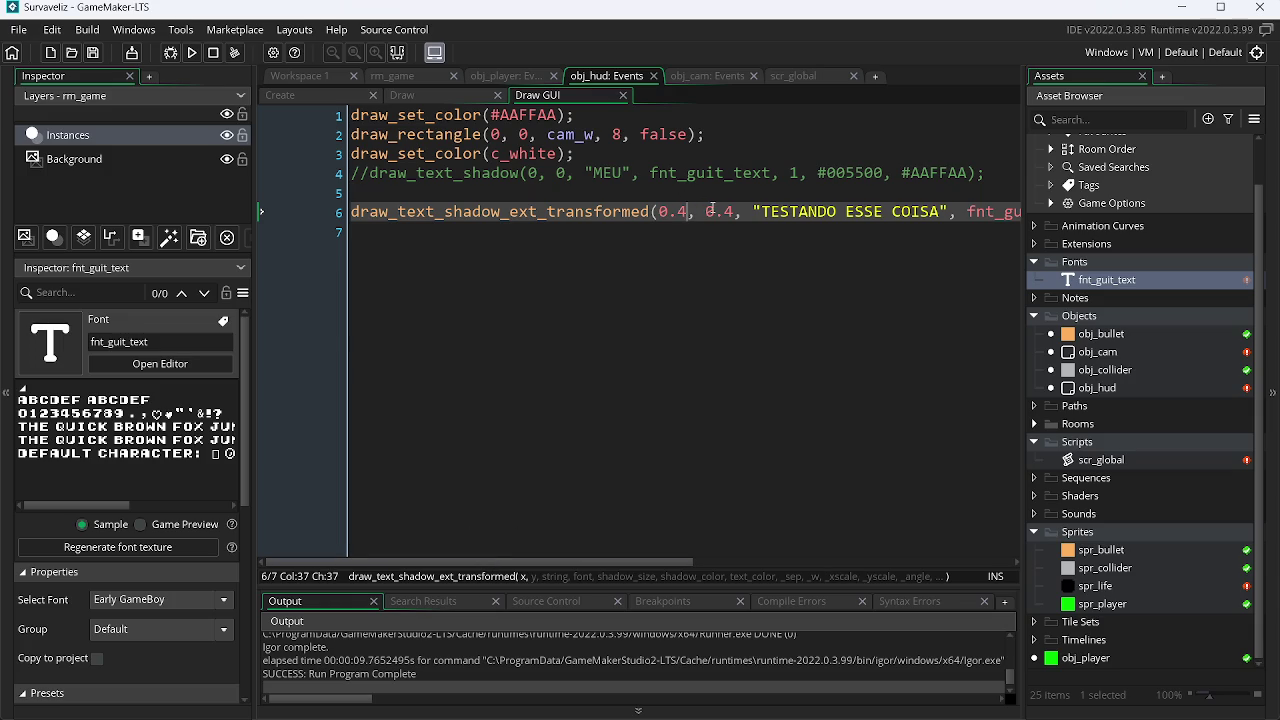
{"action": "mouse_move", "coordinate": [504, 562]}
{"action": "left_mouse_down"}
{"action": "mouse_move", "coordinate": [820, 562]}
{"action": "mouse_move", "coordinate": [366, 543]}
{"action": "left_mouse_up"}
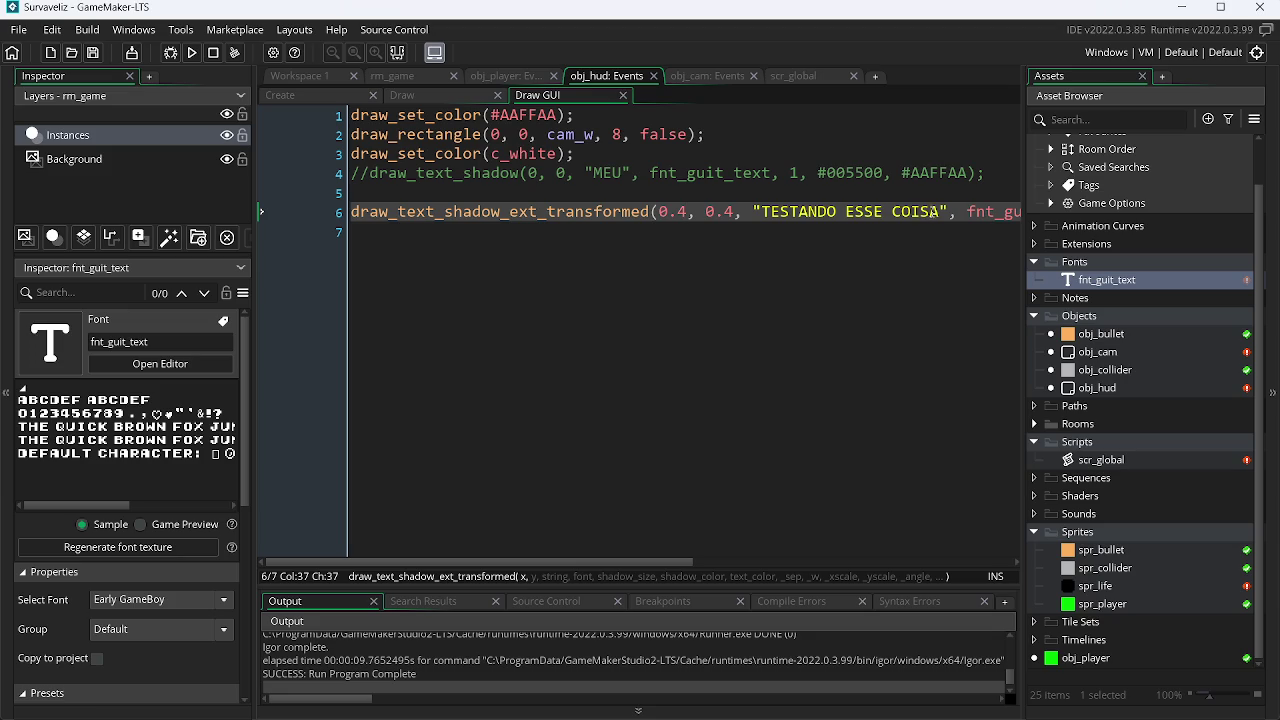
{"action": "left_click_drag", "start_coordinate": [946, 212], "coordinate": [762, 213]}
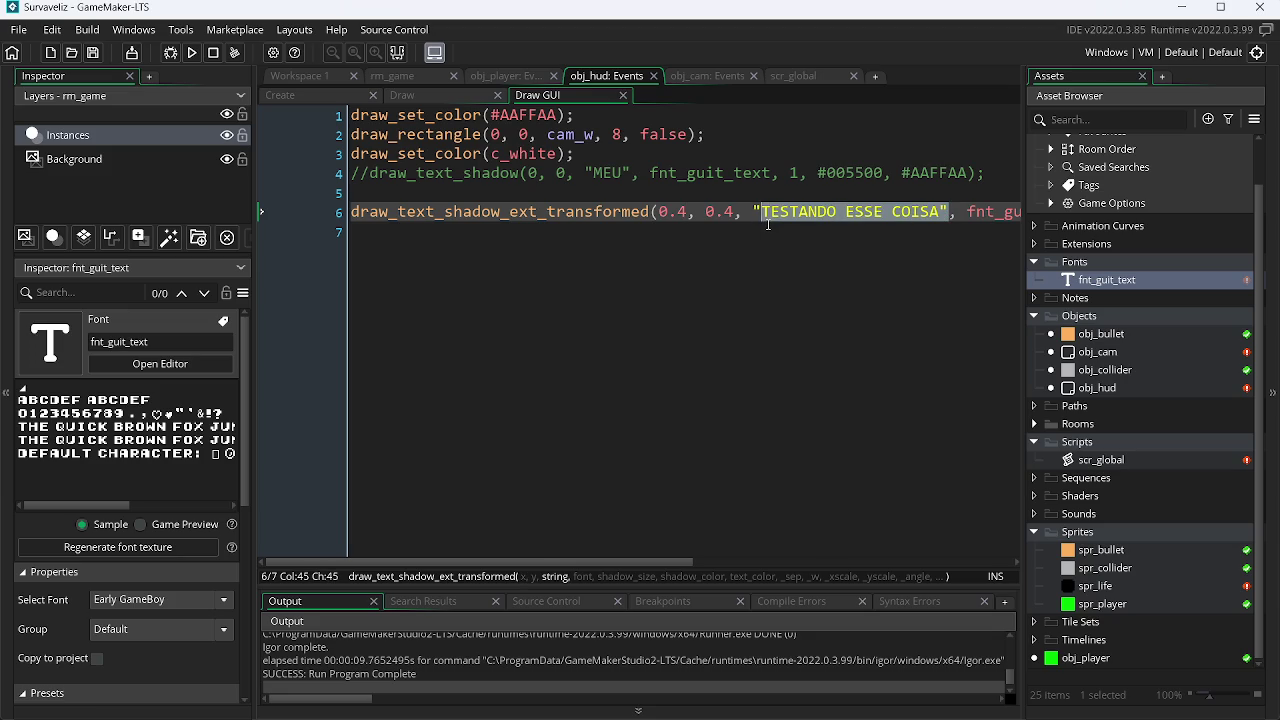
{"action": "key", "text": "BackSpace"}
{"action": "type", "text": "hp"}
{"action": "type", "text": " x 100"}
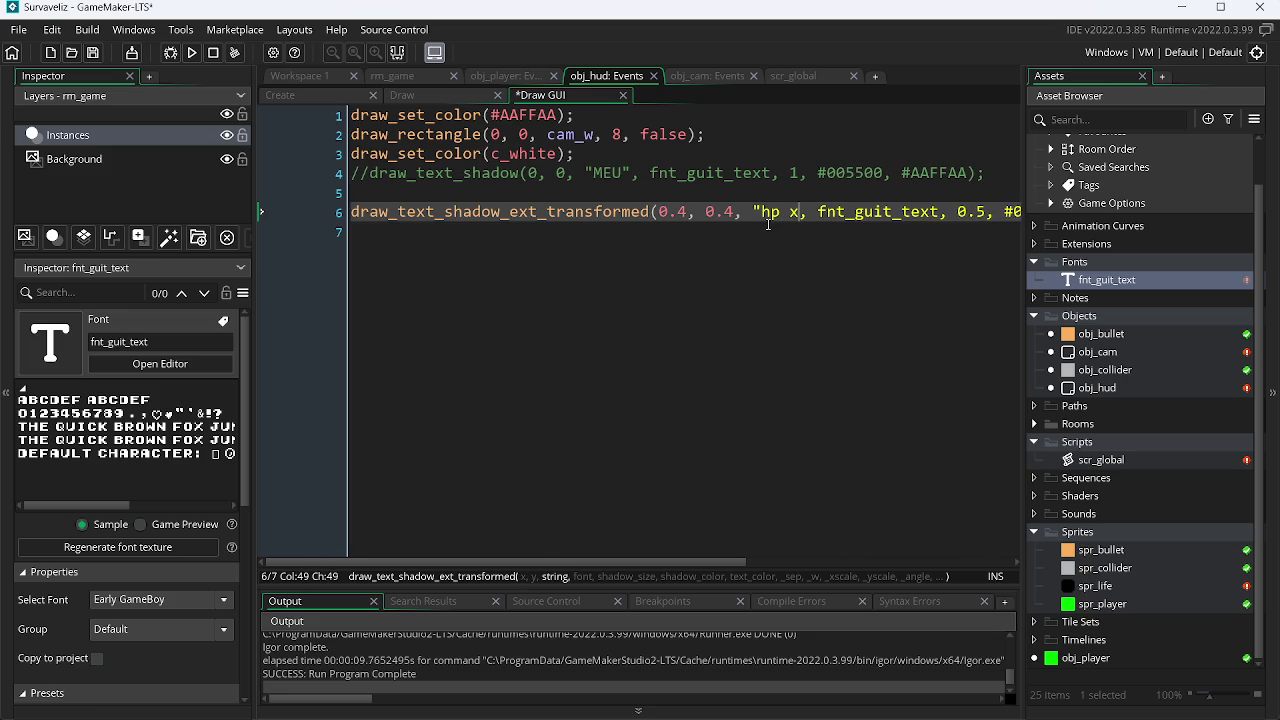
{"action": "key", "text": "ctrl+s"}
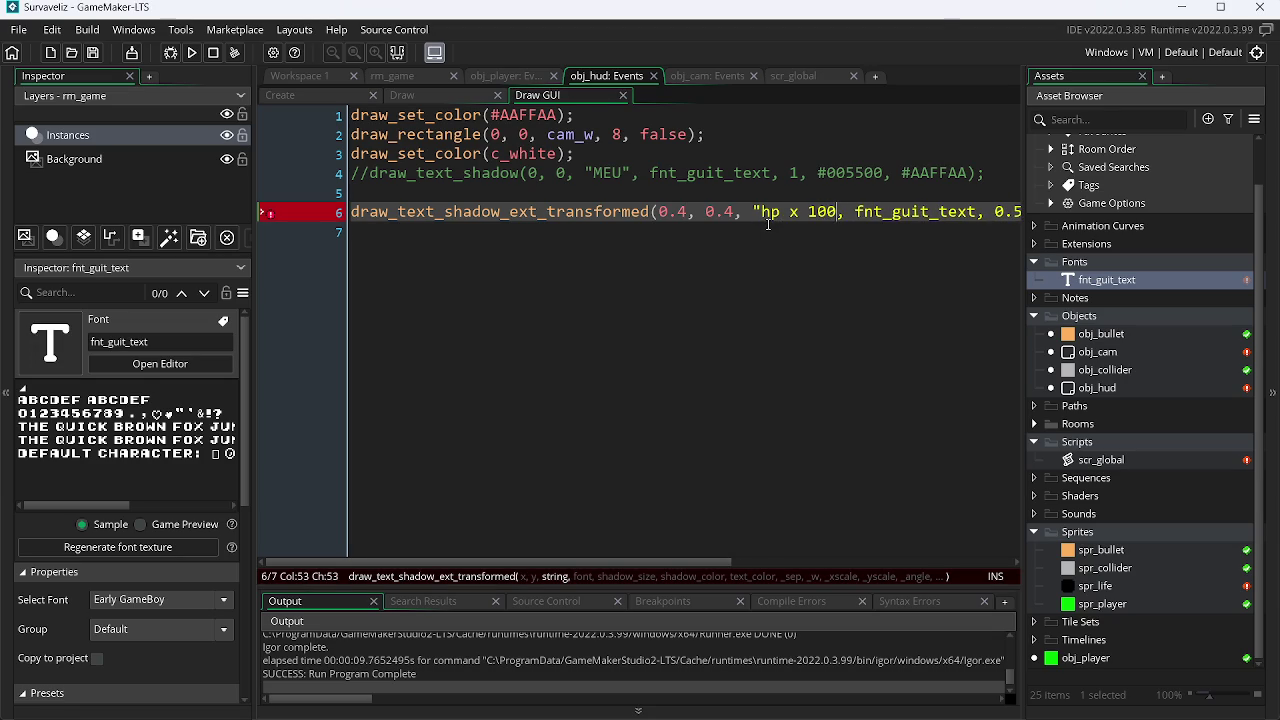
{"action": "key", "text": "F5"}
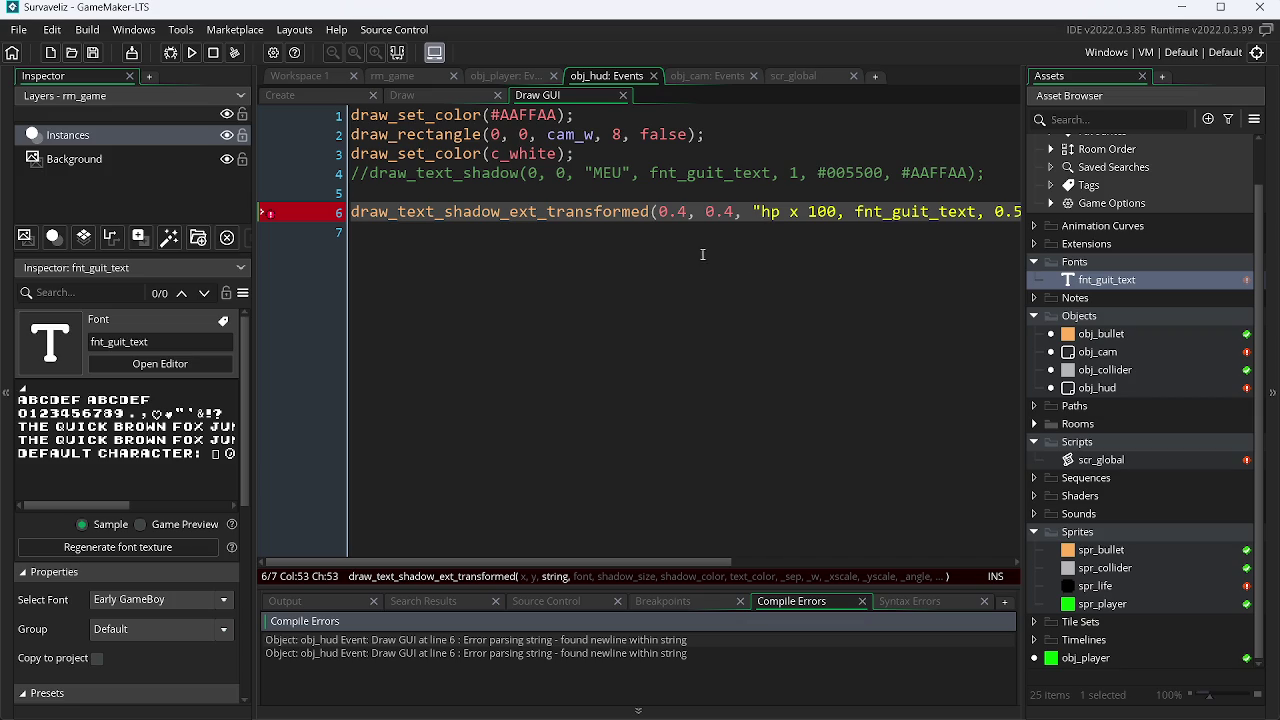
Add a closing quote after fnt_guit_text, run again, and abort the resulting code error.
{"action": "left_click", "coordinate": [631, 445]}
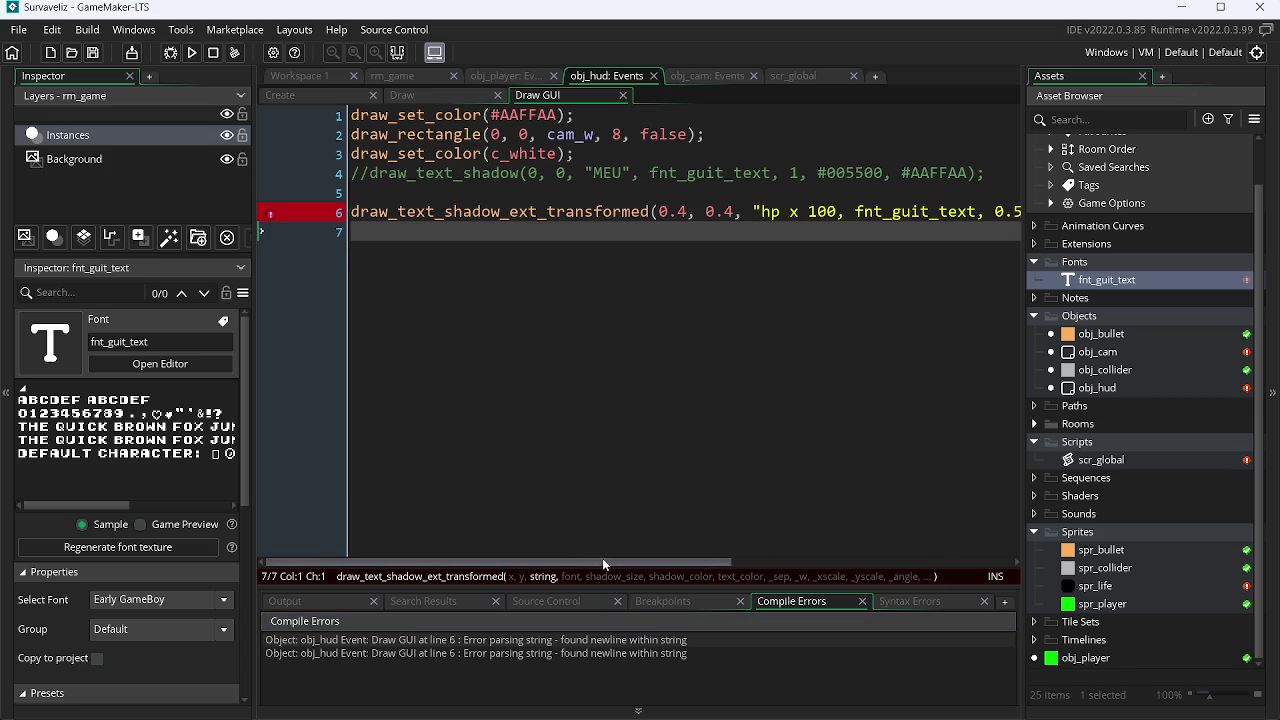
{"action": "left_click_drag", "start_coordinate": [602, 560], "coordinate": [720, 563]}
{"action": "scroll", "coordinate": [719, 563], "scroll_direction": "right", "scroll_amount": 5}
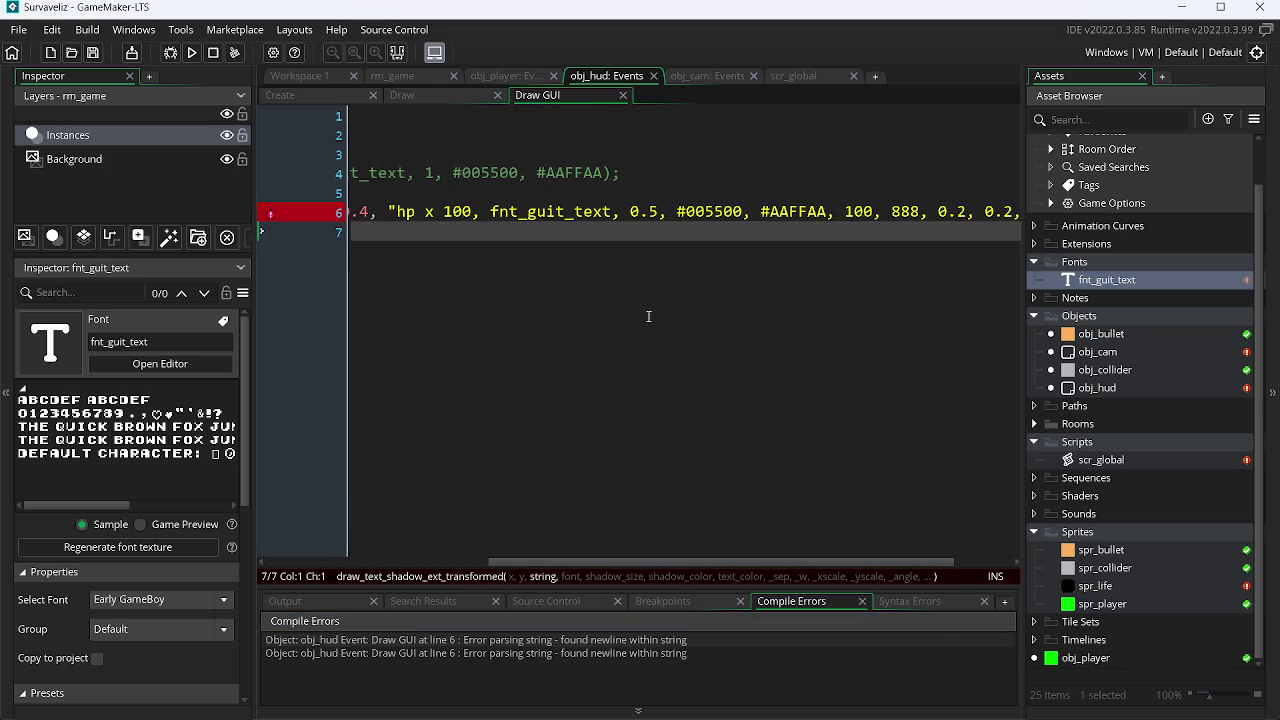
{"action": "left_click", "coordinate": [612, 212]}
{"action": "type", "text": "\""}
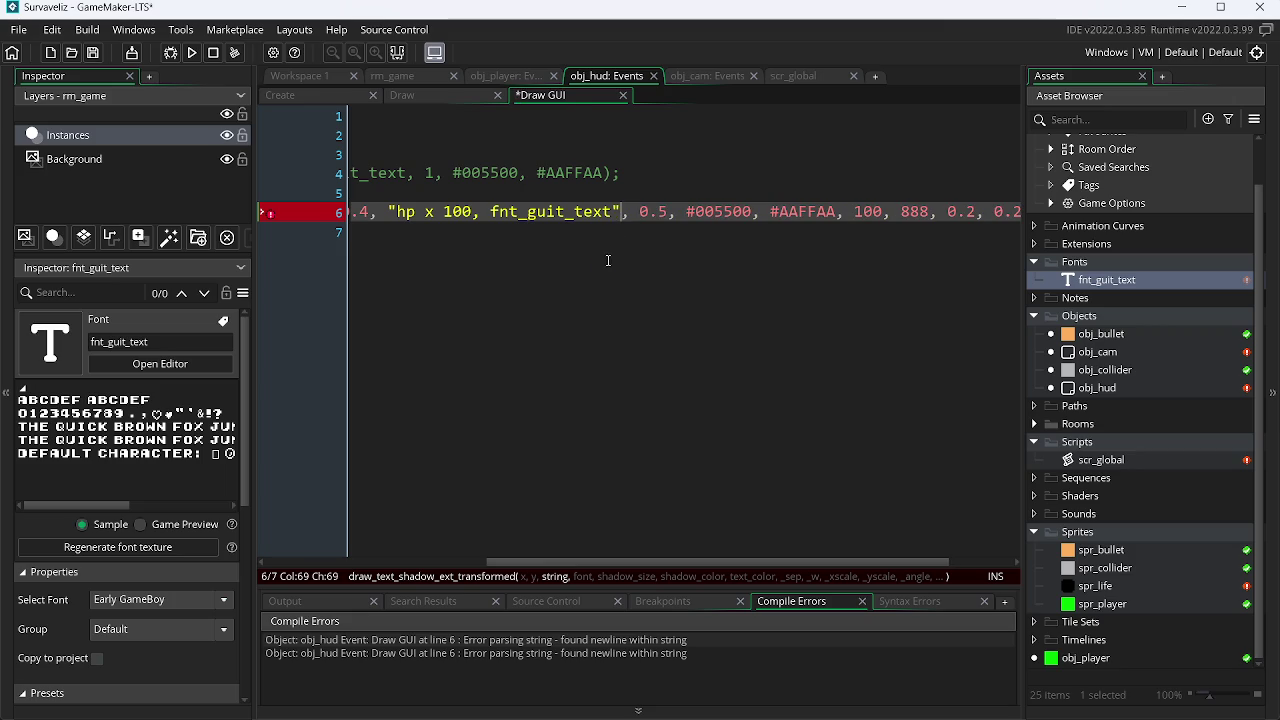
{"action": "left_click", "coordinate": [190, 52]}
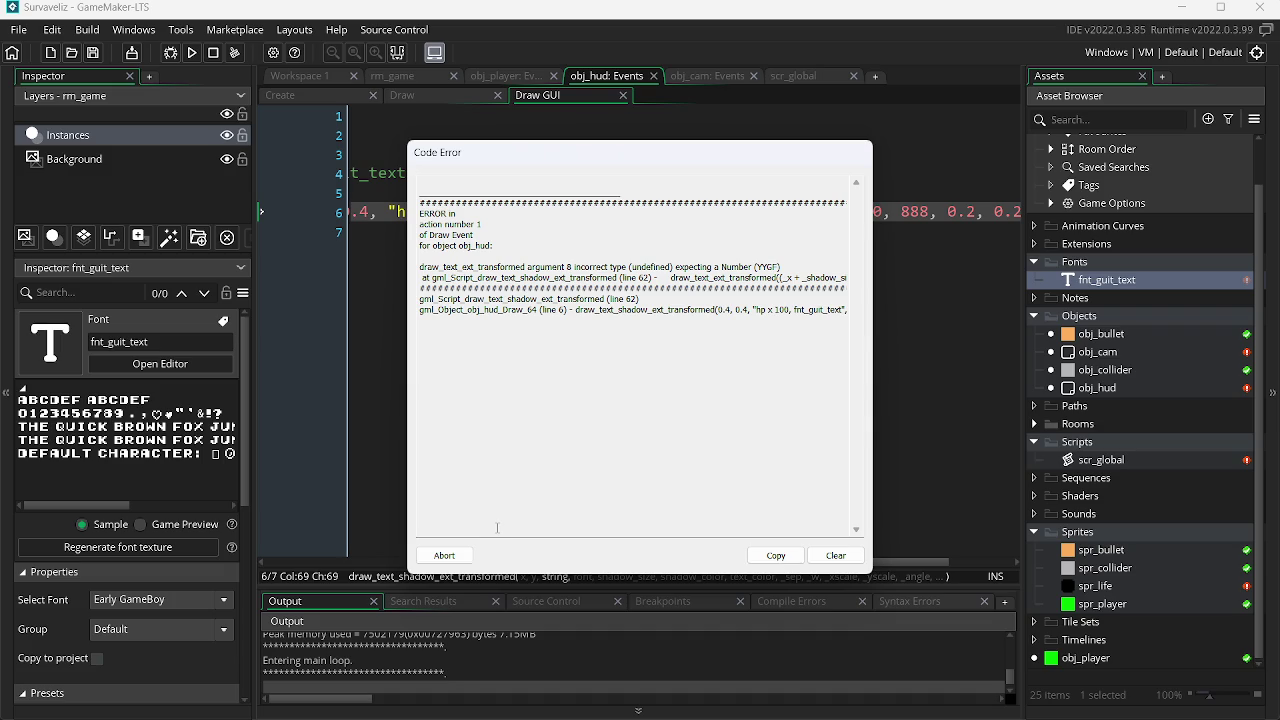
{"action": "left_click", "coordinate": [458, 550]}
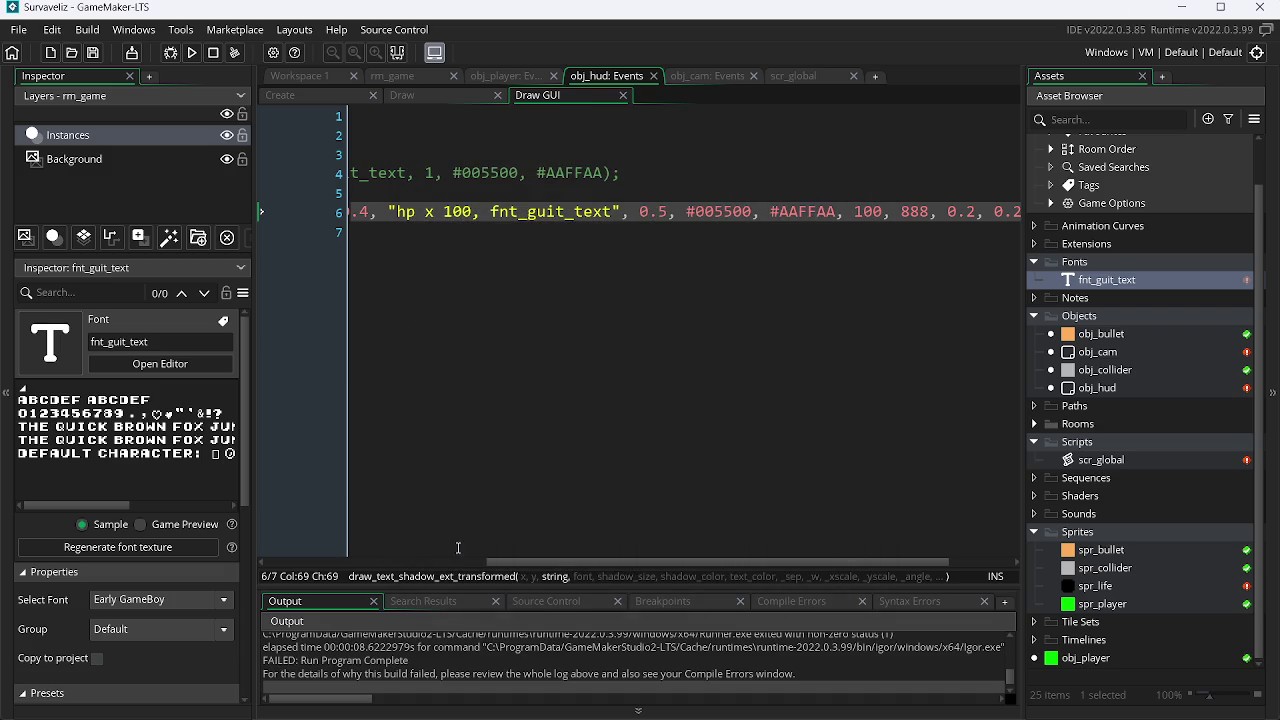
{"action": "left_click_drag", "start_coordinate": [760, 558], "coordinate": [560, 558]}
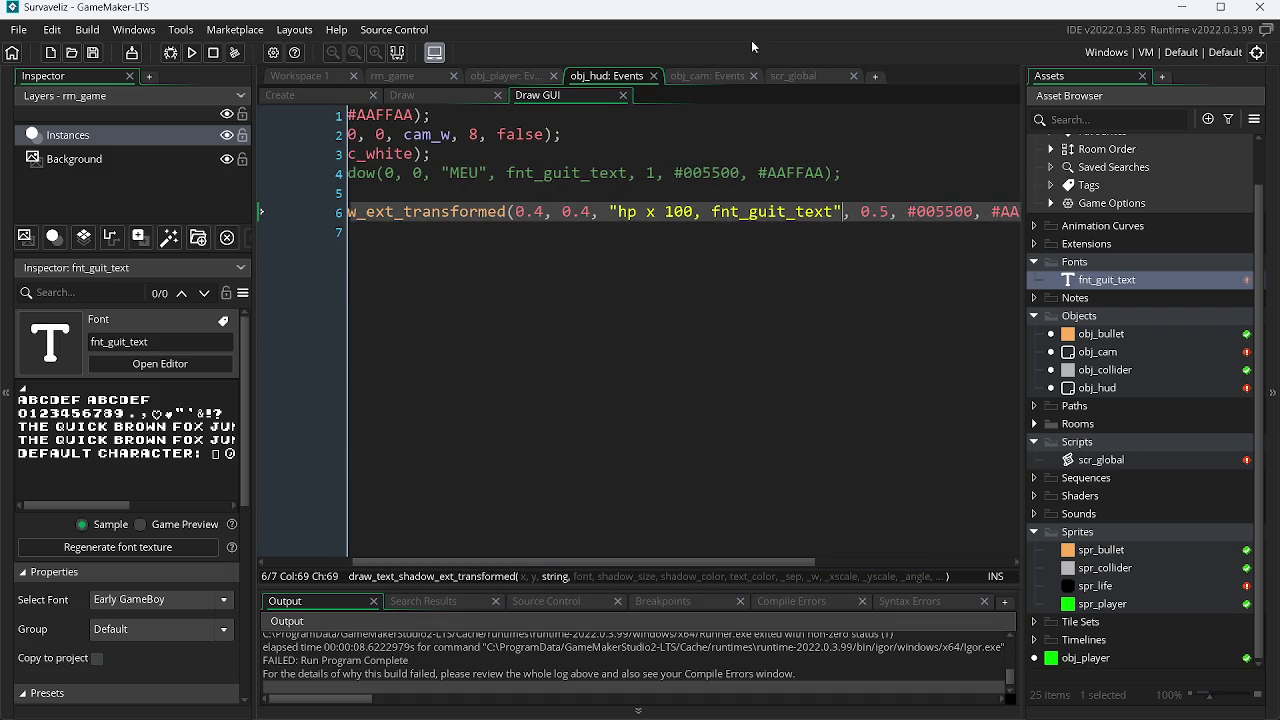
Inspect the scr_global function, rerun the game, and abort the code error.
{"action": "left_click", "coordinate": [800, 76]}
{"action": "left_click_drag", "start_coordinate": [1014, 225], "coordinate": [1039, 467]}
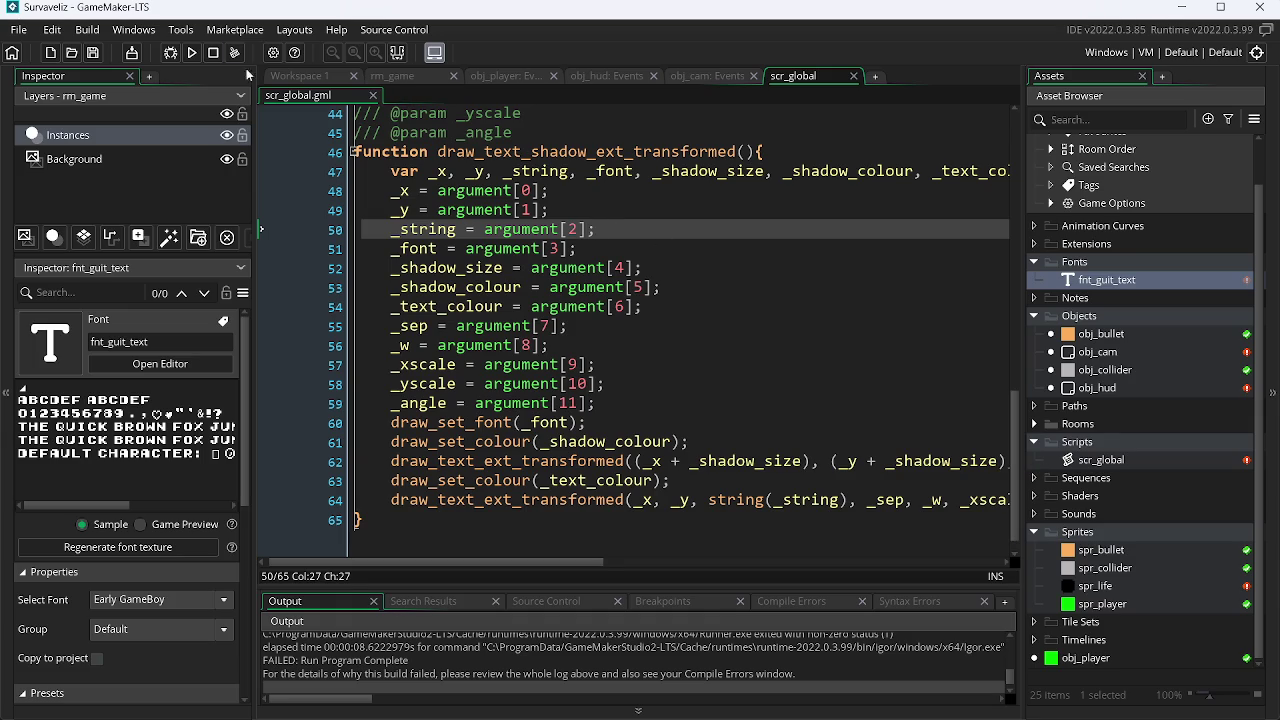
{"action": "left_click", "coordinate": [194, 53]}
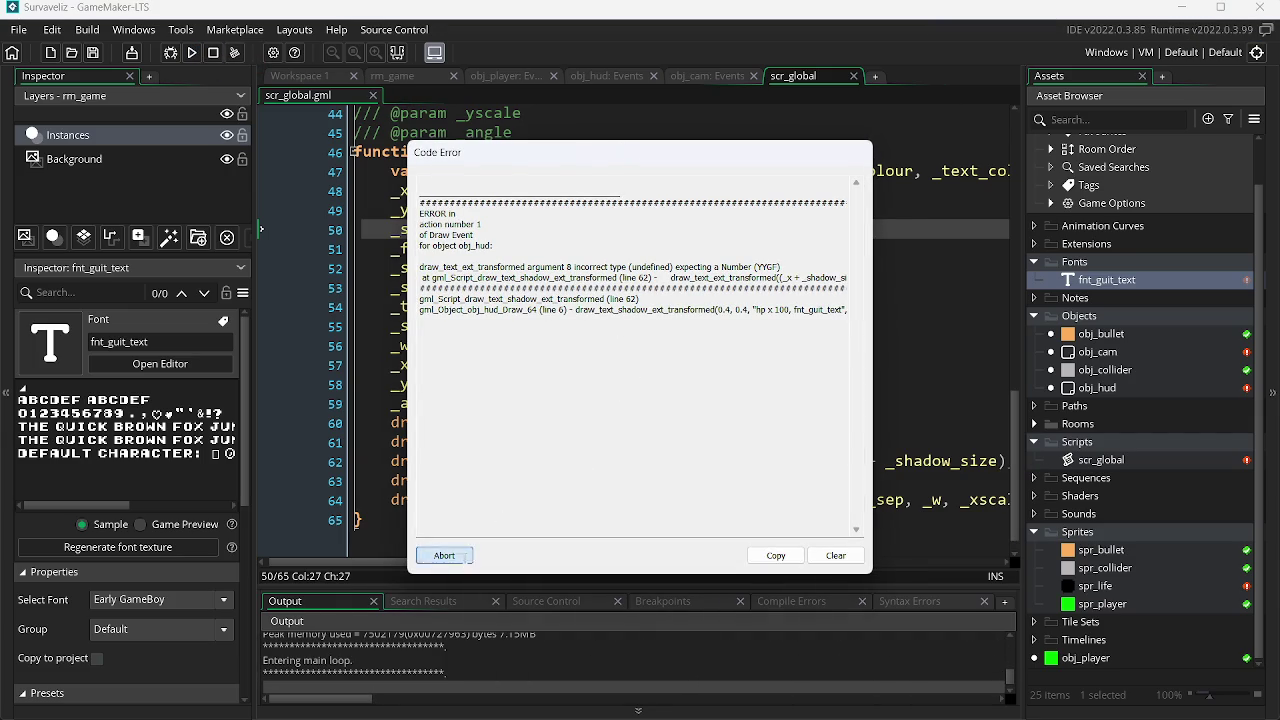
{"action": "left_click", "coordinate": [444, 555]}
{"action": "mouse_move", "coordinate": [449, 561]}
{"action": "left_mouse_down"}
{"action": "mouse_move", "coordinate": [686, 566]}
{"action": "mouse_move", "coordinate": [863, 547]}
{"action": "left_mouse_up"}
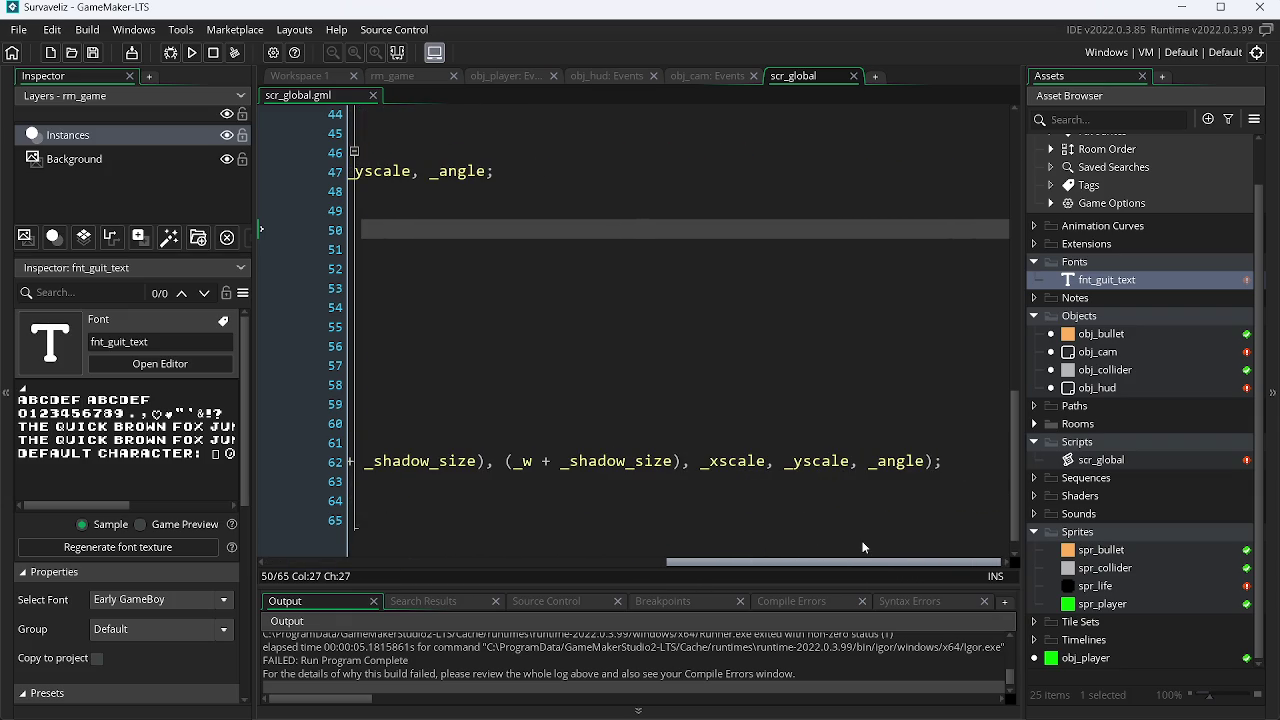
In obj_hud's Draw GUI, move the closing quote to right after hp x 100 and save.
{"action": "left_click", "coordinate": [708, 76]}
{"action": "left_click", "coordinate": [617, 75]}
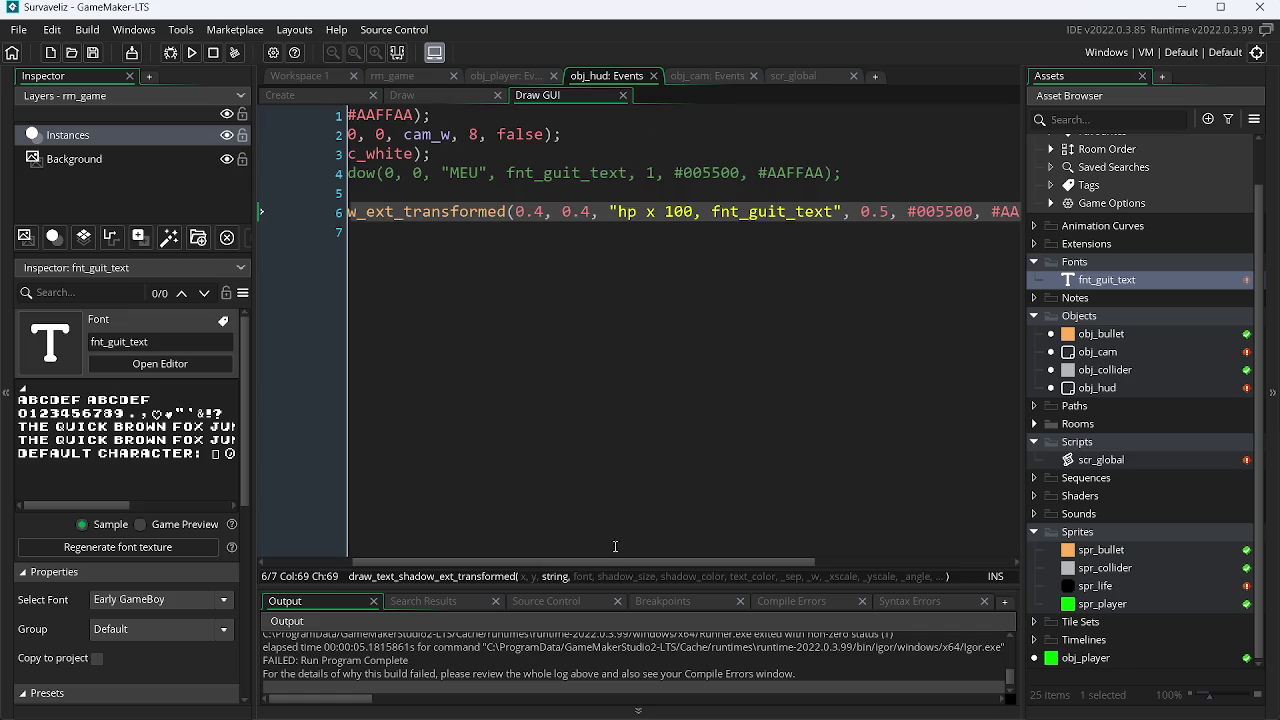
{"action": "mouse_move", "coordinate": [609, 562]}
{"action": "left_mouse_down"}
{"action": "mouse_move", "coordinate": [467, 566]}
{"action": "mouse_move", "coordinate": [714, 559]}
{"action": "left_mouse_up"}
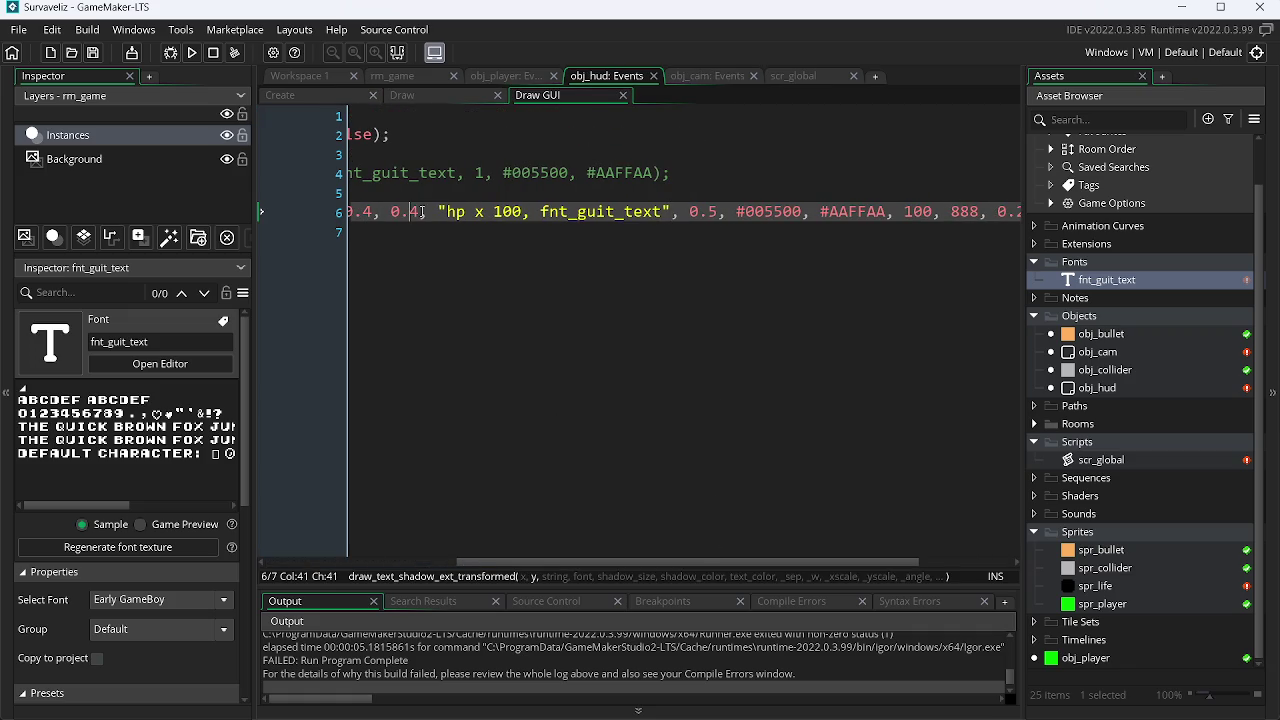
{"action": "left_click", "coordinate": [698, 212]}
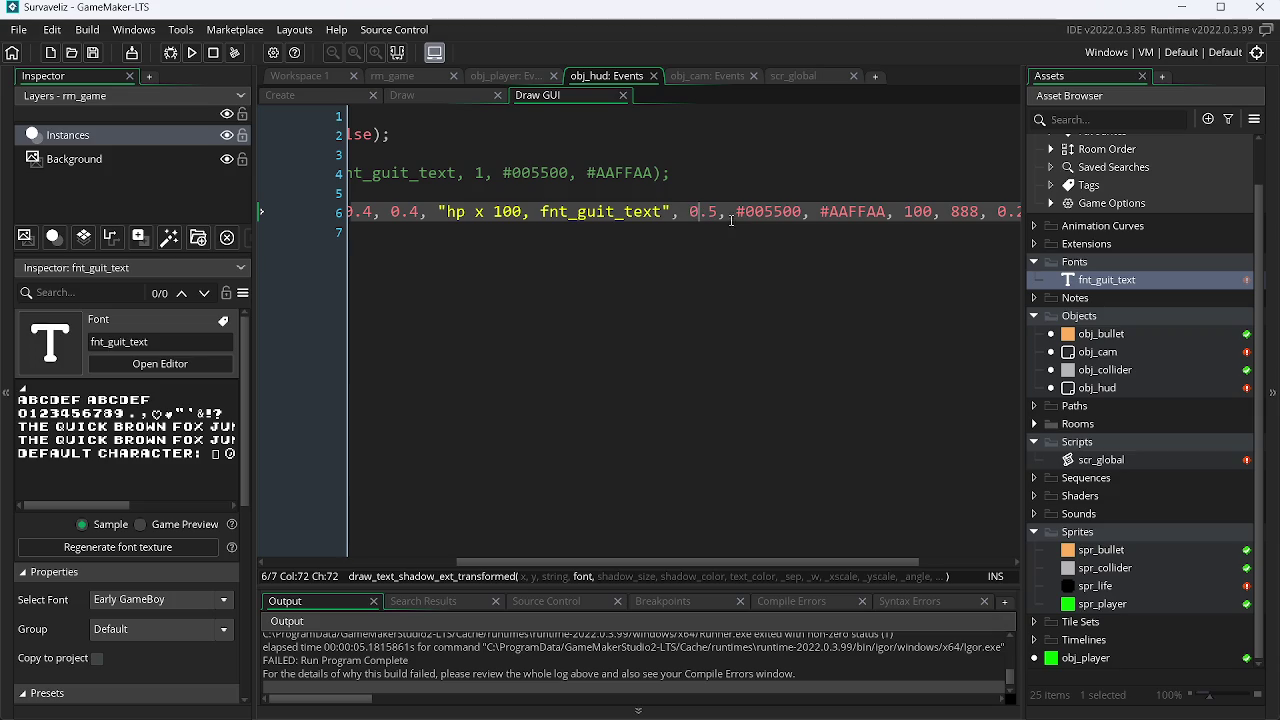
{"action": "key", "text": "Left"}
{"action": "key", "text": "Left"}
{"action": "key", "text": "Left"}
{"action": "key", "text": "BackSpace"}
{"action": "left_click", "coordinate": [524, 212]}
{"action": "type", "text": "\""}
{"action": "key", "text": "ctrl+s"}
Run the game to confirm HP X 100 on the green bar, then switch to the browser.
{"action": "left_click", "coordinate": [192, 57]}
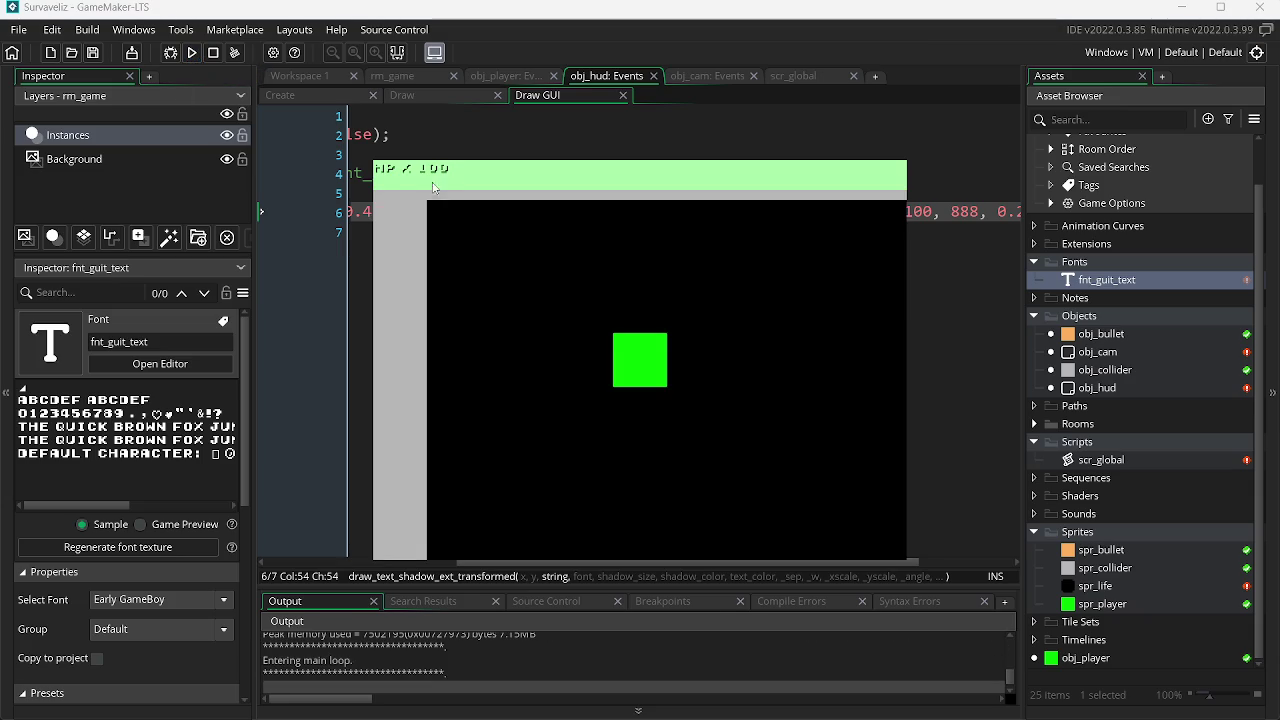
{"action": "key", "text": "alt+F4"}
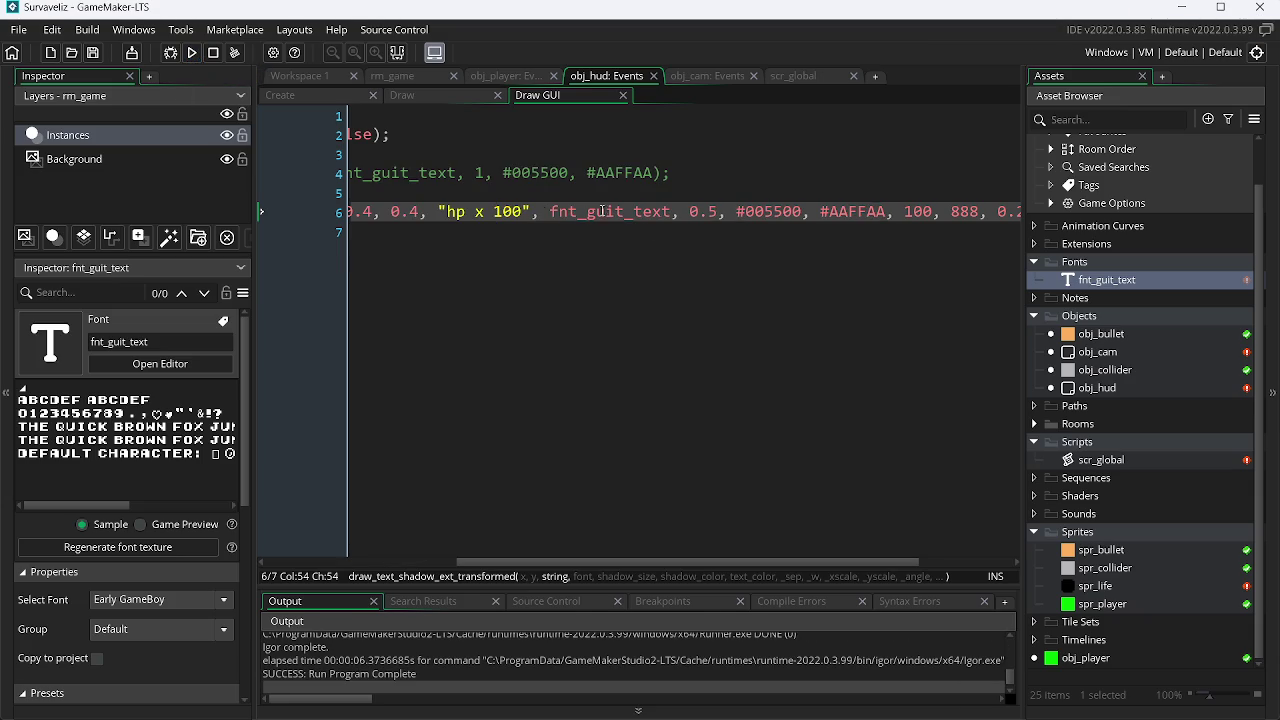
{"action": "key", "text": "alt+Tab"}
{"action": "left_click", "coordinate": [1030, 17]}
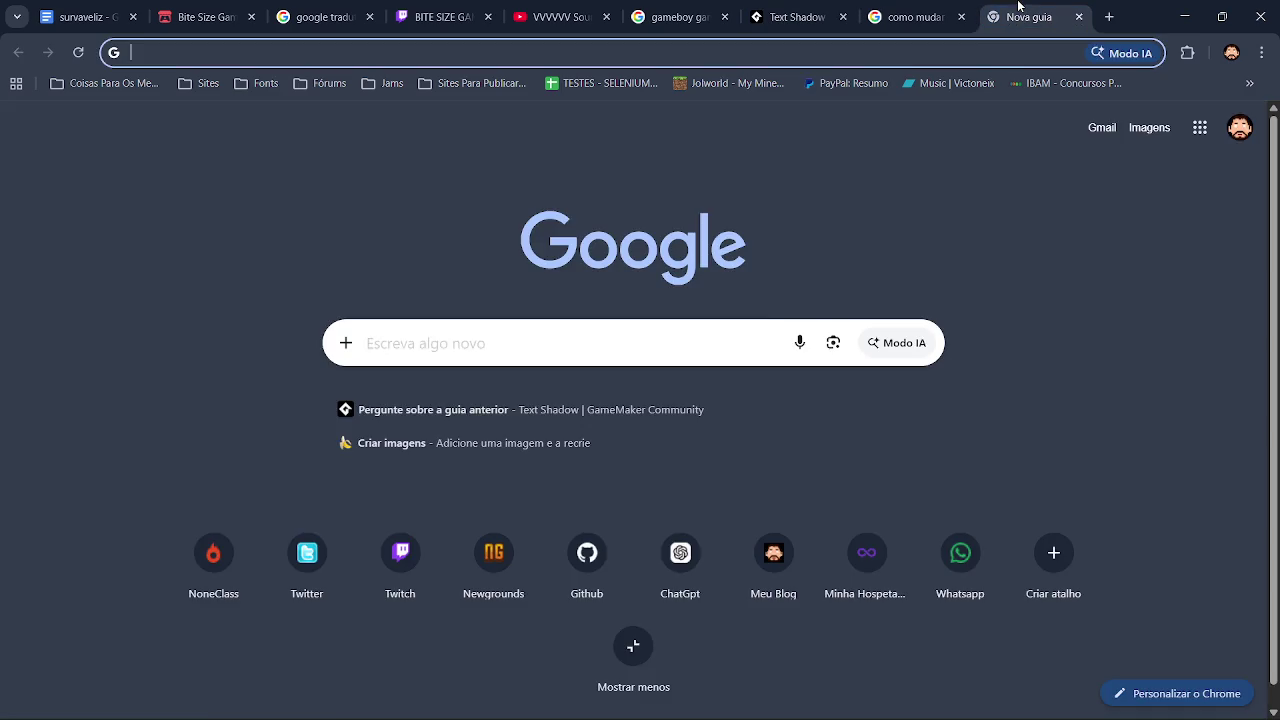
Pick primary colour 55AA55 in Paint.NET's palette and copy its hex value.
{"action": "left_click", "coordinate": [928, 17]}
{"action": "key", "text": "alt+Tab"}
{"action": "key", "text": "alt+Tab"}
{"action": "key", "text": "alt+Tab"}
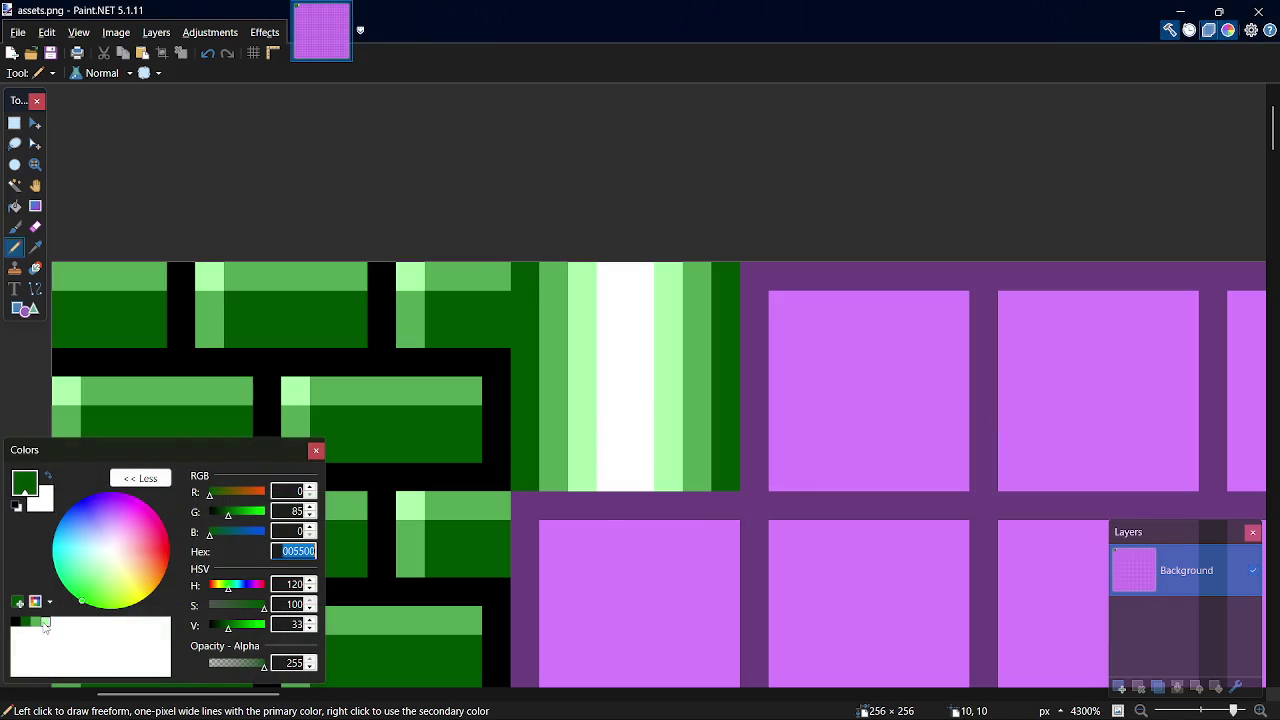
{"action": "left_click", "coordinate": [45, 622]}
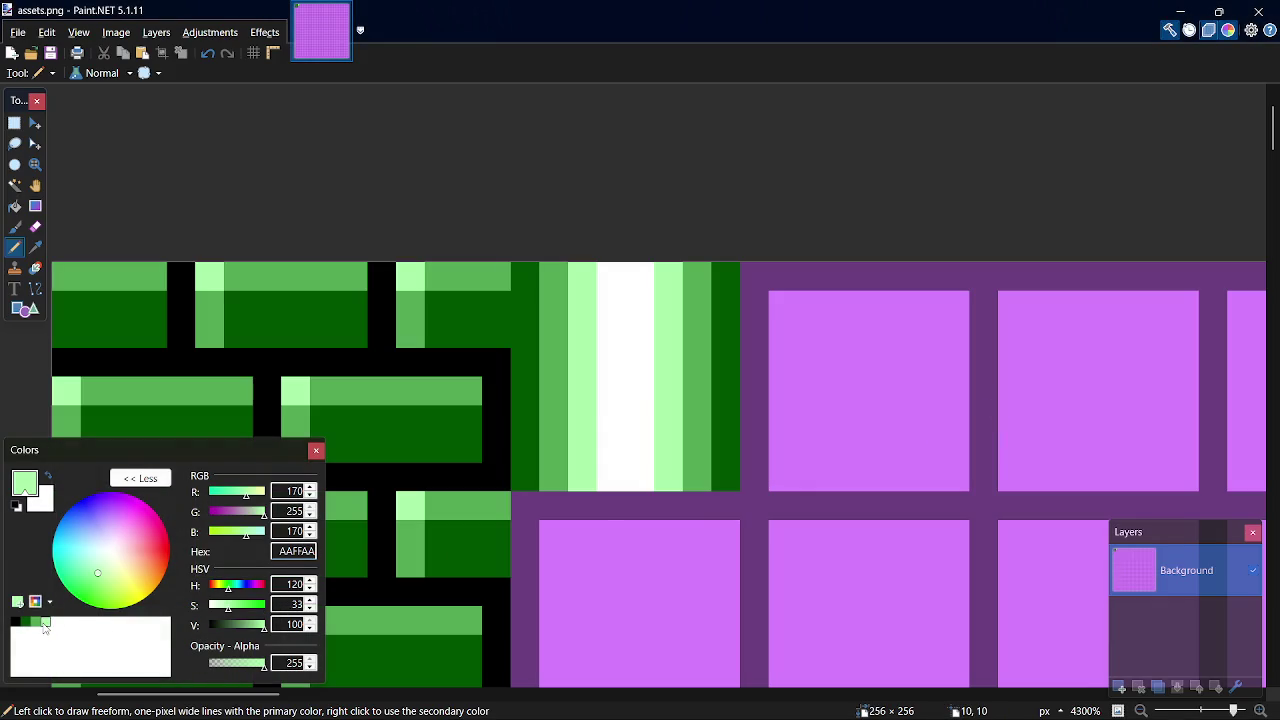
{"action": "left_click", "coordinate": [36, 622]}
{"action": "double_click", "coordinate": [308, 553]}
{"action": "key", "text": "ctrl+c"}
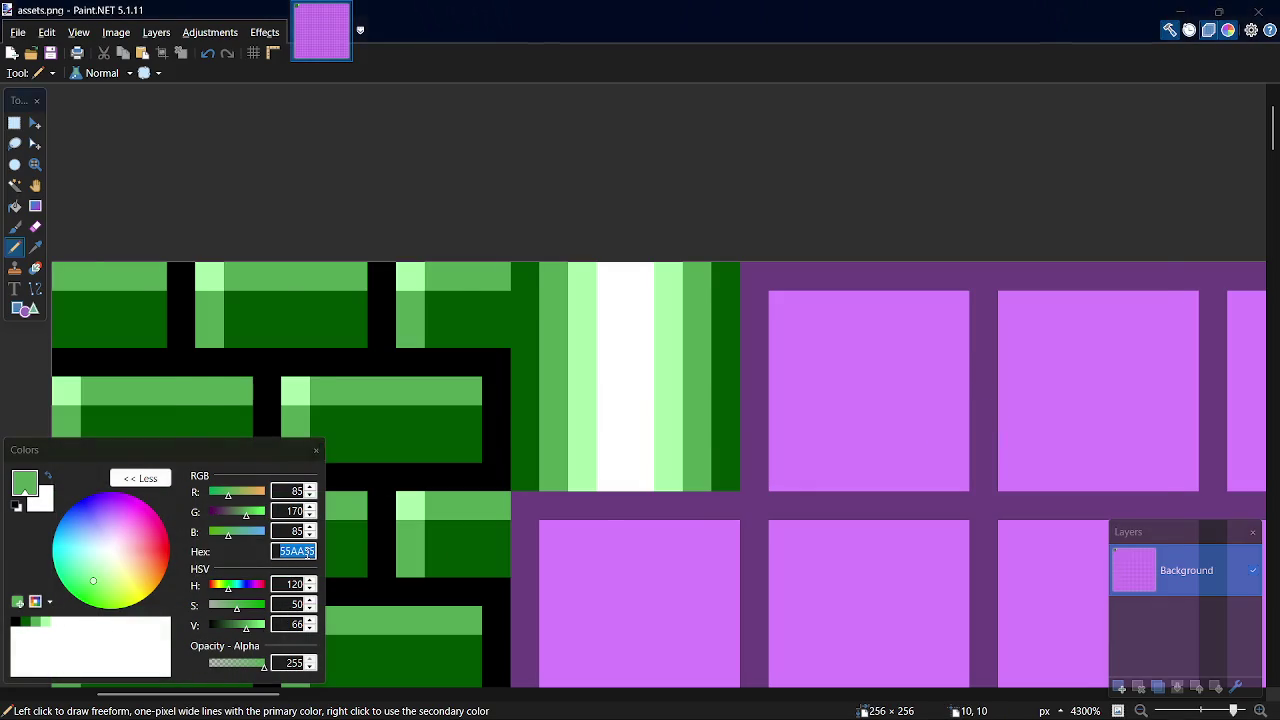
{"action": "key", "text": "alt+Tab"}
{"action": "key", "text": "alt+Tab"}
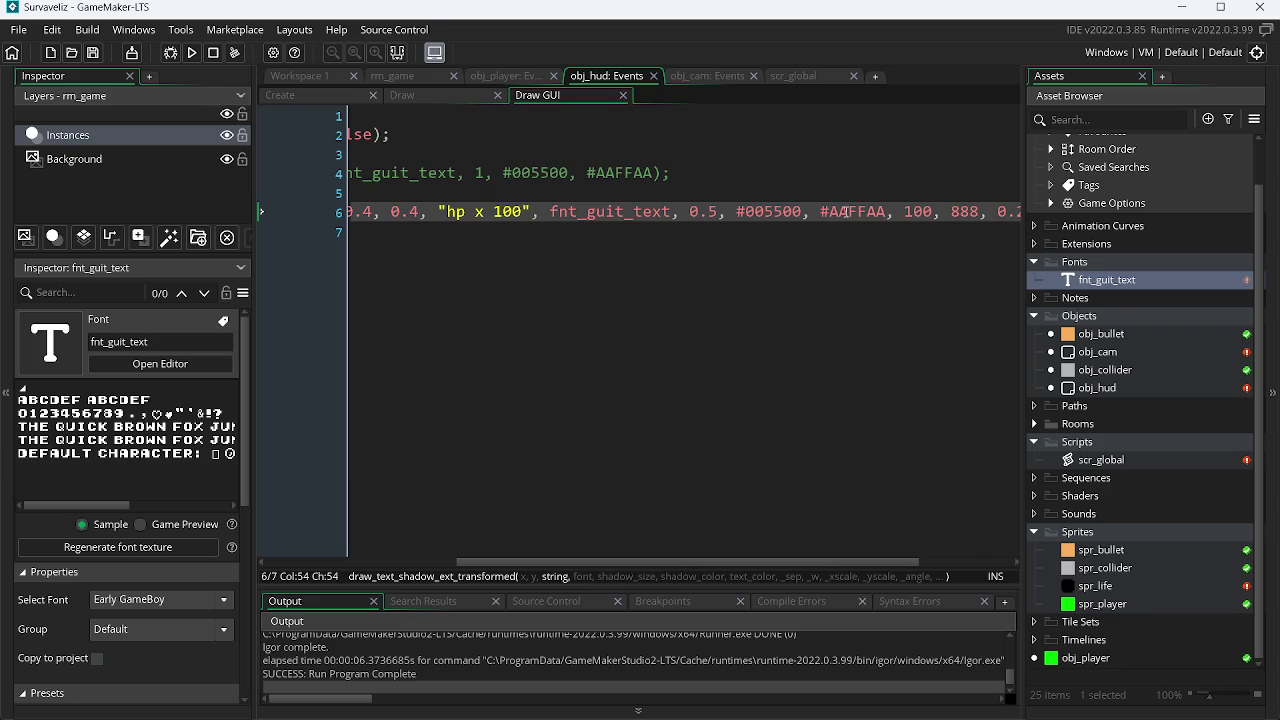
Paste #55AA55 over the #AAFFAA text colour, save, and test-run the HUD.
{"action": "left_click", "coordinate": [767, 212]}
{"action": "double_click", "coordinate": [850, 212]}
{"action": "key", "text": "ctrl+v"}
{"action": "key", "text": "ctrl+s"}
{"action": "left_click", "coordinate": [195, 54]}
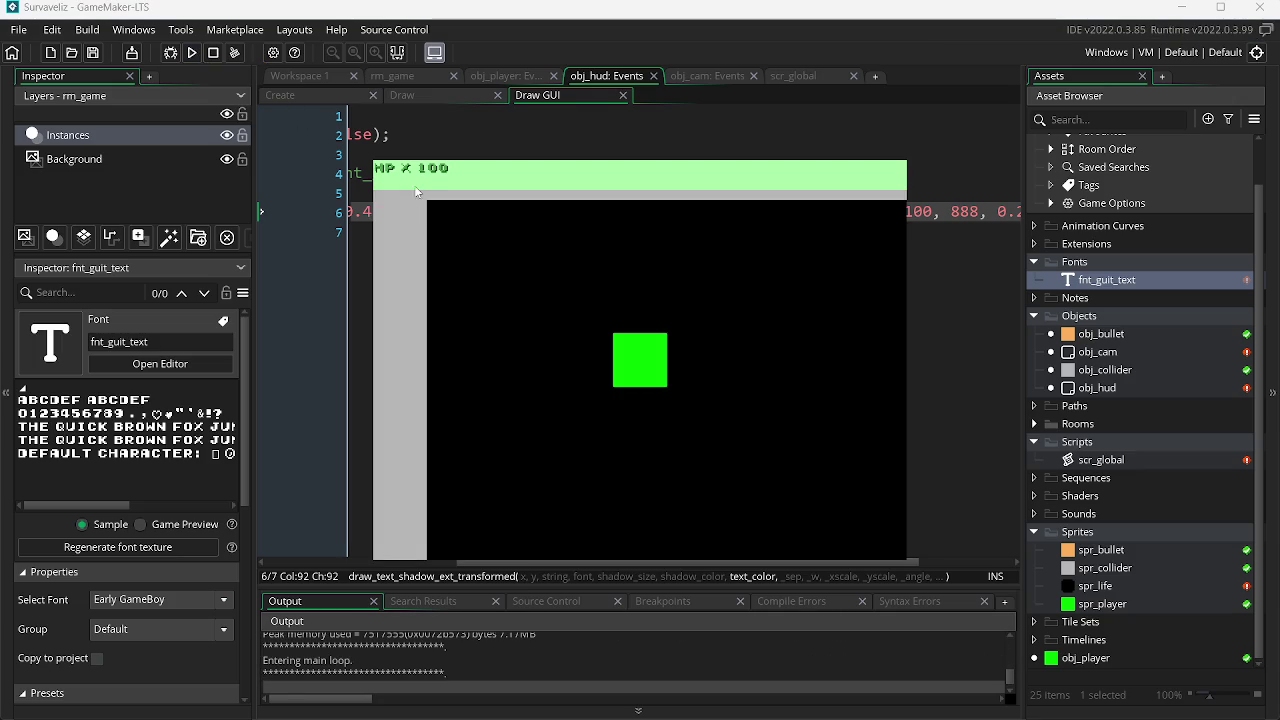
{"action": "key", "text": "Escape"}
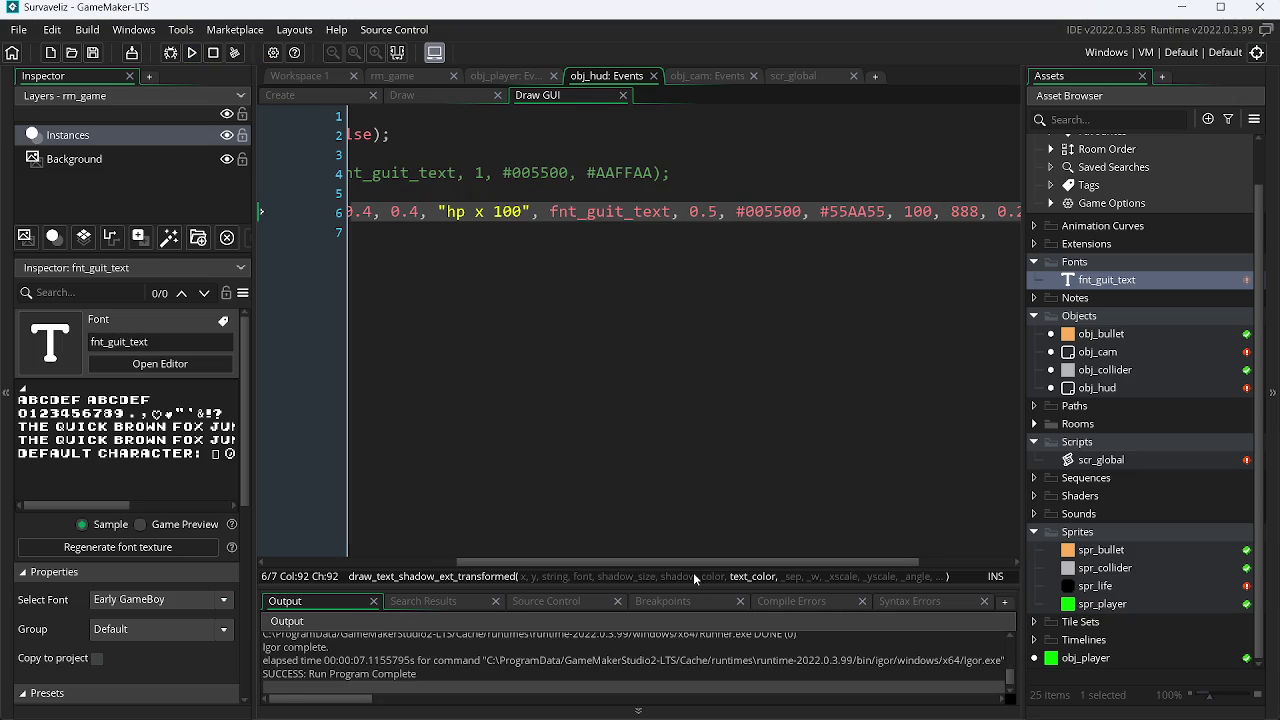
Raise the HP label's x scale from 0.2 to 0.3.
{"action": "left_click_drag", "start_coordinate": [689, 564], "coordinate": [721, 564]}
{"action": "left_click", "coordinate": [973, 211]}
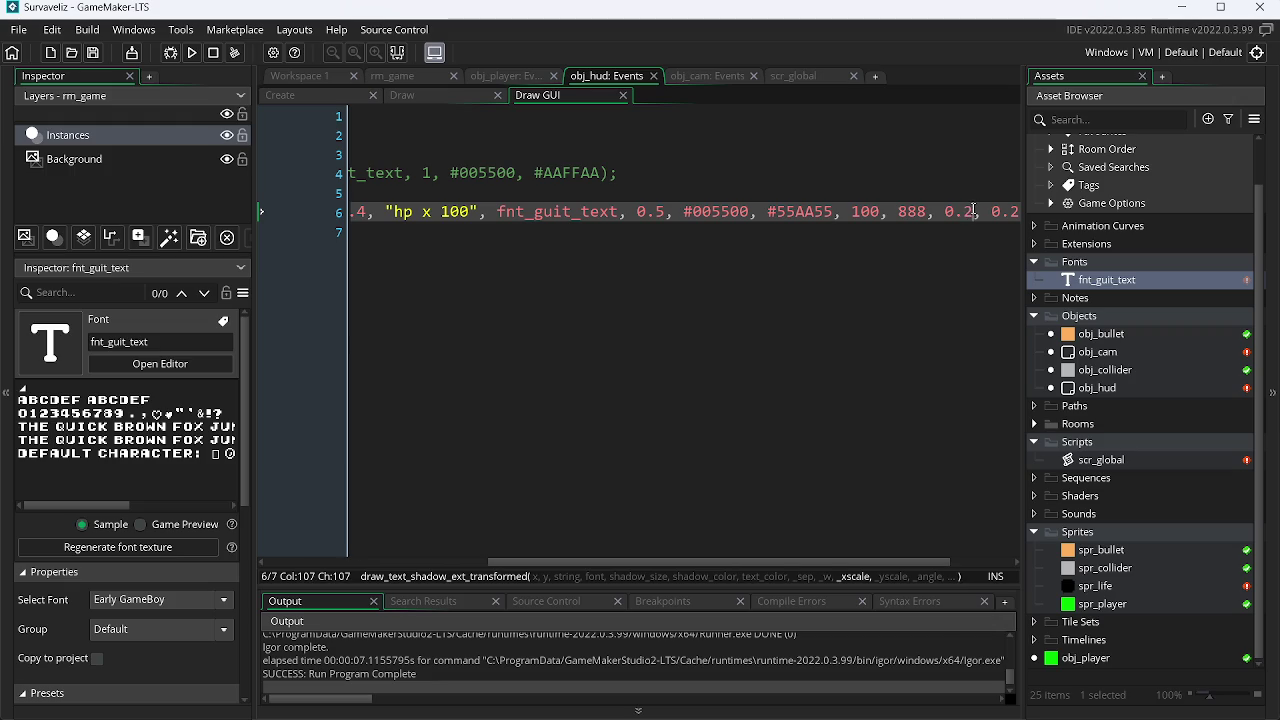
{"action": "key", "text": "BackSpace"}
{"action": "type", "text": "3"}
{"action": "key", "text": "alt+Tab"}
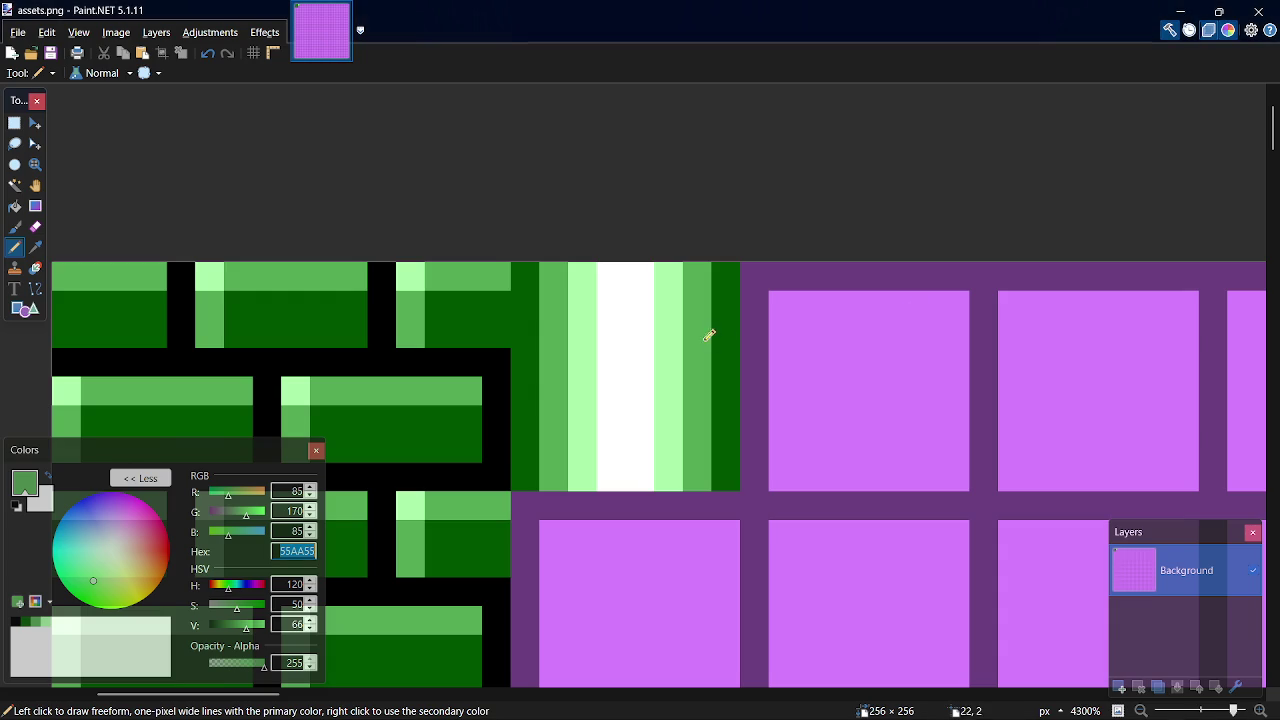
{"action": "scroll", "coordinate": [380, 465], "scroll_direction": "down", "scroll_amount": 3}
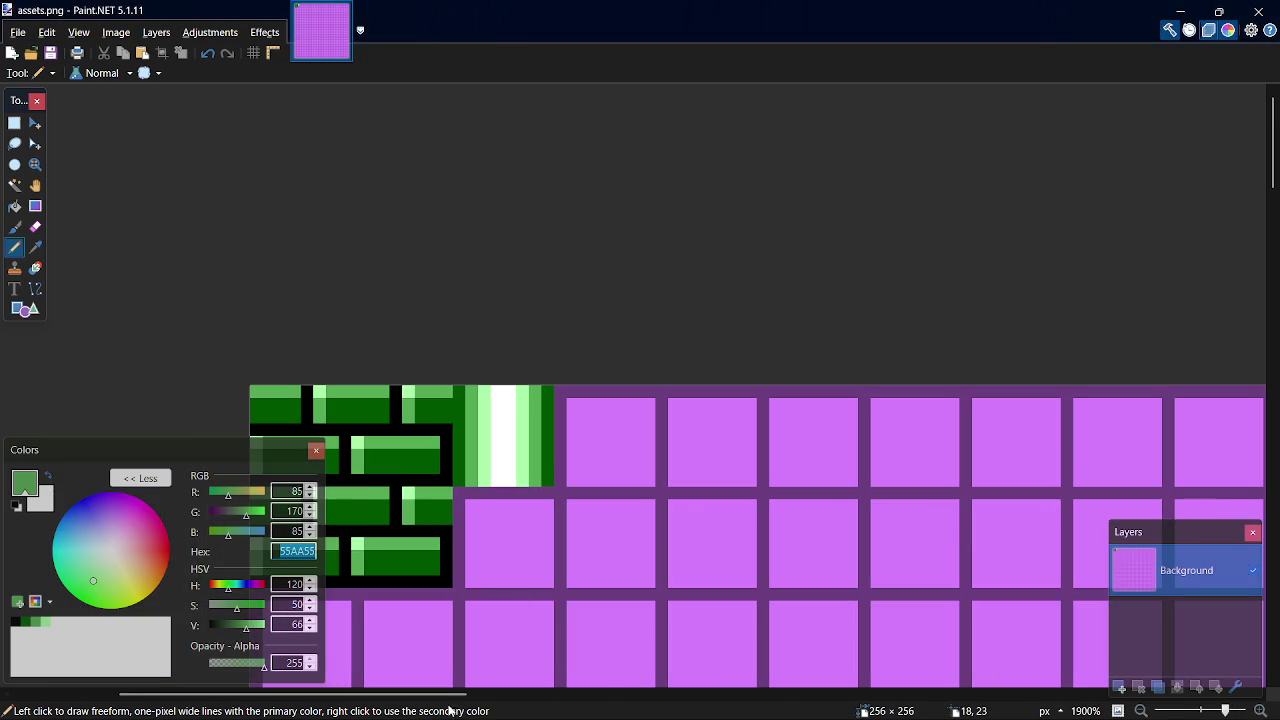
{"action": "scroll", "coordinate": [465, 447], "scroll_direction": "left", "scroll_amount": 3}
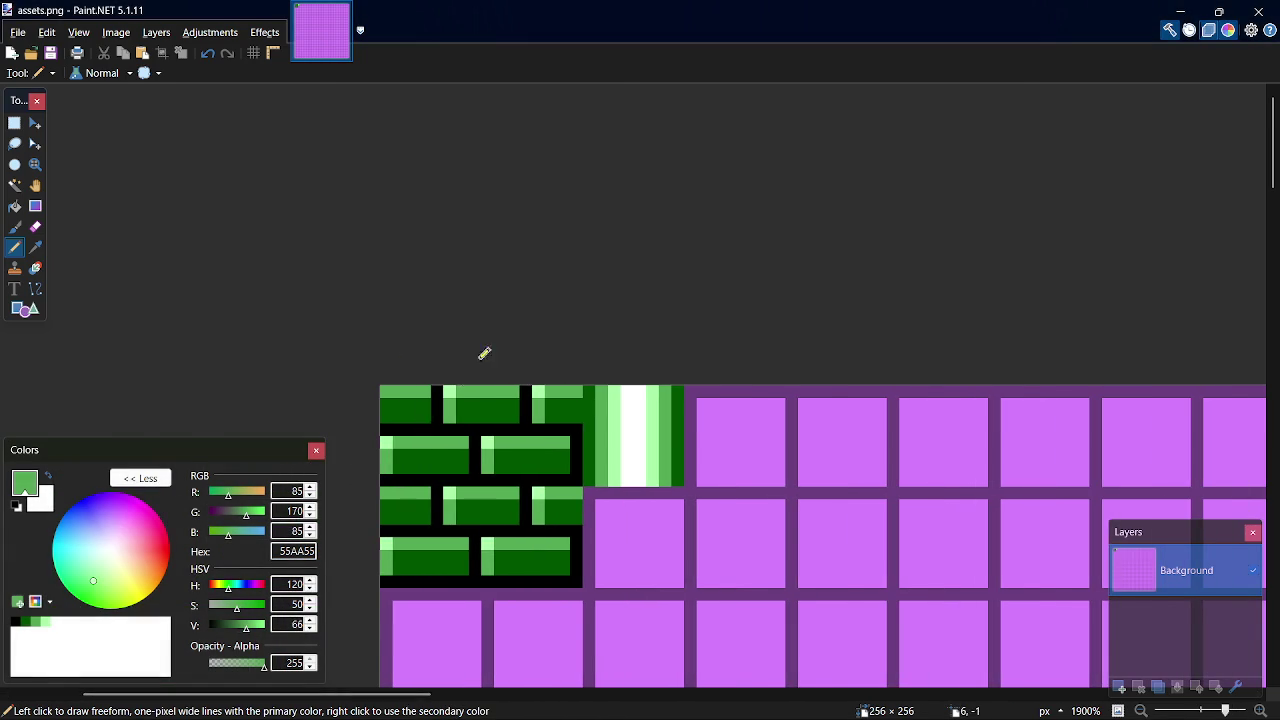
{"action": "key", "text": "alt+Tab"}
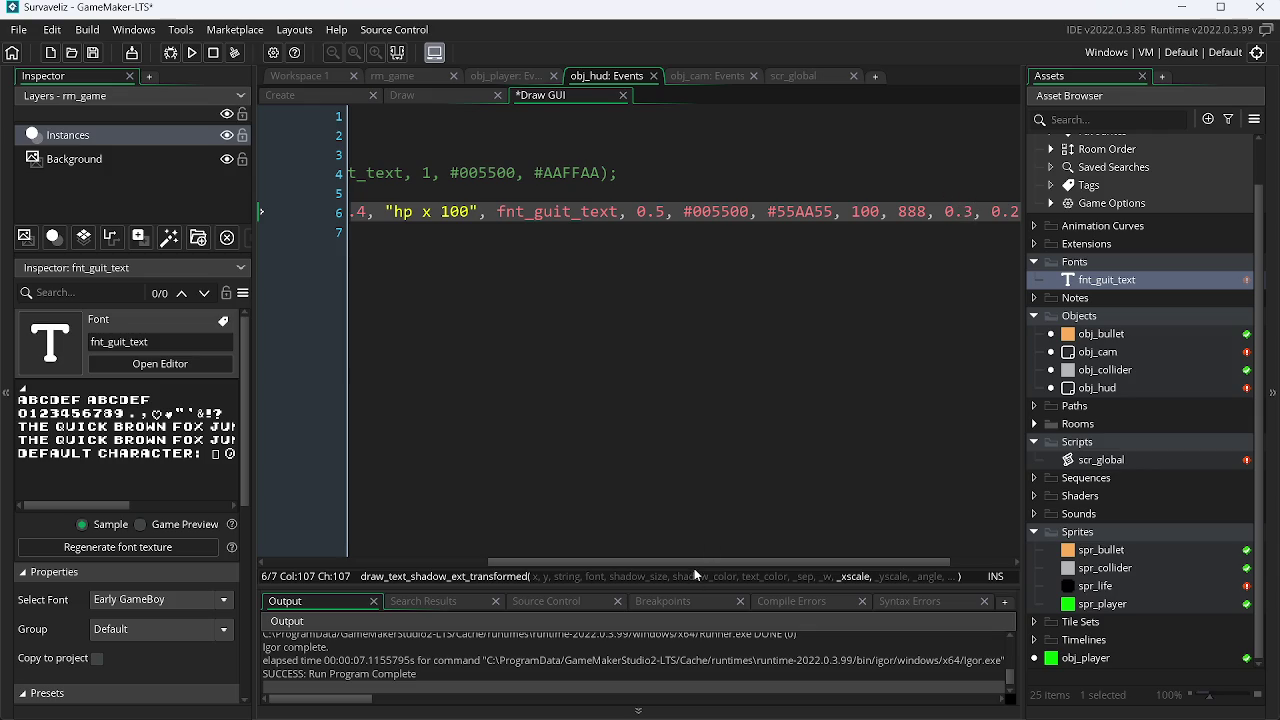
Set the label's y scale to 0.3, save, and test-run the game to check the larger text.
{"action": "scroll", "coordinate": [700, 561], "scroll_direction": "right", "scroll_amount": 2}
{"action": "left_click", "coordinate": [959, 212]}
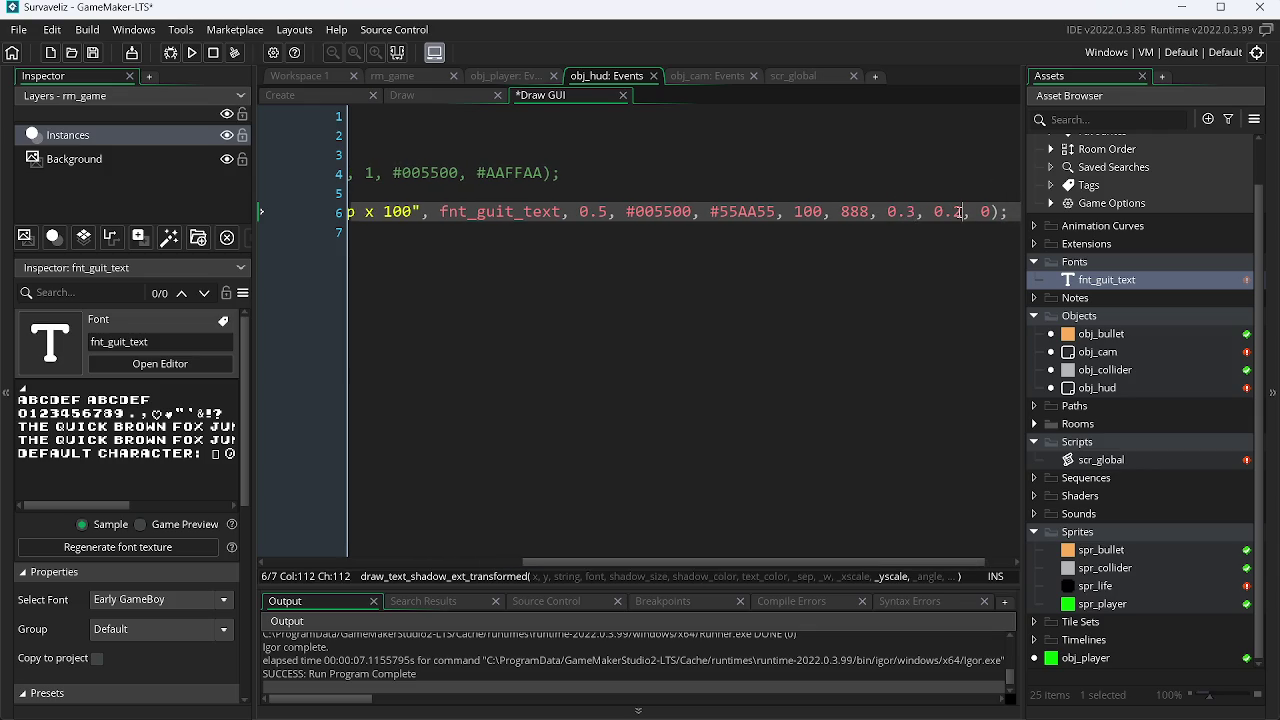
{"action": "key", "text": "ctrl+s"}
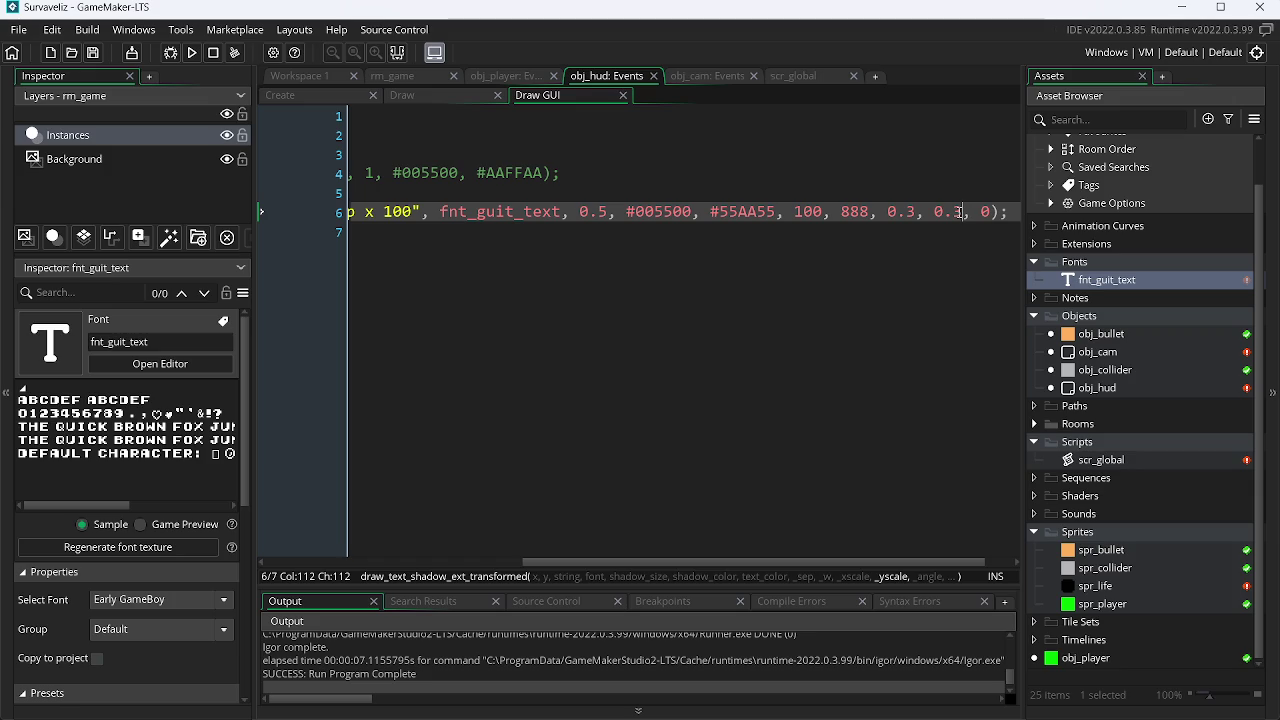
{"action": "key", "text": "F5"}
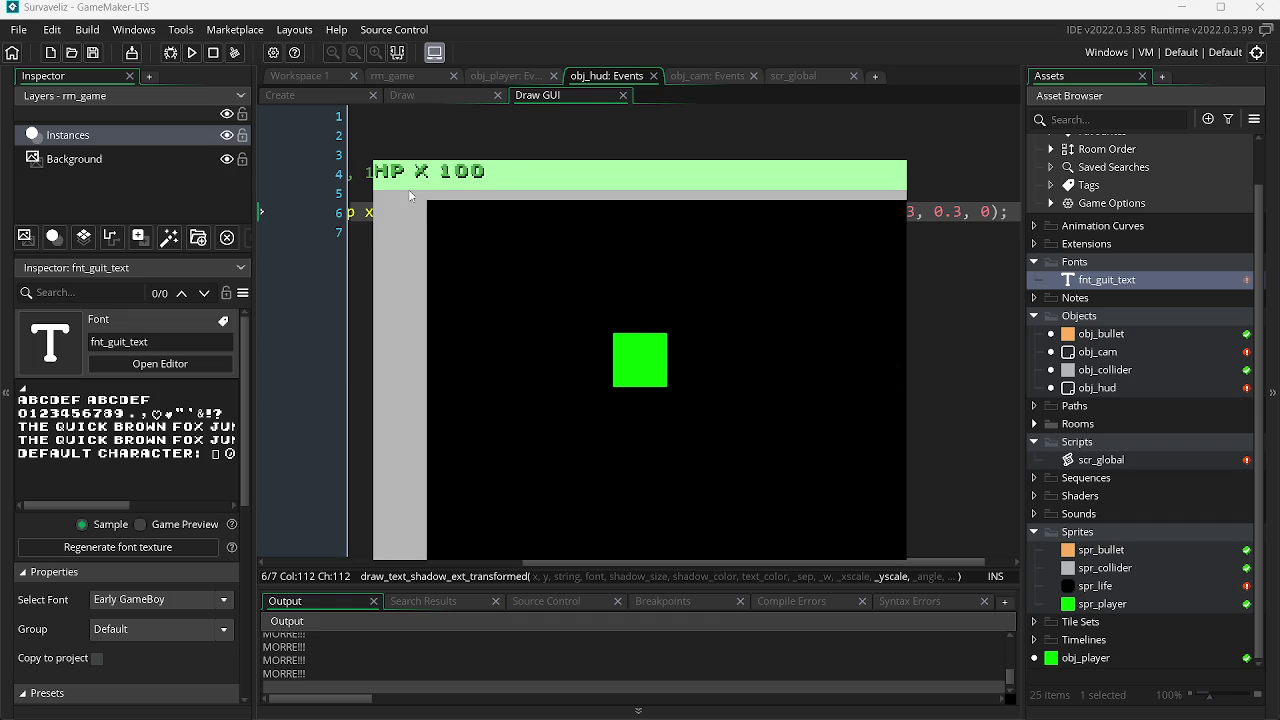
{"action": "key", "text": "Escape"}
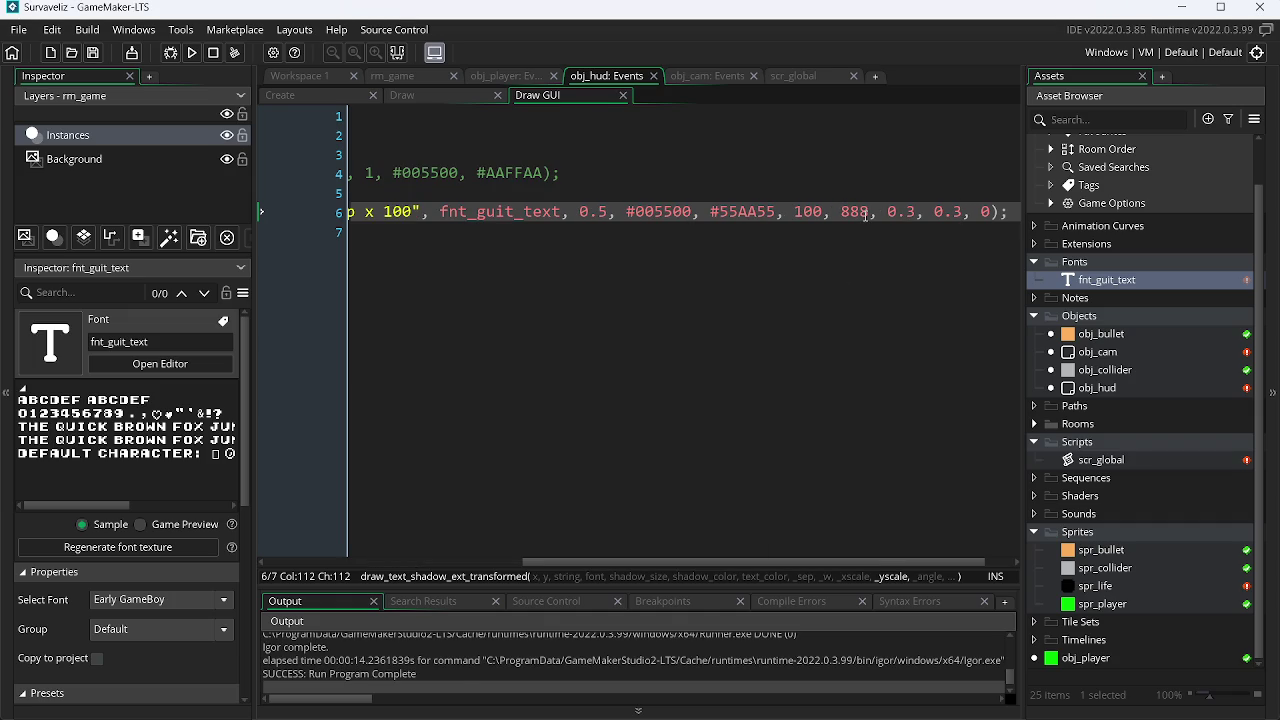
Copy the light green AAFFAA hex from Paint.NET and paste it over #55AA55 as the text colour.
{"action": "key", "text": "alt+Tab"}
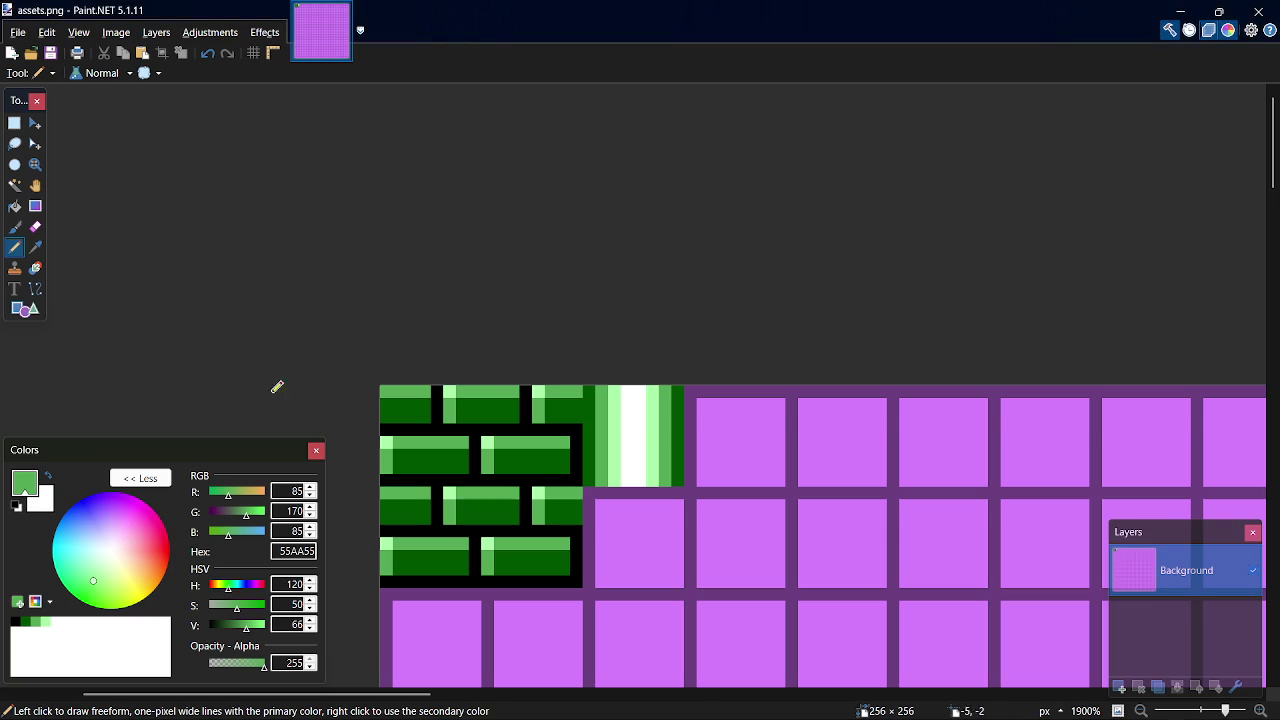
{"action": "left_click", "coordinate": [46, 621]}
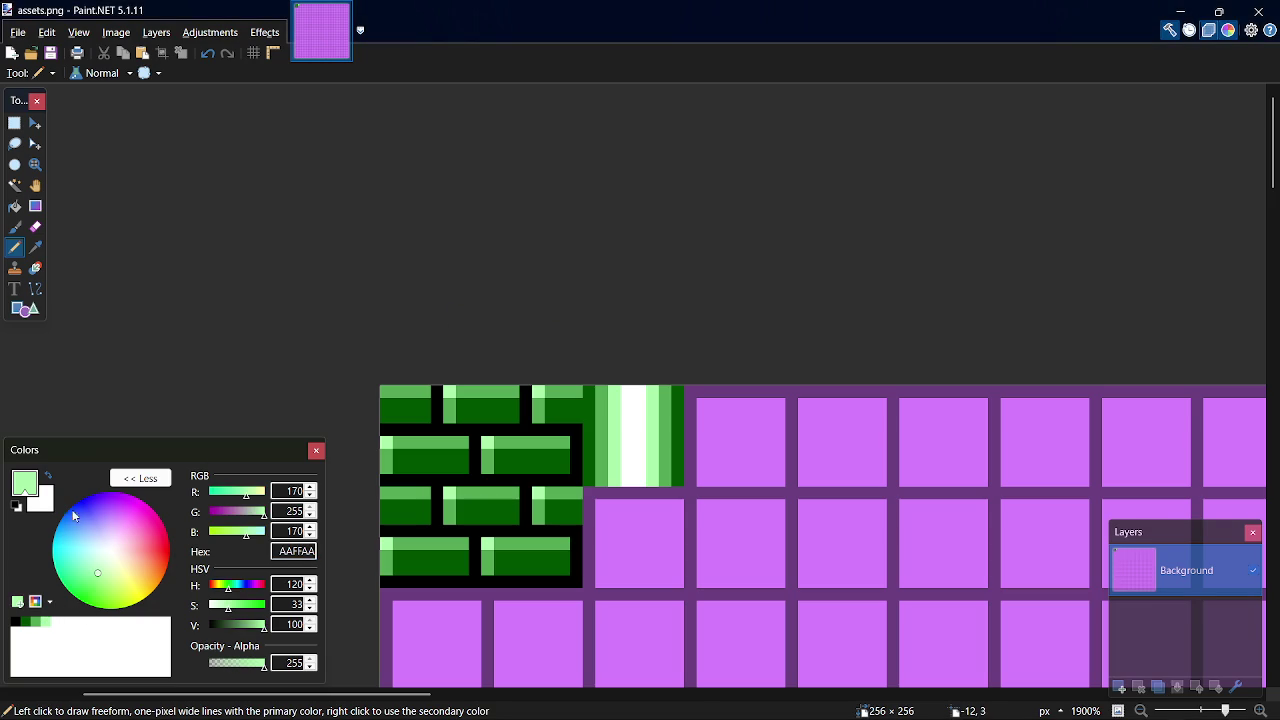
{"action": "double_click", "coordinate": [282, 549]}
{"action": "key", "text": "ctrl+c"}
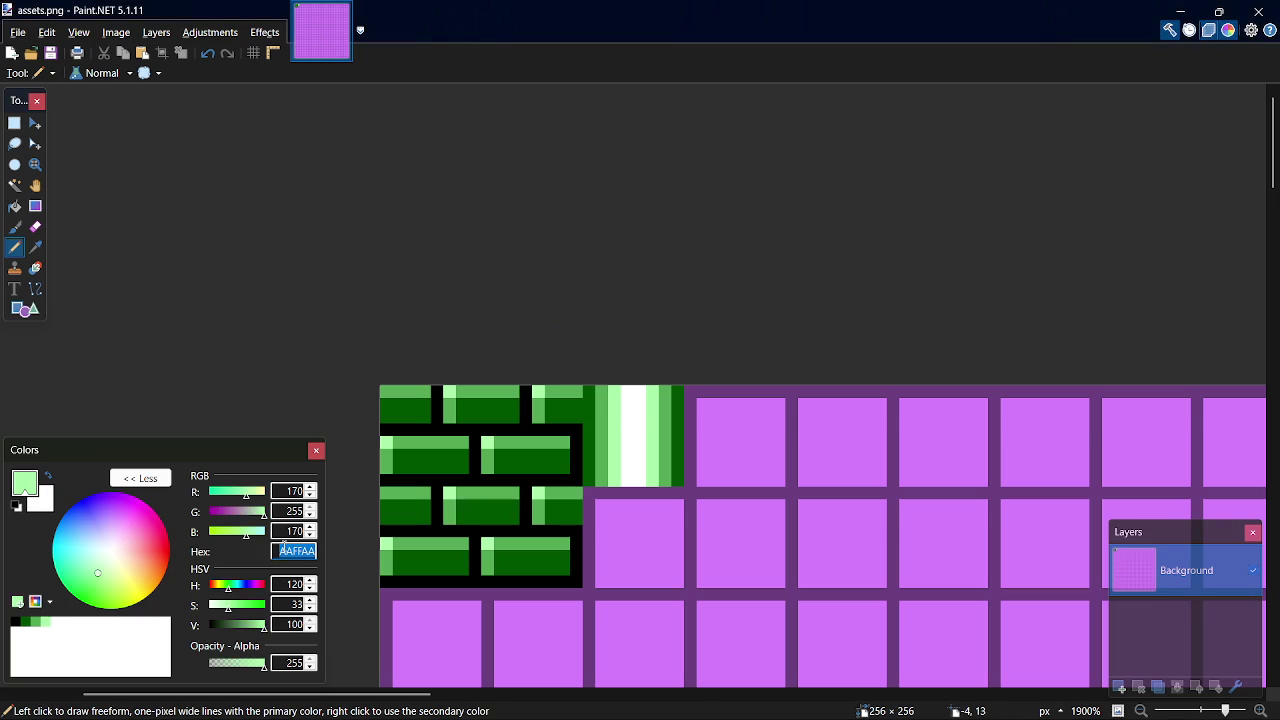
{"action": "key", "text": "alt+Tab"}
{"action": "left_click", "coordinate": [727, 212]}
{"action": "double_click", "coordinate": [742, 212]}
{"action": "key", "text": "ctrl+v"}
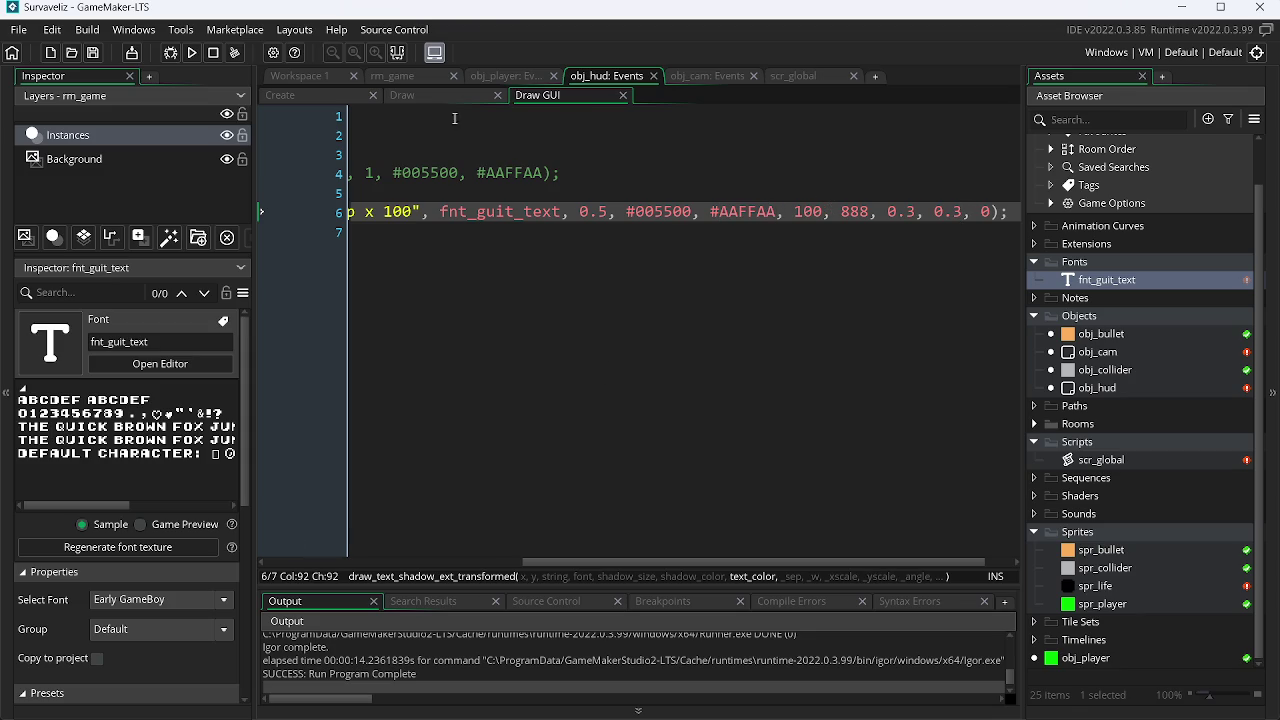
Switch to Chrome and bring up the Bite Size Game Jam itch.io page.
{"action": "key", "text": "alt+Tab"}
{"action": "key", "text": "alt+Tab"}
{"action": "key", "text": "alt+Tab"}
{"action": "key", "text": "Tab"}
{"action": "left_click", "coordinate": [165, 12]}
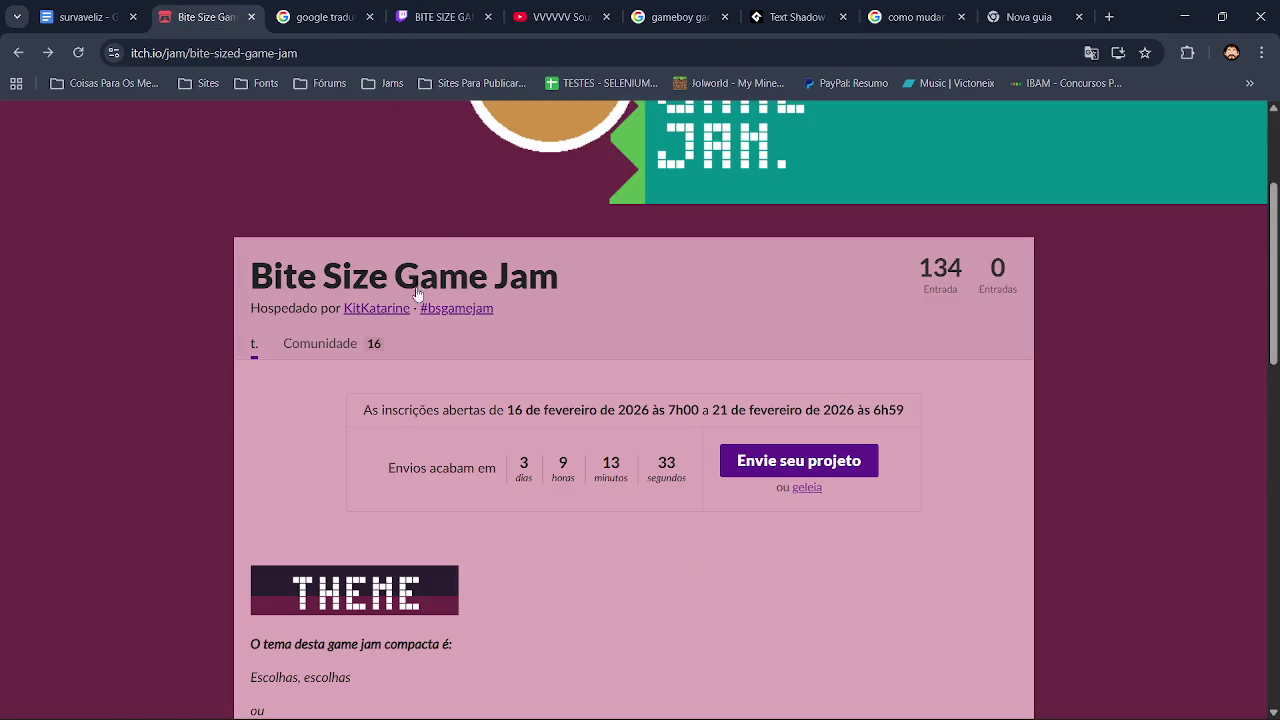
Scroll through the jam's Theme, Welcome and Rules sections, then leave the browser.
{"action": "scroll", "coordinate": [741, 288], "scroll_direction": "up", "scroll_amount": 3}
{"action": "scroll", "coordinate": [846, 140], "scroll_direction": "down", "scroll_amount": 5}
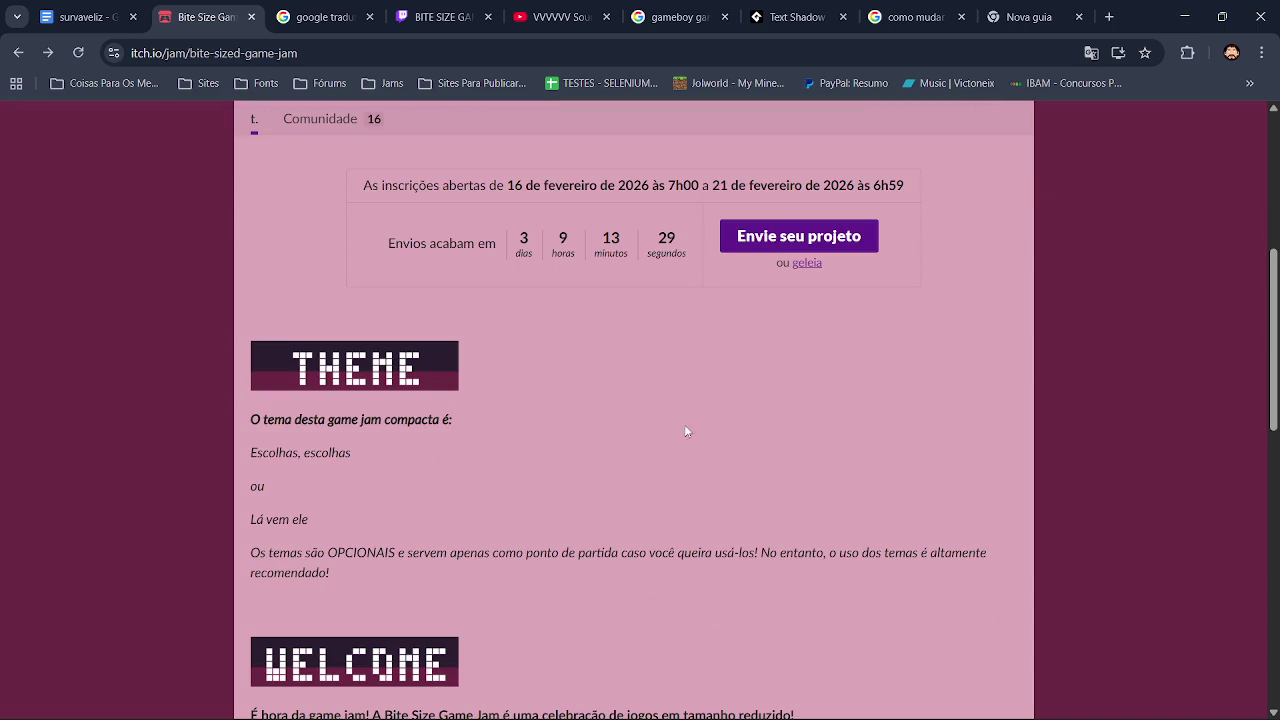
{"action": "scroll", "coordinate": [972, 476], "scroll_direction": "down", "scroll_amount": 3}
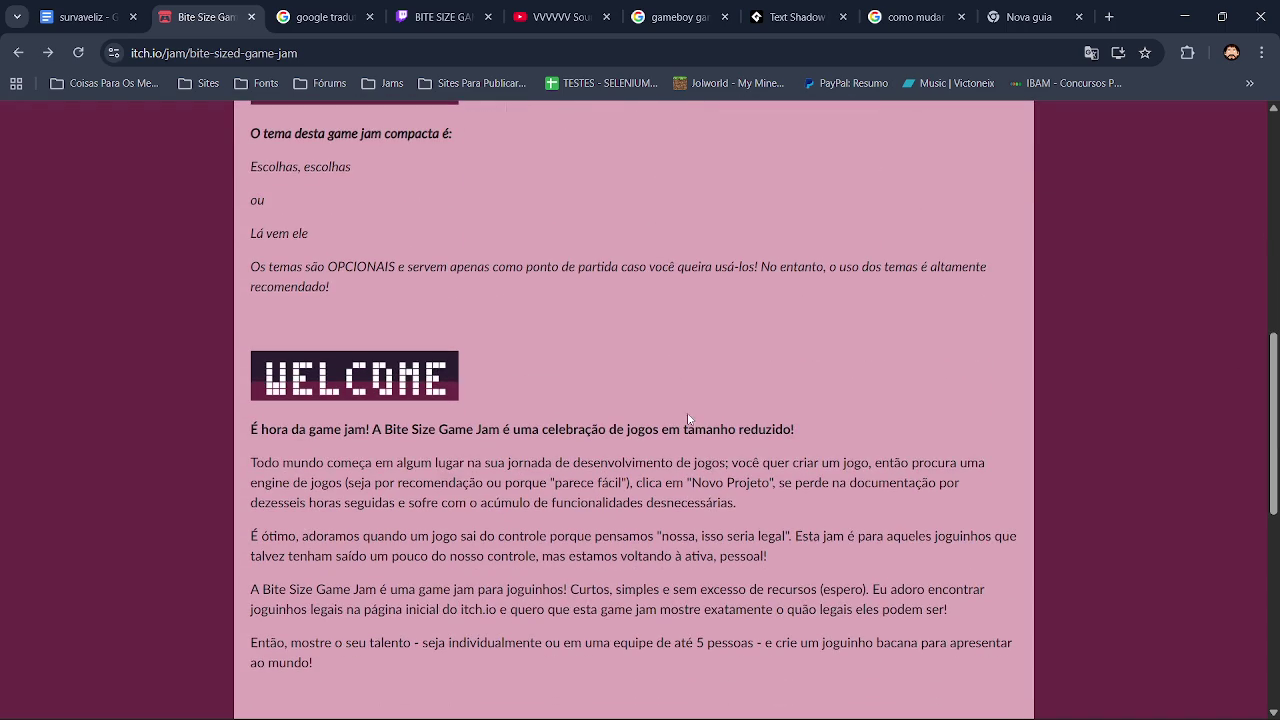
{"action": "scroll", "coordinate": [921, 207], "scroll_direction": "down", "scroll_amount": 2}
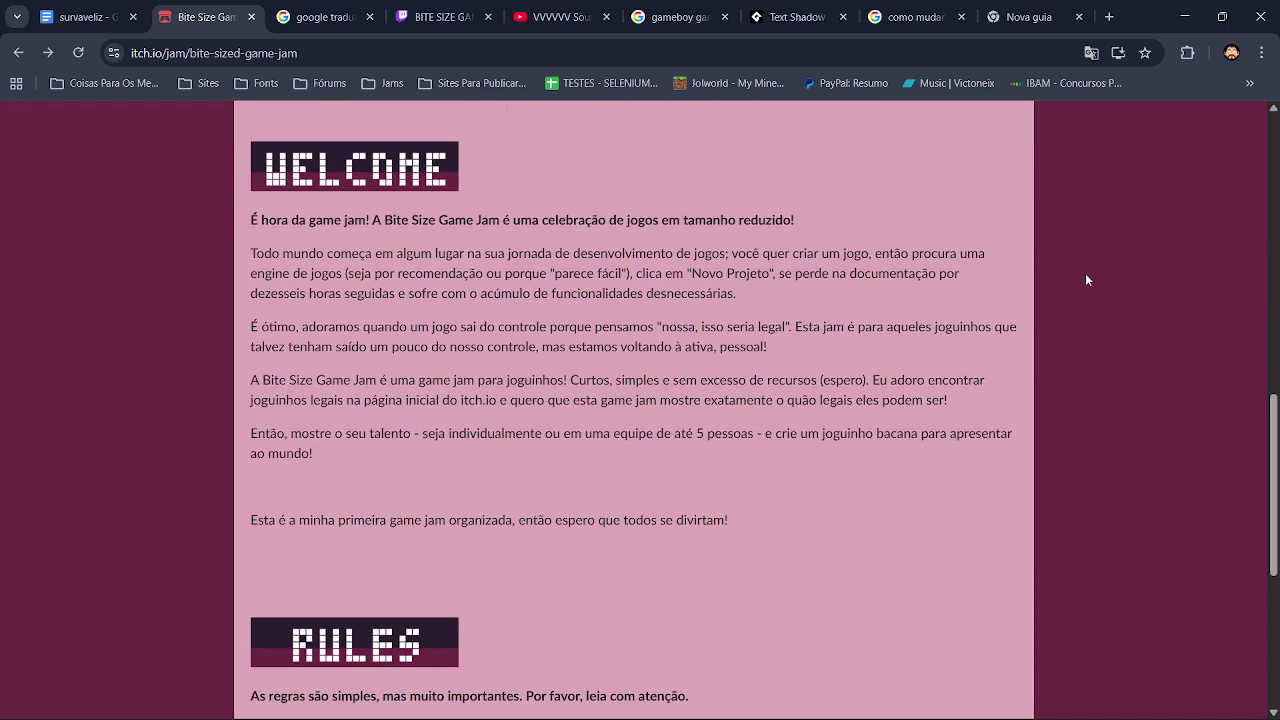
{"action": "scroll", "coordinate": [1272, 480], "scroll_direction": "down", "scroll_amount": 3}
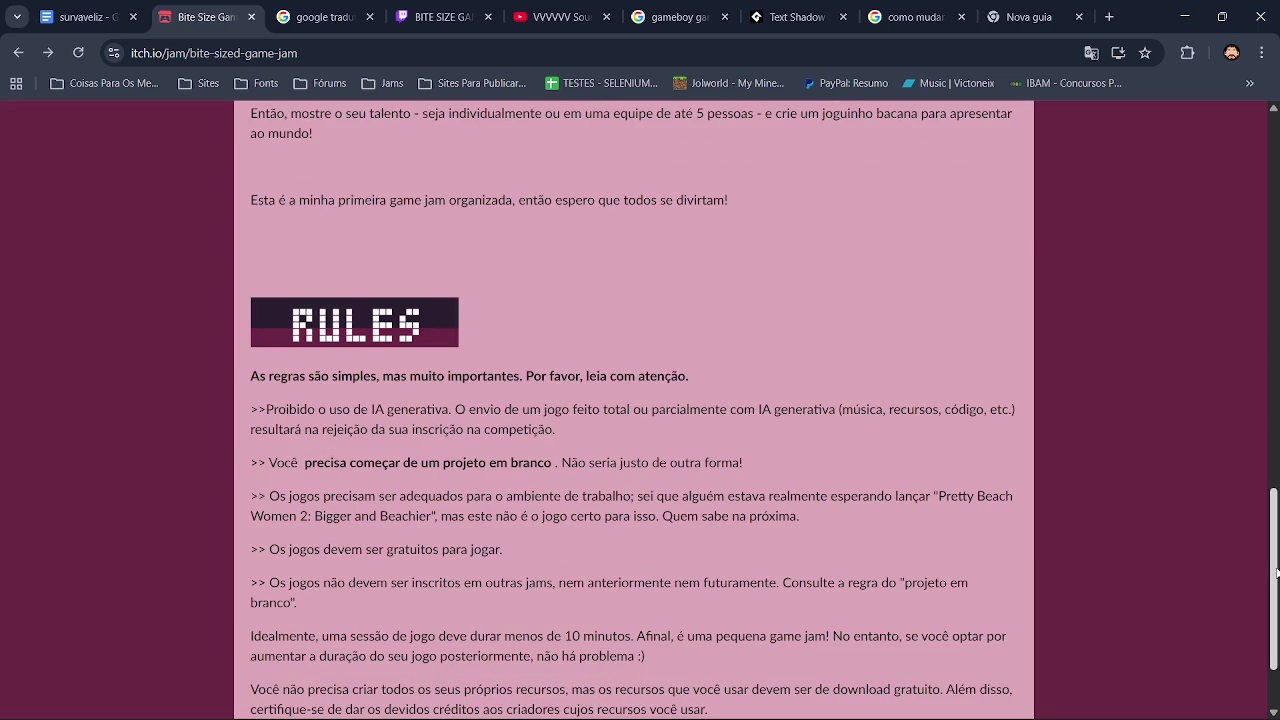
{"action": "scroll", "coordinate": [1274, 560], "scroll_direction": "up", "scroll_amount": 10}
{"action": "left_click", "coordinate": [1185, 17]}
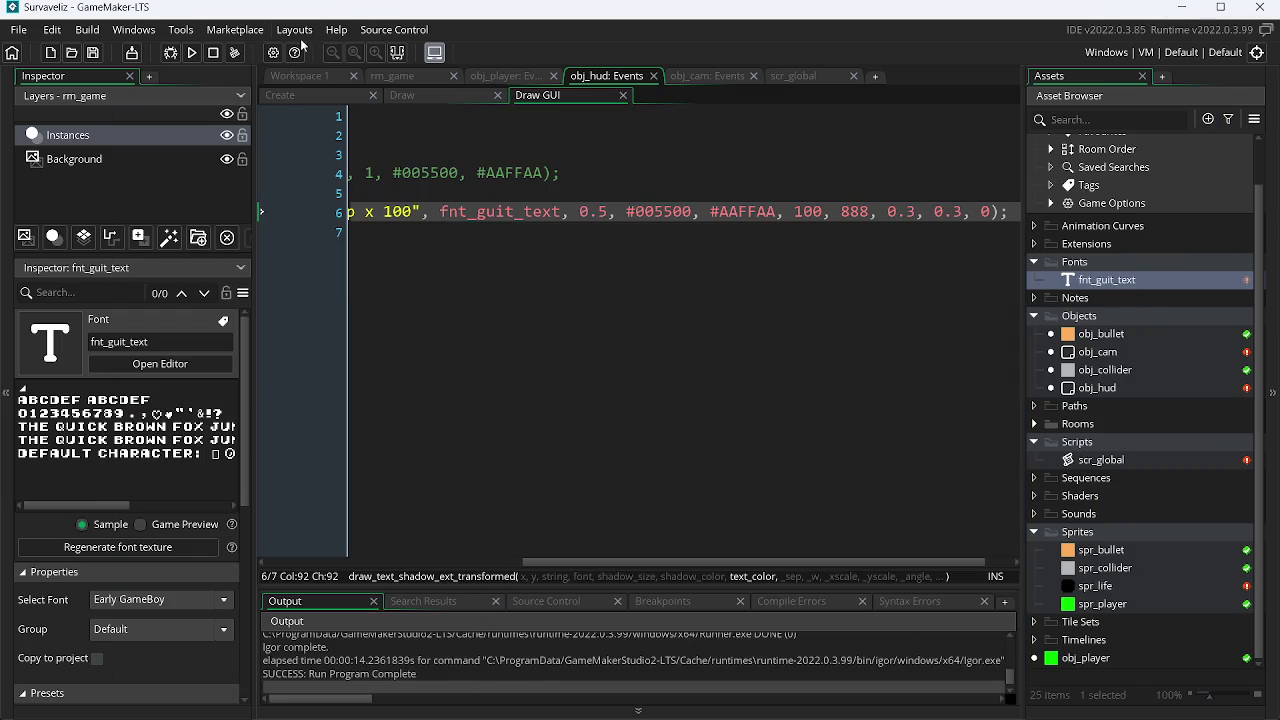
Test-run the game, raise the shadow size from 0.5 to 0.6, and minimise GameMaker and Paint.NET.
{"action": "left_click", "coordinate": [193, 52]}
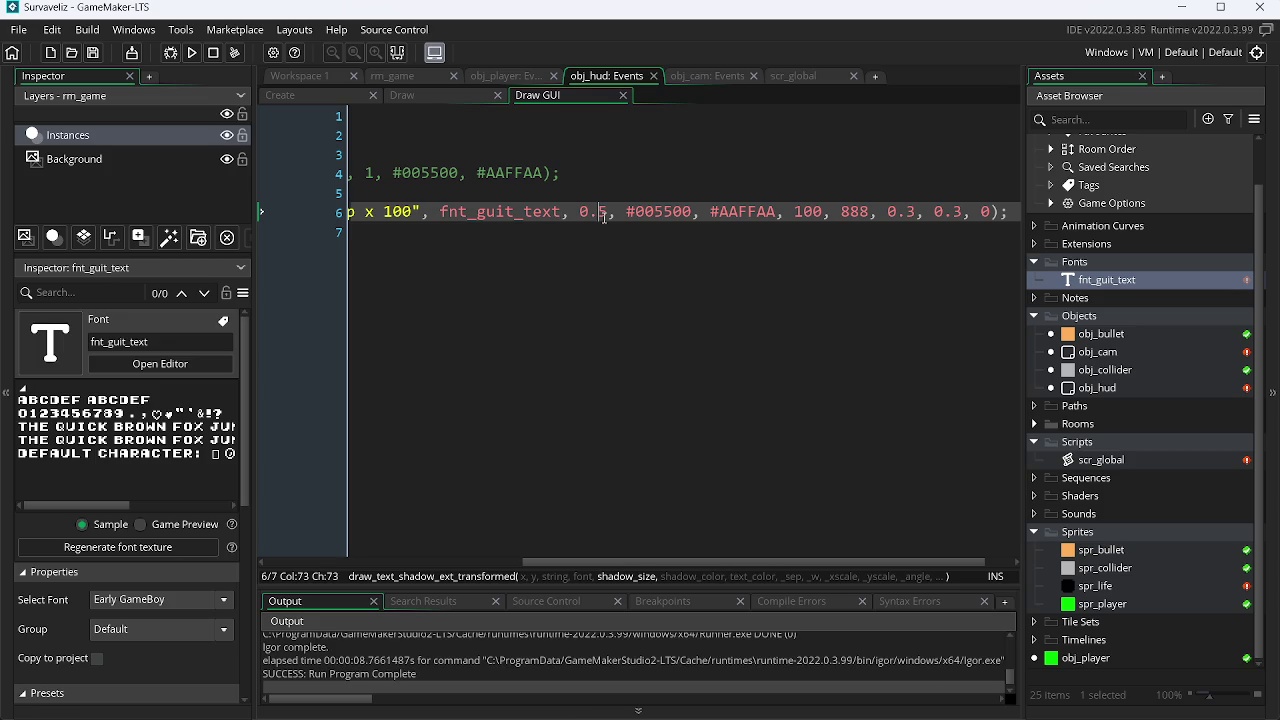
{"action": "key", "text": "BackSpace"}
{"action": "type", "text": "6"}
{"action": "left_click", "coordinate": [1180, 7]}
{"action": "left_click", "coordinate": [1180, 10]}
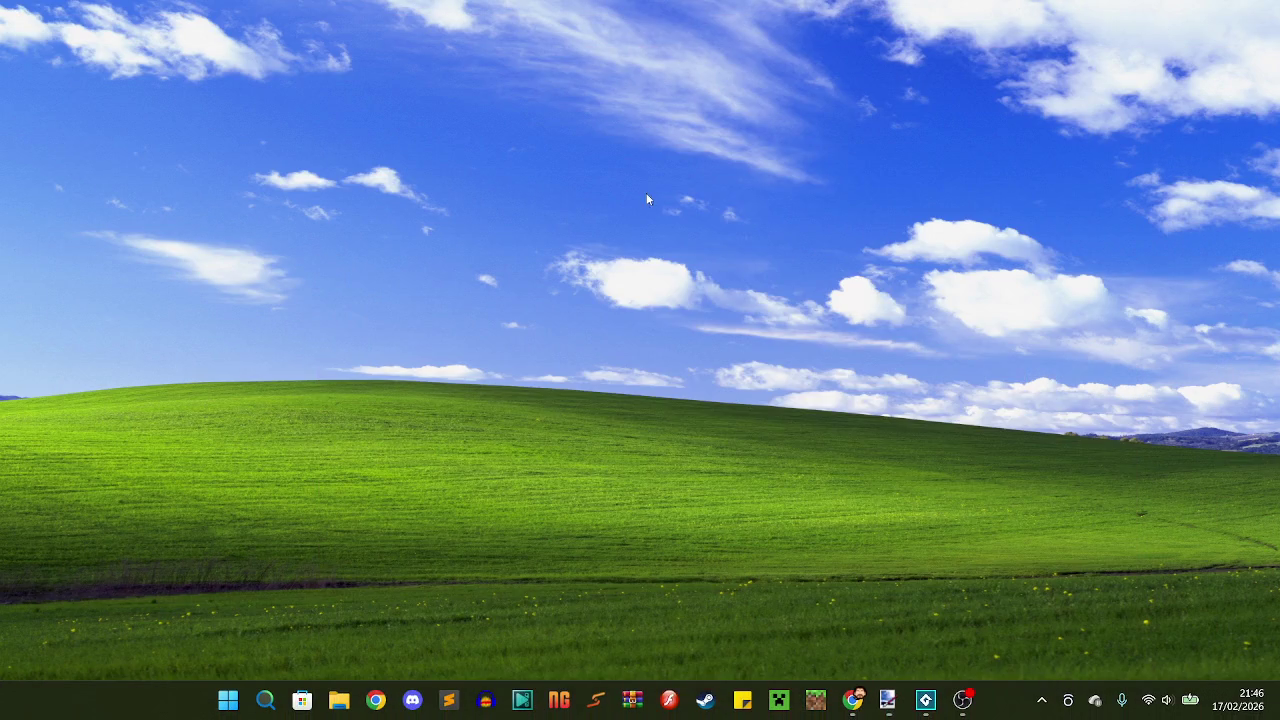
Turn on Exibir > Mostrar ícones da área de trabalho, then launch GOG Galaxy from its desktop icon.
{"action": "right_click", "coordinate": [646, 193]}
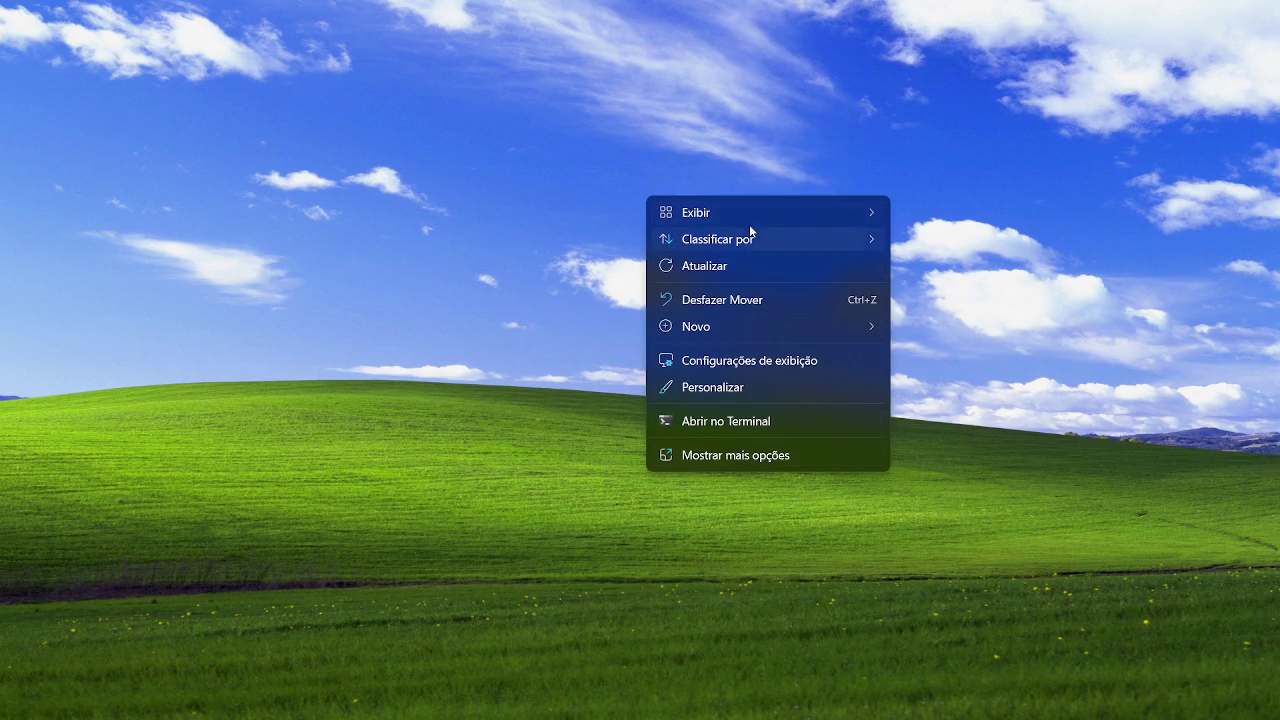
{"action": "mouse_move", "coordinate": [755, 214]}
{"action": "left_click", "coordinate": [951, 354]}
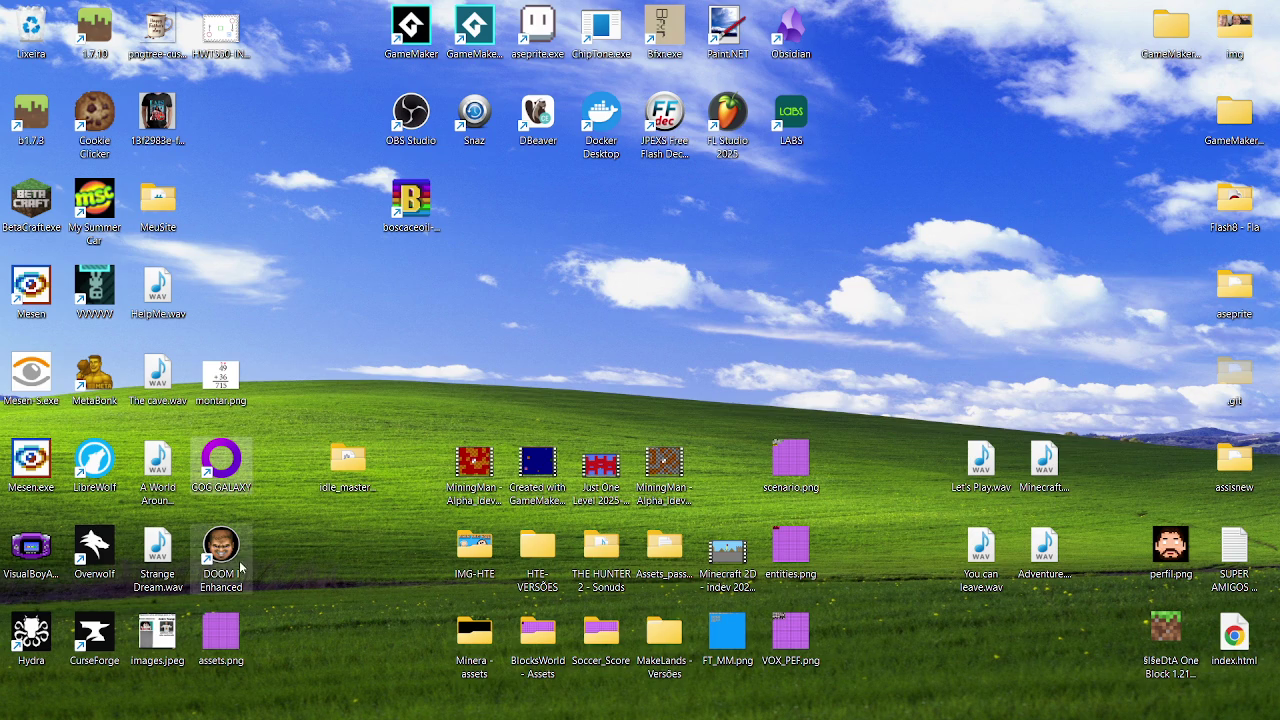
{"action": "double_click", "coordinate": [226, 470]}
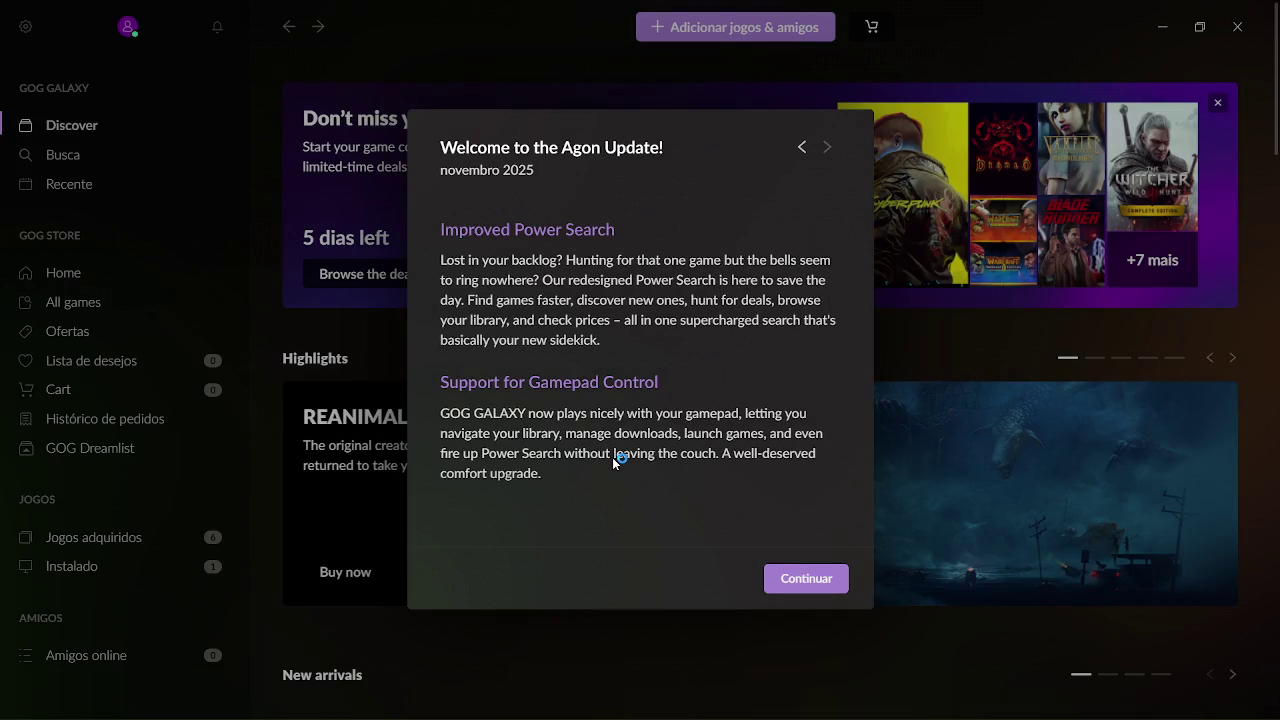
Dismiss the Agon update notice and open the owned-games library listing the six DOOM titles.
{"action": "left_click", "coordinate": [790, 580]}
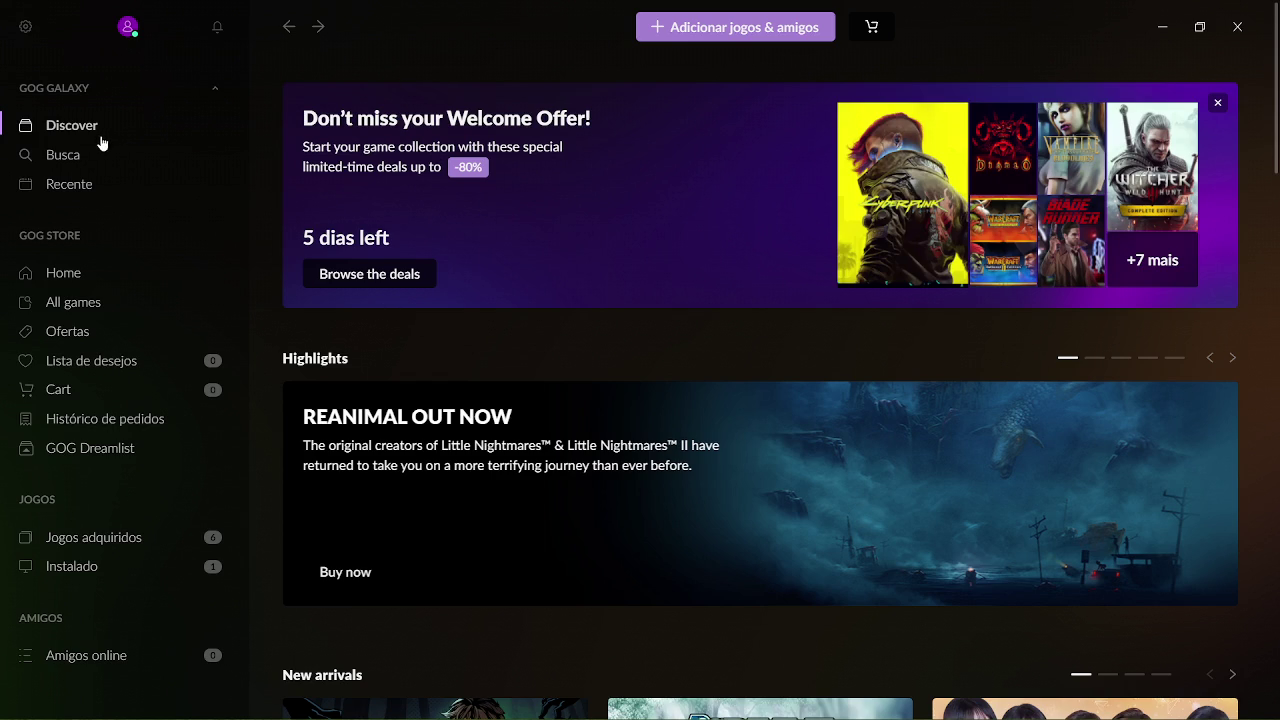
{"action": "left_click", "coordinate": [111, 271]}
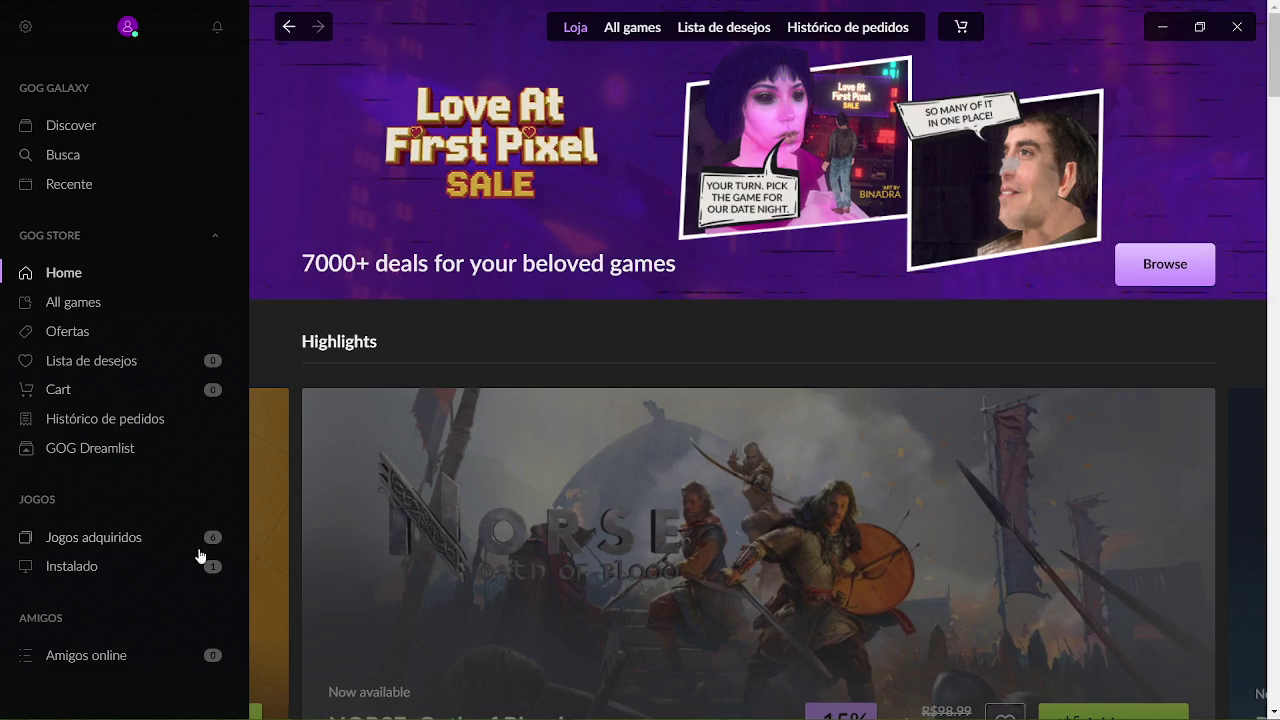
{"action": "left_click", "coordinate": [114, 539]}
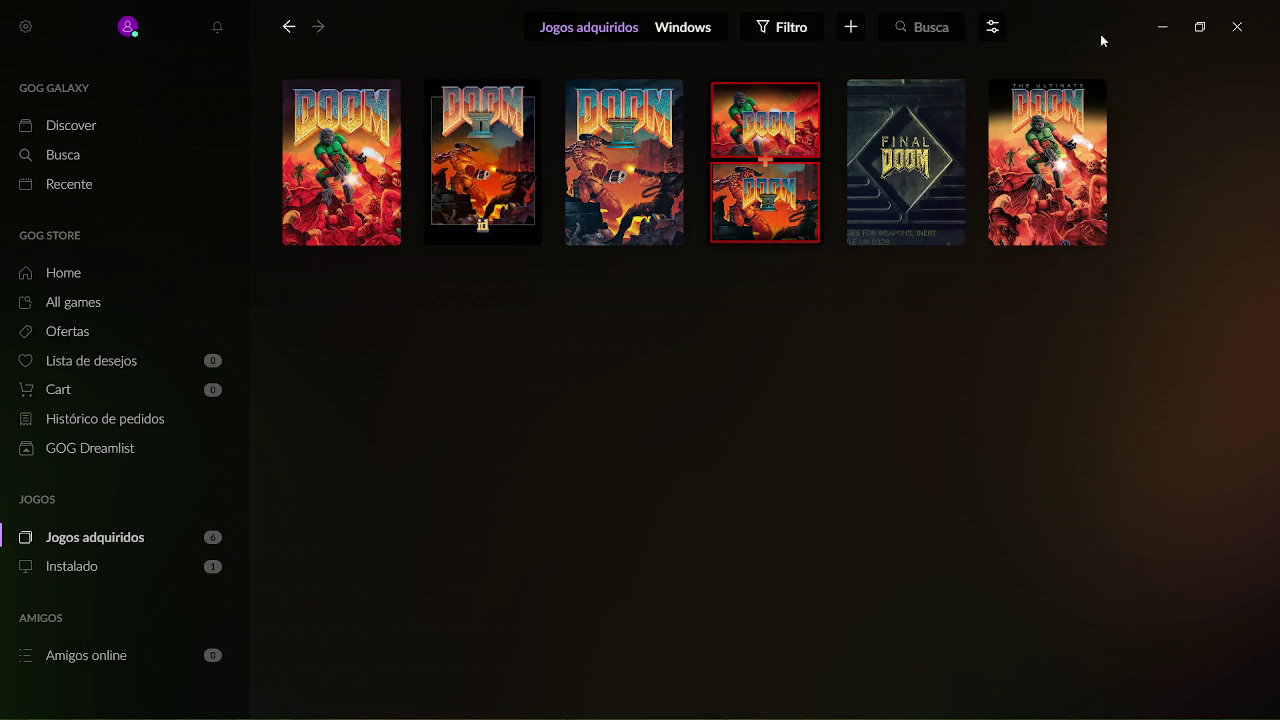
Look over the DOOM I Enhanced page, return to the owned-games grid, then open Discover.
{"action": "left_click", "coordinate": [378, 193]}
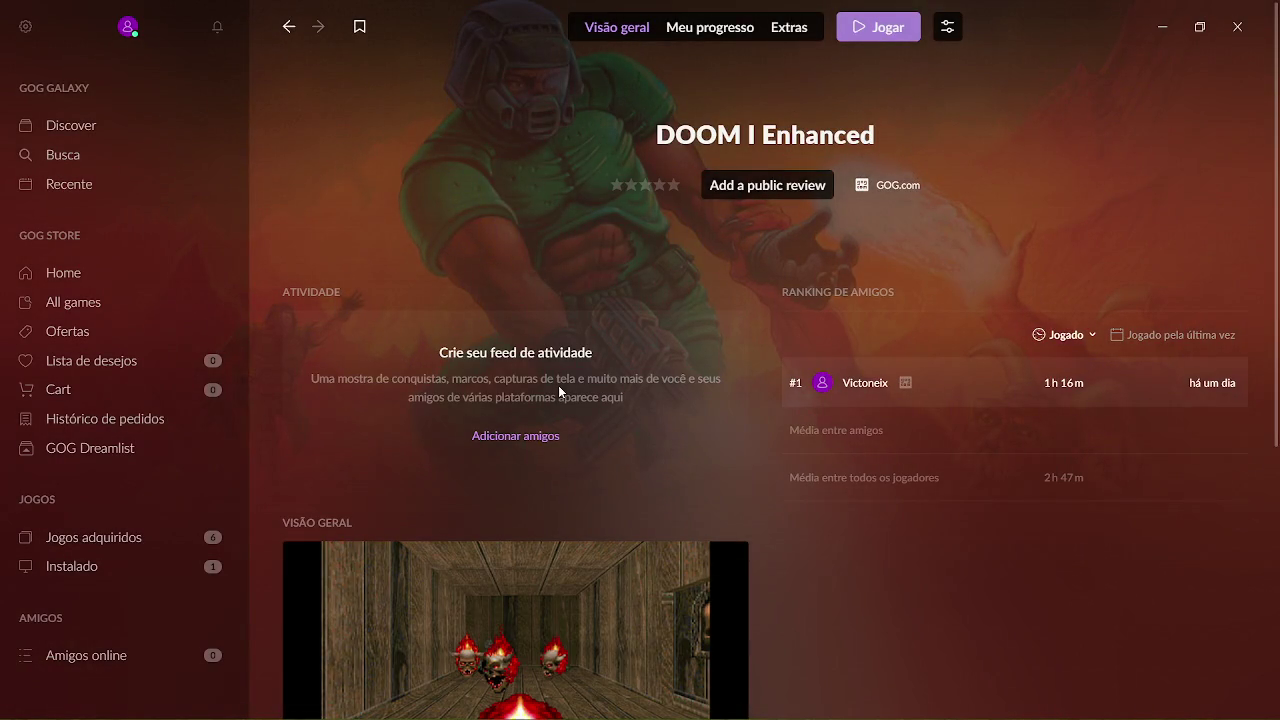
{"action": "scroll", "coordinate": [1272, 182], "scroll_direction": "down", "scroll_amount": 5}
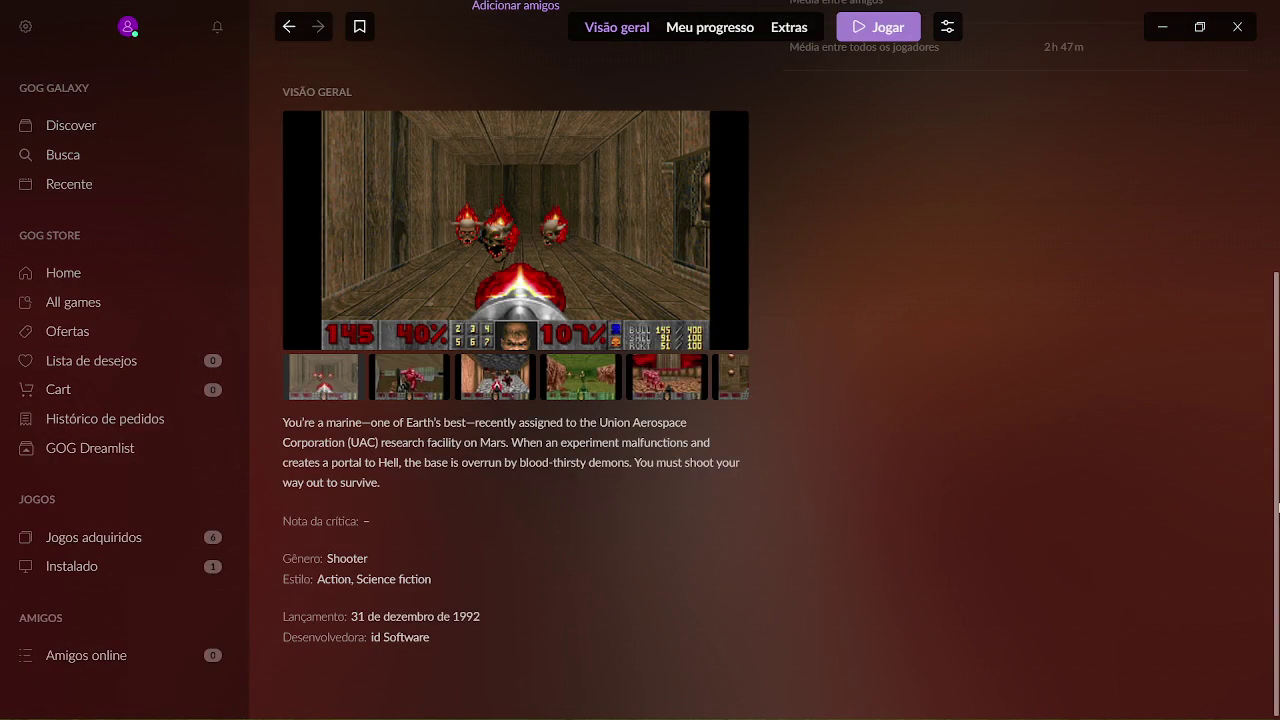
{"action": "scroll", "coordinate": [1278, 507], "scroll_direction": "up", "scroll_amount": 5}
{"action": "left_click", "coordinate": [286, 27]}
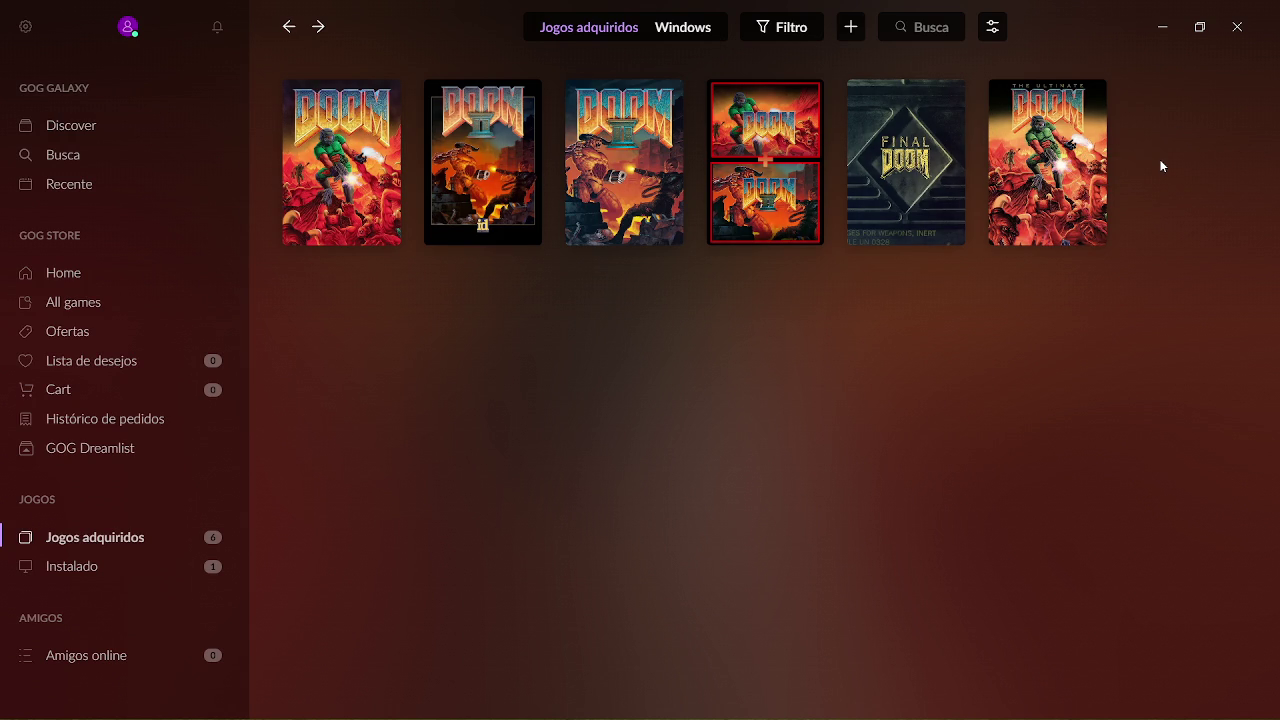
{"action": "left_click", "coordinate": [117, 138]}
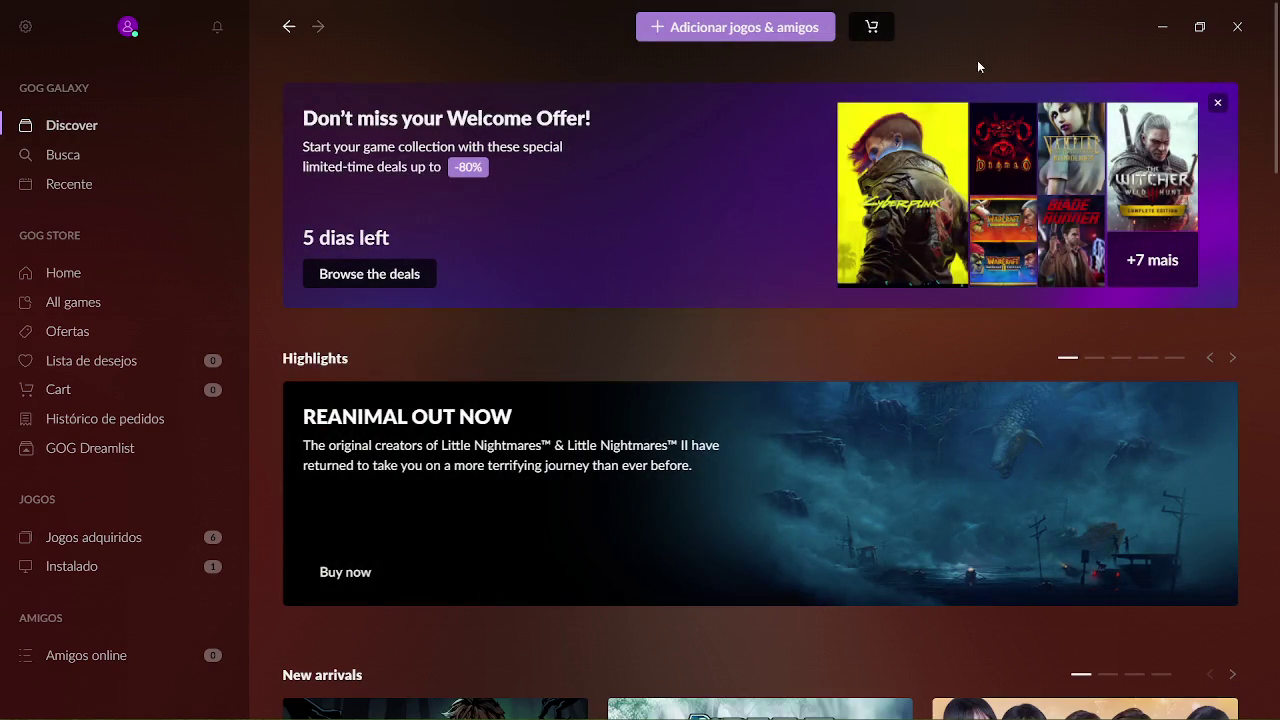
Scroll through the Discover store listings and open the All games page.
{"action": "scroll", "coordinate": [979, 66], "scroll_direction": "down", "scroll_amount": 3}
{"action": "scroll", "coordinate": [979, 66], "scroll_direction": "down", "scroll_amount": 3}
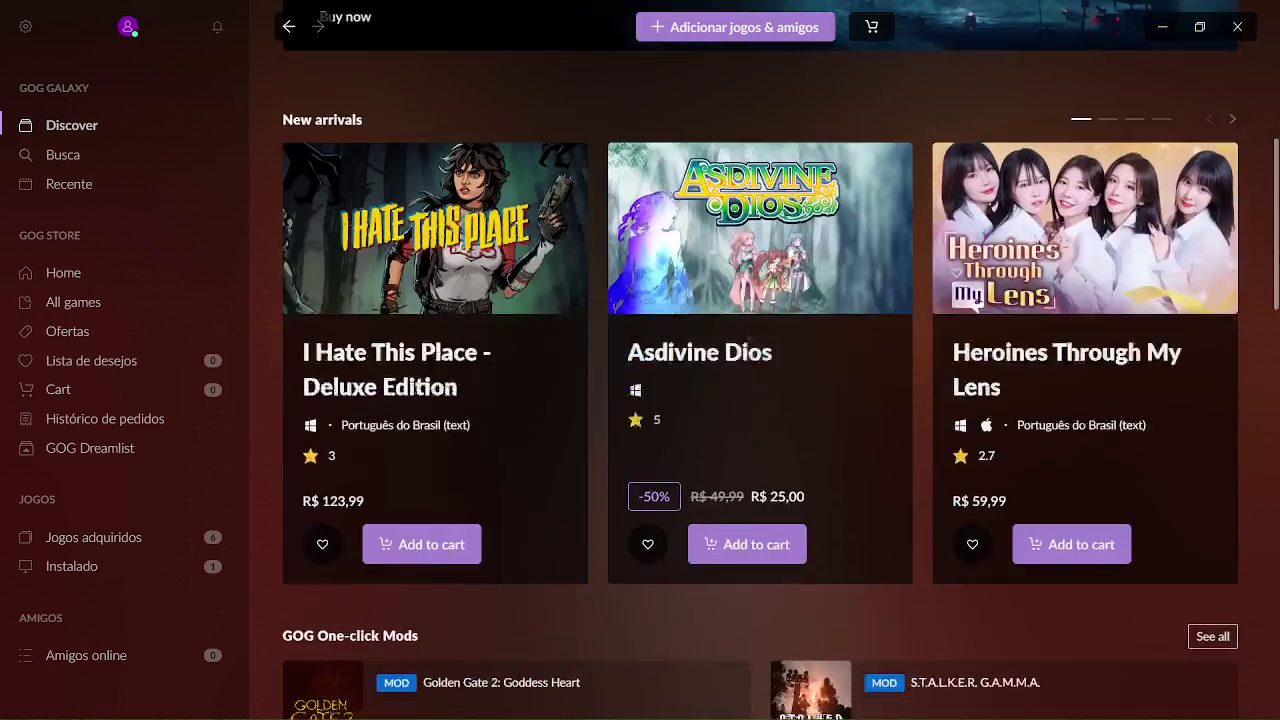
{"action": "scroll", "coordinate": [1277, 368], "scroll_direction": "down", "scroll_amount": 4}
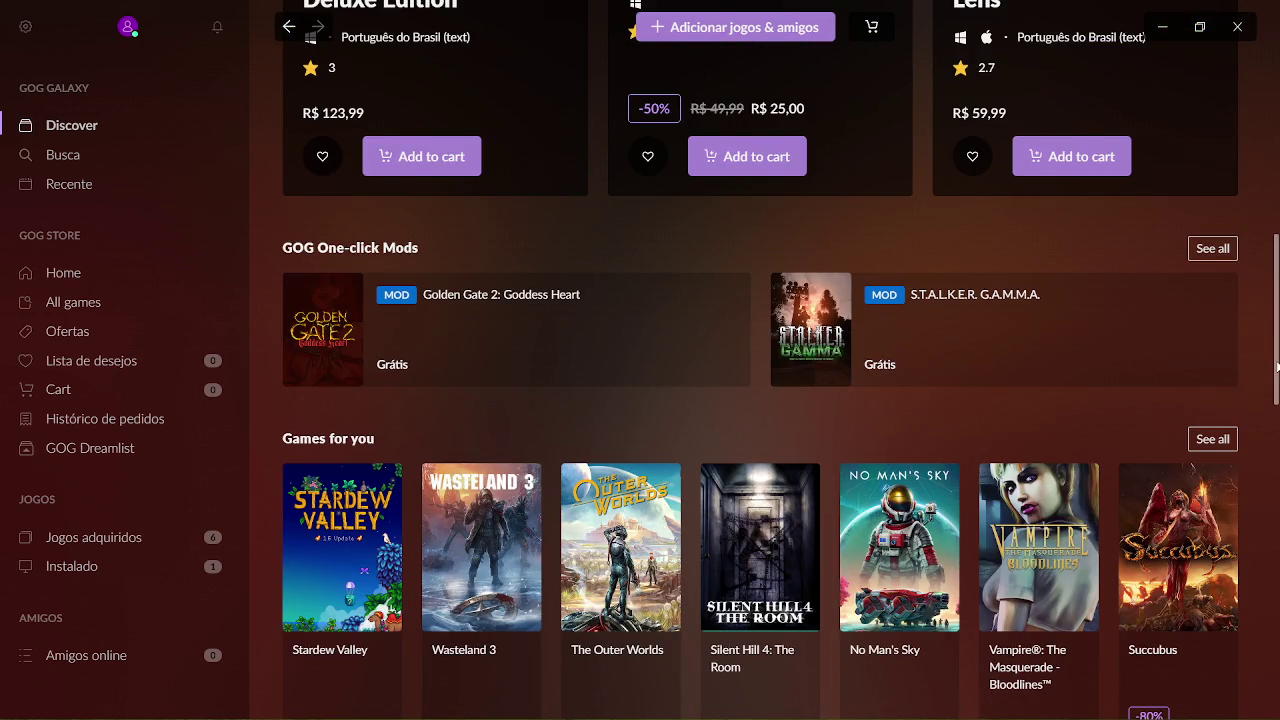
{"action": "scroll", "coordinate": [1277, 368], "scroll_direction": "down", "scroll_amount": 2}
{"action": "scroll", "coordinate": [1272, 270], "scroll_direction": "down", "scroll_amount": 4}
{"action": "scroll", "coordinate": [293, 304], "scroll_direction": "down", "scroll_amount": 2}
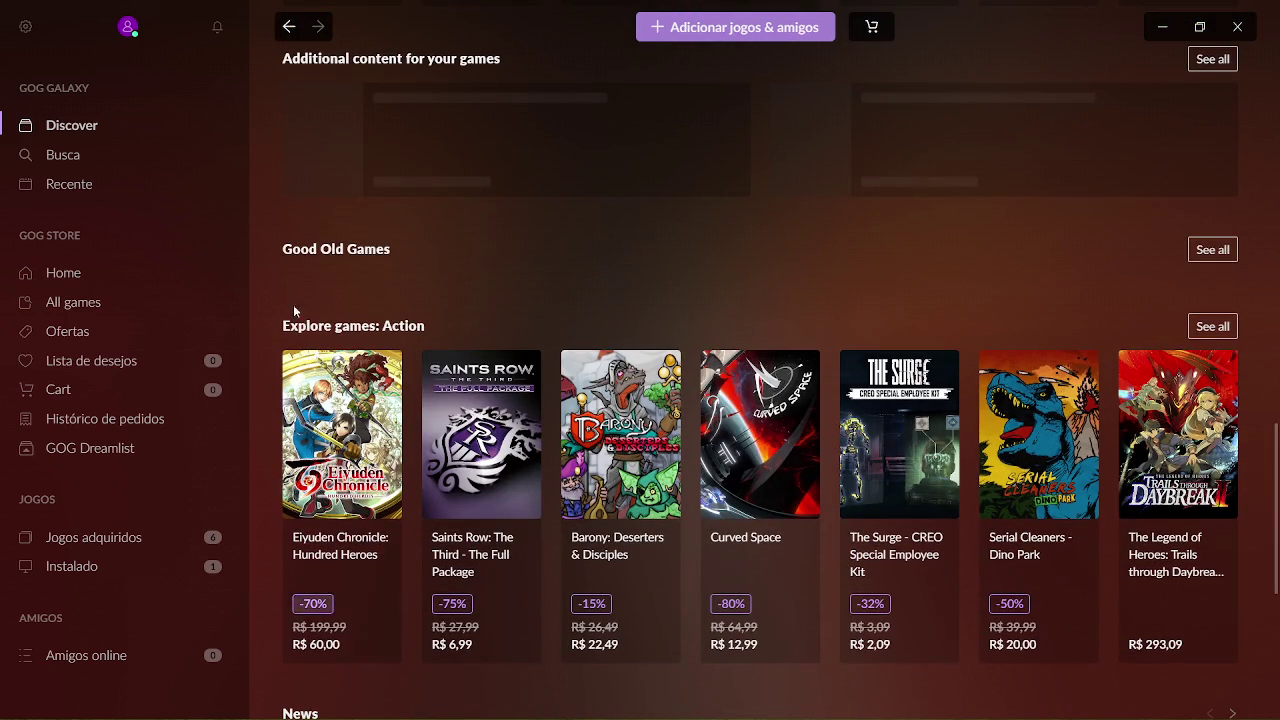
{"action": "scroll", "coordinate": [293, 304], "scroll_direction": "down", "scroll_amount": 5}
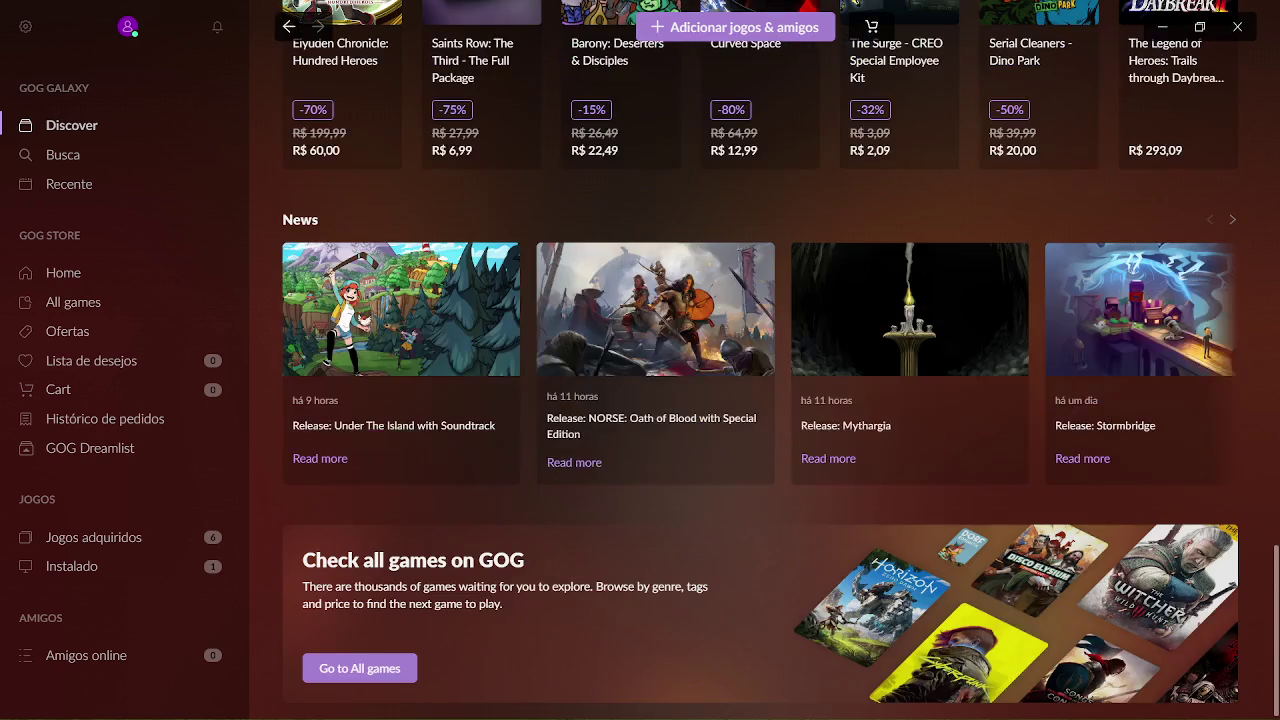
{"action": "scroll", "coordinate": [1277, 640], "scroll_direction": "up", "scroll_amount": 10}
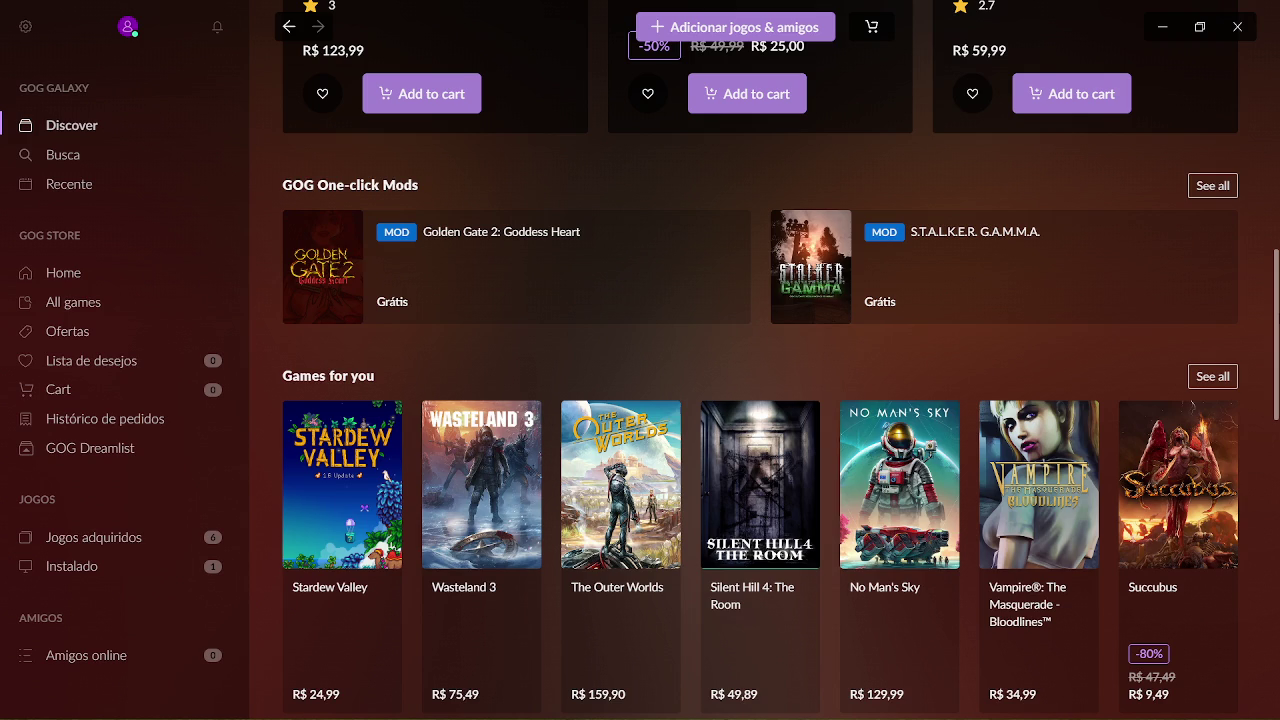
{"action": "scroll", "coordinate": [1270, 361], "scroll_direction": "down", "scroll_amount": 2}
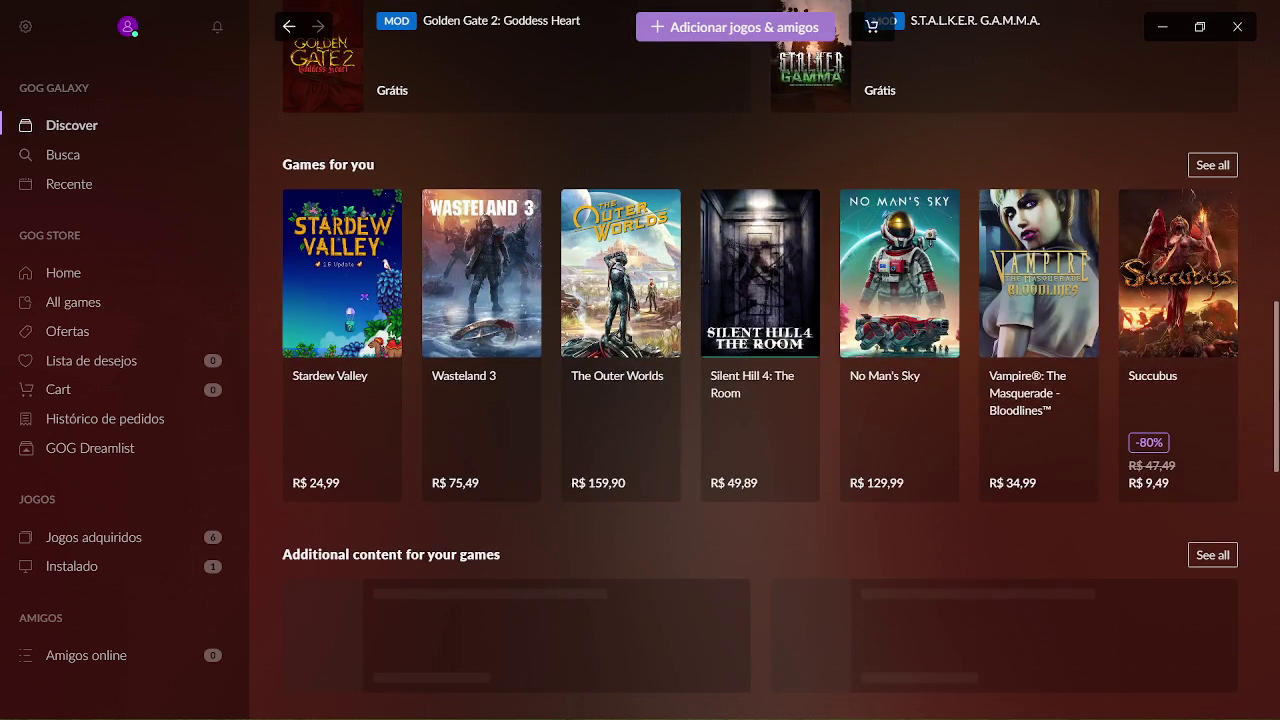
{"action": "scroll", "coordinate": [760, 360], "scroll_direction": "down", "scroll_amount": 8}
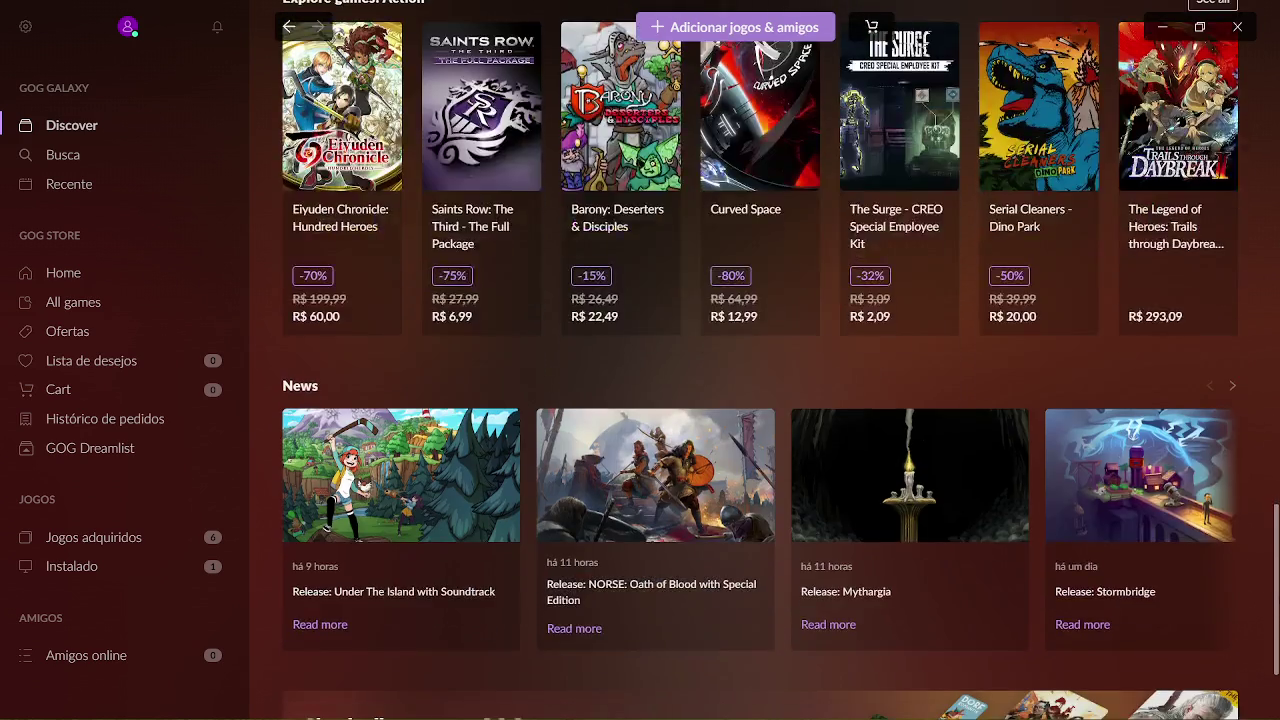
{"action": "scroll", "coordinate": [760, 360], "scroll_direction": "down", "scroll_amount": 2}
{"action": "left_click_drag", "start_coordinate": [1258, 671], "coordinate": [1237, 289]}
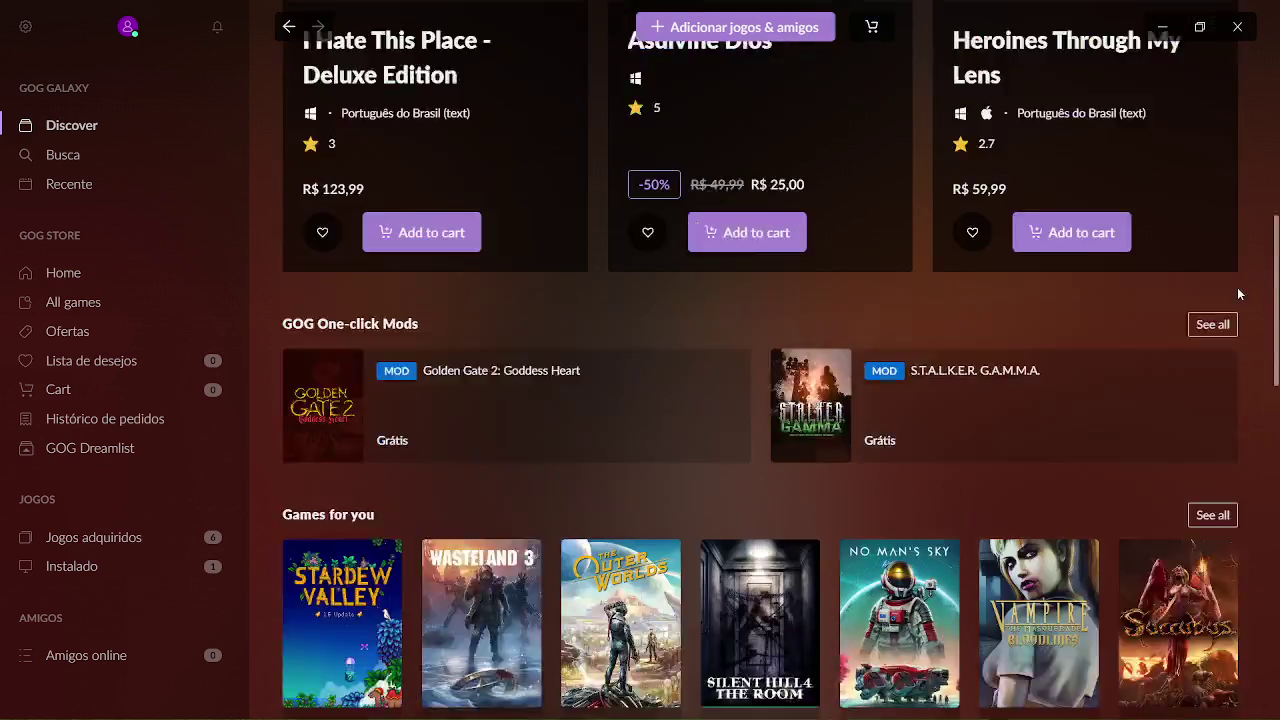
{"action": "left_click", "coordinate": [114, 299]}
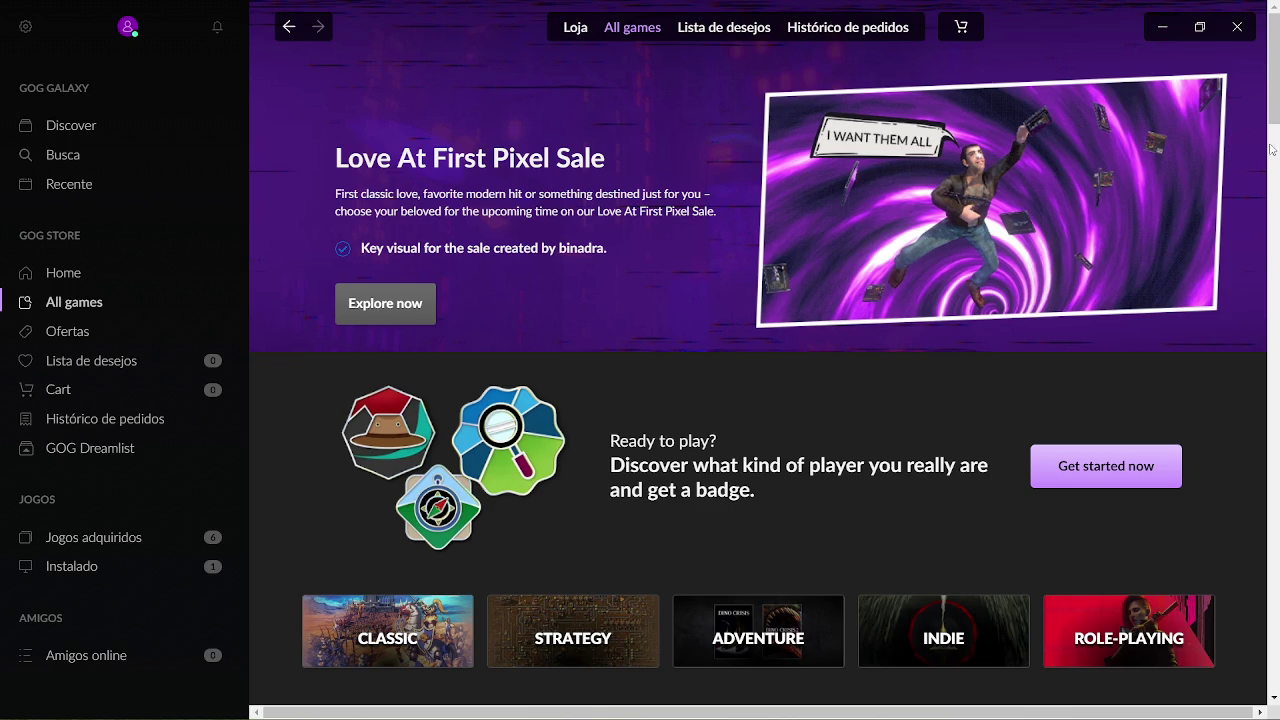
{"action": "mouse_move", "coordinate": [1273, 120]}
{"action": "left_mouse_down"}
{"action": "mouse_move", "coordinate": [1273, 205]}
{"action": "mouse_move", "coordinate": [1264, 180]}
{"action": "left_mouse_up"}
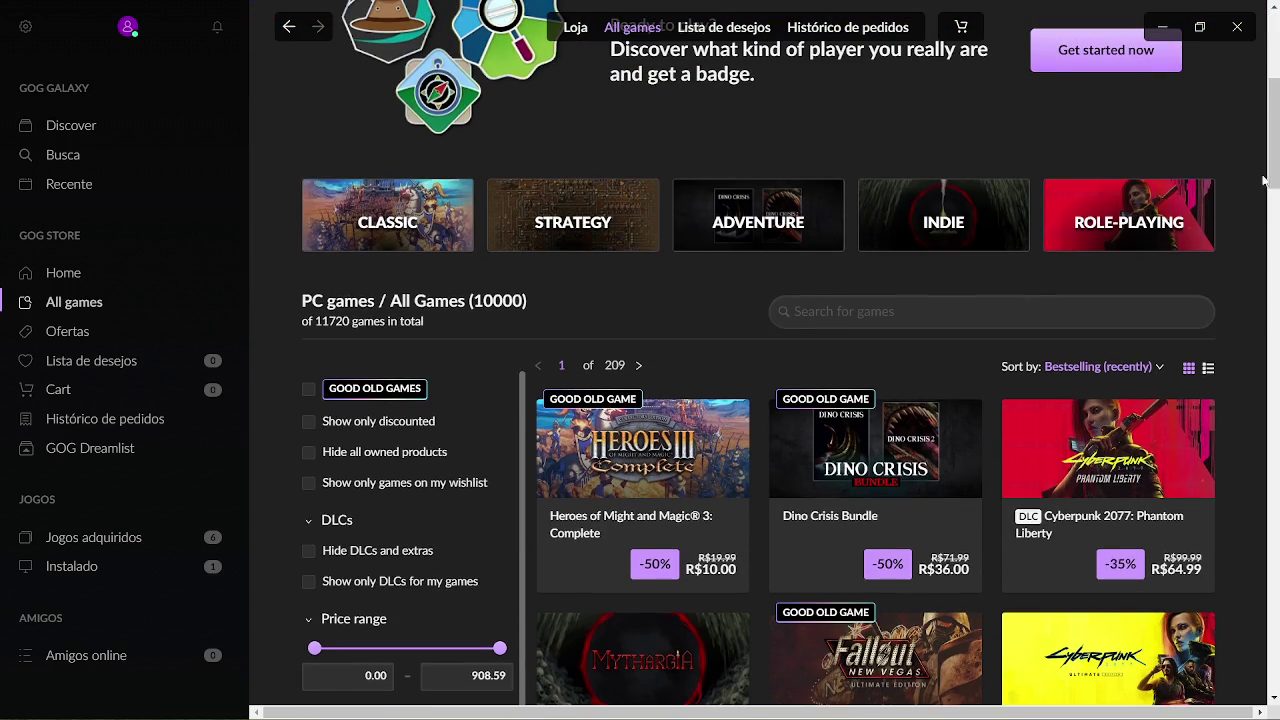
Open the DOOM I Enhanced shortcut's file location, the GOG Galaxy install folder.
{"action": "left_click", "coordinate": [1162, 27]}
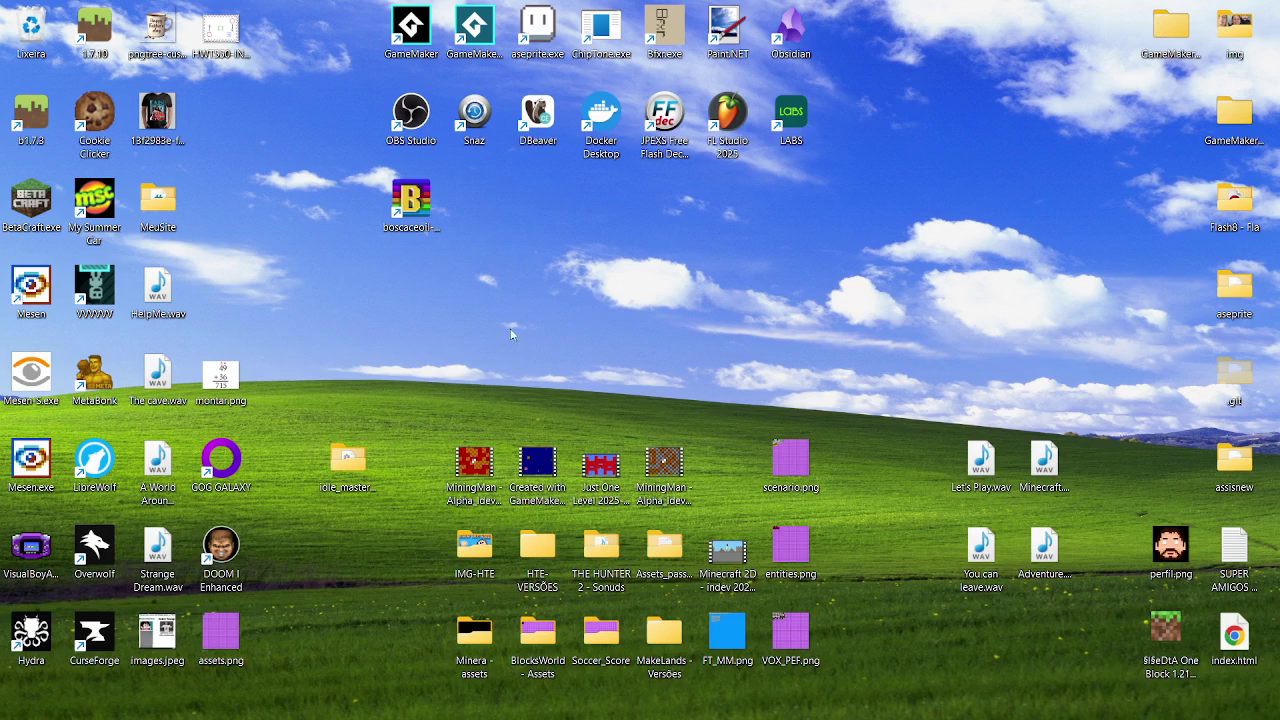
{"action": "right_click", "coordinate": [216, 560]}
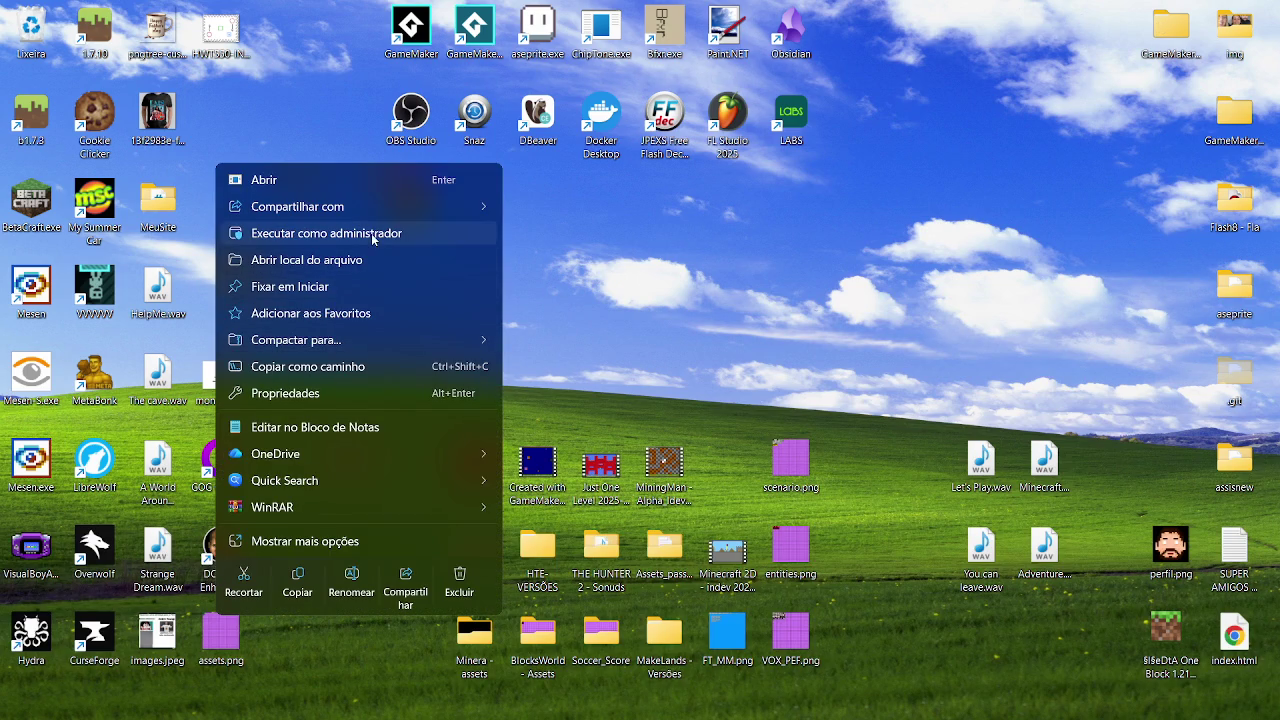
{"action": "left_click", "coordinate": [370, 259]}
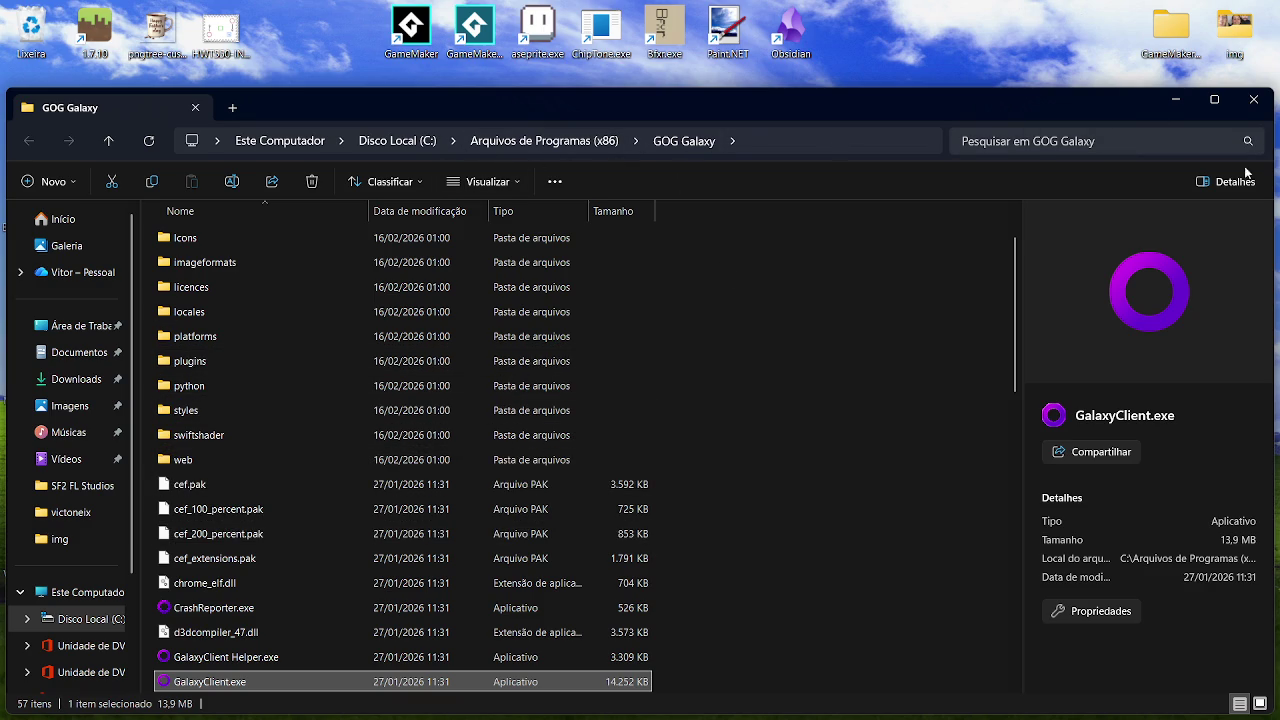
Open Games > DOOM I Enhanced > DOOM_Data > StreamingAssets, then try the Soundtrack folder.
{"action": "mouse_move", "coordinate": [1015, 383]}
{"action": "left_mouse_down"}
{"action": "mouse_move", "coordinate": [1035, 646]}
{"action": "mouse_move", "coordinate": [1042, 286]}
{"action": "left_mouse_up"}
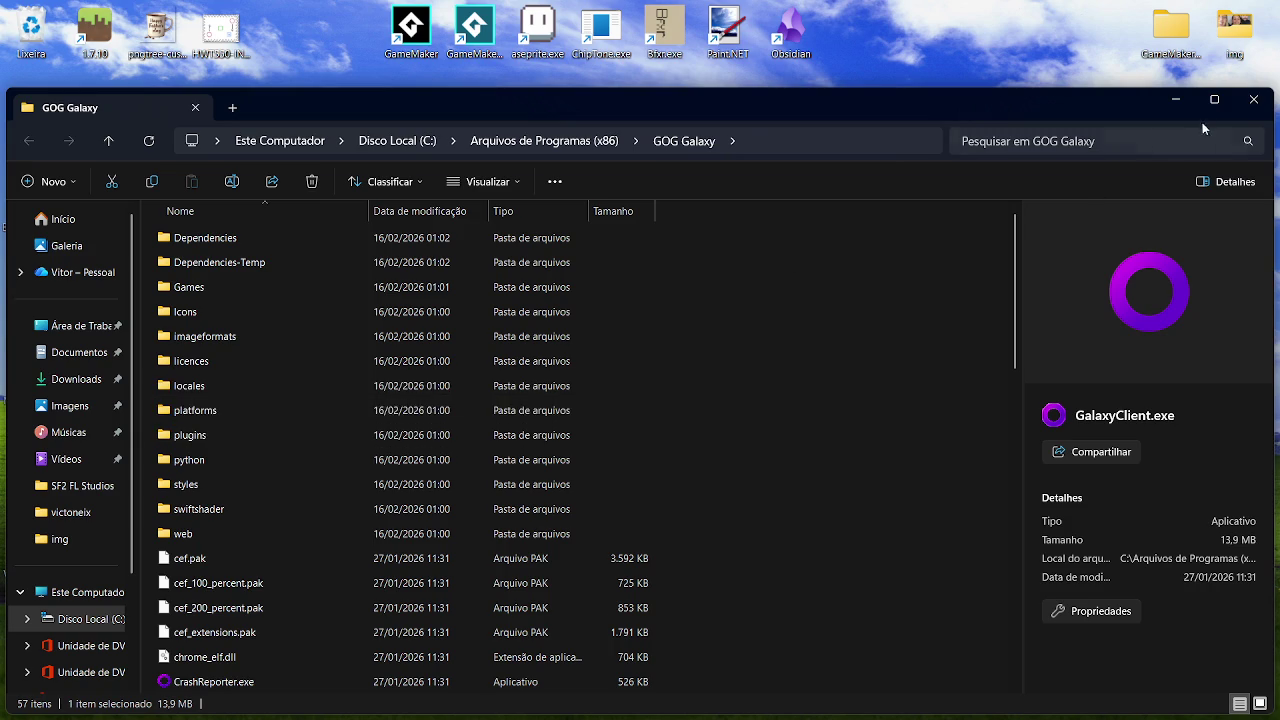
{"action": "double_click", "coordinate": [242, 288]}
{"action": "double_click", "coordinate": [294, 240]}
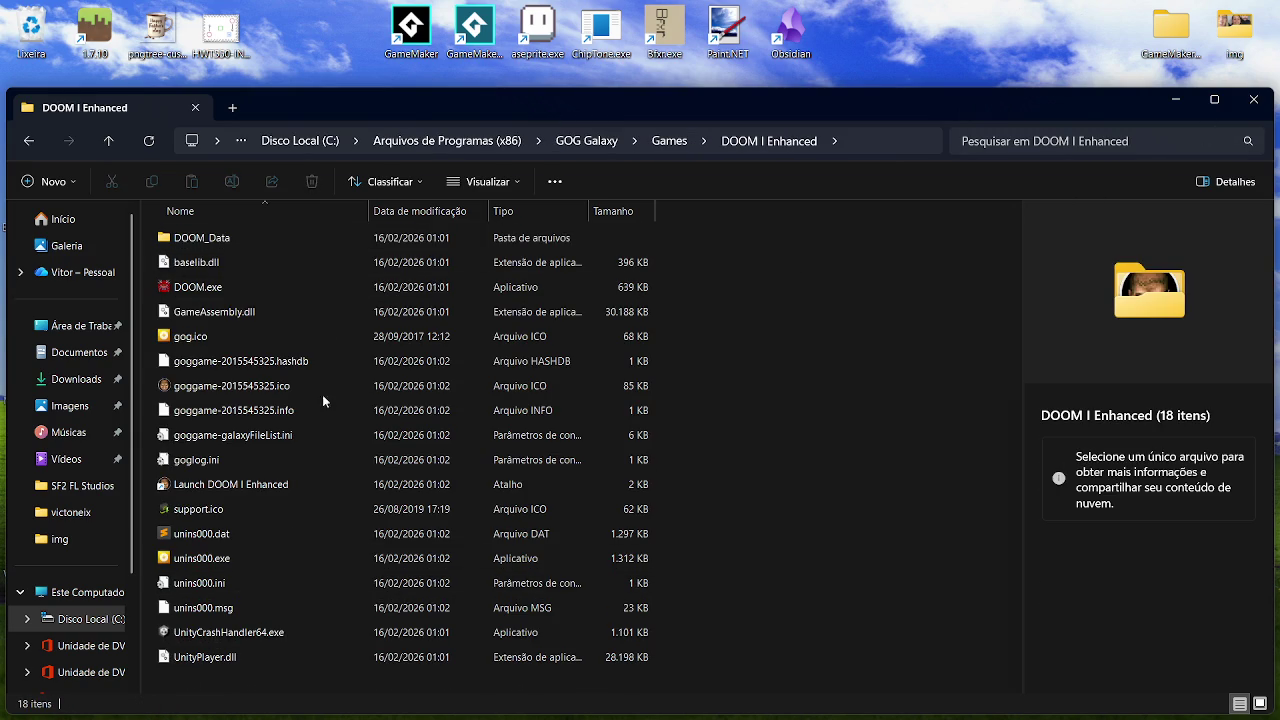
{"action": "double_click", "coordinate": [287, 238]}
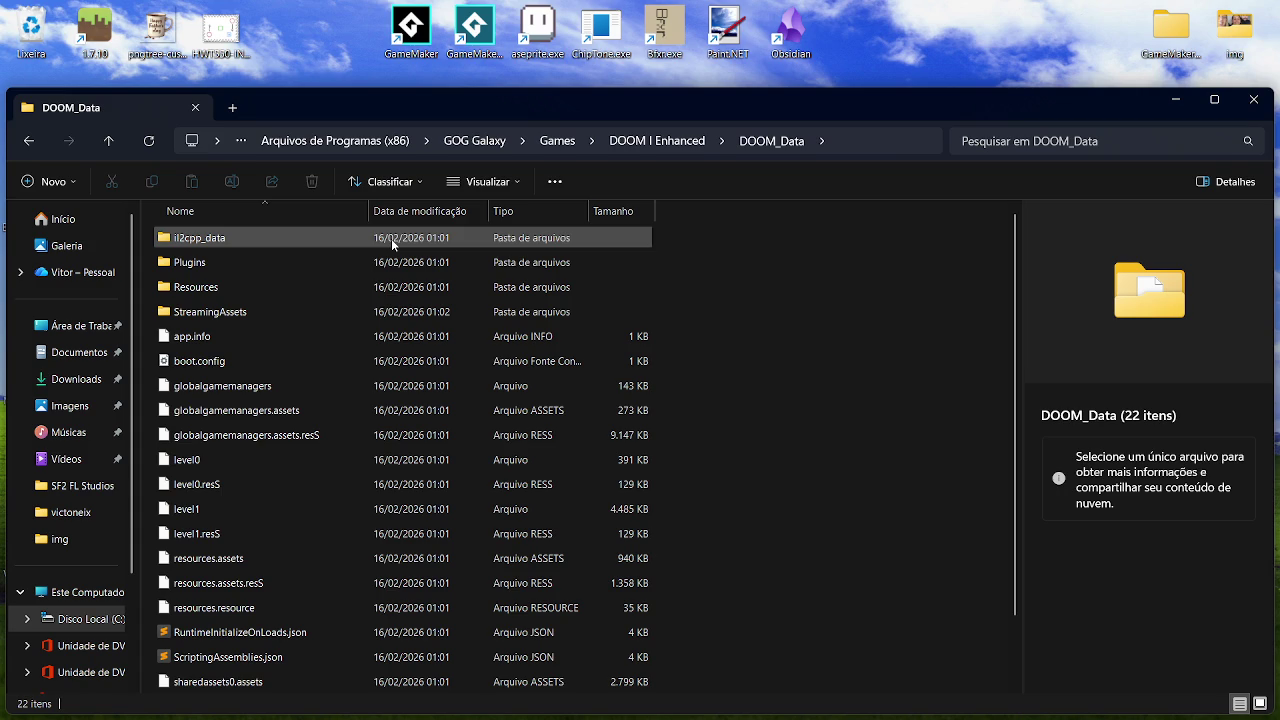
{"action": "left_click", "coordinate": [274, 306]}
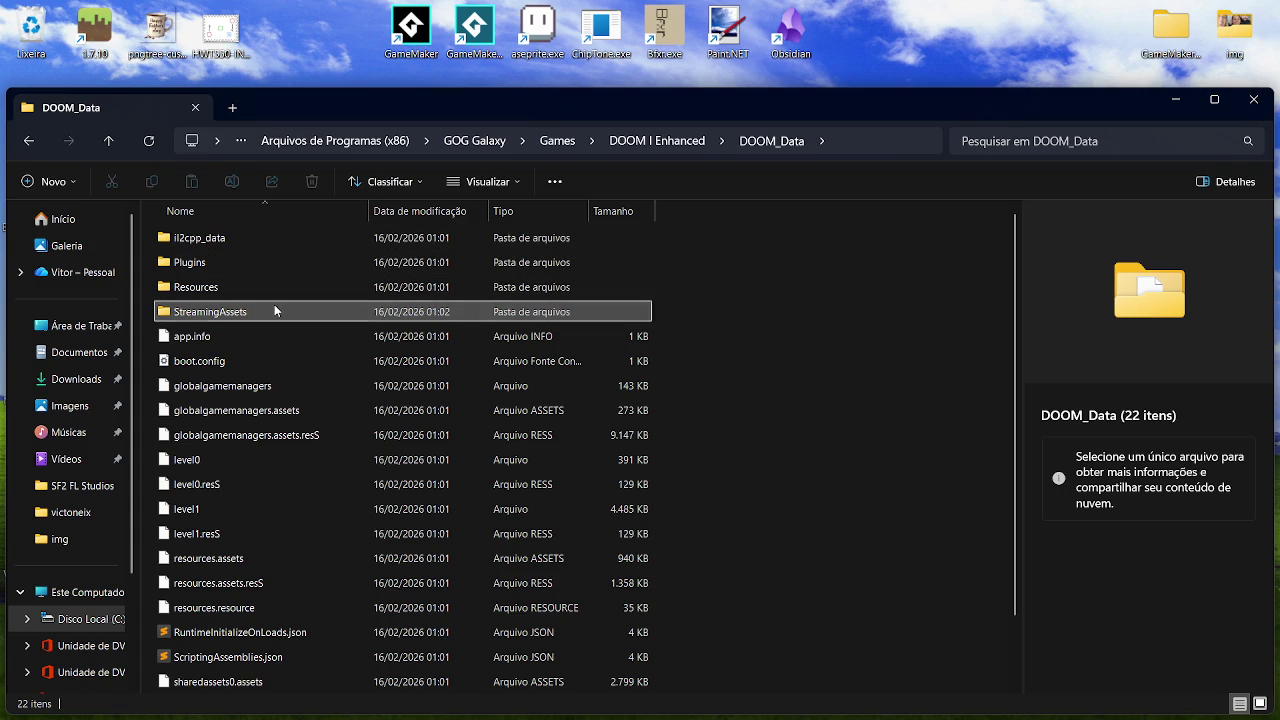
{"action": "double_click", "coordinate": [275, 310]}
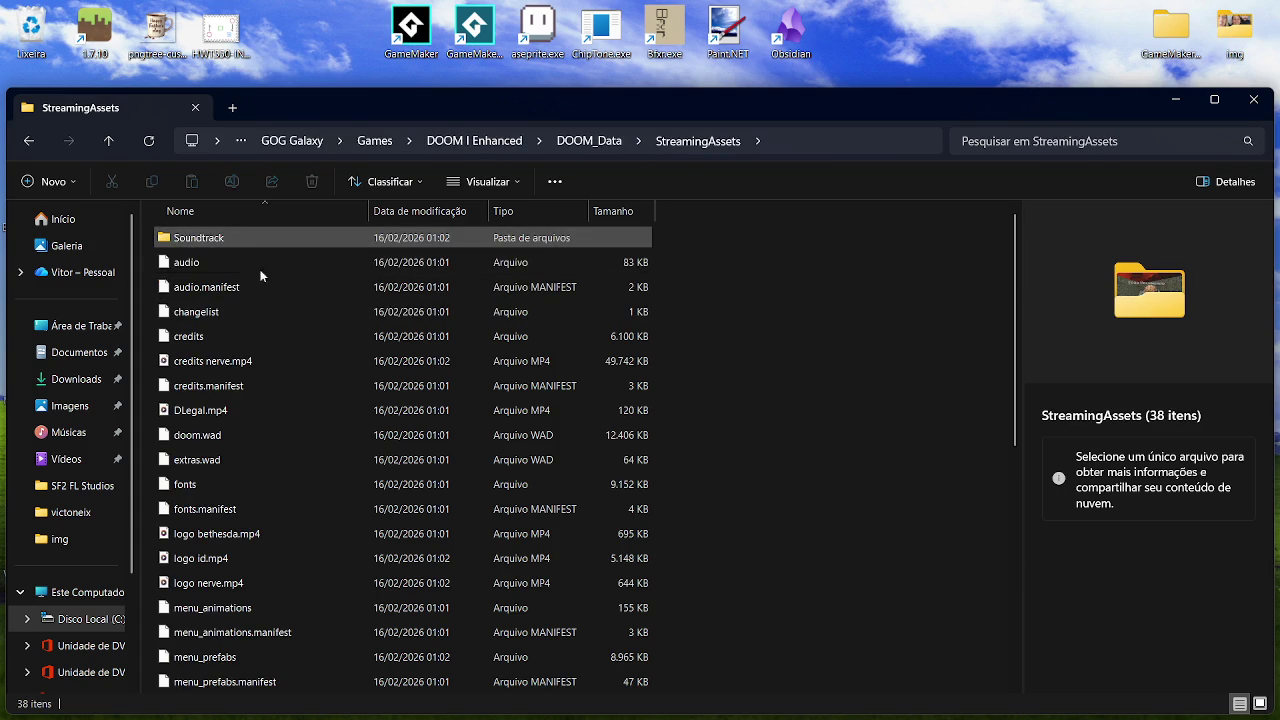
{"action": "left_click_drag", "start_coordinate": [1017, 368], "coordinate": [1018, 613]}
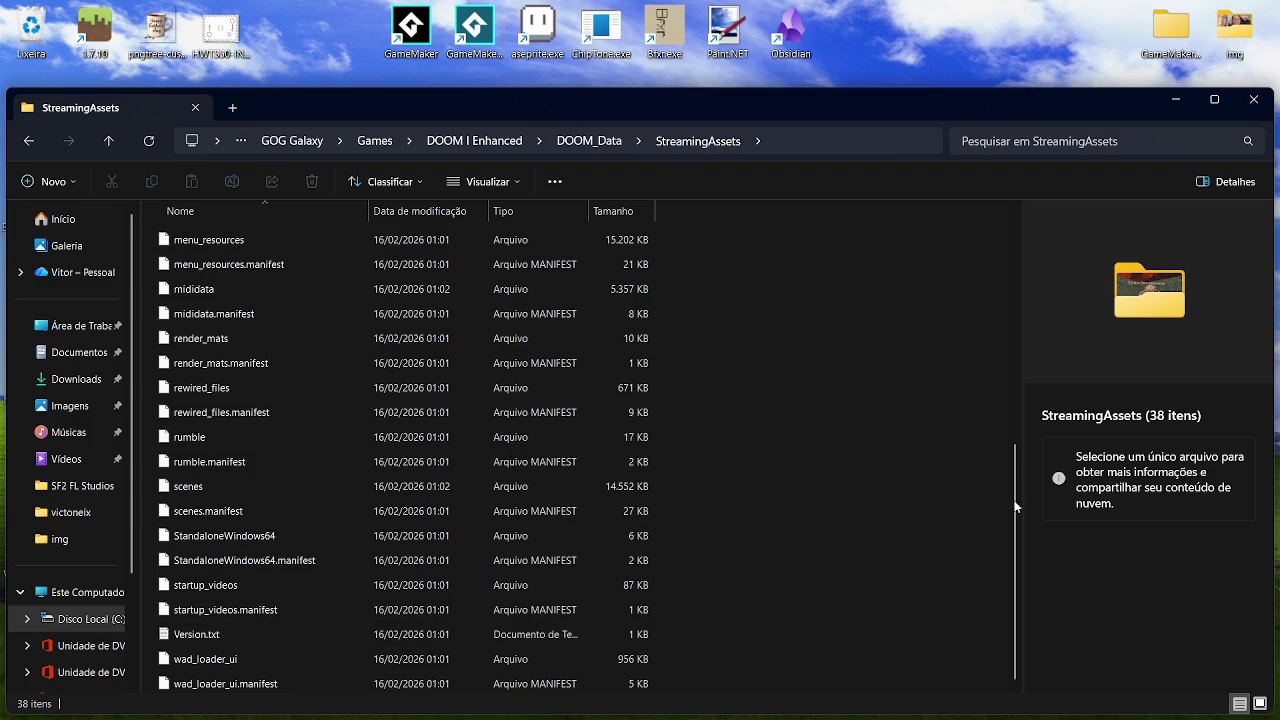
{"action": "left_click", "coordinate": [323, 411]}
{"action": "left_click_drag", "start_coordinate": [1014, 491], "coordinate": [1030, 245]}
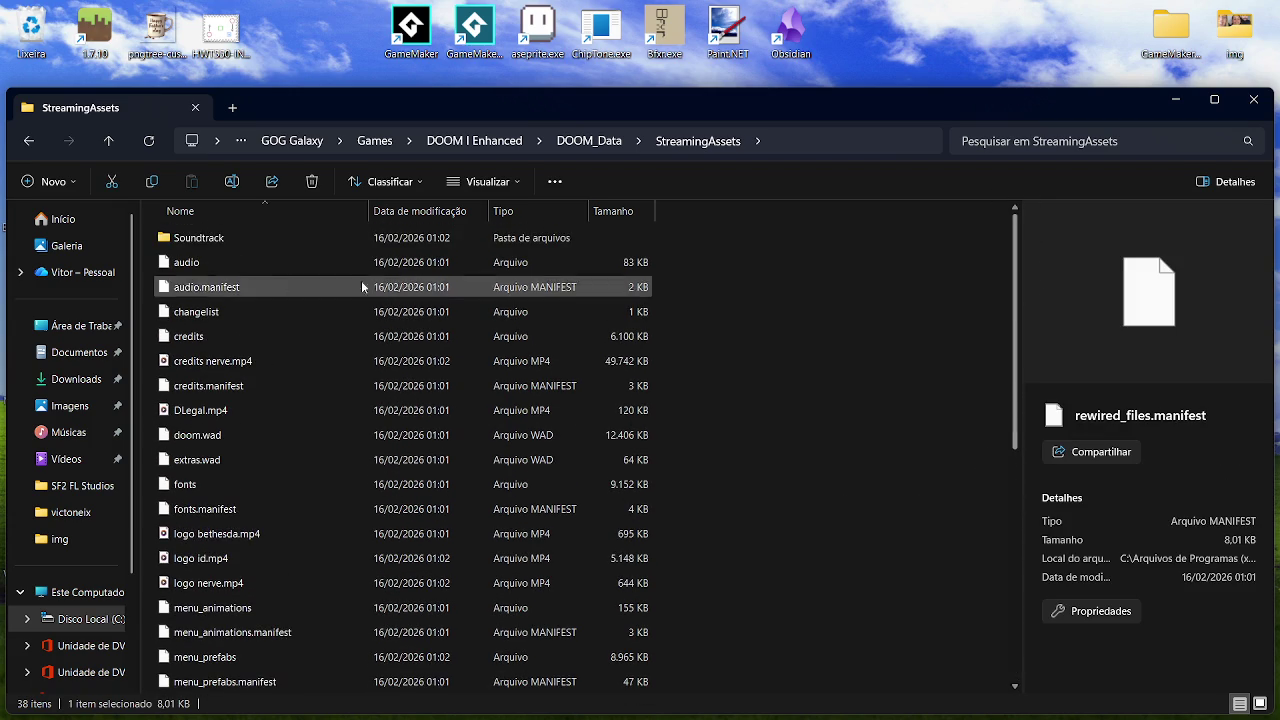
{"action": "double_click", "coordinate": [258, 239]}
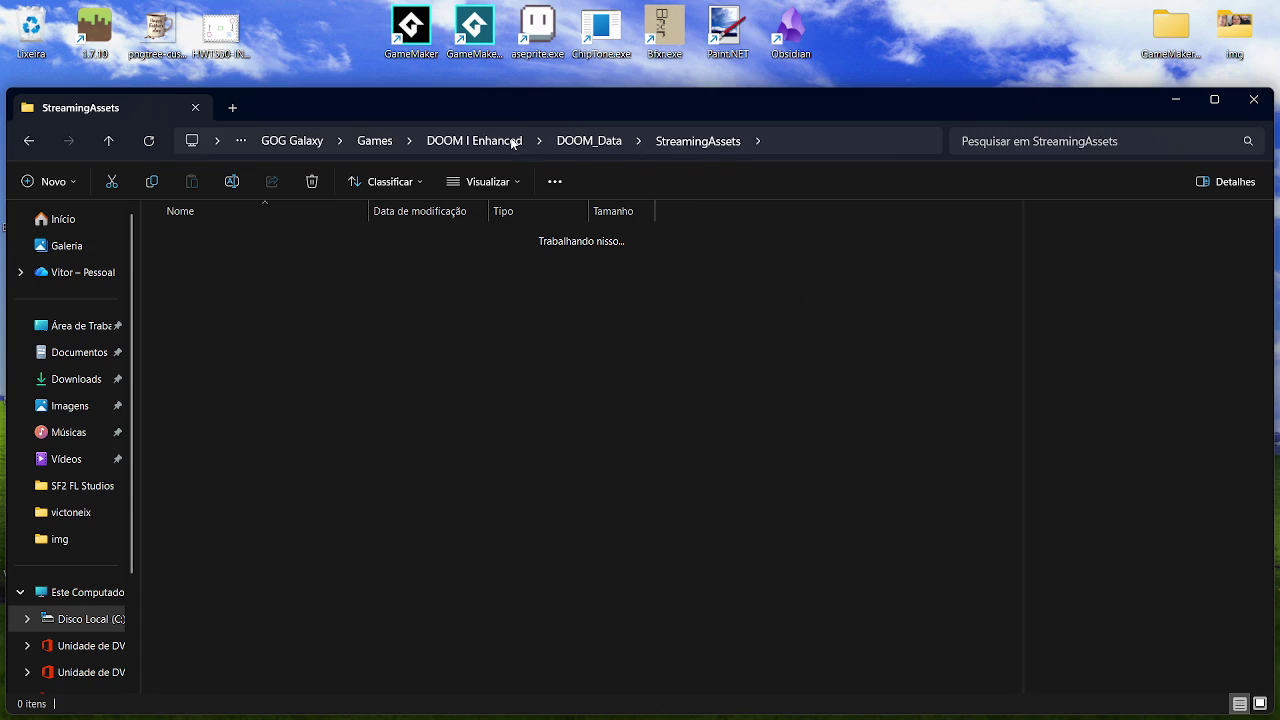
Close the frozen Explorer window and reopen the DOOM I Enhanced shortcut's GOG Galaxy folder.
{"action": "left_click", "coordinate": [1254, 99]}
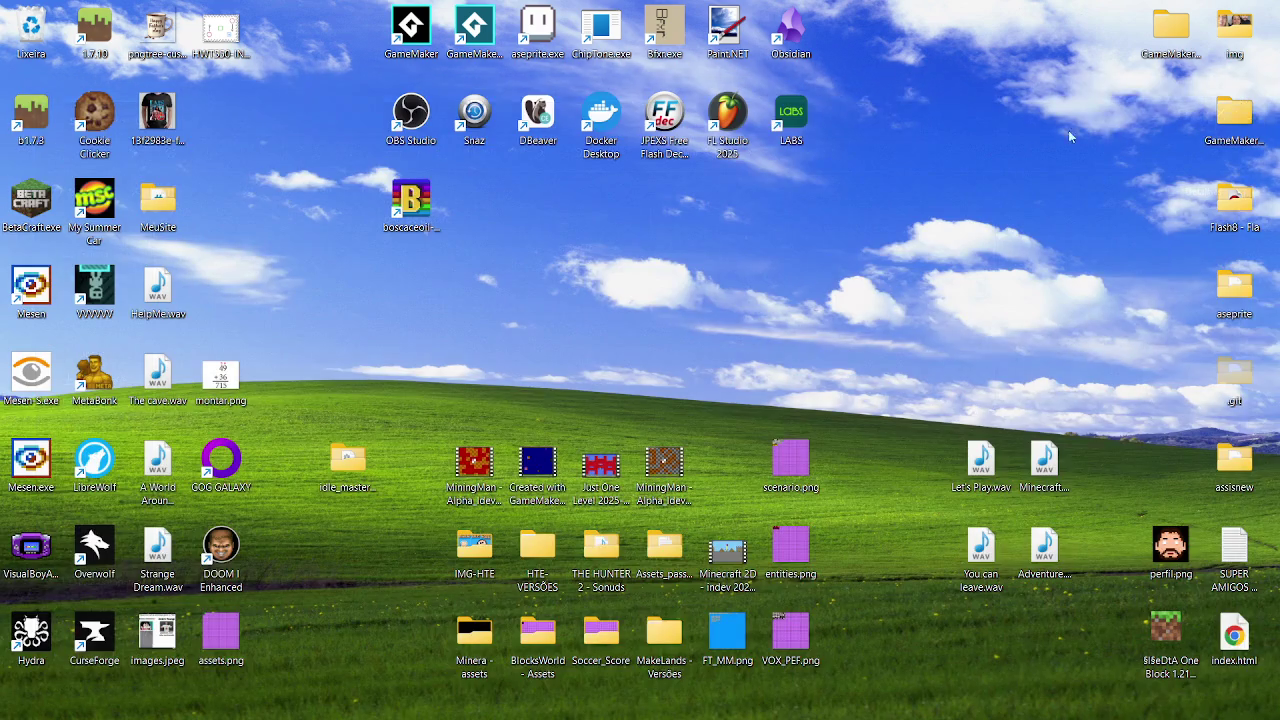
{"action": "right_click", "coordinate": [210, 570]}
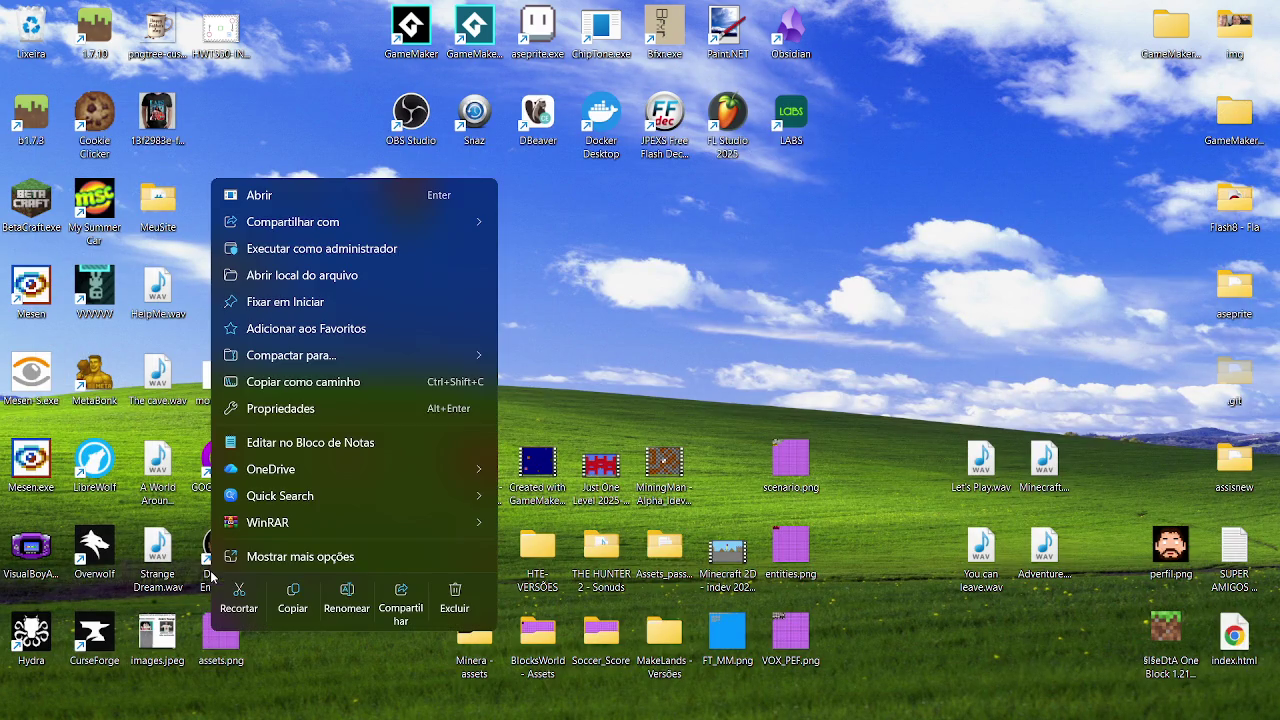
{"action": "left_click", "coordinate": [351, 626]}
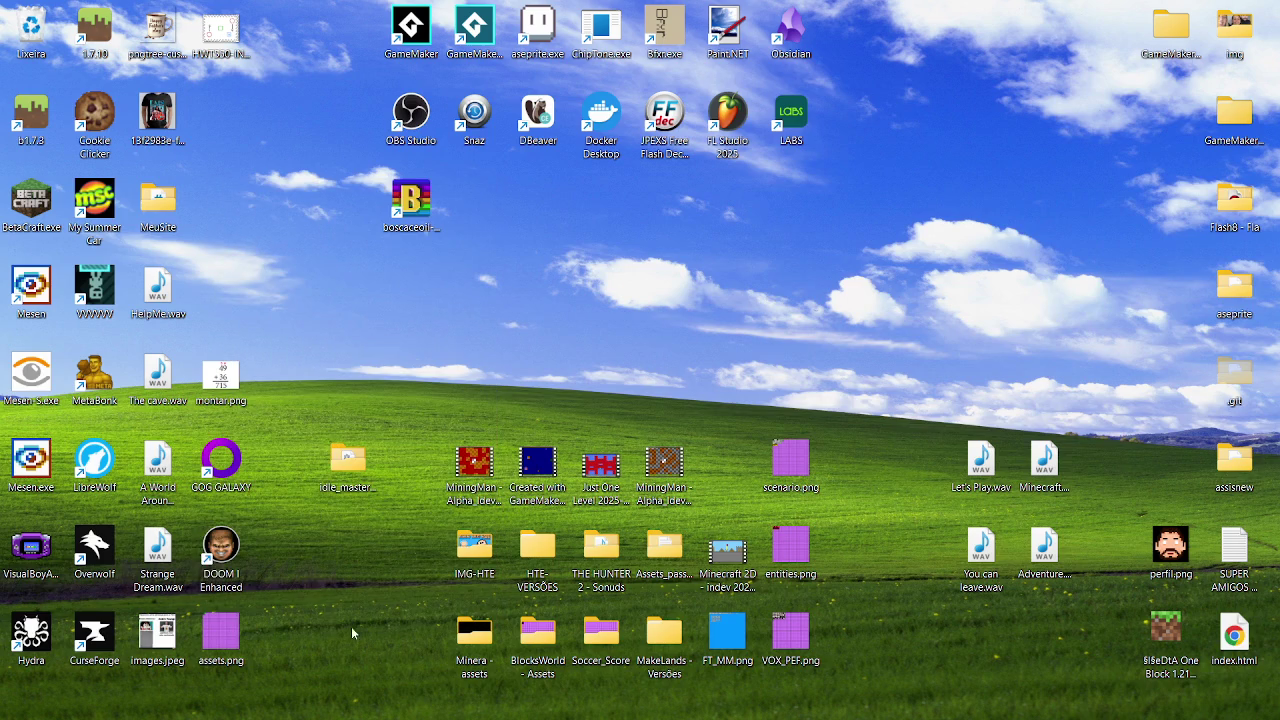
{"action": "right_click", "coordinate": [230, 550]}
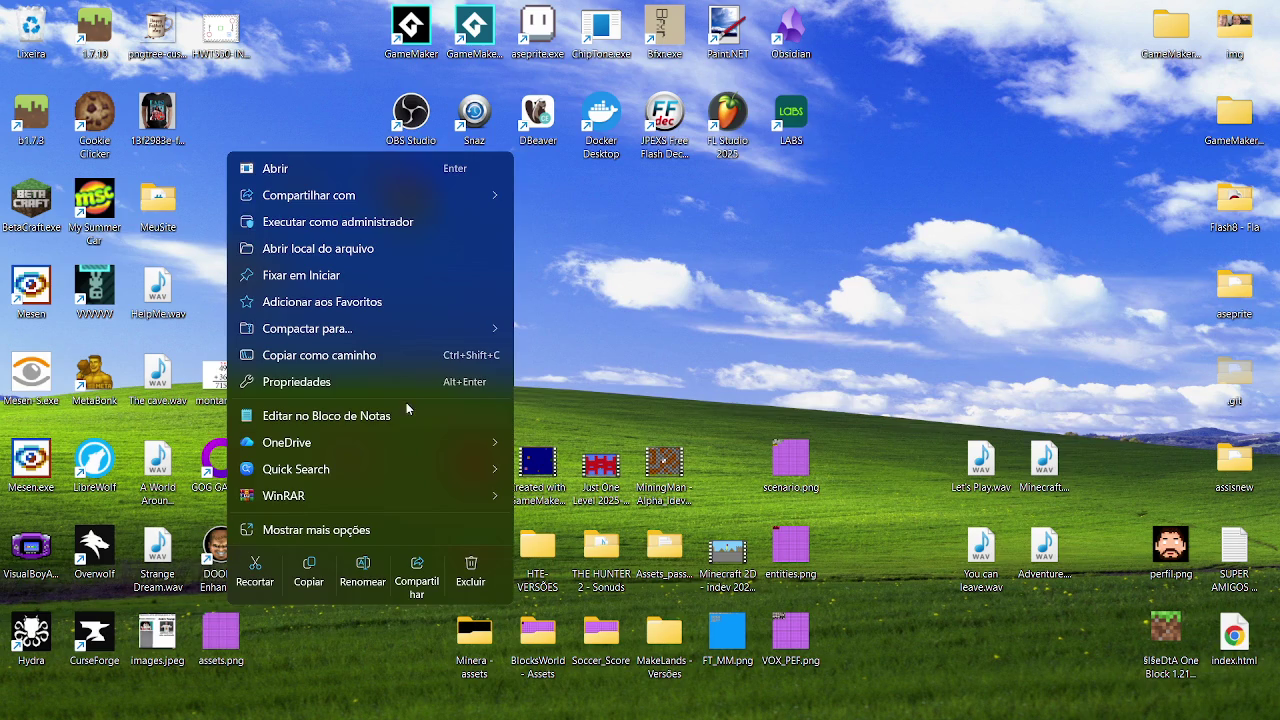
{"action": "left_click", "coordinate": [330, 249]}
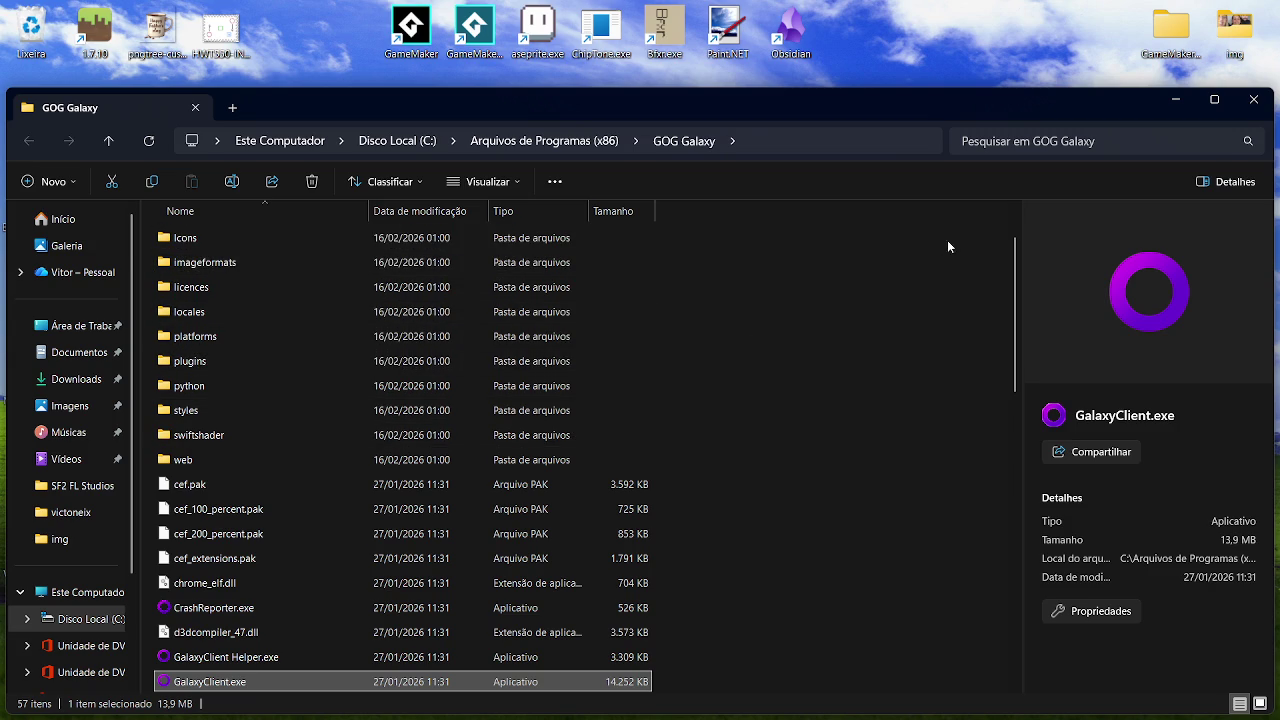
Peek into GOG Galaxy's platforms, plugins and styles subfolders.
{"action": "mouse_move", "coordinate": [1012, 300]}
{"action": "left_mouse_down"}
{"action": "mouse_move", "coordinate": [1023, 640]}
{"action": "mouse_move", "coordinate": [1015, 354]}
{"action": "left_mouse_up"}
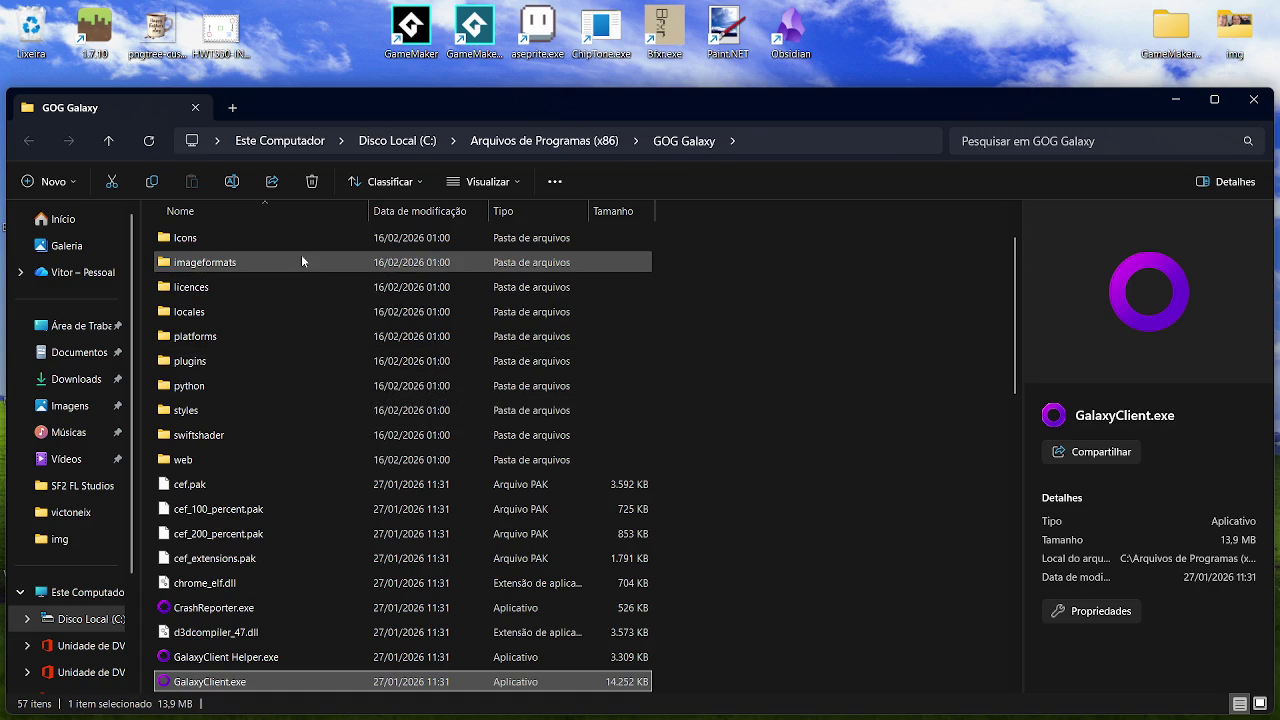
{"action": "double_click", "coordinate": [257, 335]}
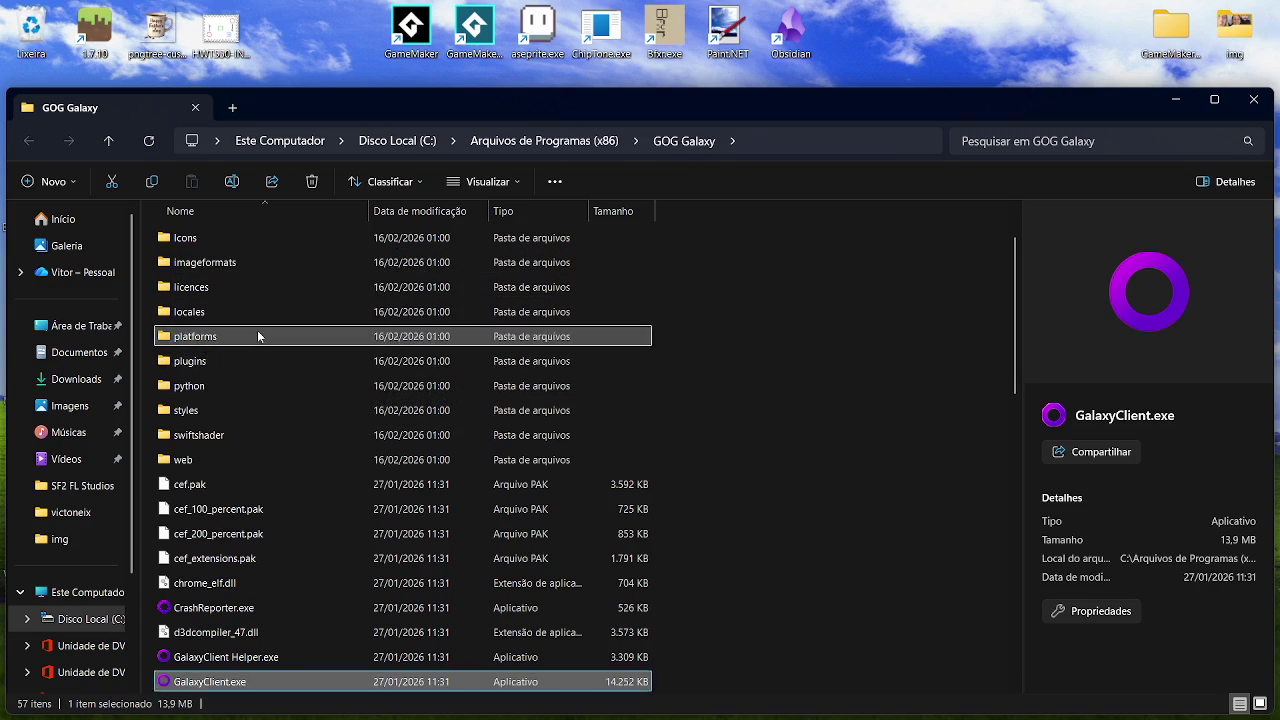
{"action": "left_click", "coordinate": [675, 141]}
{"action": "double_click", "coordinate": [256, 444]}
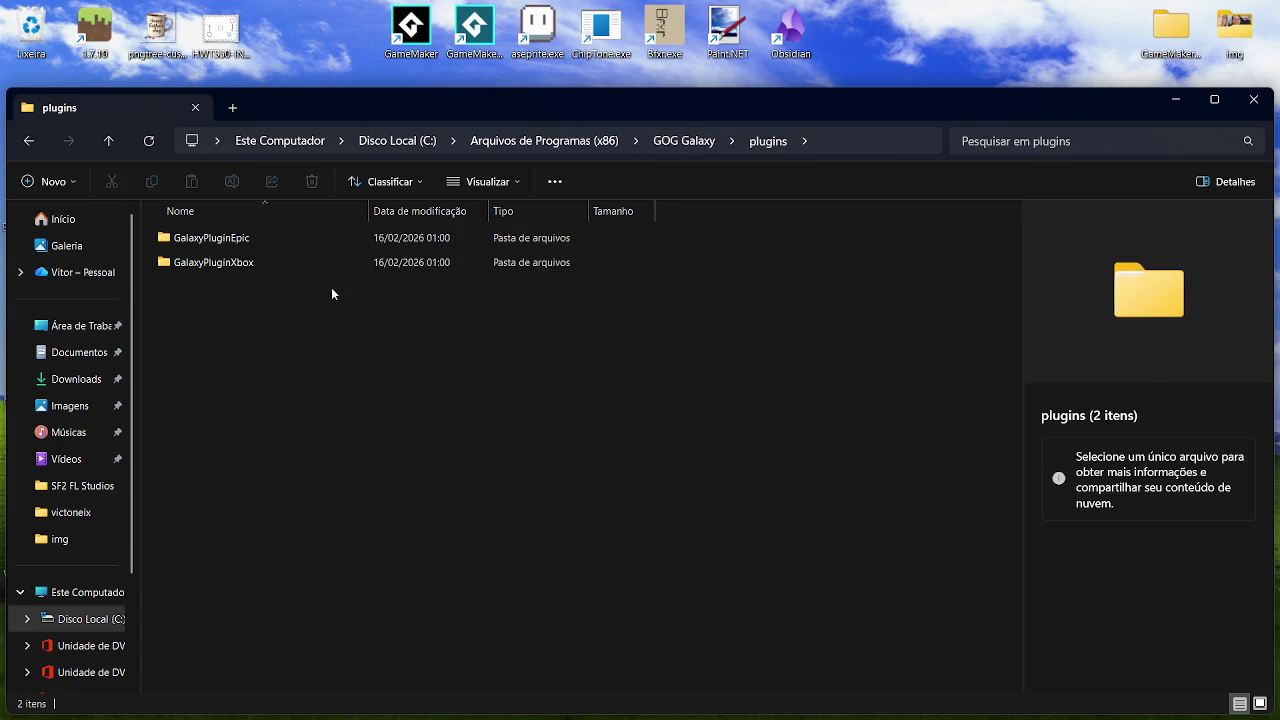
{"action": "left_click", "coordinate": [676, 145]}
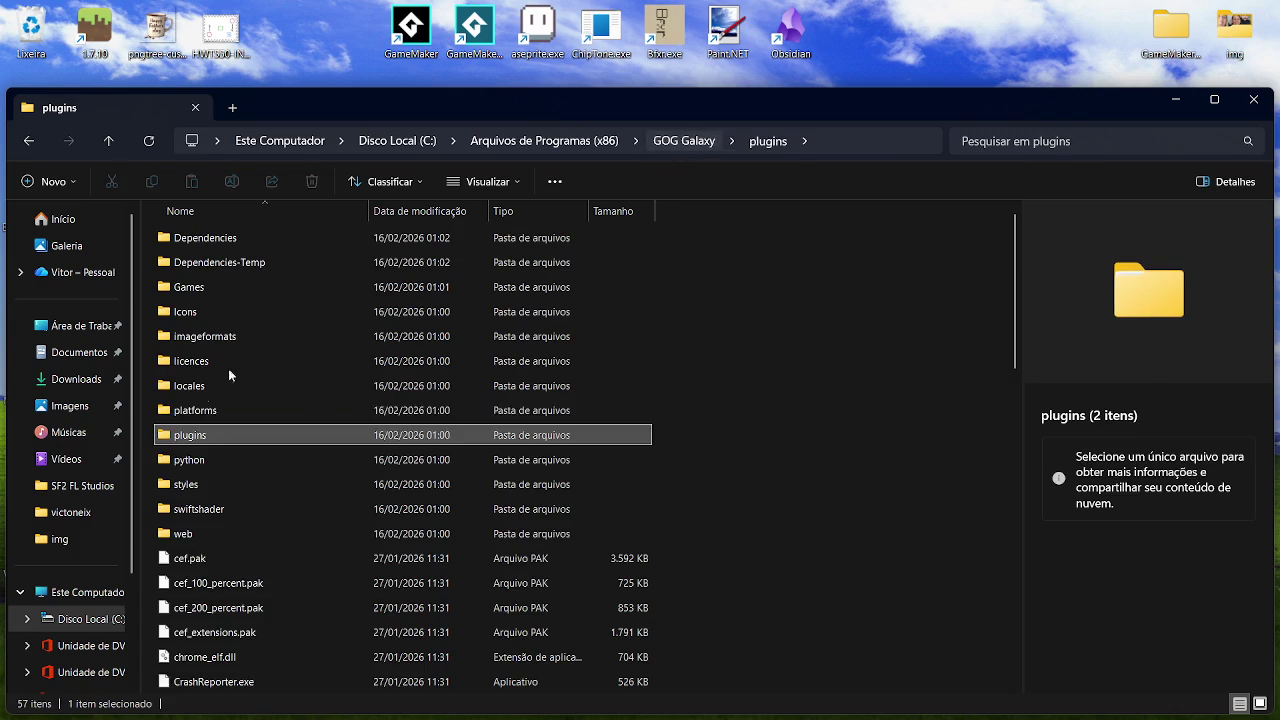
{"action": "double_click", "coordinate": [230, 486]}
{"action": "left_click", "coordinate": [675, 141]}
Check Dependencies-Temp, then open the Games > DOOM I Enhanced folder.
{"action": "double_click", "coordinate": [260, 264]}
{"action": "left_click", "coordinate": [673, 144]}
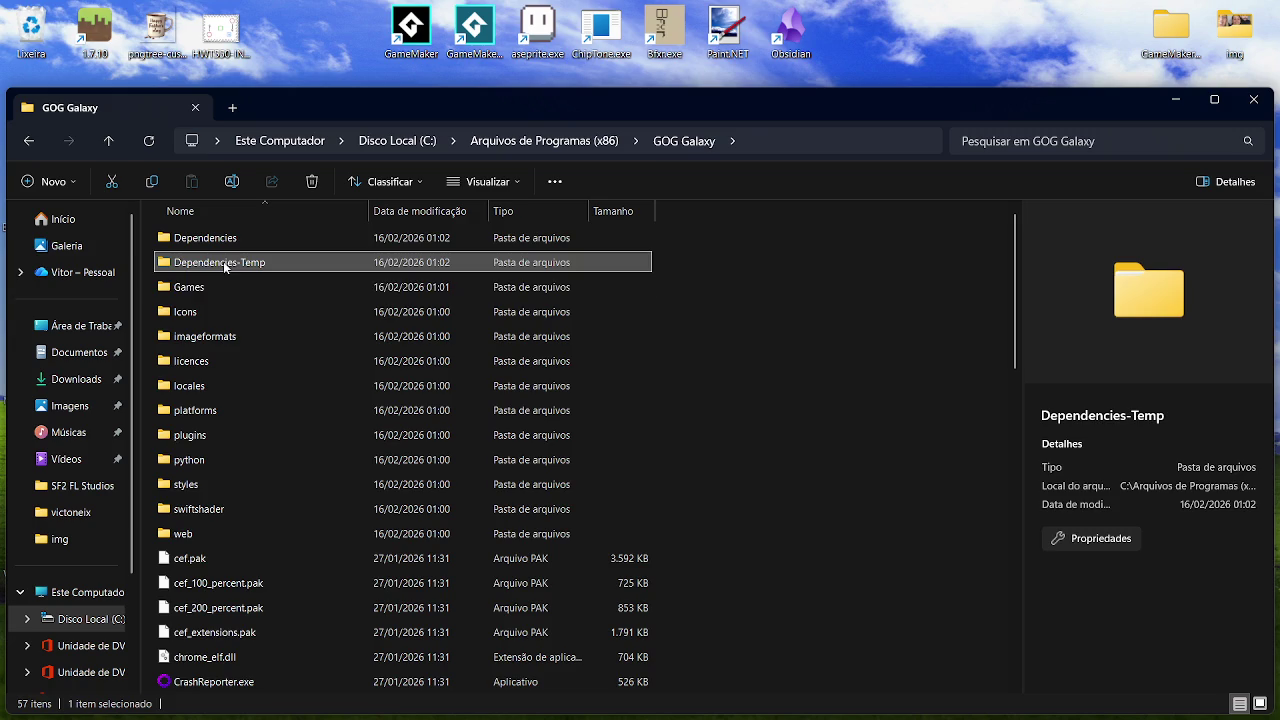
{"action": "double_click", "coordinate": [219, 285]}
{"action": "double_click", "coordinate": [335, 235]}
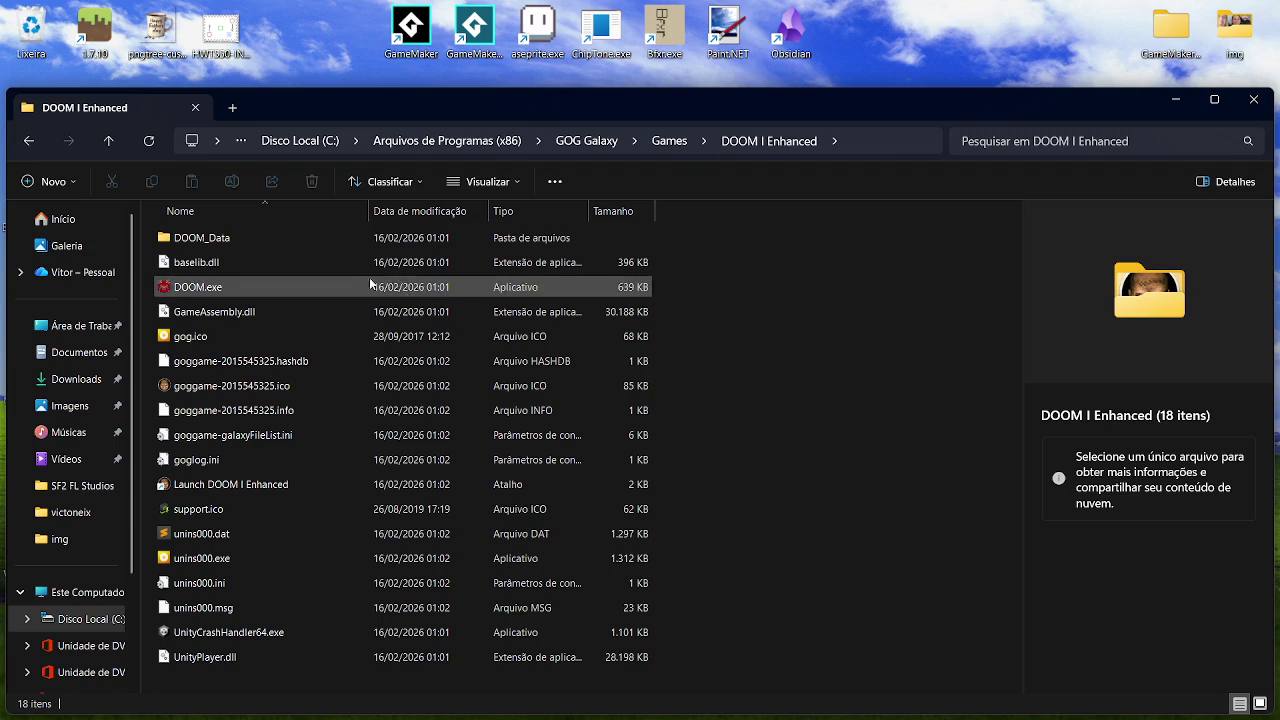
Open DOOM_Data\StreamingAssets and preview the credits nerve.mp4 and logo bethesda.mp4 videos.
{"action": "mouse_move", "coordinate": [303, 242]}
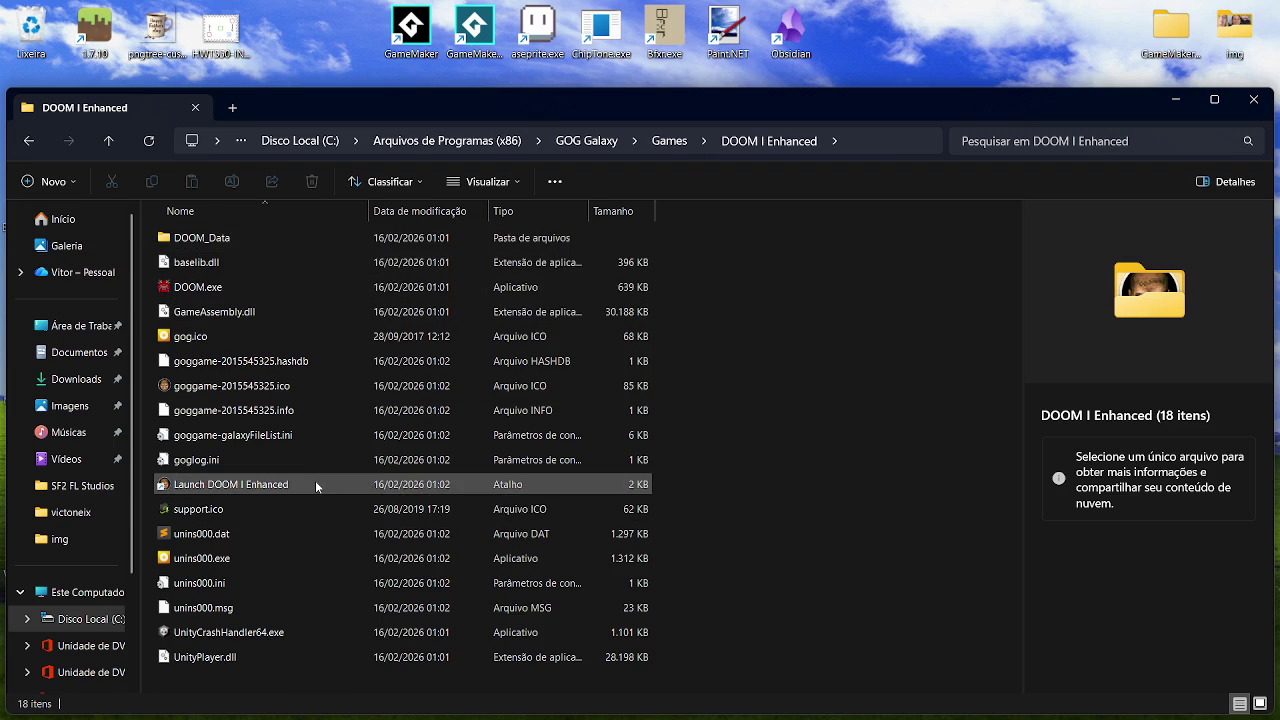
{"action": "double_click", "coordinate": [277, 237]}
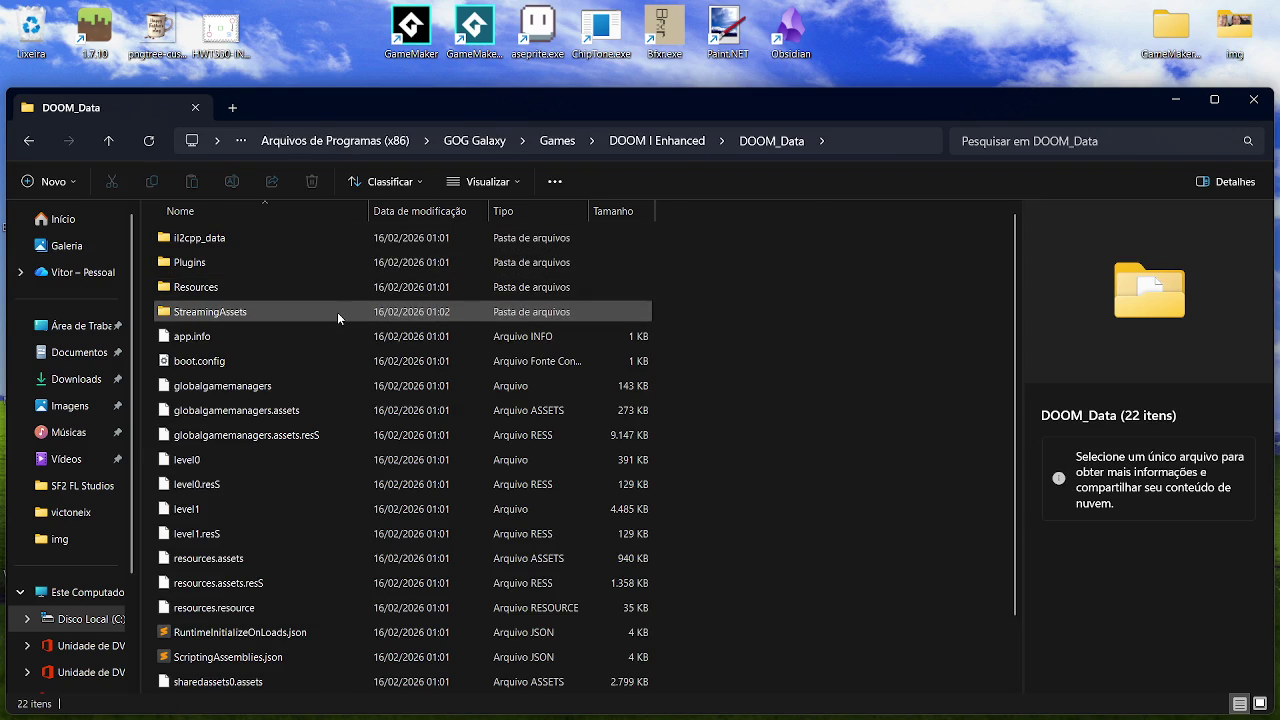
{"action": "double_click", "coordinate": [246, 312]}
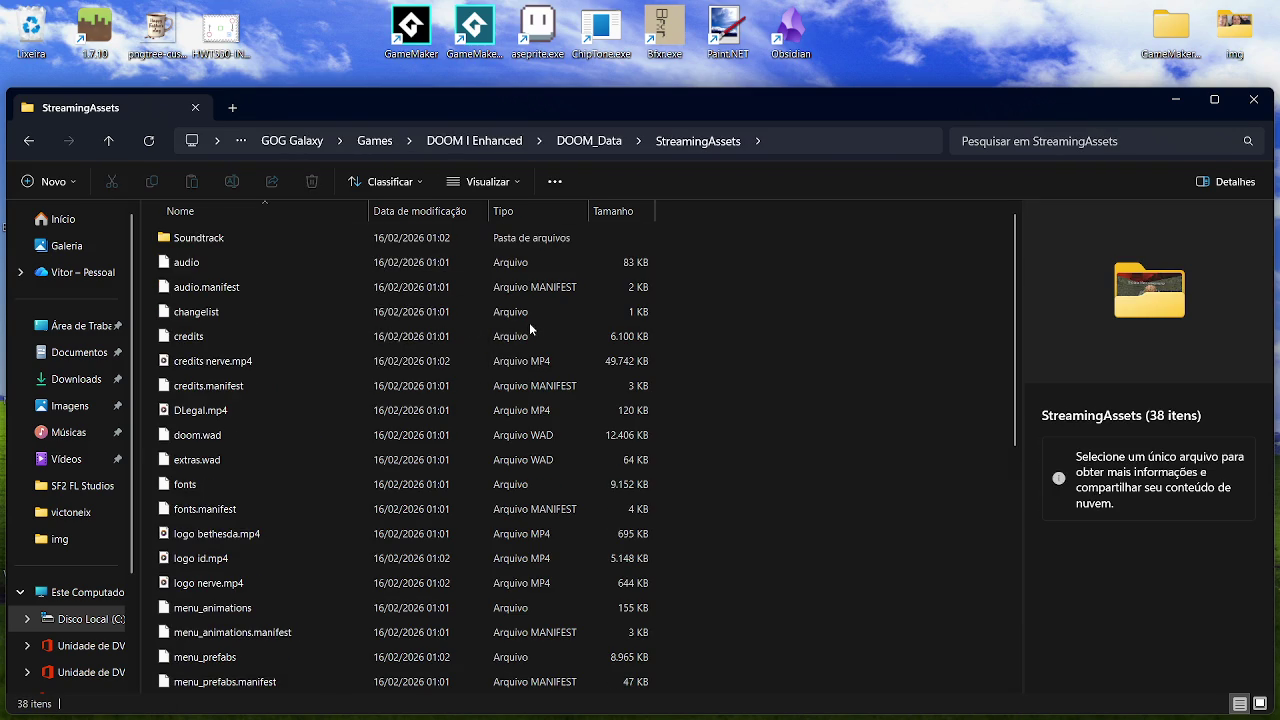
{"action": "left_click", "coordinate": [358, 355]}
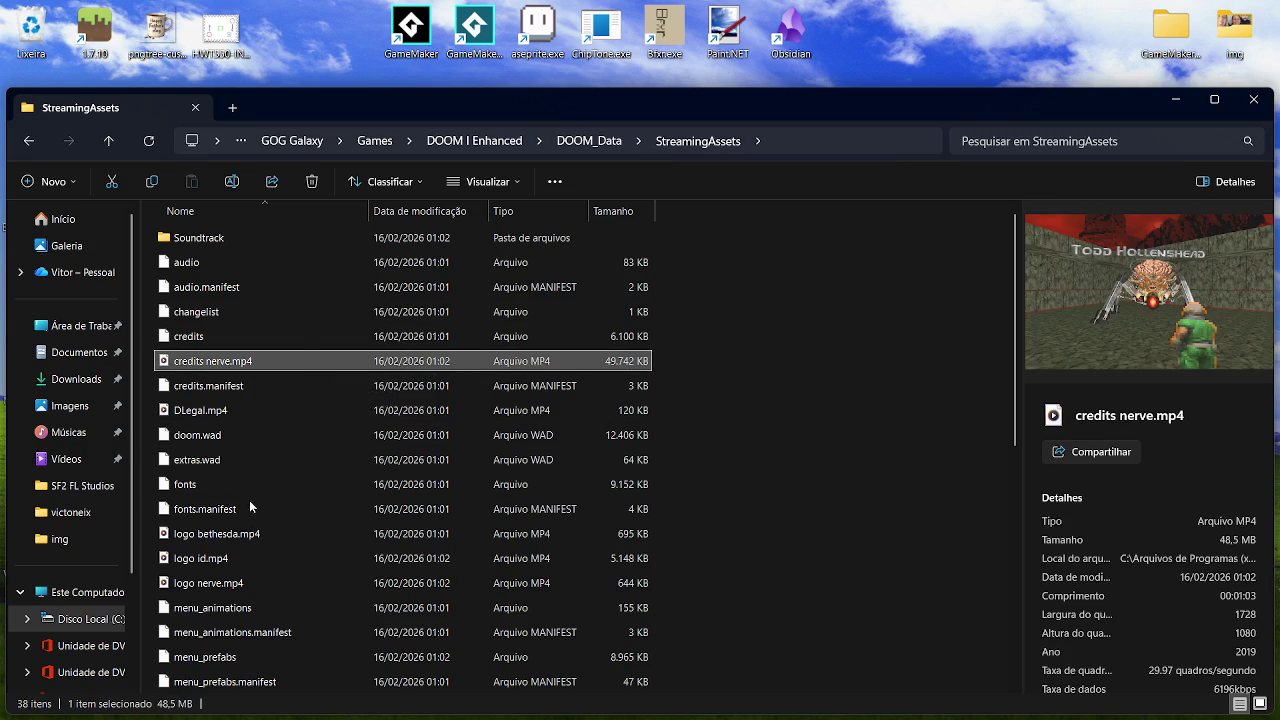
{"action": "left_click", "coordinate": [251, 537]}
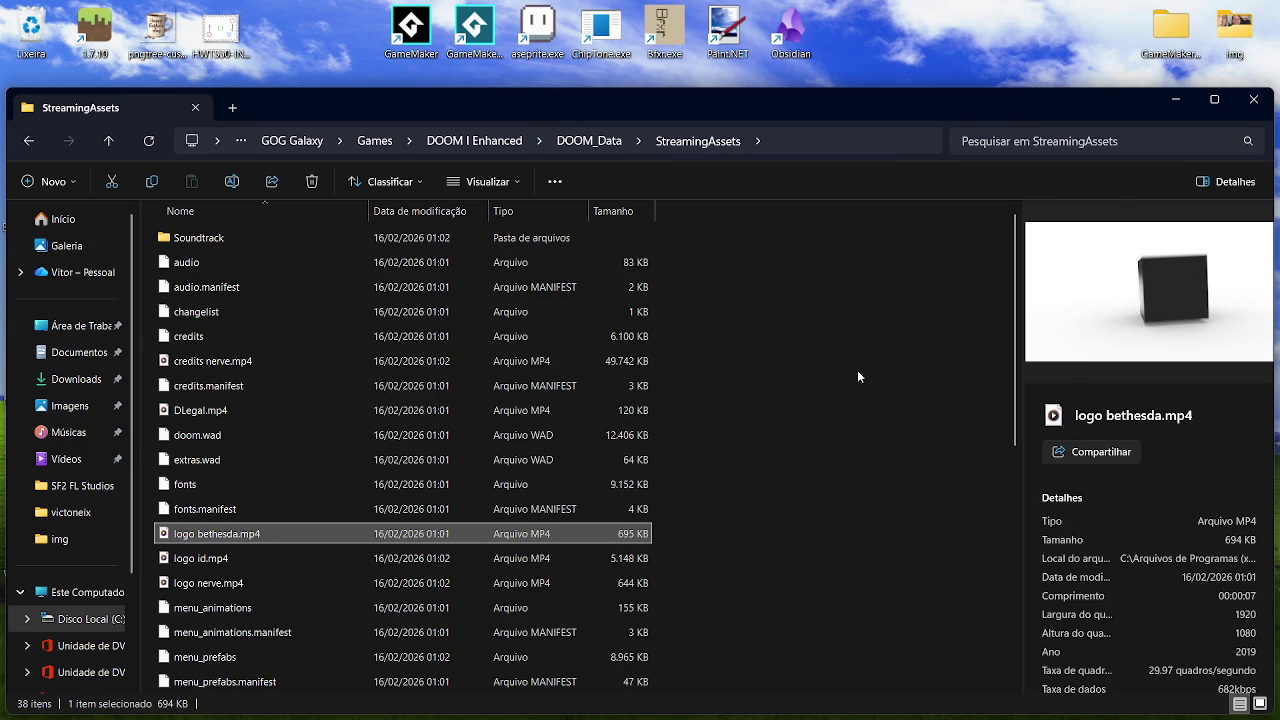
{"action": "scroll", "coordinate": [1023, 552], "scroll_direction": "down", "scroll_amount": 7}
{"action": "left_click_drag", "start_coordinate": [1023, 552], "coordinate": [1024, 98]}
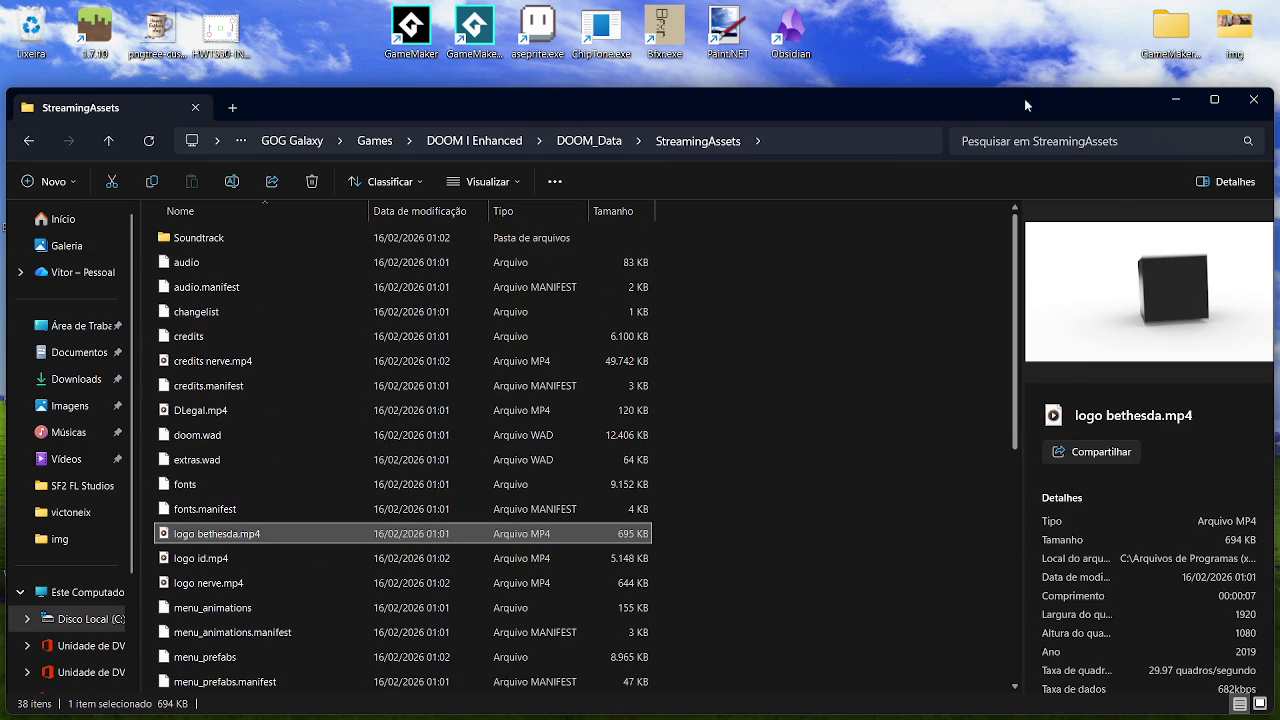
Browse DOOM_Data's Resources, Plugins and il2cpp_data\Resources folders, then close File Explorer.
{"action": "left_click", "coordinate": [589, 141]}
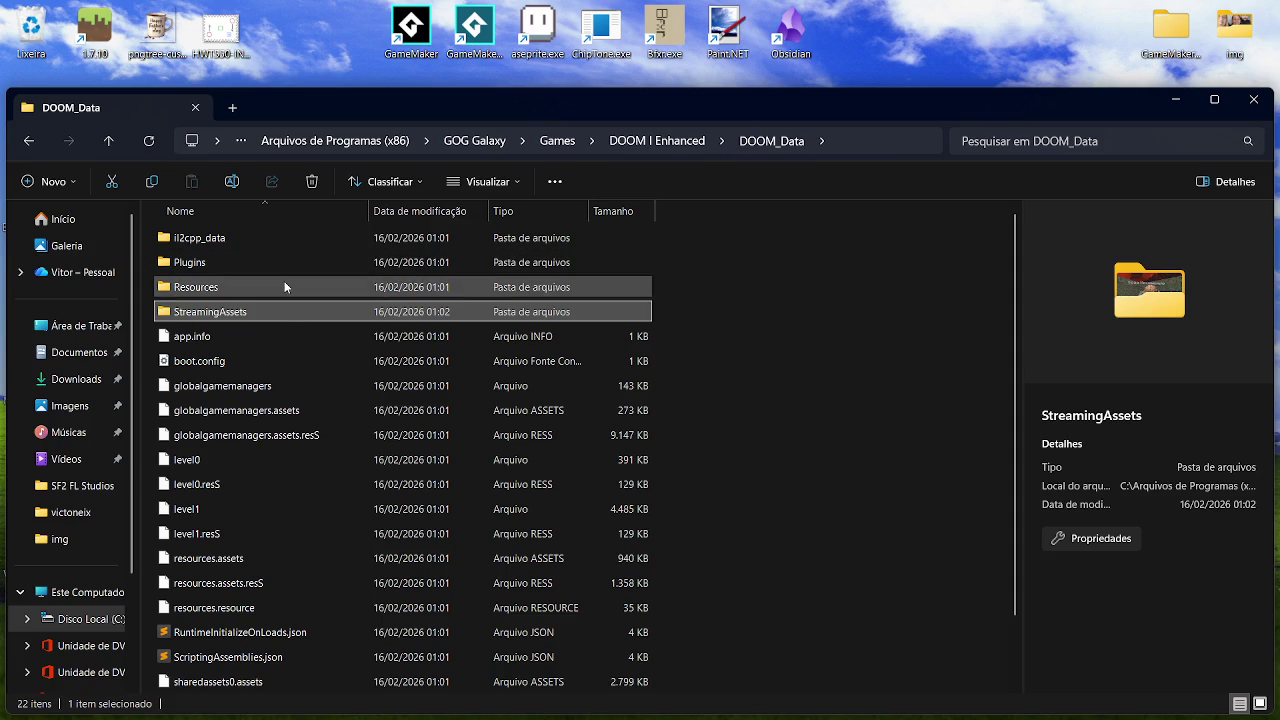
{"action": "double_click", "coordinate": [284, 287]}
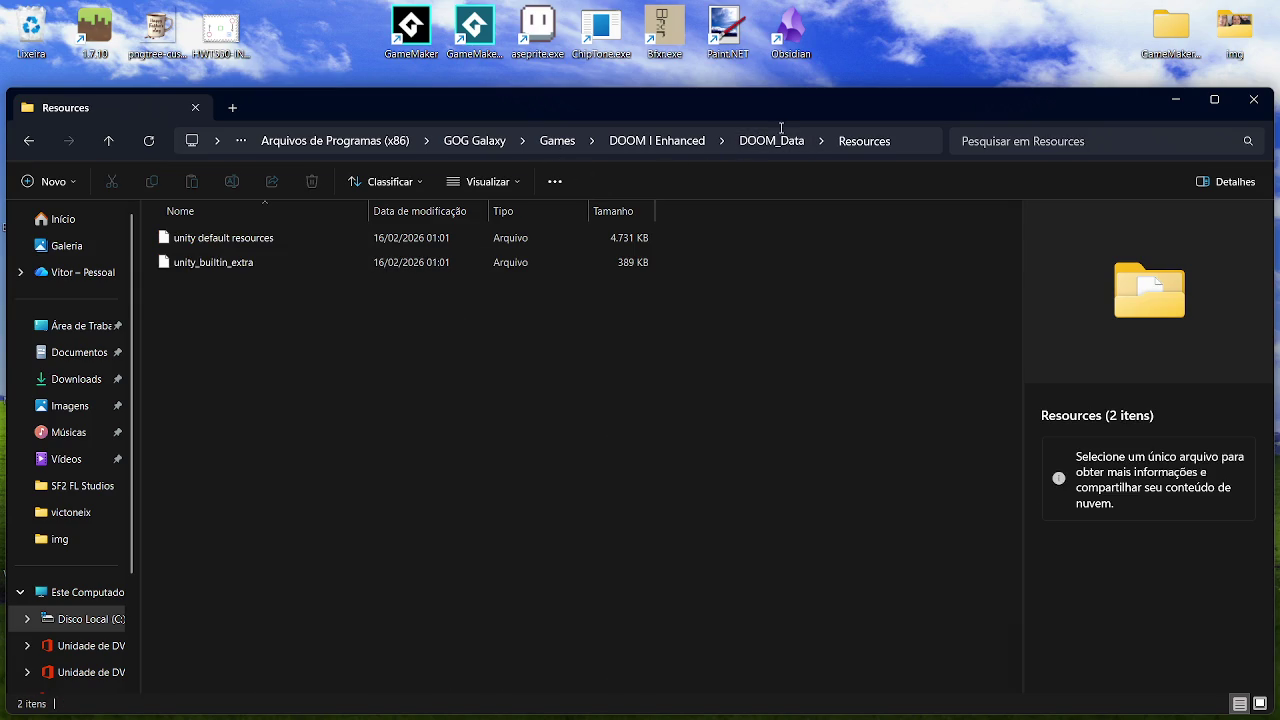
{"action": "left_click", "coordinate": [772, 141]}
{"action": "double_click", "coordinate": [240, 262]}
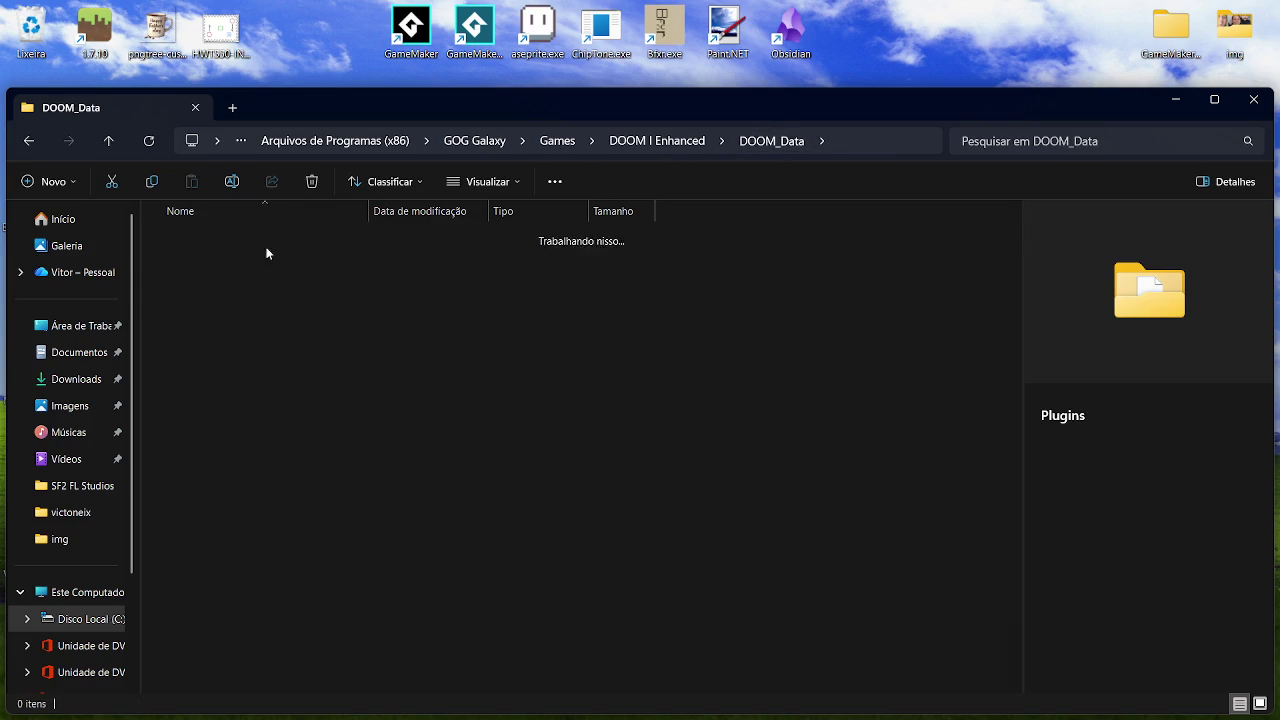
{"action": "key", "text": "alt+Left"}
{"action": "double_click", "coordinate": [250, 240]}
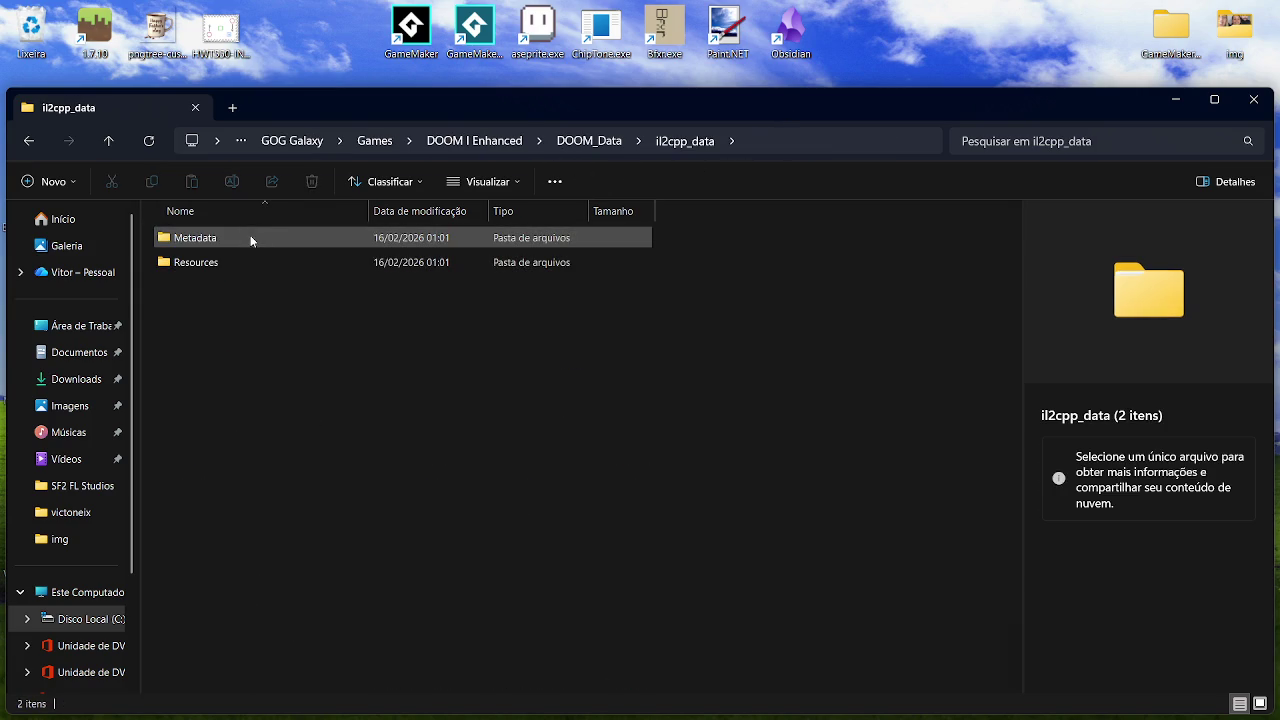
{"action": "left_click", "coordinate": [283, 260]}
{"action": "double_click", "coordinate": [283, 260]}
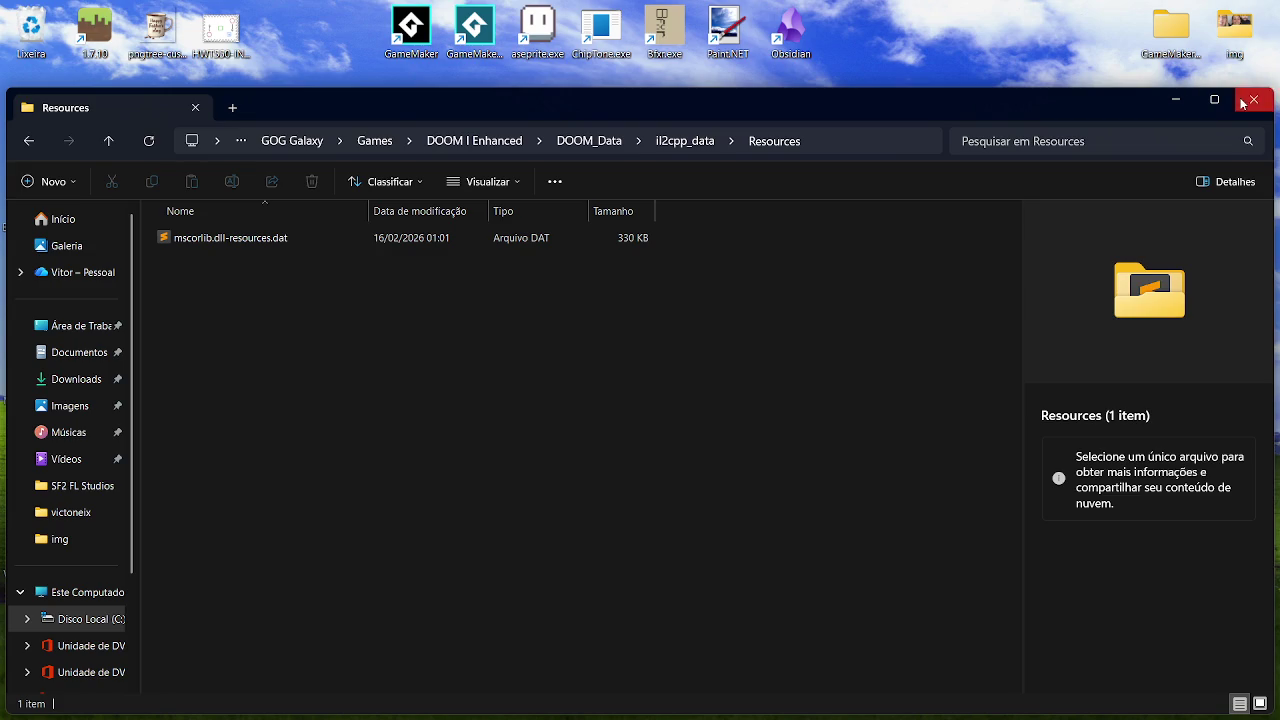
{"action": "left_click", "coordinate": [1254, 99]}
{"action": "key", "text": "alt+Tab"}
{"action": "key", "text": "alt+Tab"}
{"action": "key", "text": "alt+Tab"}
{"action": "key", "text": "alt+Tab"}
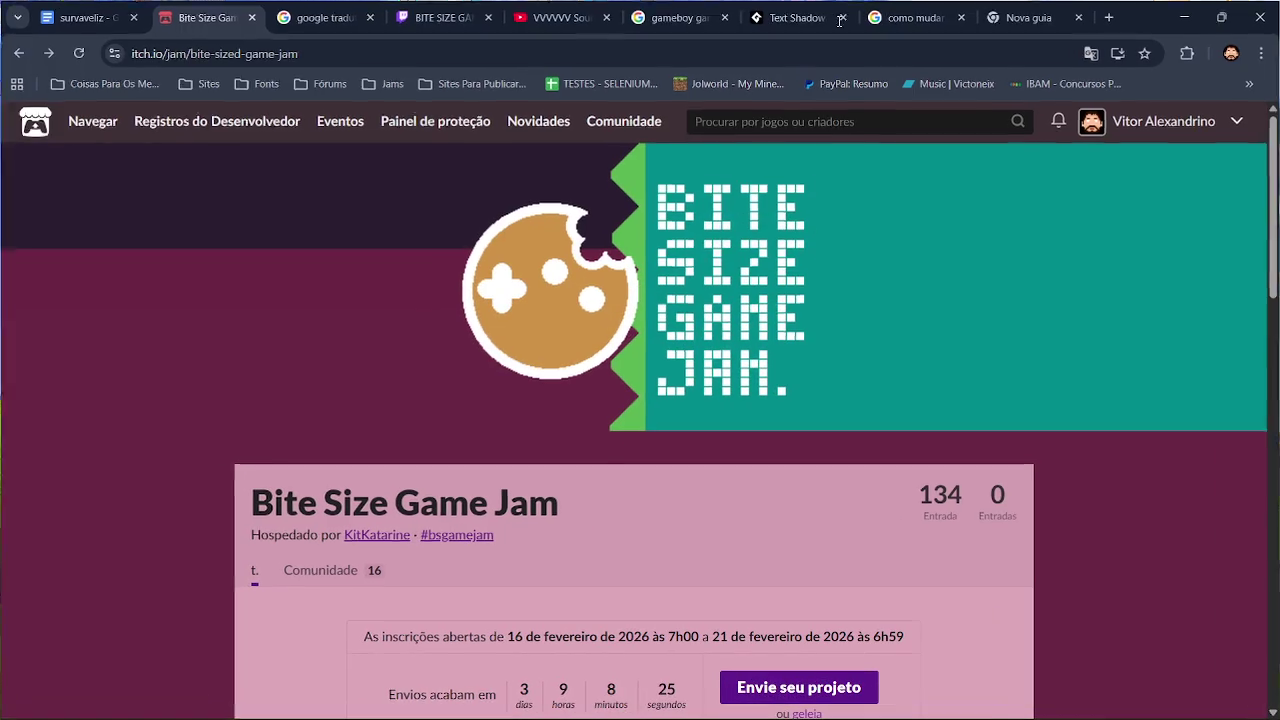
Search Google for 'forum doom' and open the Doomworld forums, declining translation.
{"action": "left_click", "coordinate": [1030, 17]}
{"action": "left_click", "coordinate": [600, 329]}
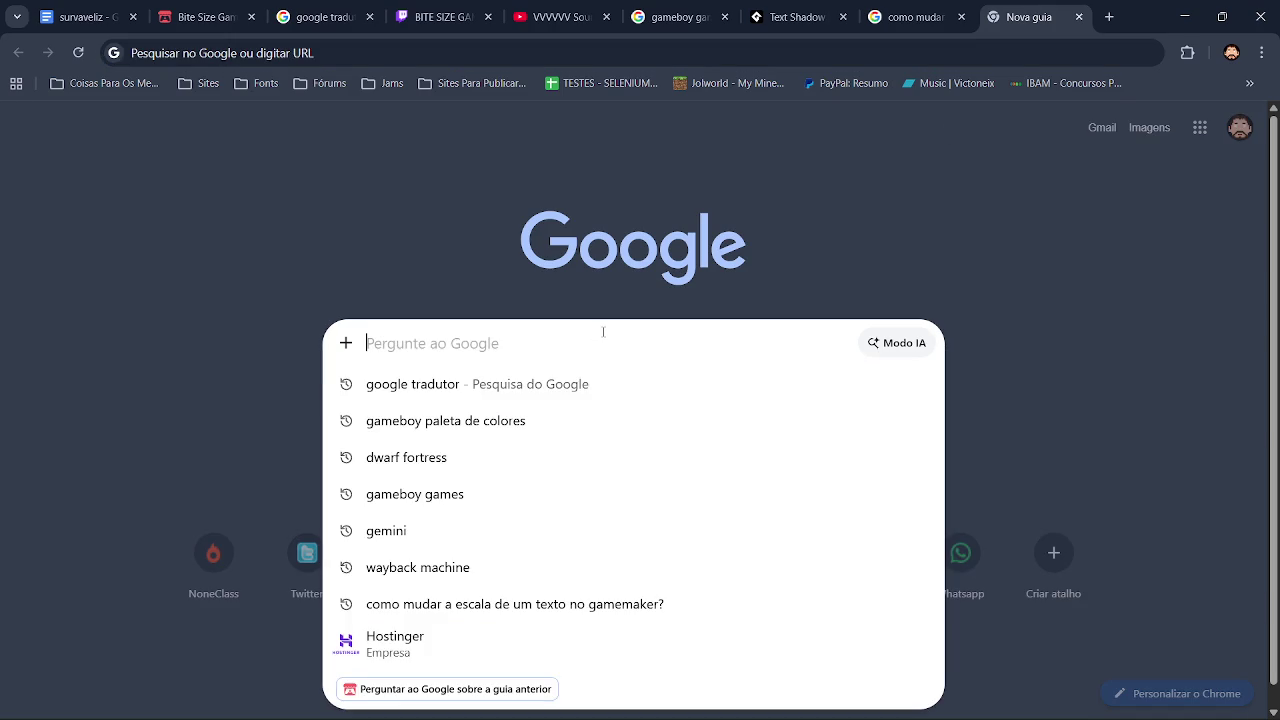
{"action": "type", "text": "forum"}
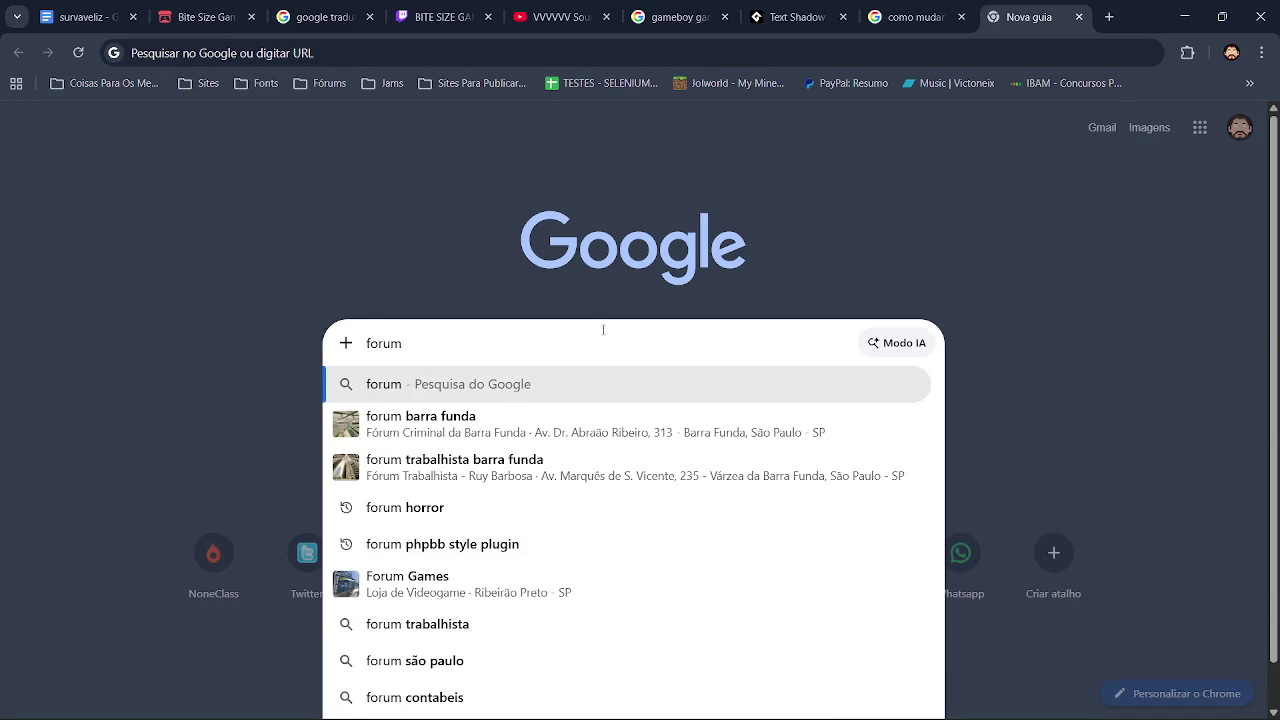
{"action": "type", "text": " doom9"}
{"action": "key", "text": "Return"}
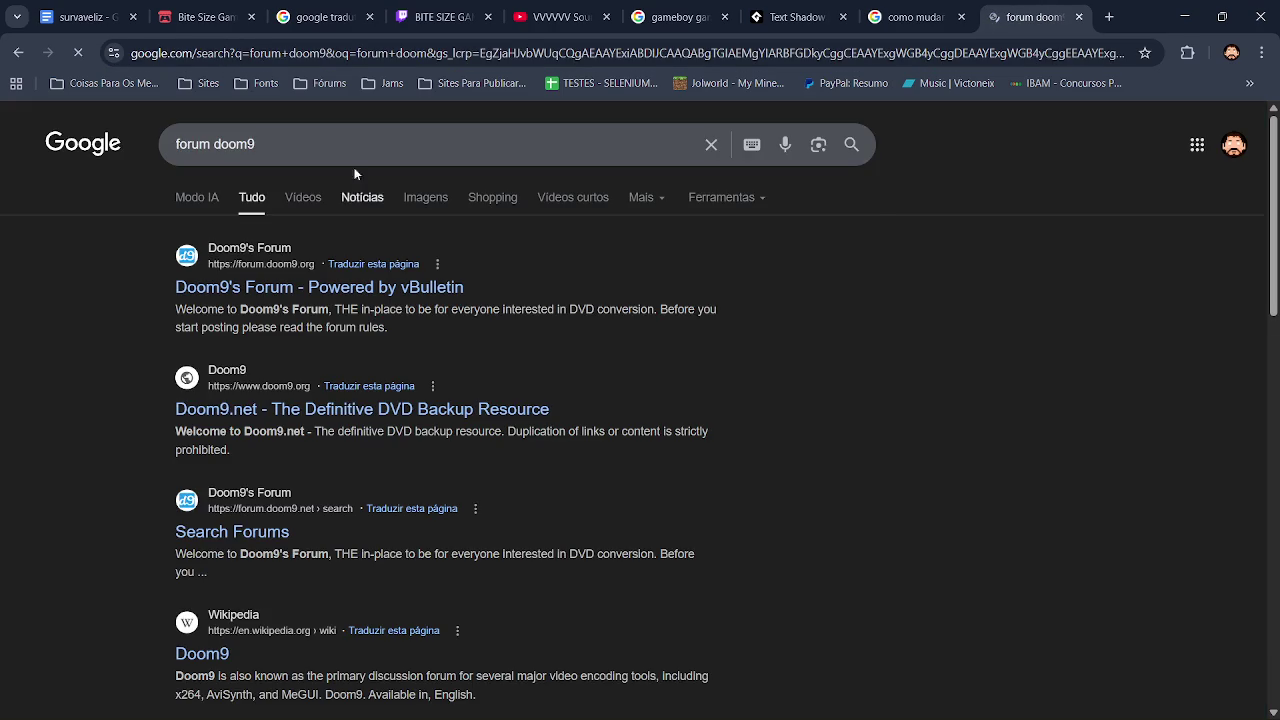
{"action": "left_click", "coordinate": [343, 143]}
{"action": "key", "text": "BackSpace"}
{"action": "key", "text": "Return"}
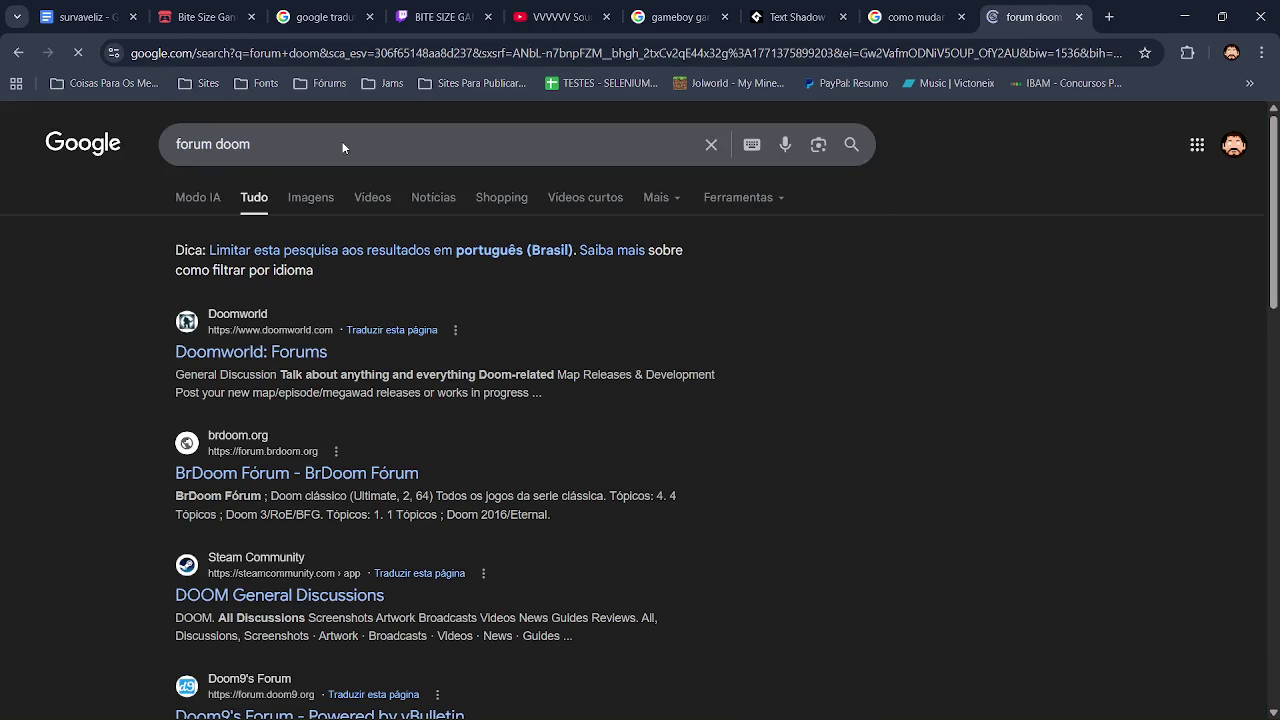
{"action": "left_click", "coordinate": [300, 355]}
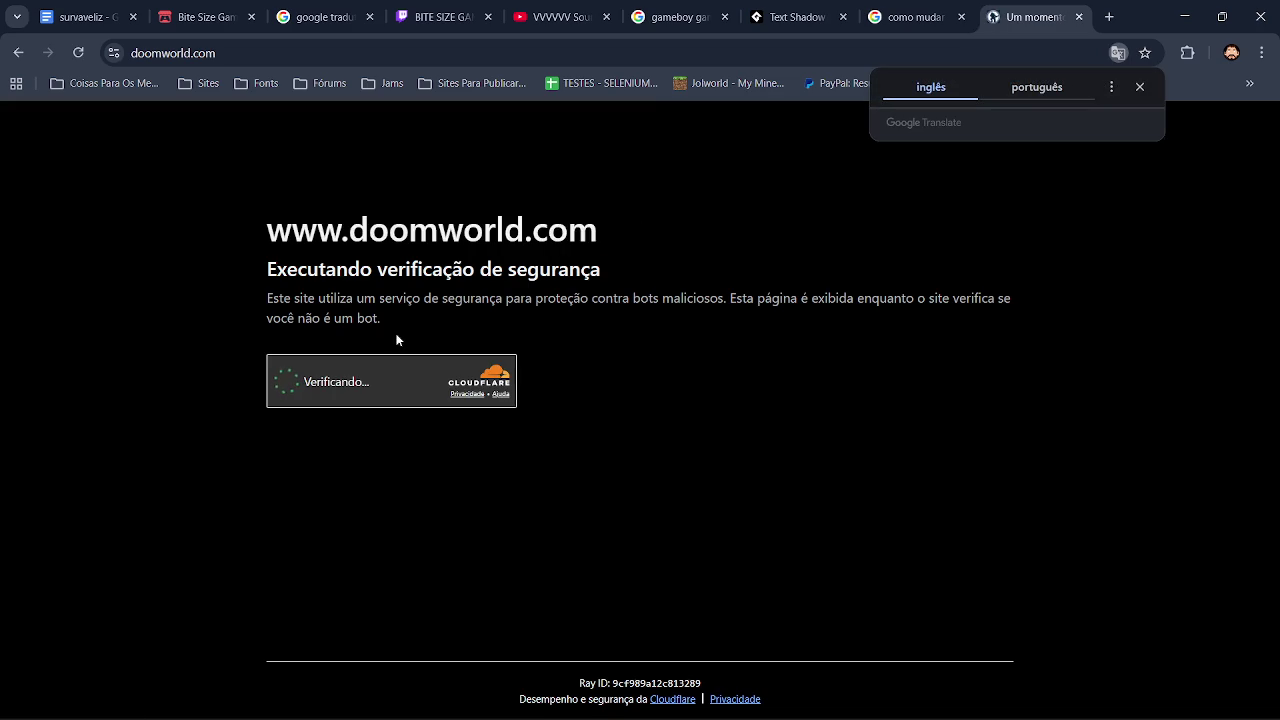
{"action": "left_click", "coordinate": [1001, 206]}
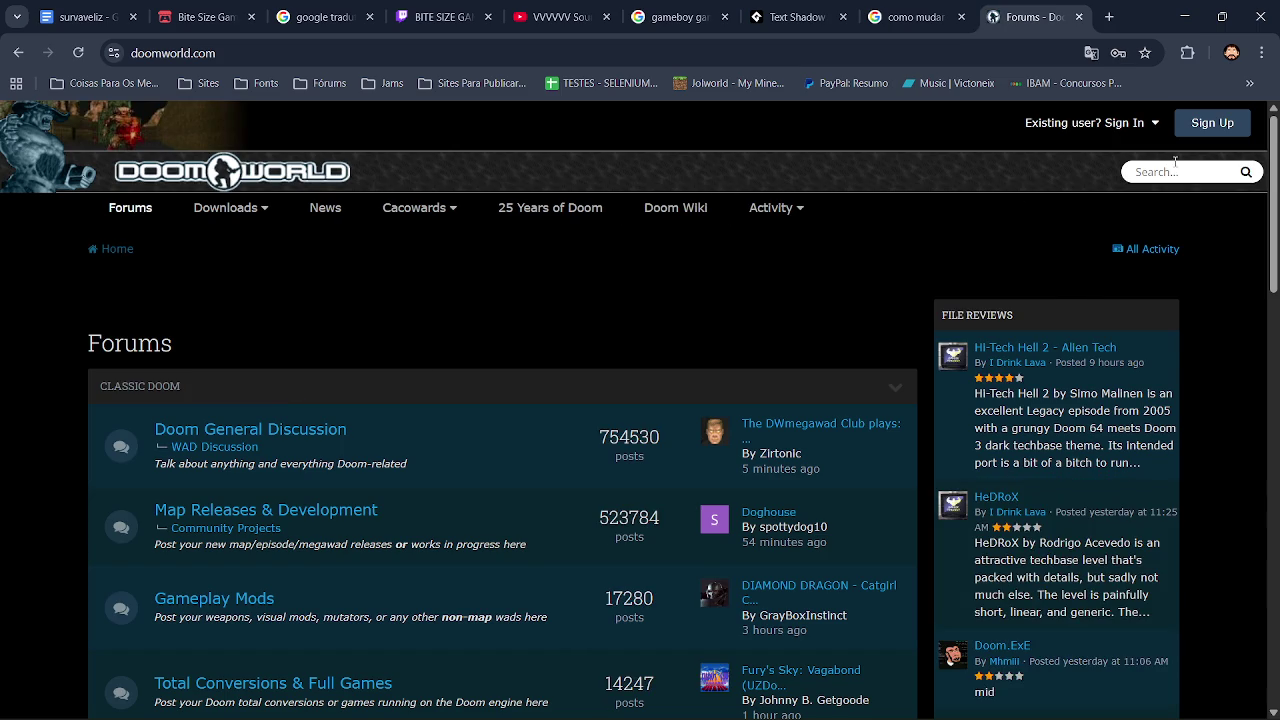
Search the Doomworld forums for 'spri' and scroll the sprite results.
{"action": "left_click", "coordinate": [1178, 172]}
{"action": "type", "text": "spri"}
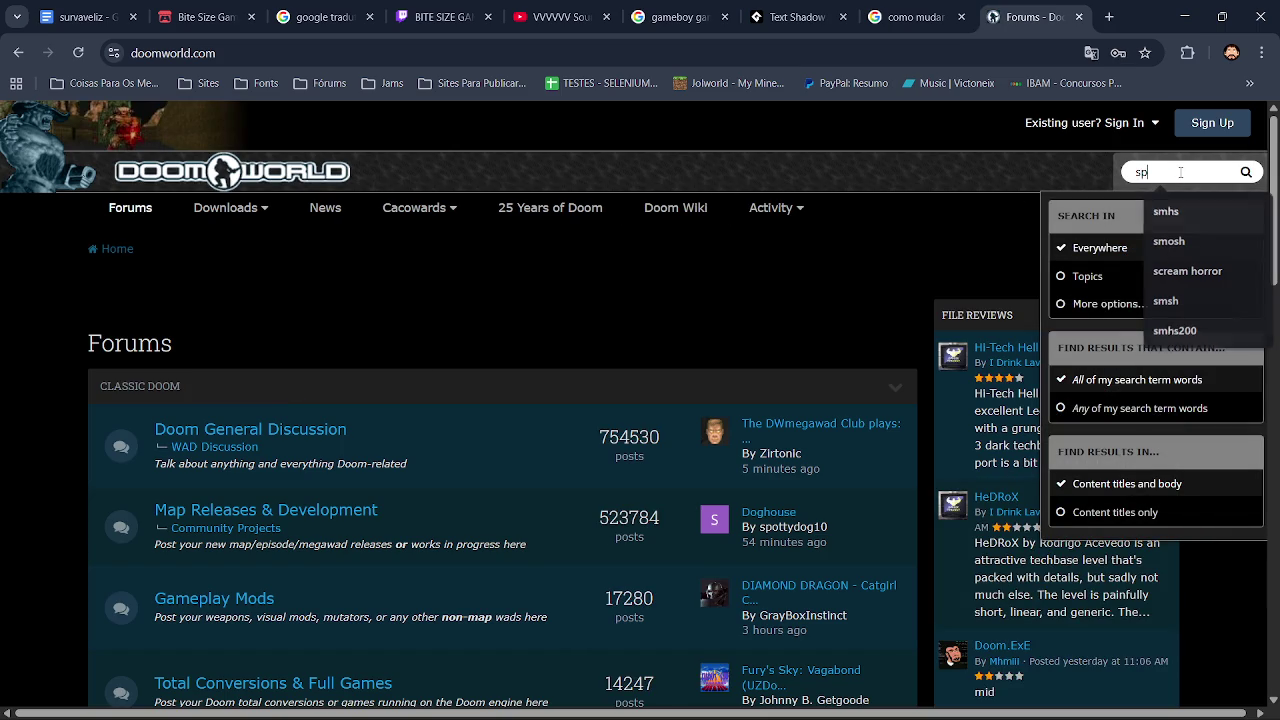
{"action": "key", "text": "Return"}
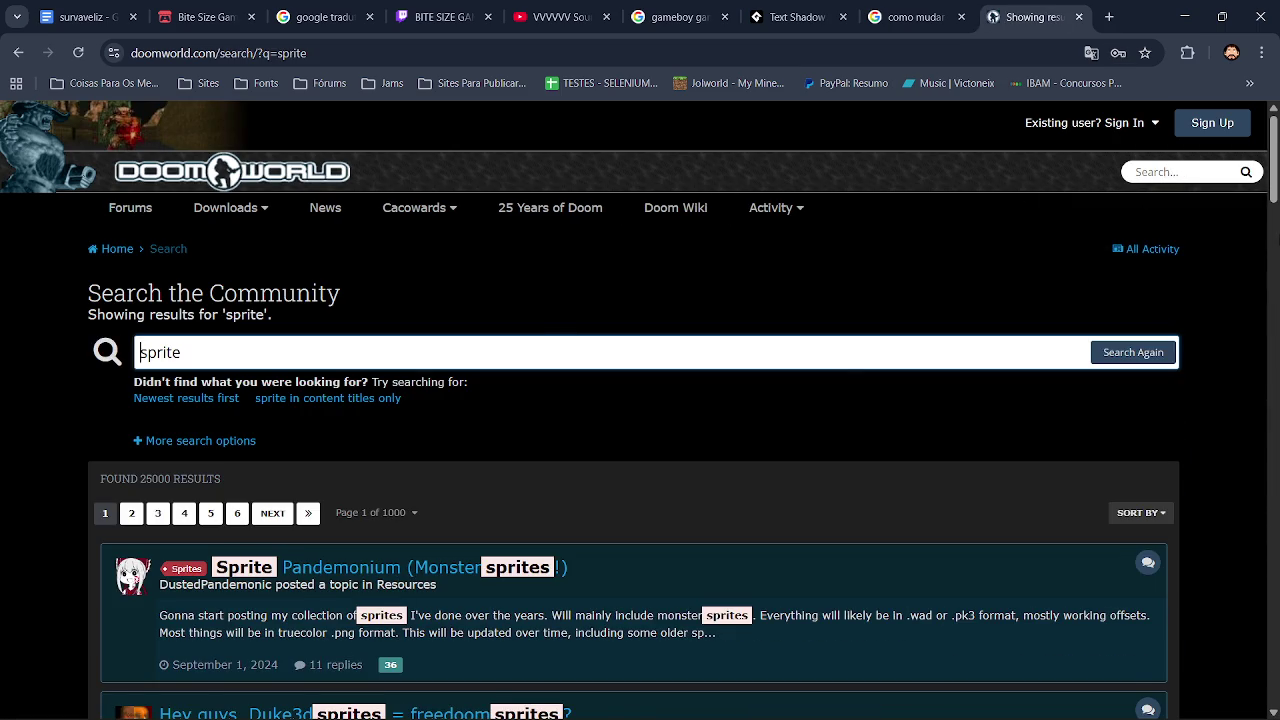
{"action": "scroll", "coordinate": [381, 151], "scroll_direction": "down", "scroll_amount": 5}
{"action": "scroll", "coordinate": [381, 151], "scroll_direction": "up", "scroll_amount": 5}
{"action": "scroll", "coordinate": [51, 186], "scroll_direction": "down", "scroll_amount": 1}
{"action": "scroll", "coordinate": [640, 400], "scroll_direction": "down", "scroll_amount": 3}
Read the Duke3d sprites vs freedoom sprites thread and return to the results.
{"action": "left_click", "coordinate": [337, 392]}
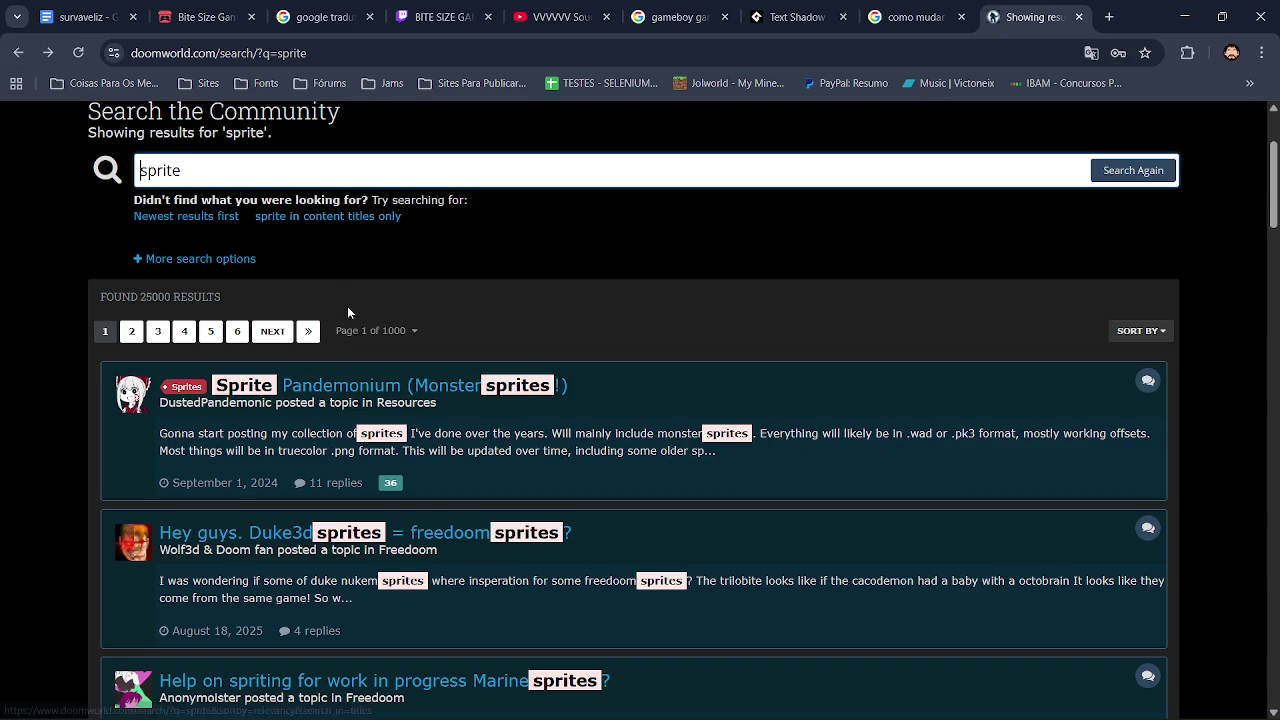
{"action": "left_click", "coordinate": [308, 535]}
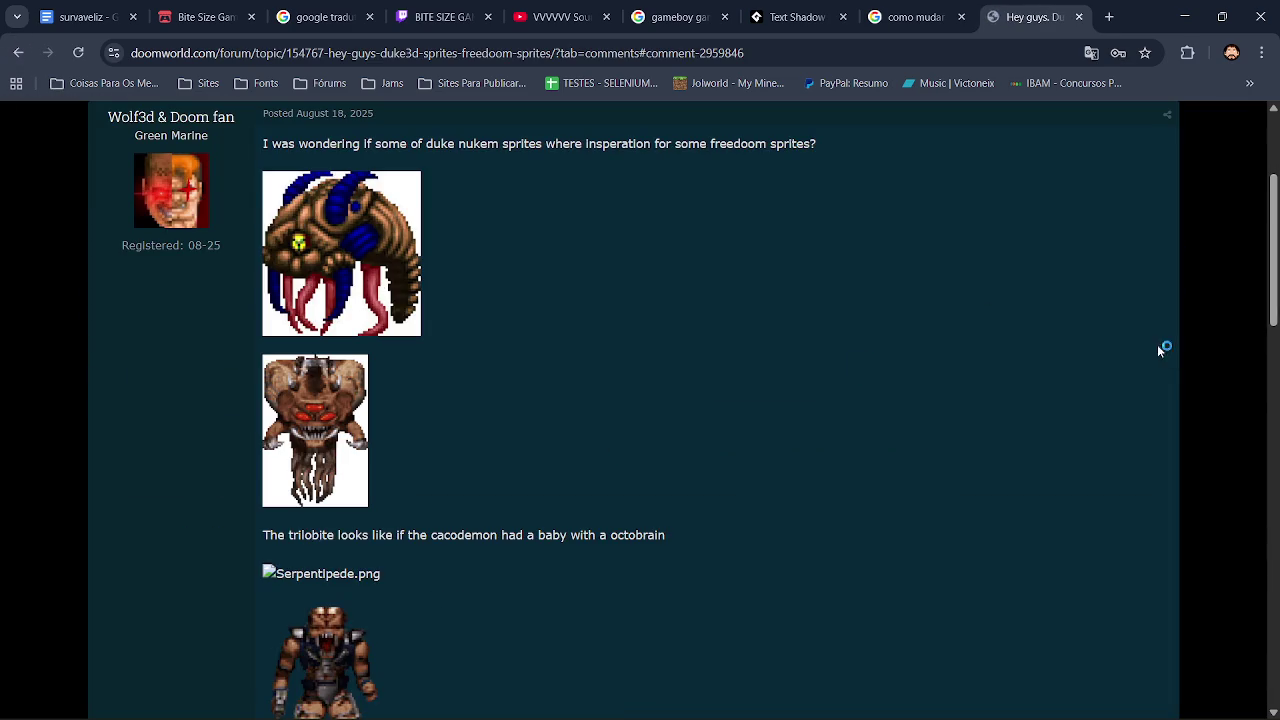
{"action": "scroll", "coordinate": [858, 368], "scroll_direction": "down", "scroll_amount": 15}
{"action": "scroll", "coordinate": [368, 320], "scroll_direction": "up", "scroll_amount": 10}
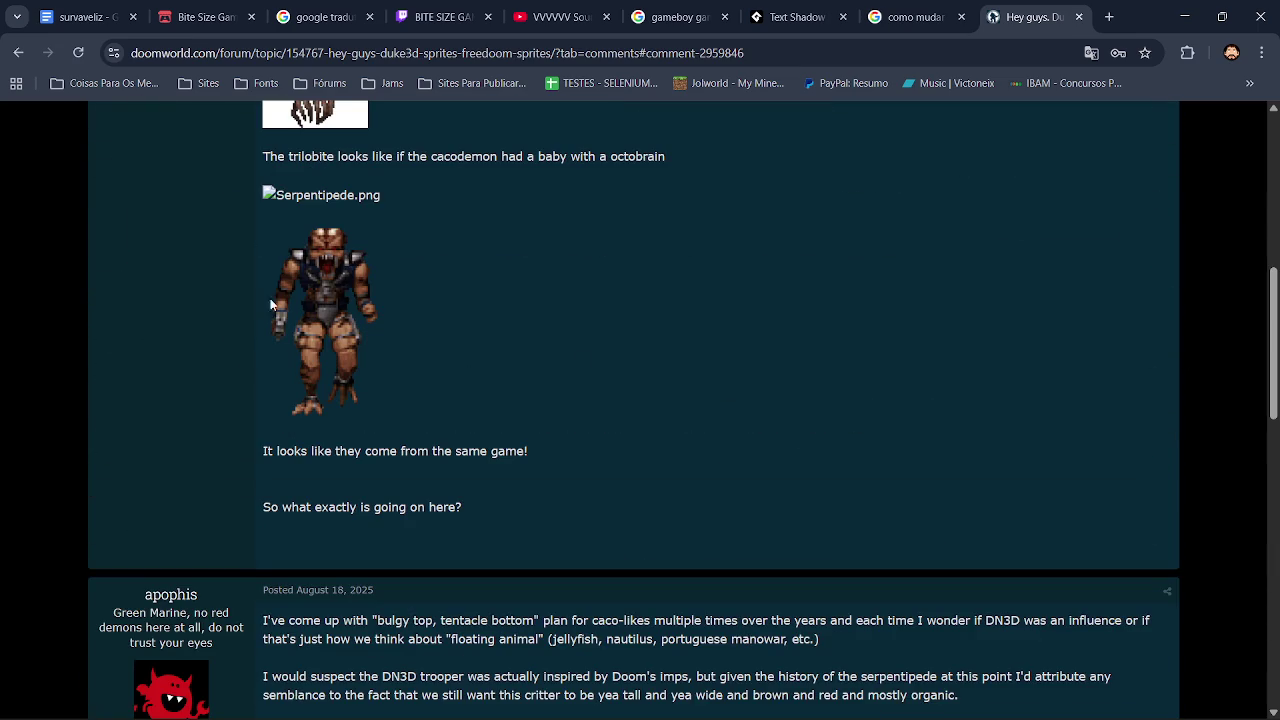
{"action": "left_click", "coordinate": [18, 52]}
{"action": "left_click_drag", "start_coordinate": [1272, 200], "coordinate": [1270, 326]}
Read the Sprite Repository topic, then scroll the sprite results to the bottom.
{"action": "left_click", "coordinate": [248, 276]}
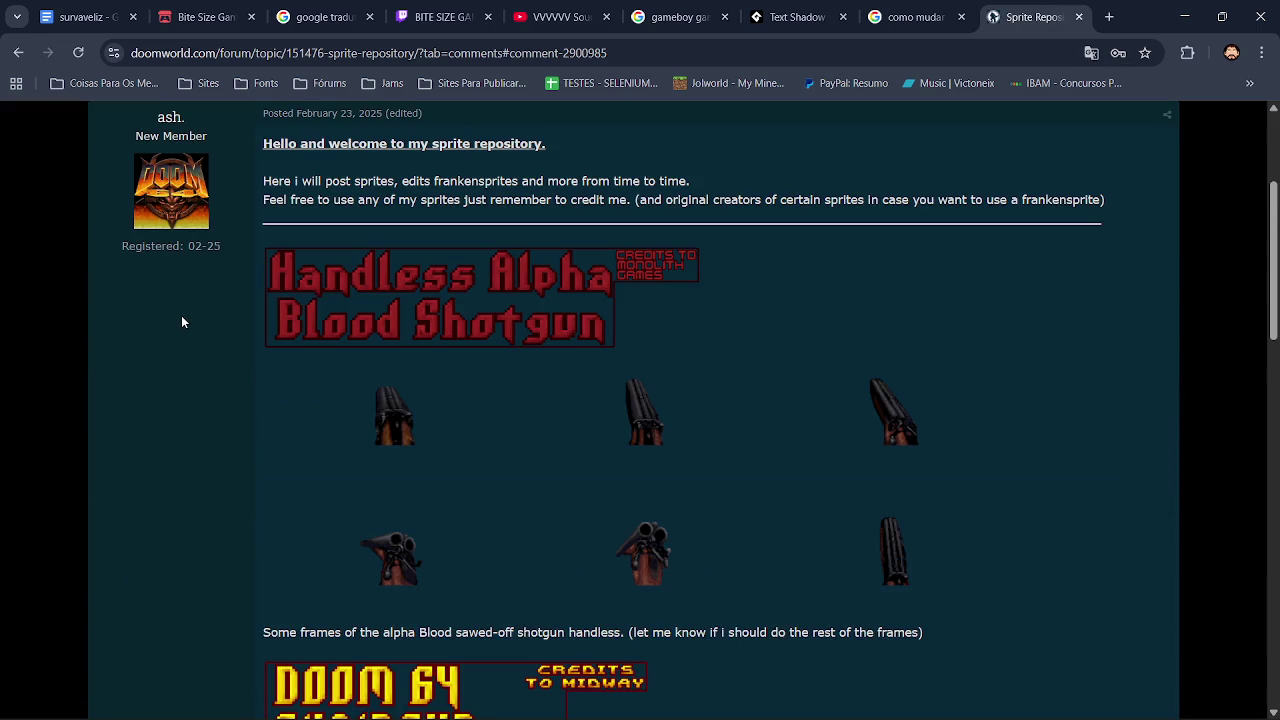
{"action": "left_click_drag", "start_coordinate": [1272, 261], "coordinate": [1272, 362]}
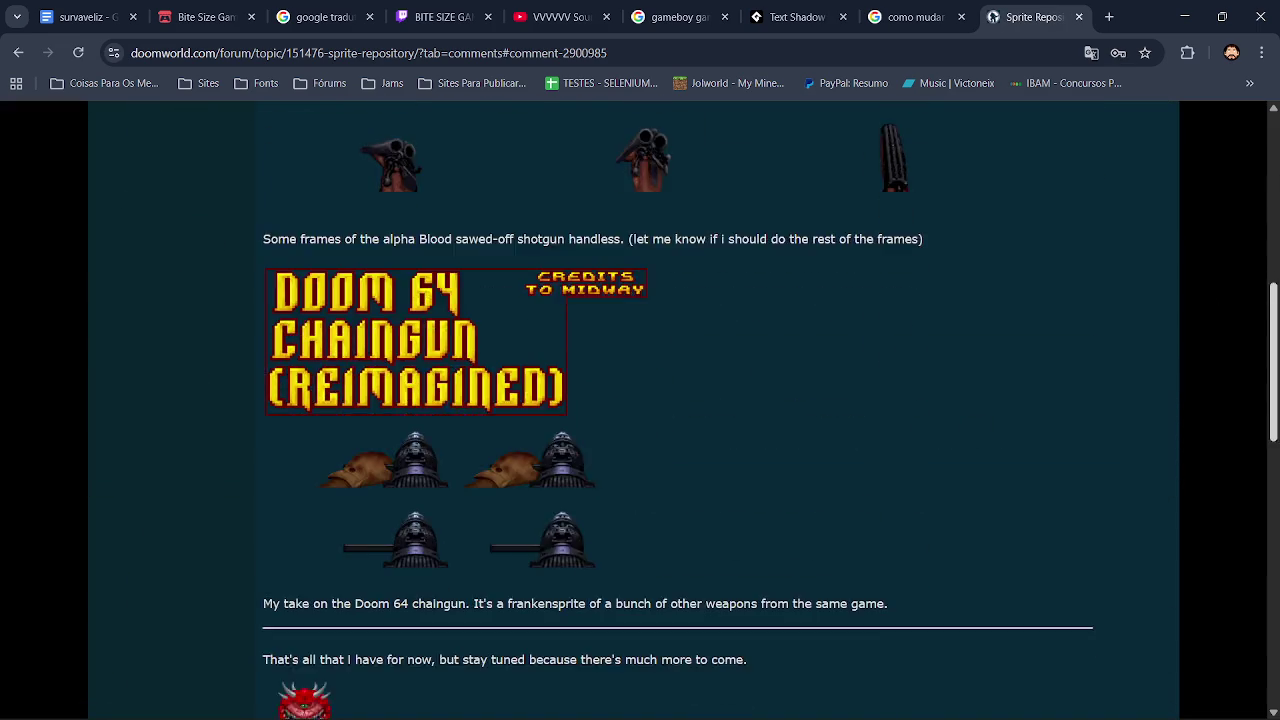
{"action": "scroll", "coordinate": [1157, 558], "scroll_direction": "down", "scroll_amount": 15}
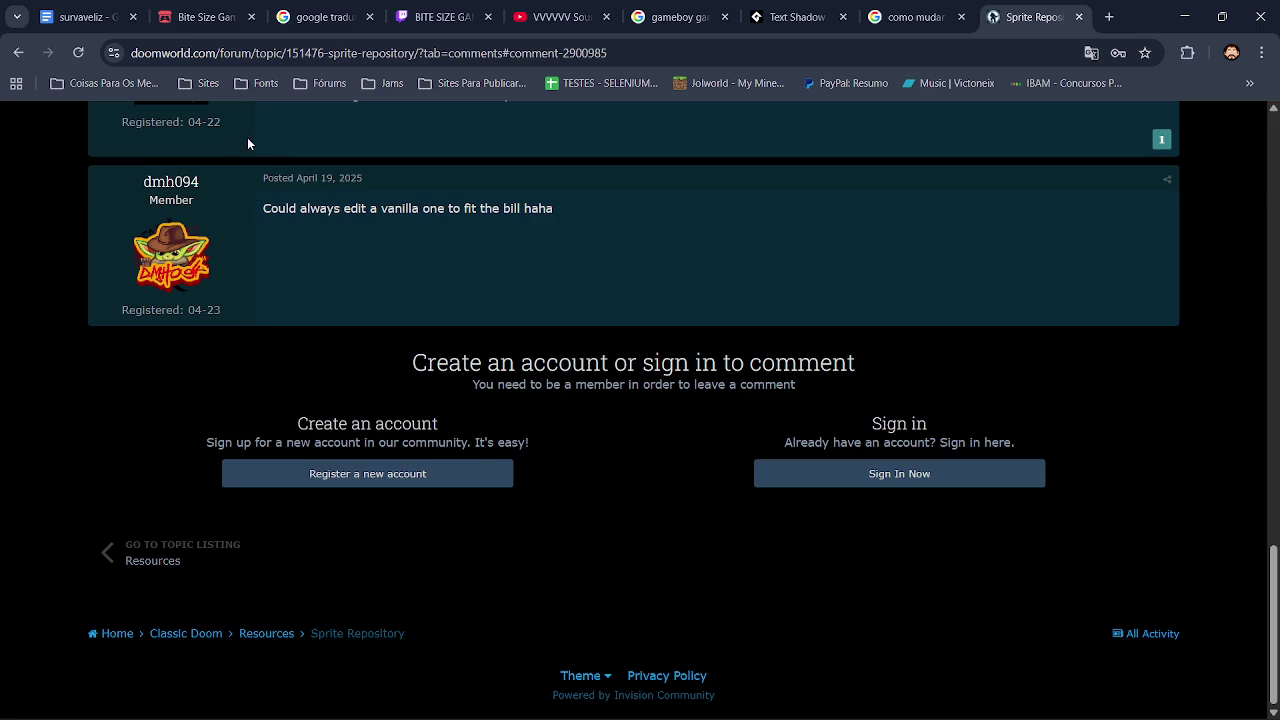
{"action": "left_click", "coordinate": [18, 52]}
{"action": "scroll", "coordinate": [640, 400], "scroll_direction": "down", "scroll_amount": 10}
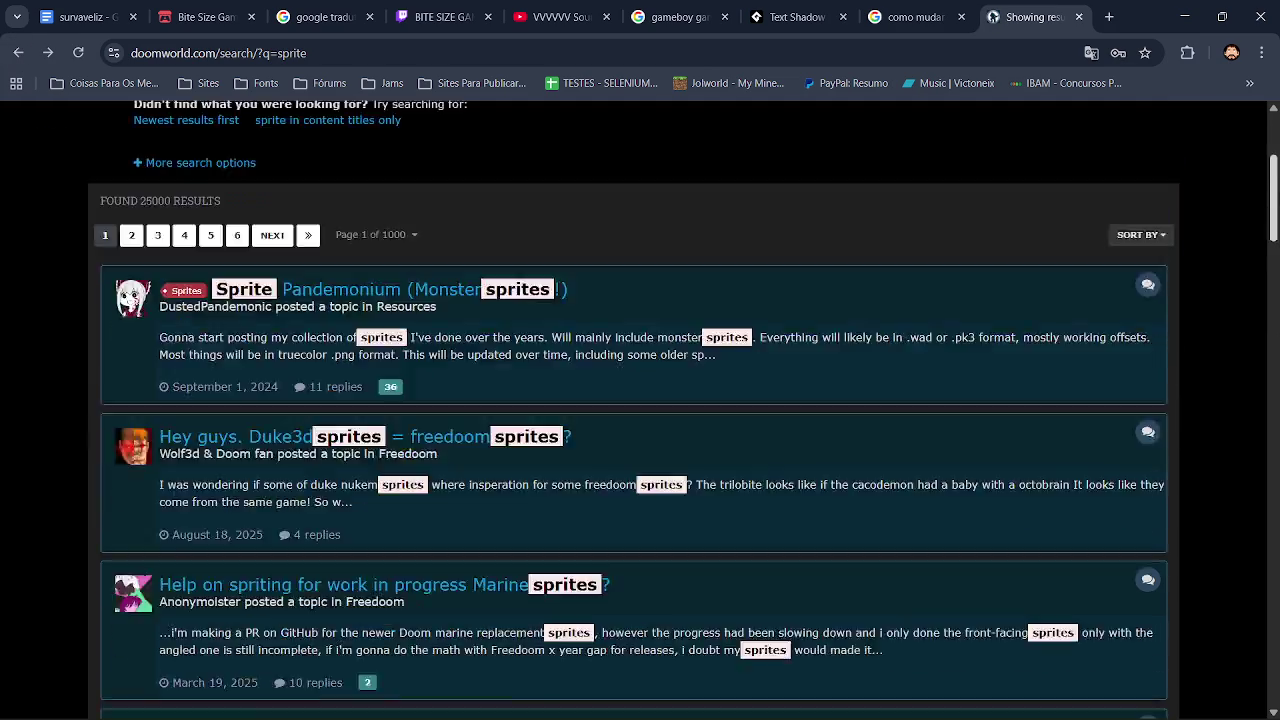
{"action": "scroll", "coordinate": [640, 400], "scroll_direction": "down", "scroll_amount": 10}
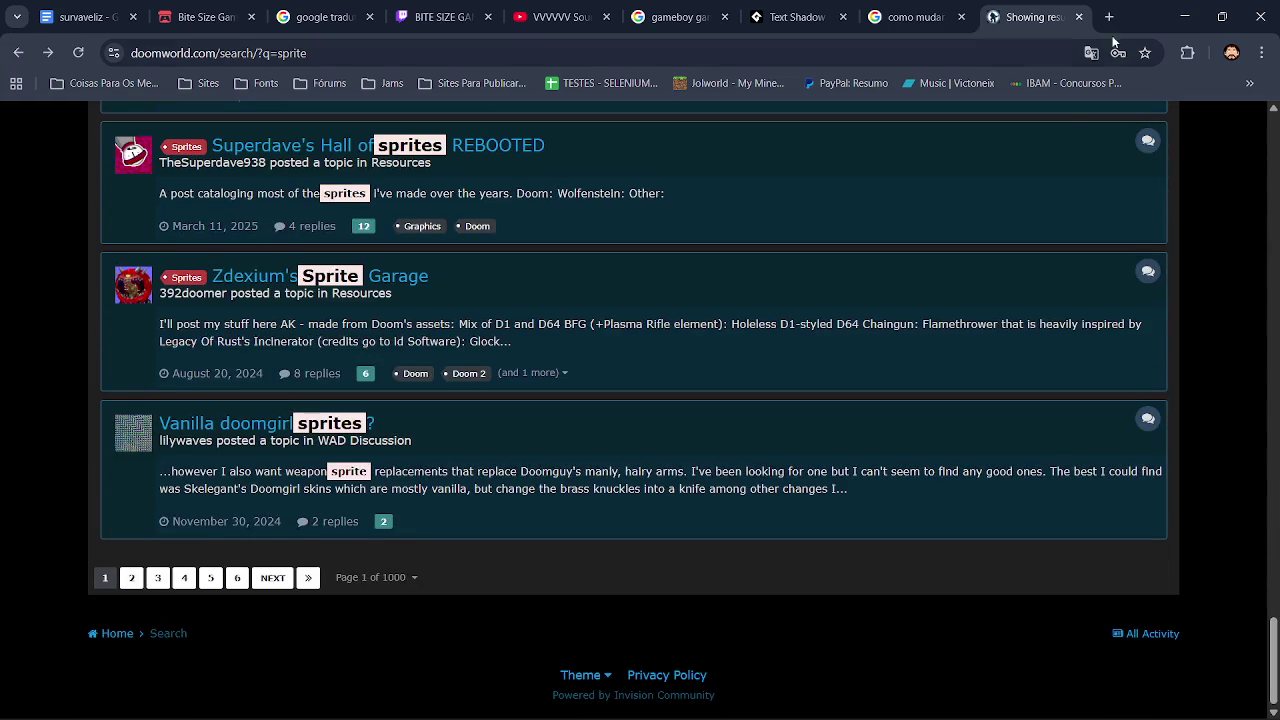
{"action": "left_click", "coordinate": [1108, 17]}
Search Google for 'GOG' in the new tab.
{"action": "left_click", "coordinate": [555, 331]}
{"action": "type", "text": "GOG"}
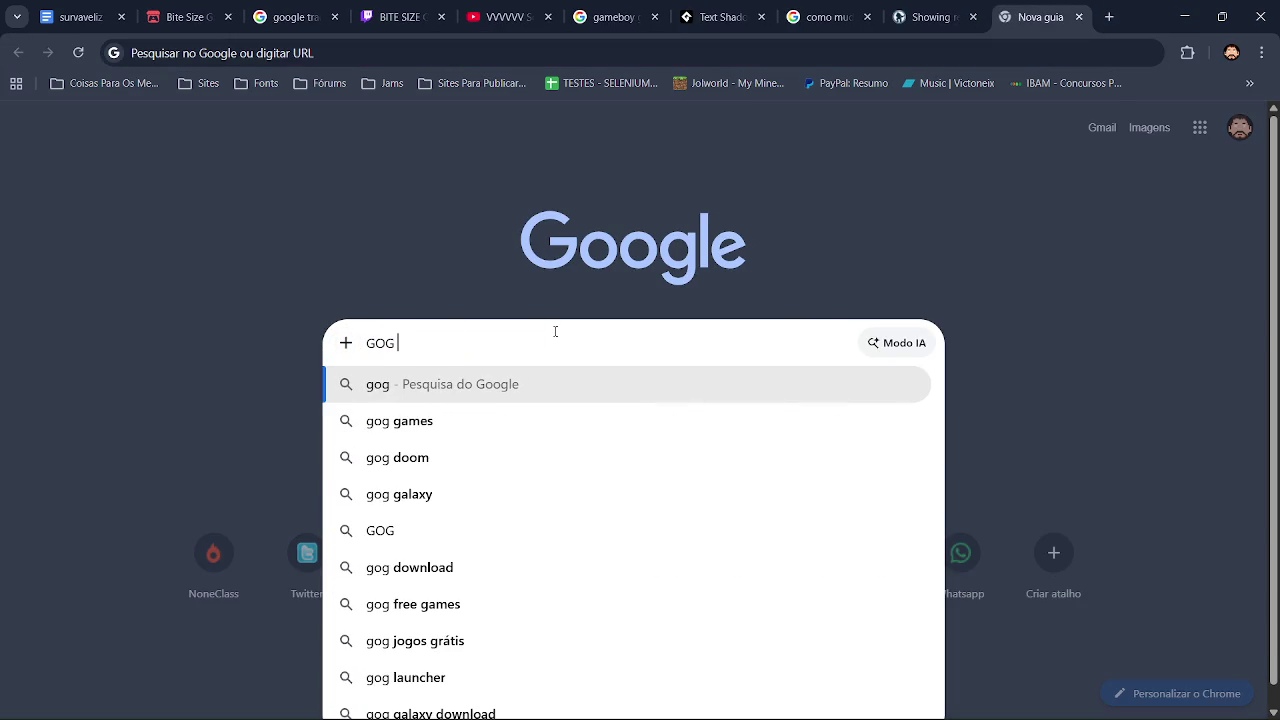
{"action": "key", "text": "Return"}
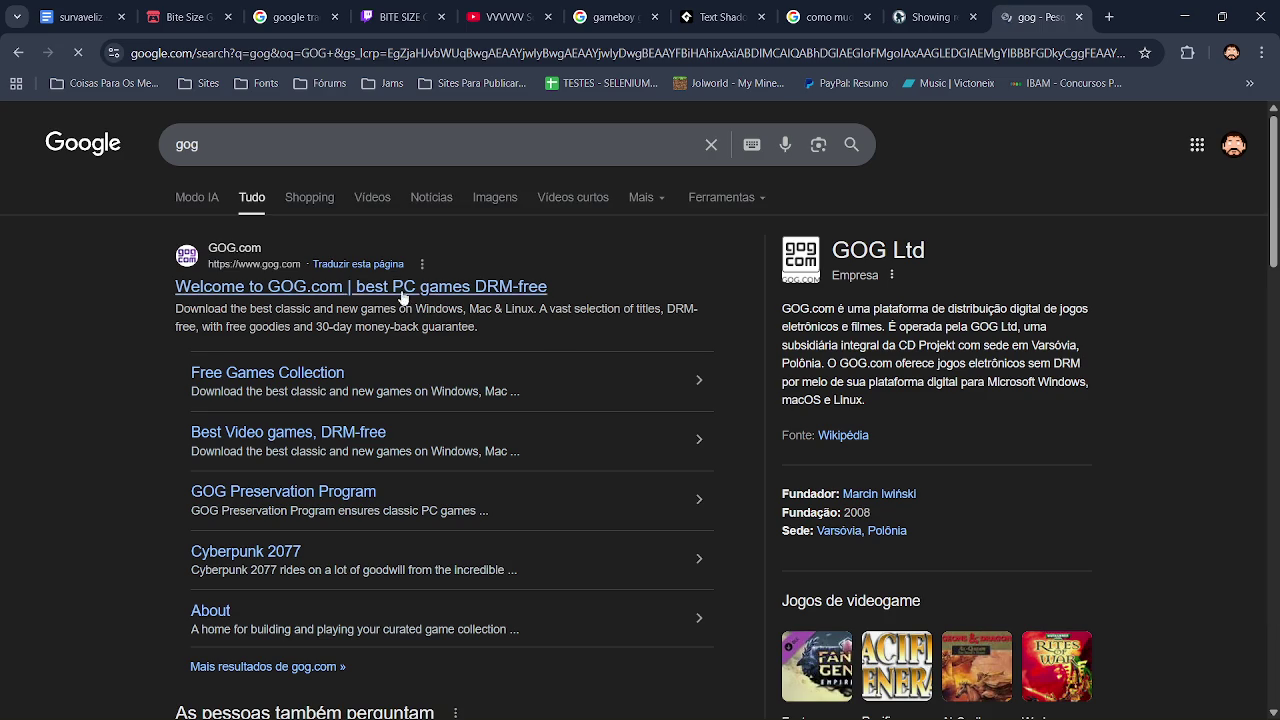
{"action": "left_click", "coordinate": [331, 153]}
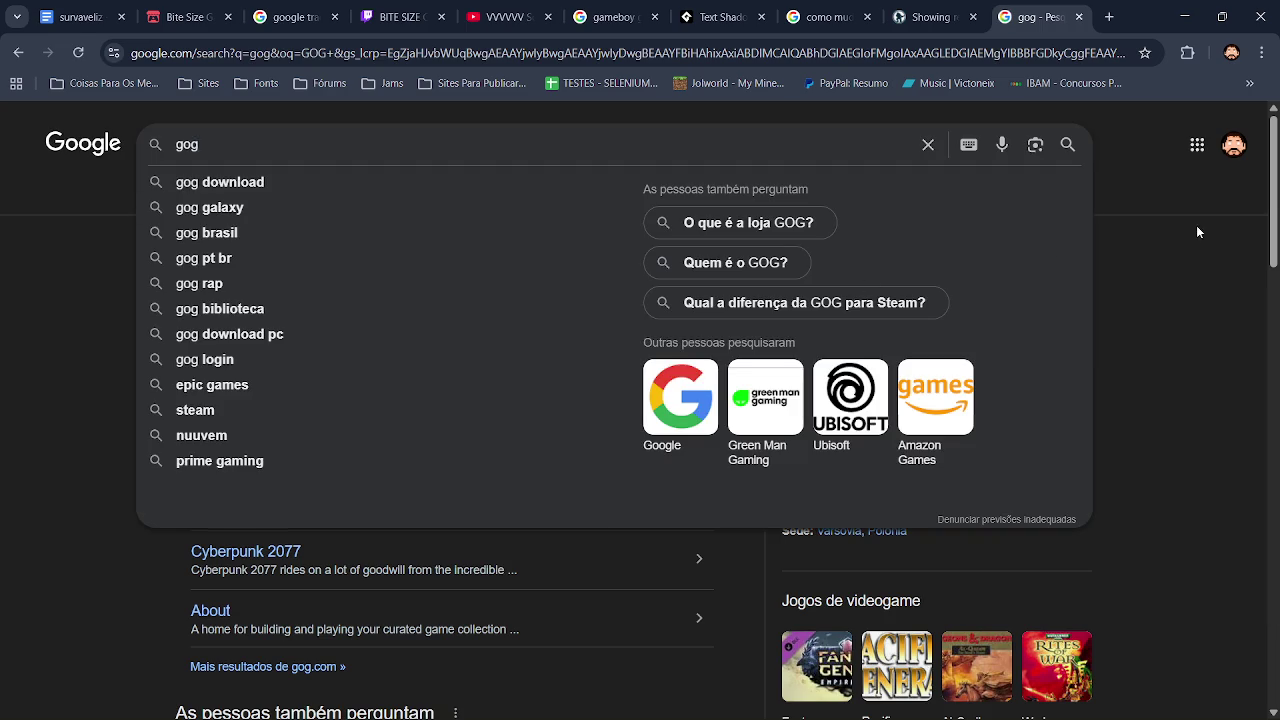
{"action": "left_click", "coordinate": [1196, 225]}
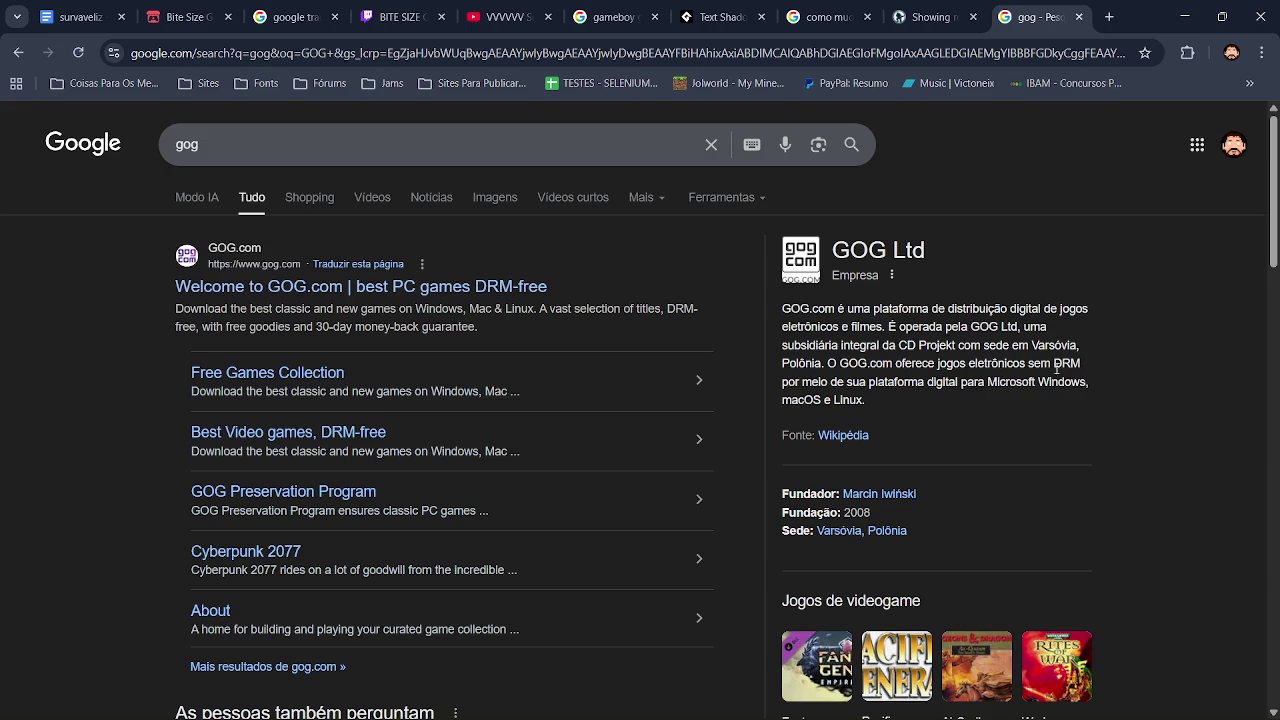
Refine the search to 'gog jogos' and preview the free GOG games video.
{"action": "left_click", "coordinate": [396, 164]}
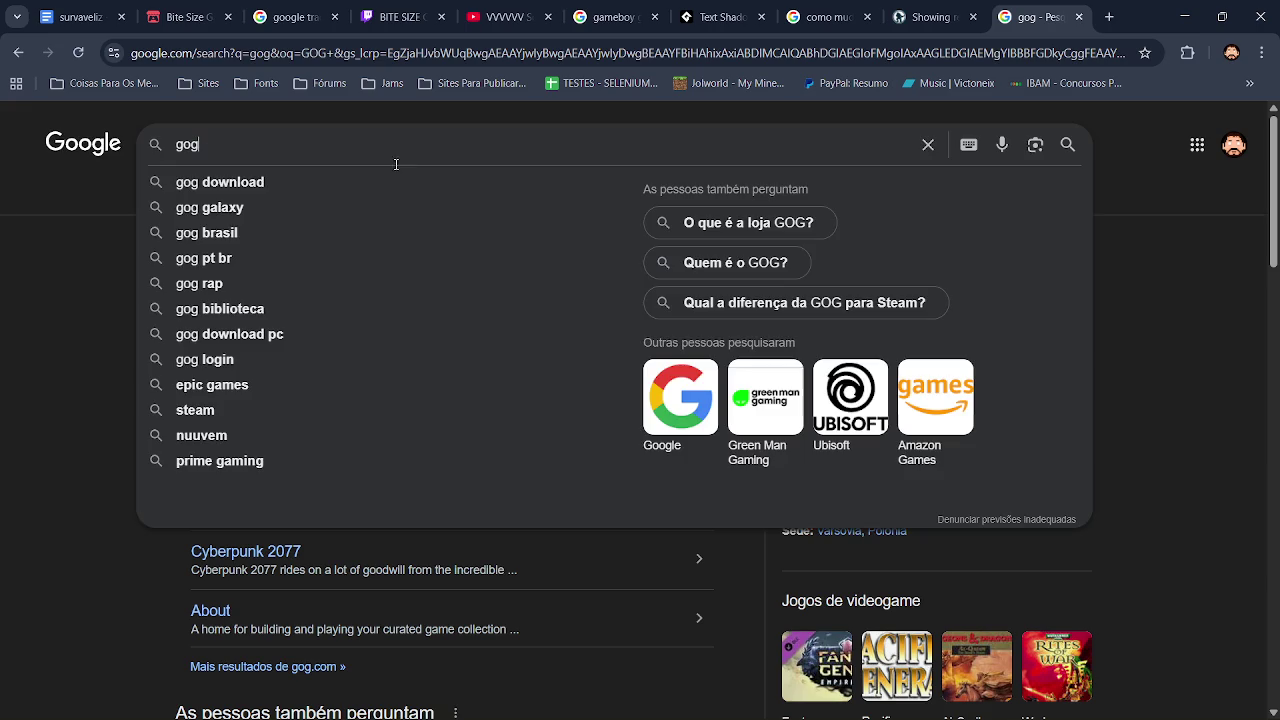
{"action": "type", "text": "jogos"}
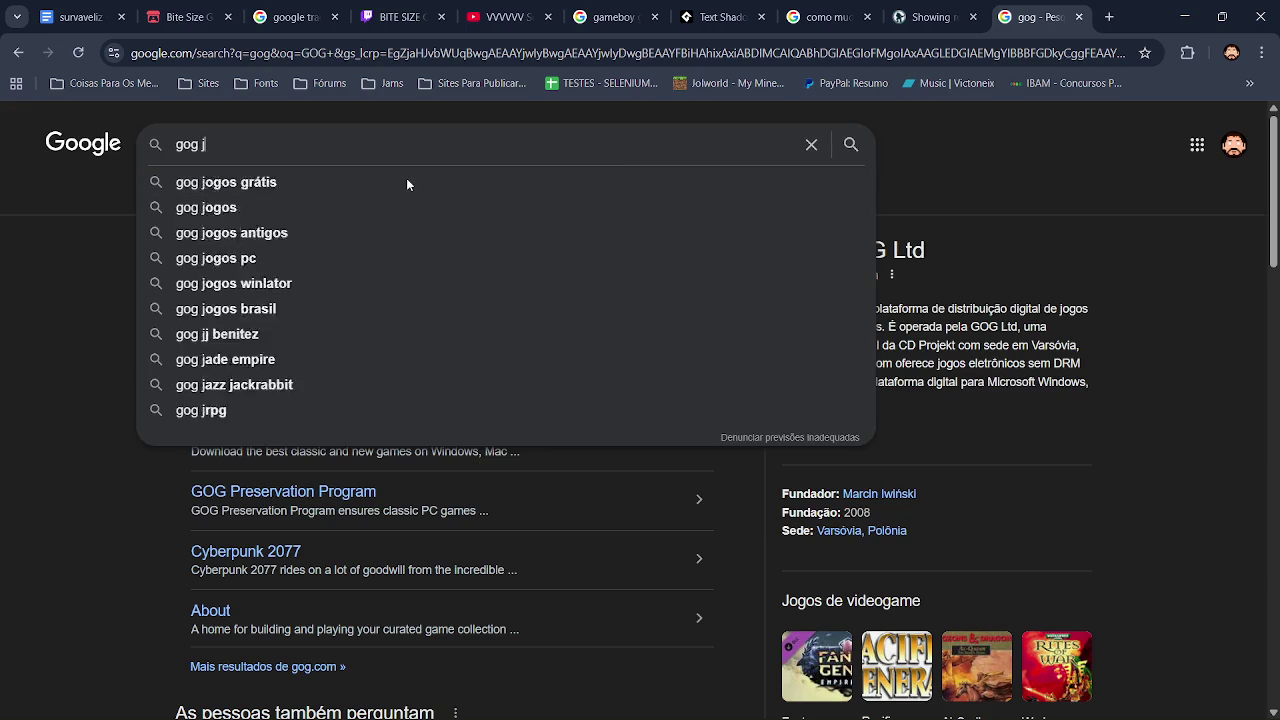
{"action": "key", "text": "Return"}
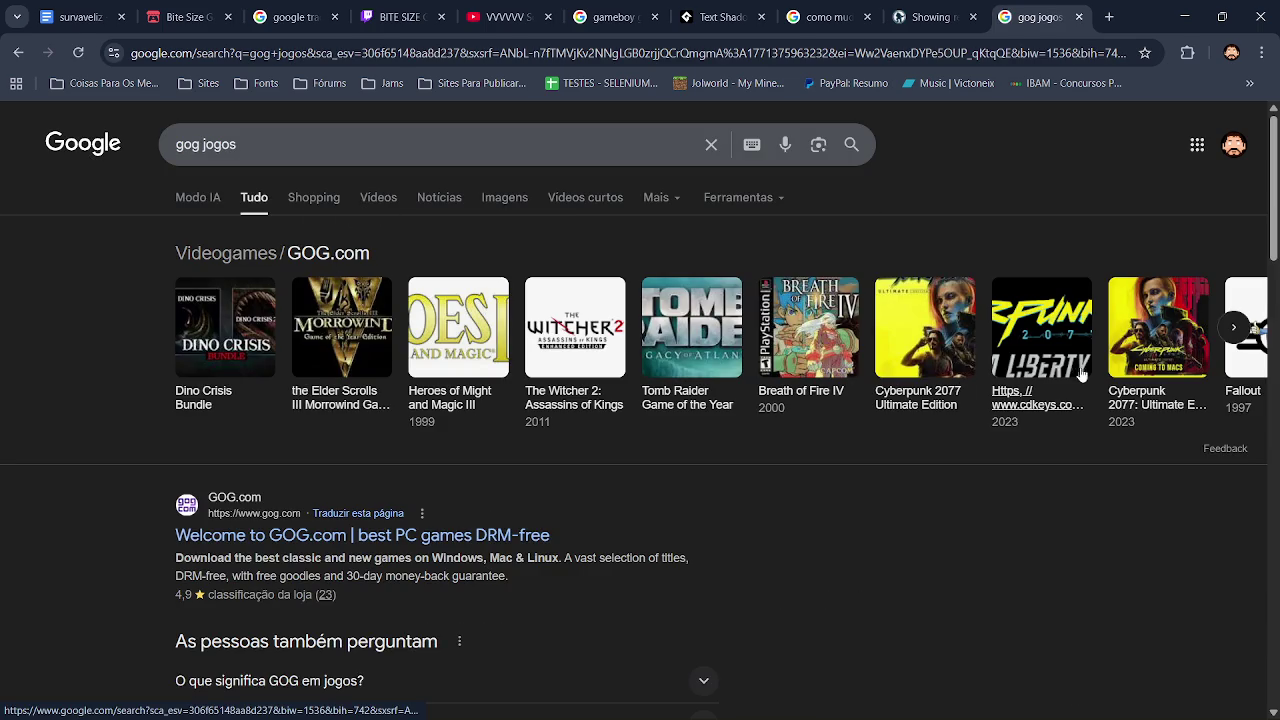
{"action": "left_click", "coordinate": [1233, 327]}
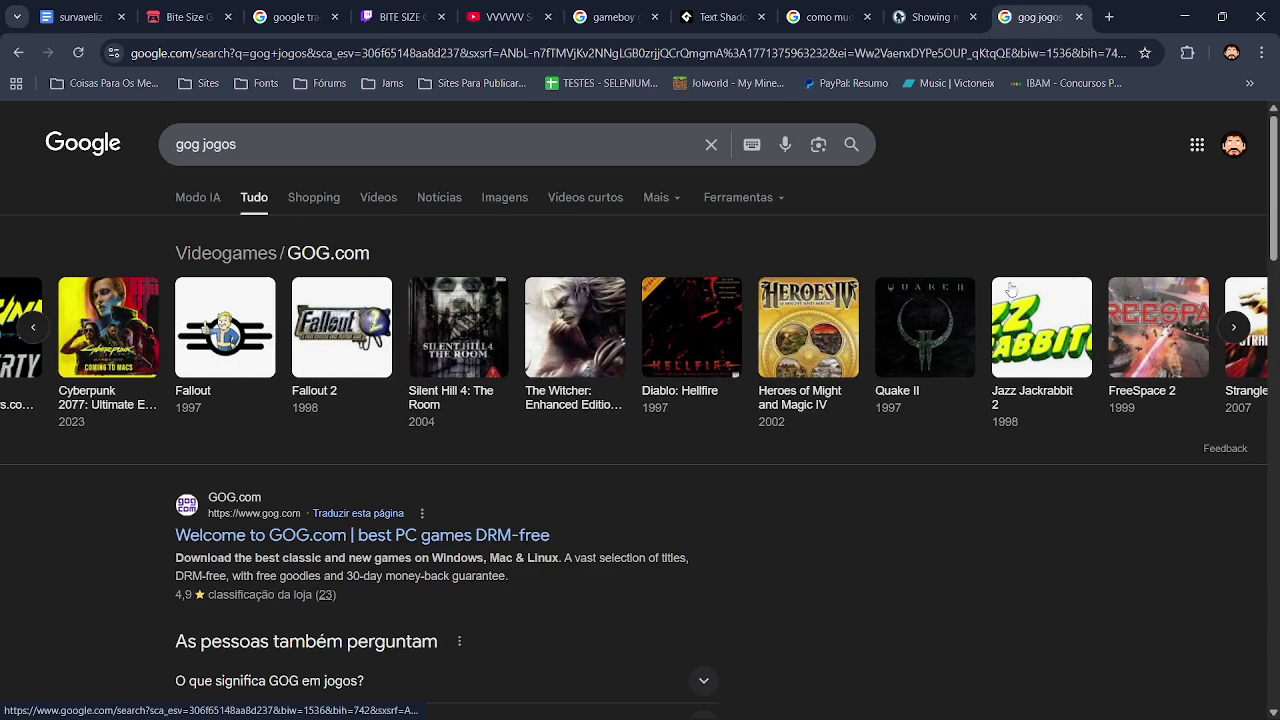
{"action": "left_click", "coordinate": [376, 199]}
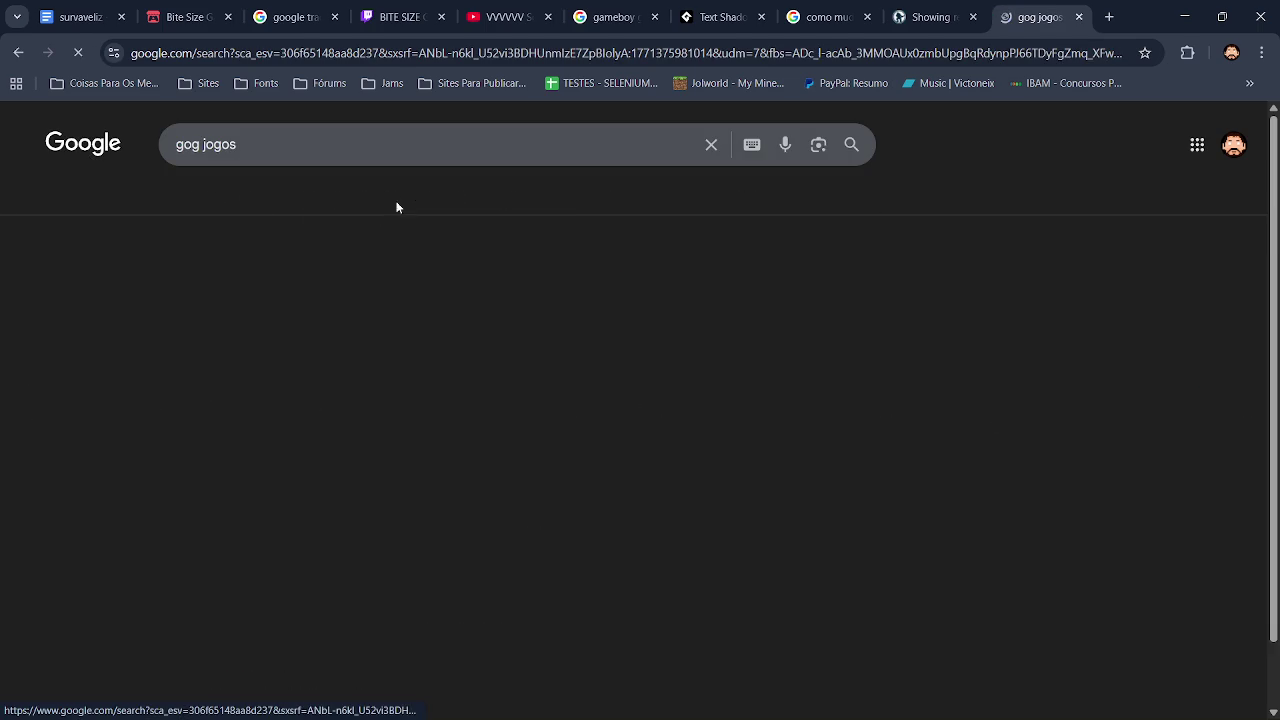
{"action": "mouse_move", "coordinate": [249, 328]}
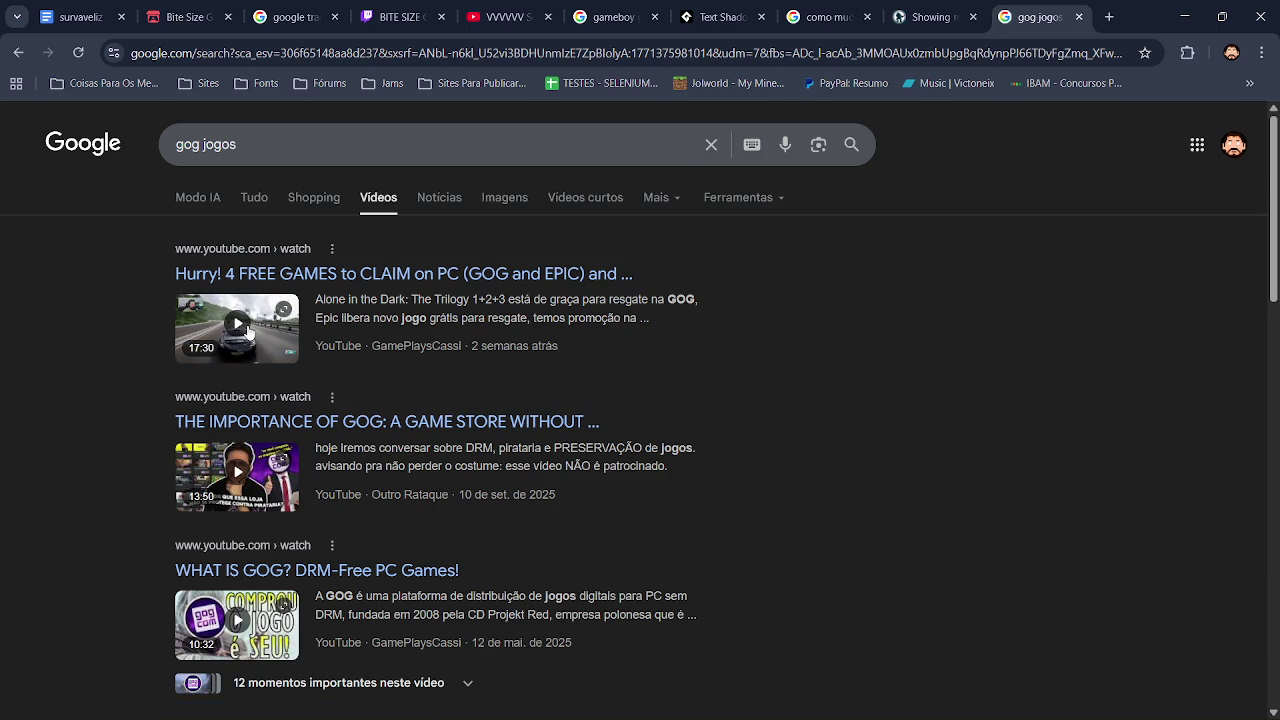
{"action": "left_click", "coordinate": [249, 328]}
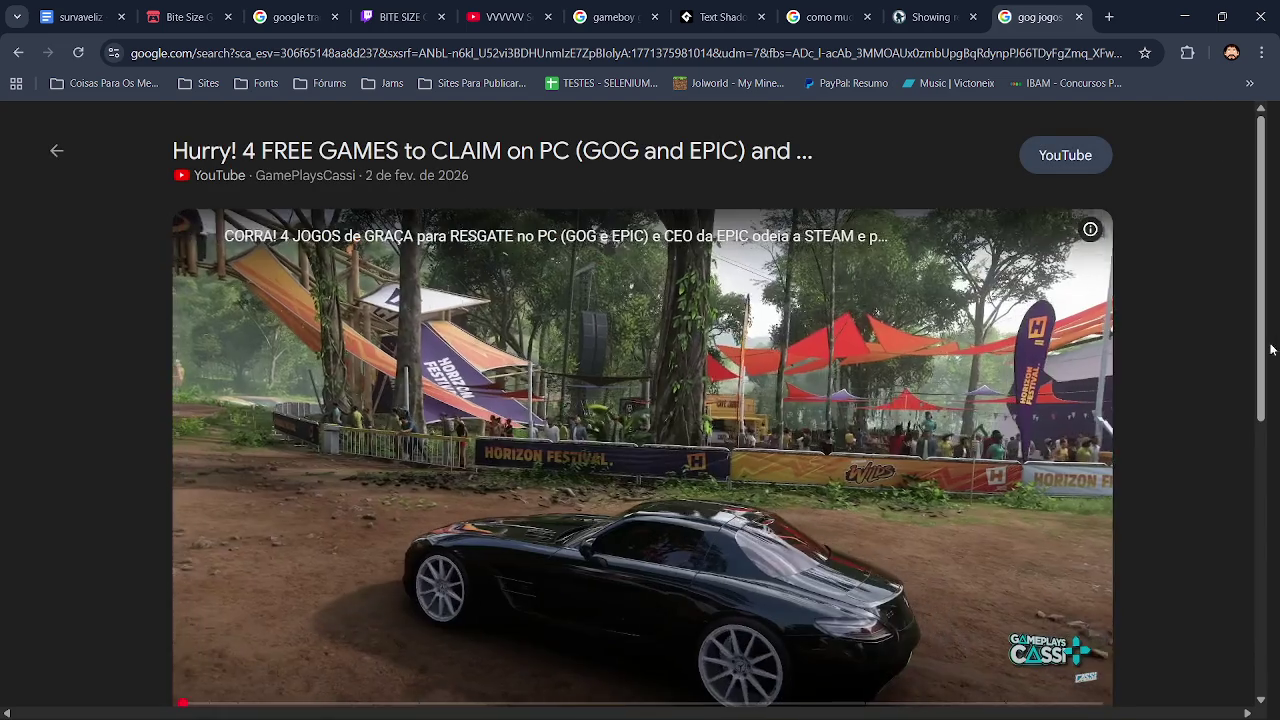
Play the free-games video with sound in full screen, then return to the results.
{"action": "scroll", "coordinate": [1212, 397], "scroll_direction": "down", "scroll_amount": 2}
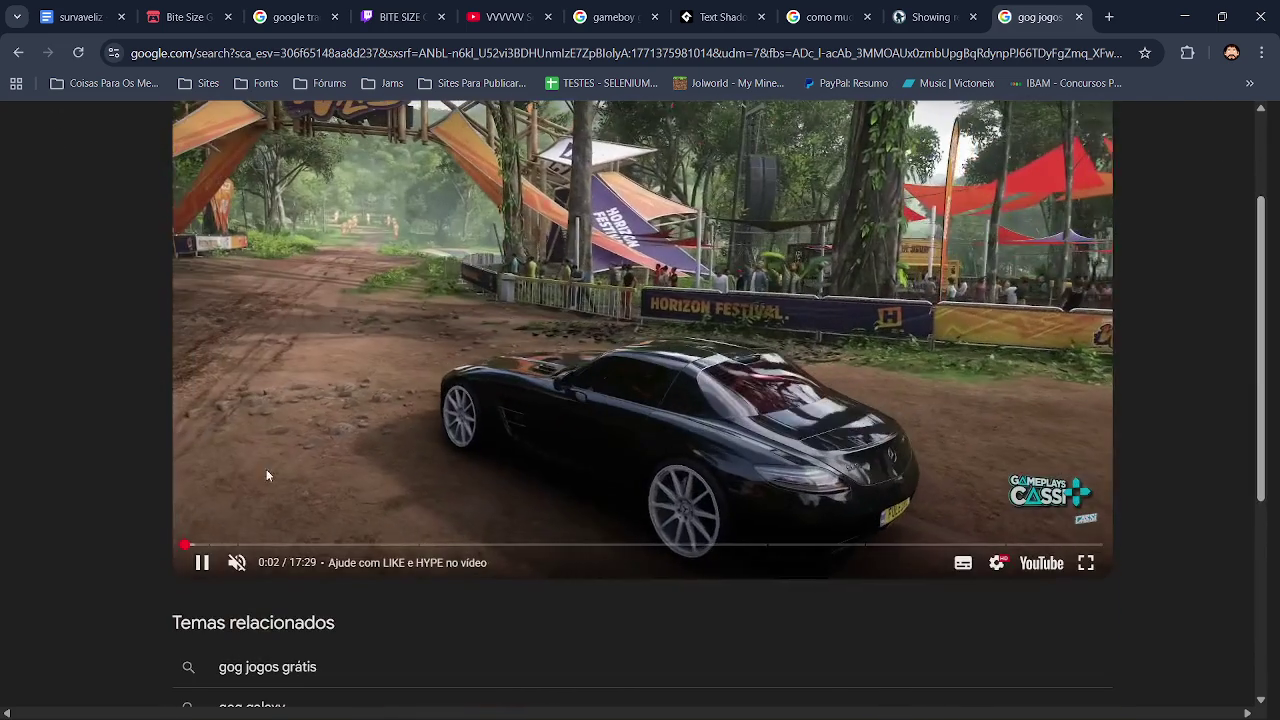
{"action": "left_click", "coordinate": [237, 562]}
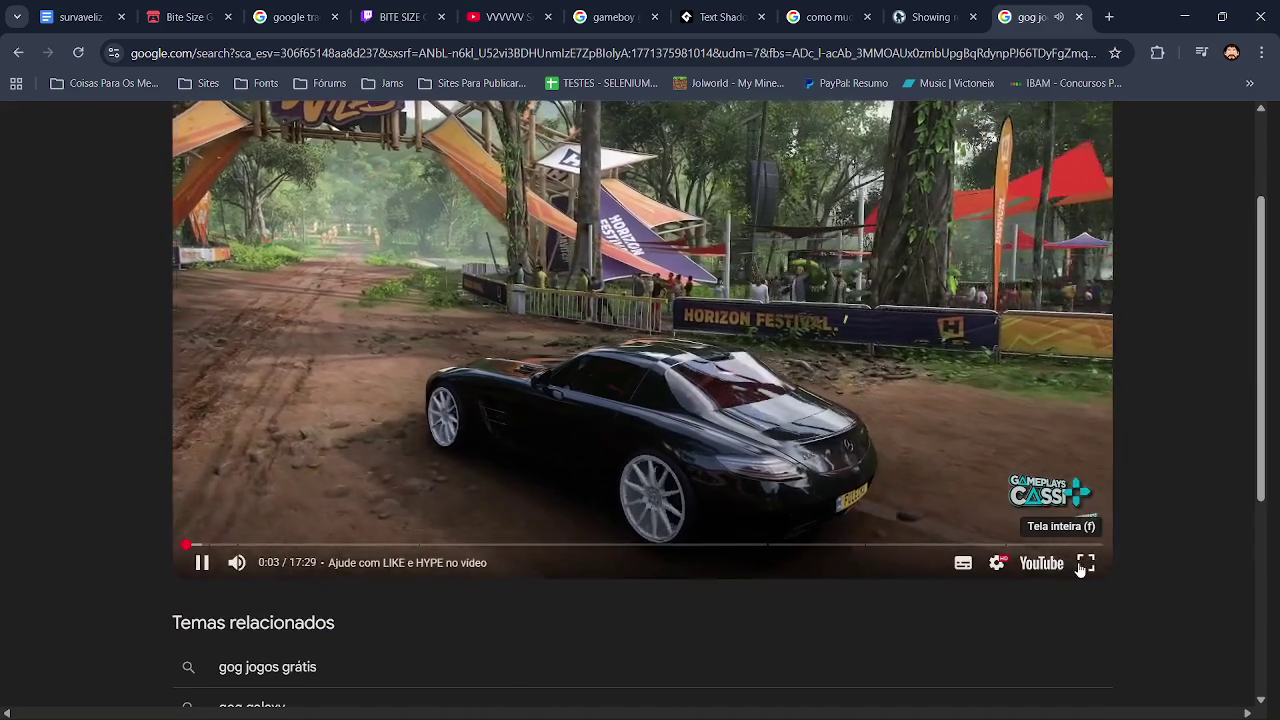
{"action": "left_click", "coordinate": [1086, 562]}
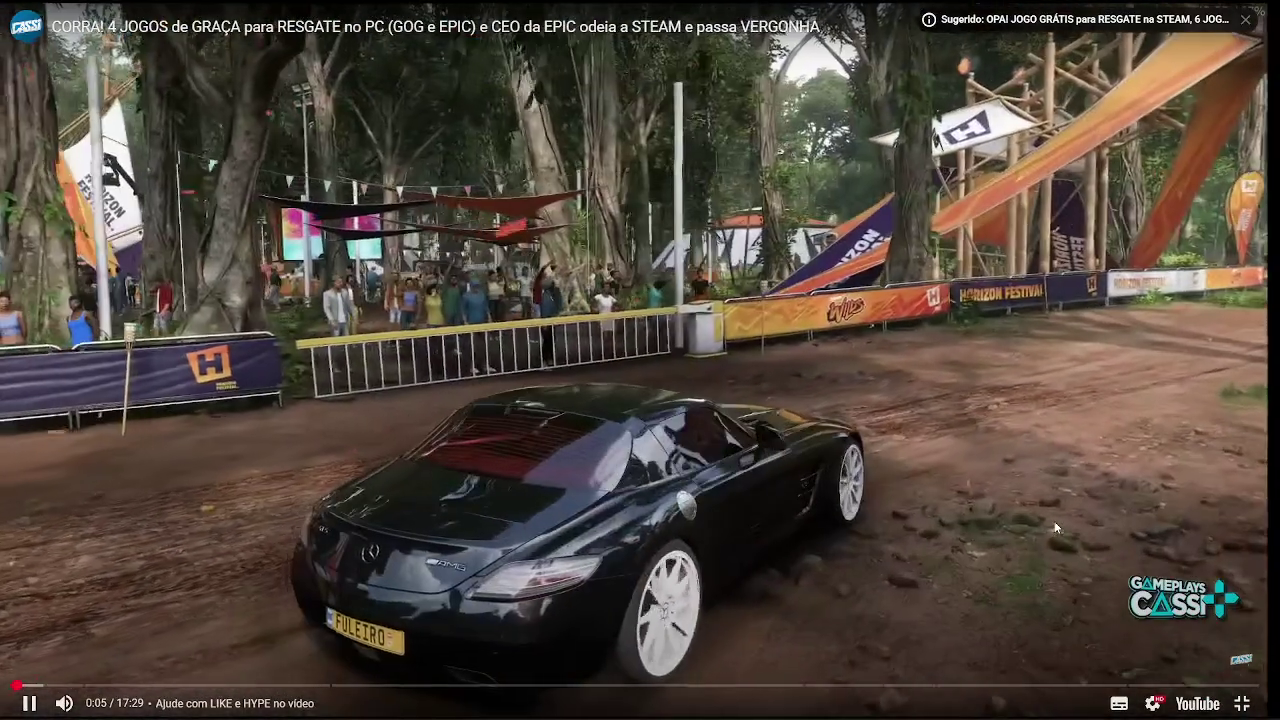
{"action": "key", "text": "Escape"}
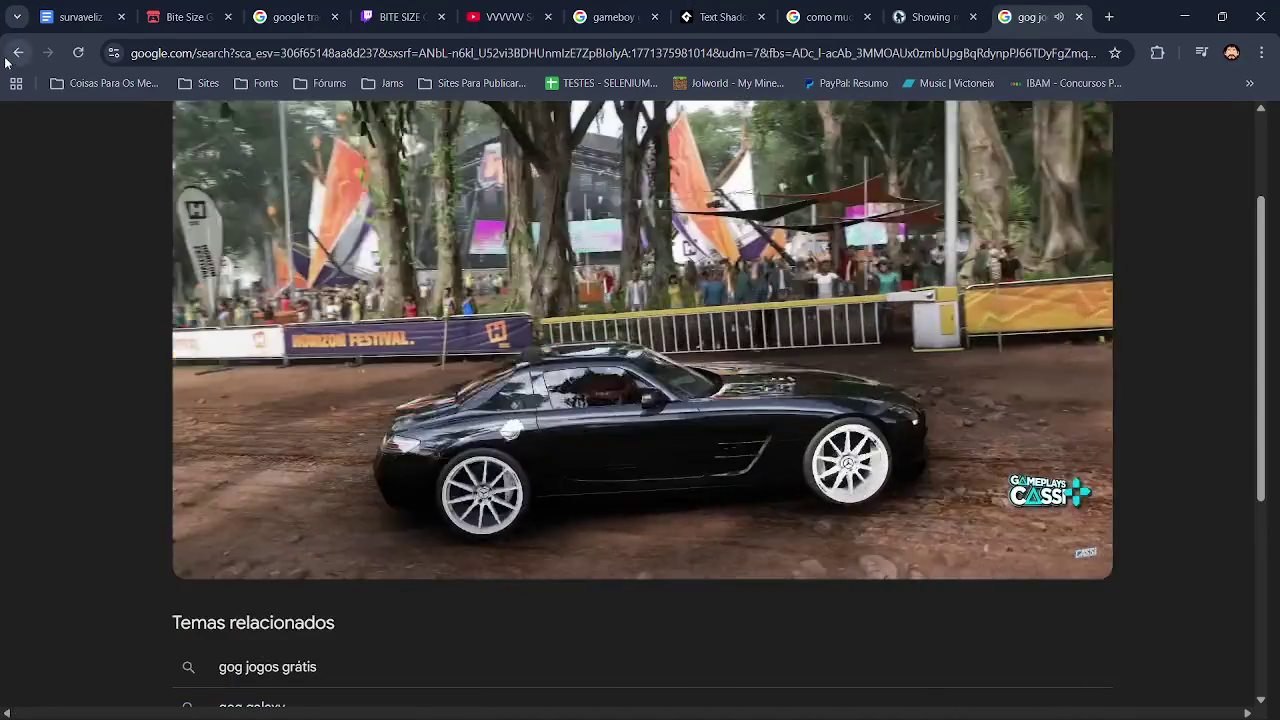
{"action": "left_click", "coordinate": [18, 52]}
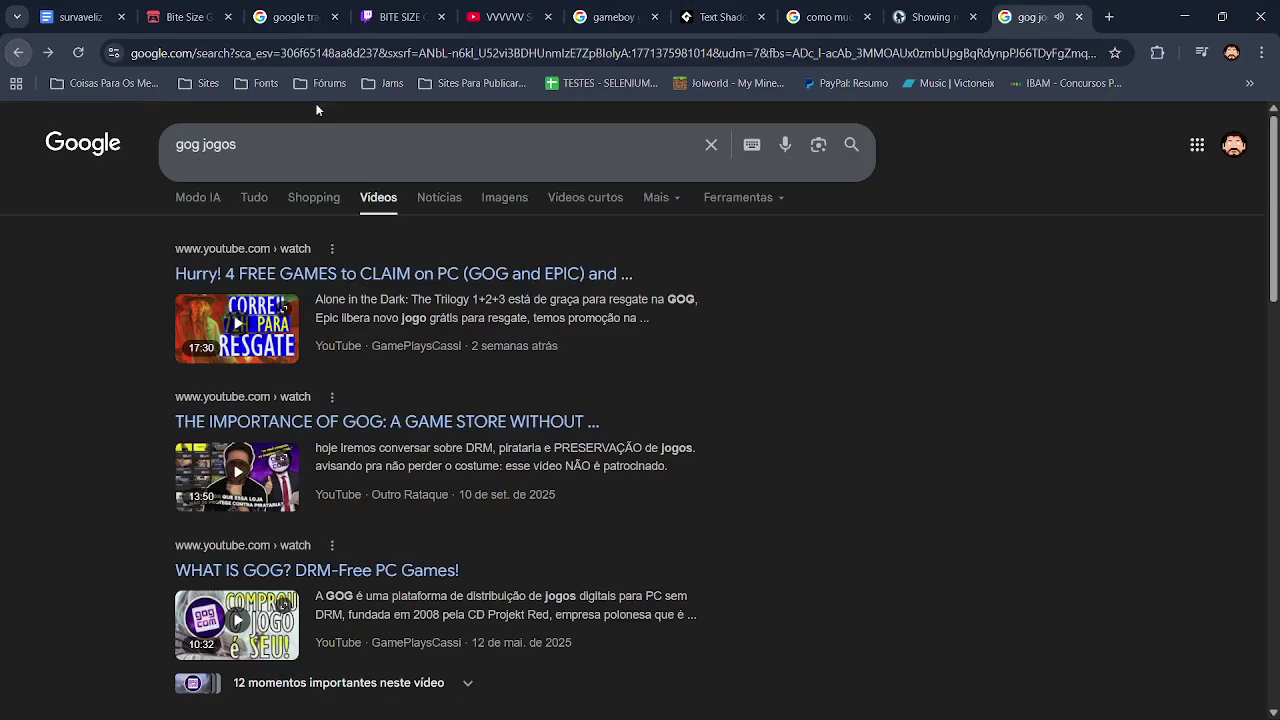
Rerun the video search as just 'gog', then start extending it with 'é boa'.
{"action": "double_click", "coordinate": [221, 143]}
{"action": "key", "text": "BackSpace"}
{"action": "key", "text": "Return"}
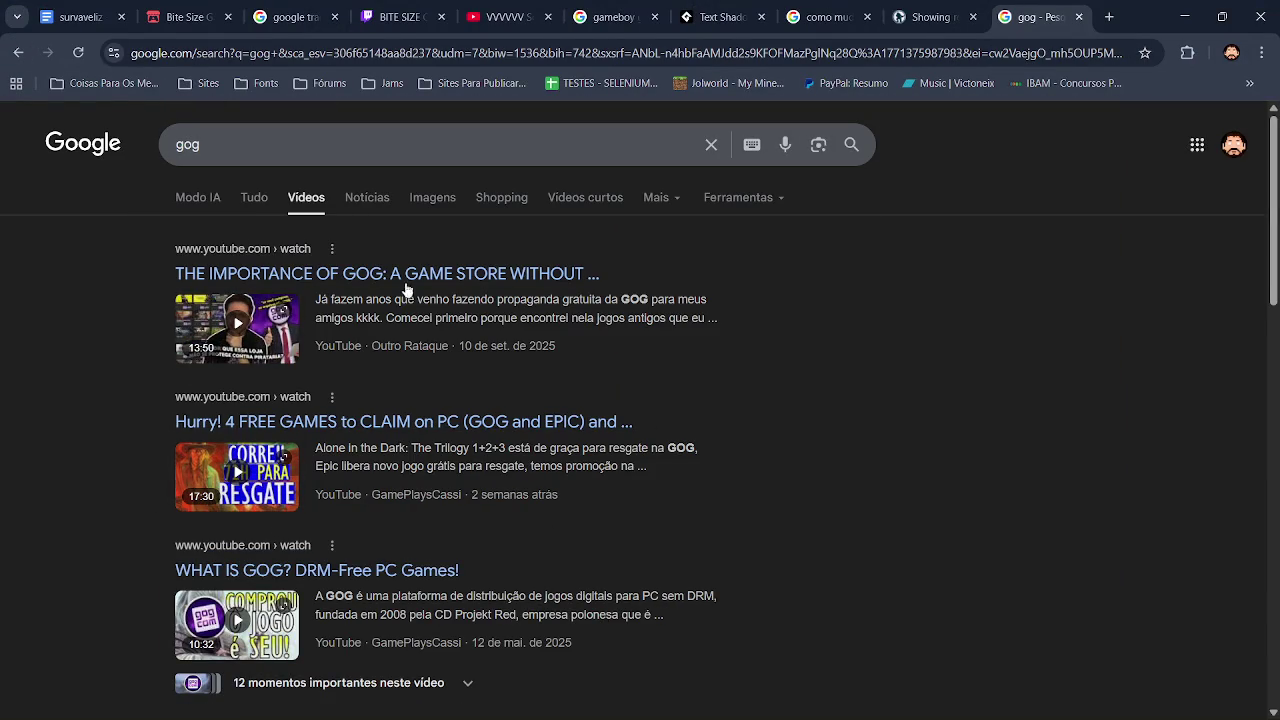
{"action": "left_click_drag", "start_coordinate": [718, 305], "coordinate": [556, 350]}
{"action": "scroll", "coordinate": [450, 400], "scroll_direction": "down", "scroll_amount": 3}
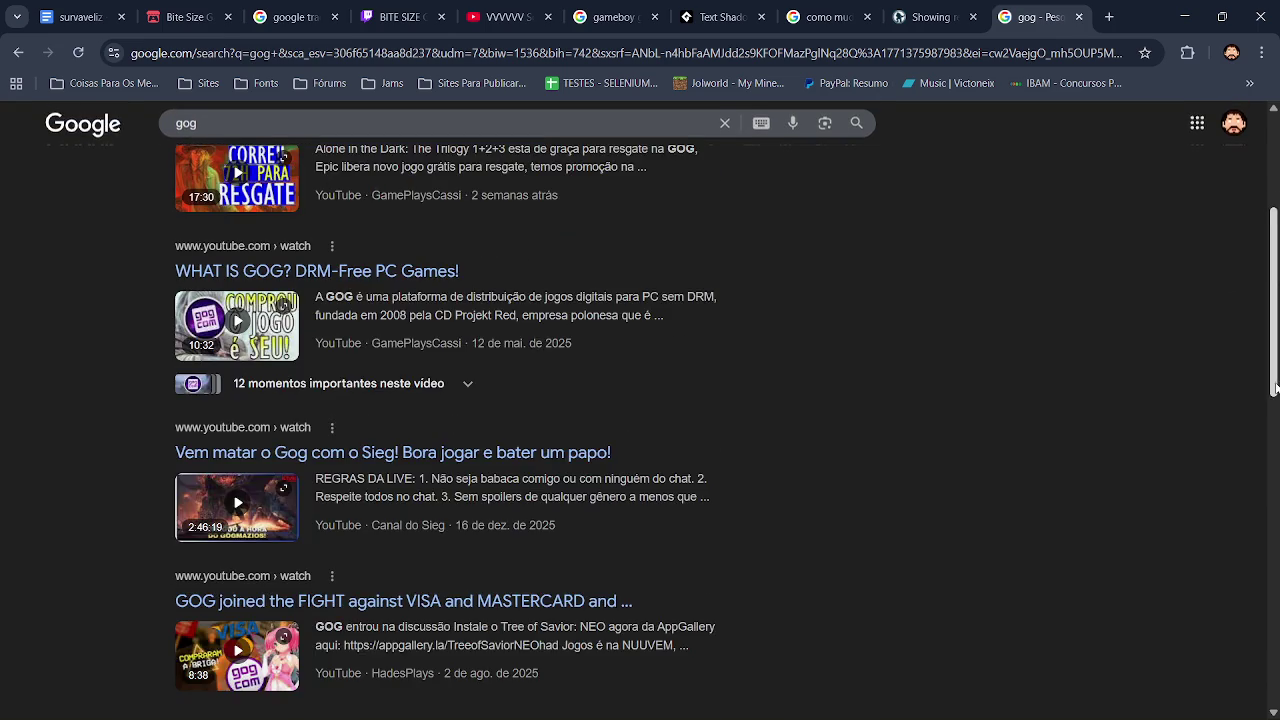
{"action": "scroll", "coordinate": [400, 300], "scroll_direction": "up", "scroll_amount": 3}
{"action": "left_click", "coordinate": [358, 144]}
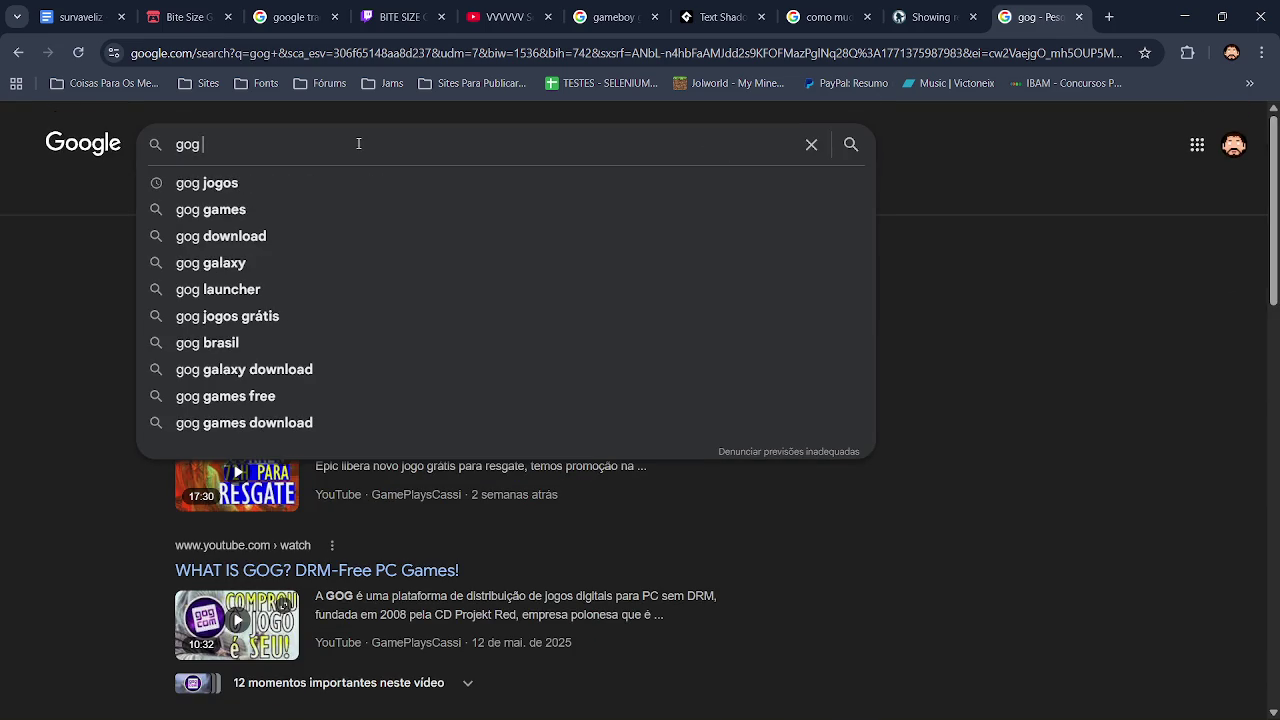
{"action": "type", "text": "é boa"}
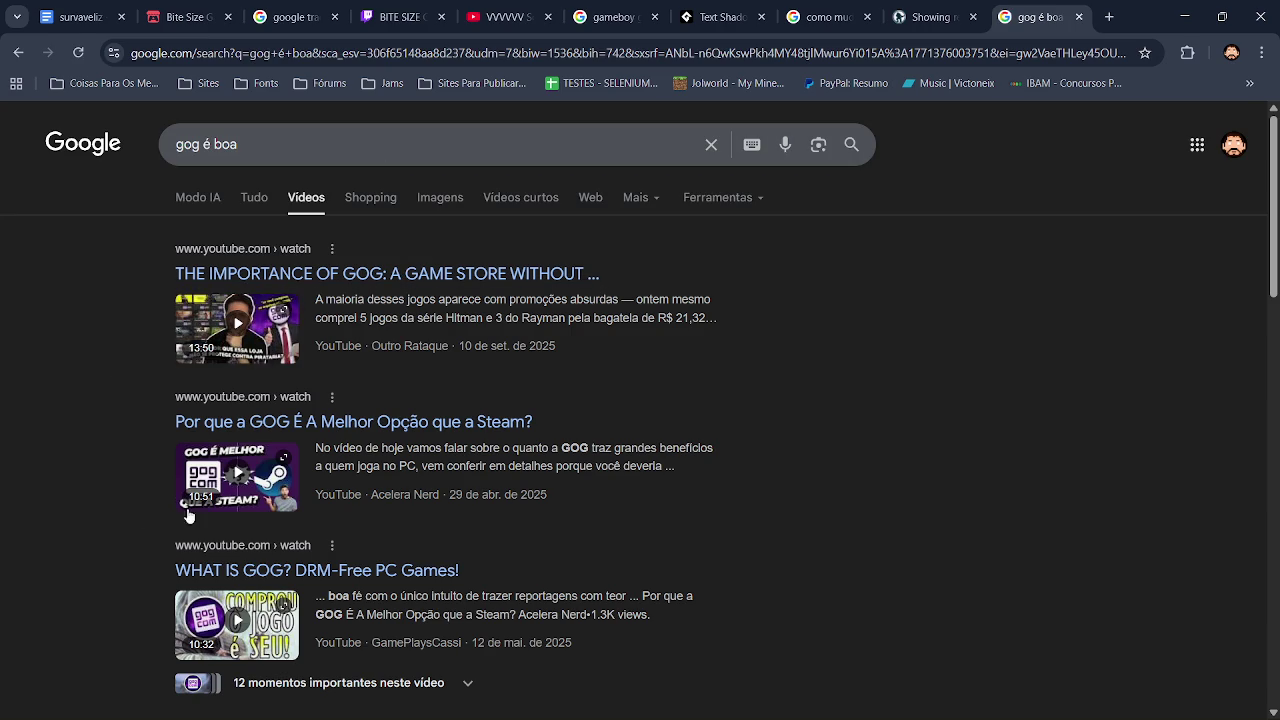
Play the 'Por que a GOG É A Melhor Opção que a Steam?' video fullscreen and adjust its volume.
{"action": "left_click", "coordinate": [232, 490]}
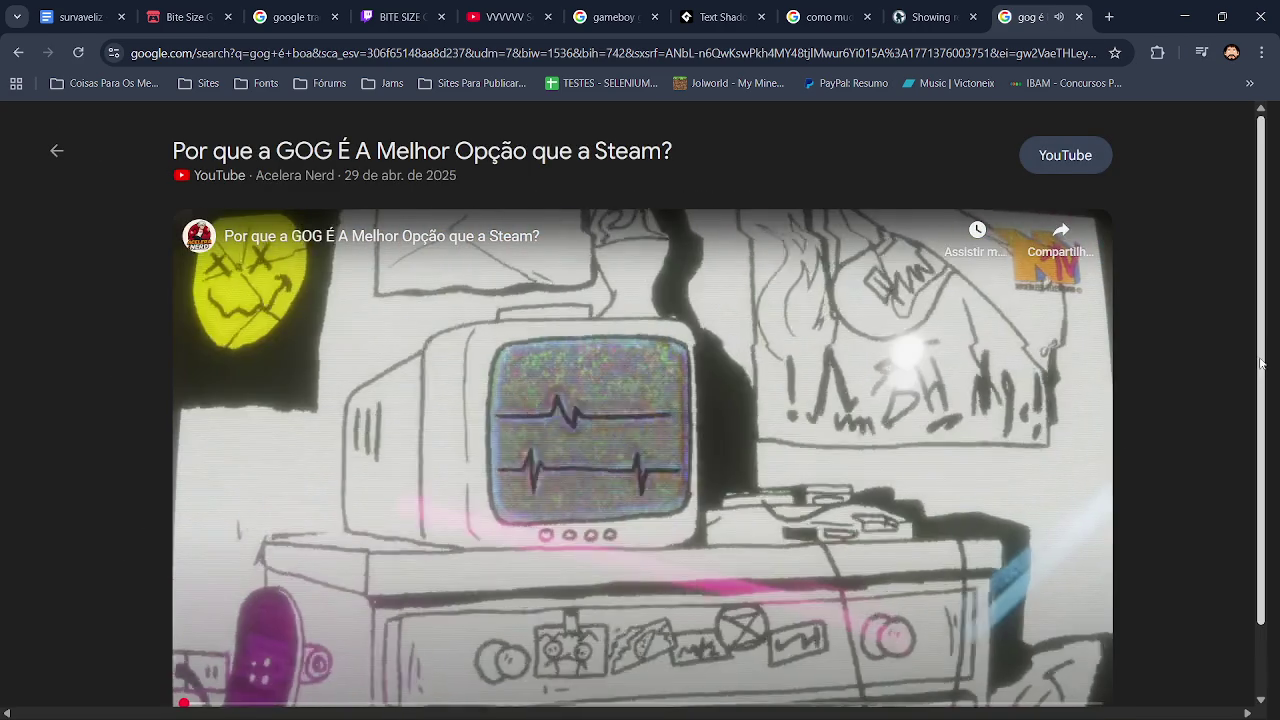
{"action": "scroll", "coordinate": [1105, 648], "scroll_direction": "down", "scroll_amount": 1}
{"action": "left_click", "coordinate": [1105, 648]}
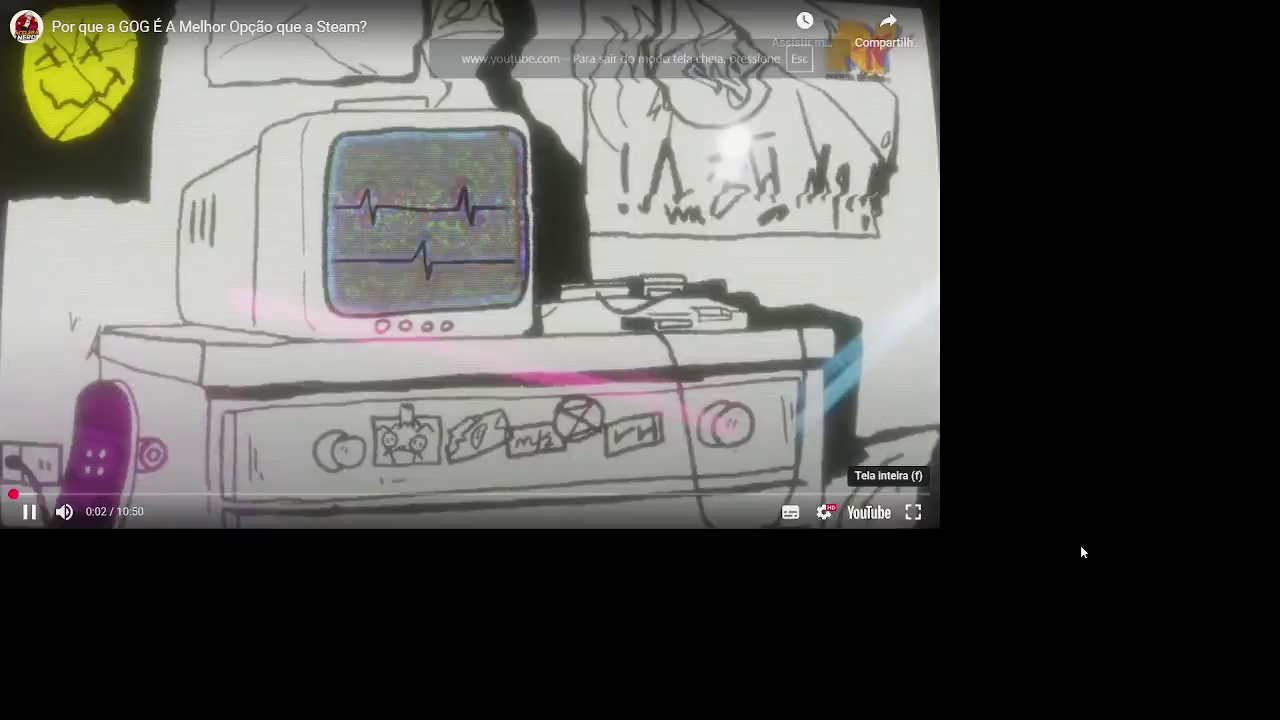
{"action": "scroll", "coordinate": [1080, 552], "scroll_direction": "up", "scroll_amount": 5}
{"action": "scroll", "coordinate": [1080, 545], "scroll_direction": "up", "scroll_amount": 1}
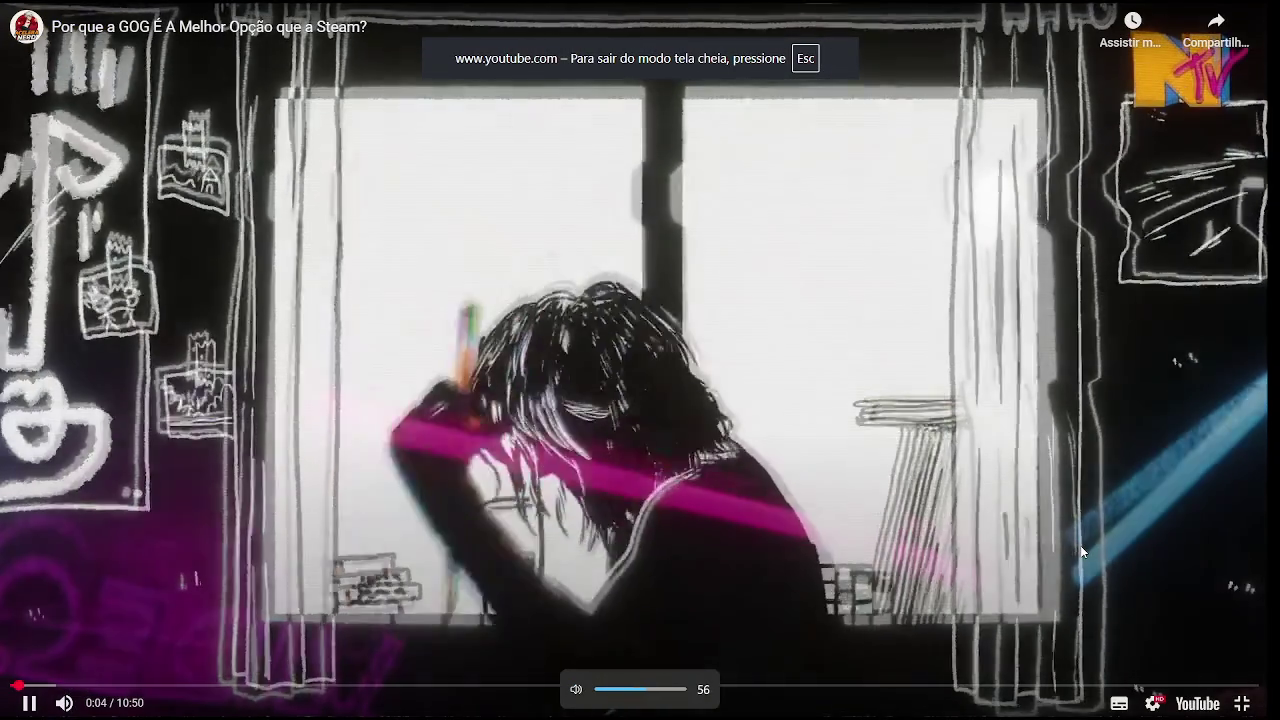
{"action": "scroll", "coordinate": [1080, 545], "scroll_direction": "down", "scroll_amount": 1}
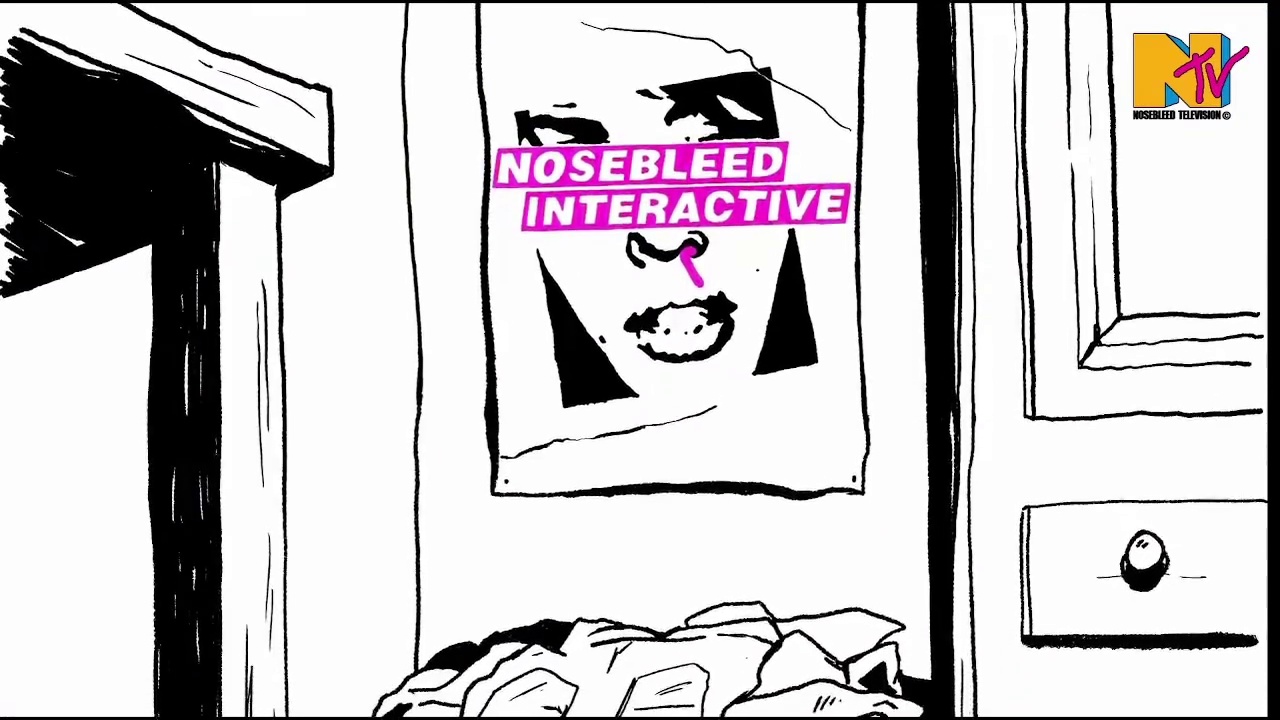
Skip ahead to 0:26, dismiss the more-videos suggestions and pause at 0:35.
{"action": "mouse_move", "coordinate": [2, 565]}
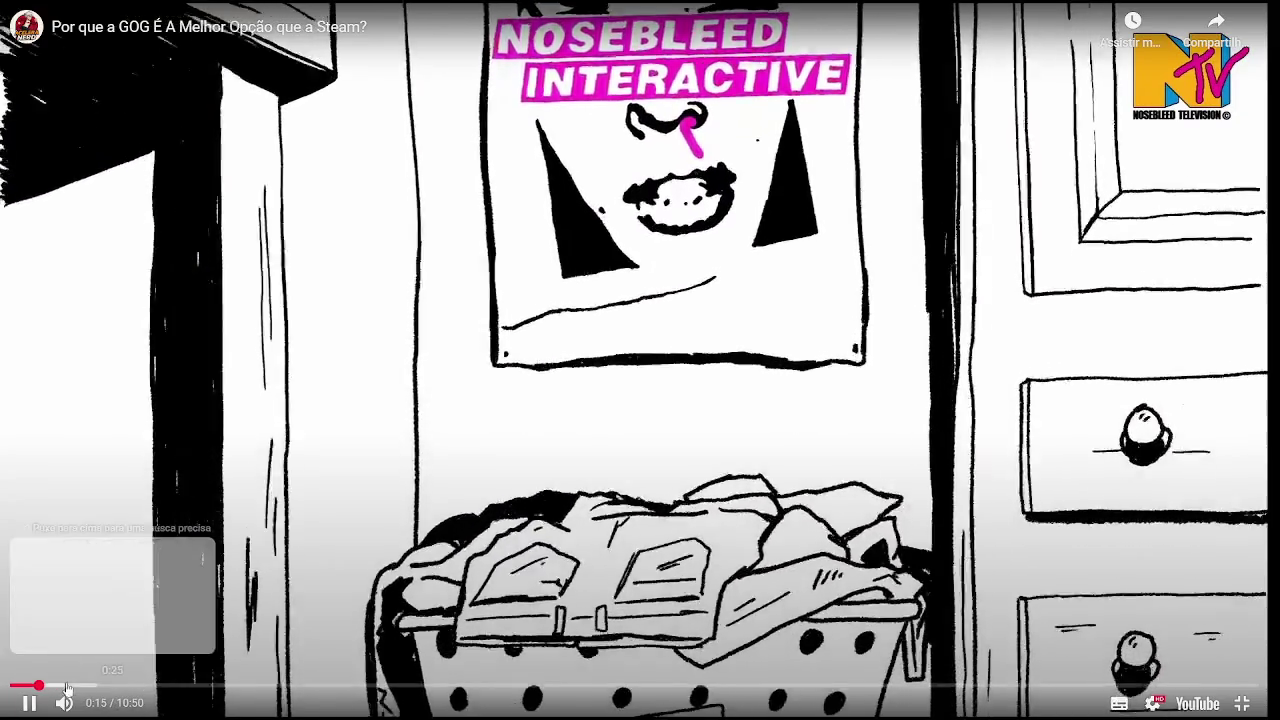
{"action": "left_click", "coordinate": [61, 686]}
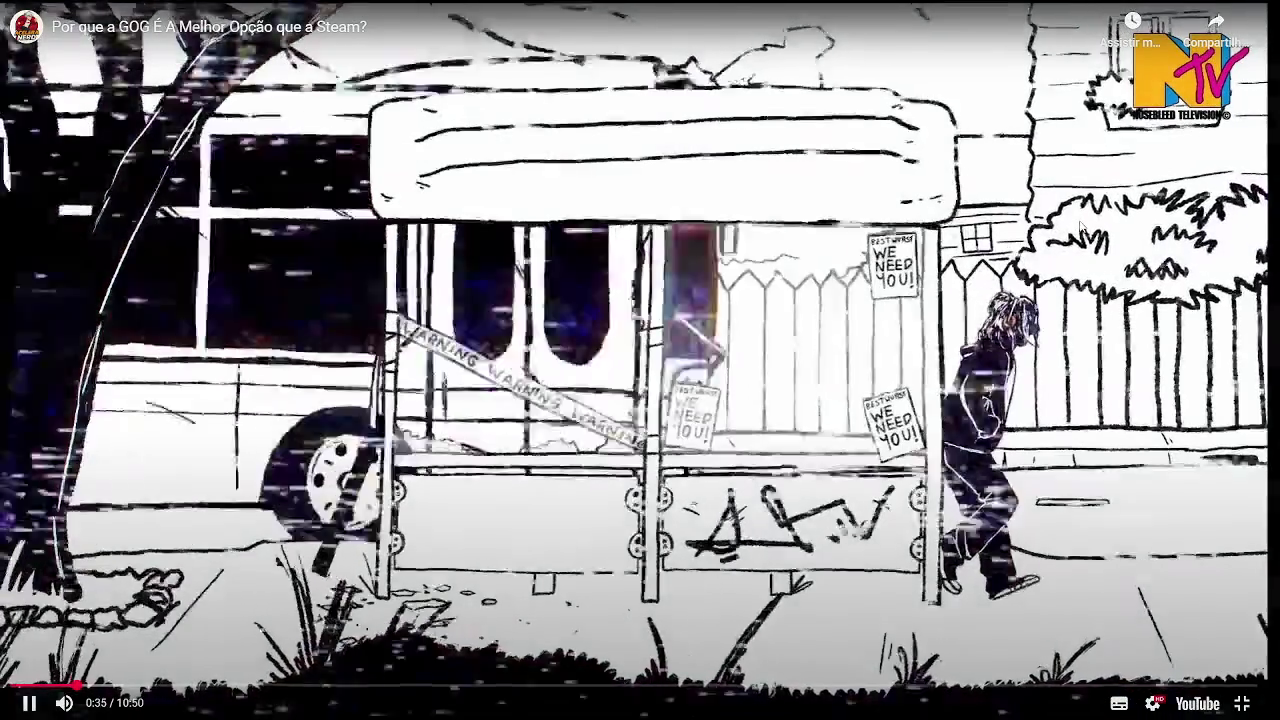
{"action": "left_click", "coordinate": [1080, 228]}
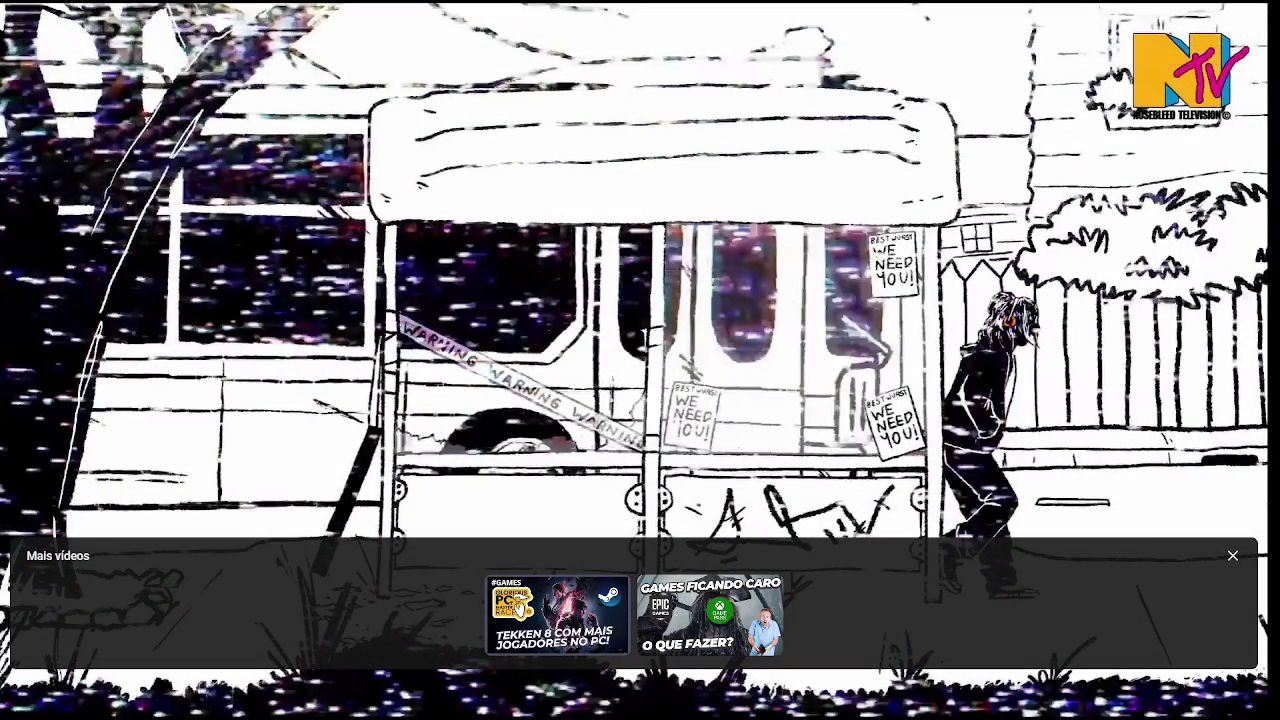
{"action": "left_click", "coordinate": [1232, 556]}
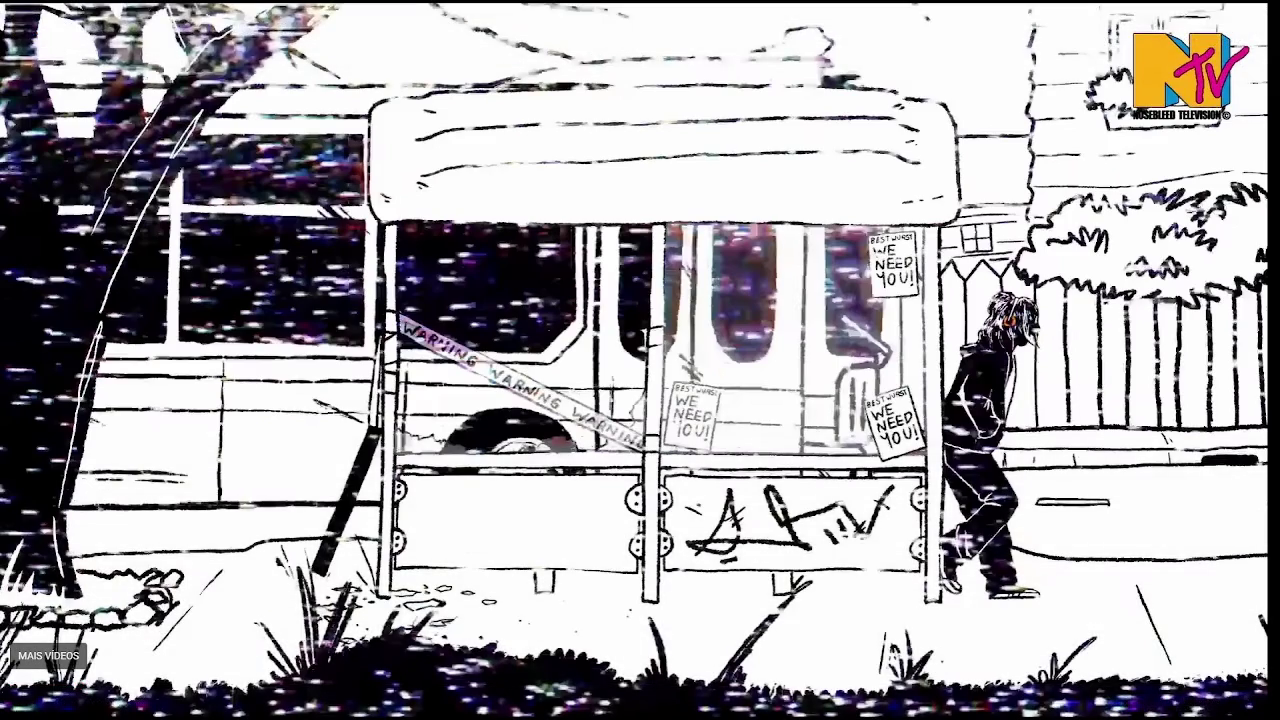
{"action": "left_click", "coordinate": [1201, 482]}
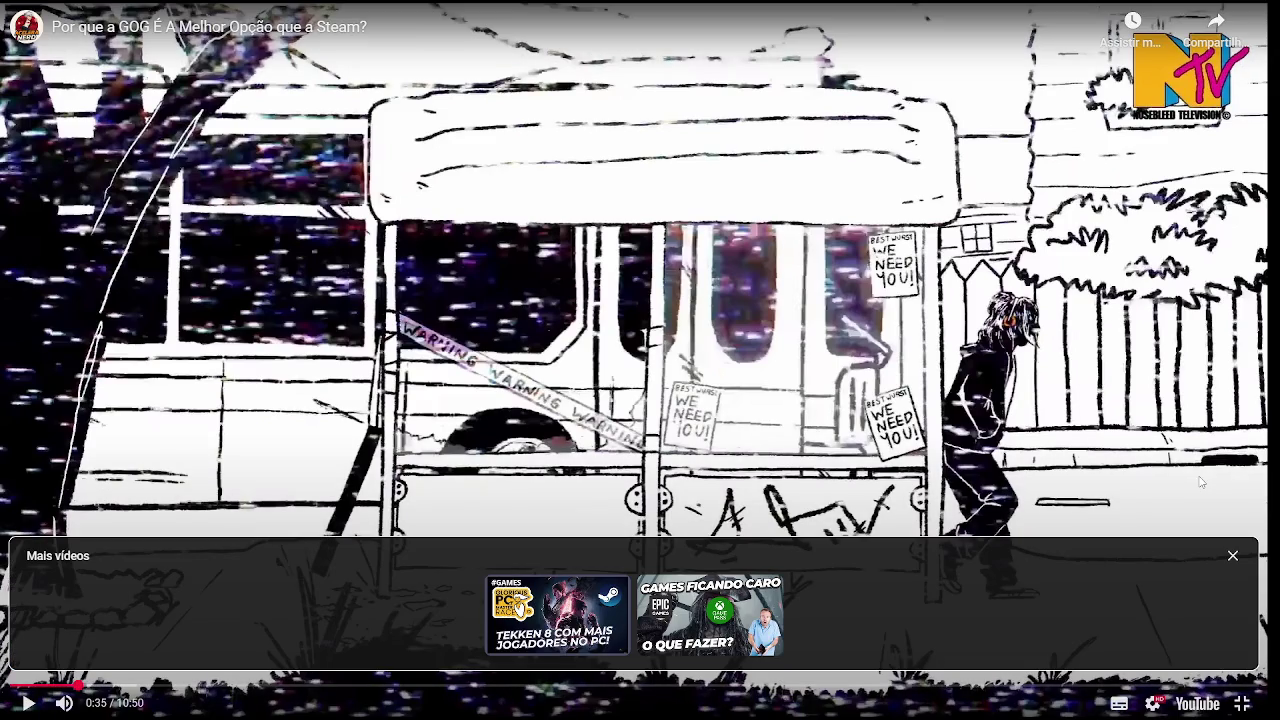
{"action": "left_click", "coordinate": [1210, 410]}
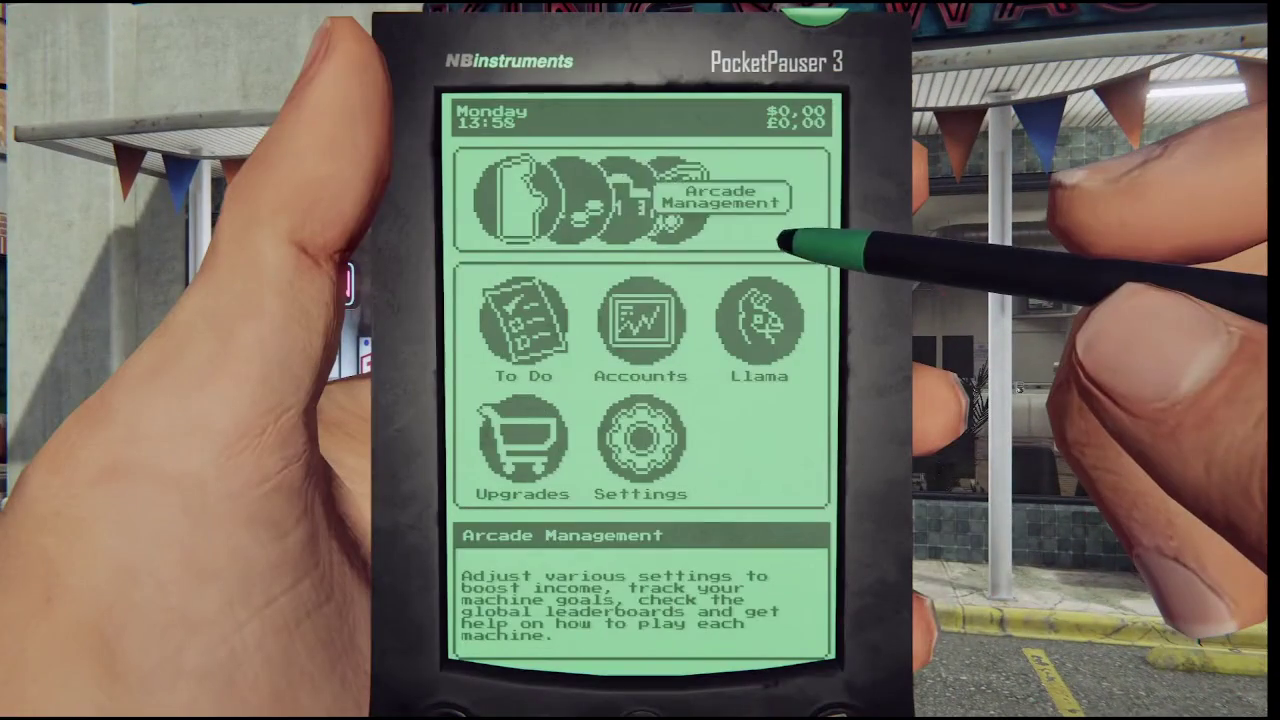
{"action": "left_click", "coordinate": [640, 437]}
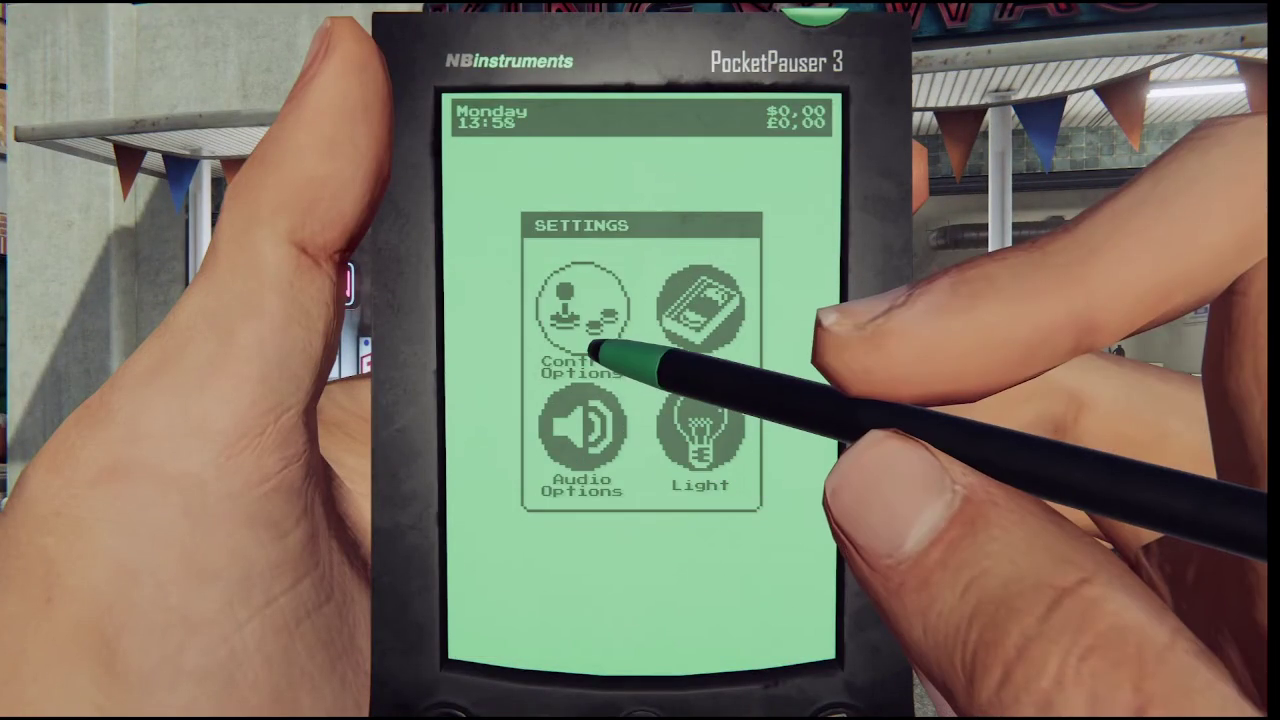
{"action": "left_click", "coordinate": [700, 340]}
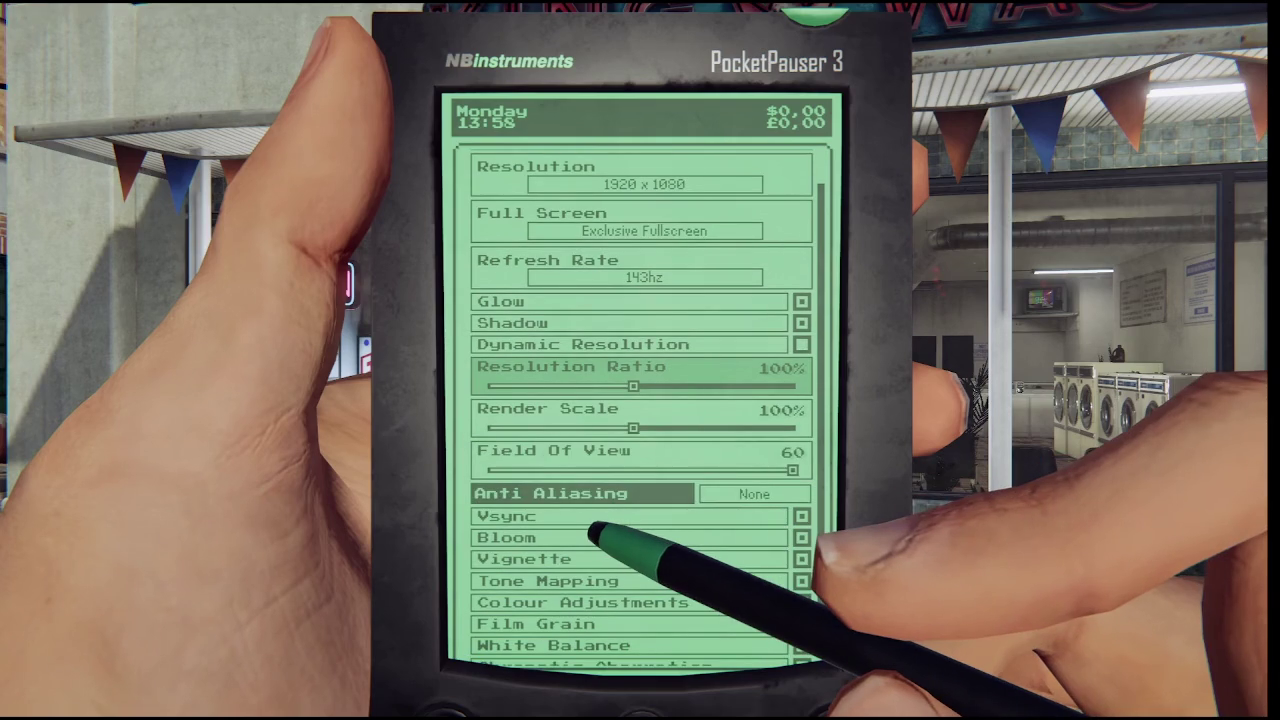
{"action": "key", "text": "Down"}
{"action": "key", "text": "Down"}
{"action": "key", "text": "Up"}
{"action": "key", "text": "Up"}
{"action": "key", "text": "Down"}
{"action": "key", "text": "Down"}
{"action": "key", "text": "Down"}
{"action": "key", "text": "Down"}
{"action": "key", "text": "Down"}
{"action": "key", "text": "Down"}
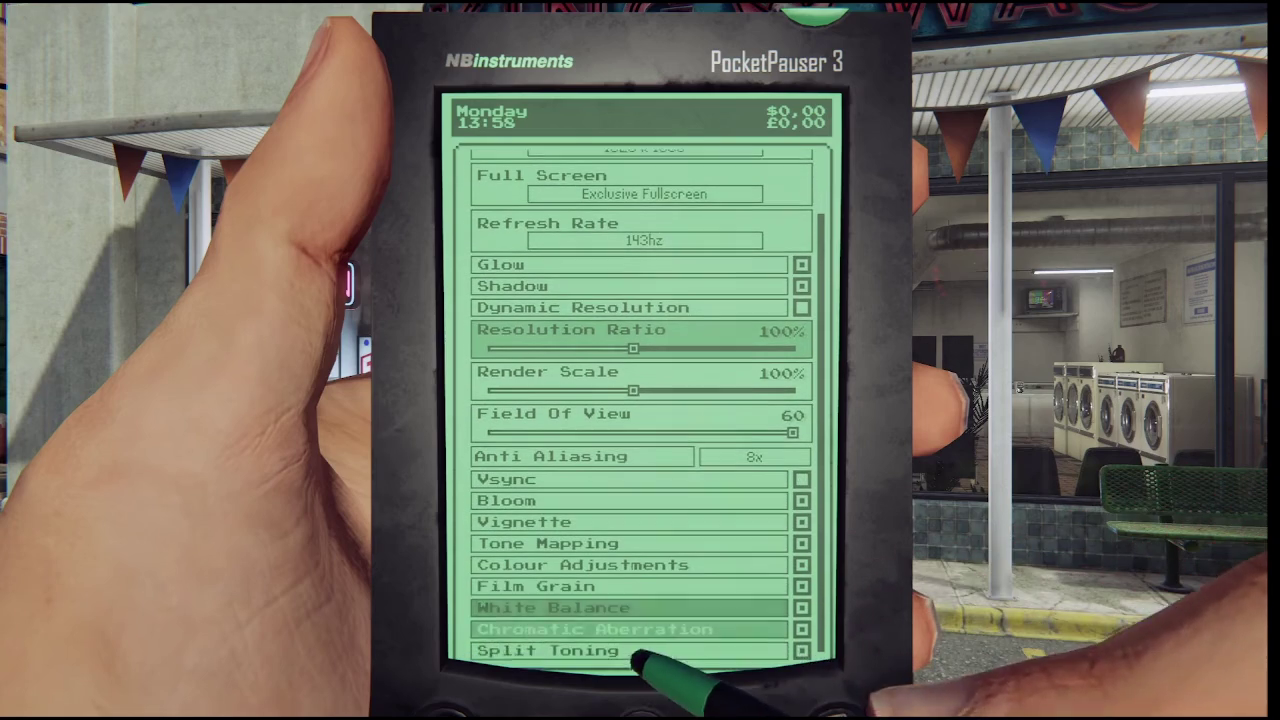
{"action": "key", "text": "Up"}
{"action": "key", "text": "Up"}
{"action": "key", "text": "Up"}
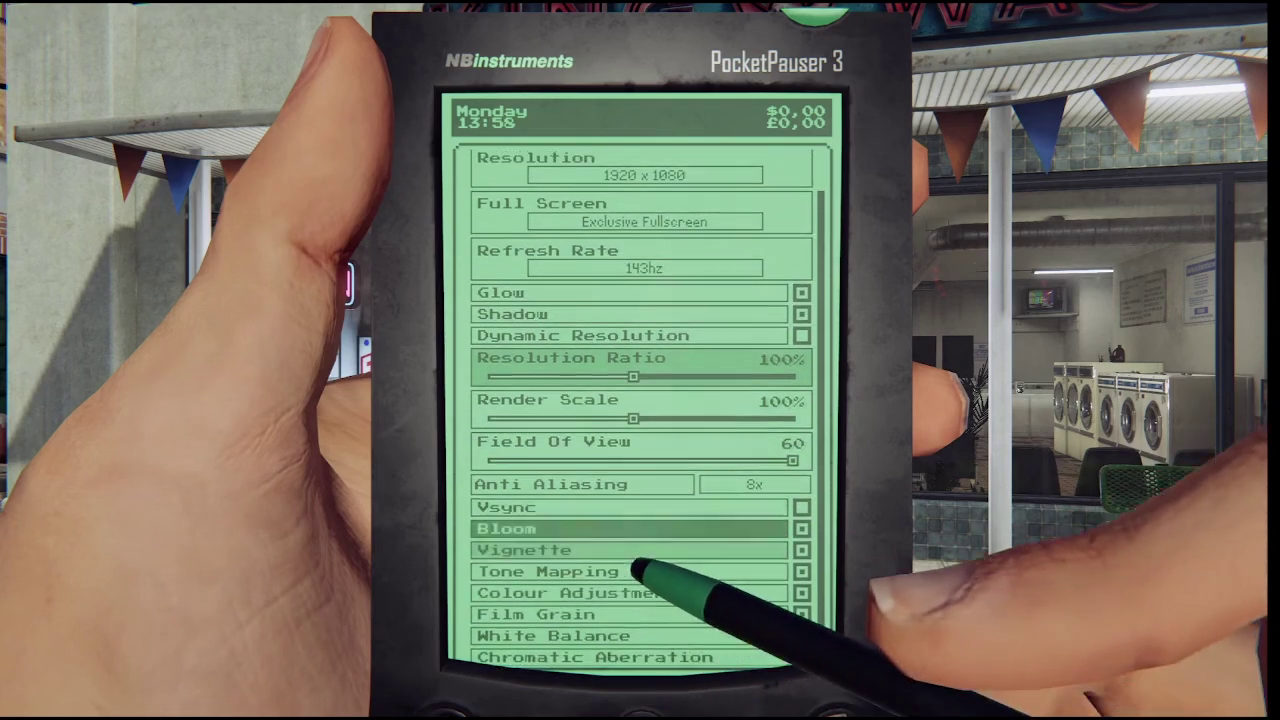
{"action": "key", "text": "Escape"}
{"action": "key", "text": "Left"}
{"action": "key", "text": "Up"}
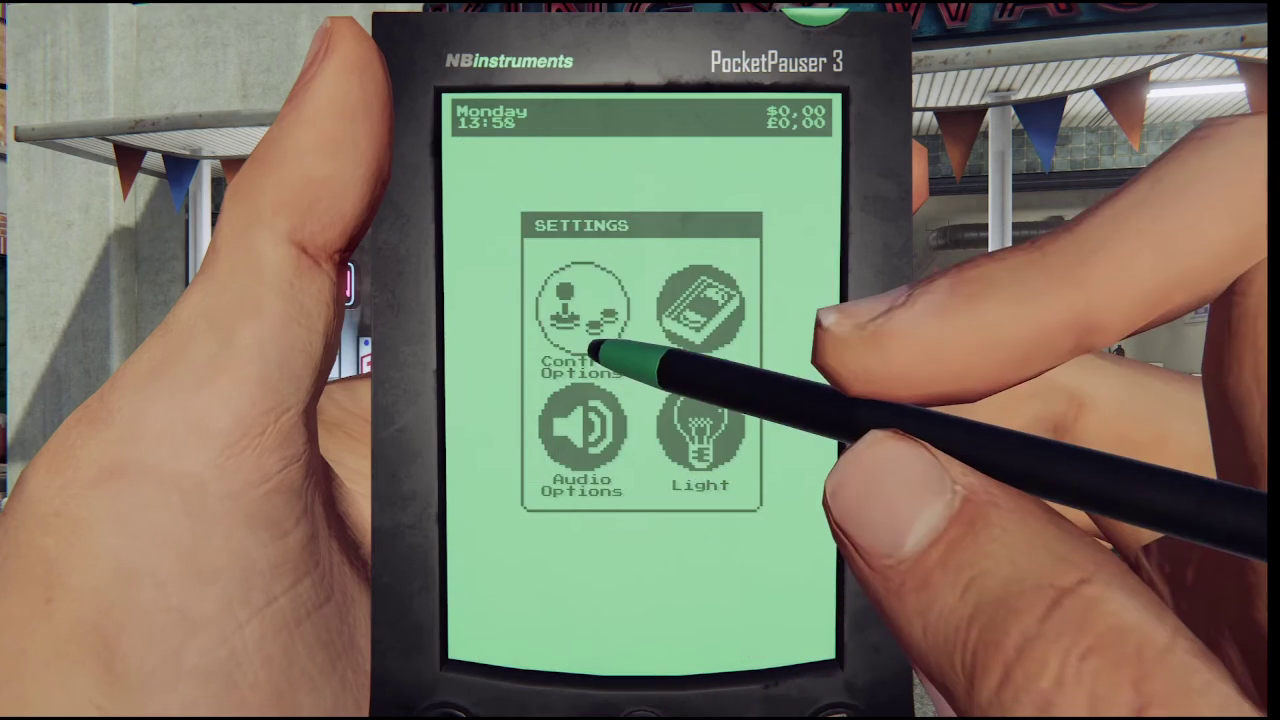
{"action": "key", "text": "Return"}
{"action": "key", "text": "Down"}
{"action": "key", "text": "Escape"}
{"action": "key", "text": "Down"}
{"action": "key", "text": "Right"}
{"action": "key", "text": "Return"}
{"action": "key", "text": "Return"}
{"action": "left_click", "coordinate": [598, 347]}
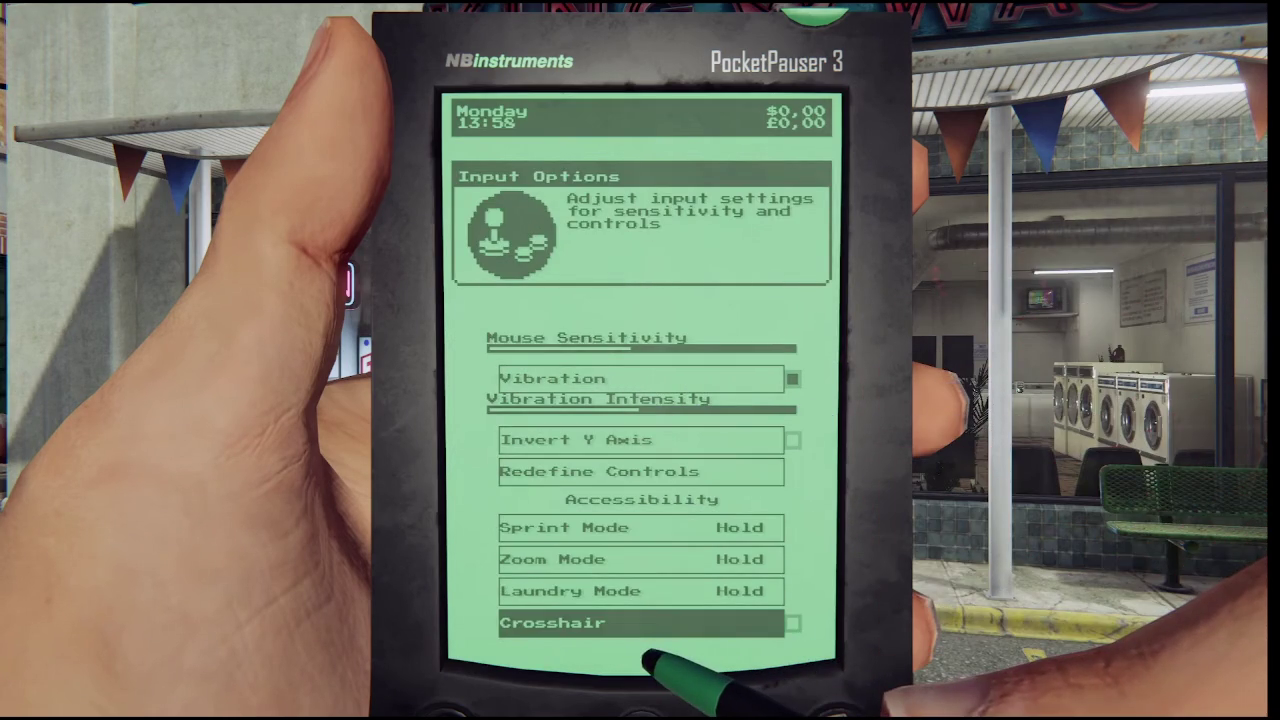
{"action": "key", "text": "Escape"}
{"action": "key", "text": "Escape"}
{"action": "key", "text": "Escape"}
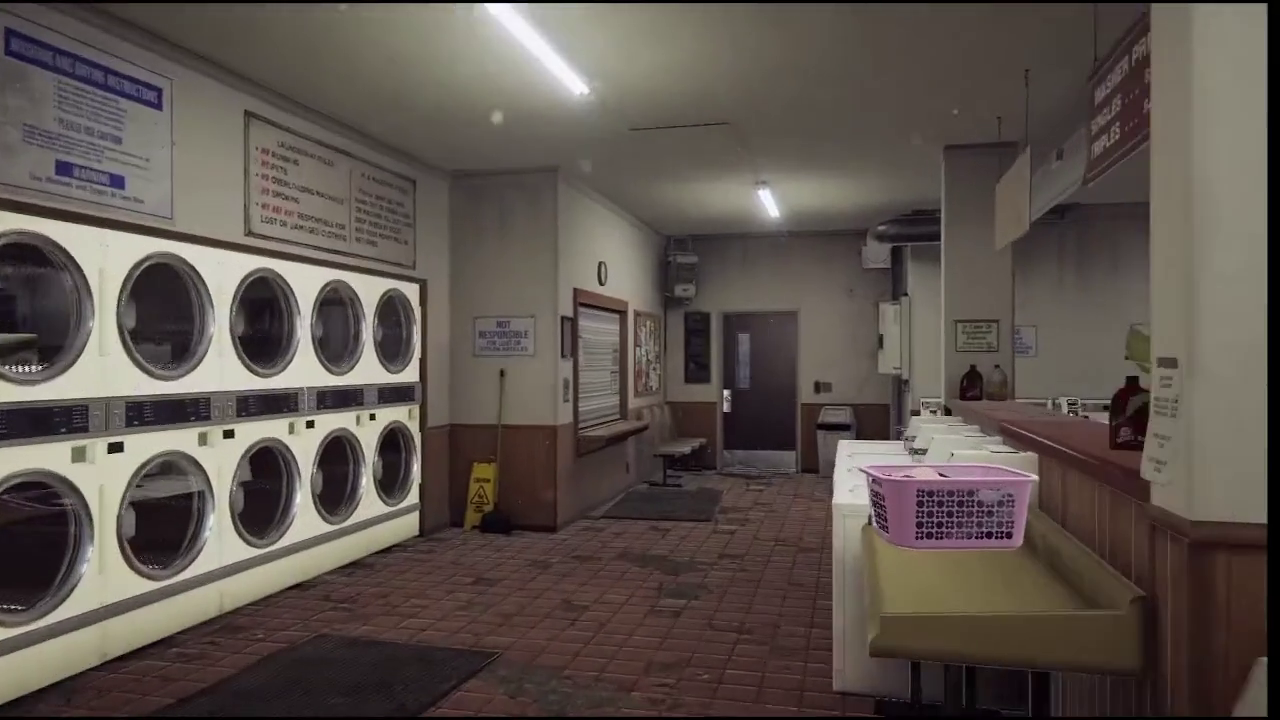
{"action": "key", "text": "space"}
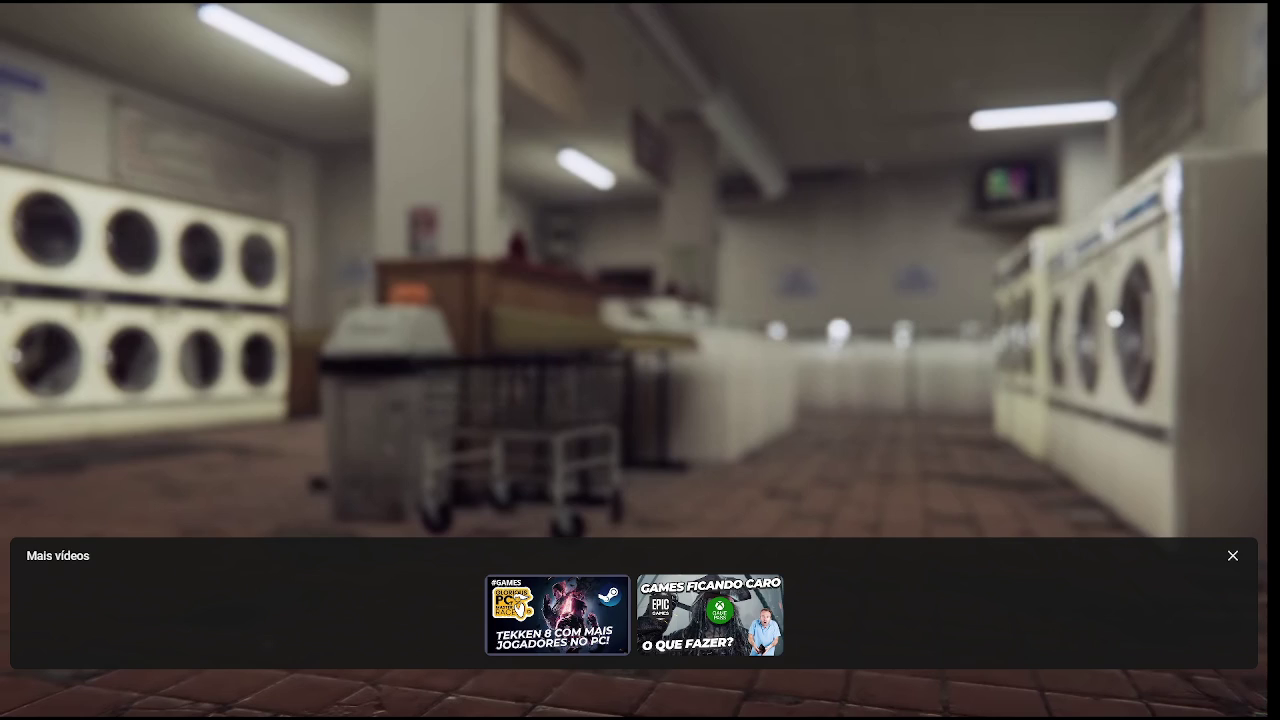
{"action": "key", "text": "space"}
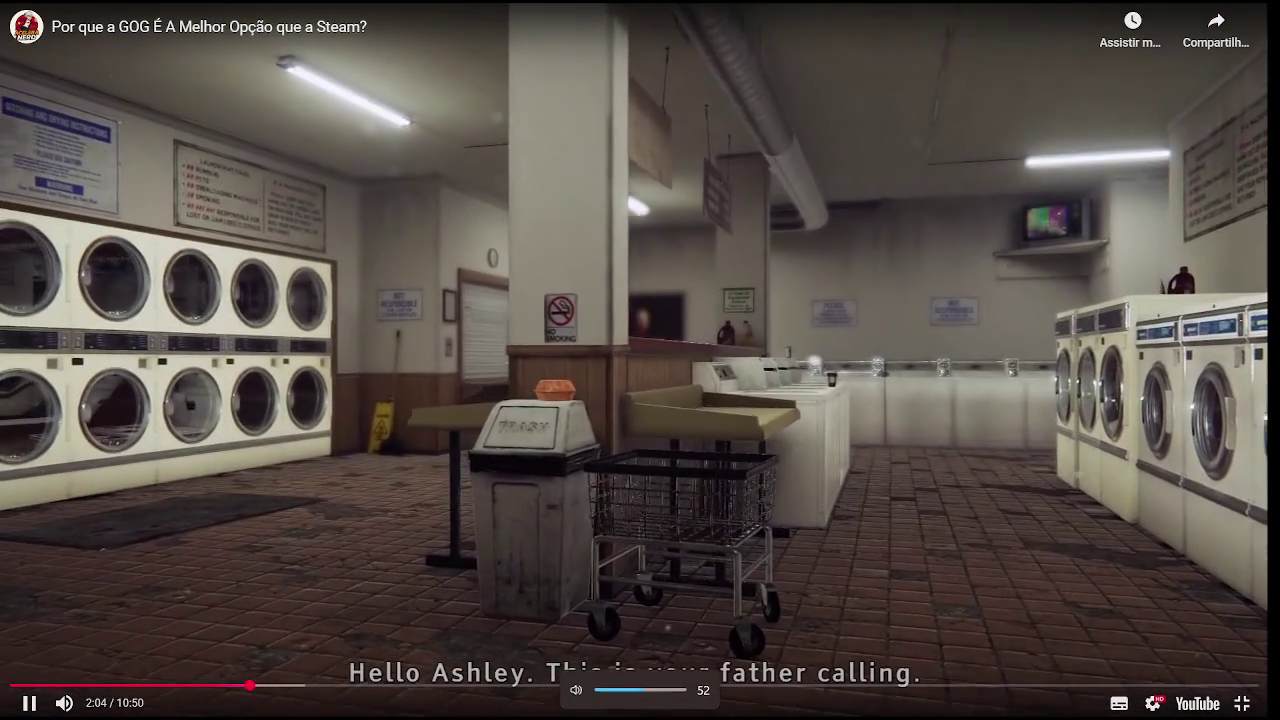
Raise the volume, pause and resume playback, then exit fullscreen paused at 2:39.
{"action": "key", "text": "Up"}
{"action": "key", "text": "Up"}
{"action": "key", "text": "Up"}
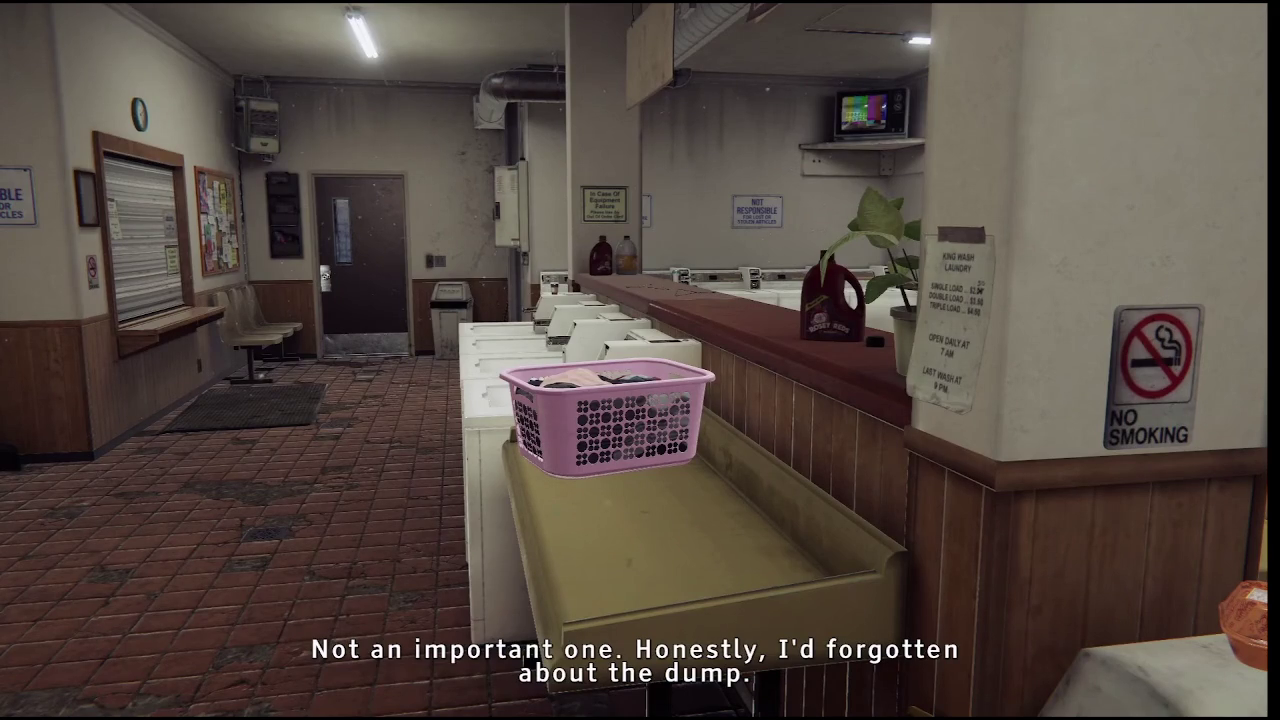
{"action": "left_click", "coordinate": [648, 497]}
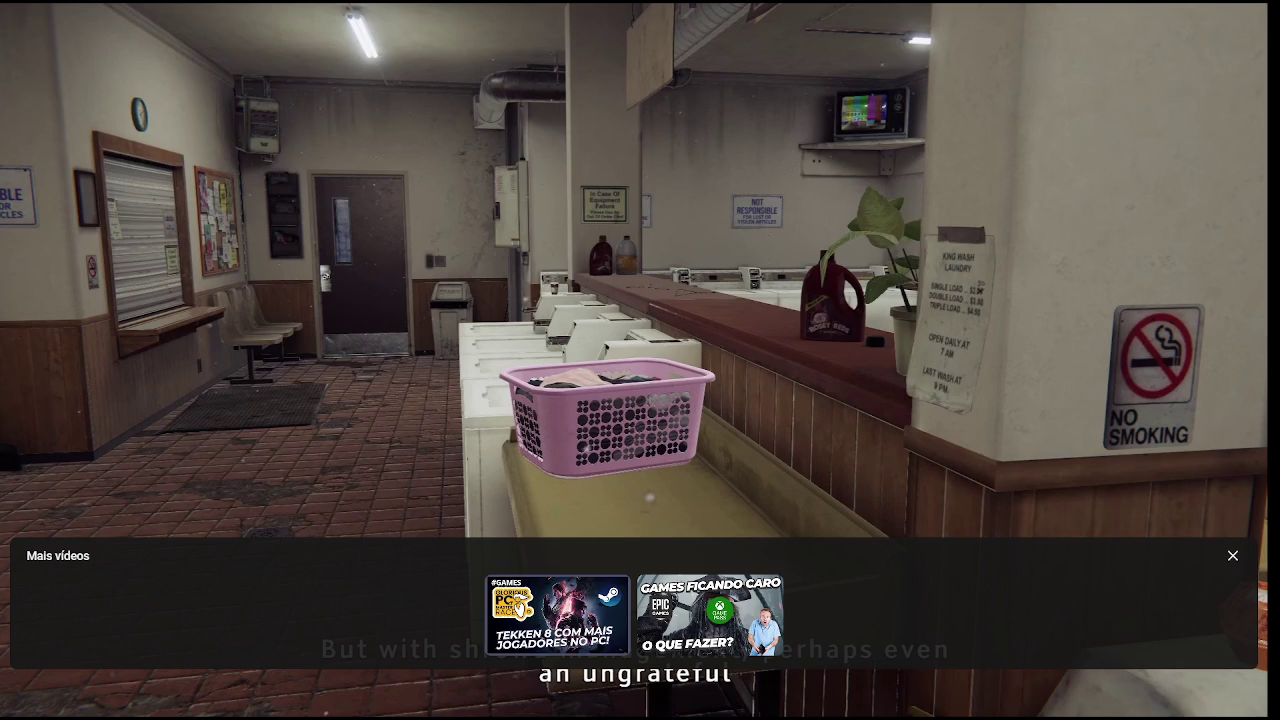
{"action": "left_click", "coordinate": [650, 497]}
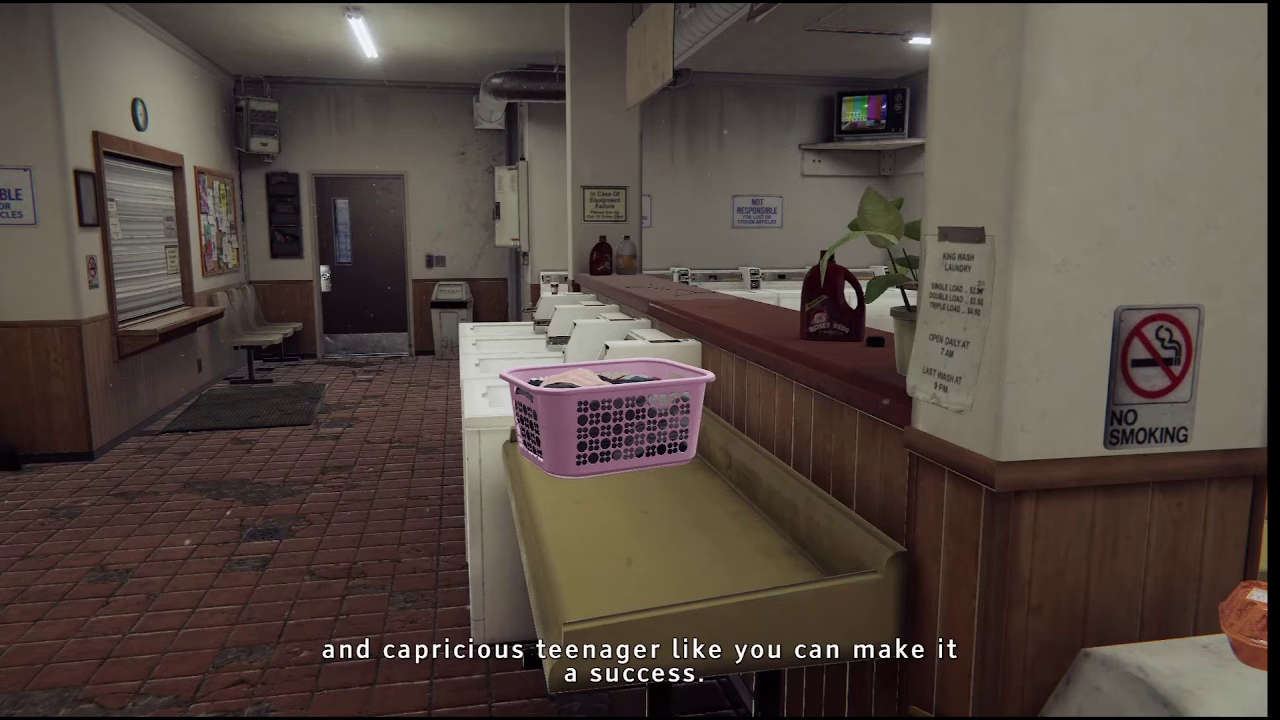
{"action": "key", "text": "space"}
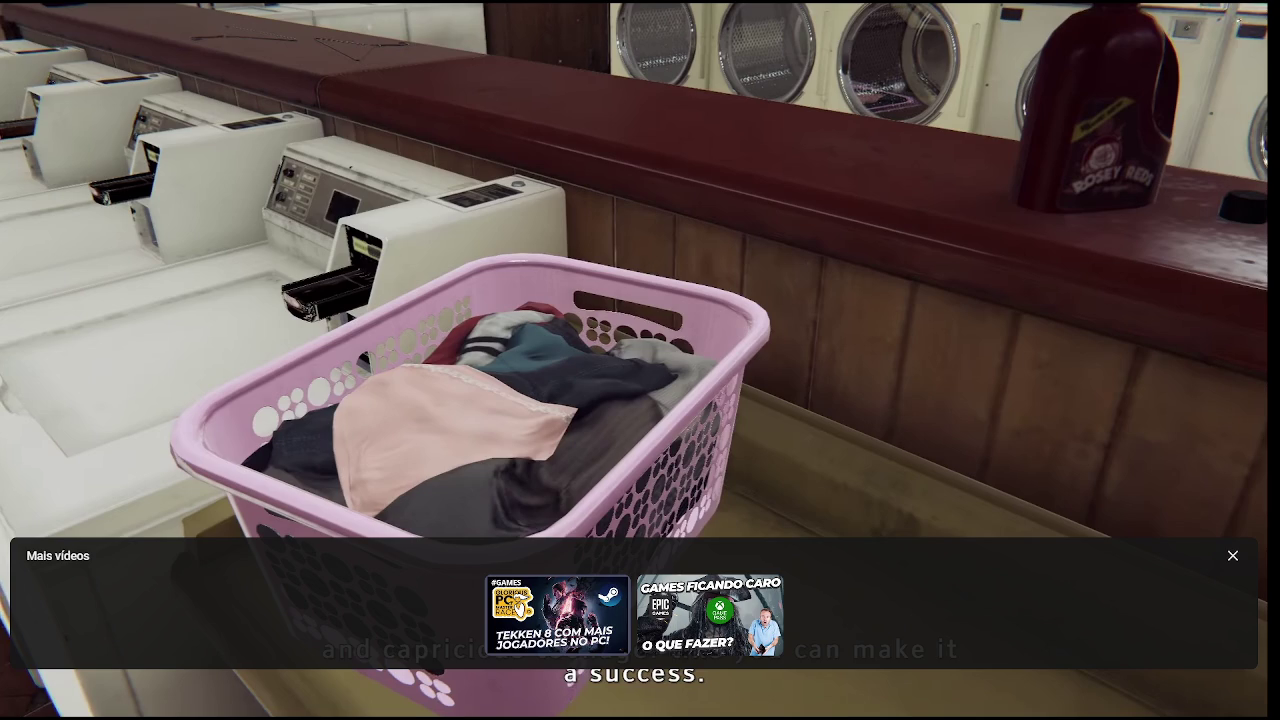
{"action": "key", "text": "space"}
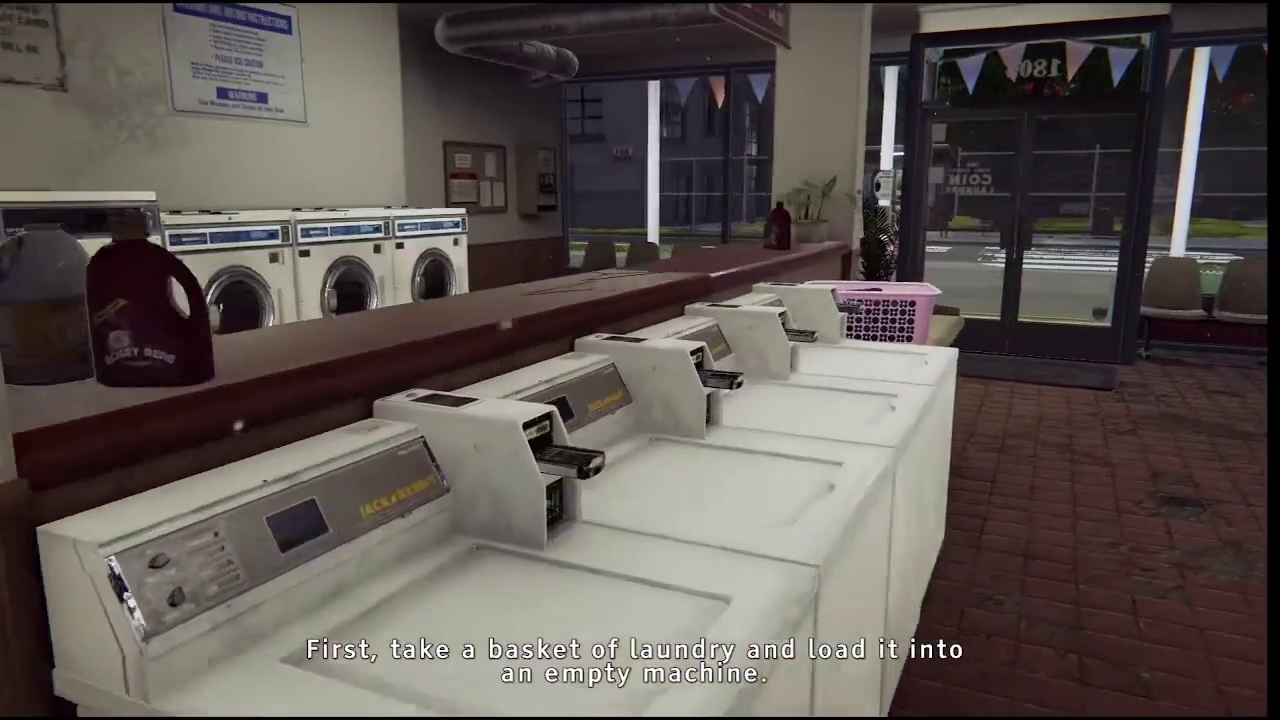
{"action": "key", "text": "space"}
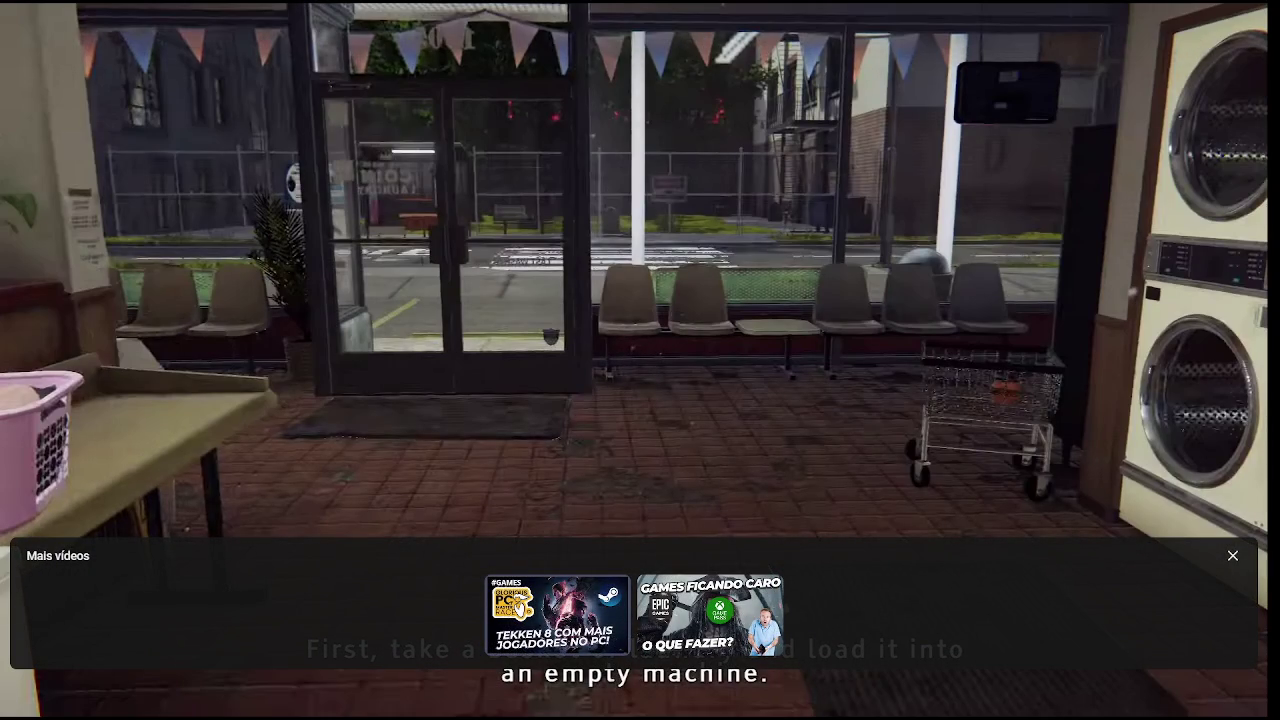
{"action": "key", "text": "Escape"}
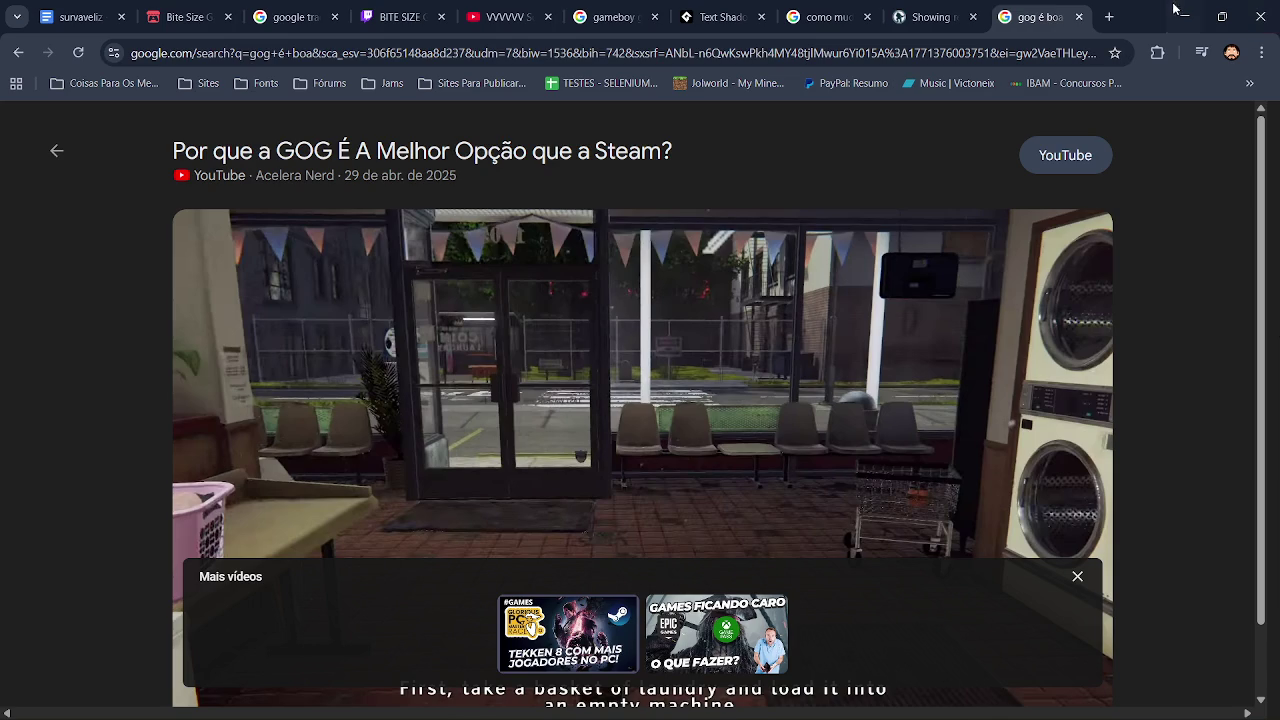
Minimize Chrome and launch GOG Galaxy from its desktop shortcut to the All games listing.
{"action": "left_click", "coordinate": [1174, 8]}
{"action": "double_click", "coordinate": [221, 462]}
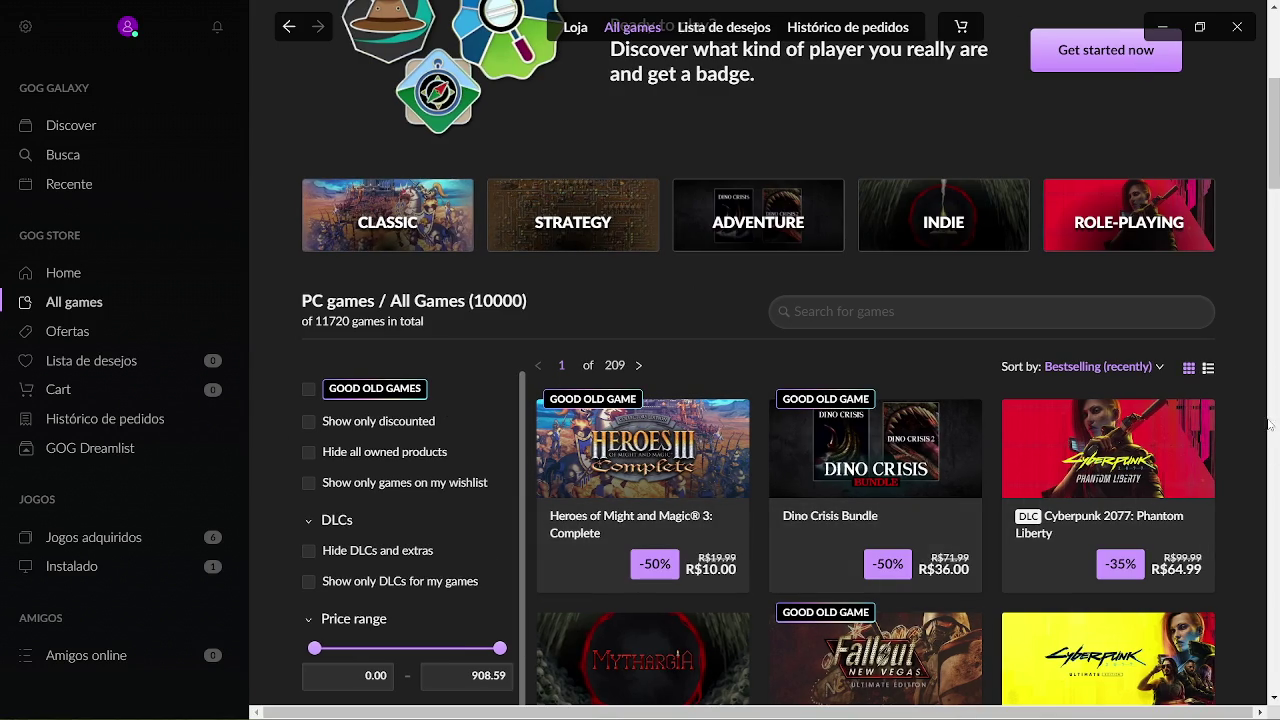
{"action": "scroll", "coordinate": [1258, 213], "scroll_direction": "down", "scroll_amount": 5}
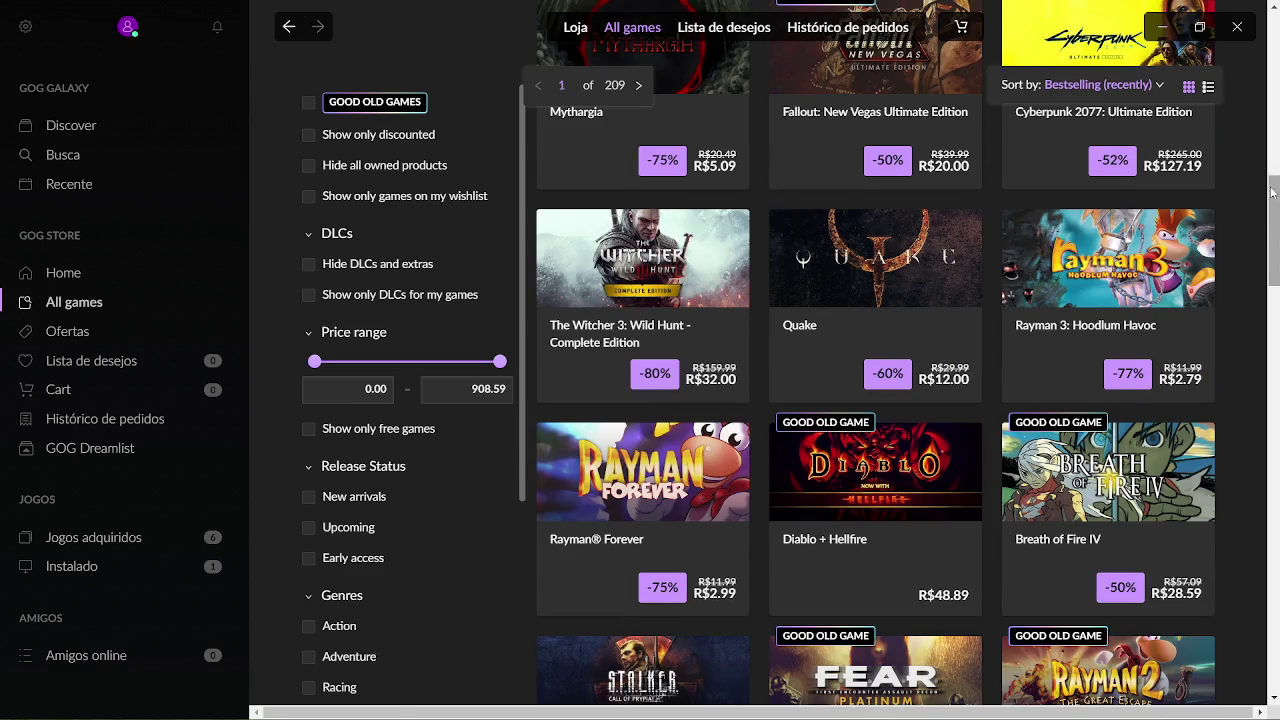
{"action": "scroll", "coordinate": [900, 300], "scroll_direction": "up", "scroll_amount": 5}
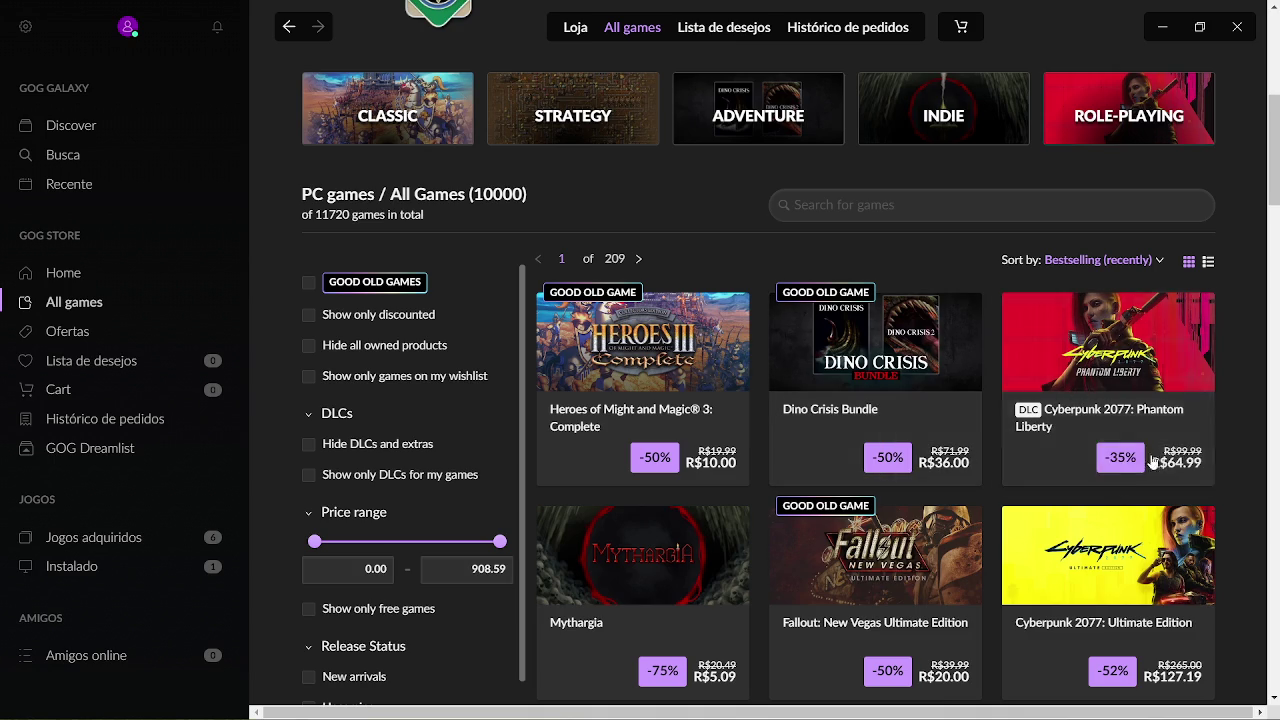
{"action": "scroll", "coordinate": [1175, 180], "scroll_direction": "down", "scroll_amount": 2}
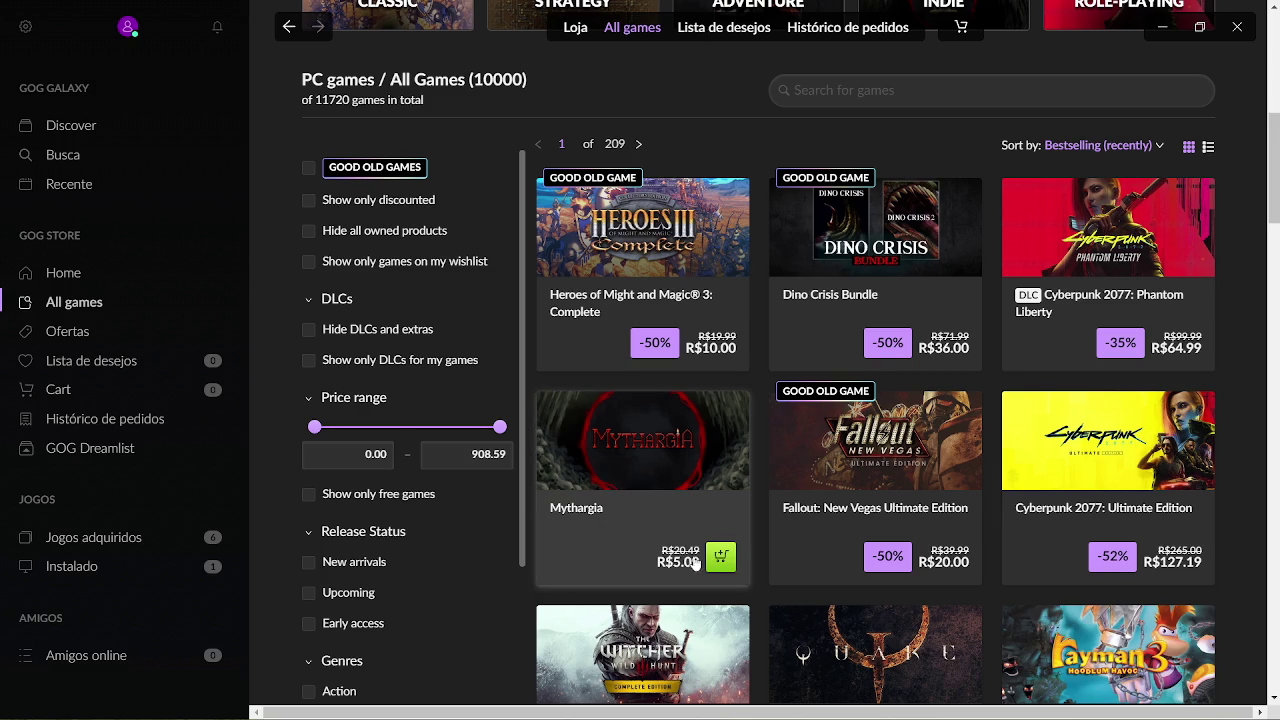
{"action": "left_click_drag", "start_coordinate": [1275, 205], "coordinate": [1276, 251]}
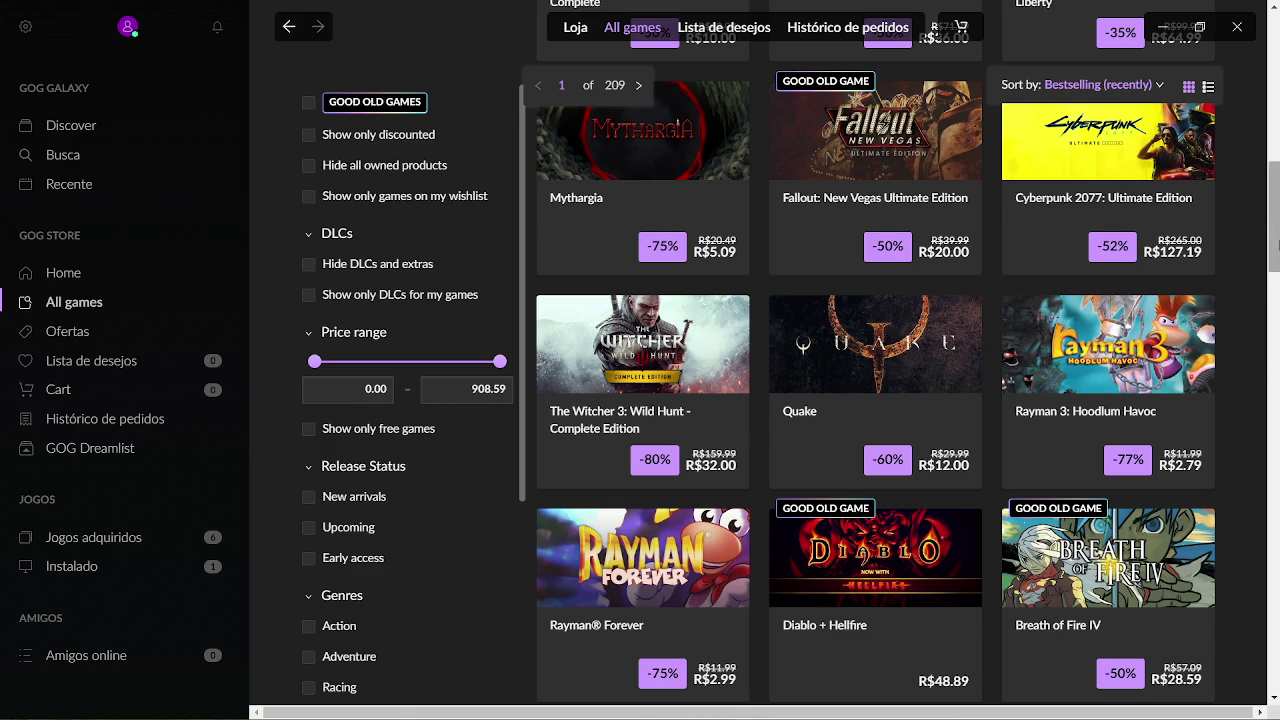
Scroll page 1 of the bestselling games down to the pagination bar and load page 2.
{"action": "left_click_drag", "start_coordinate": [1274, 228], "coordinate": [1277, 258]}
{"action": "scroll", "coordinate": [1278, 246], "scroll_direction": "down", "scroll_amount": 1}
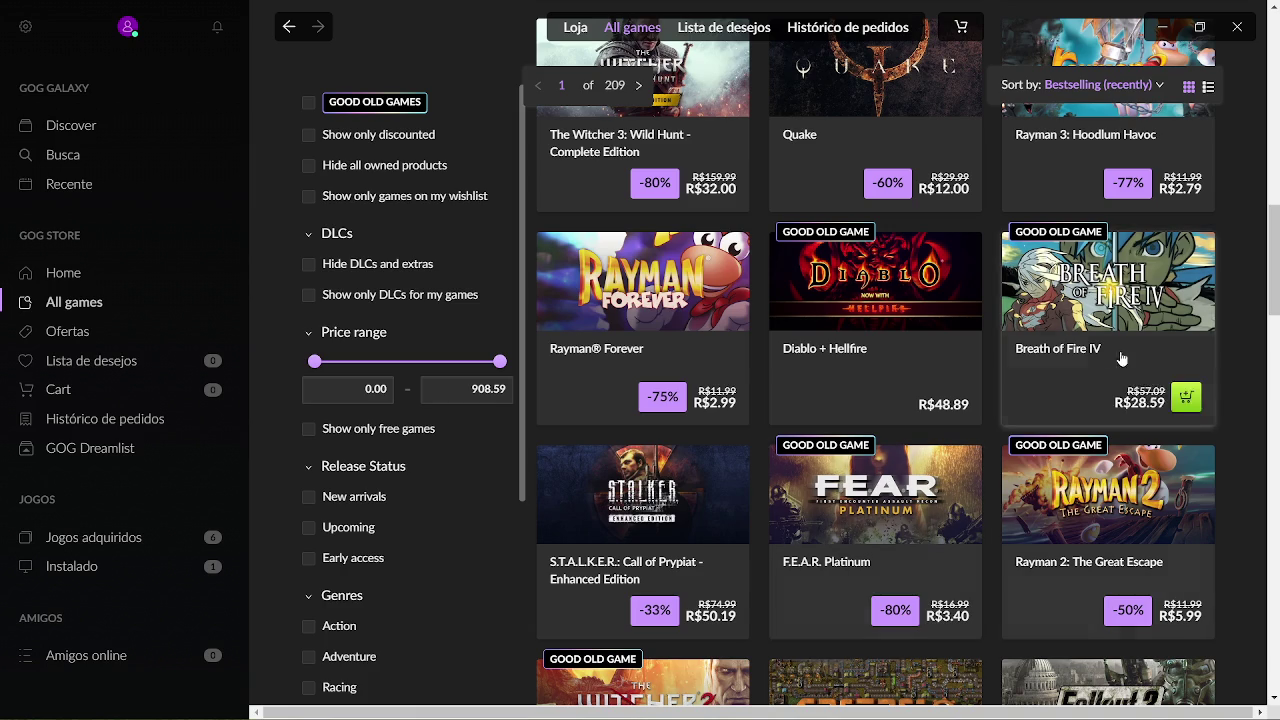
{"action": "scroll", "coordinate": [1277, 290], "scroll_direction": "down", "scroll_amount": 2}
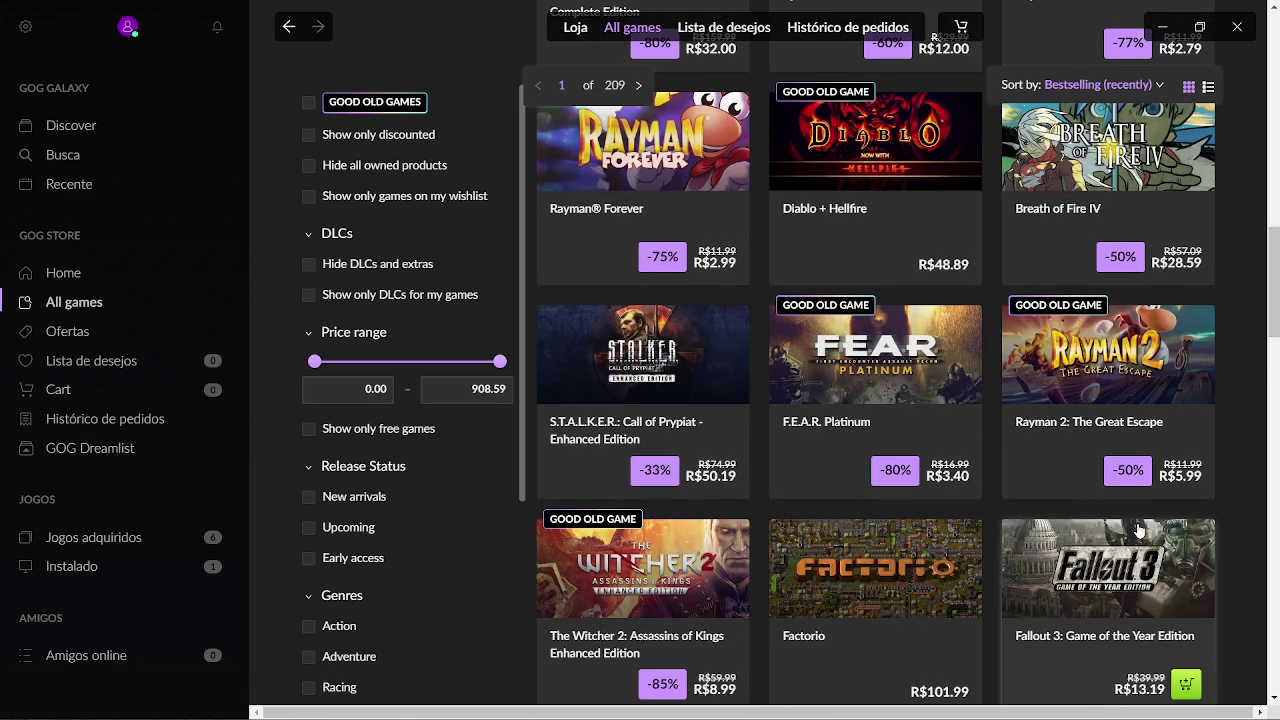
{"action": "mouse_move", "coordinate": [834, 390]}
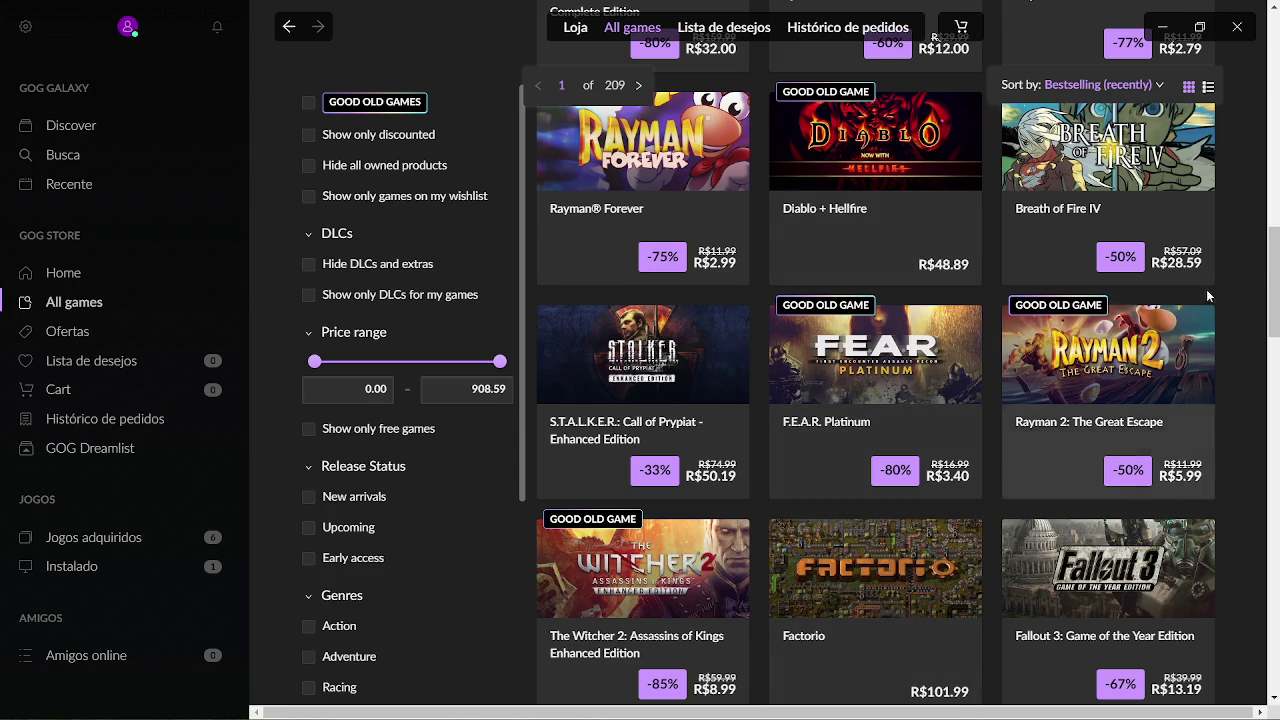
{"action": "scroll", "coordinate": [1277, 314], "scroll_direction": "down", "scroll_amount": 2}
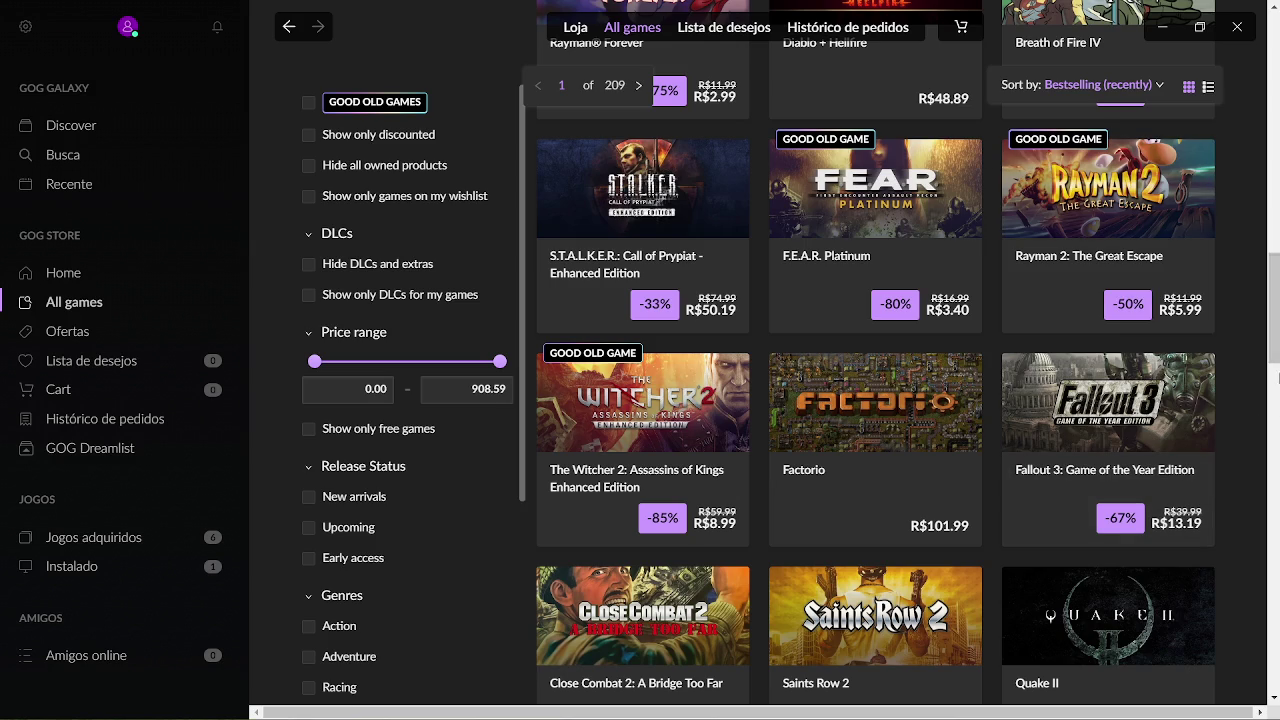
{"action": "scroll", "coordinate": [1266, 338], "scroll_direction": "down", "scroll_amount": 3}
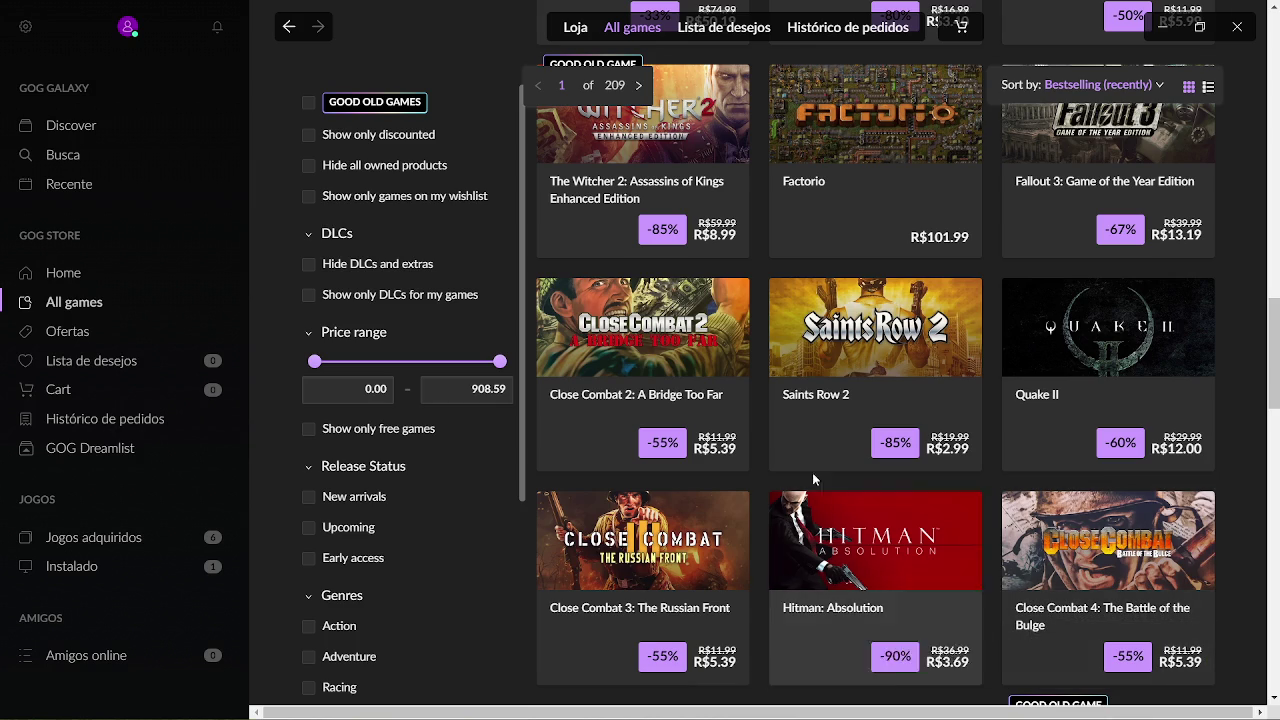
{"action": "scroll", "coordinate": [1276, 342], "scroll_direction": "down", "scroll_amount": 2}
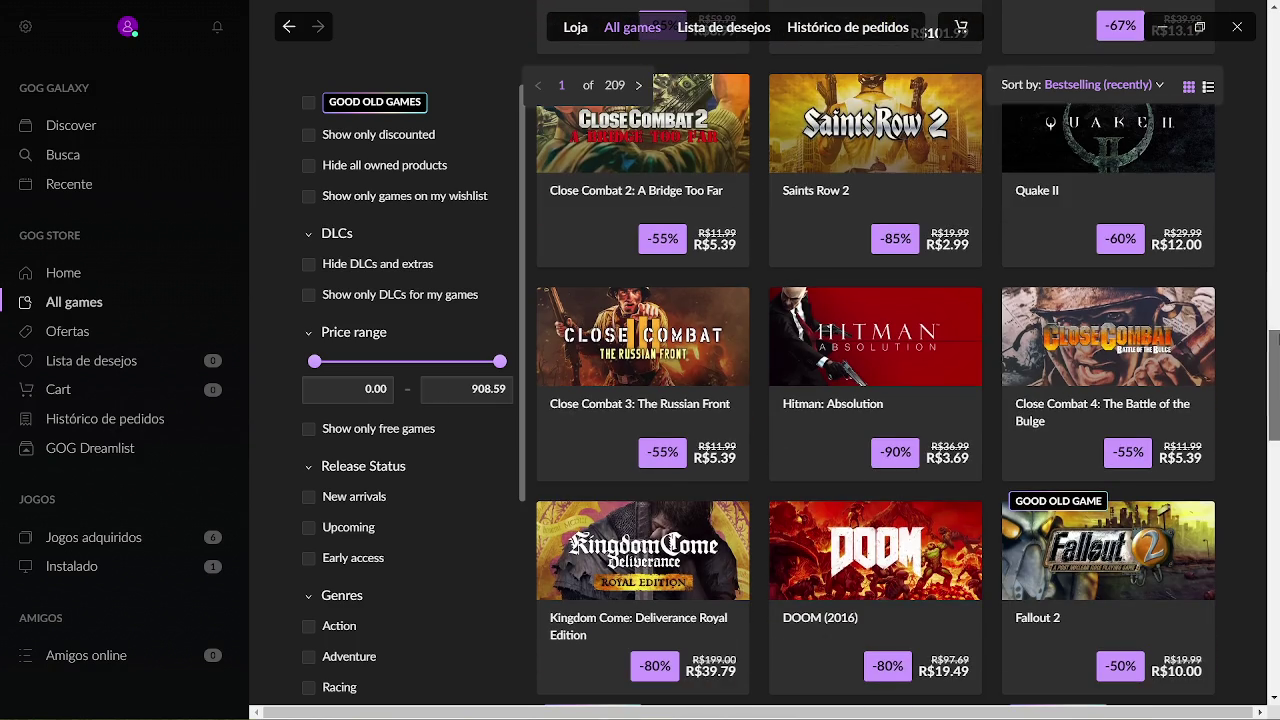
{"action": "scroll", "coordinate": [1276, 342], "scroll_direction": "down", "scroll_amount": 2}
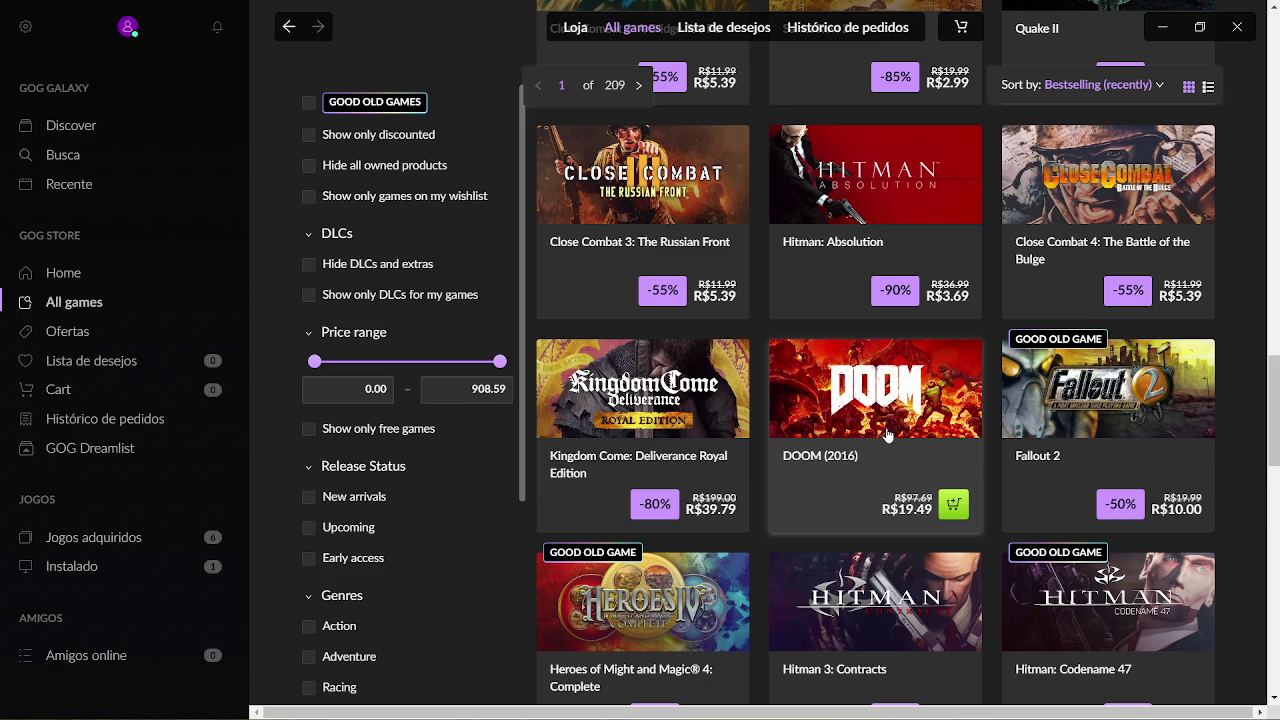
{"action": "scroll", "coordinate": [1276, 420], "scroll_direction": "down", "scroll_amount": 3}
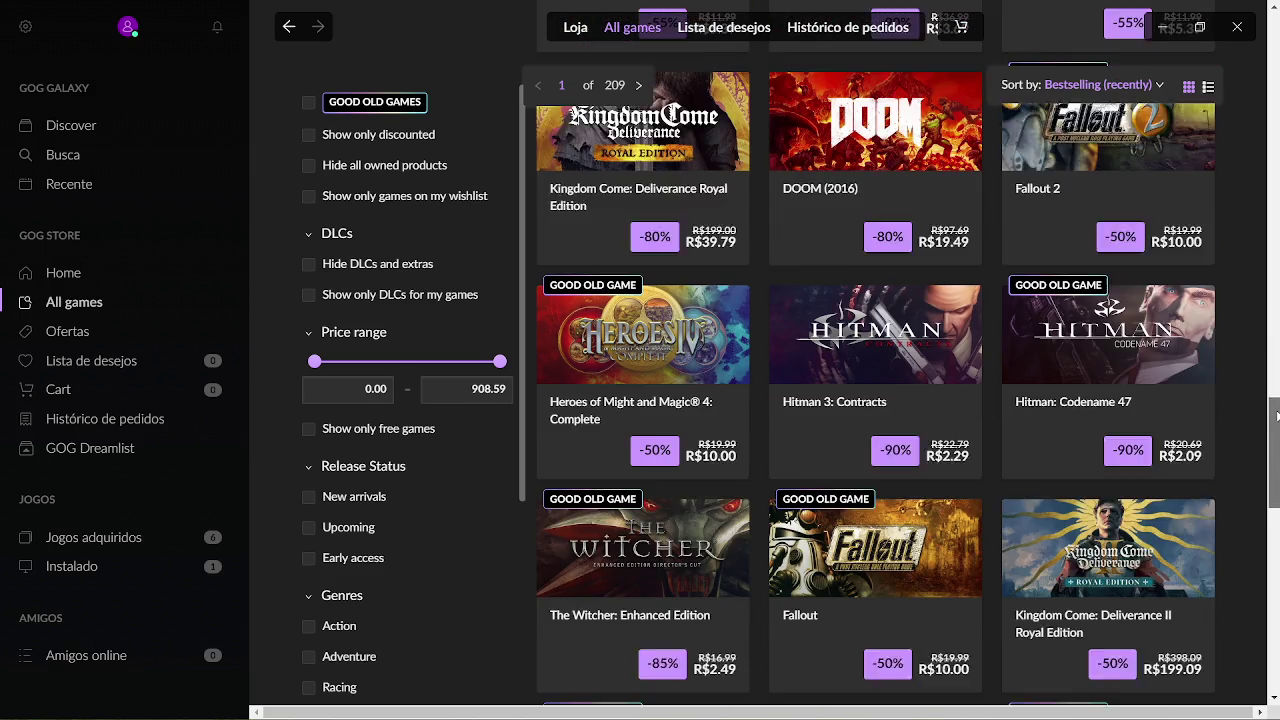
{"action": "scroll", "coordinate": [1276, 420], "scroll_direction": "down", "scroll_amount": 2}
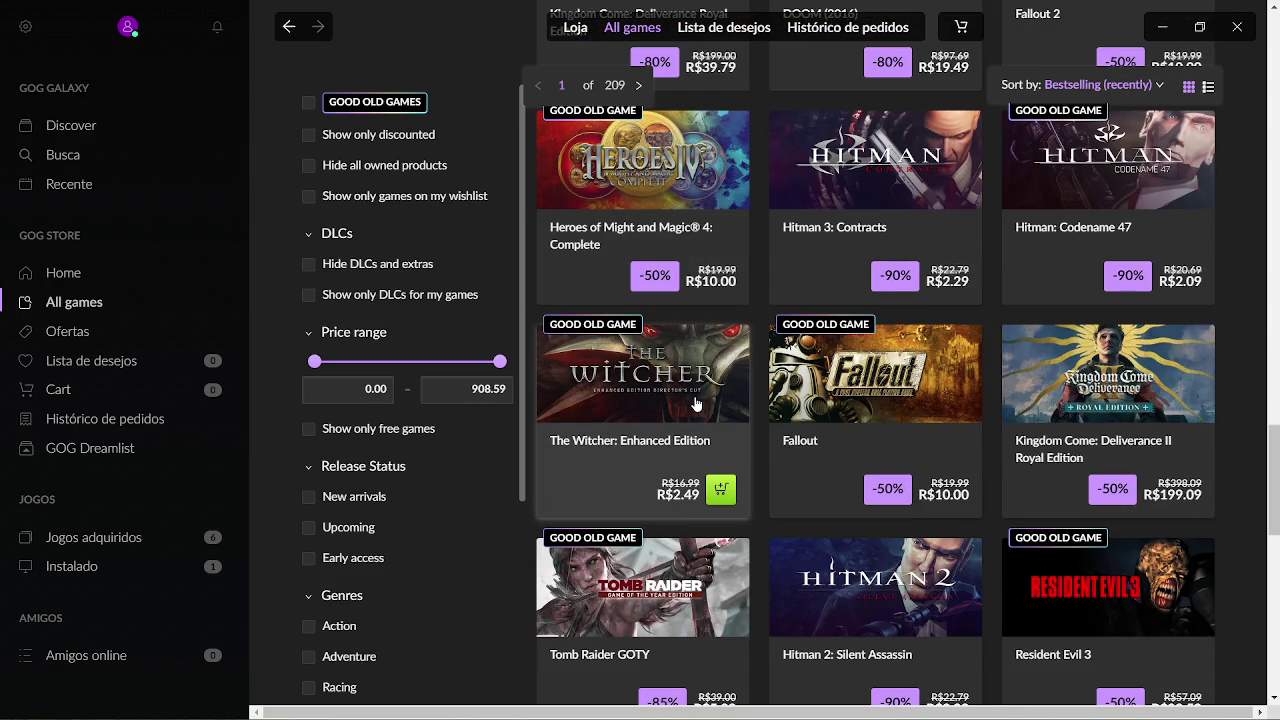
{"action": "scroll", "coordinate": [1276, 484], "scroll_direction": "up", "scroll_amount": 5}
{"action": "scroll", "coordinate": [1276, 484], "scroll_direction": "down", "scroll_amount": 6}
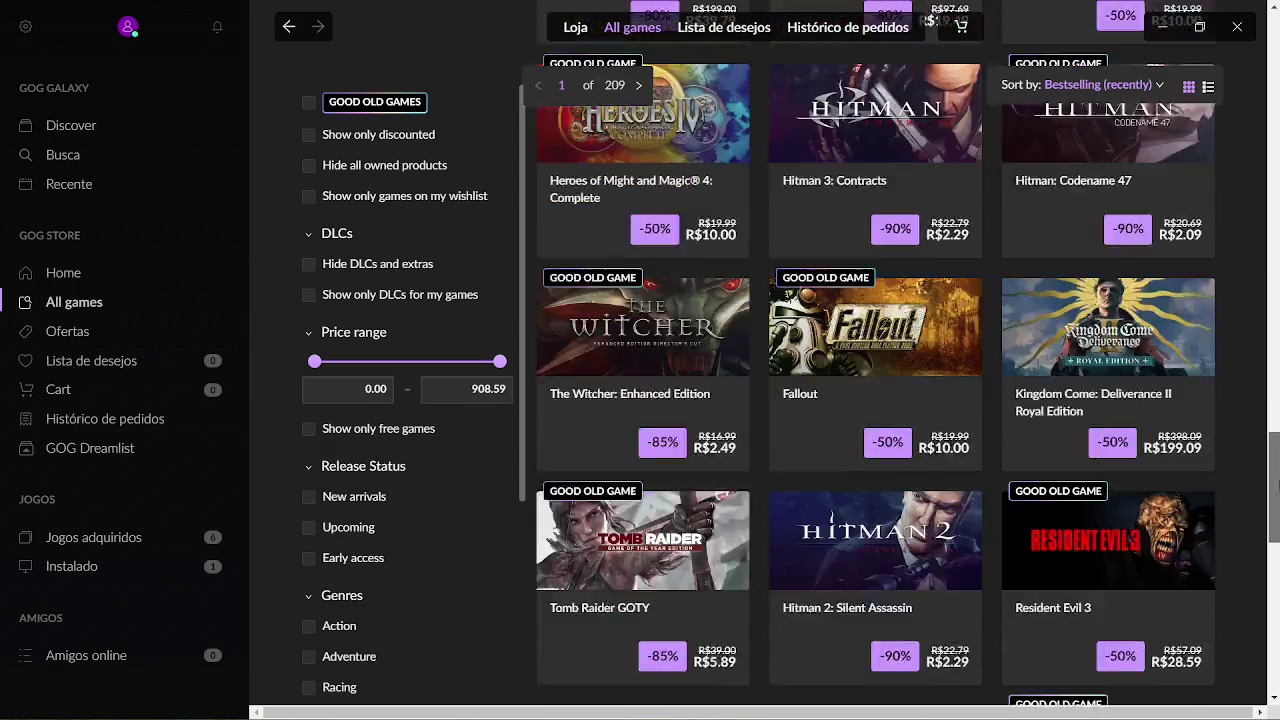
{"action": "scroll", "coordinate": [1276, 484], "scroll_direction": "down", "scroll_amount": 4}
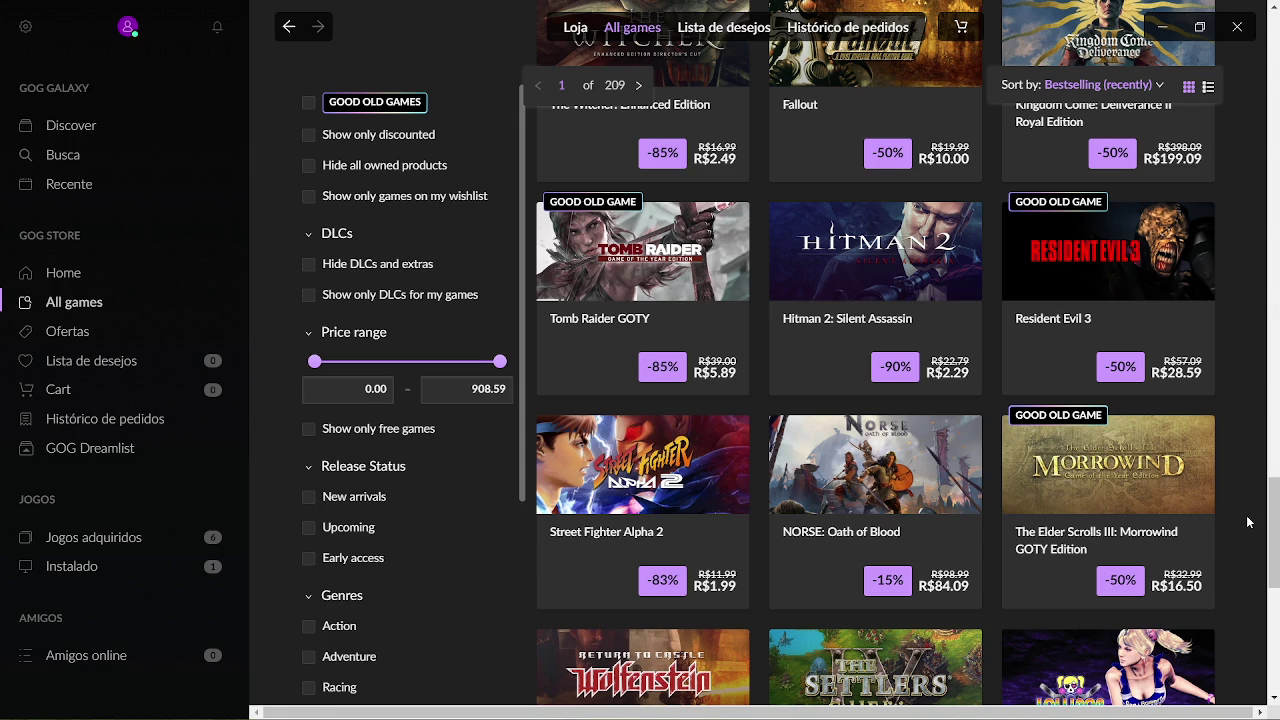
{"action": "scroll", "coordinate": [1250, 525], "scroll_direction": "down", "scroll_amount": 2}
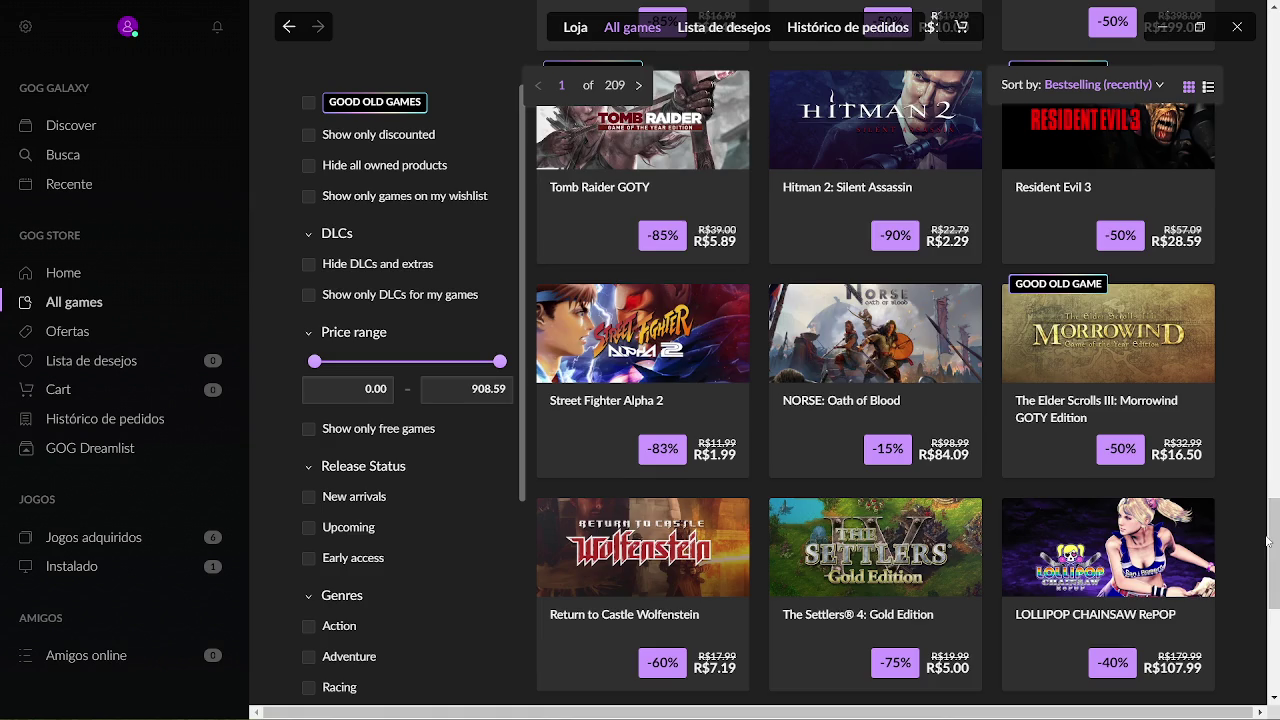
{"action": "scroll", "coordinate": [1277, 604], "scroll_direction": "down", "scroll_amount": 3}
{"action": "scroll", "coordinate": [1277, 604], "scroll_direction": "down", "scroll_amount": 1}
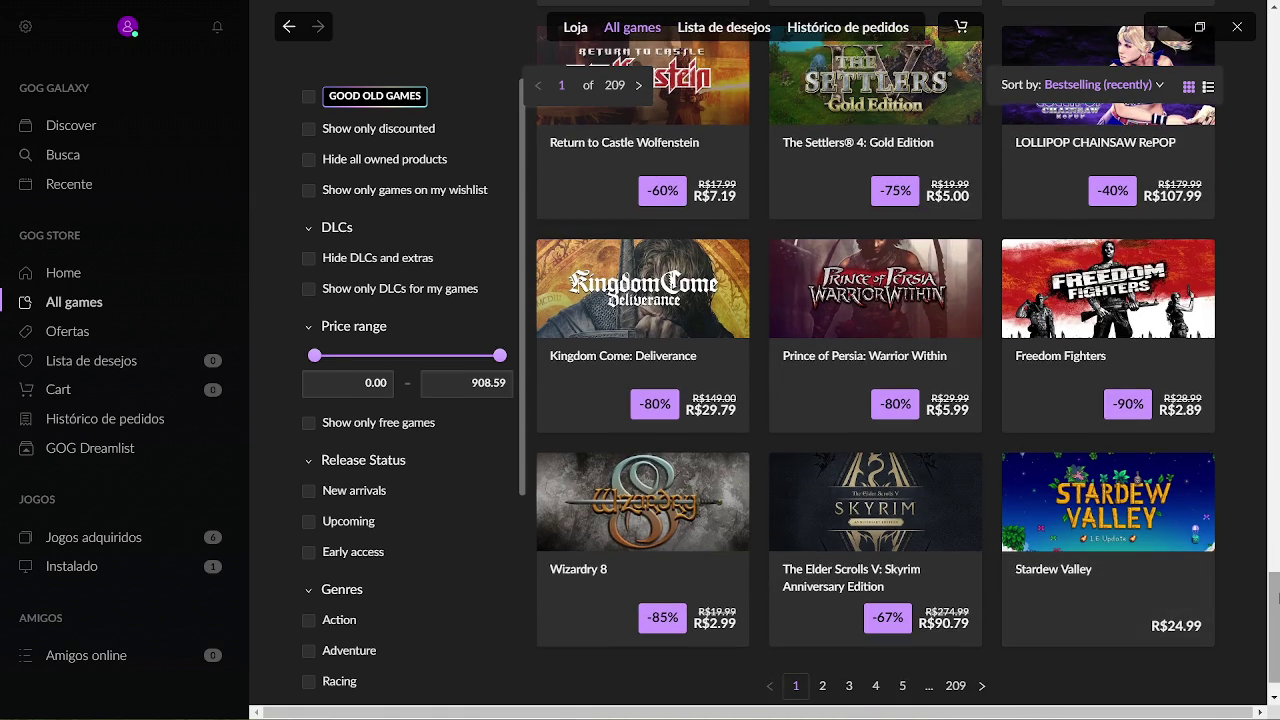
{"action": "scroll", "coordinate": [1273, 610], "scroll_direction": "down", "scroll_amount": 1}
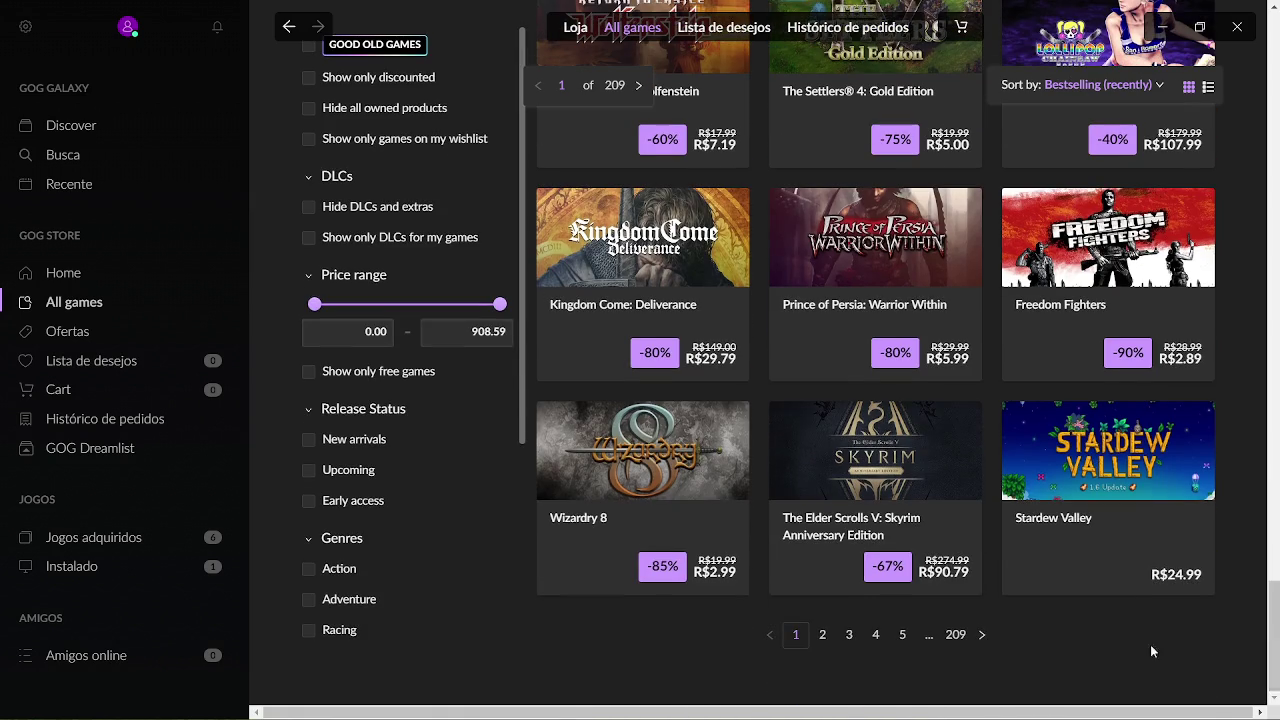
{"action": "left_click", "coordinate": [820, 636]}
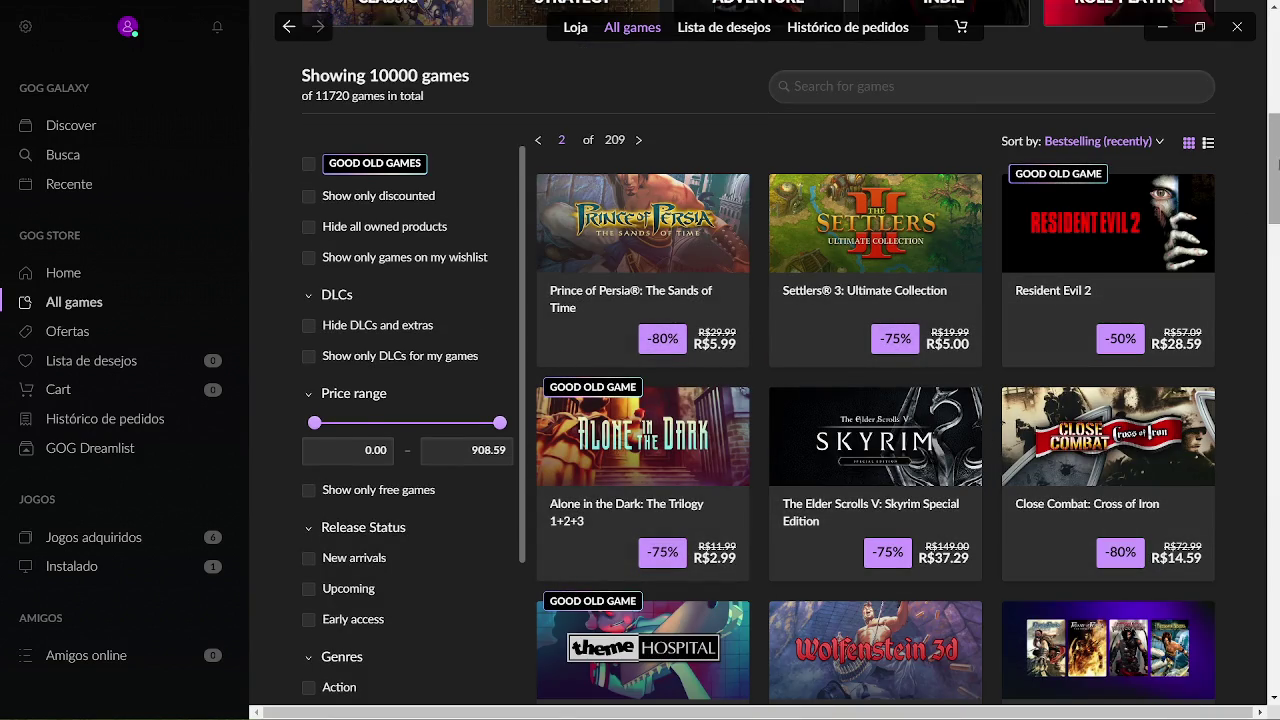
Browse catalog pages 2 and 3, then move on to page 4.
{"action": "mouse_move", "coordinate": [1278, 170]}
{"action": "left_mouse_down"}
{"action": "mouse_move", "coordinate": [1278, 238]}
{"action": "mouse_move", "coordinate": [1253, 325]}
{"action": "mouse_move", "coordinate": [1277, 463]}
{"action": "left_mouse_up"}
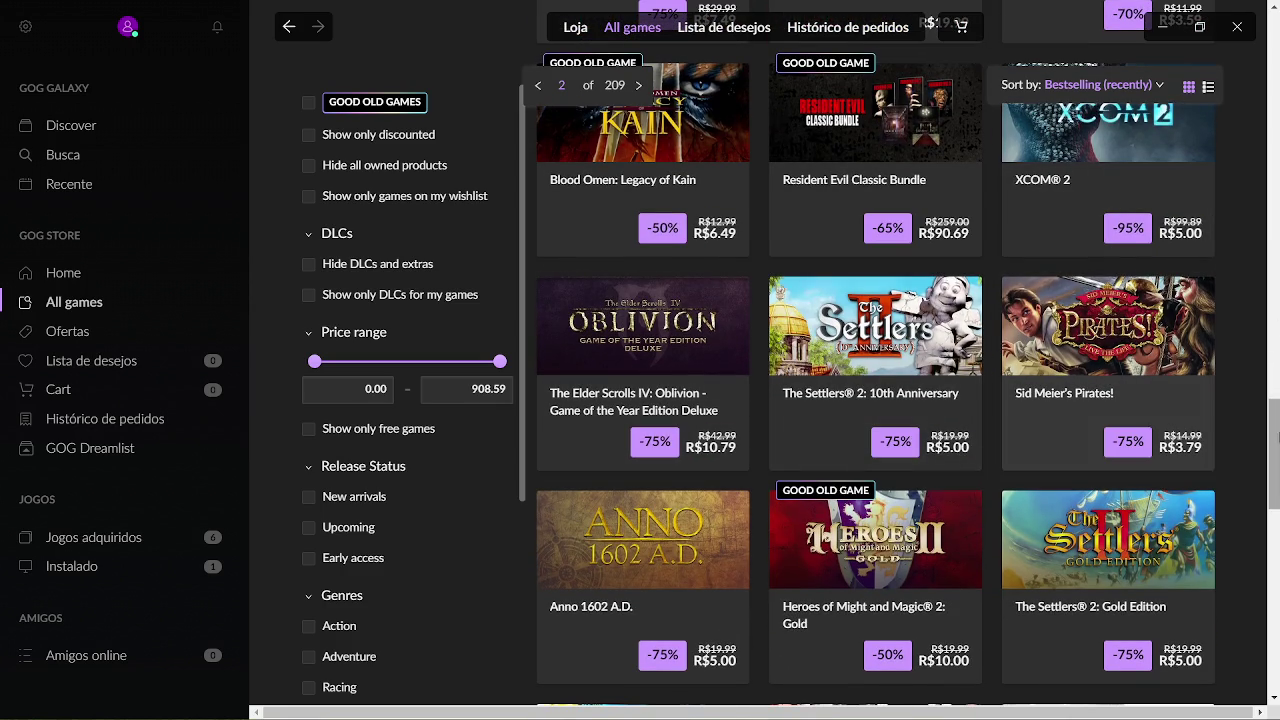
{"action": "left_click_drag", "start_coordinate": [1276, 420], "coordinate": [1277, 597]}
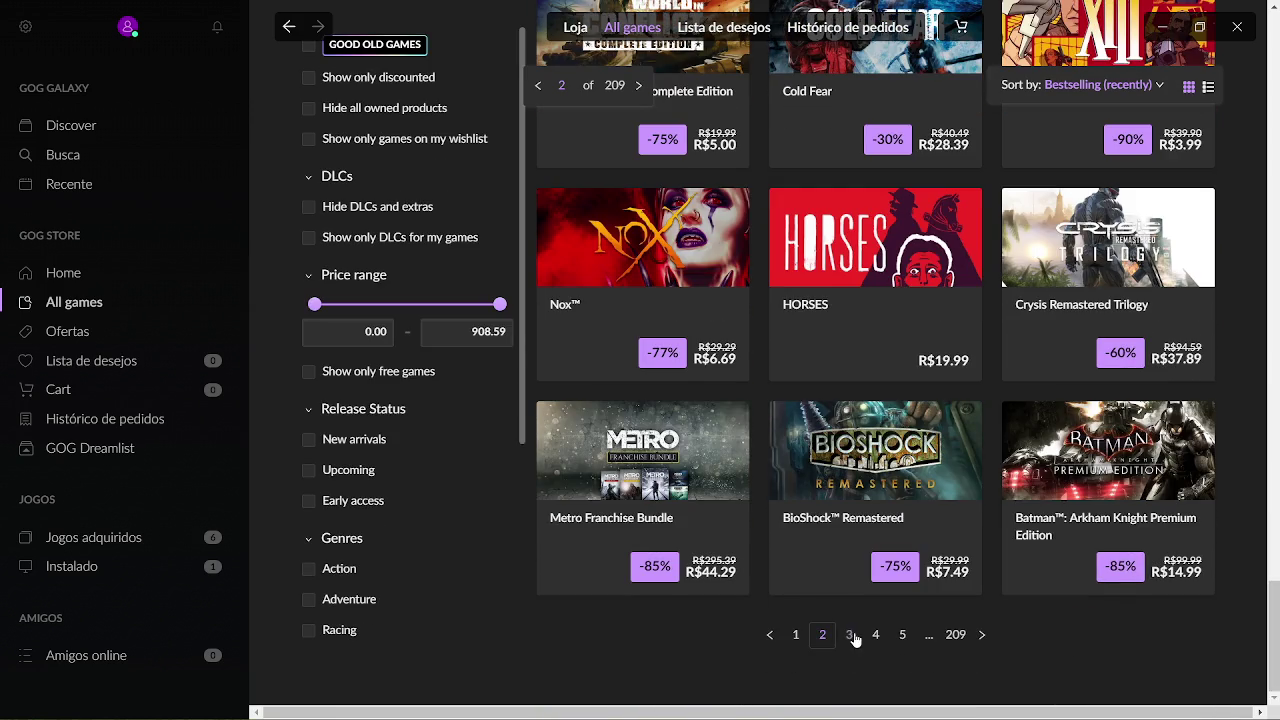
{"action": "left_click", "coordinate": [849, 635]}
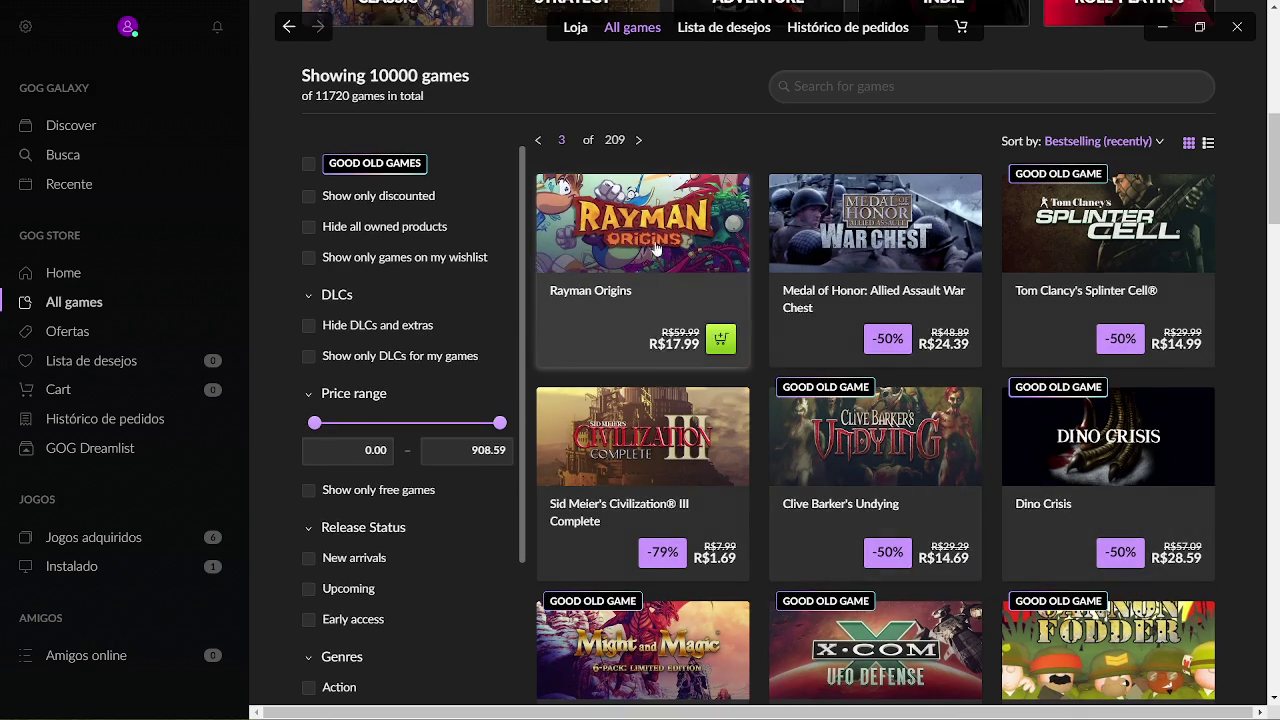
{"action": "left_click_drag", "start_coordinate": [1278, 174], "coordinate": [1278, 243]}
{"action": "scroll", "coordinate": [1278, 243], "scroll_direction": "down", "scroll_amount": 5}
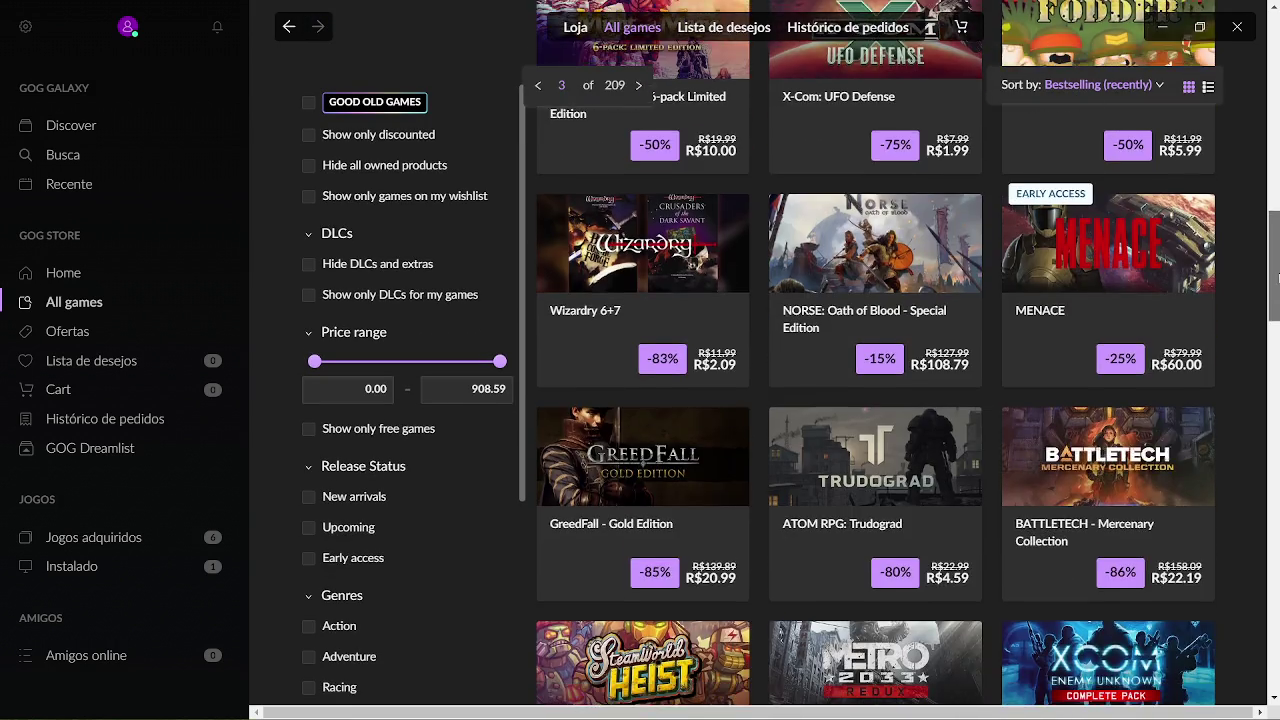
{"action": "scroll", "coordinate": [1270, 362], "scroll_direction": "down", "scroll_amount": 2}
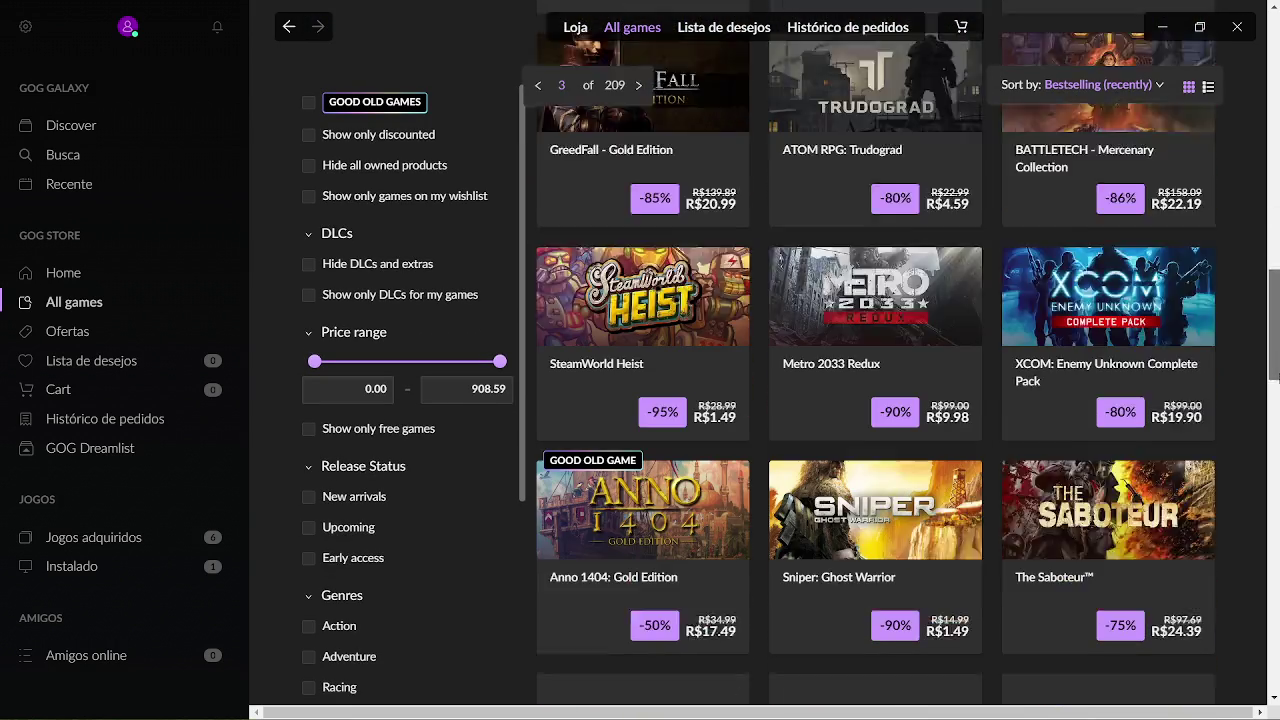
{"action": "scroll", "coordinate": [897, 262], "scroll_direction": "down", "scroll_amount": 5}
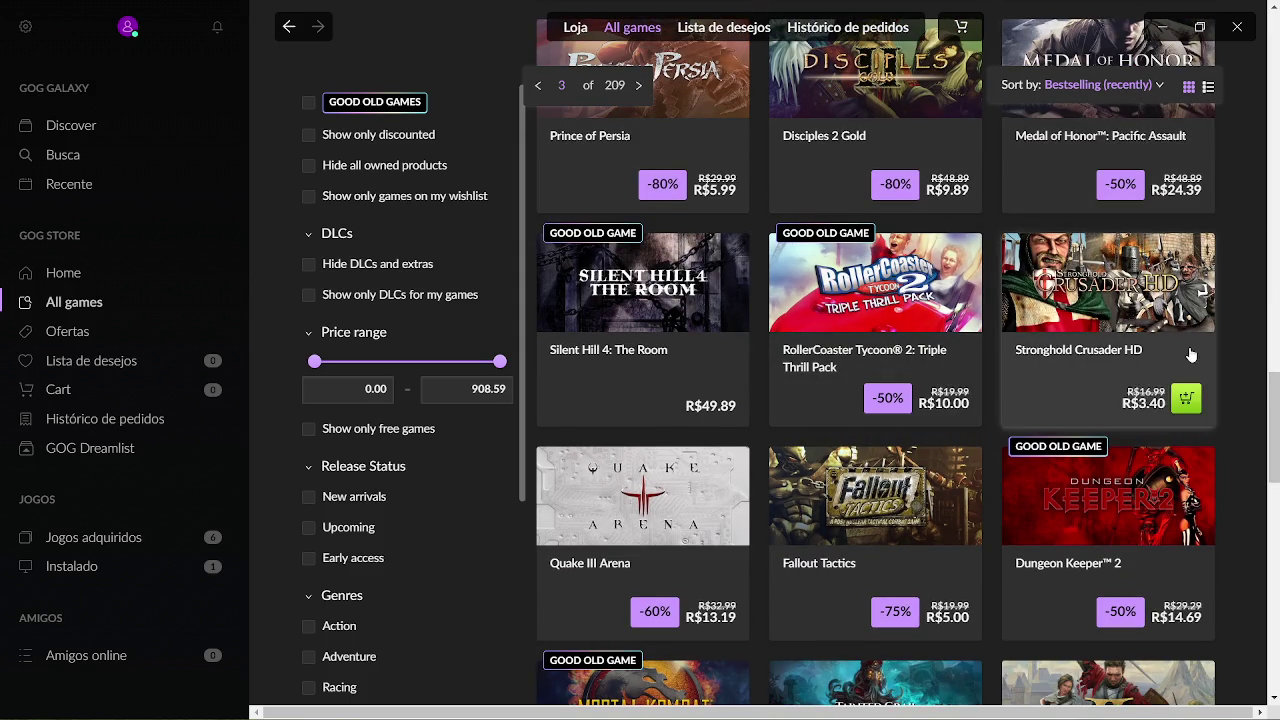
{"action": "scroll", "coordinate": [1275, 500], "scroll_direction": "down", "scroll_amount": 5}
{"action": "left_click_drag", "start_coordinate": [1277, 510], "coordinate": [1275, 645]}
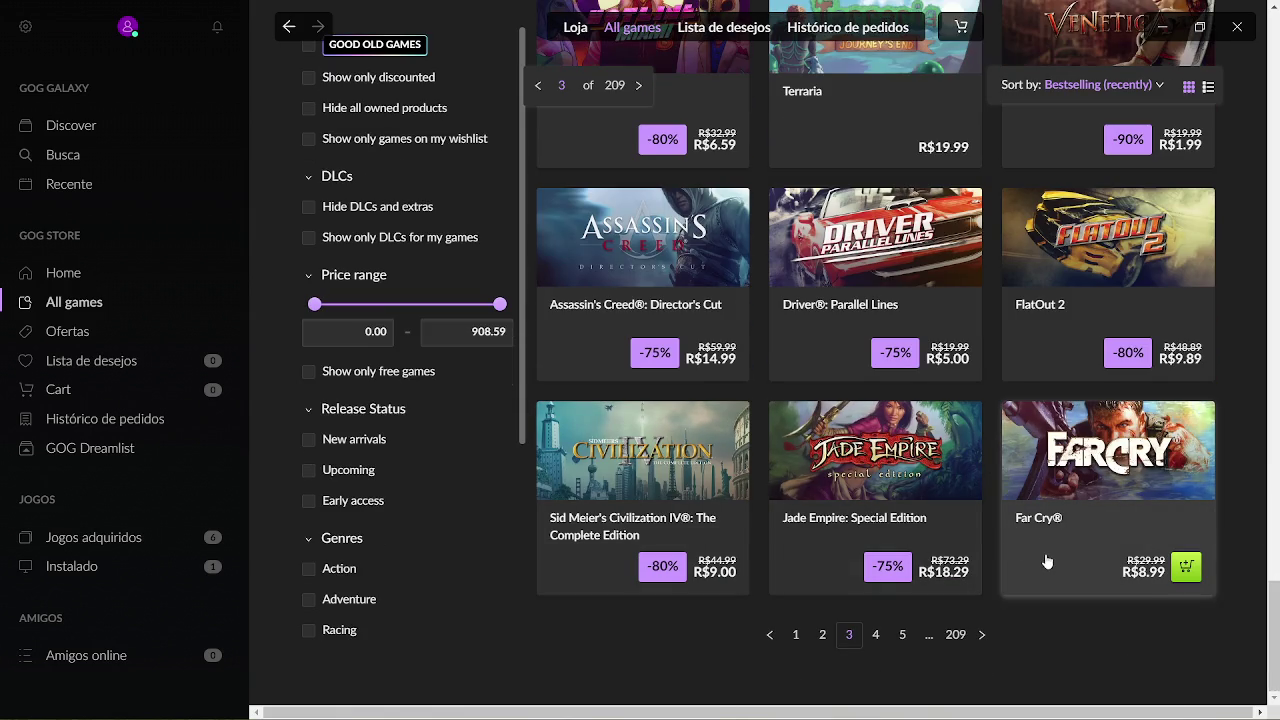
{"action": "left_click", "coordinate": [876, 634]}
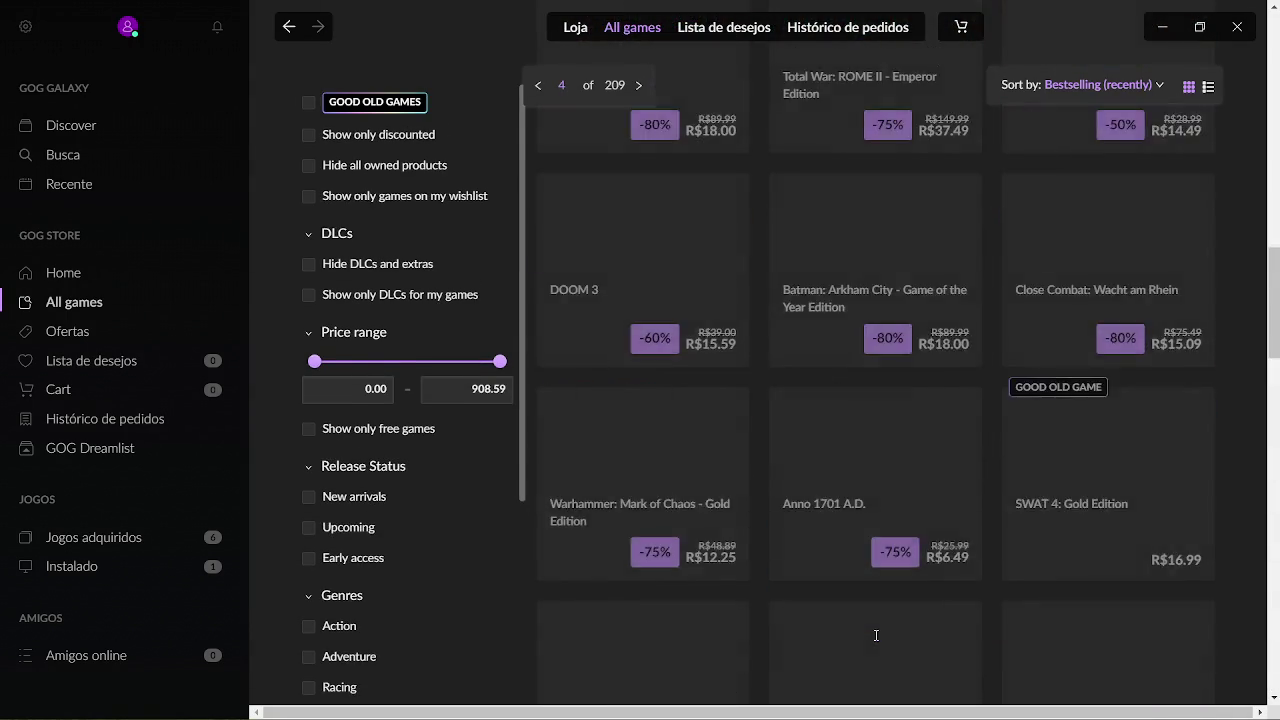
Browse pages 4 and 5, then advance to page 6 and scroll its games.
{"action": "scroll", "coordinate": [1278, 198], "scroll_direction": "down", "scroll_amount": 2}
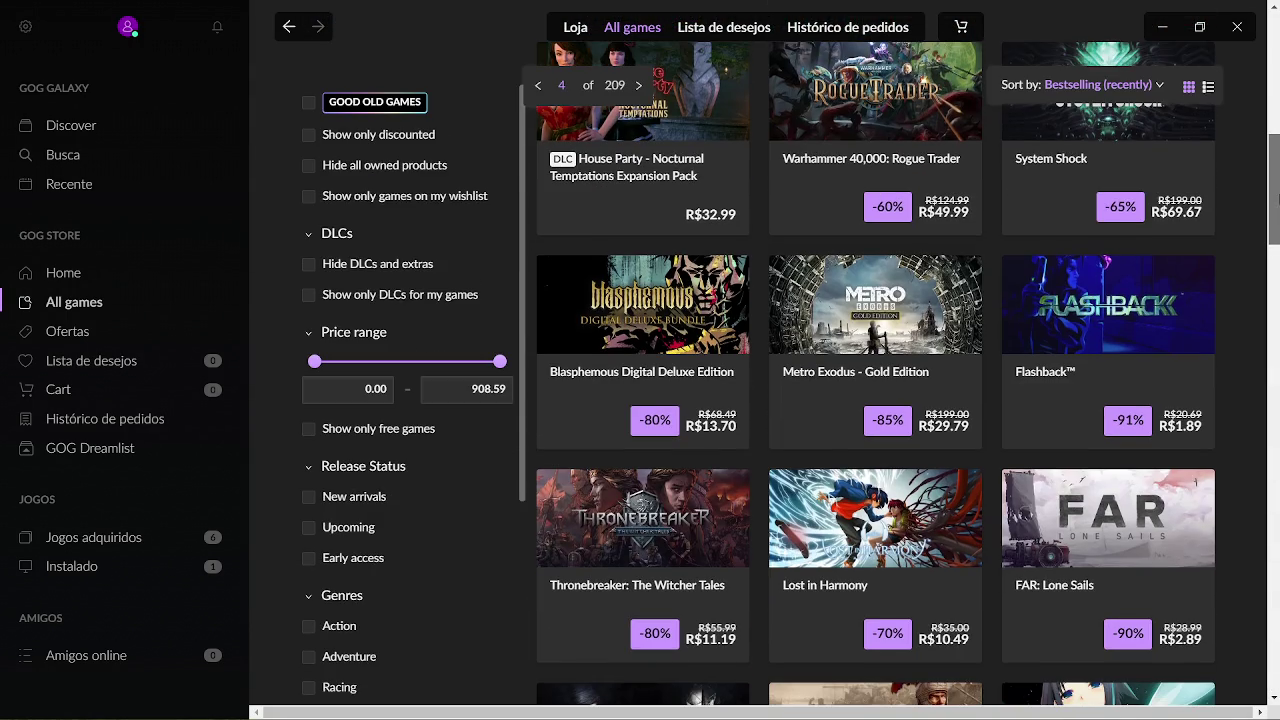
{"action": "left_click_drag", "start_coordinate": [1278, 198], "coordinate": [1278, 511]}
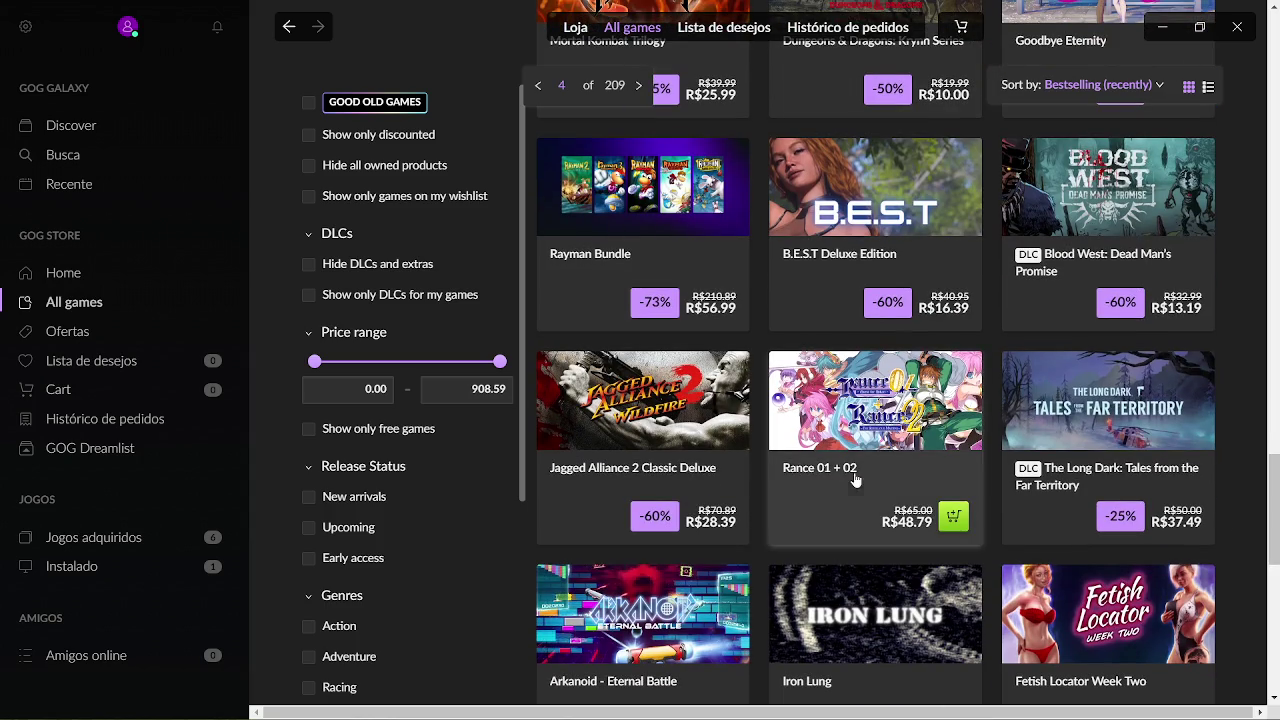
{"action": "scroll", "coordinate": [1277, 548], "scroll_direction": "down", "scroll_amount": 3}
{"action": "scroll", "coordinate": [1277, 548], "scroll_direction": "down", "scroll_amount": 3}
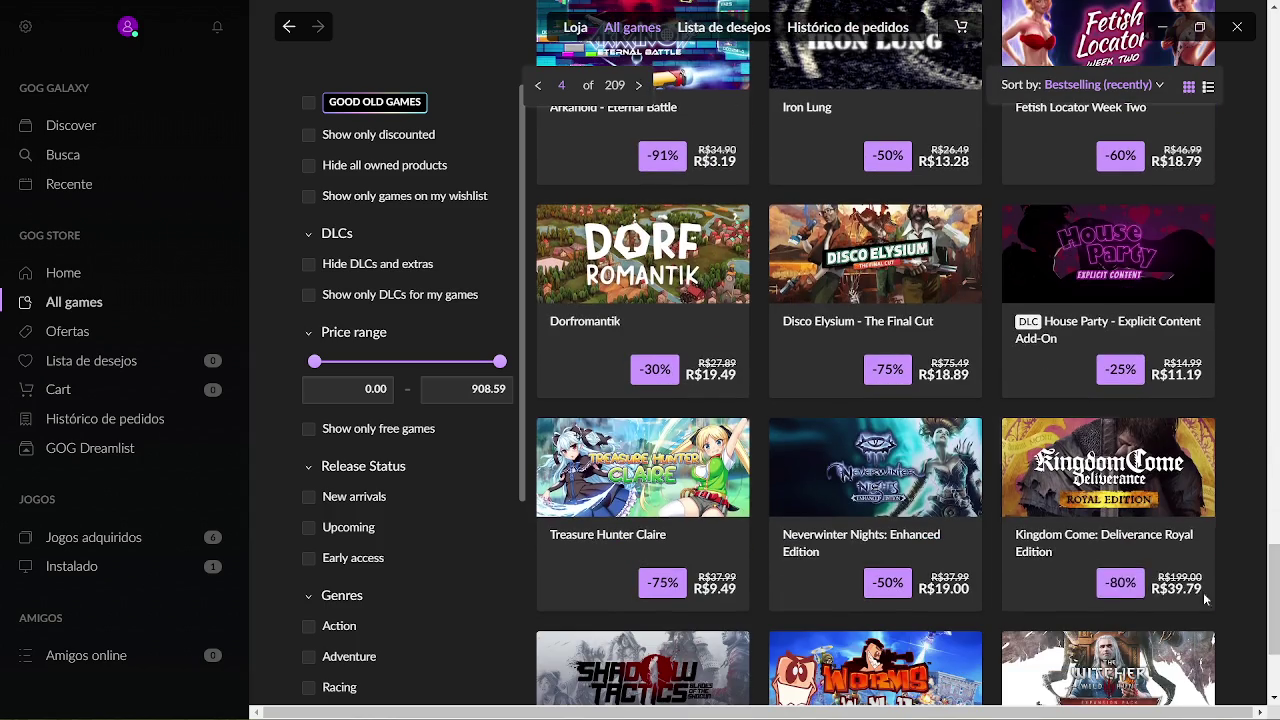
{"action": "scroll", "coordinate": [1277, 555], "scroll_direction": "down", "scroll_amount": 3}
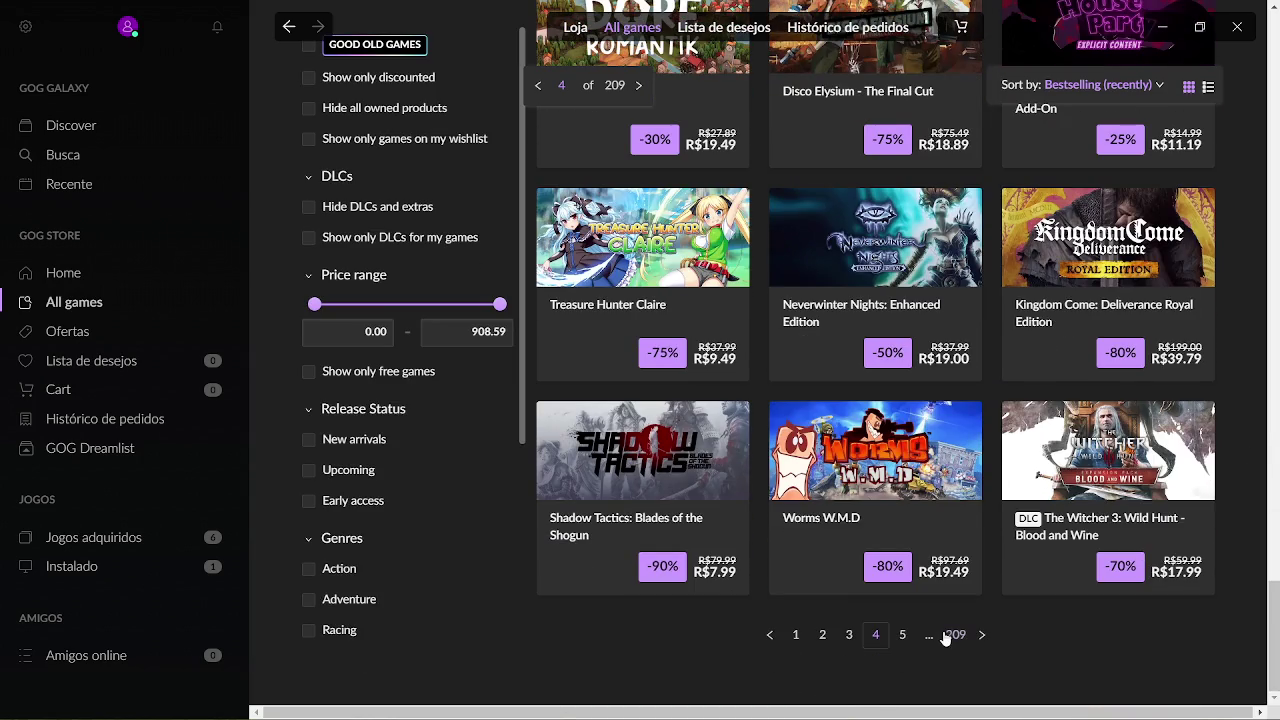
{"action": "left_click", "coordinate": [901, 635]}
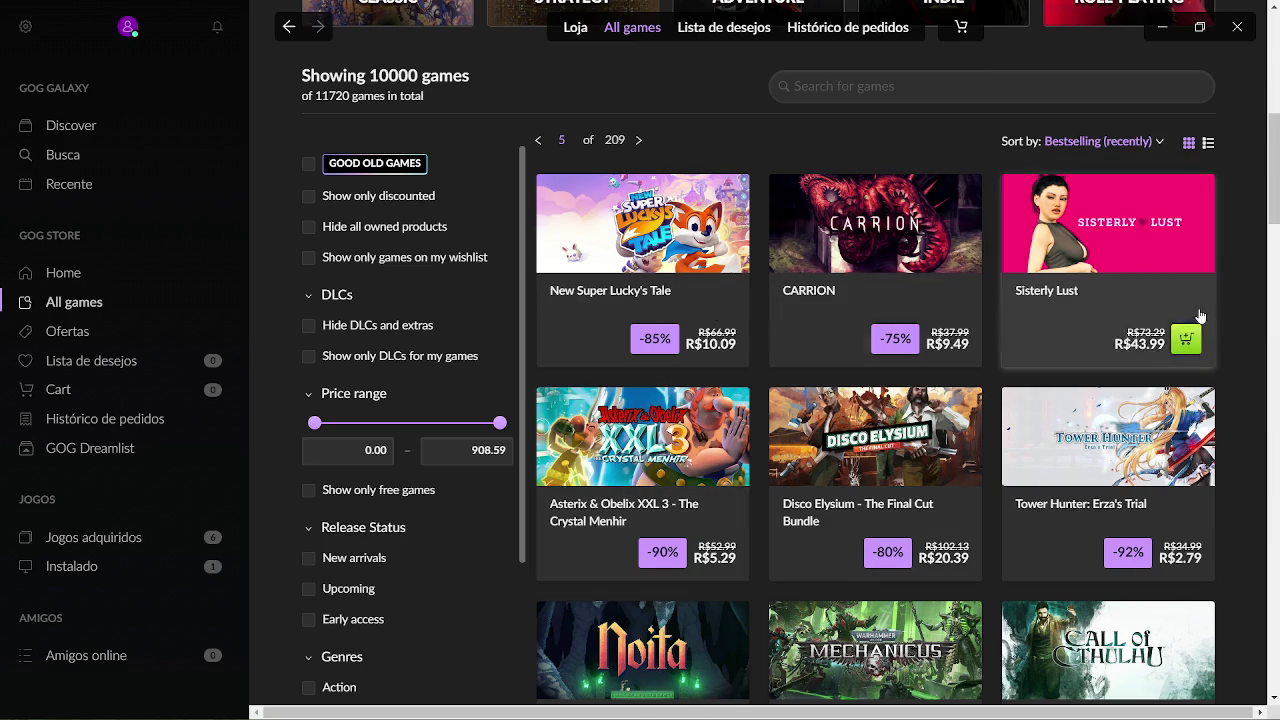
{"action": "scroll", "coordinate": [1275, 215], "scroll_direction": "down", "scroll_amount": 2}
{"action": "left_click_drag", "start_coordinate": [1276, 220], "coordinate": [1276, 347]}
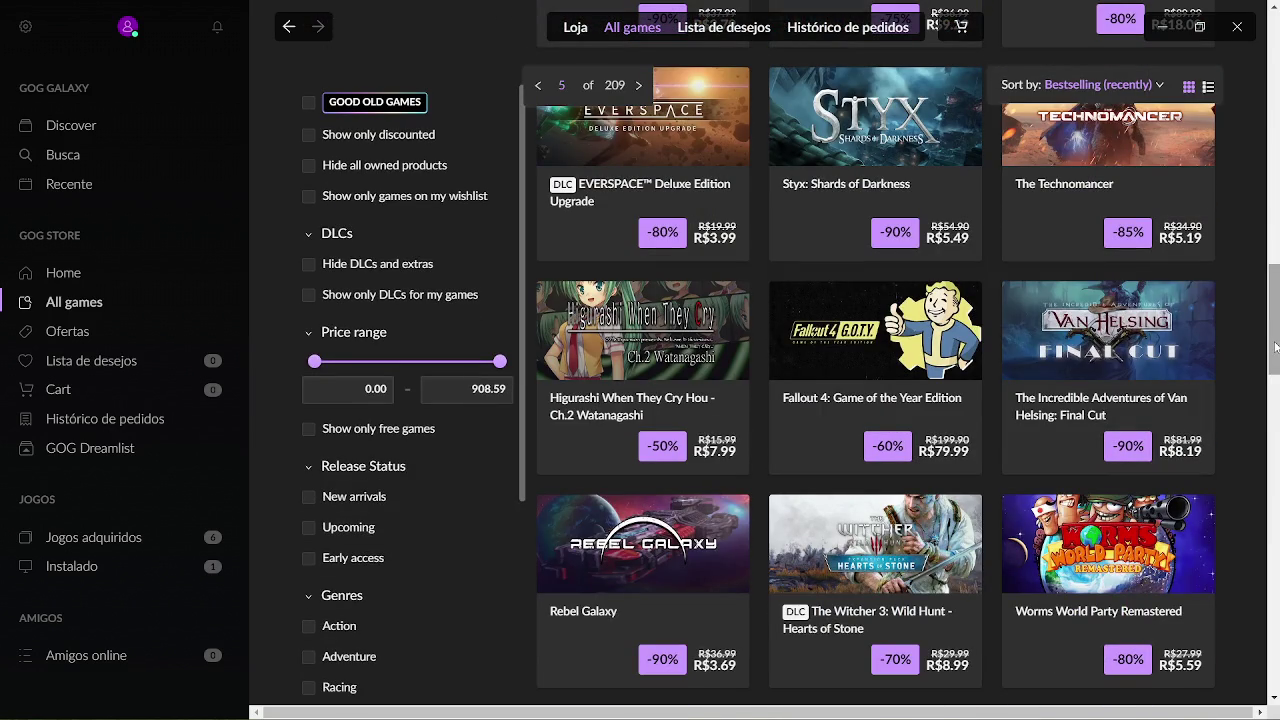
{"action": "mouse_move", "coordinate": [1277, 341]}
{"action": "left_mouse_down"}
{"action": "mouse_move", "coordinate": [1274, 664]}
{"action": "mouse_move", "coordinate": [878, 676]}
{"action": "left_mouse_up"}
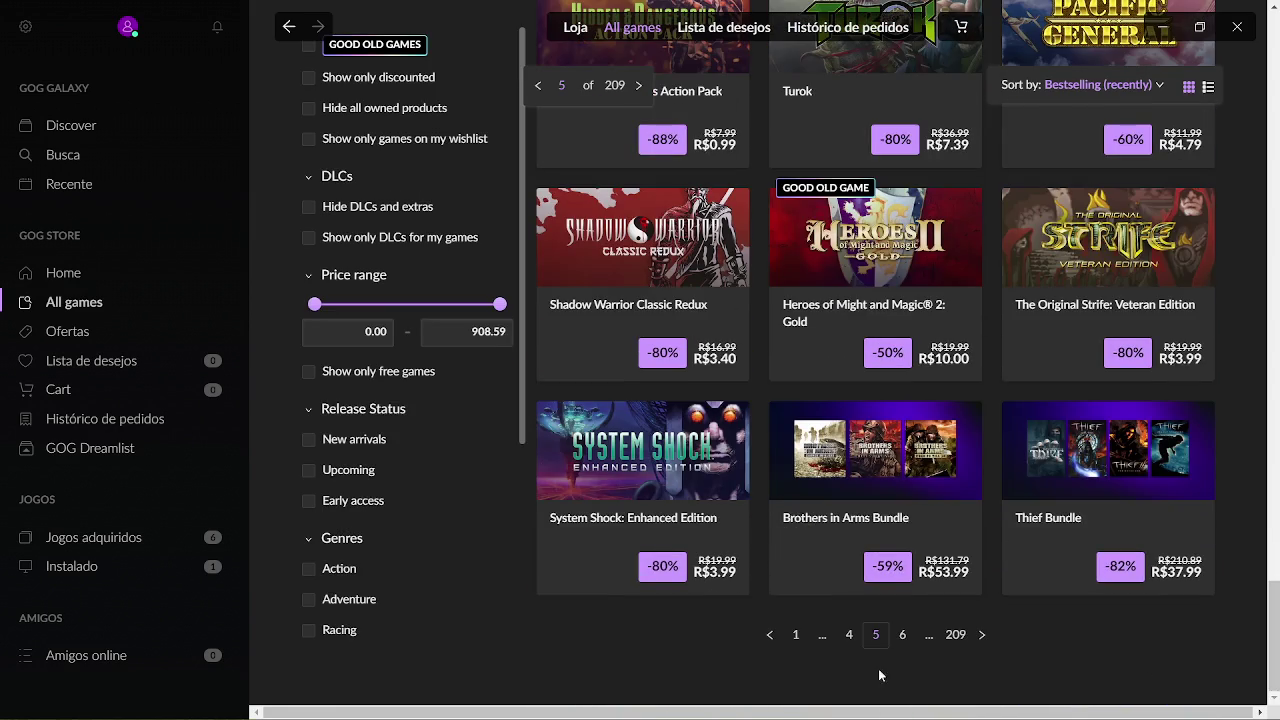
{"action": "left_click", "coordinate": [903, 636]}
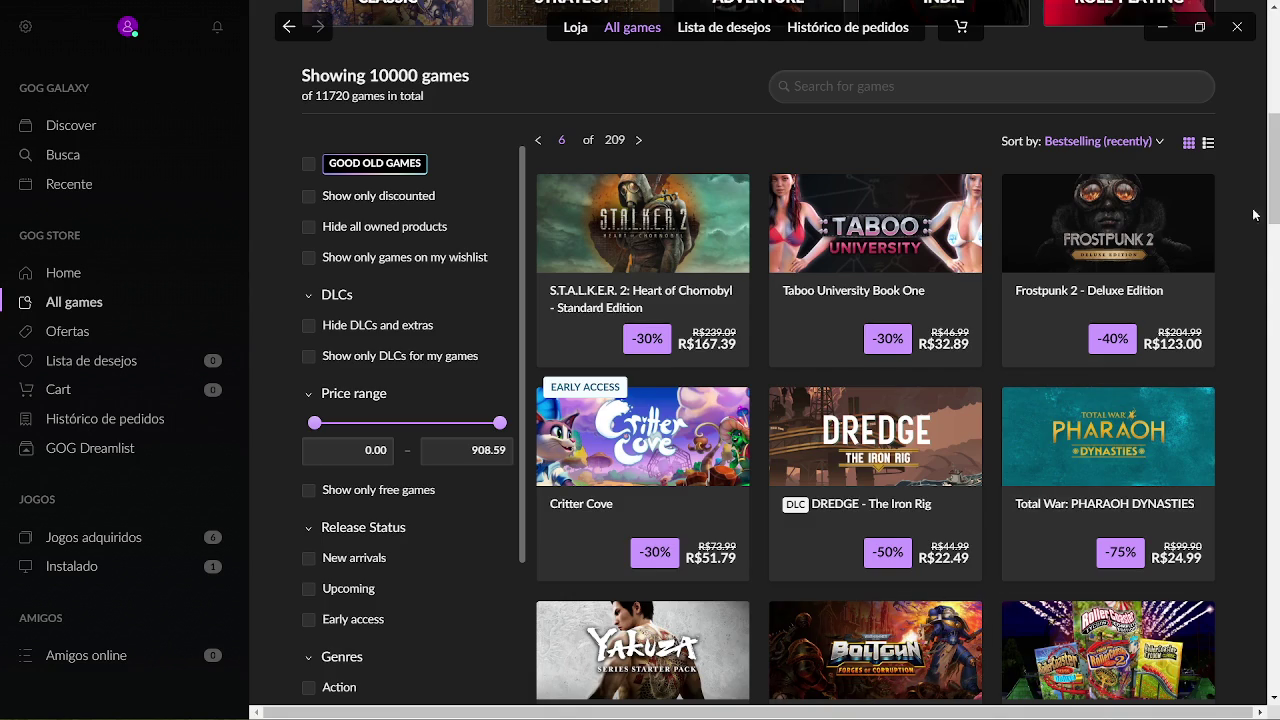
{"action": "mouse_move", "coordinate": [1274, 215]}
{"action": "left_mouse_down"}
{"action": "mouse_move", "coordinate": [1265, 425]}
{"action": "mouse_move", "coordinate": [1277, 650]}
{"action": "left_mouse_up"}
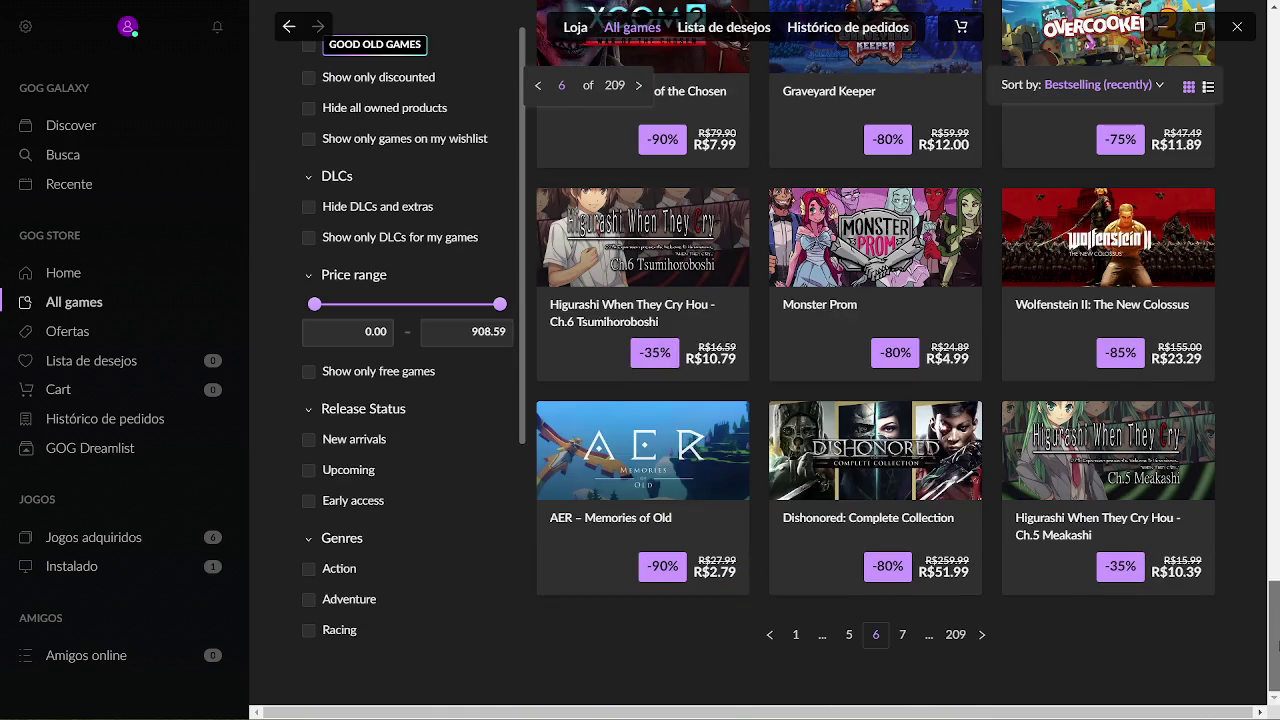
Advance to catalog pages 7 and 8, scrolling through each page's games.
{"action": "left_click", "coordinate": [902, 636]}
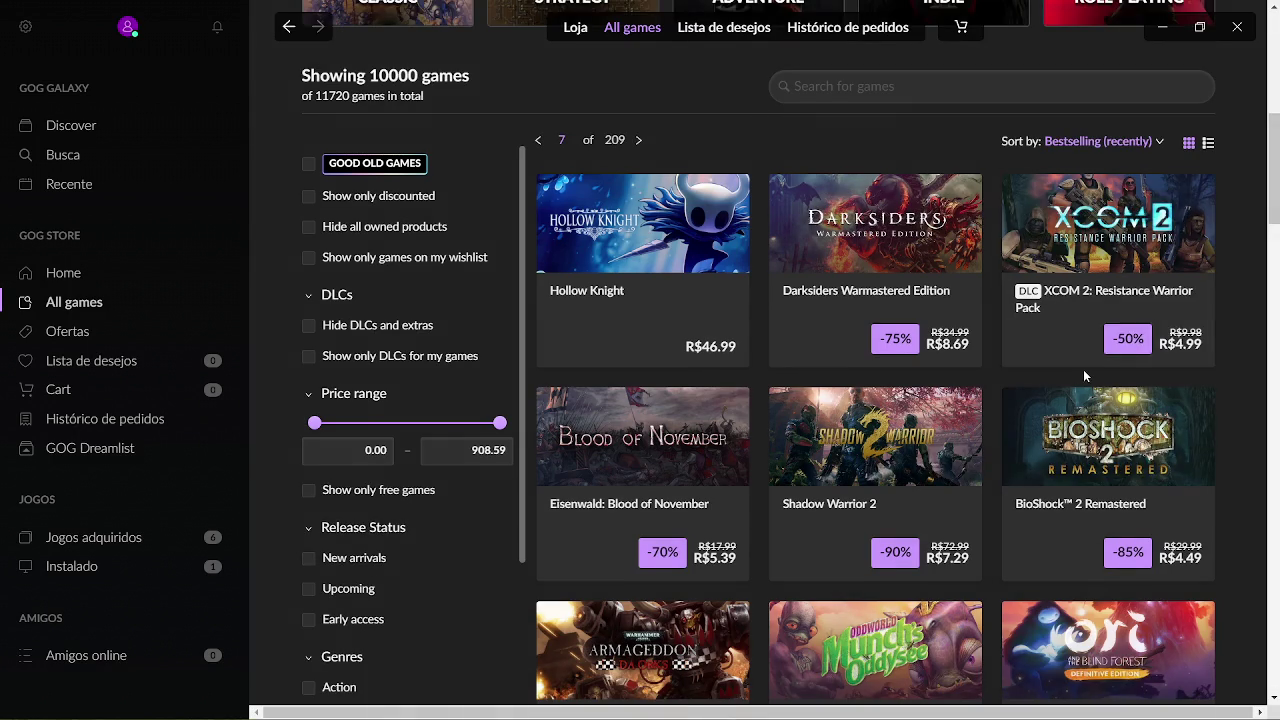
{"action": "left_click_drag", "start_coordinate": [1277, 190], "coordinate": [1277, 258]}
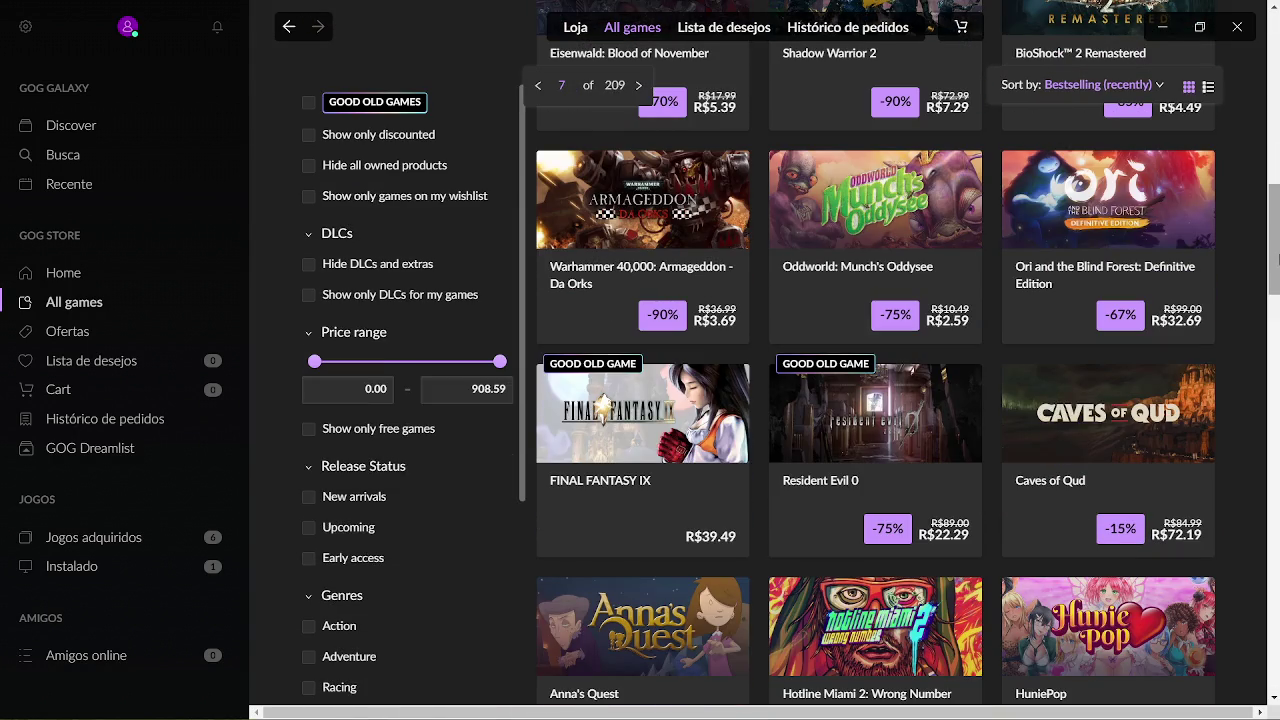
{"action": "mouse_move", "coordinate": [1277, 258]}
{"action": "left_mouse_down"}
{"action": "mouse_move", "coordinate": [1277, 474]}
{"action": "mouse_move", "coordinate": [1277, 462]}
{"action": "left_mouse_up"}
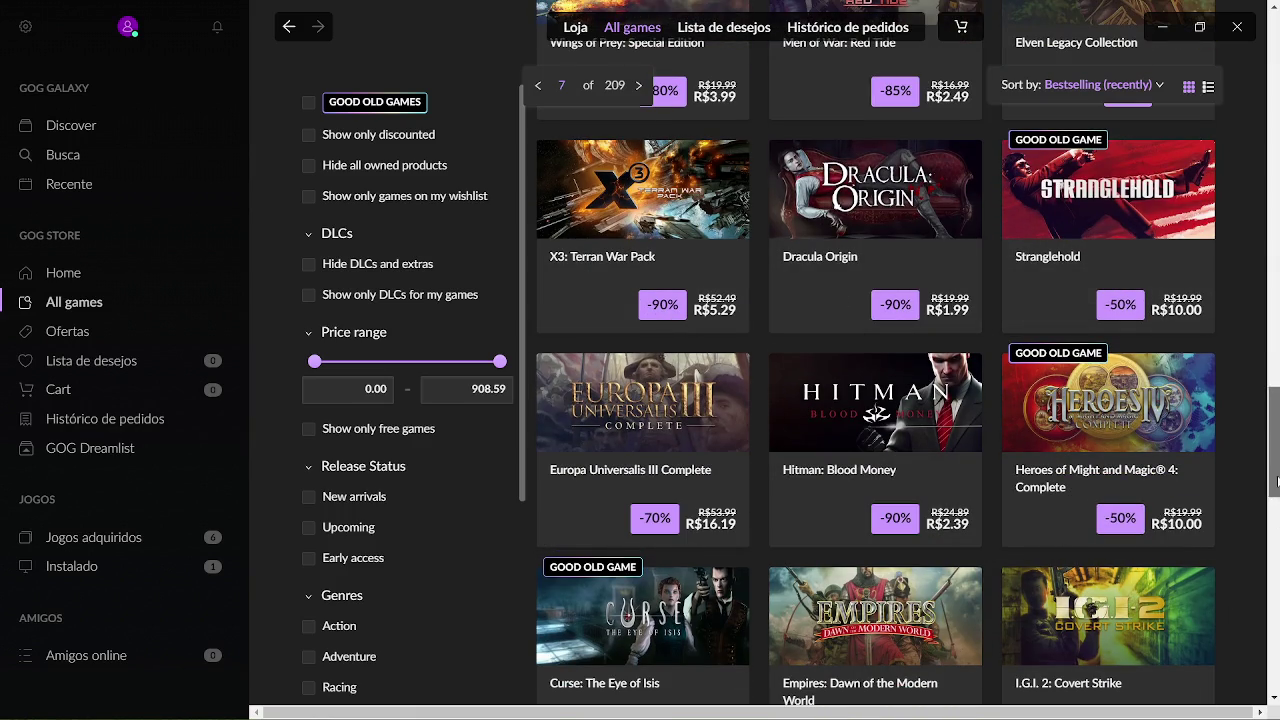
{"action": "left_click_drag", "start_coordinate": [1275, 480], "coordinate": [1275, 515]}
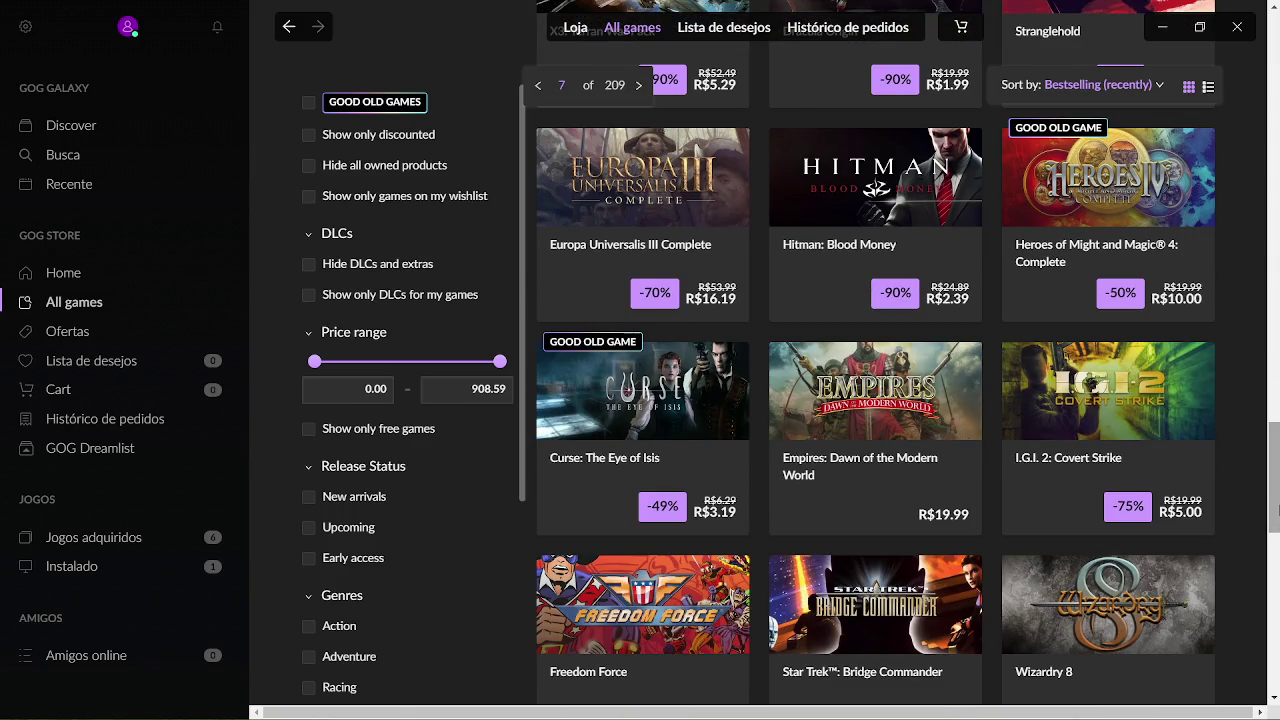
{"action": "left_click_drag", "start_coordinate": [1275, 512], "coordinate": [1275, 617]}
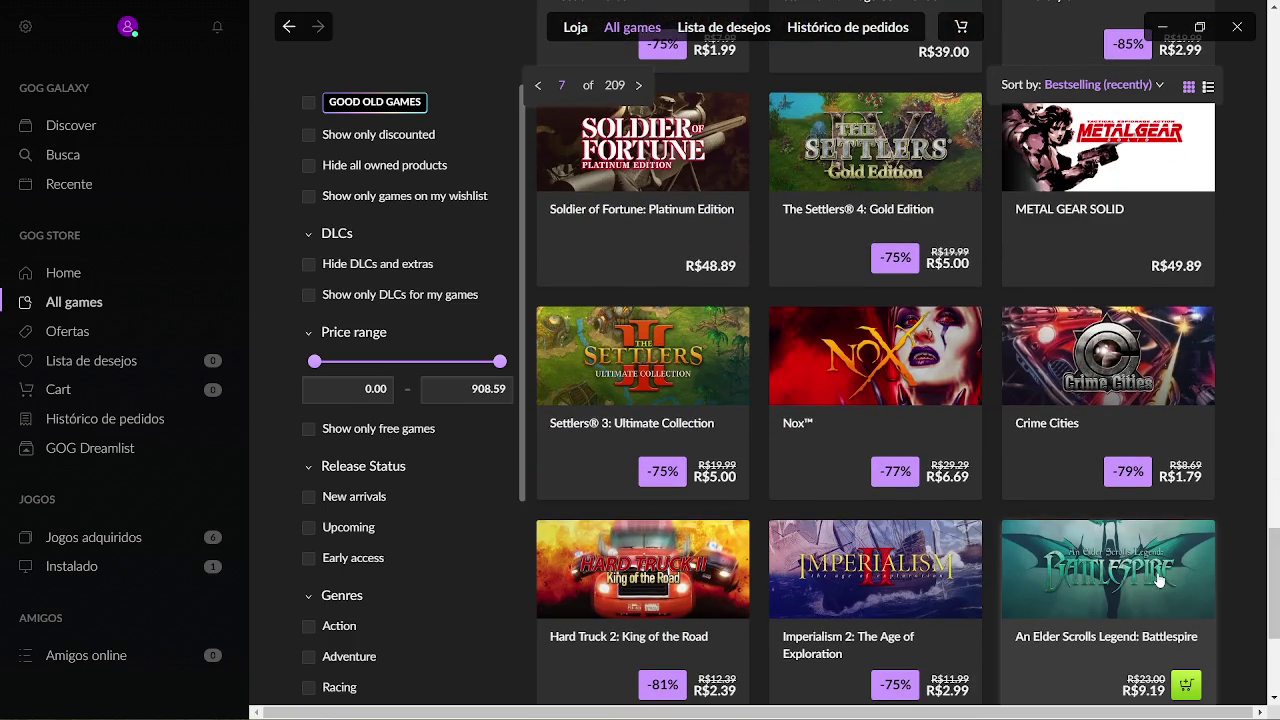
{"action": "scroll", "coordinate": [1120, 600], "scroll_direction": "down", "scroll_amount": 3}
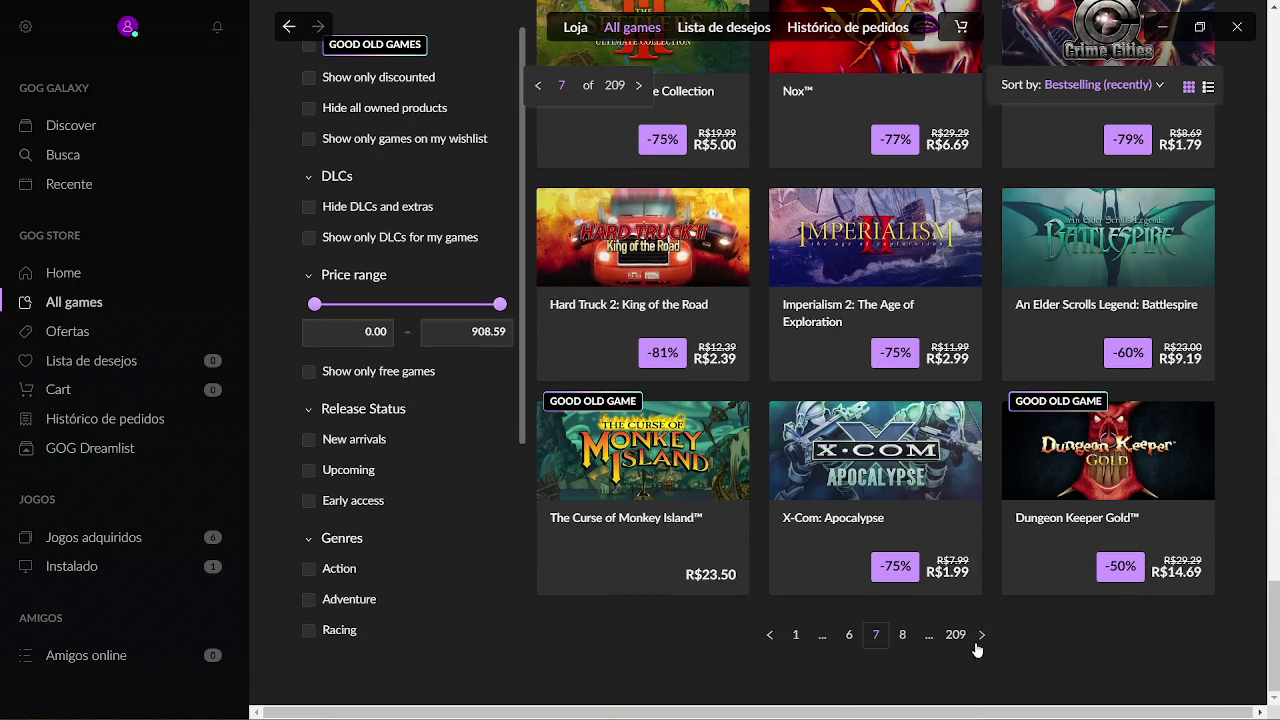
{"action": "left_click", "coordinate": [902, 636]}
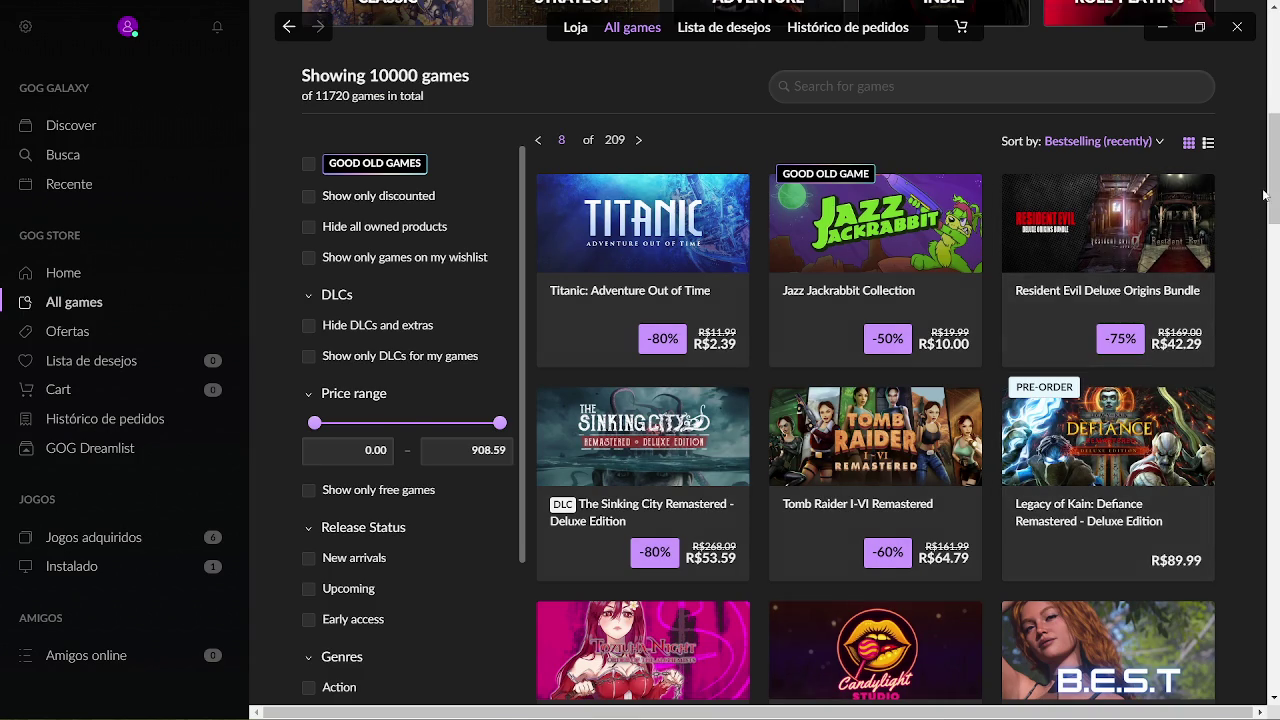
{"action": "left_click_drag", "start_coordinate": [1276, 192], "coordinate": [1277, 225]}
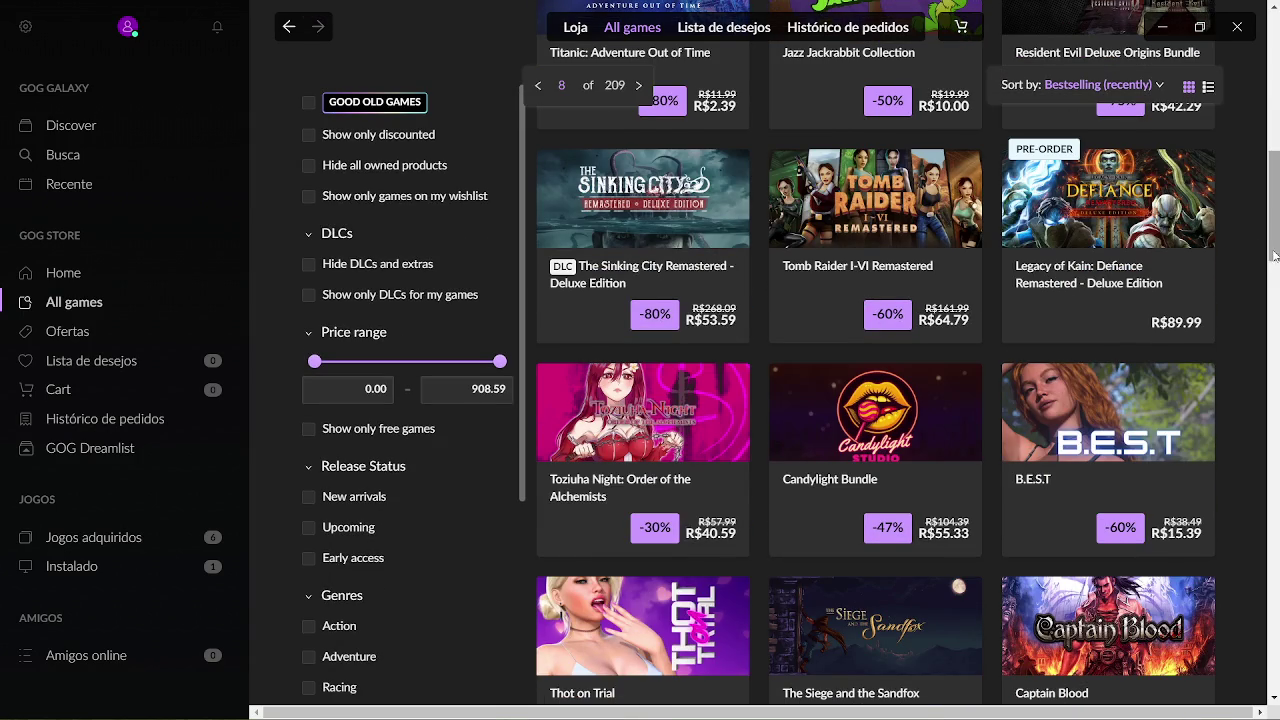
{"action": "mouse_move", "coordinate": [1272, 228]}
{"action": "left_mouse_down"}
{"action": "mouse_move", "coordinate": [1277, 574]}
{"action": "mouse_move", "coordinate": [1236, 666]}
{"action": "left_mouse_up"}
Move through page 9 to page 10 and open the Cube Escape Collection product page.
{"action": "left_click", "coordinate": [903, 635]}
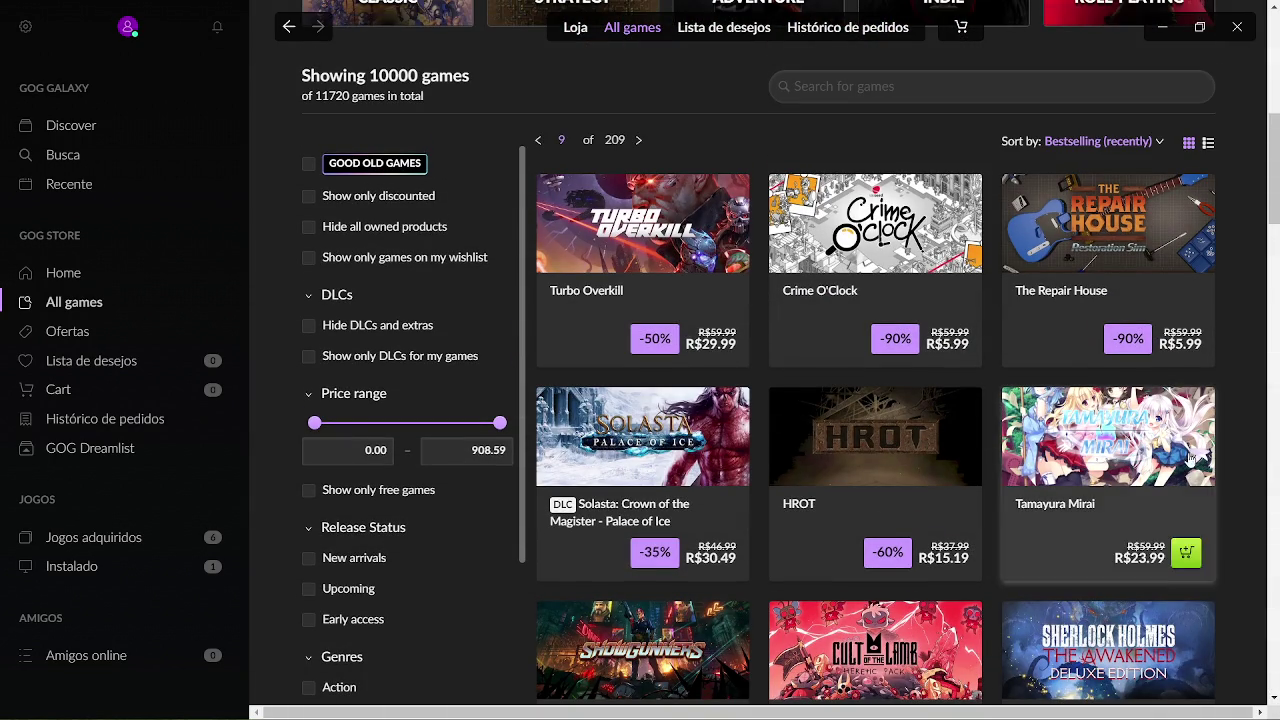
{"action": "scroll", "coordinate": [1278, 253], "scroll_direction": "down", "scroll_amount": 1}
{"action": "left_click_drag", "start_coordinate": [1278, 253], "coordinate": [1277, 616]}
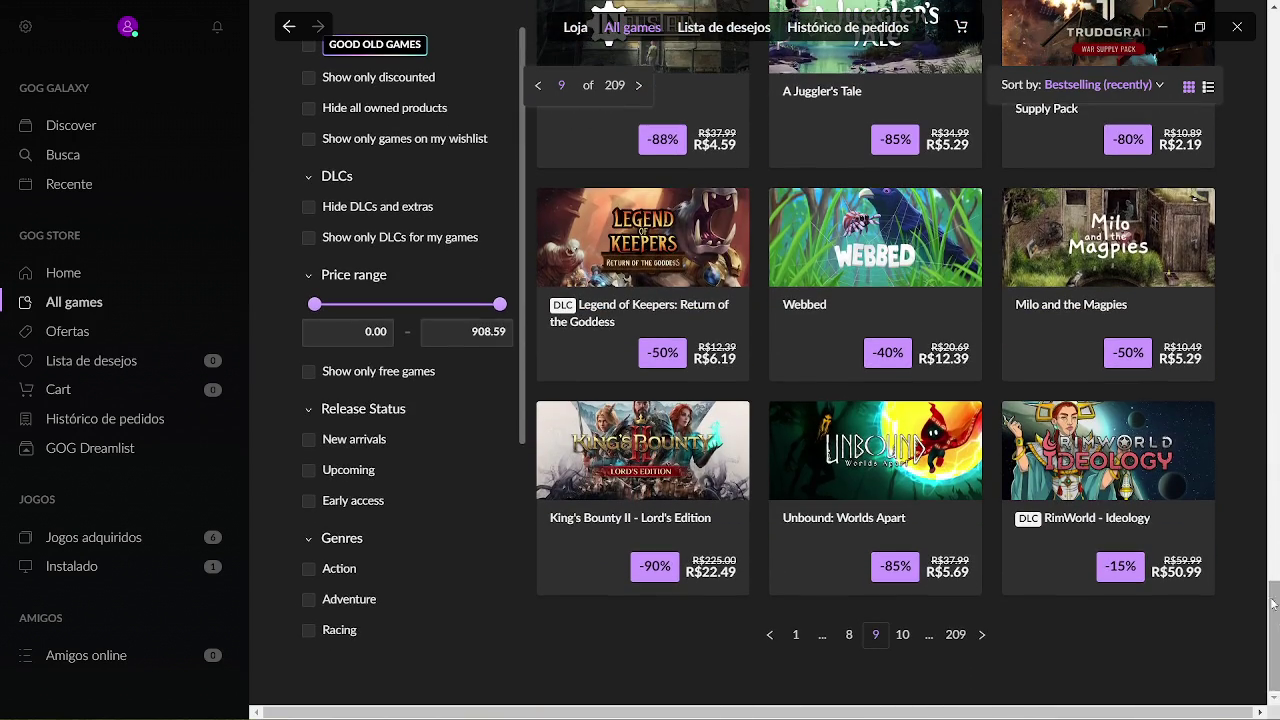
{"action": "left_click", "coordinate": [897, 646]}
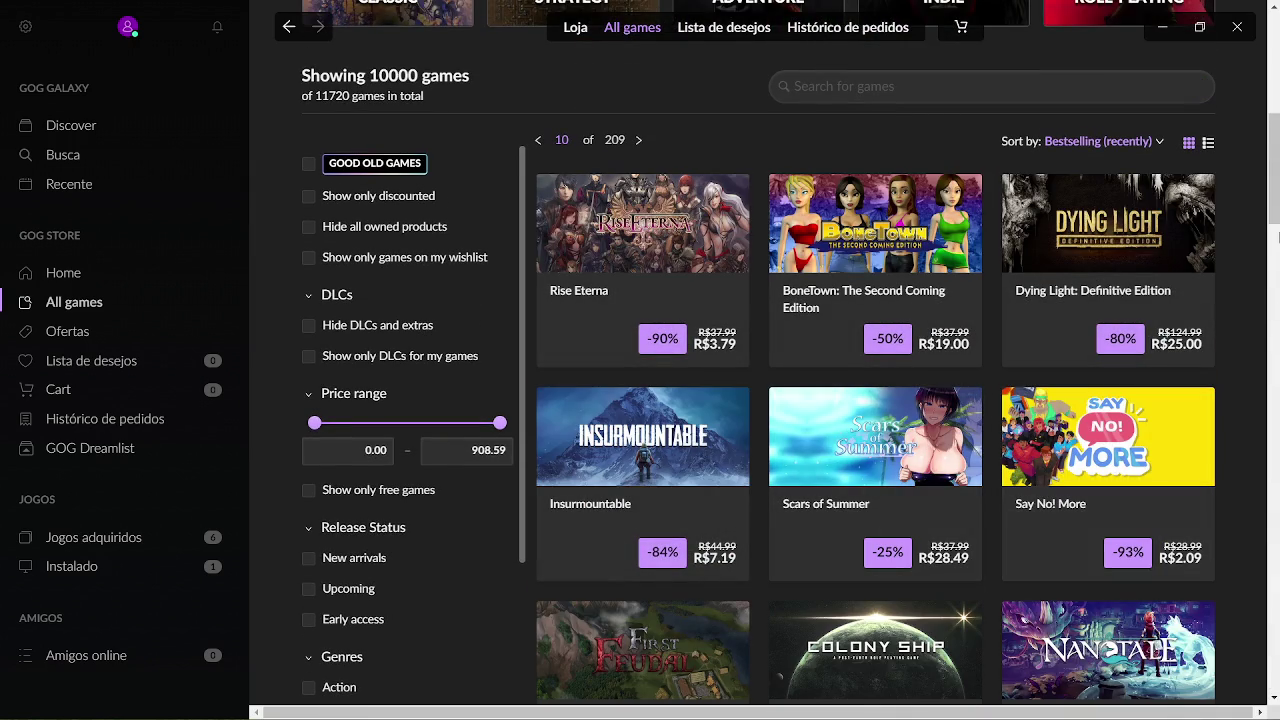
{"action": "left_click_drag", "start_coordinate": [1274, 175], "coordinate": [1278, 290]}
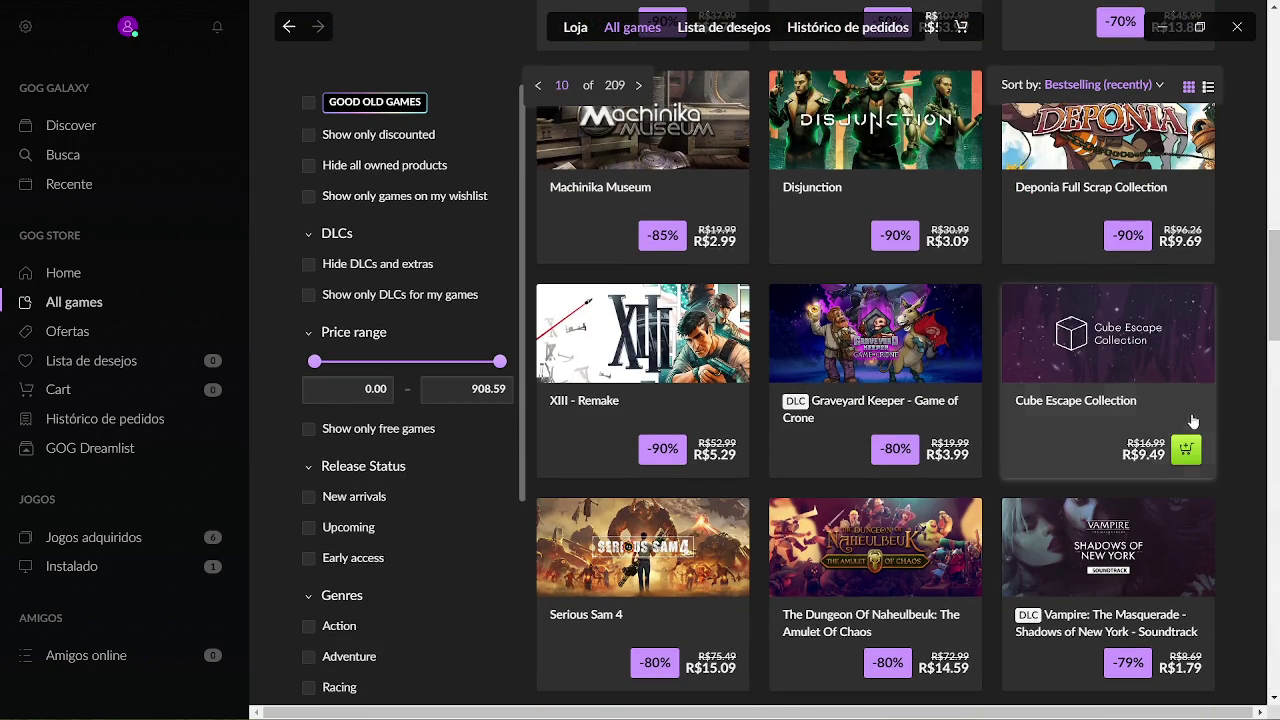
{"action": "left_click", "coordinate": [1172, 442]}
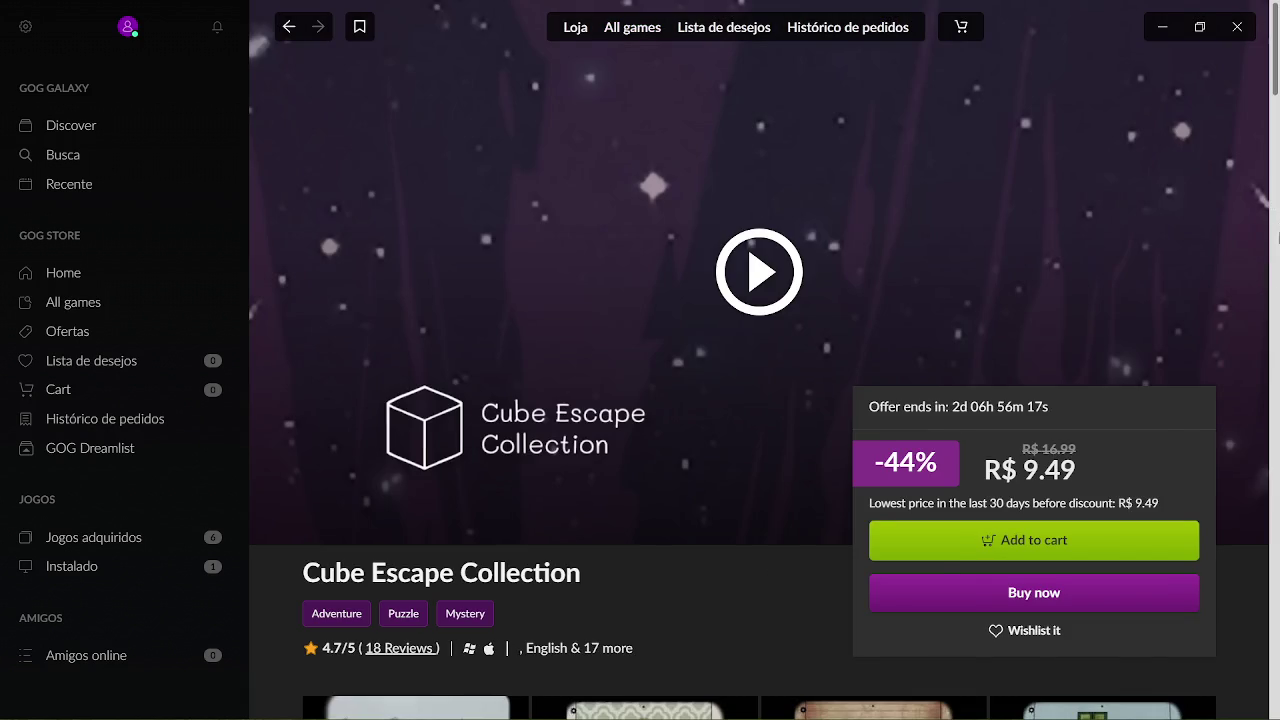
View two more Cube Escape Collection screenshots, then scroll to its 4.7/5 reviews and back.
{"action": "left_click_drag", "start_coordinate": [1275, 30], "coordinate": [1276, 112]}
{"action": "scroll", "coordinate": [1276, 112], "scroll_direction": "up", "scroll_amount": 1}
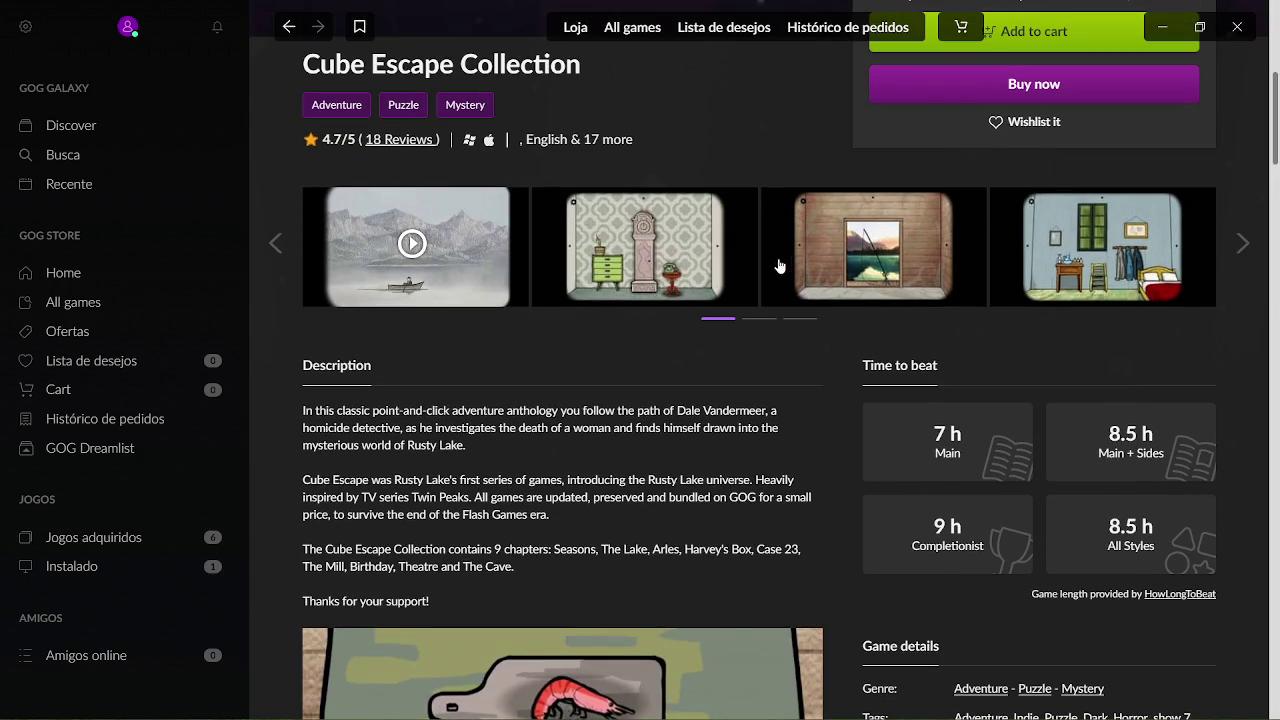
{"action": "left_click", "coordinate": [1242, 250]}
{"action": "left_click", "coordinate": [1242, 255]}
{"action": "scroll", "coordinate": [1242, 257], "scroll_direction": "down", "scroll_amount": 3}
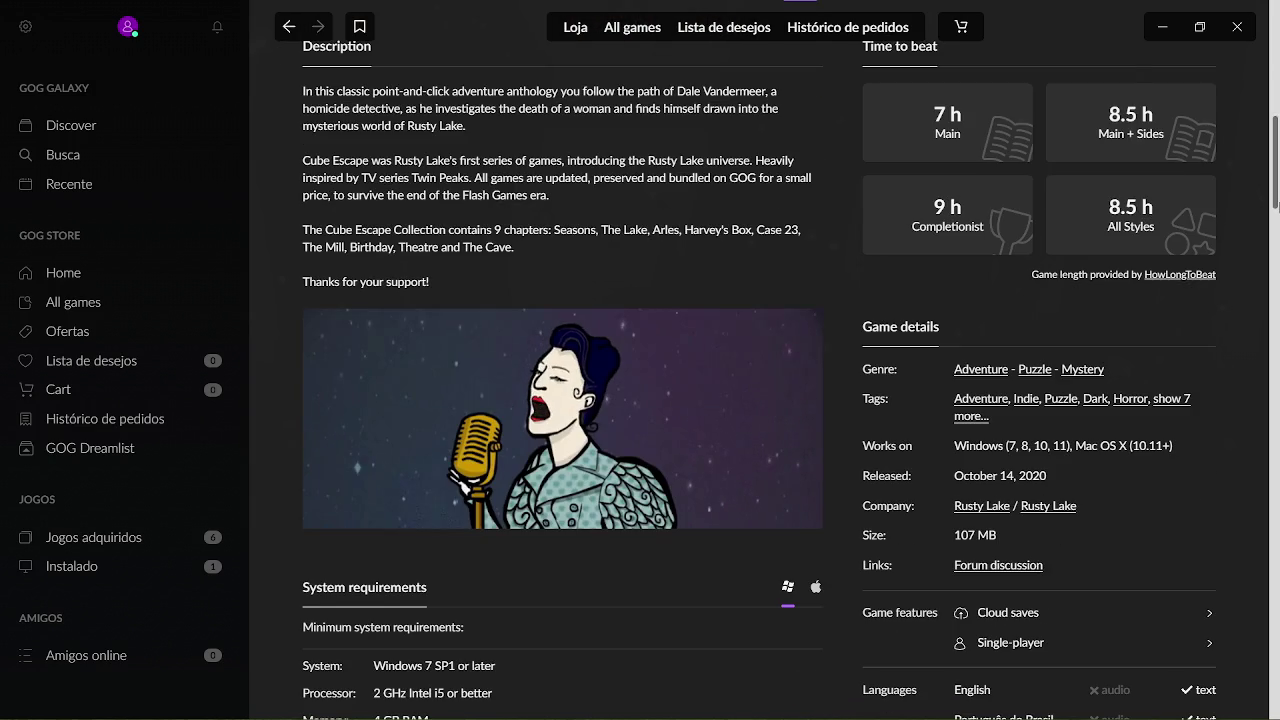
{"action": "scroll", "coordinate": [1278, 390], "scroll_direction": "down", "scroll_amount": 15}
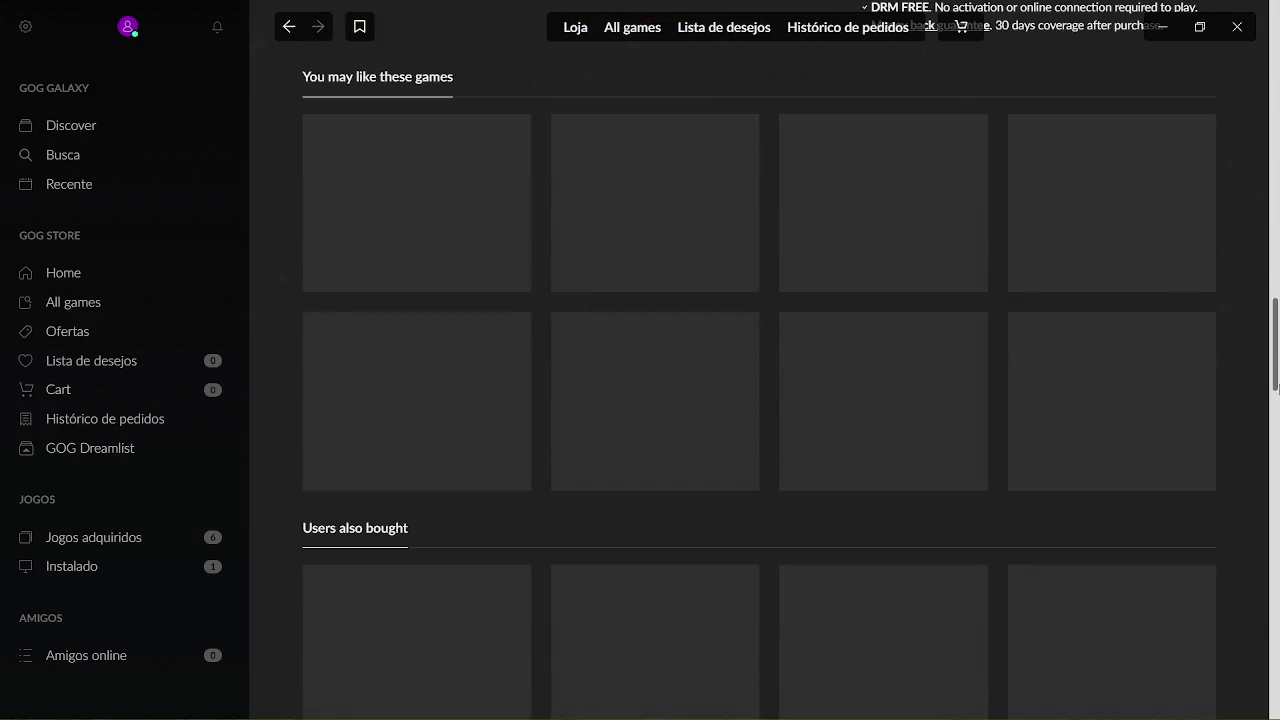
{"action": "scroll", "coordinate": [1278, 390], "scroll_direction": "down", "scroll_amount": 10}
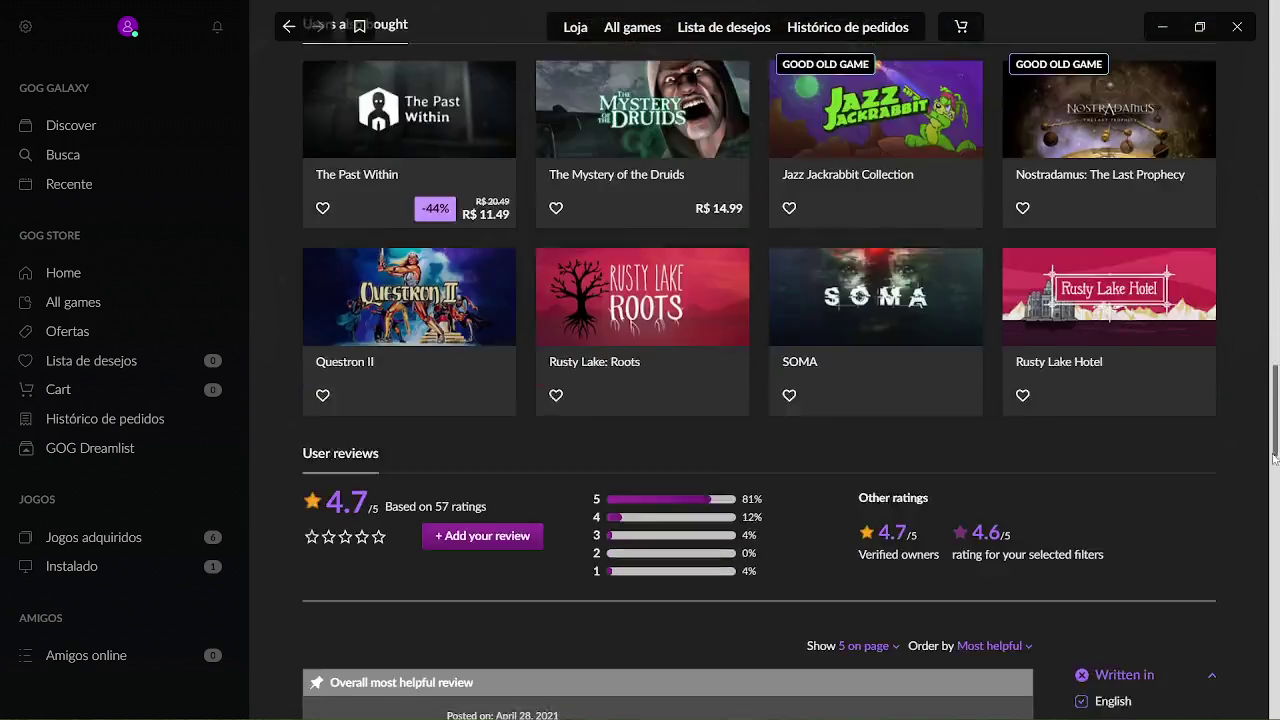
{"action": "scroll", "coordinate": [1275, 523], "scroll_direction": "up", "scroll_amount": 2}
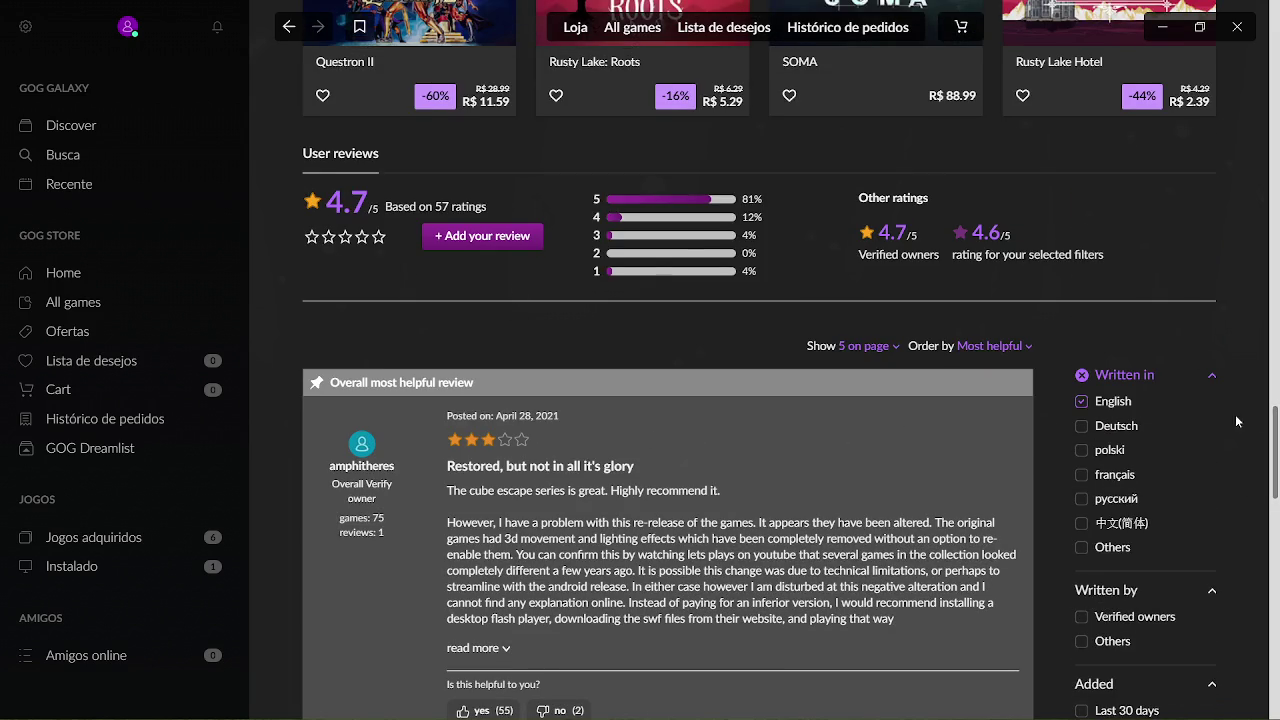
{"action": "mouse_move", "coordinate": [1277, 438]}
{"action": "left_mouse_down"}
{"action": "mouse_move", "coordinate": [1276, 610]}
{"action": "mouse_move", "coordinate": [1276, 60]}
{"action": "left_mouse_up"}
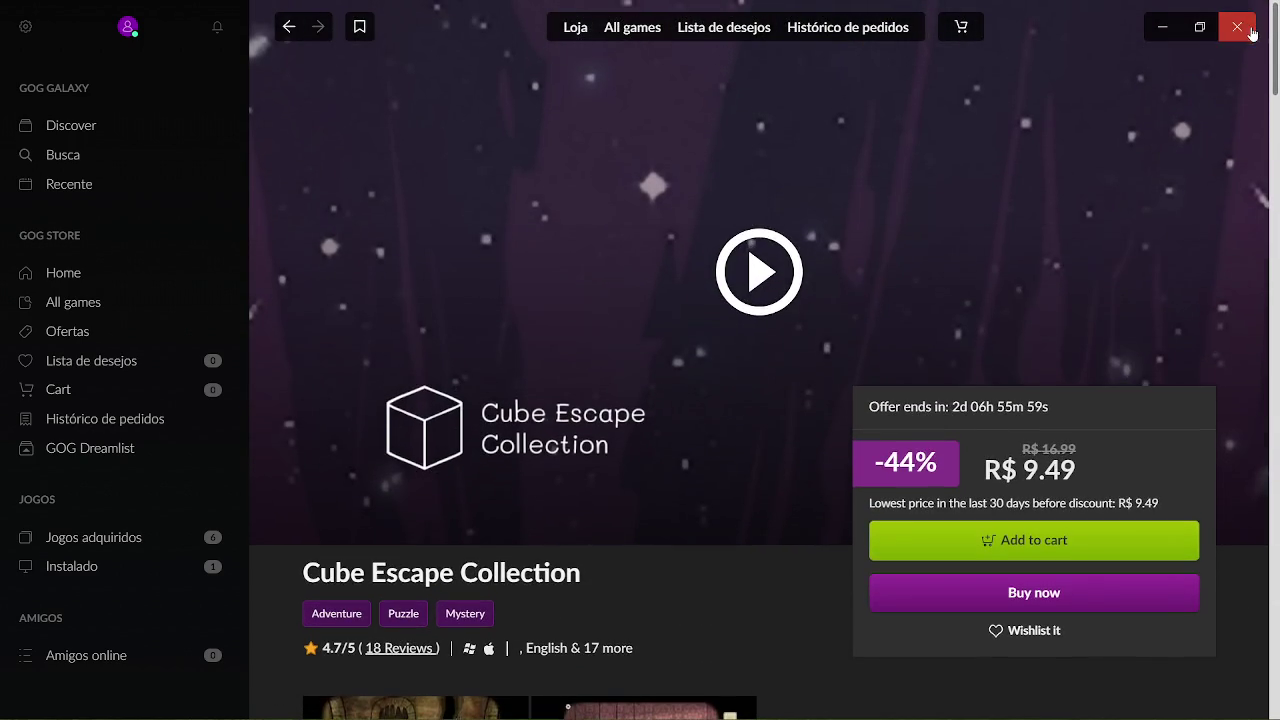
Close GOG Galaxy, quit it via Sair on its tray icon, and bring Chrome forward.
{"action": "left_click", "coordinate": [1237, 27]}
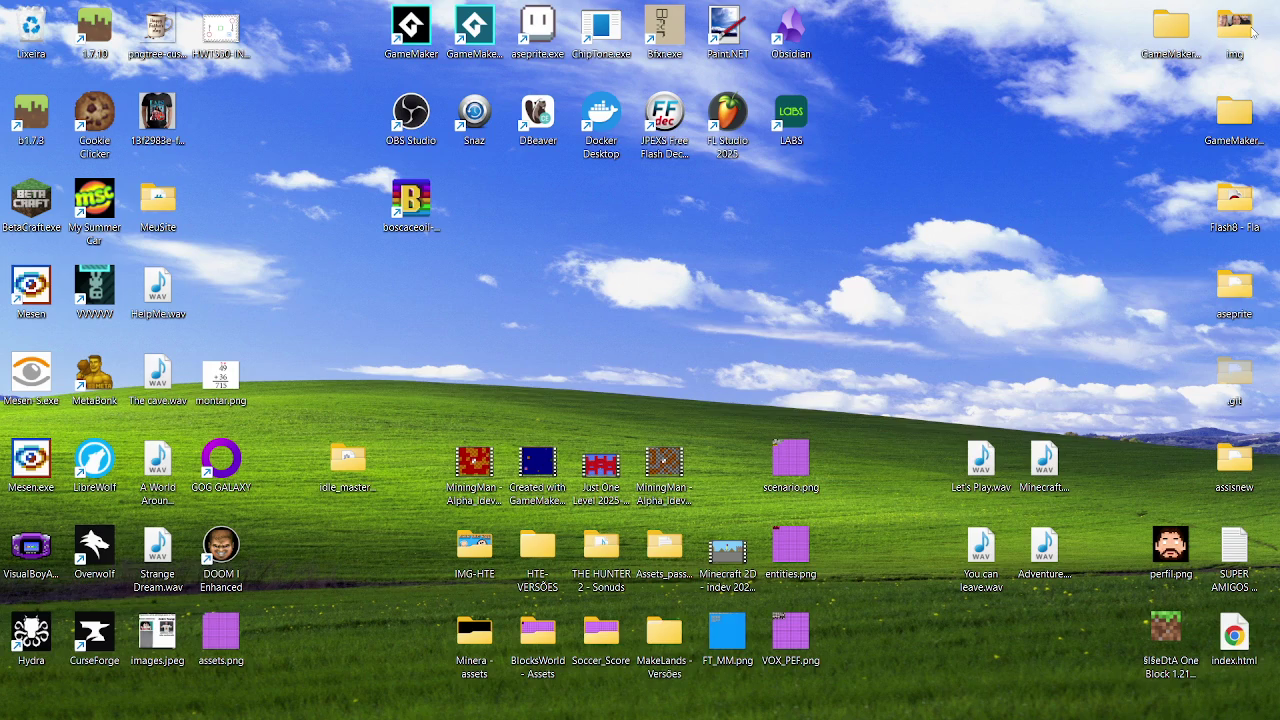
{"action": "mouse_move", "coordinate": [1073, 716]}
{"action": "left_click", "coordinate": [1041, 700]}
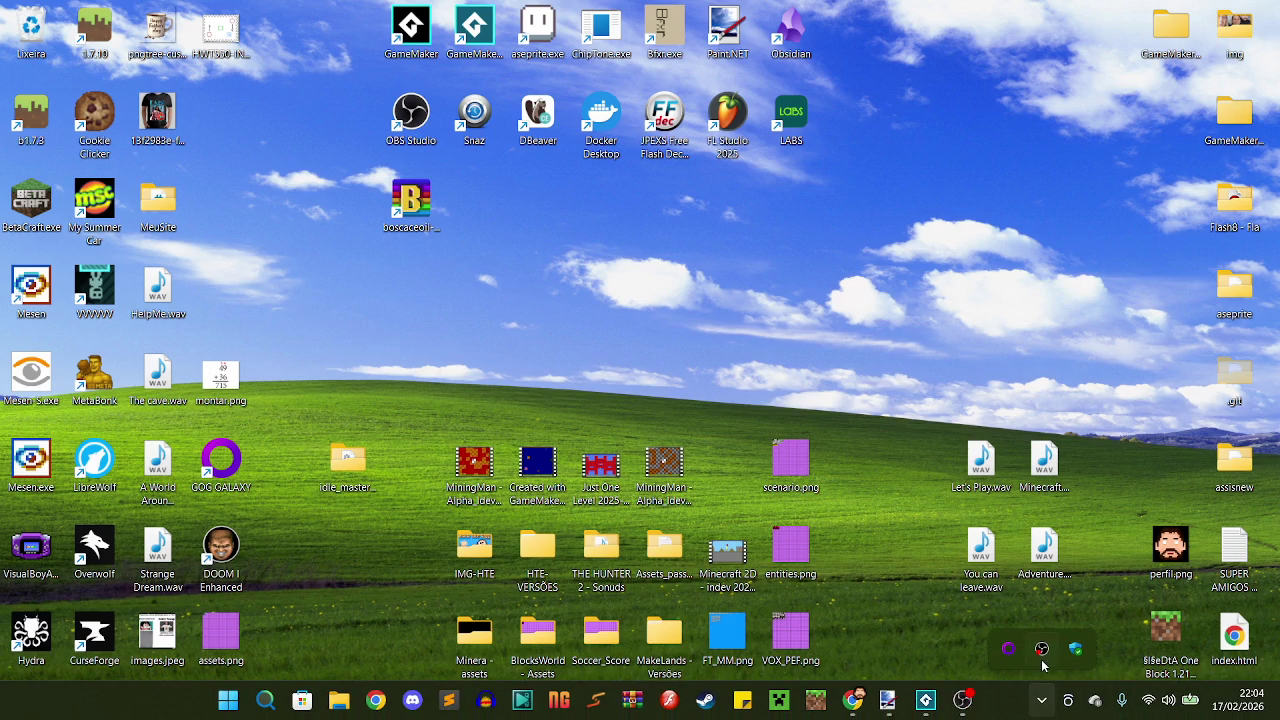
{"action": "right_click", "coordinate": [1008, 648]}
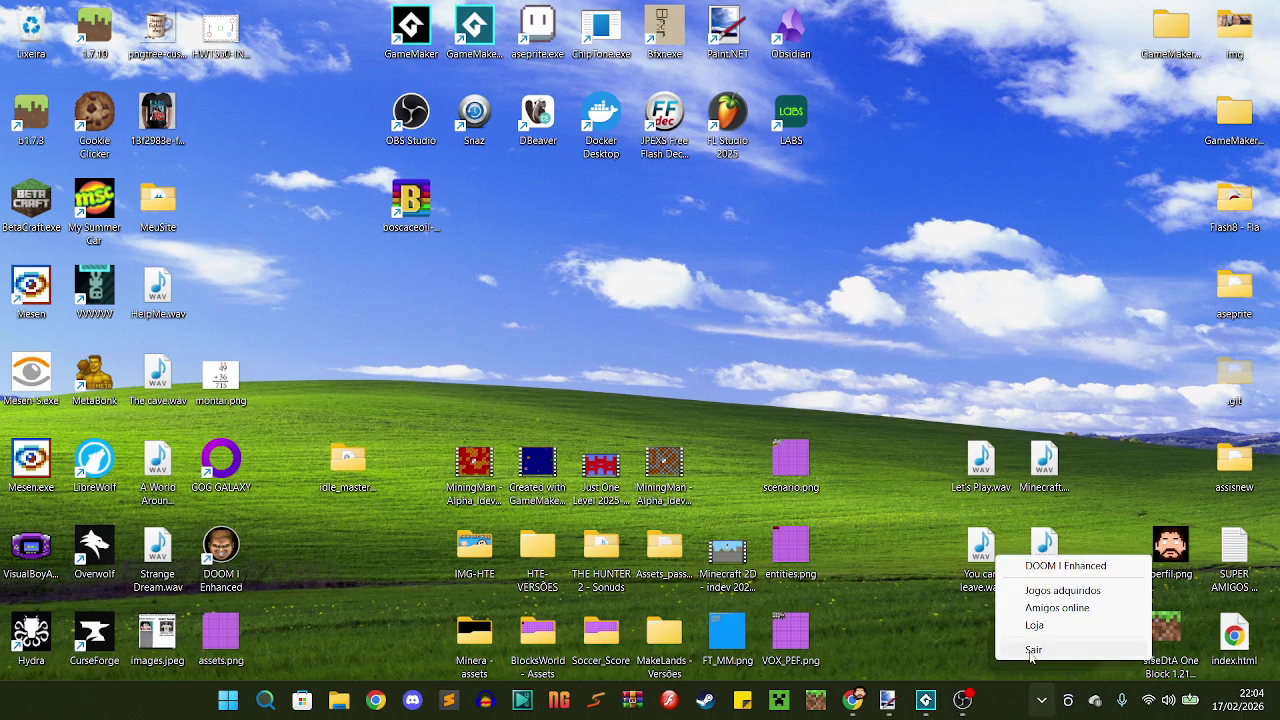
{"action": "left_click", "coordinate": [1032, 656]}
{"action": "left_click", "coordinate": [853, 700]}
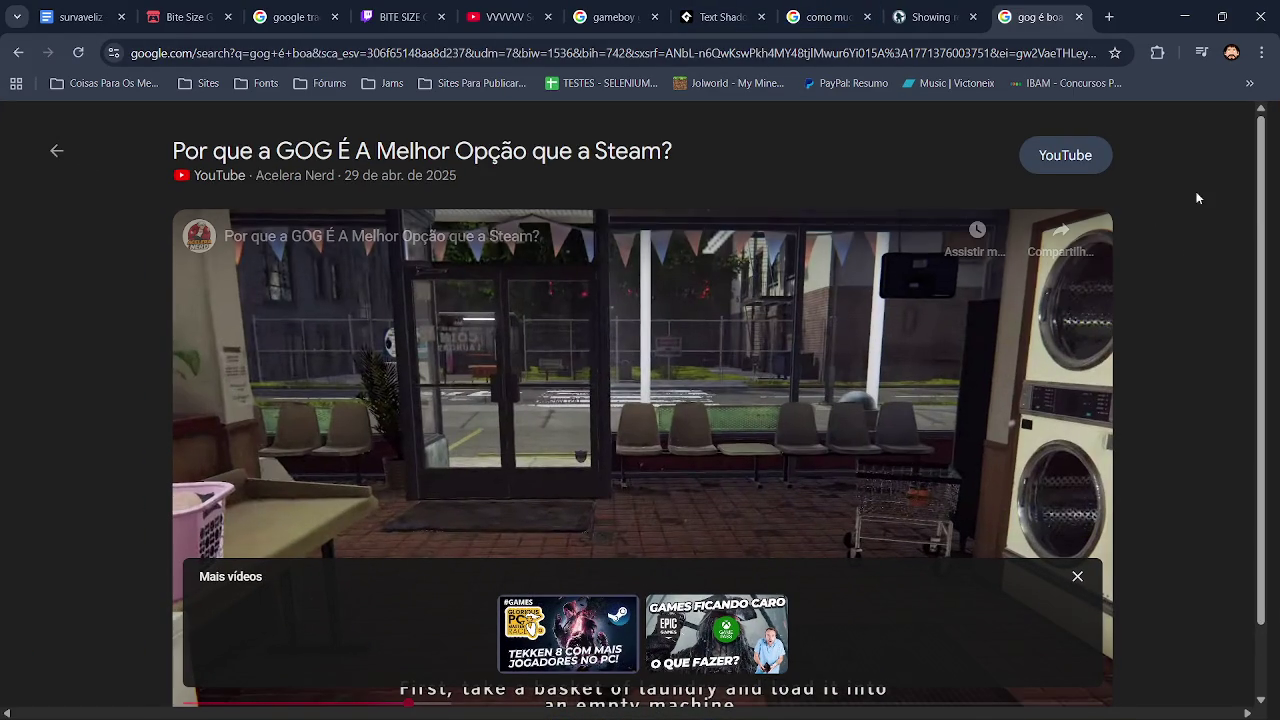
Close the GOG video, Doomworld sprite and text-scaling search tabs.
{"action": "left_click", "coordinate": [1078, 17]}
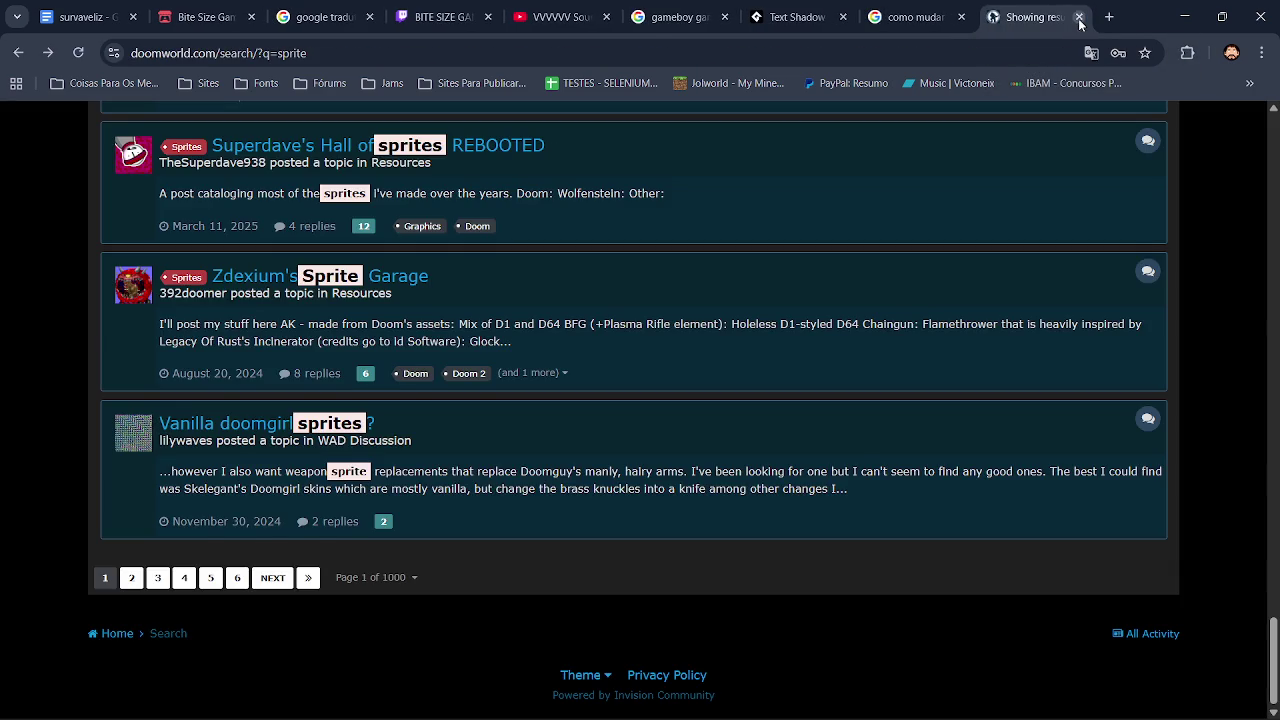
{"action": "left_click", "coordinate": [1077, 17]}
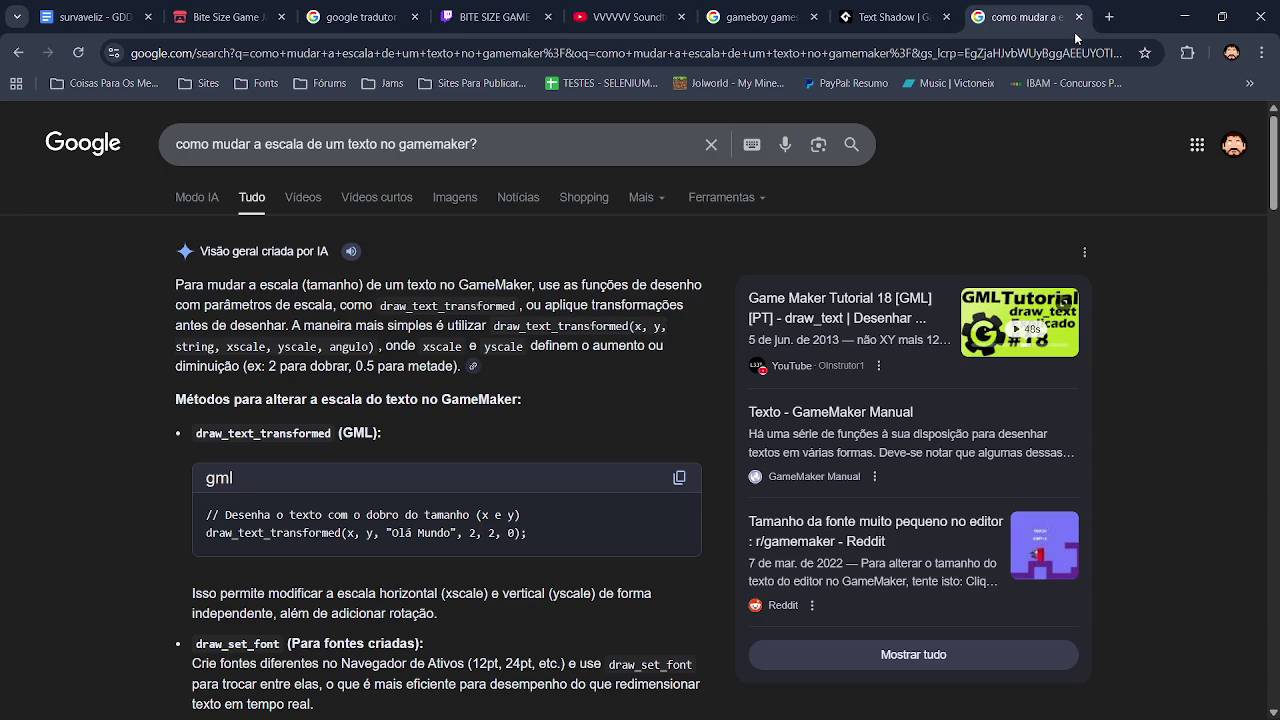
{"action": "left_click", "coordinate": [1078, 17]}
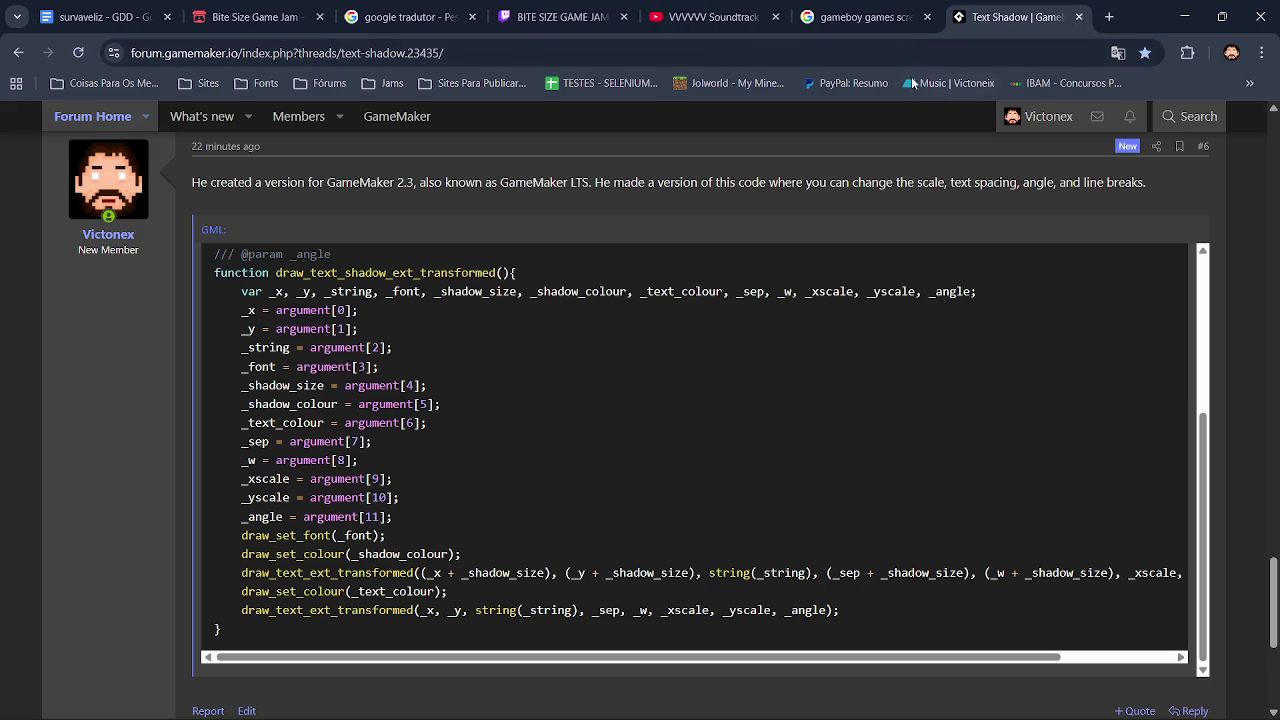
Glance at the gameboy image search and Text Shadow thread, then return to GameMaker.
{"action": "left_click", "coordinate": [889, 16]}
{"action": "left_click", "coordinate": [1013, 17]}
{"action": "mouse_move", "coordinate": [860, 715]}
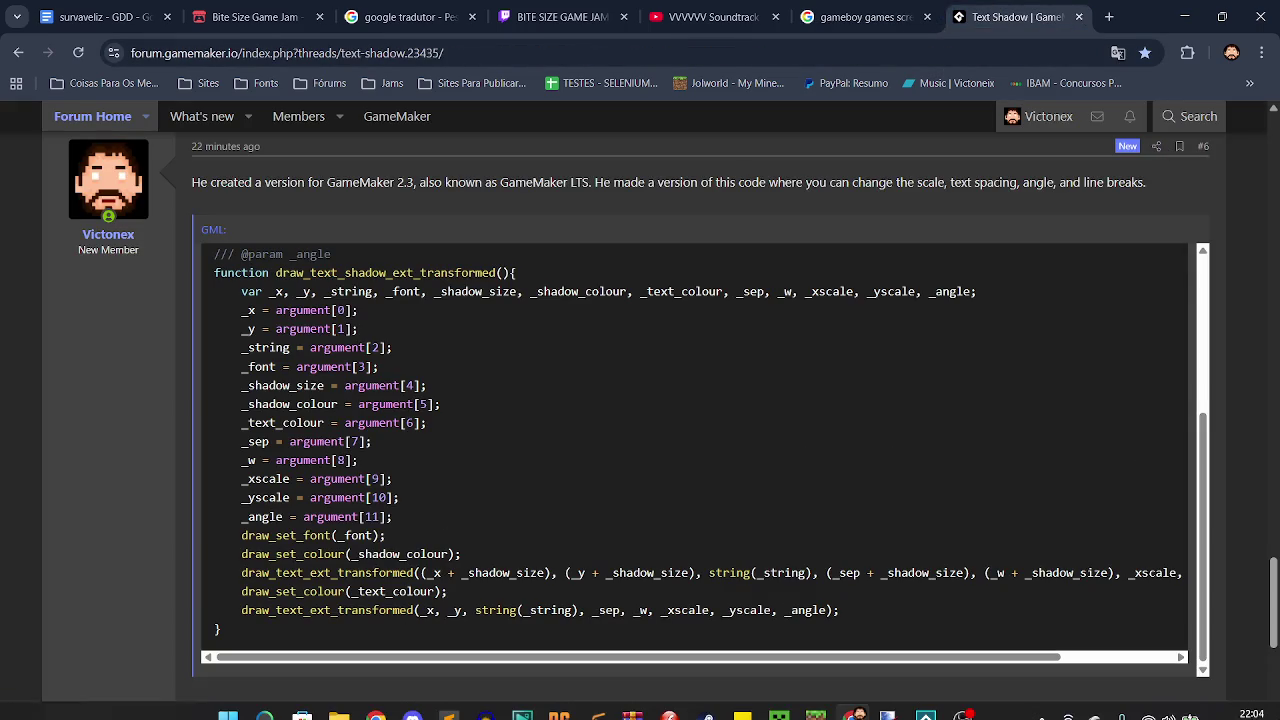
{"action": "left_click", "coordinate": [887, 700]}
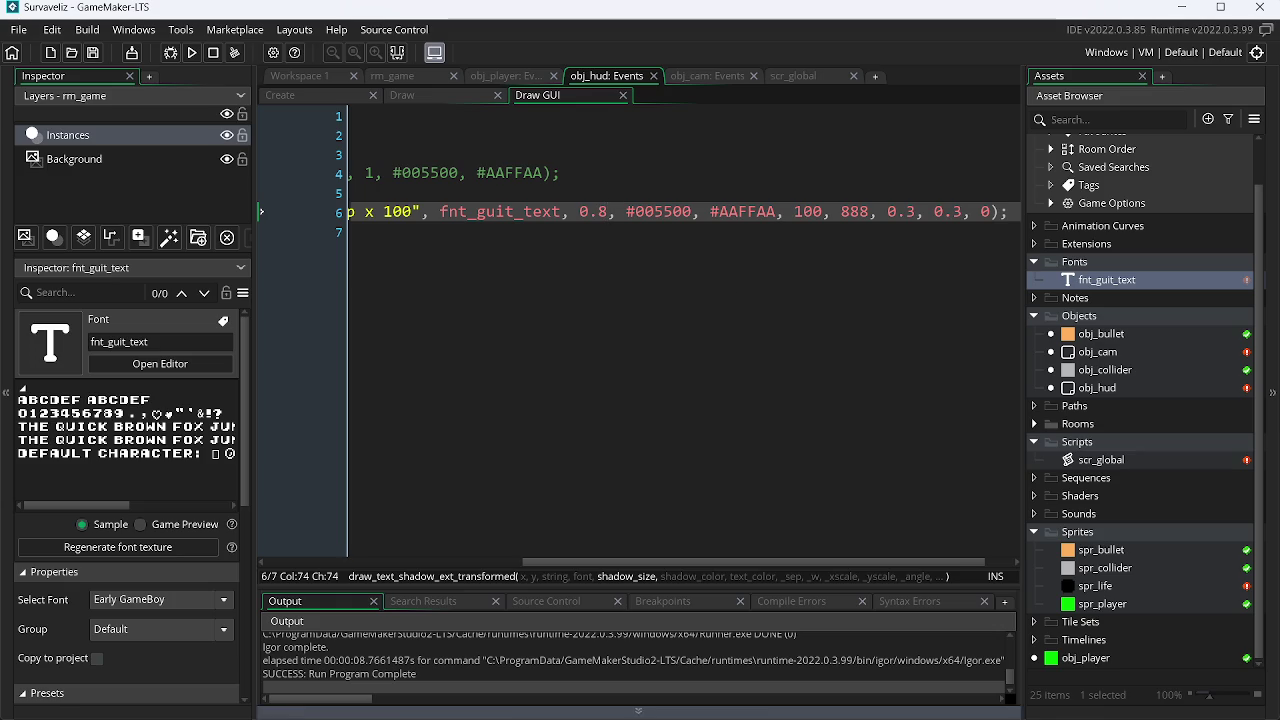
{"action": "left_click", "coordinate": [853, 709]}
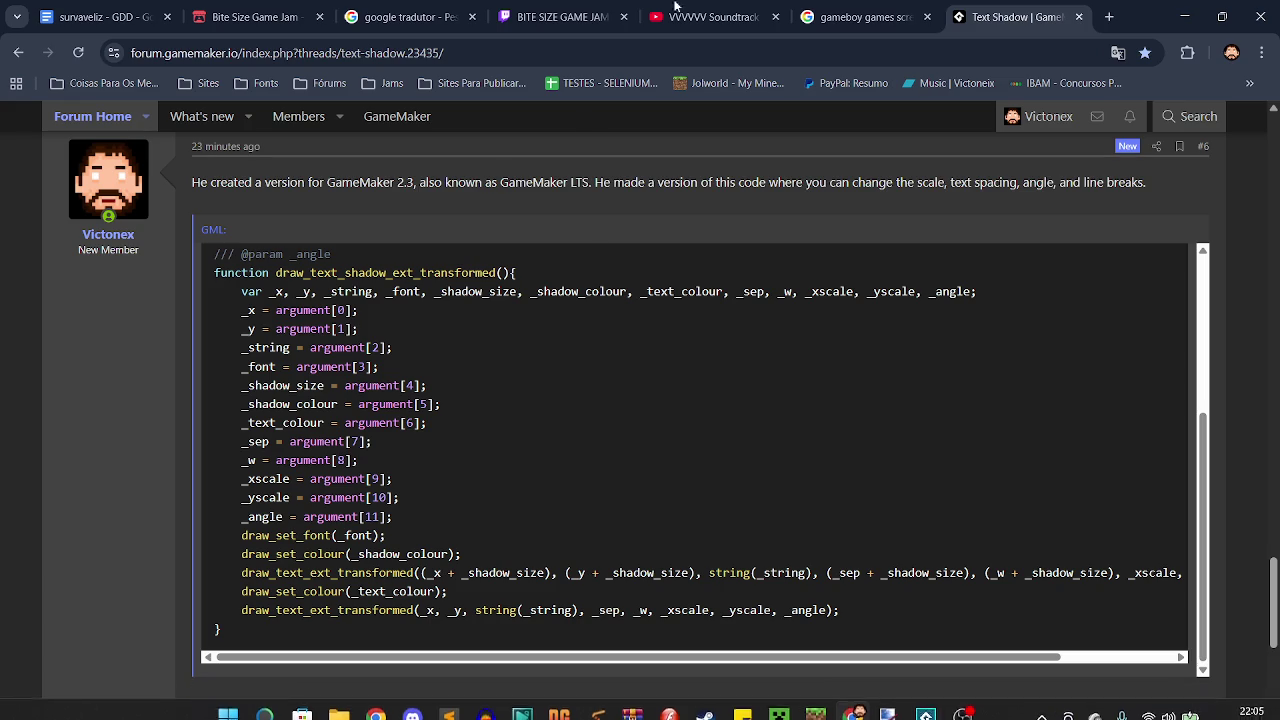
Search Google for 'postal 2 gog' in a new tab.
{"action": "key", "text": "ctrl+t"}
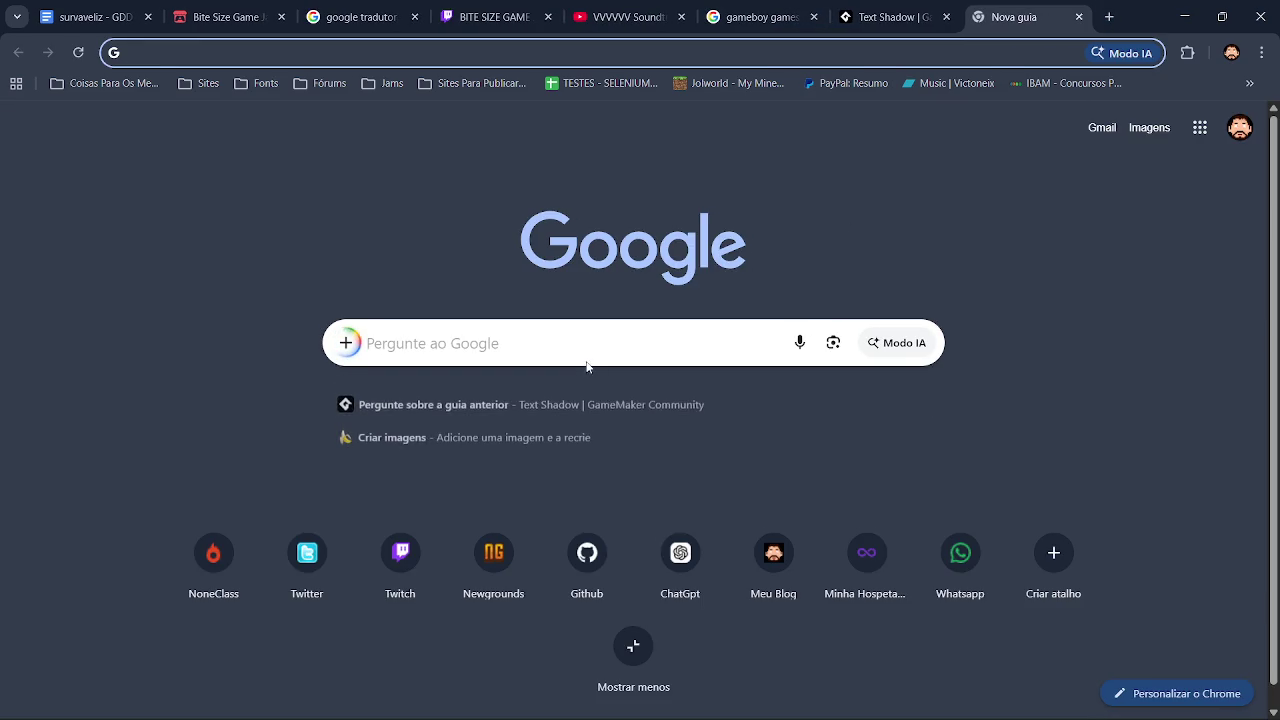
{"action": "left_click", "coordinate": [604, 331]}
{"action": "type", "text": "postal 2 "}
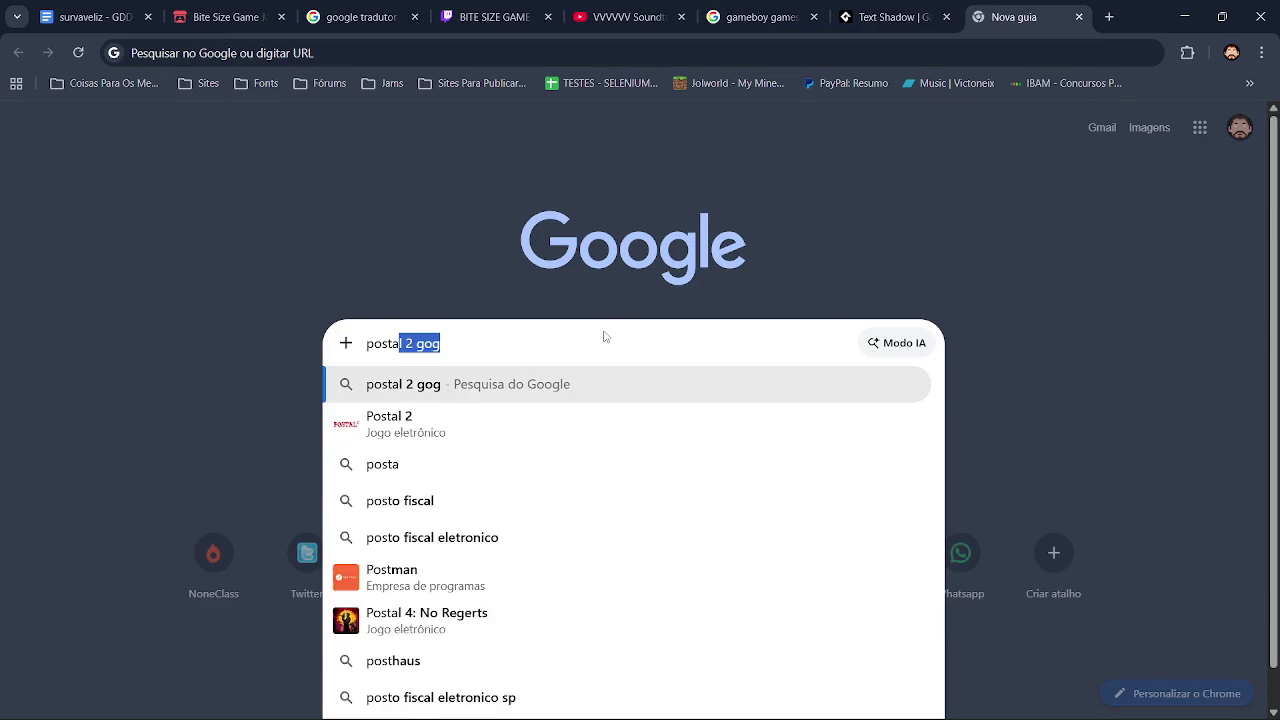
{"action": "type", "text": "gog"}
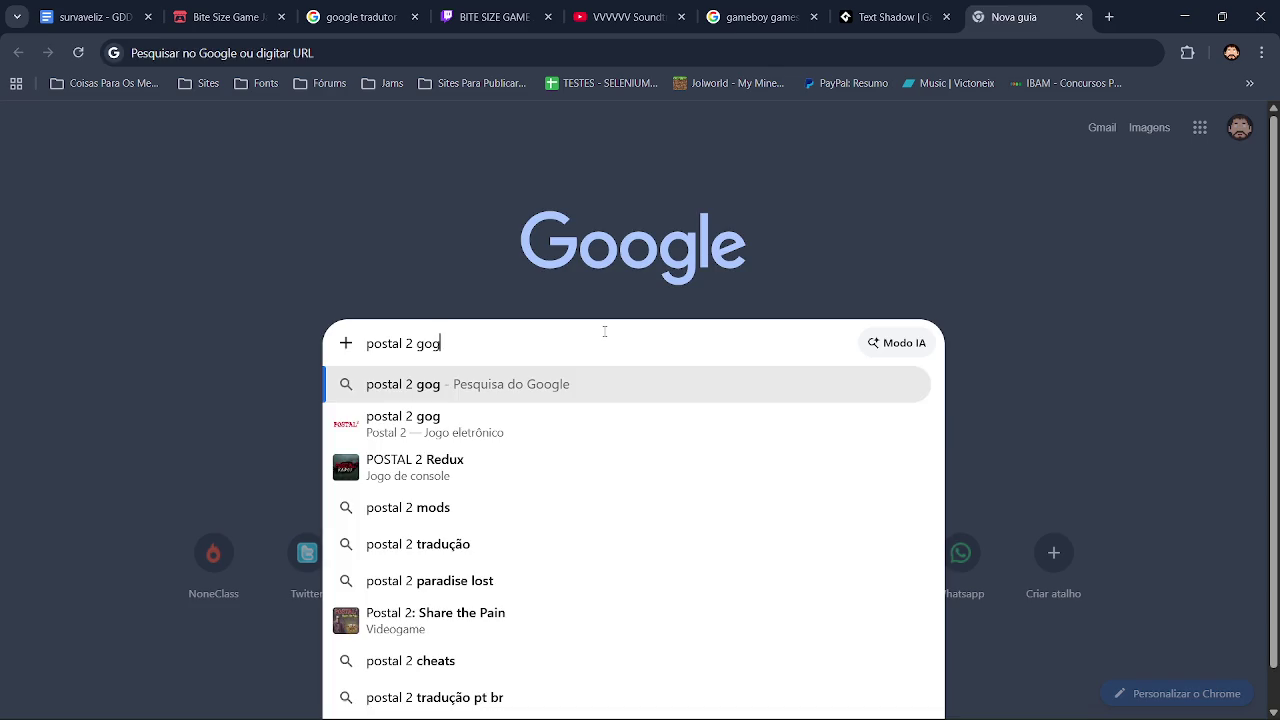
{"action": "key", "text": "Return"}
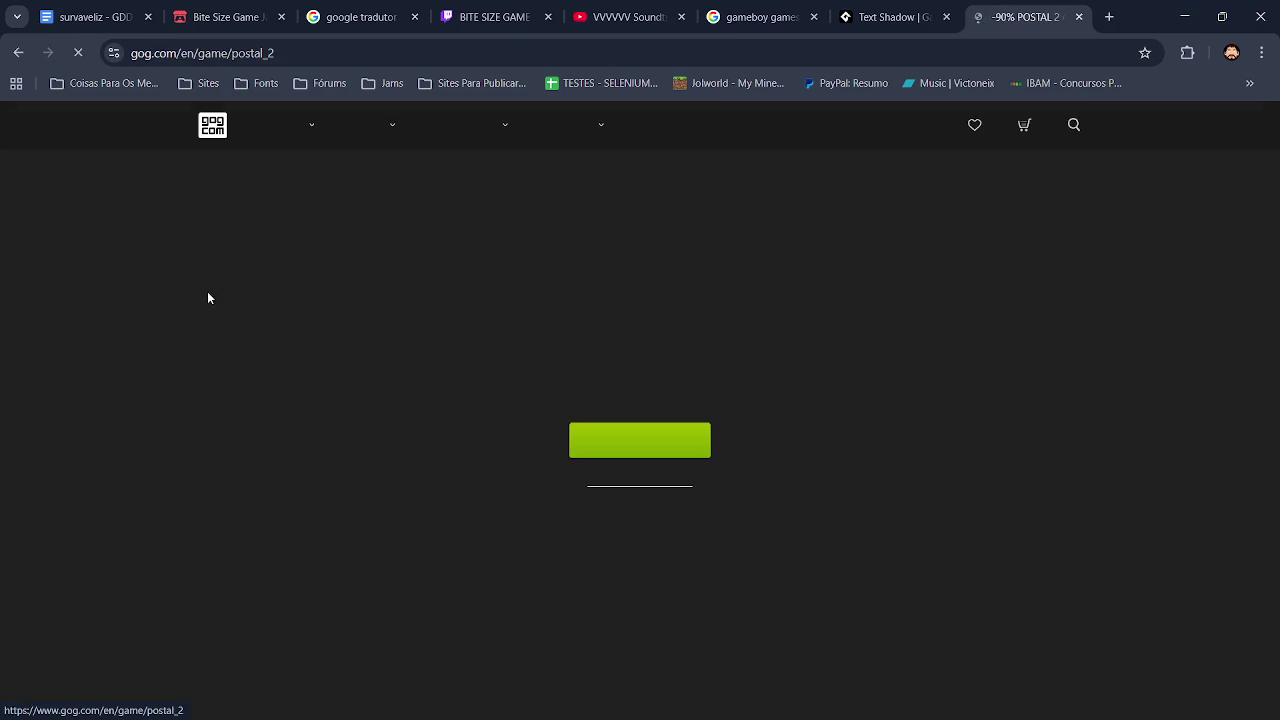
Confirm the age check and scroll the POSTAL 2 store page showing -90% at R$ 3.29.
{"action": "left_click", "coordinate": [703, 425]}
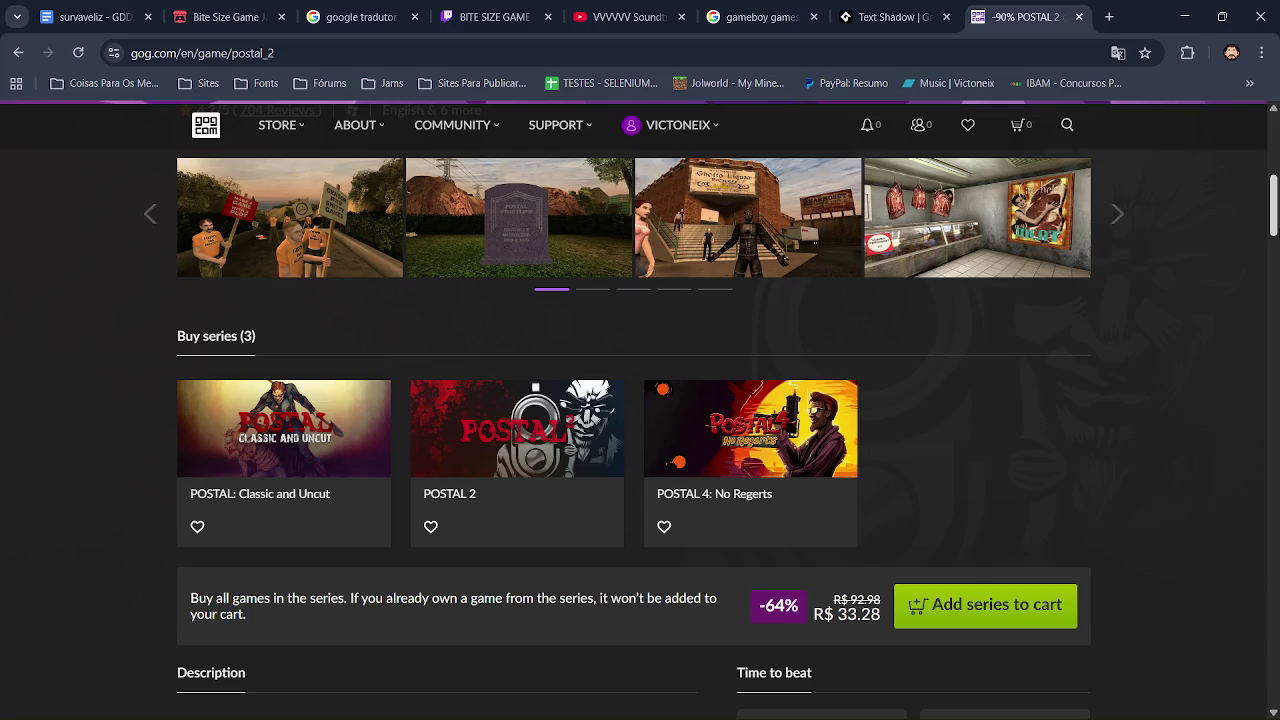
{"action": "scroll", "coordinate": [640, 400], "scroll_direction": "down", "scroll_amount": 3}
{"action": "scroll", "coordinate": [640, 400], "scroll_direction": "up", "scroll_amount": 6}
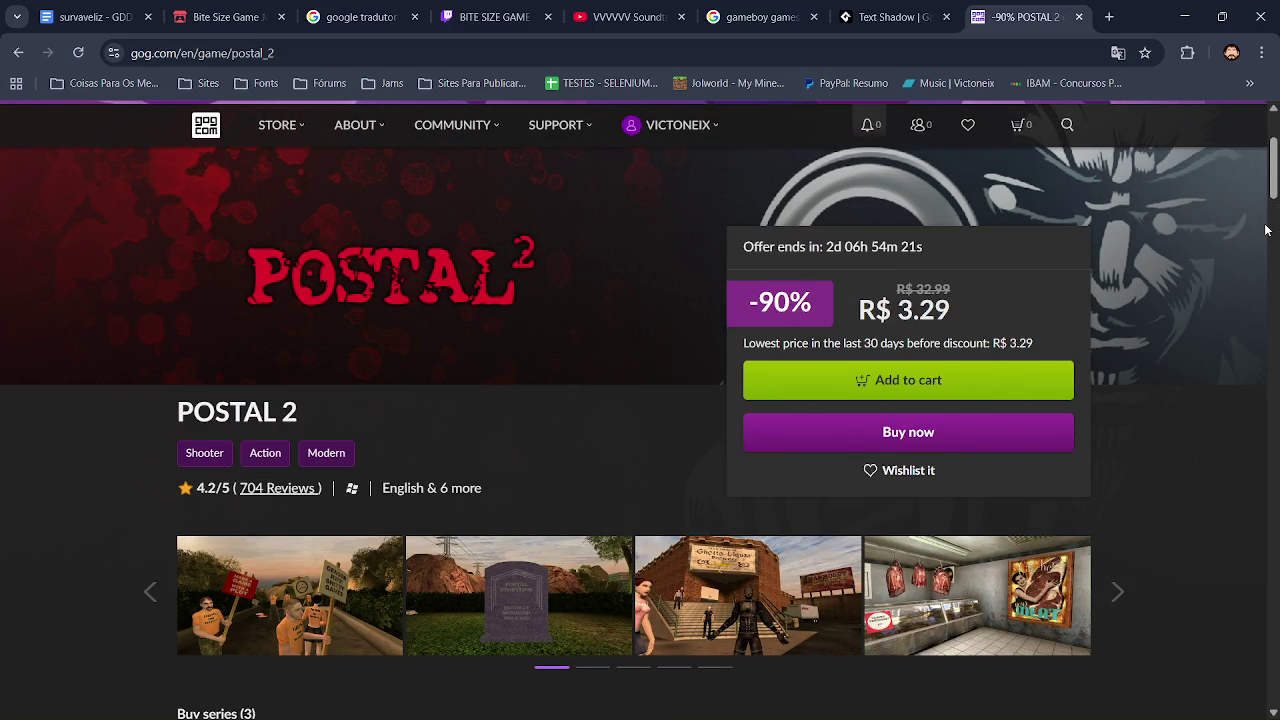
{"action": "left_click_drag", "start_coordinate": [1274, 203], "coordinate": [1274, 232]}
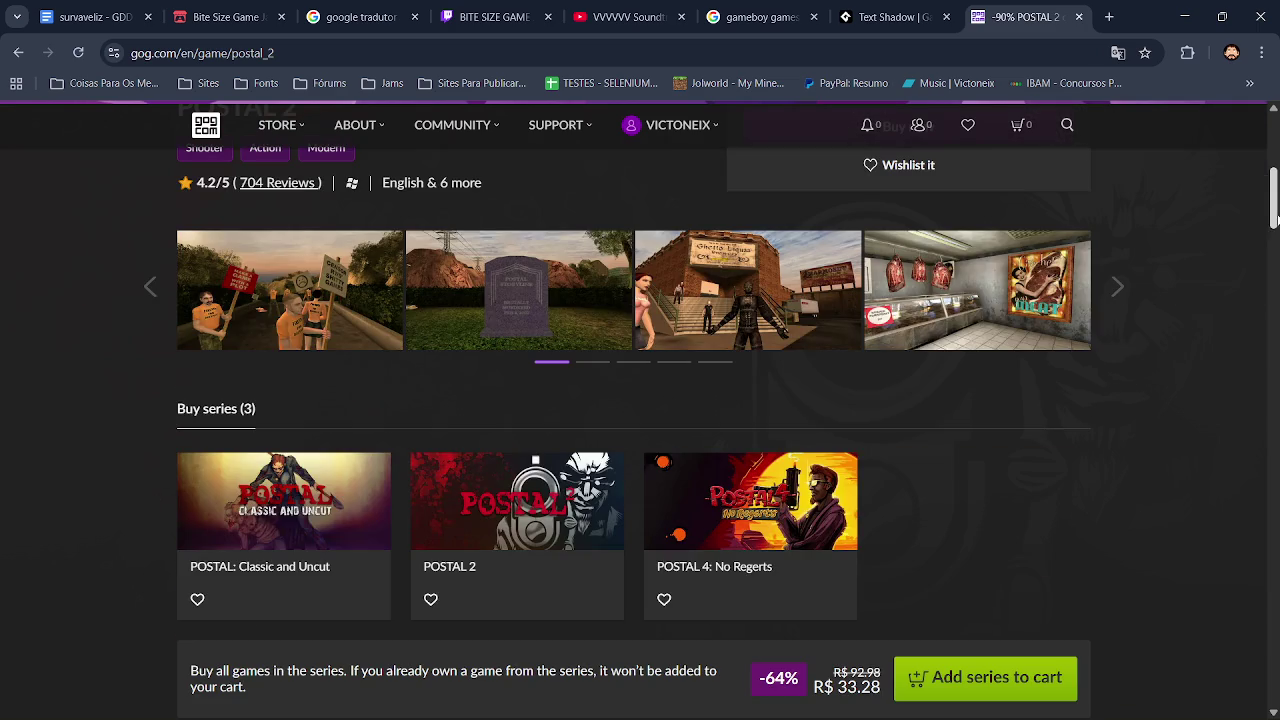
{"action": "scroll", "coordinate": [1272, 200], "scroll_direction": "up", "scroll_amount": 5}
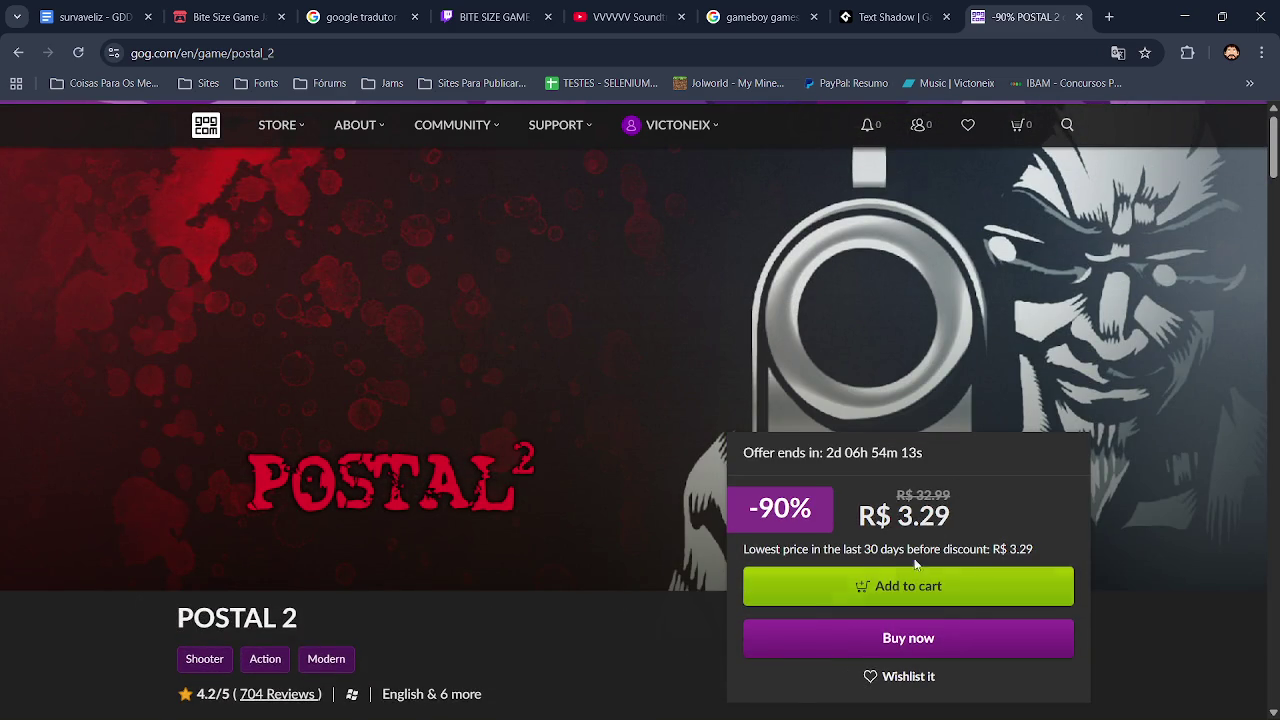
{"action": "scroll", "coordinate": [864, 360], "scroll_direction": "down", "scroll_amount": 2}
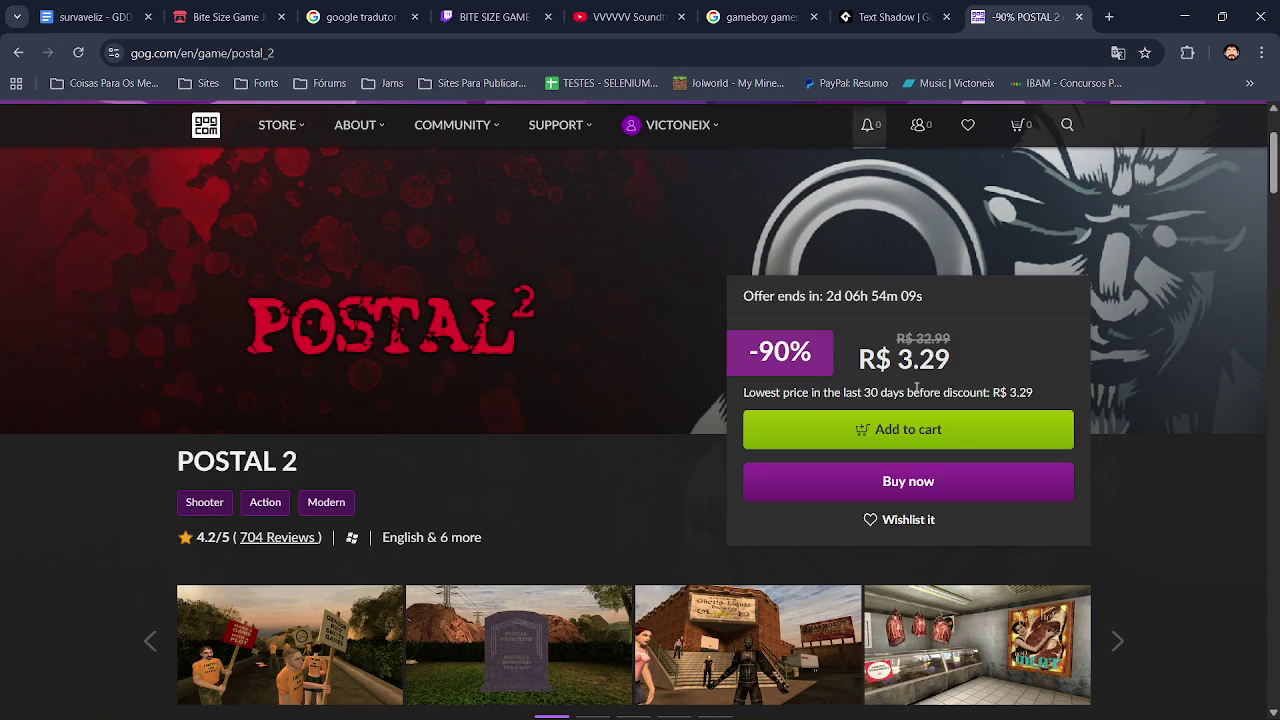
Scroll through the POSTAL 2 page back to the top and close the store tab.
{"action": "mouse_move", "coordinate": [1274, 172]}
{"action": "left_mouse_down"}
{"action": "mouse_move", "coordinate": [1274, 241]}
{"action": "mouse_move", "coordinate": [1274, 218]}
{"action": "left_mouse_up"}
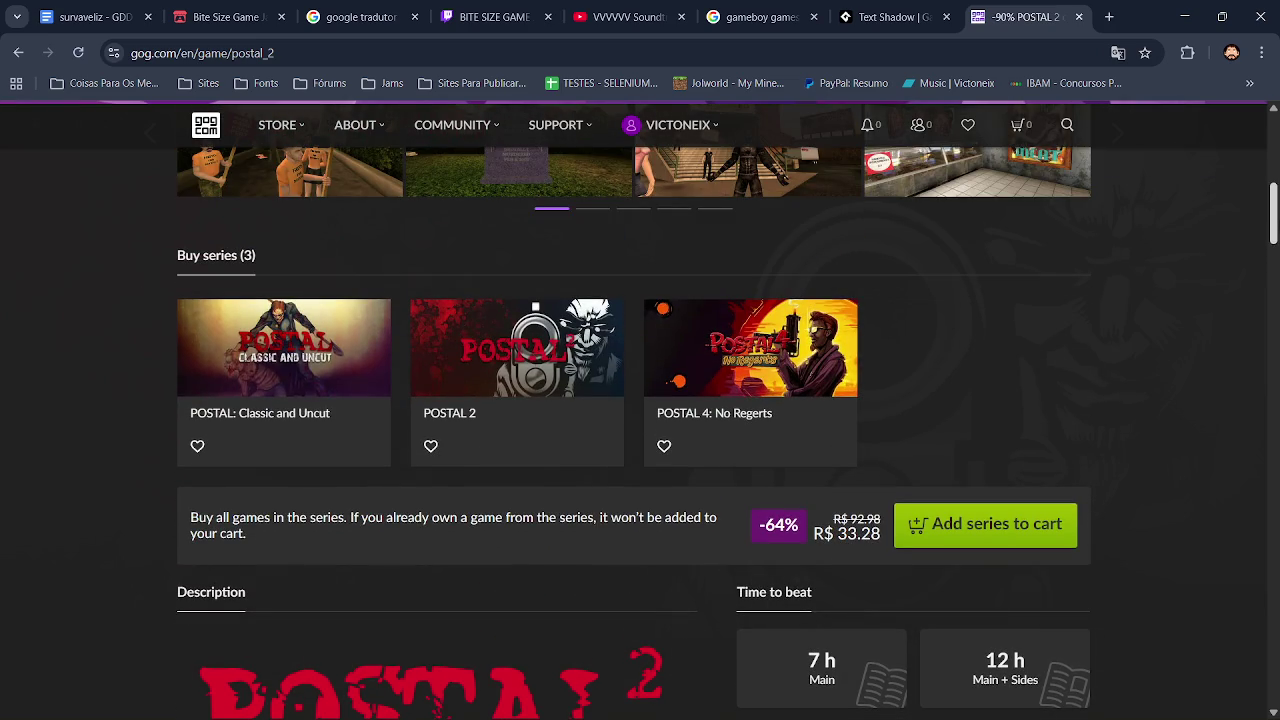
{"action": "left_click_drag", "start_coordinate": [1274, 226], "coordinate": [1276, 385]}
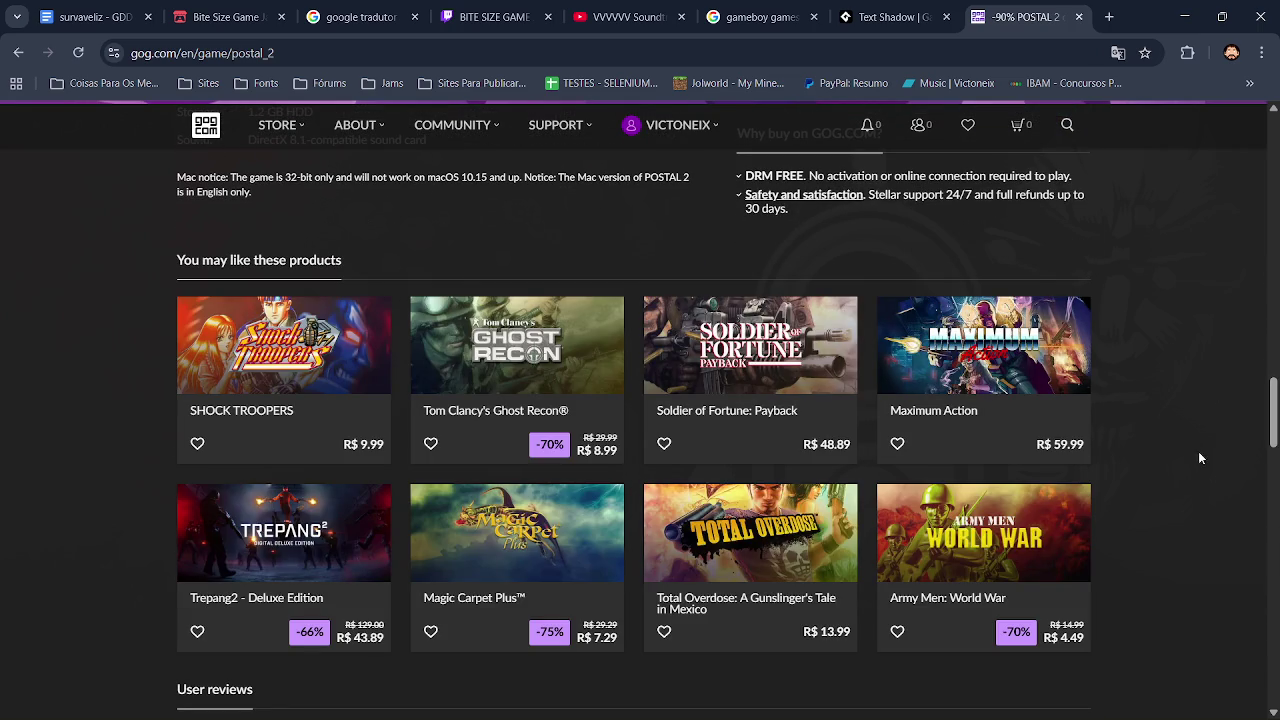
{"action": "mouse_move", "coordinate": [1274, 440]}
{"action": "left_mouse_down"}
{"action": "mouse_move", "coordinate": [1274, 659]}
{"action": "mouse_move", "coordinate": [1274, 105]}
{"action": "left_mouse_up"}
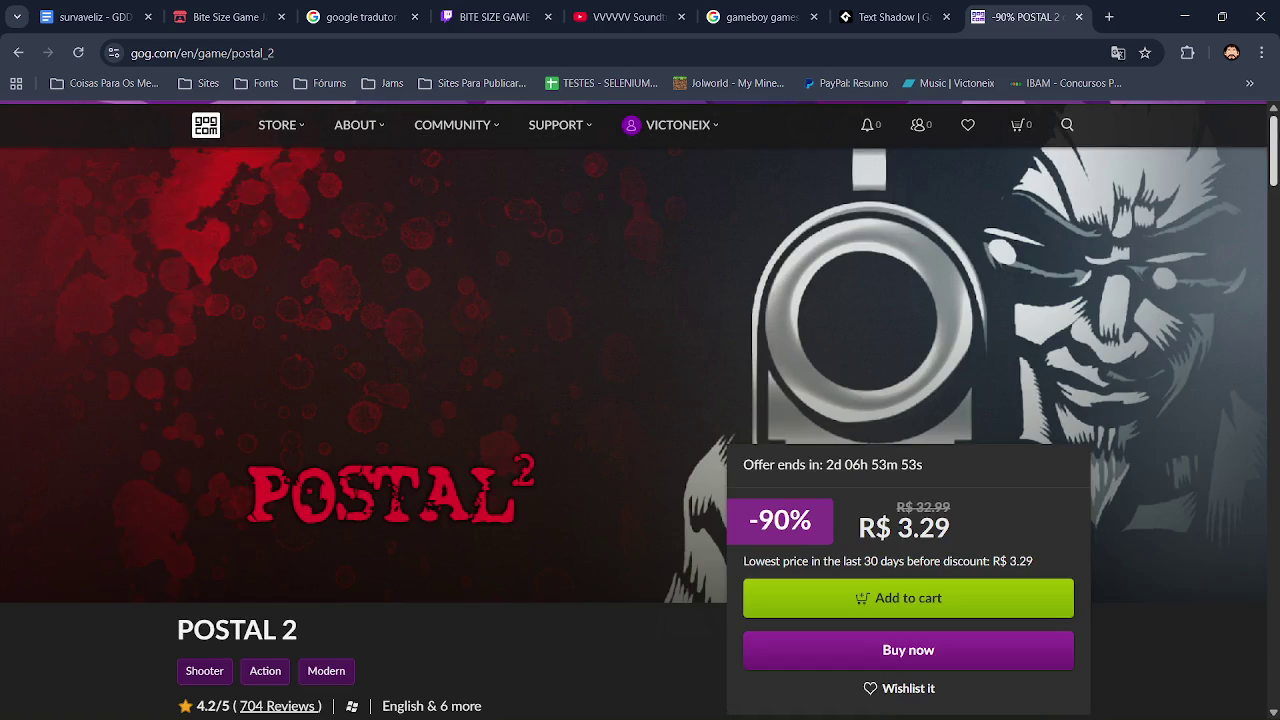
{"action": "left_click", "coordinate": [1079, 17]}
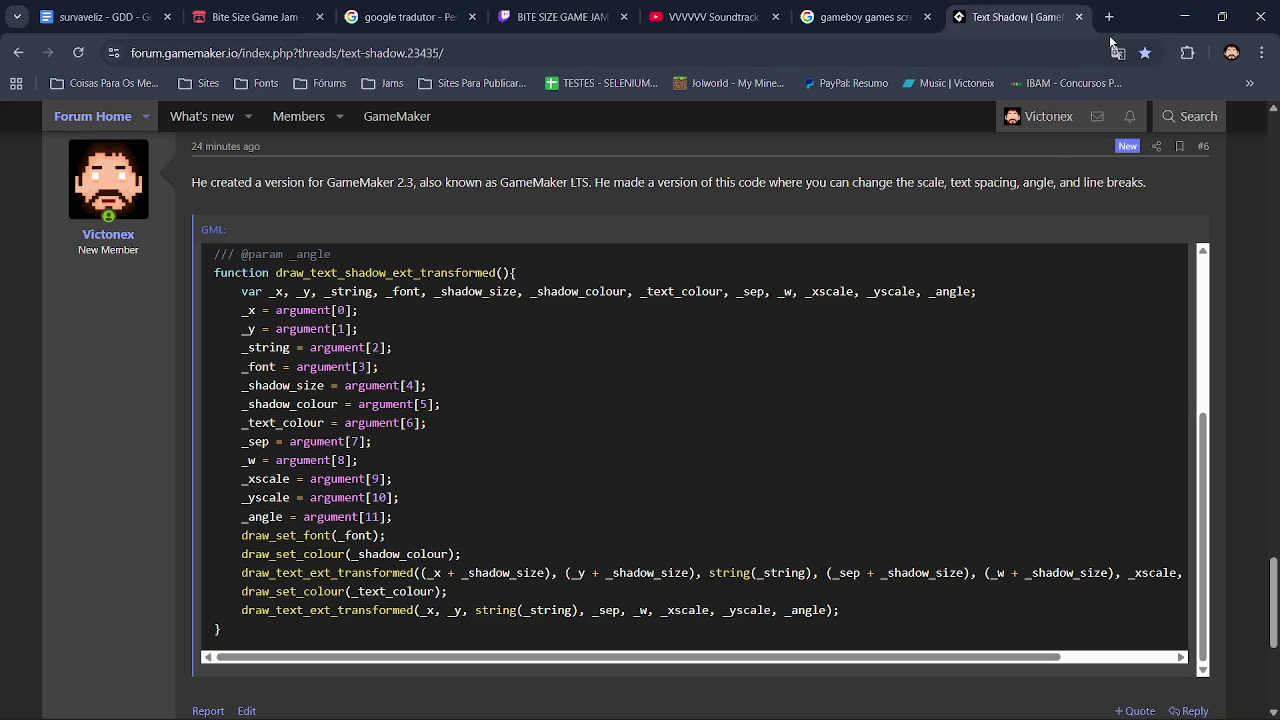
Minimize Chrome so the GameMaker editor with obj_hud's Draw GUI code is in front.
{"action": "left_click", "coordinate": [1184, 17]}
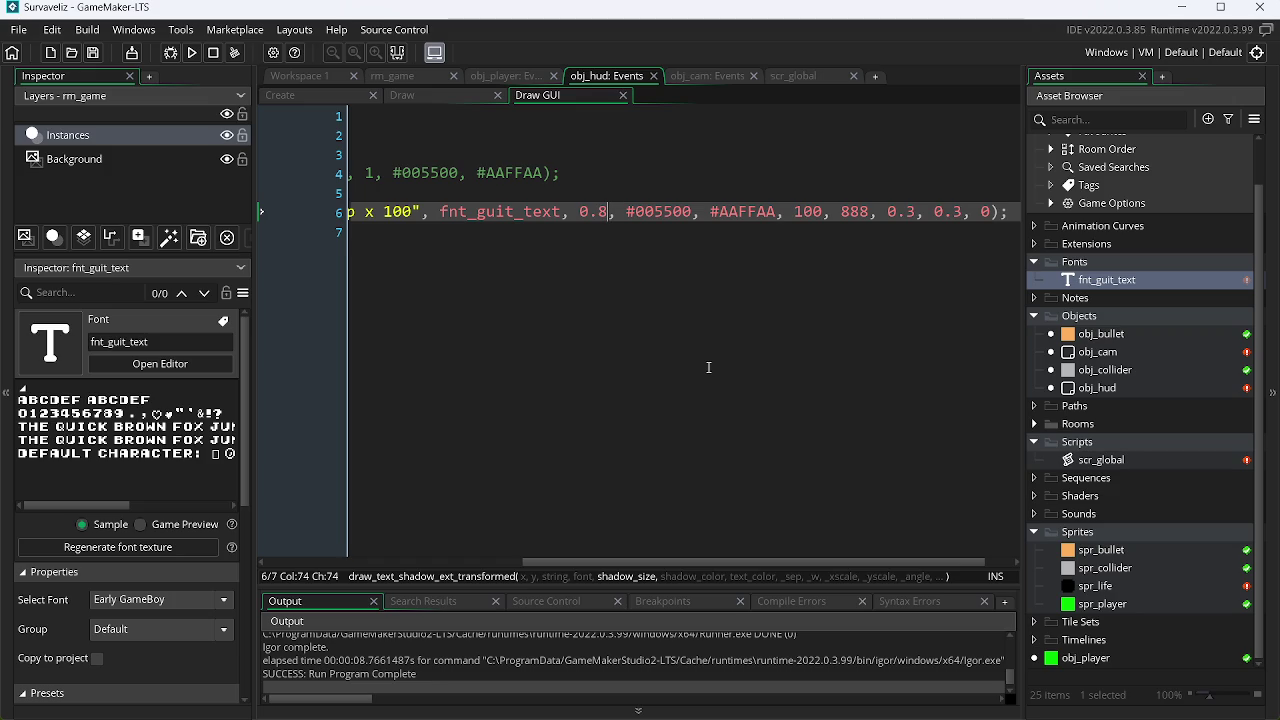
{"action": "key", "text": "Down"}
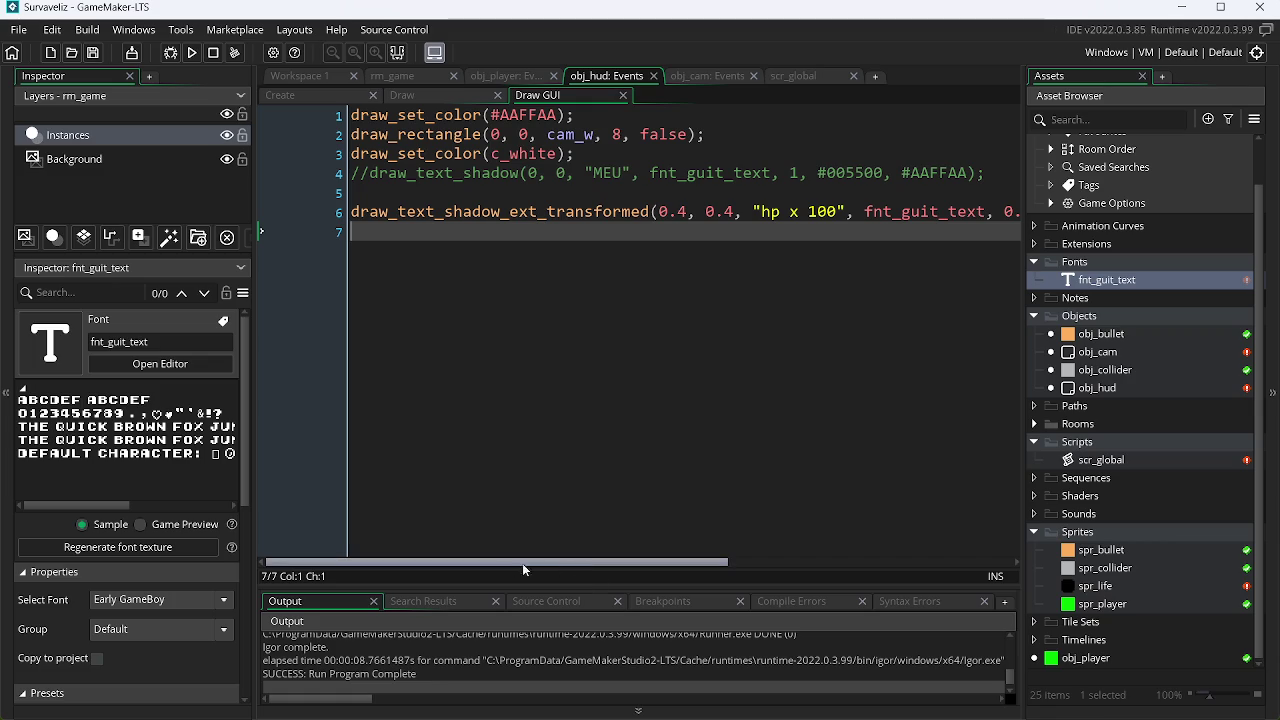
{"action": "left_click", "coordinate": [189, 53]}
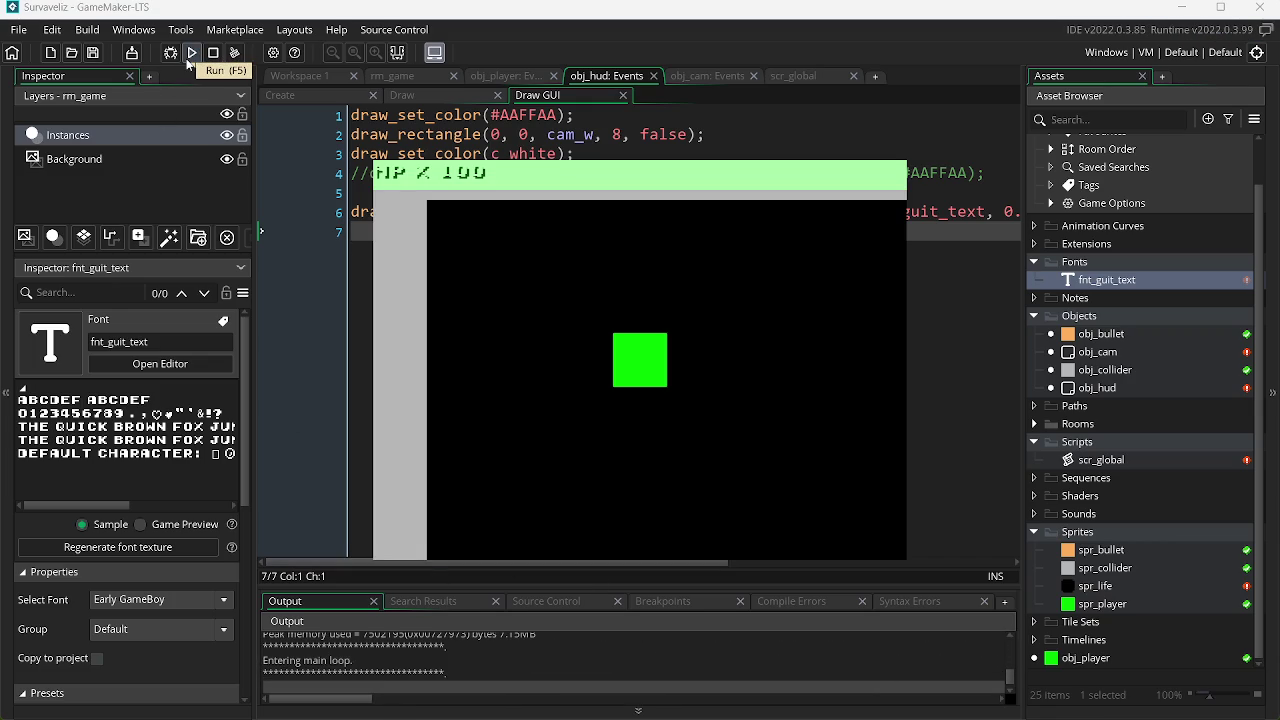
{"action": "key", "text": "alt+F4"}
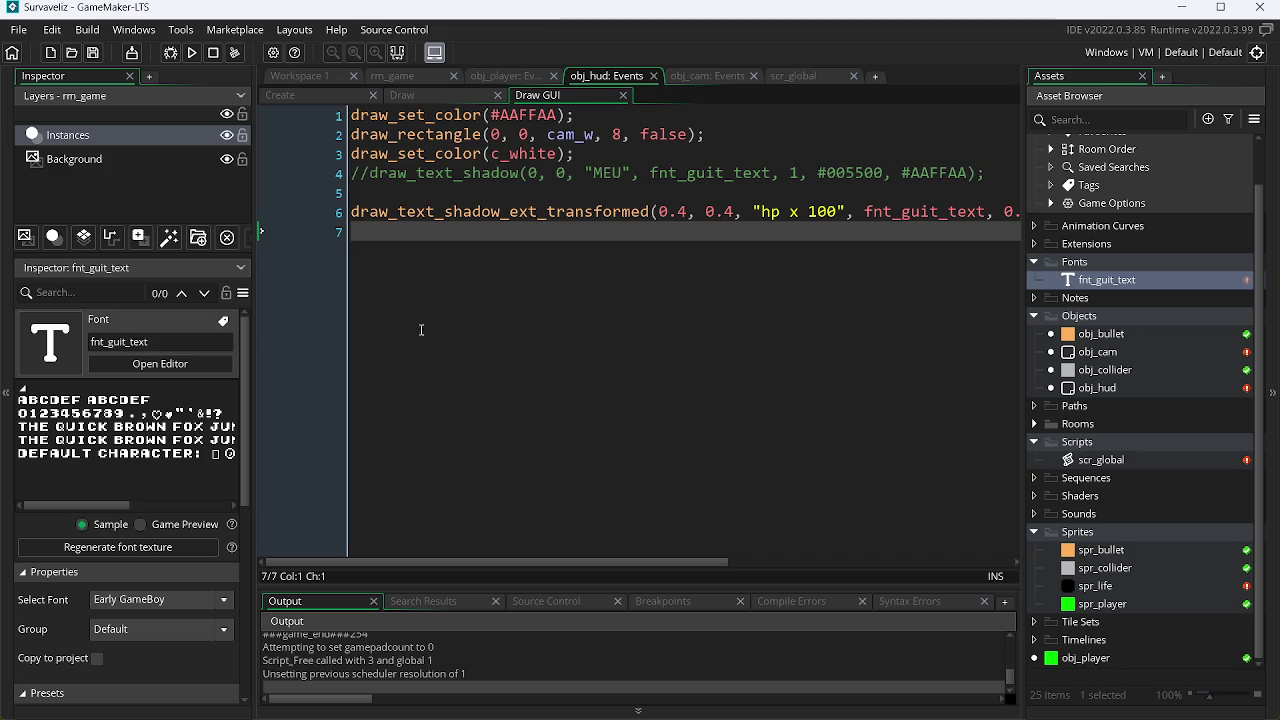
{"action": "left_click", "coordinate": [192, 55]}
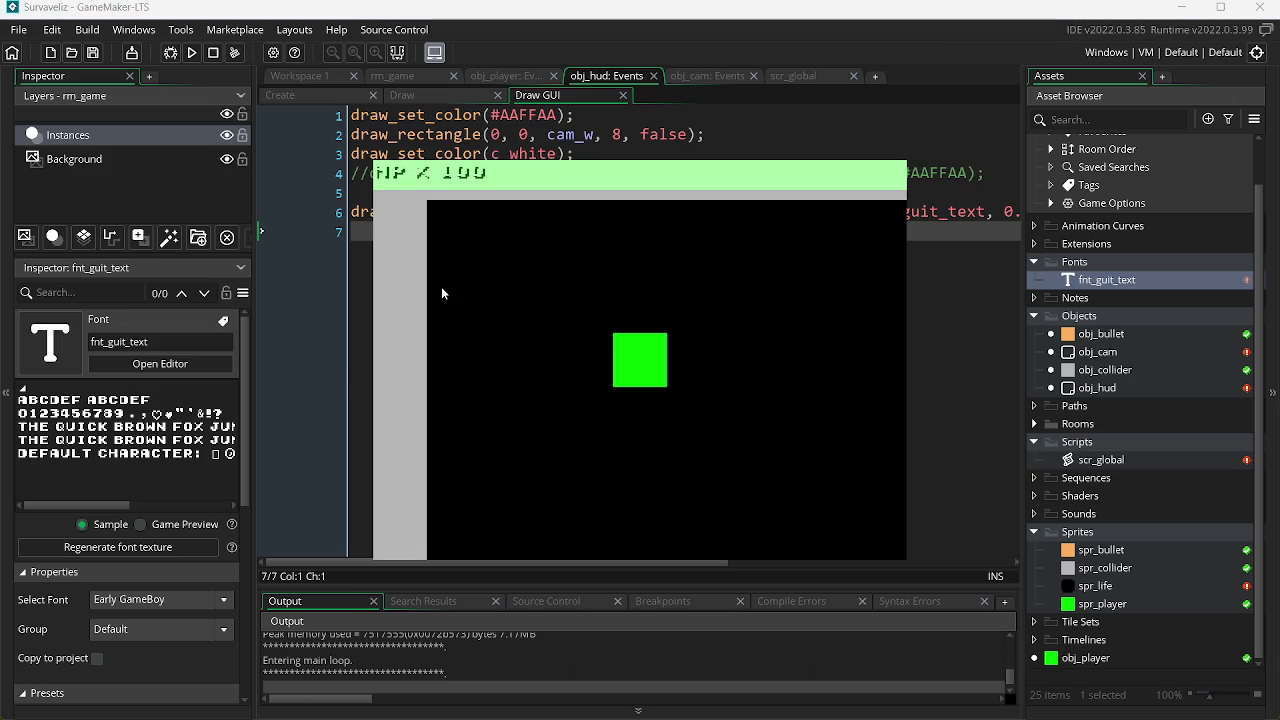
{"action": "left_click", "coordinate": [433, 187]}
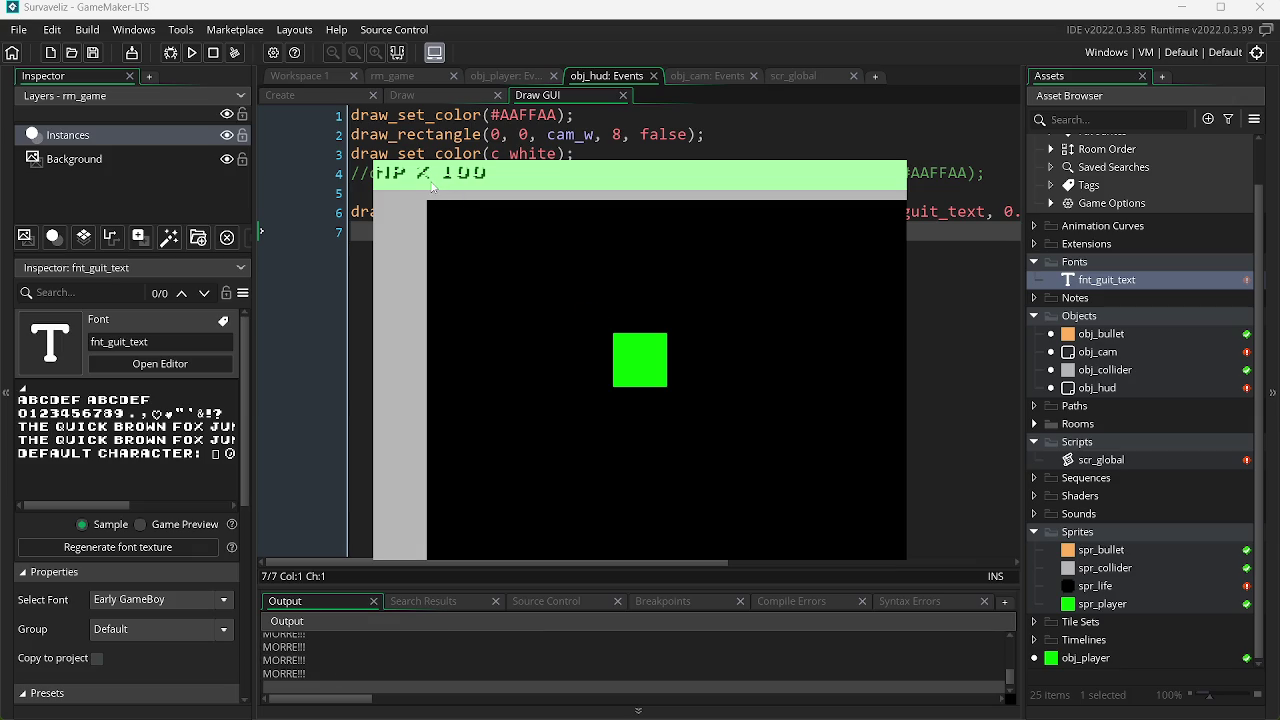
{"action": "key", "text": "Escape"}
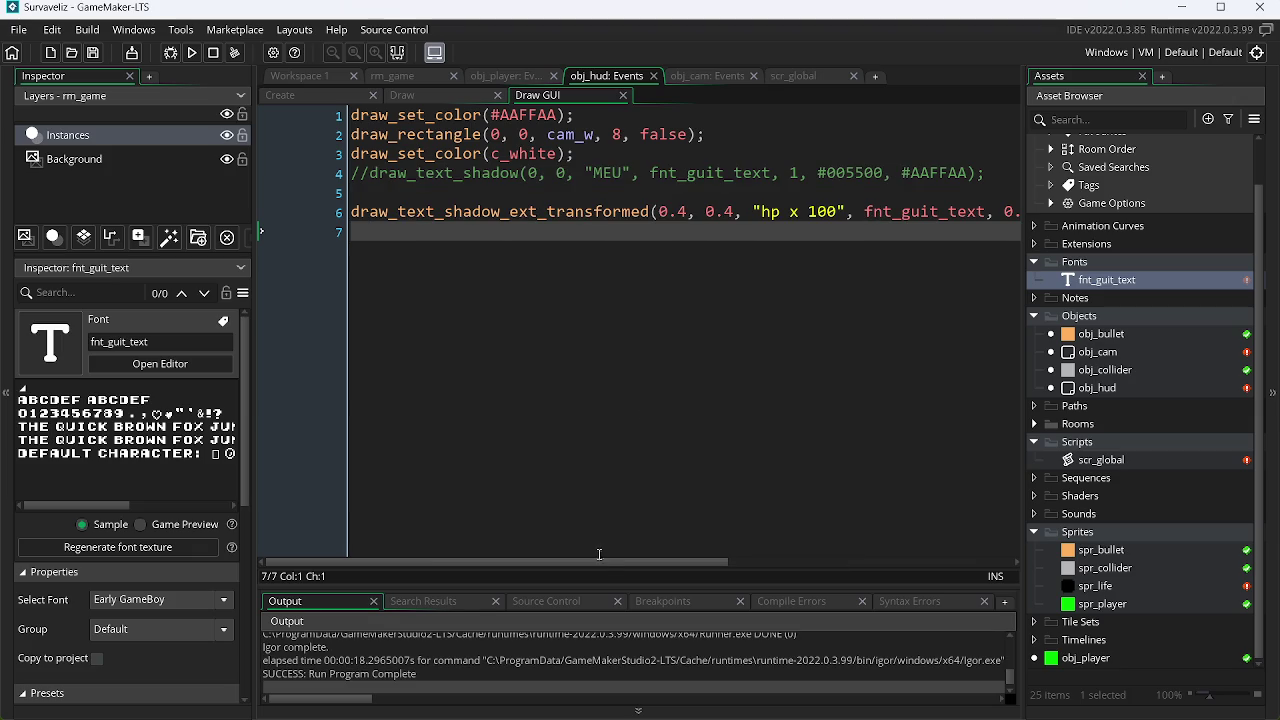
{"action": "left_click_drag", "start_coordinate": [605, 563], "coordinate": [813, 563]}
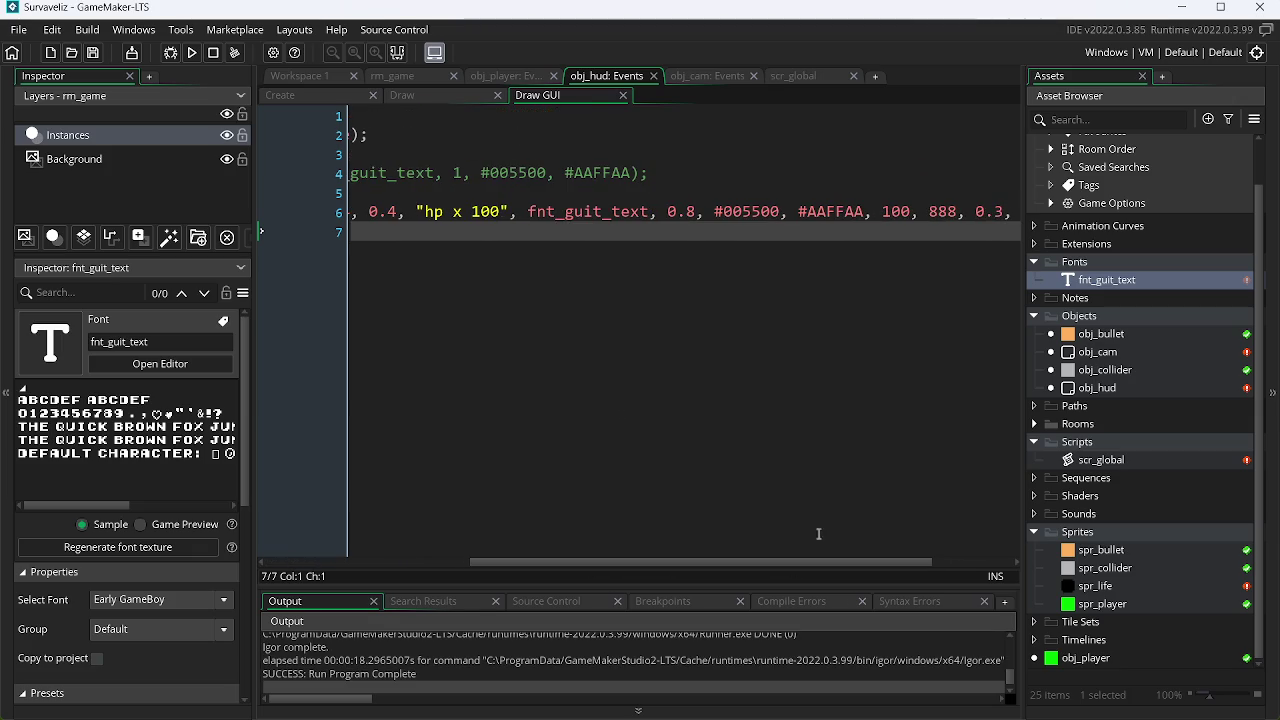
Test-run the HUD text with shadow size 0.6, then with 1.
{"action": "left_click", "coordinate": [699, 212]}
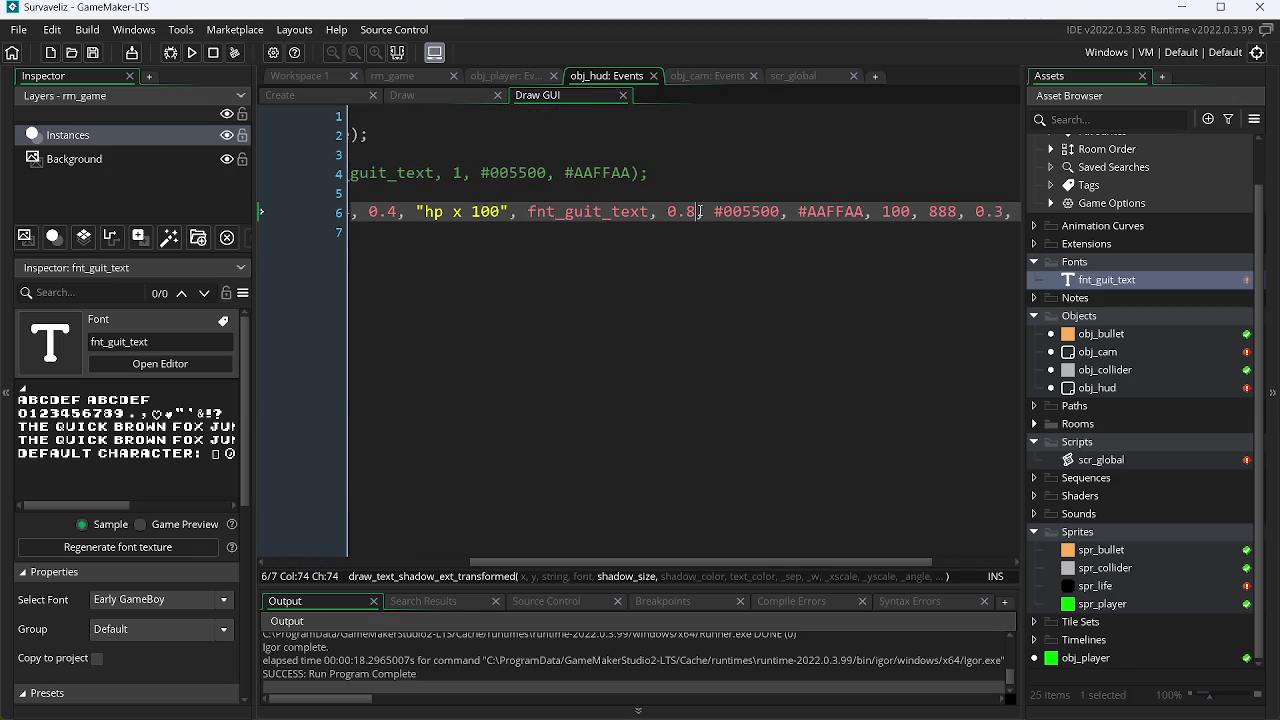
{"action": "key", "text": "BackSpace"}
{"action": "type", "text": "6"}
{"action": "key", "text": "F5"}
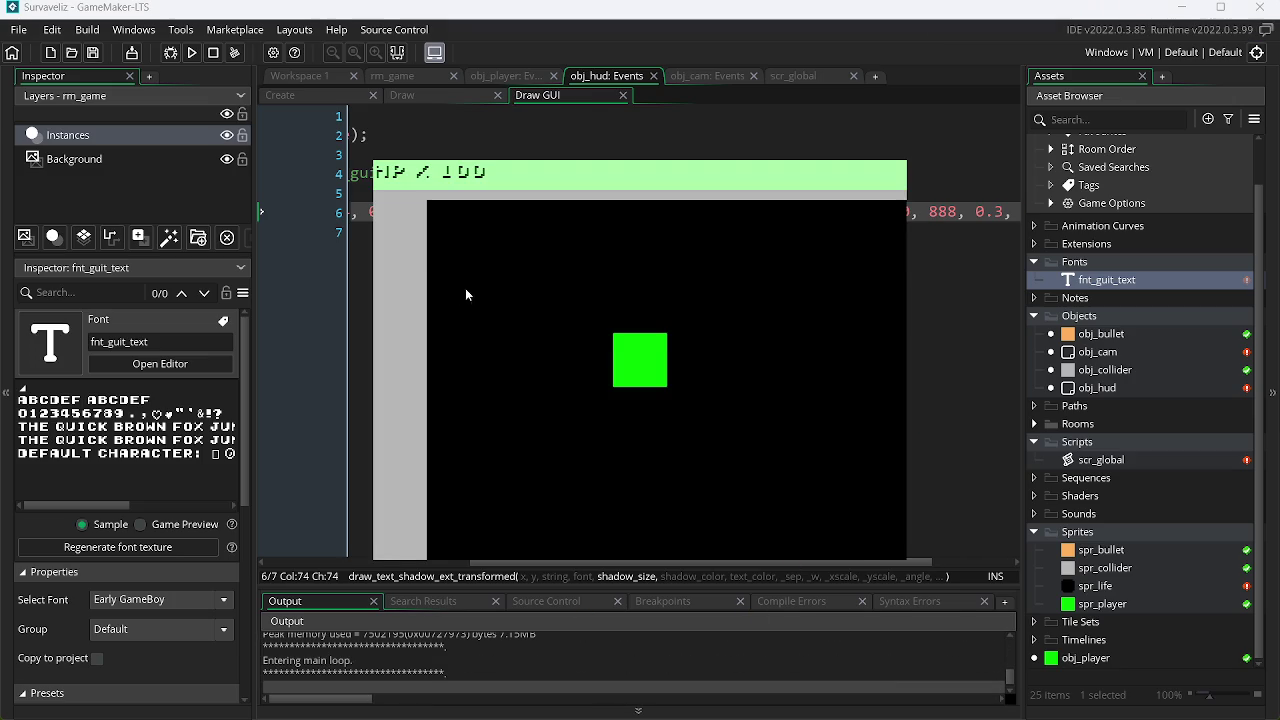
{"action": "key", "text": "Escape"}
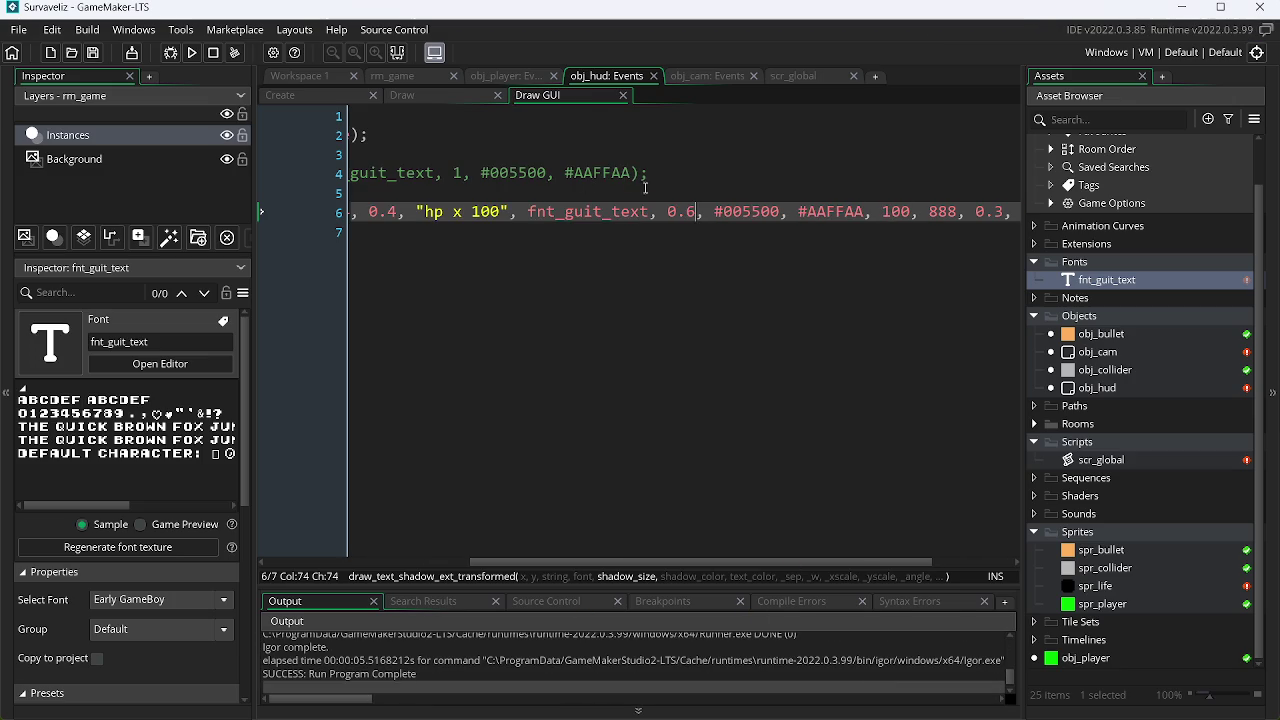
{"action": "key", "text": "BackSpace"}
{"action": "key", "text": "BackSpace"}
{"action": "key", "text": "BackSpace"}
{"action": "type", "text": "1"}
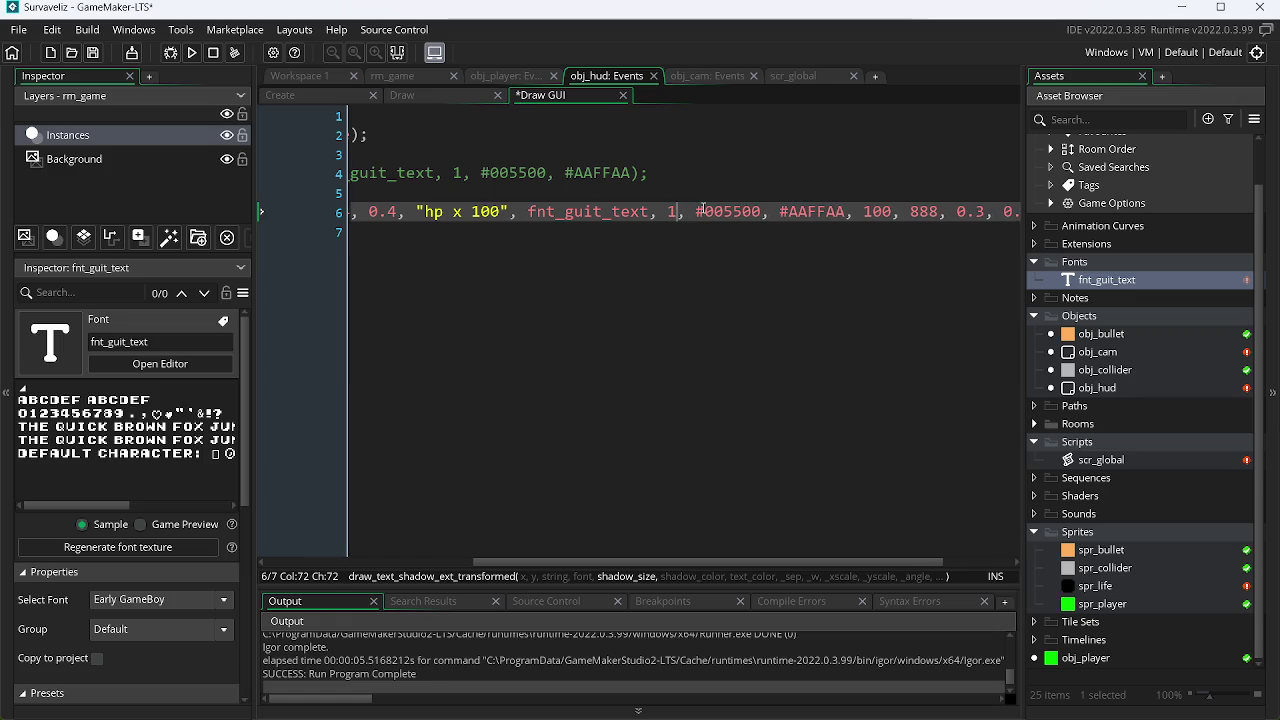
{"action": "key", "text": "F5"}
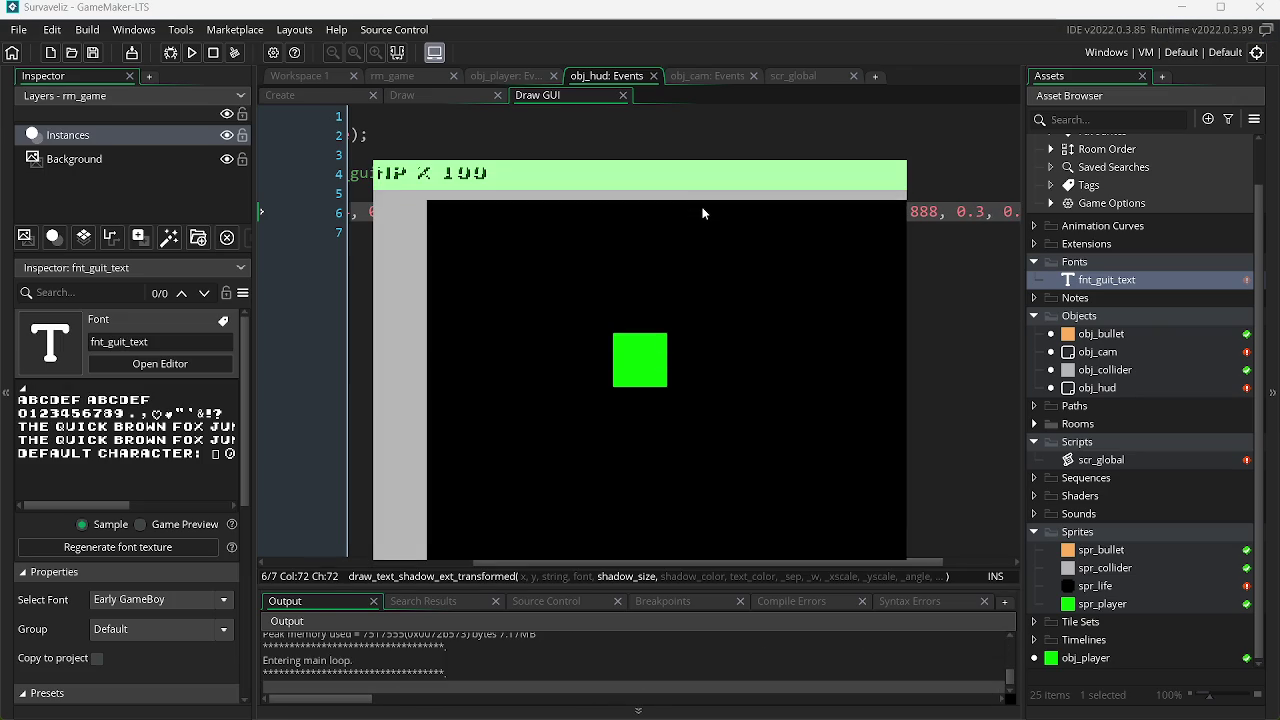
{"action": "key", "text": "Escape"}
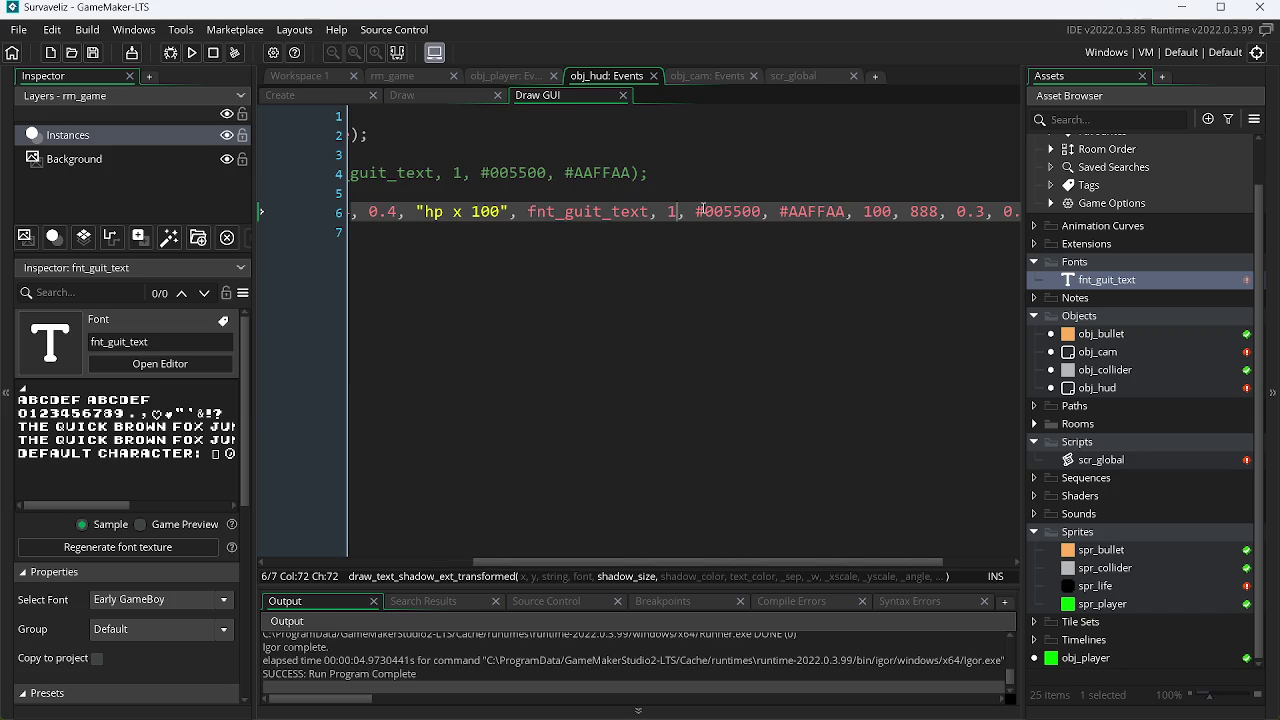
Change the shadow size to 0.4 and test-run the game.
{"action": "key", "text": "BackSpace"}
{"action": "type", "text": "0.4"}
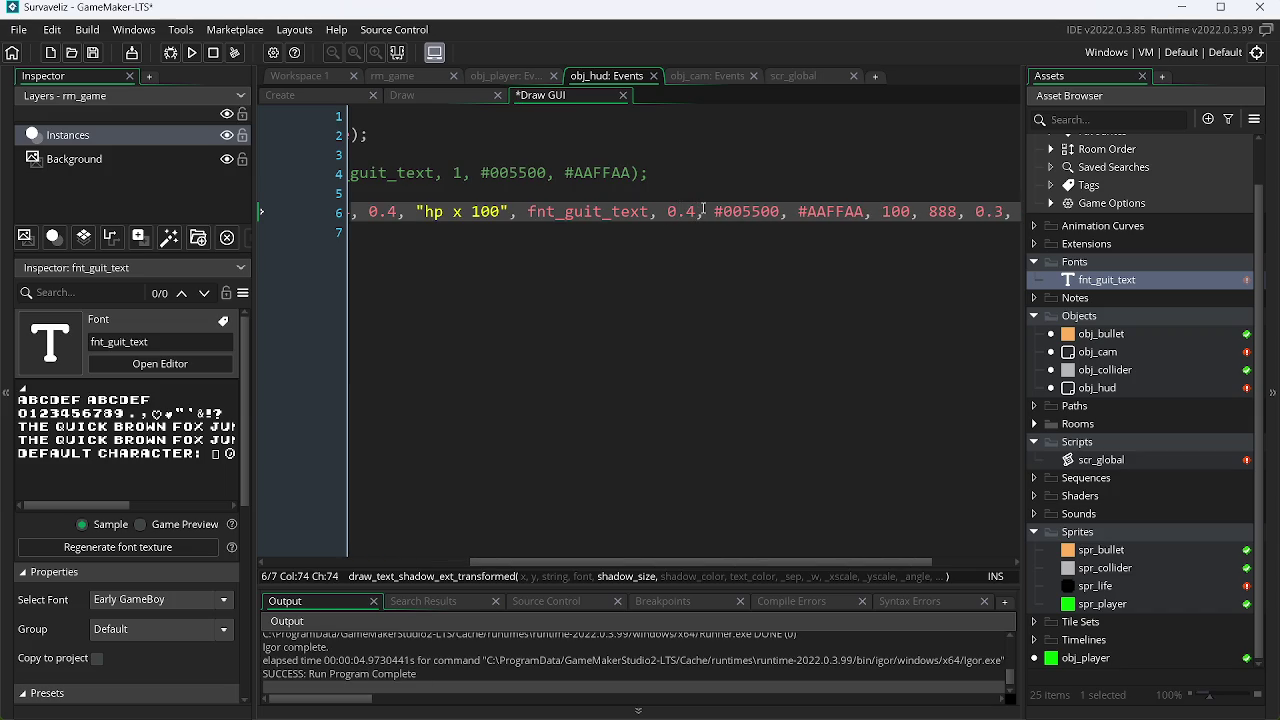
{"action": "key", "text": "BackSpace"}
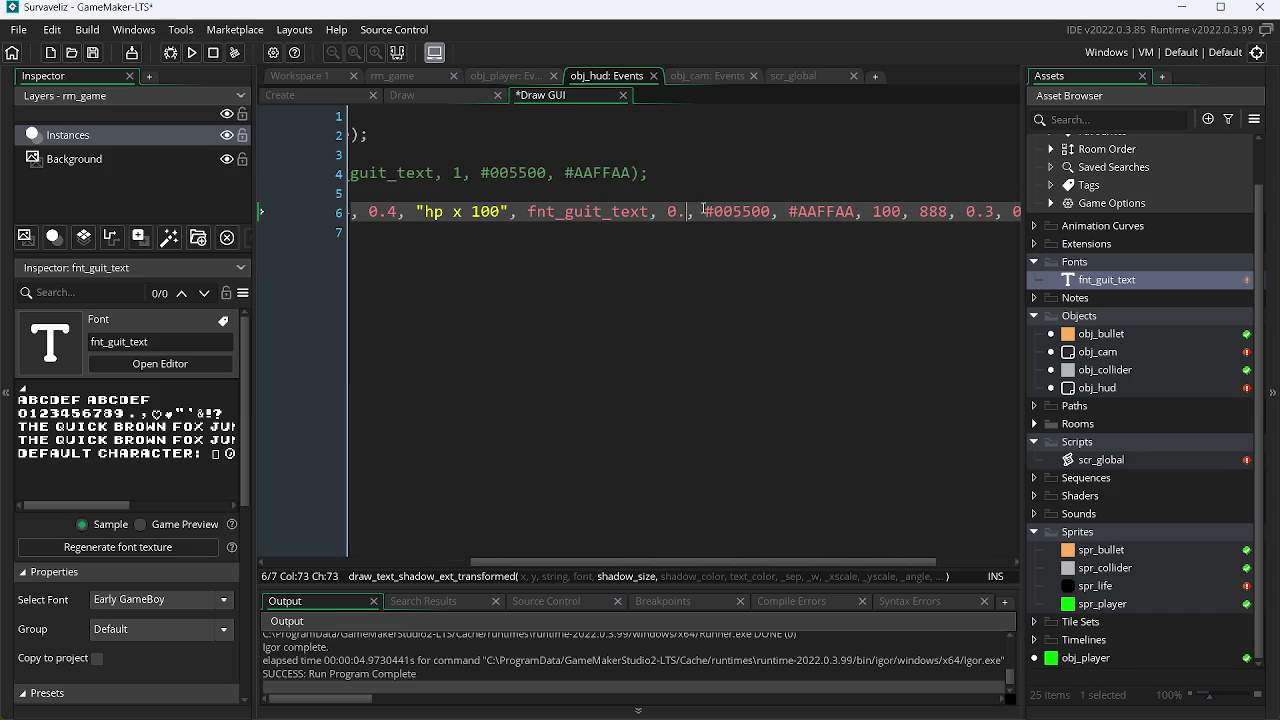
{"action": "type", "text": "4"}
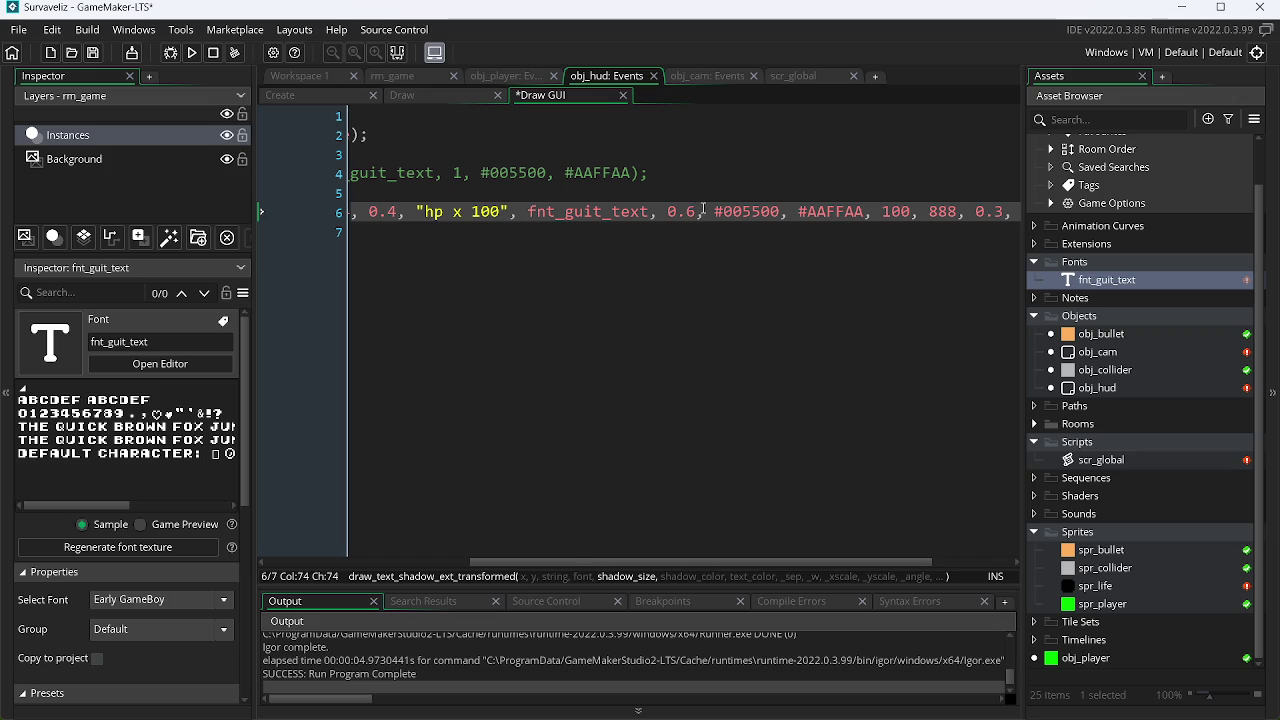
{"action": "key", "text": "F5"}
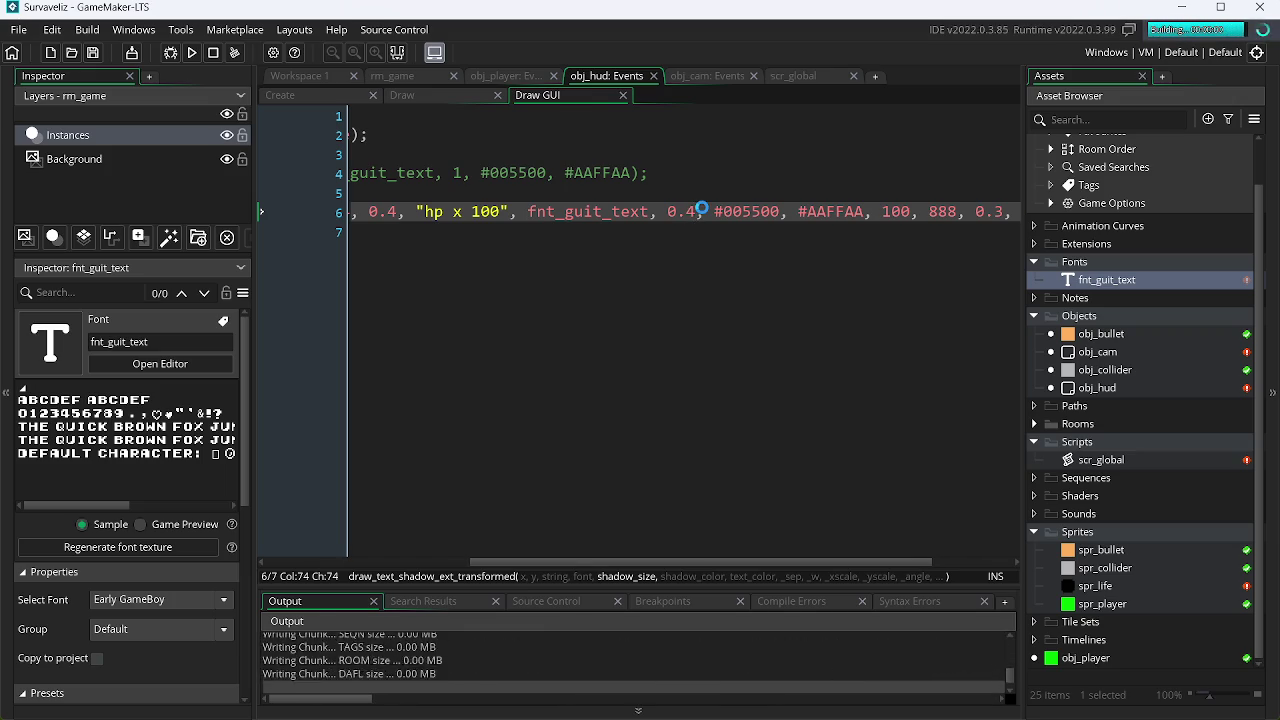
{"action": "key", "text": "Escape"}
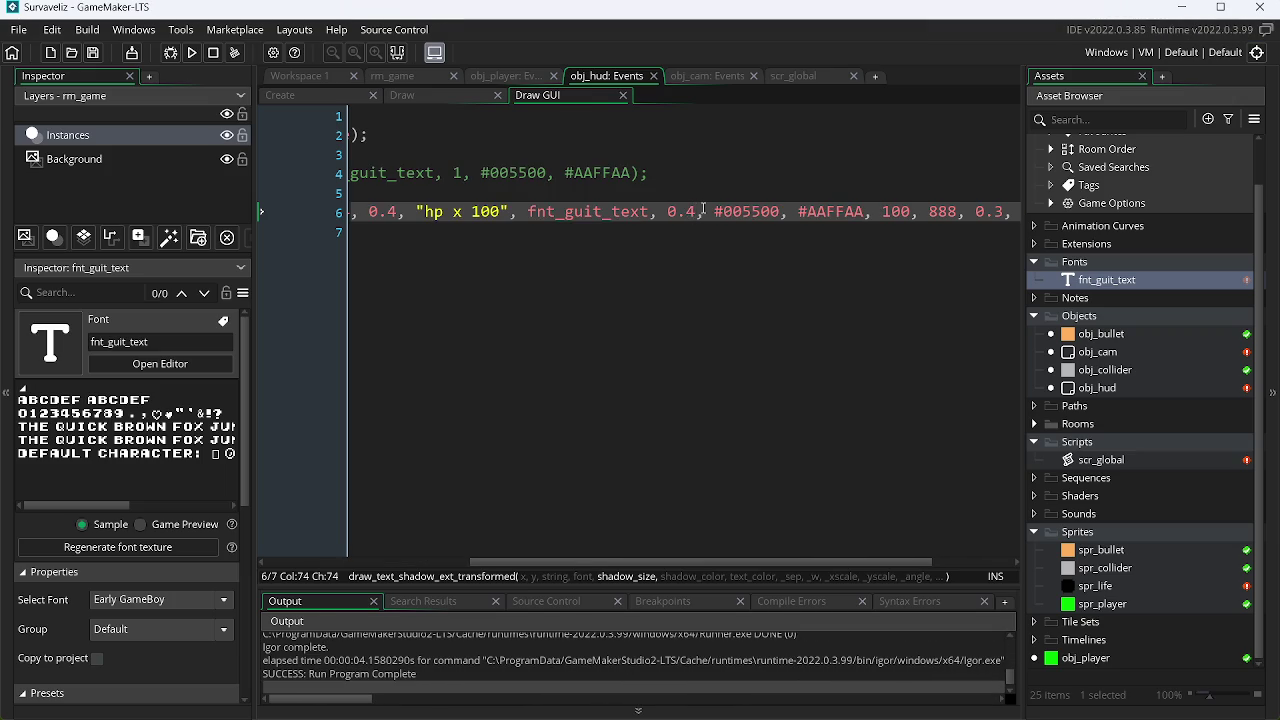
Set the shadow size back to 0.6 and save the project.
{"action": "key", "text": "BackSpace"}
{"action": "type", "text": "6"}
{"action": "key", "text": "ctrl+s"}
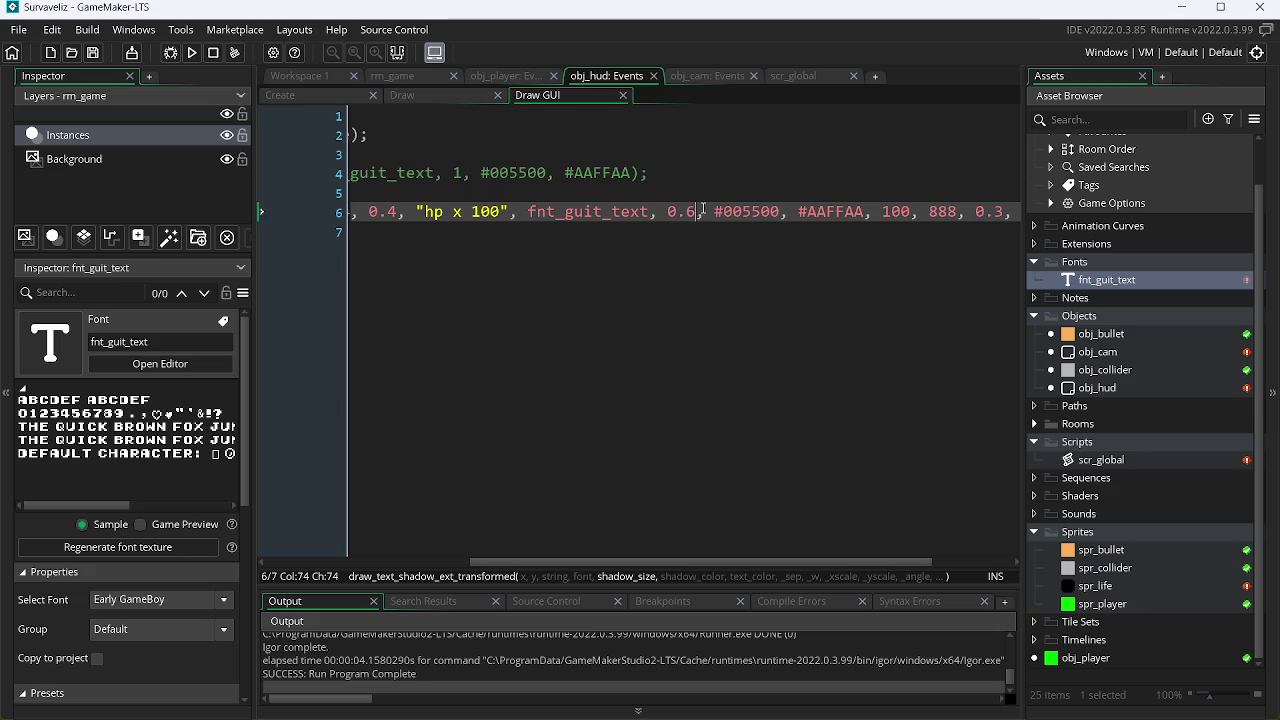
{"action": "key", "text": "alt+Tab"}
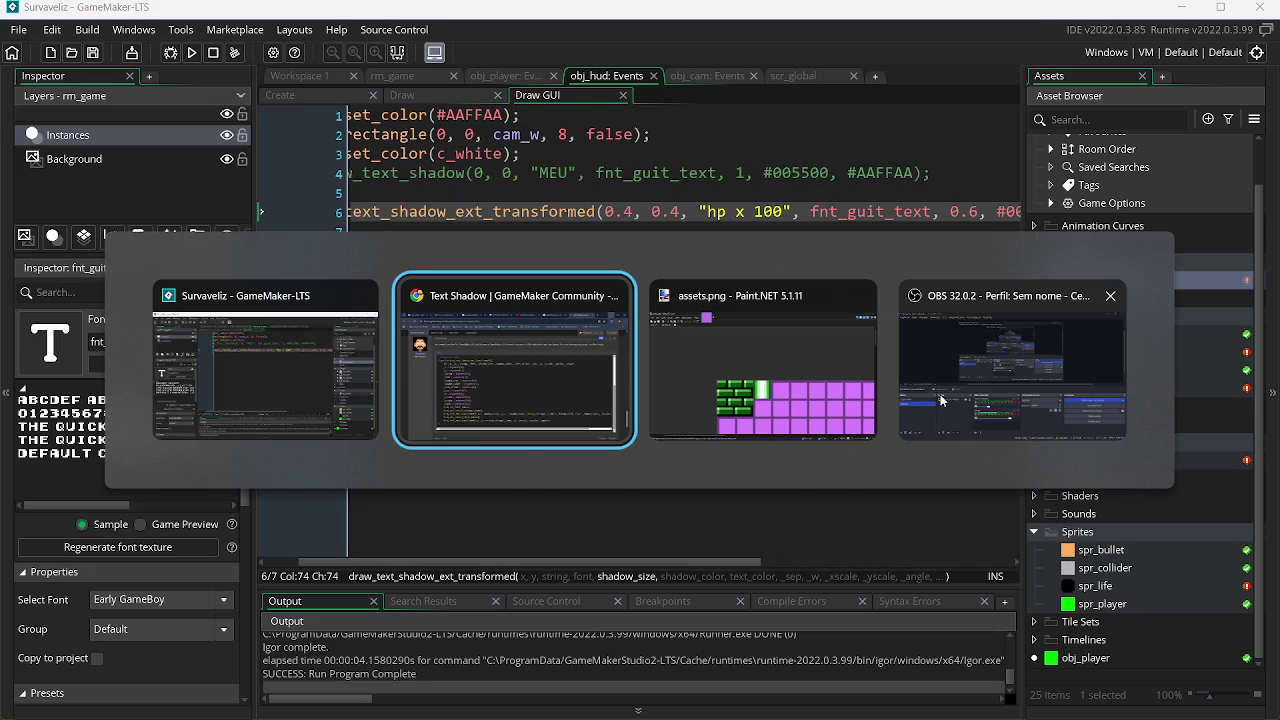
Mute the Mic/Aux input in OBS Studio and minimize OBS.
{"action": "key", "text": "alt+Tab"}
{"action": "key", "text": "alt+Tab"}
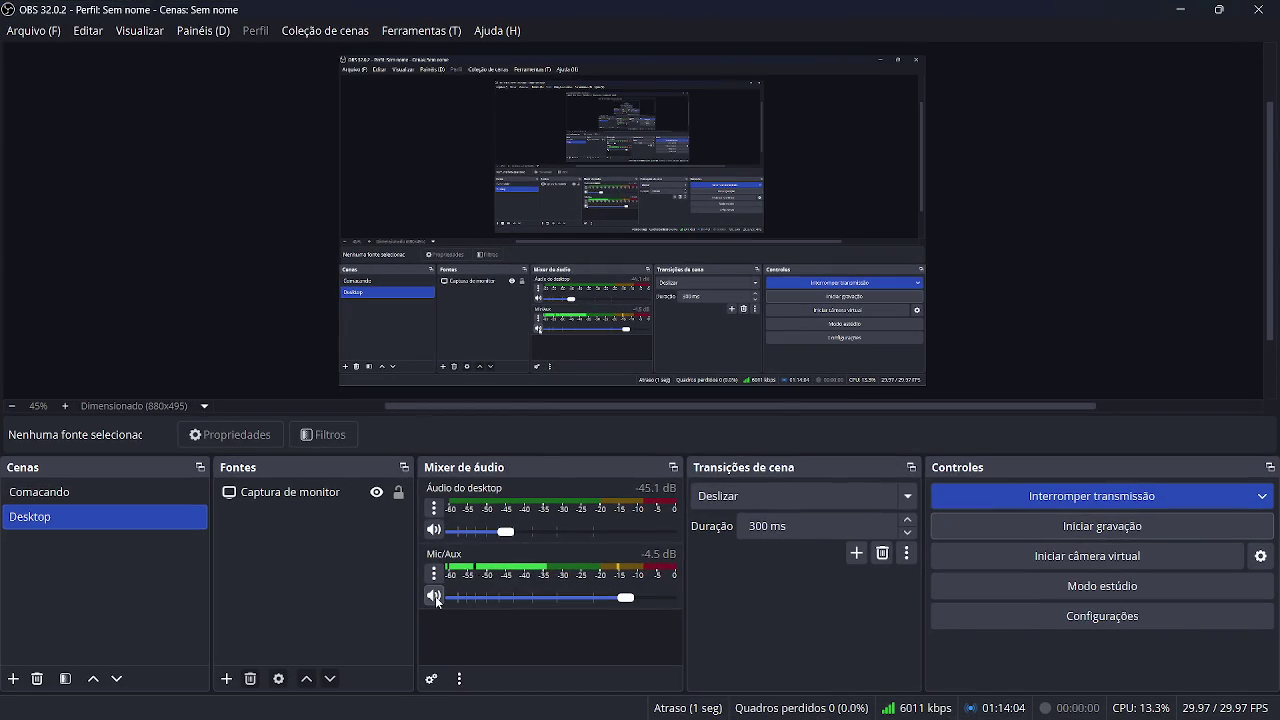
{"action": "left_click", "coordinate": [434, 597]}
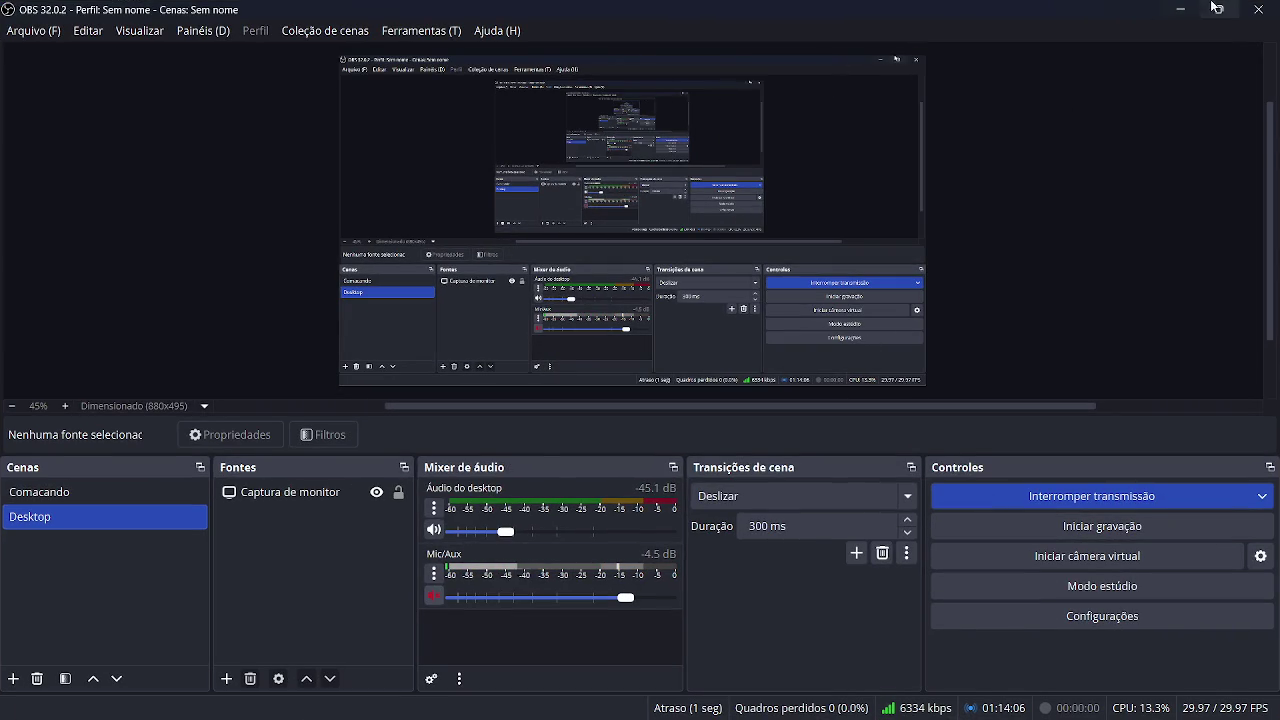
{"action": "left_click", "coordinate": [1171, 12]}
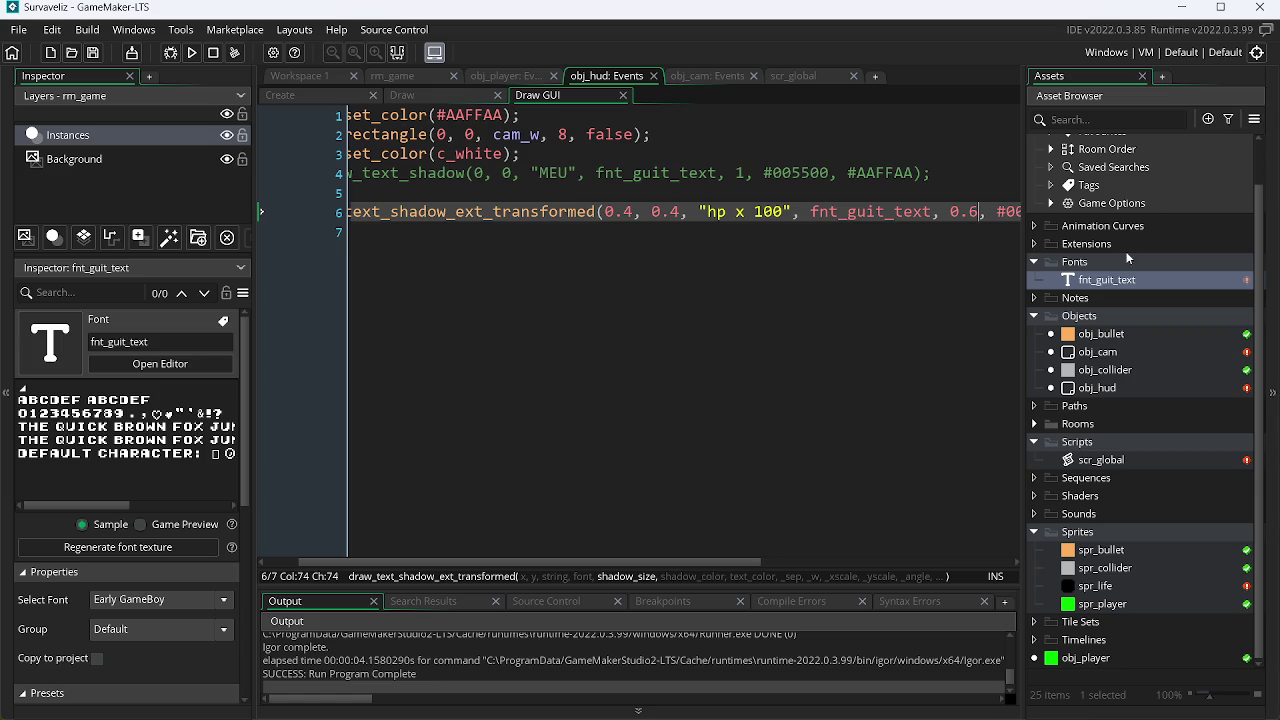
Minimize OBS to get back to GameMaker.
{"action": "mouse_move", "coordinate": [1012, 712]}
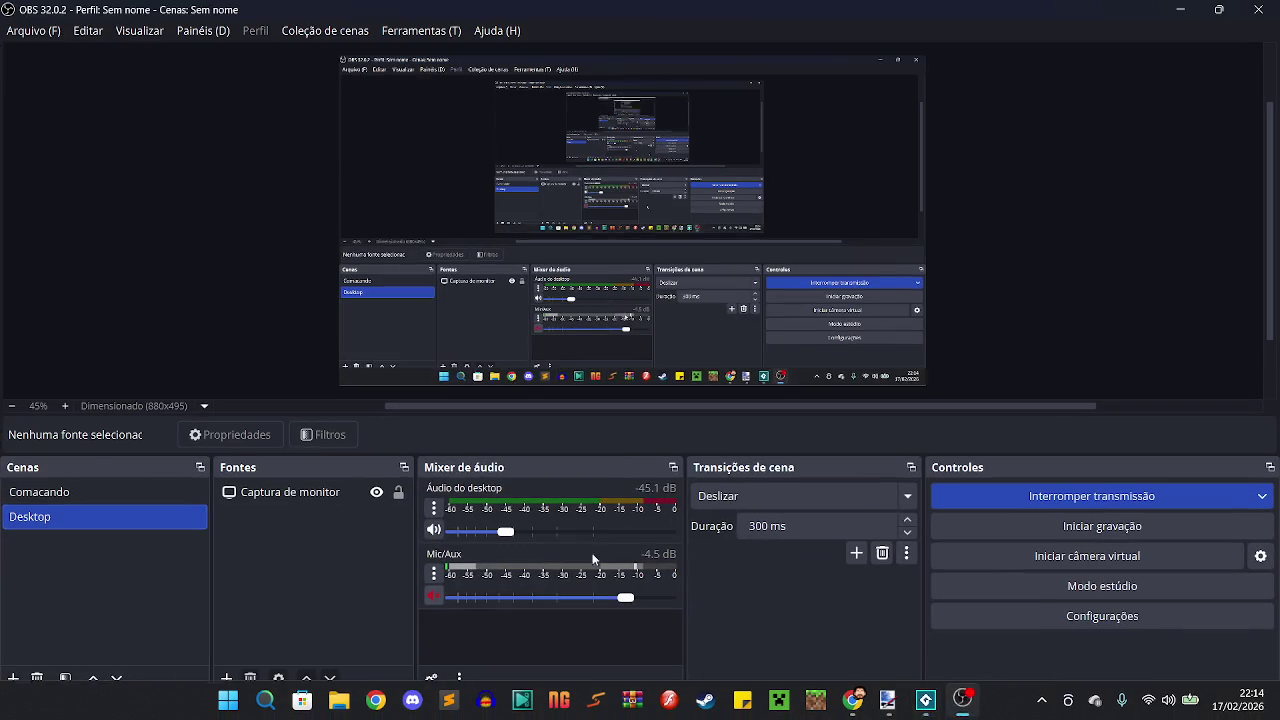
{"action": "left_click", "coordinate": [963, 703]}
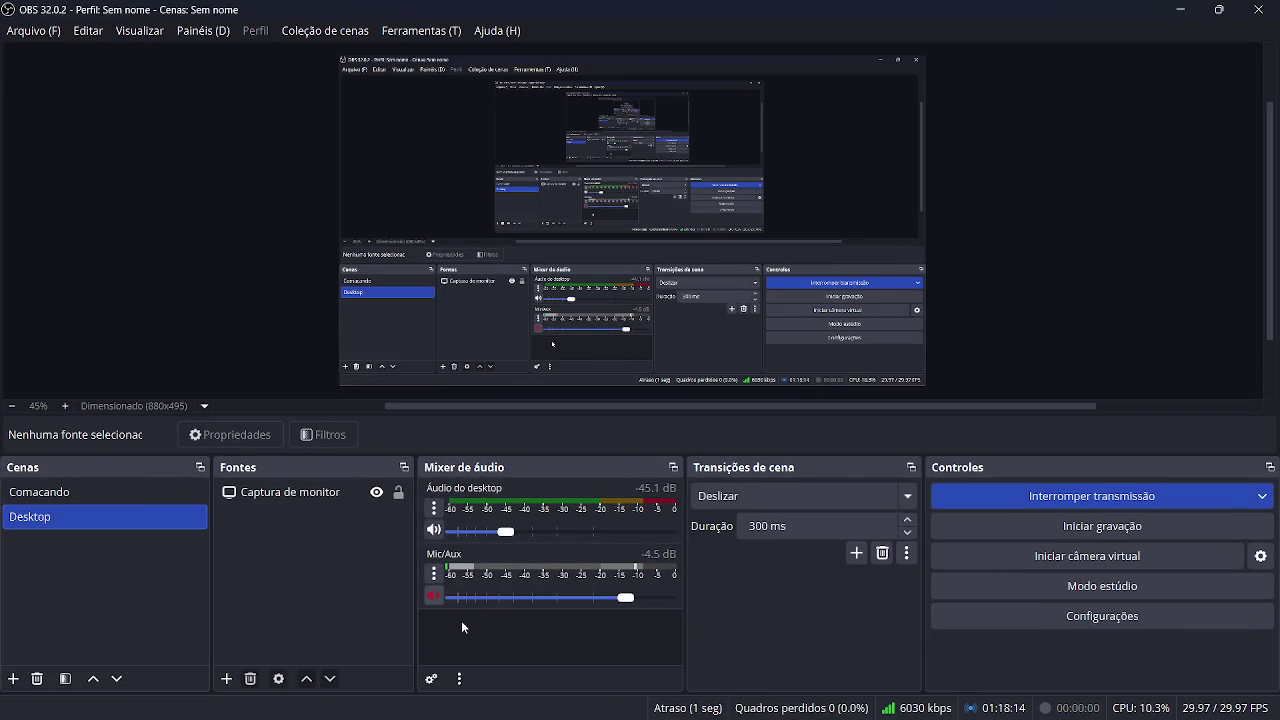
{"action": "left_click", "coordinate": [1182, 10]}
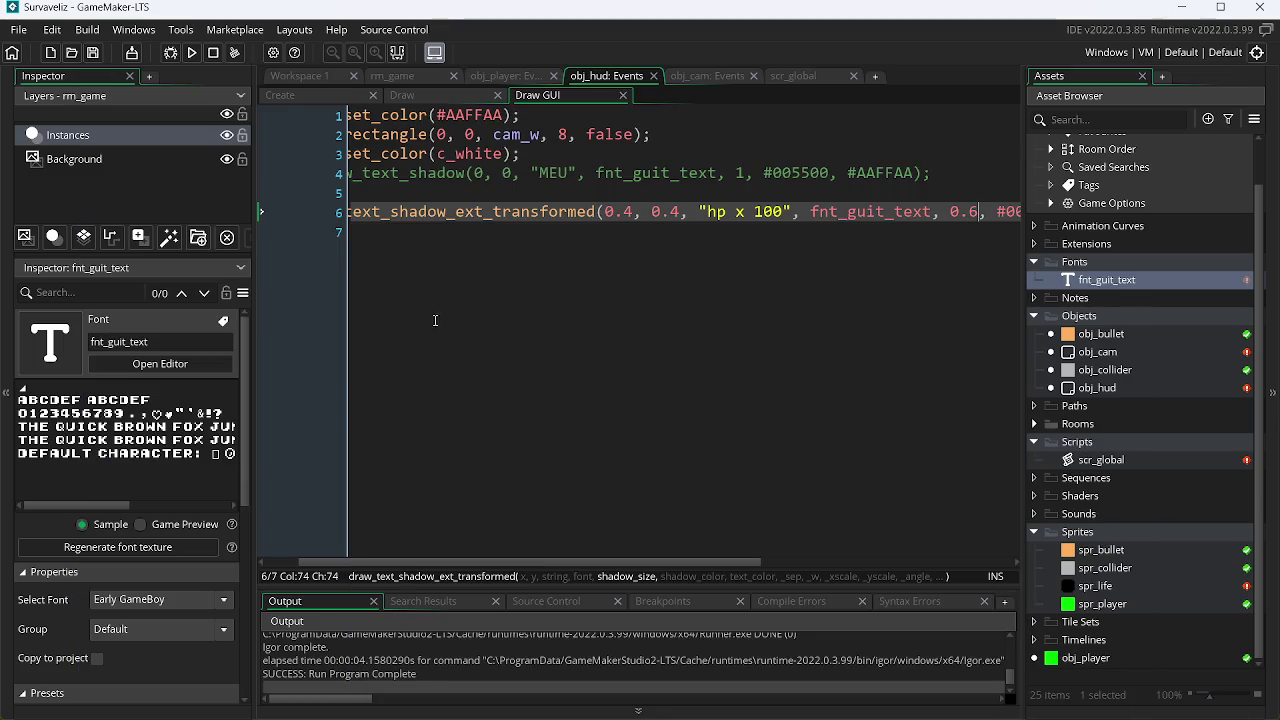
Test-run the game to preview the green 'HP x 100' HUD, then switch to the Text Shadow forum thread.
{"action": "left_click", "coordinate": [193, 55]}
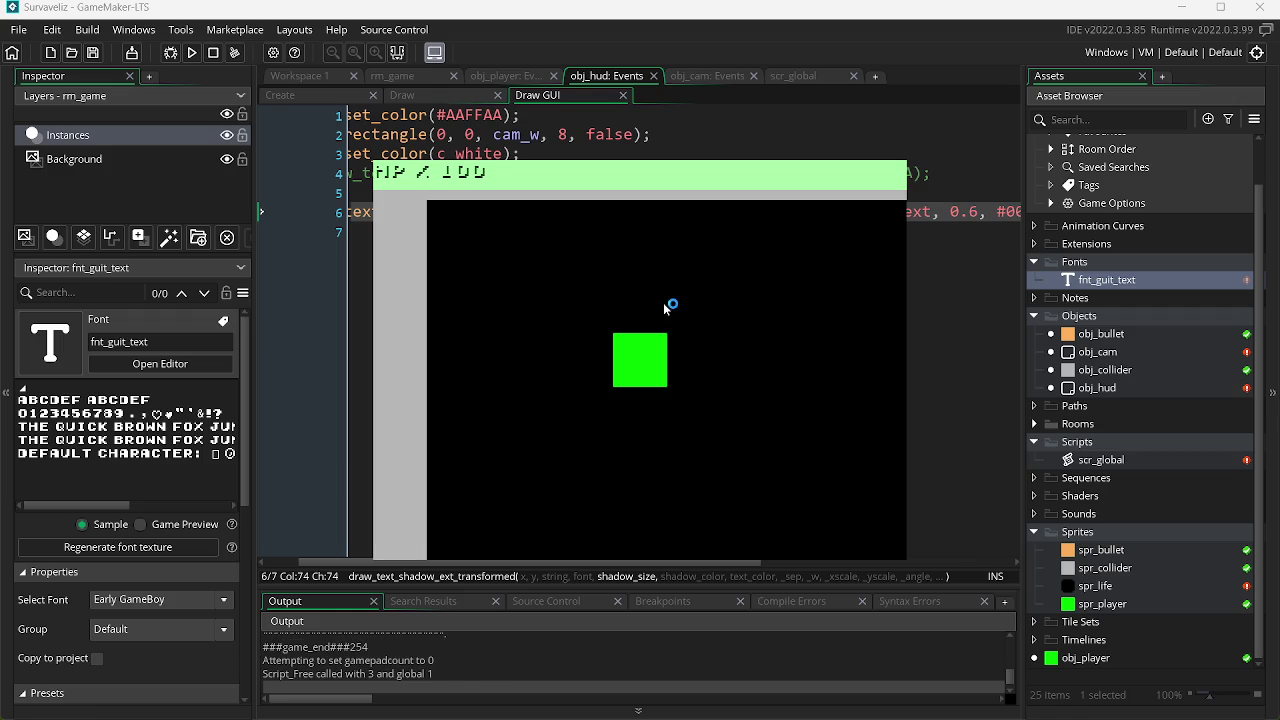
{"action": "key", "text": "alt+F4"}
{"action": "key", "text": "alt+Tab"}
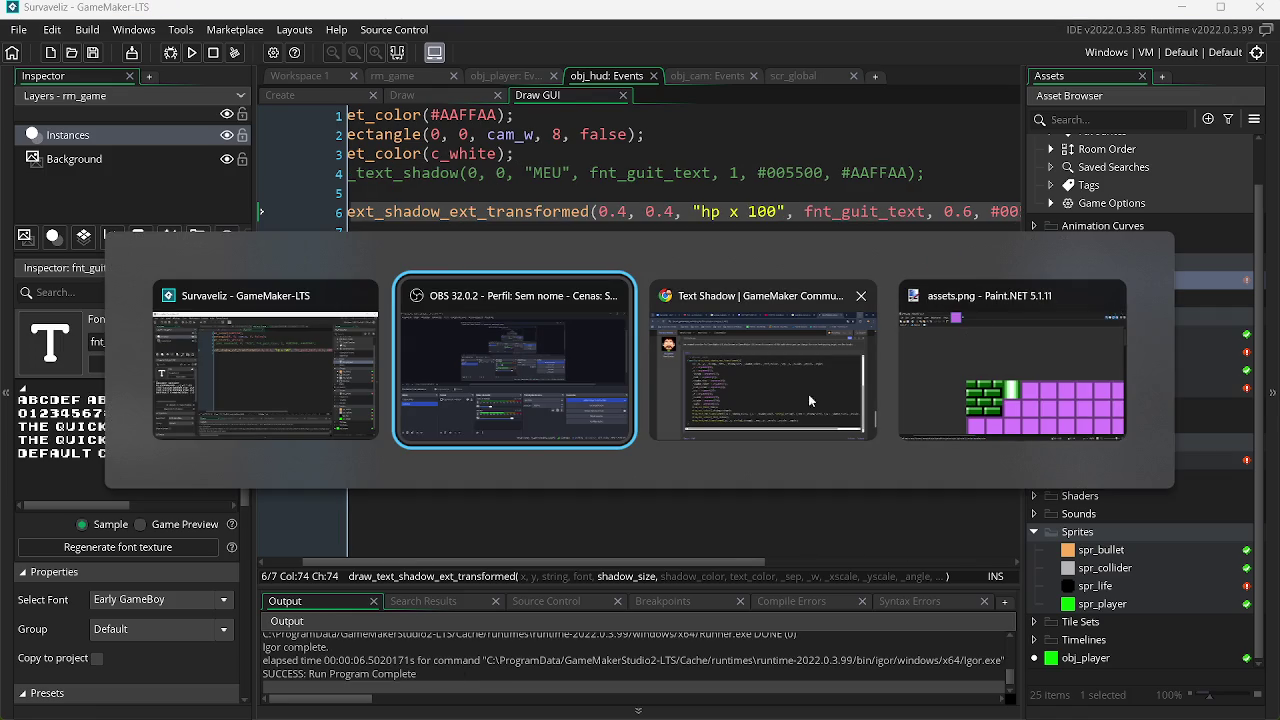
{"action": "left_click", "coordinate": [765, 395]}
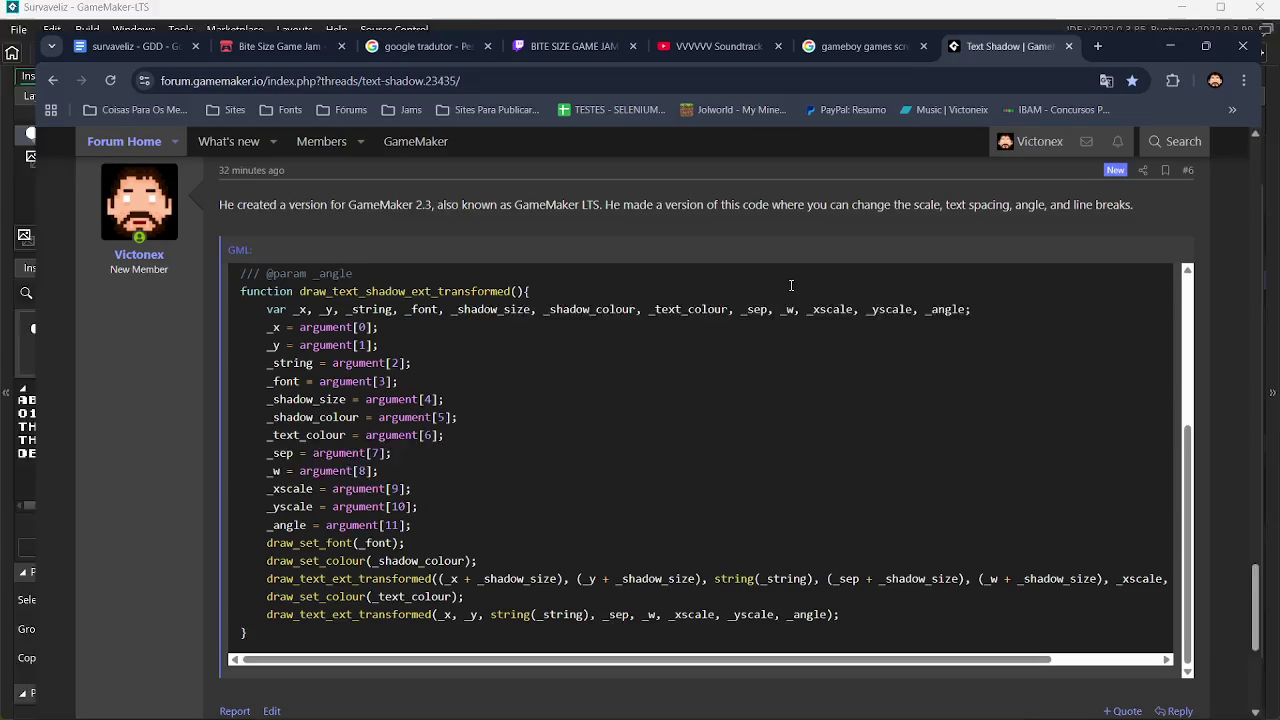
Reload the Text Shadow thread, scroll through its code, and switch to the Game Boy screenshots image search.
{"action": "left_click", "coordinate": [77, 58]}
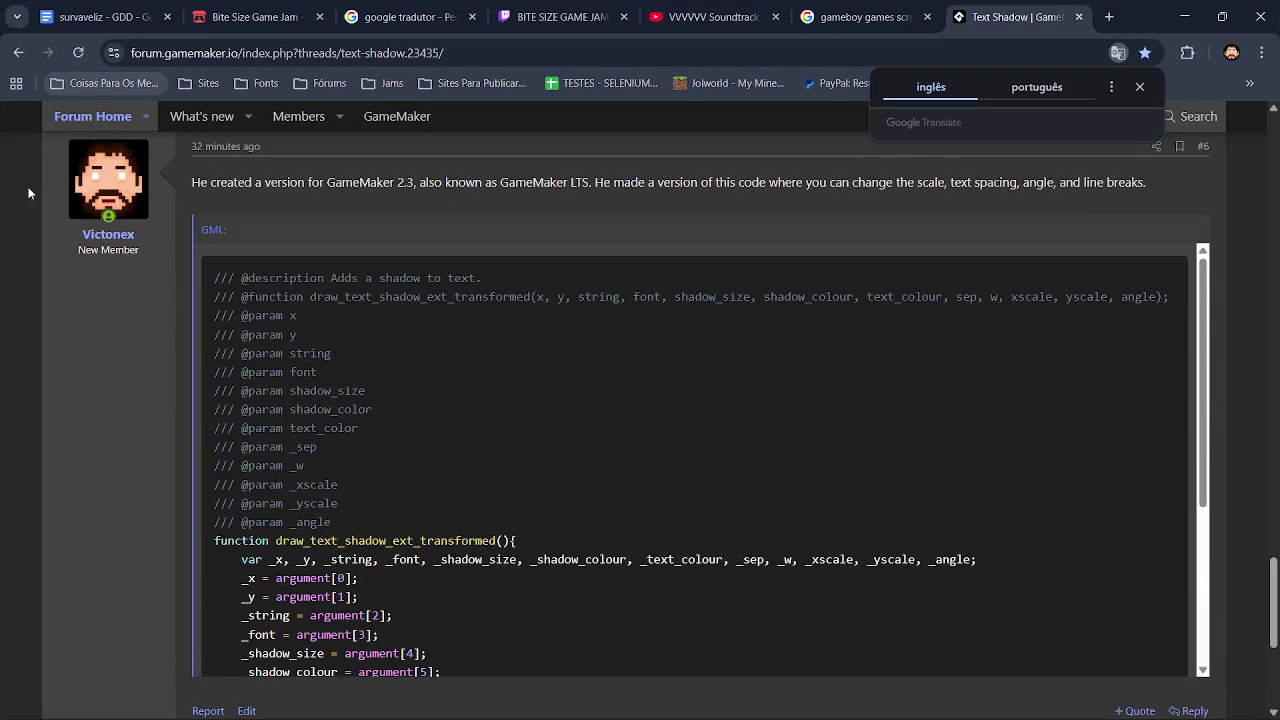
{"action": "mouse_move", "coordinate": [1273, 578]}
{"action": "left_mouse_down"}
{"action": "mouse_move", "coordinate": [1276, 633]}
{"action": "mouse_move", "coordinate": [1273, 140]}
{"action": "left_mouse_up"}
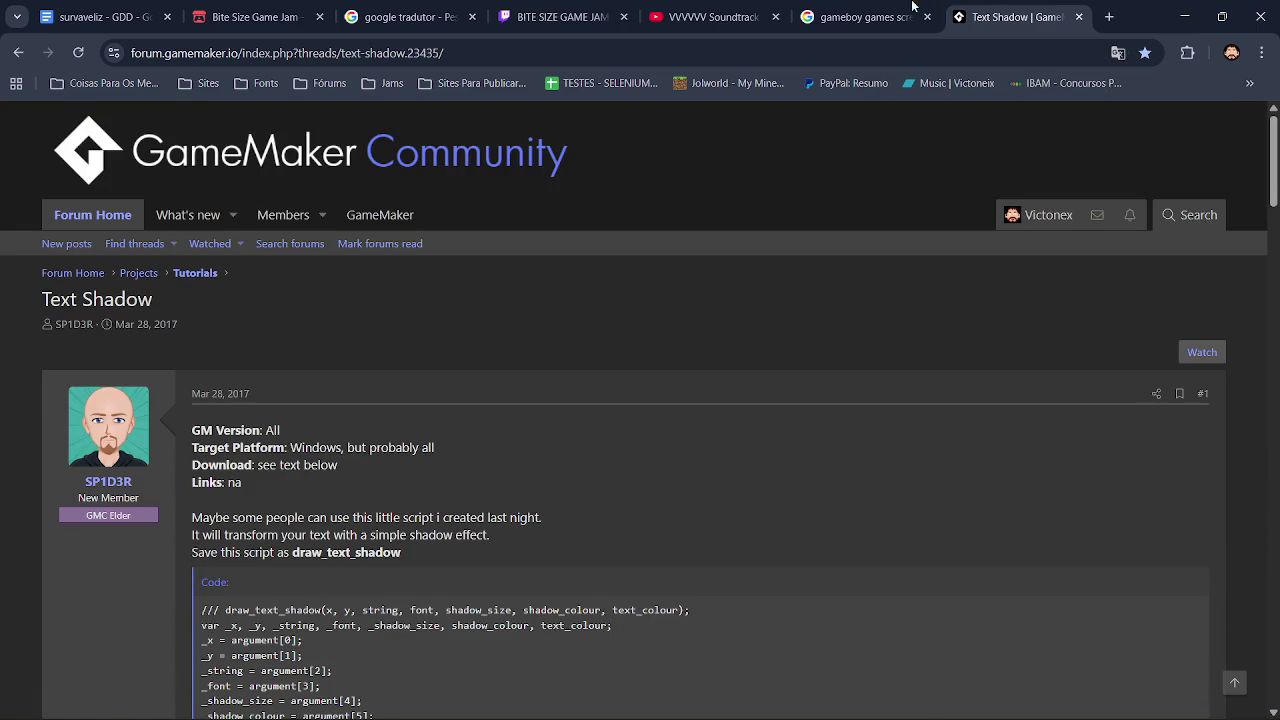
{"action": "left_click", "coordinate": [905, 16]}
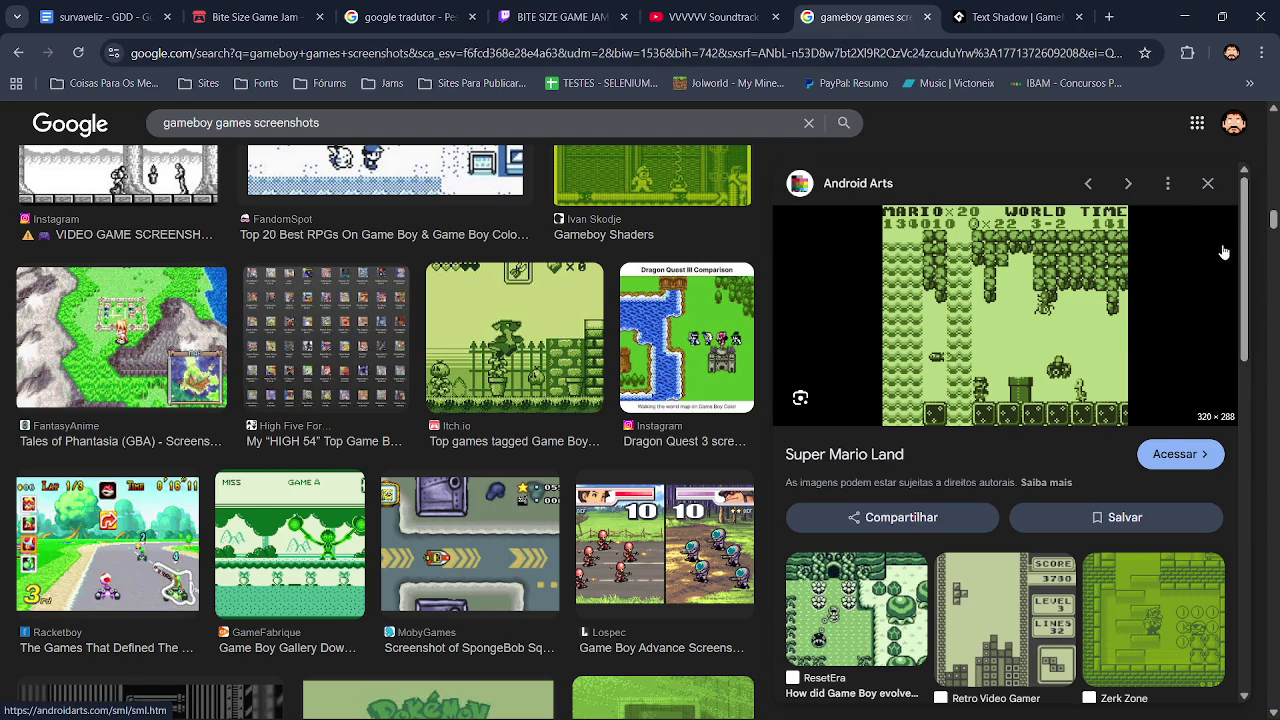
In Paint.NET, pick a Game Boy green palette swatch and copy its hex code, then return to GameMaker.
{"action": "key", "text": "alt+Tab"}
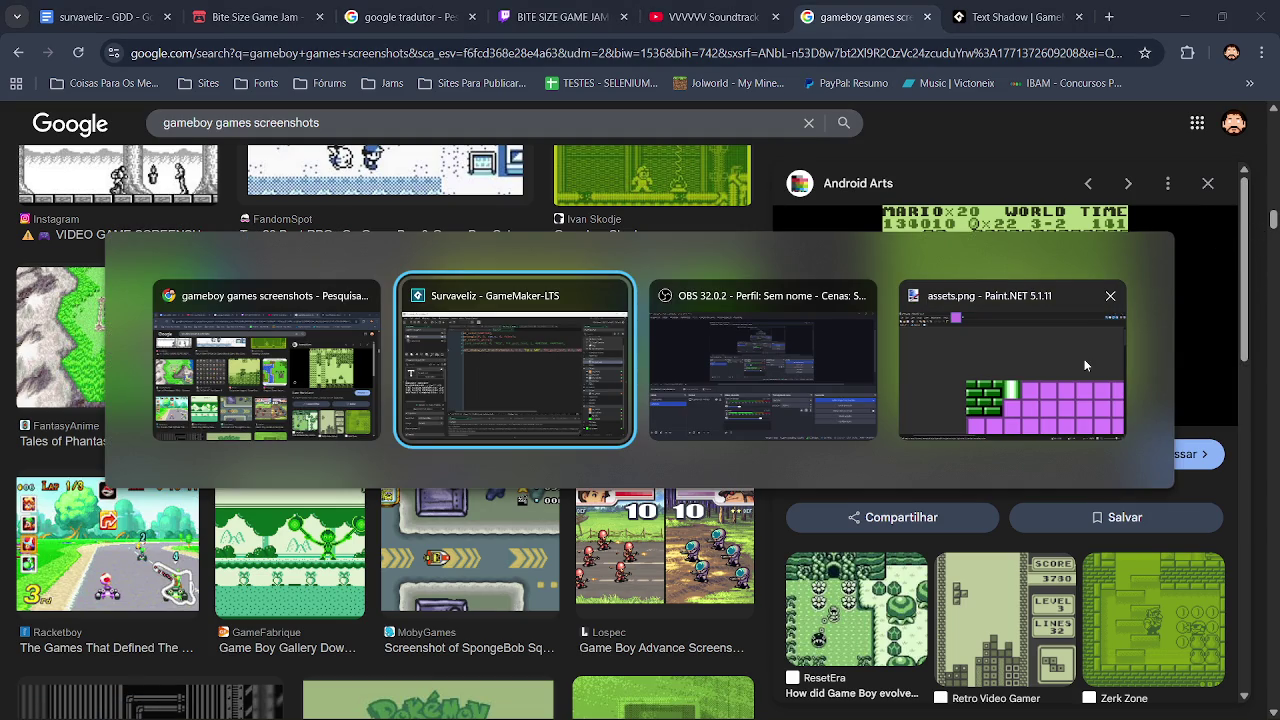
{"action": "key", "text": "alt+Tab"}
{"action": "key", "text": "alt+Tab"}
{"action": "key", "text": "alt+Tab"}
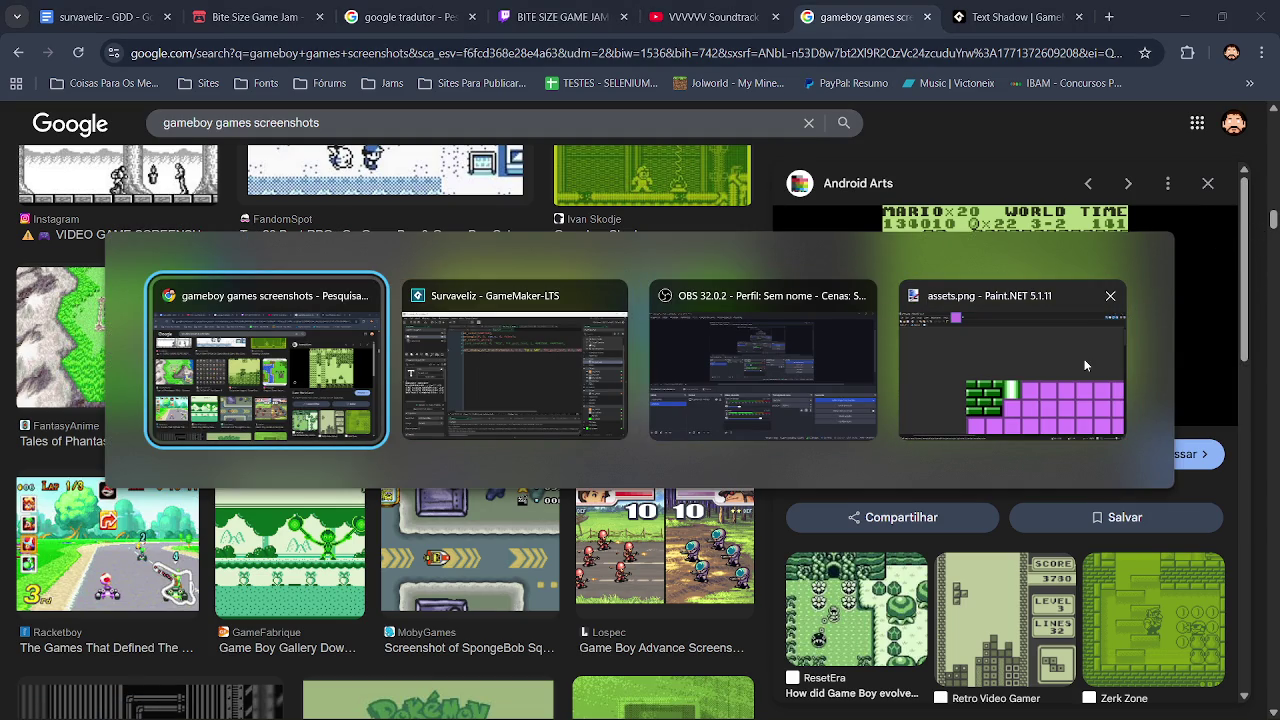
{"action": "key", "text": "alt+Tab"}
{"action": "key", "text": "alt+Tab"}
{"action": "key", "text": "alt+Tab"}
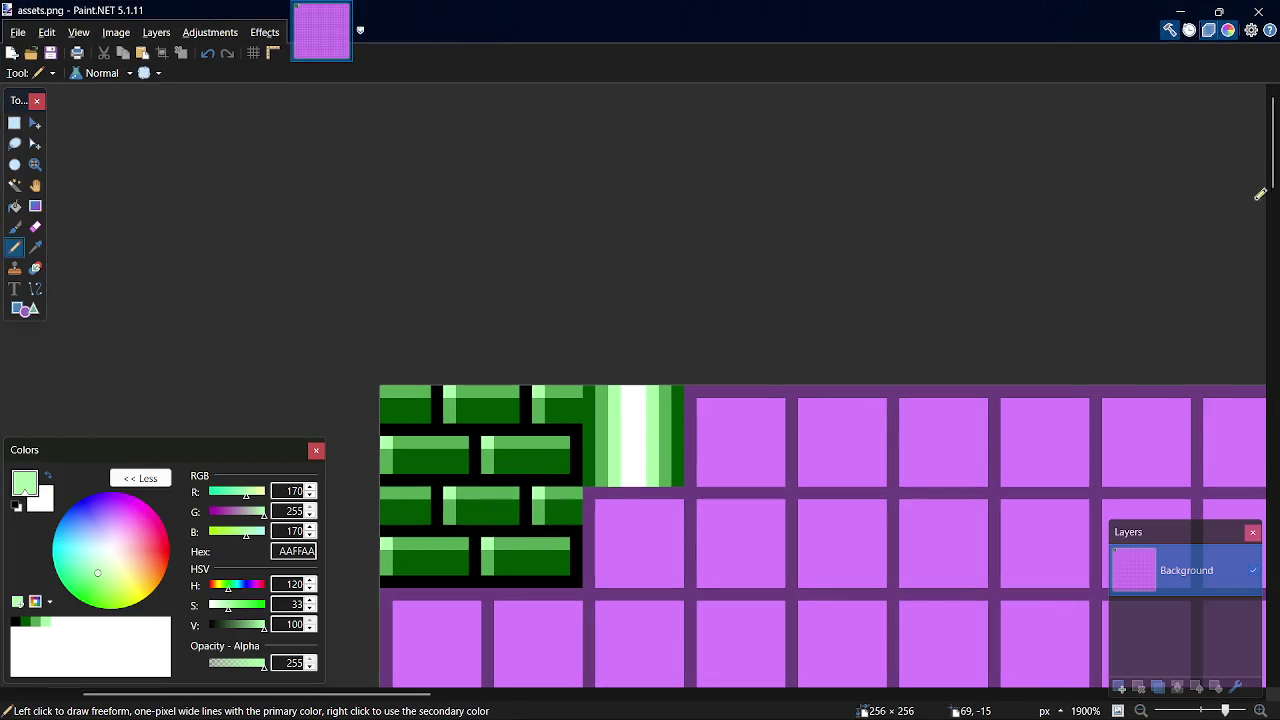
{"action": "scroll", "coordinate": [1273, 180], "scroll_direction": "down", "scroll_amount": 3}
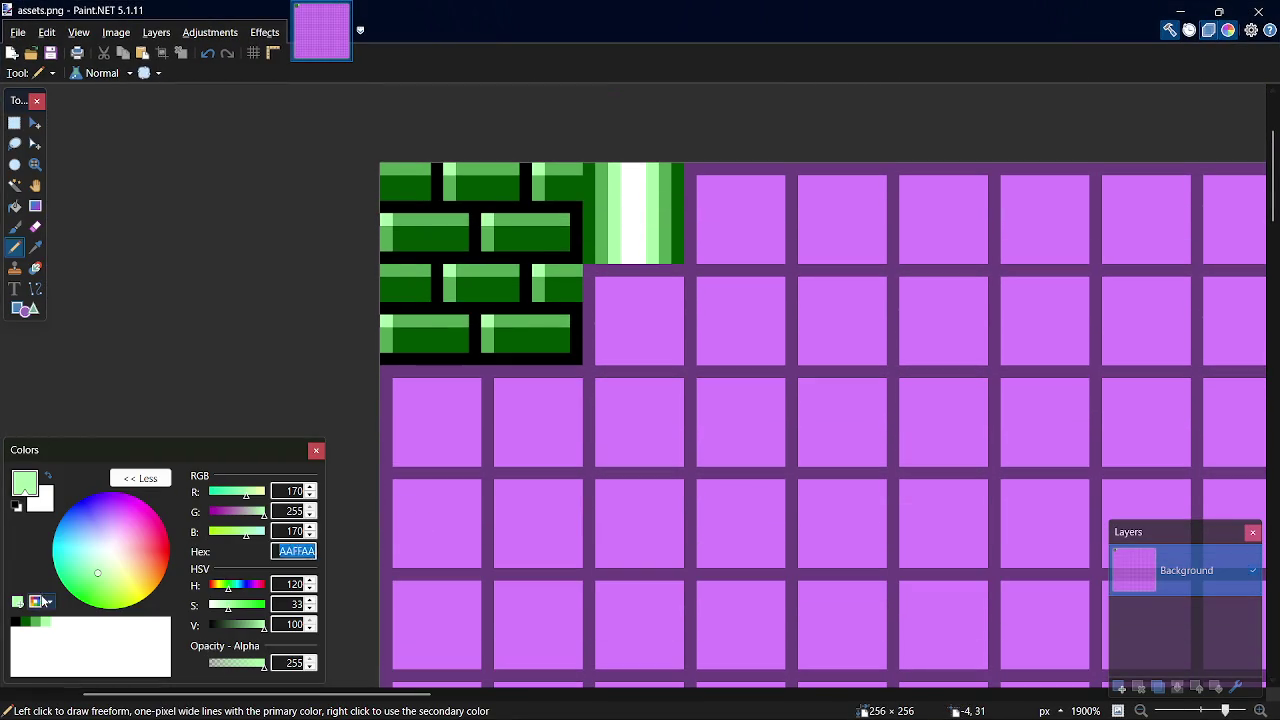
{"action": "left_click", "coordinate": [25, 623]}
{"action": "left_click", "coordinate": [298, 551]}
{"action": "key", "text": "alt+Tab"}
{"action": "key", "text": "alt+Tab"}
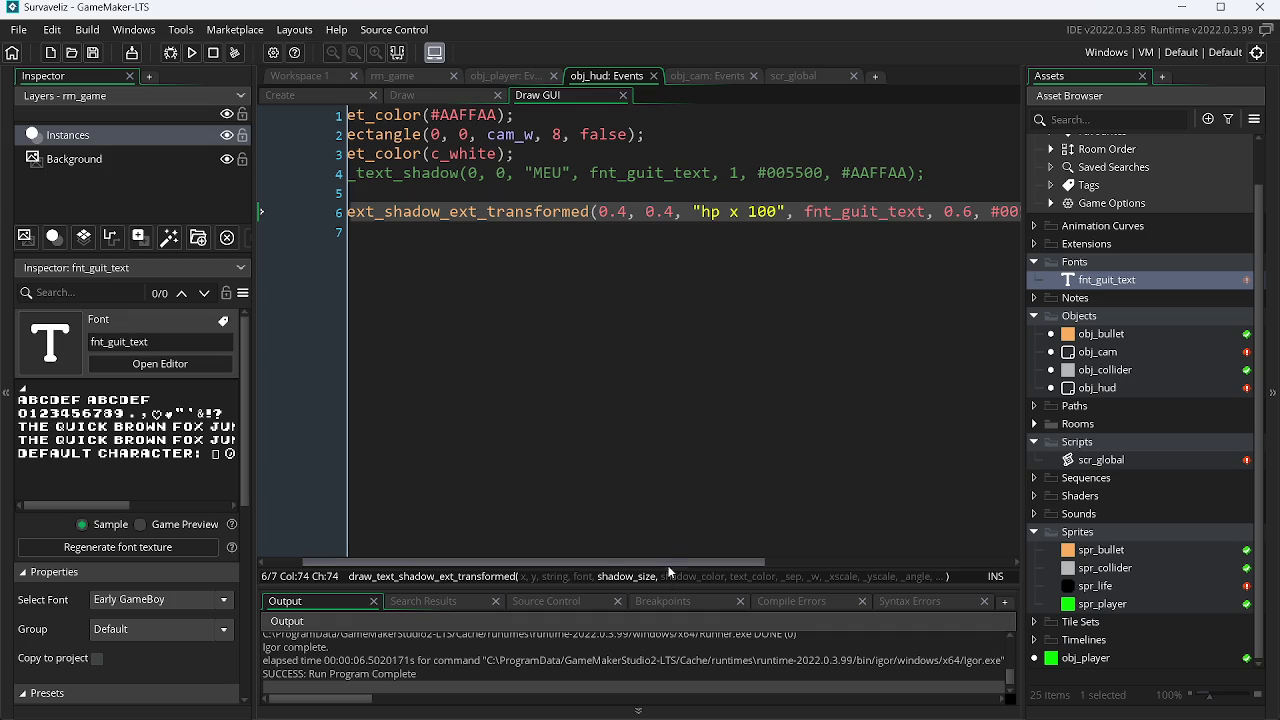
Replace the AAFFAA text colour on line 6 with the copied 005500 and test-run the game.
{"action": "left_click_drag", "start_coordinate": [677, 563], "coordinate": [874, 566]}
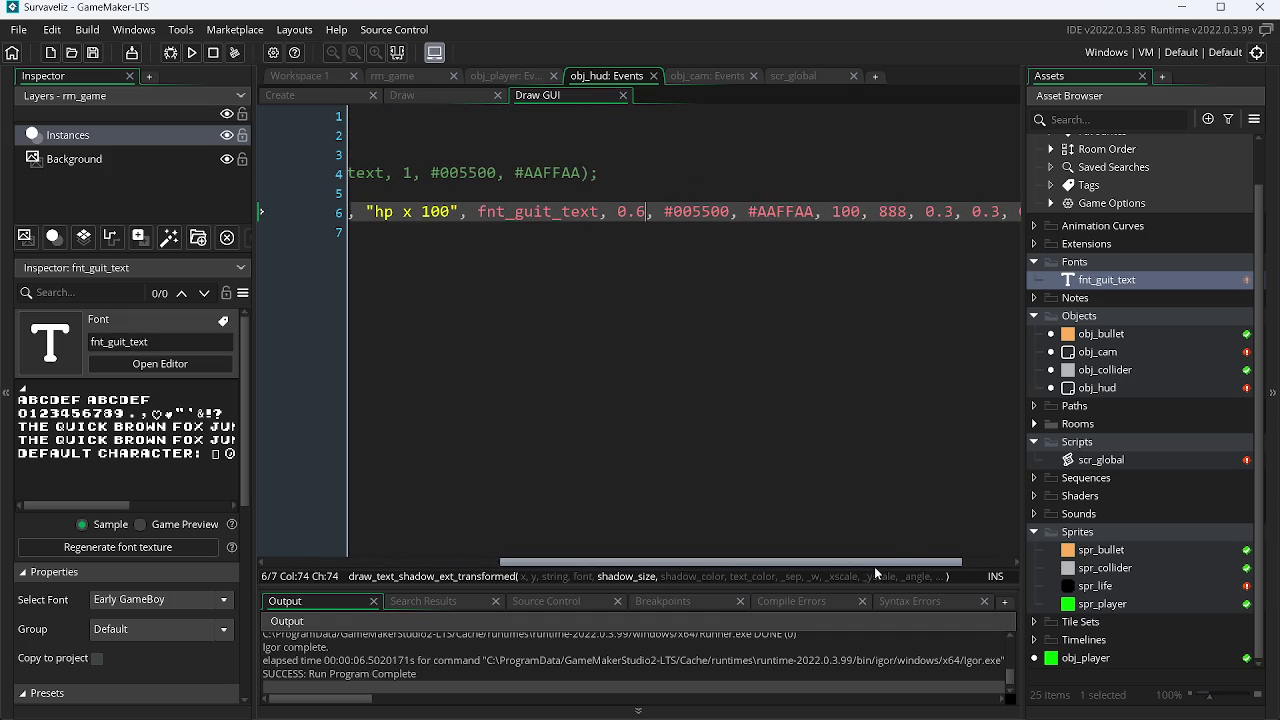
{"action": "double_click", "coordinate": [769, 212]}
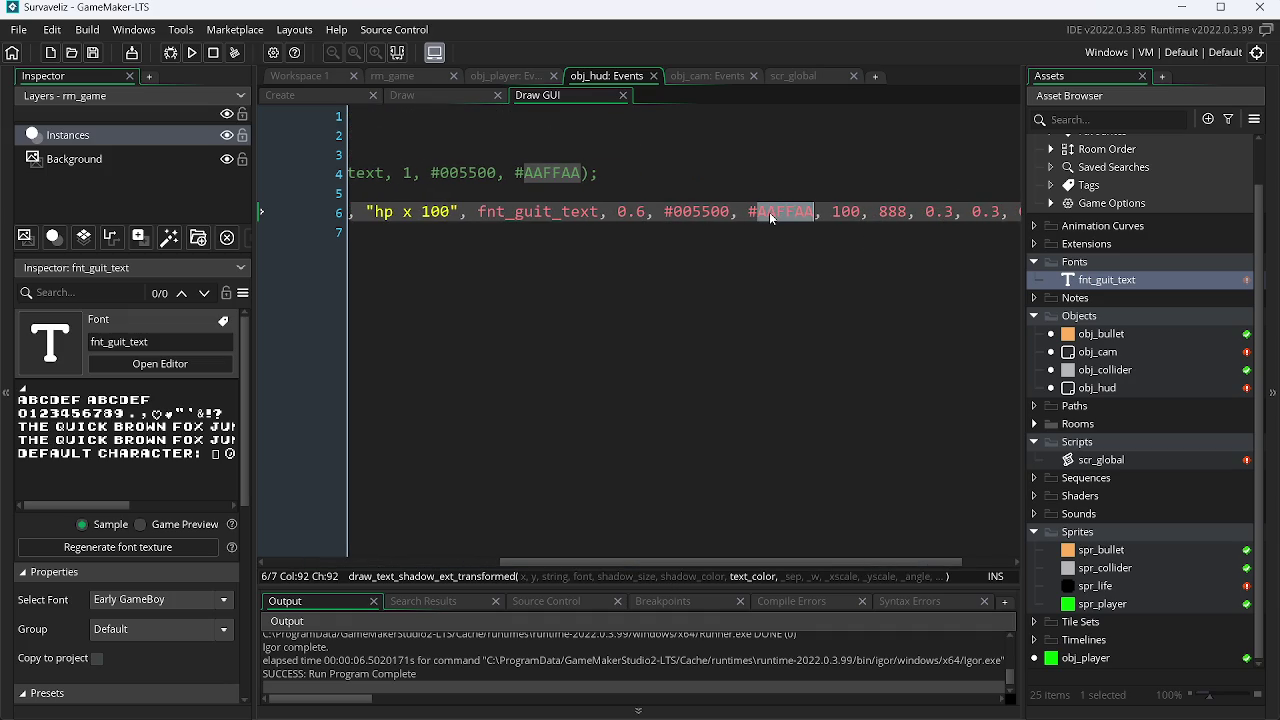
{"action": "type", "text": "005500"}
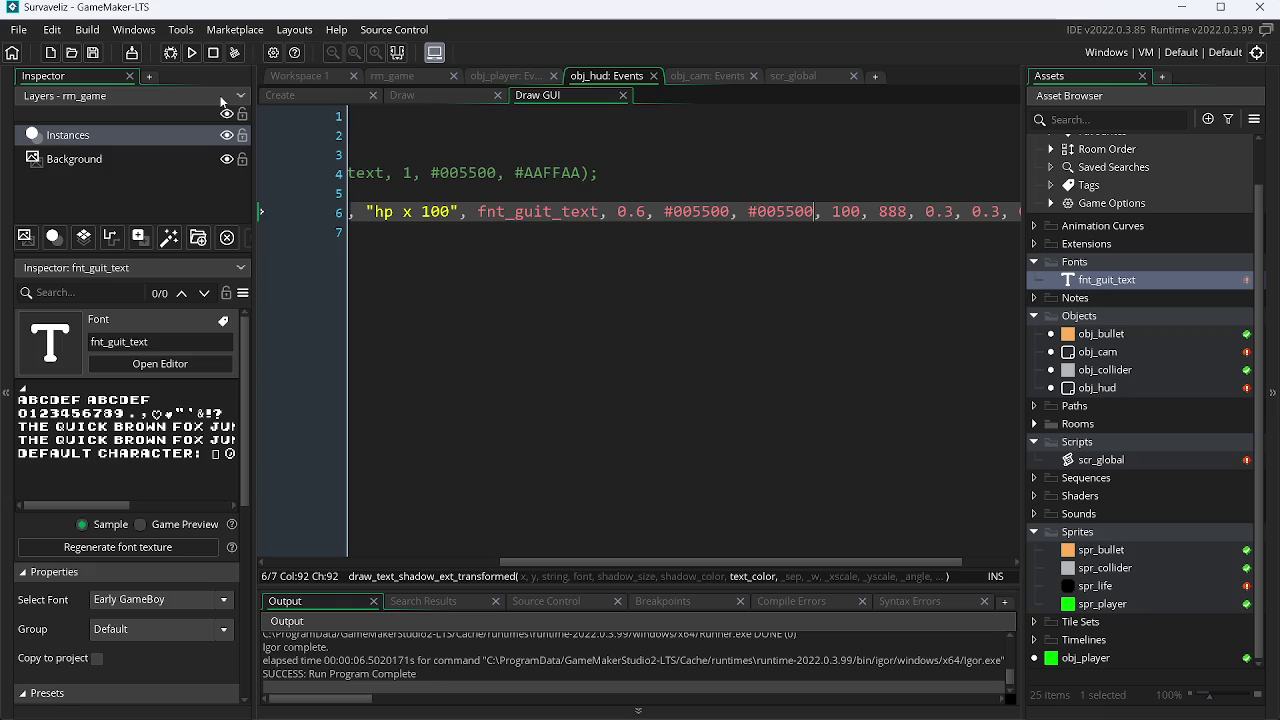
{"action": "left_click", "coordinate": [192, 54]}
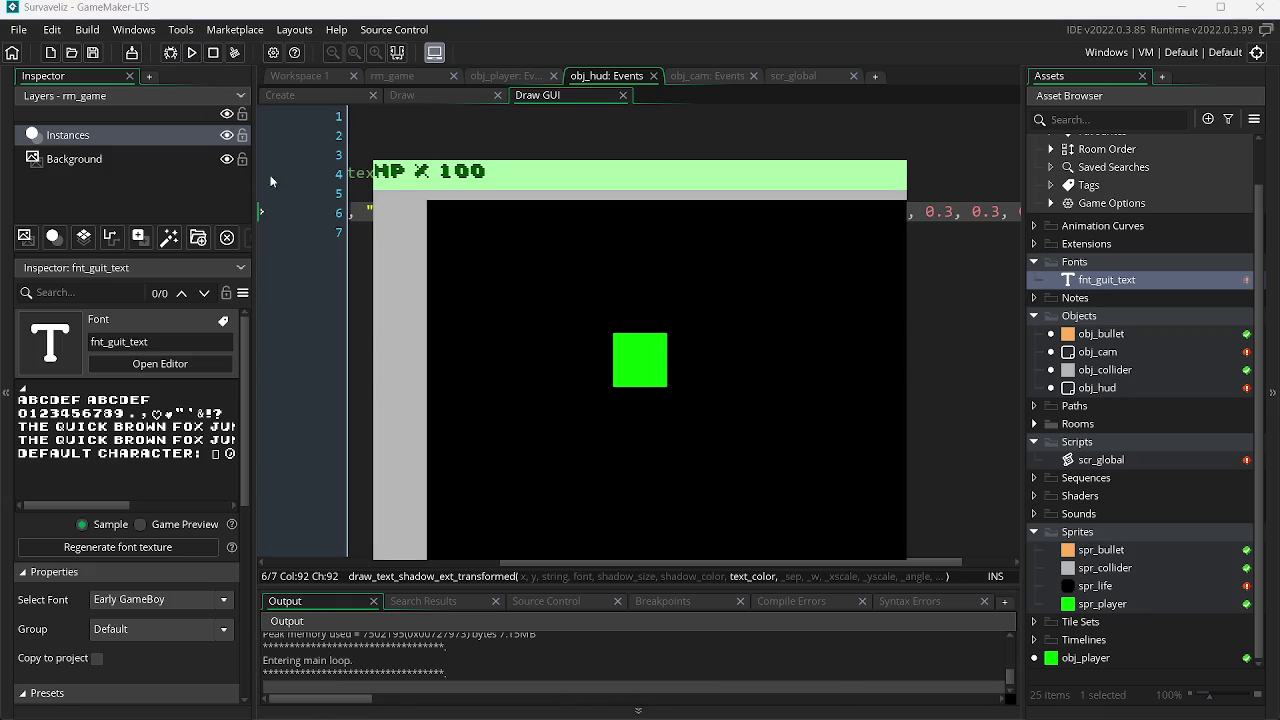
{"action": "key", "text": "Escape"}
Copy the medium green 55AA55 hex code from Paint.NET's palette.
{"action": "key", "text": "alt+Tab"}
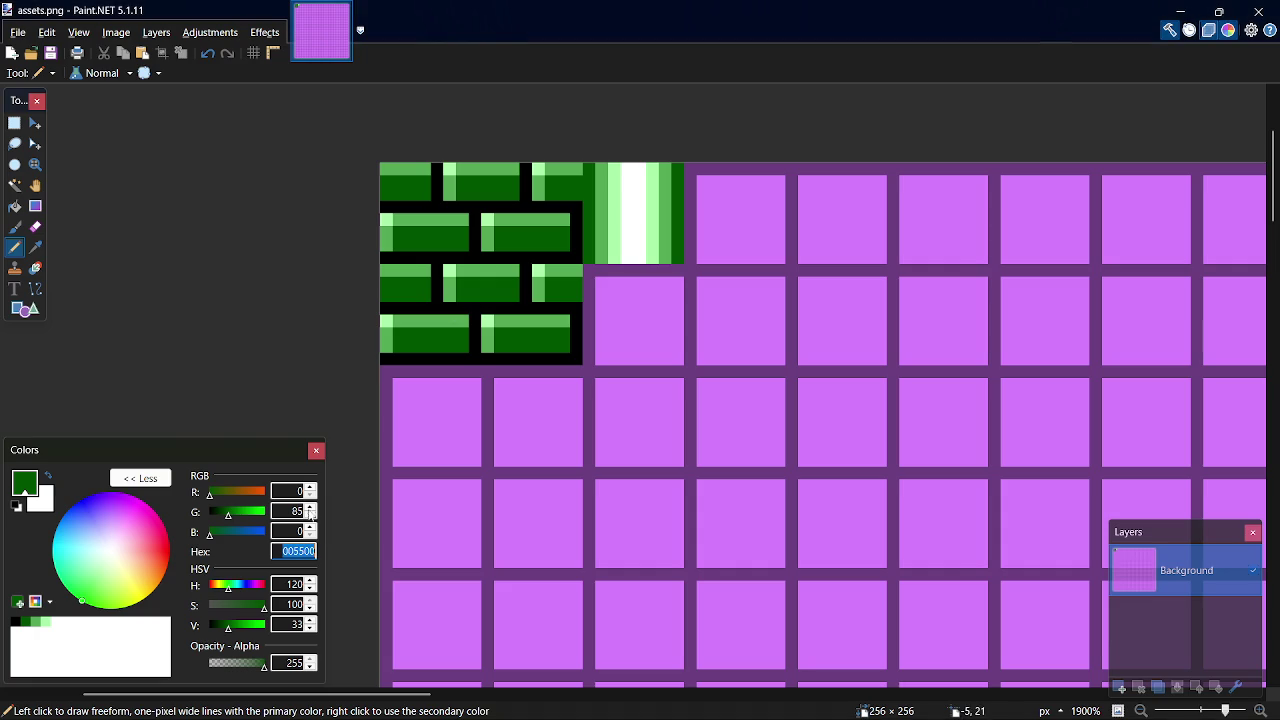
{"action": "left_click", "coordinate": [45, 623]}
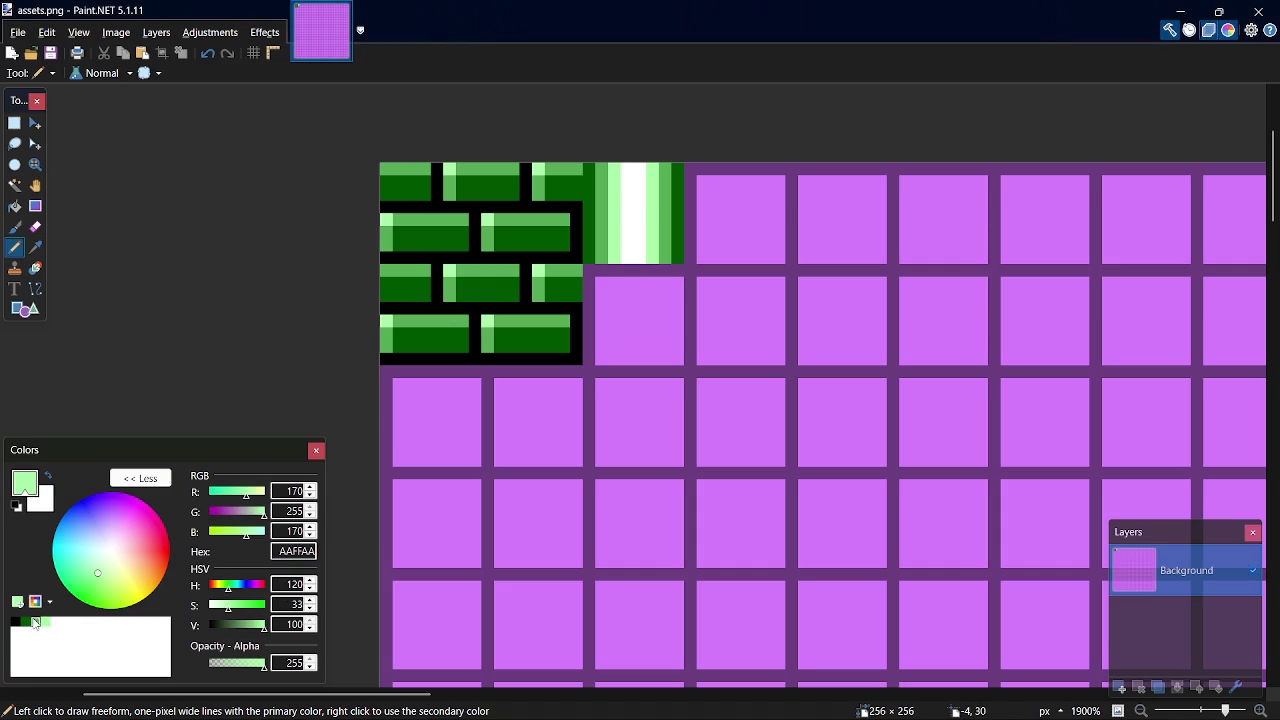
{"action": "left_click", "coordinate": [36, 622]}
{"action": "left_click", "coordinate": [284, 549]}
{"action": "key", "text": "alt+Tab"}
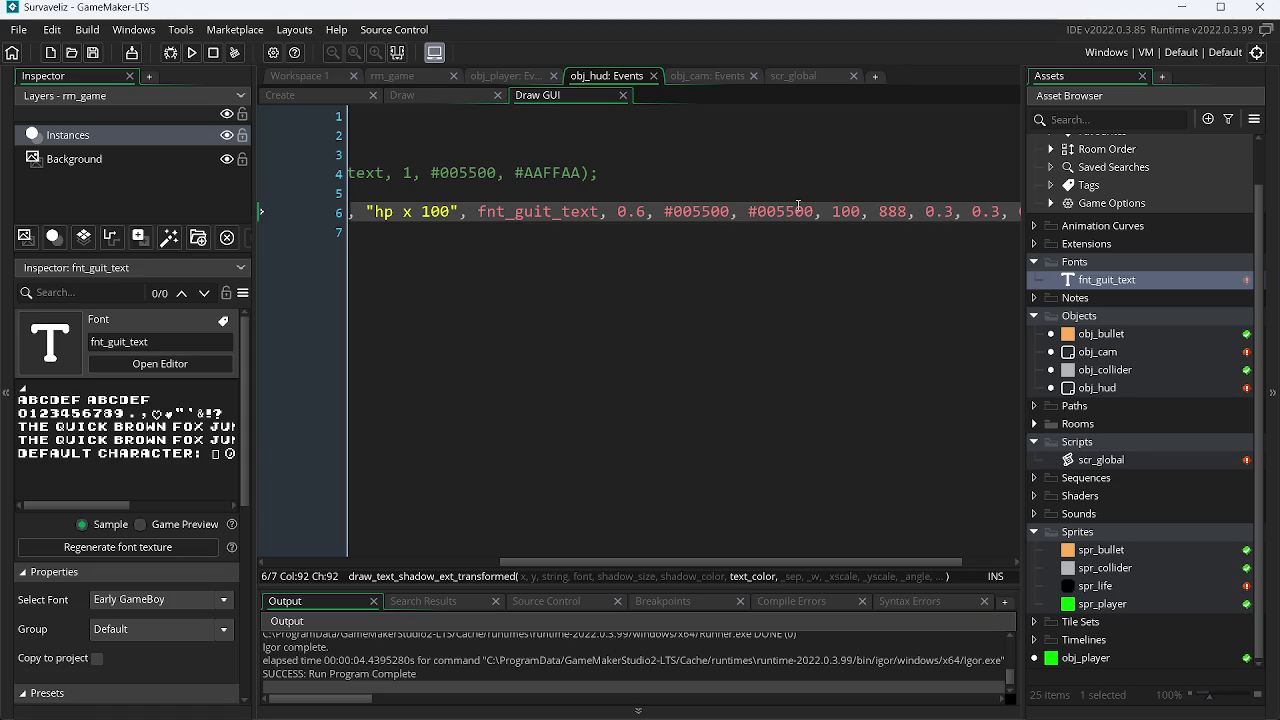
Copy black 000000 from Paint.NET, paste it as line 6's shadow colour, and test-run the game.
{"action": "key", "text": "alt+Tab"}
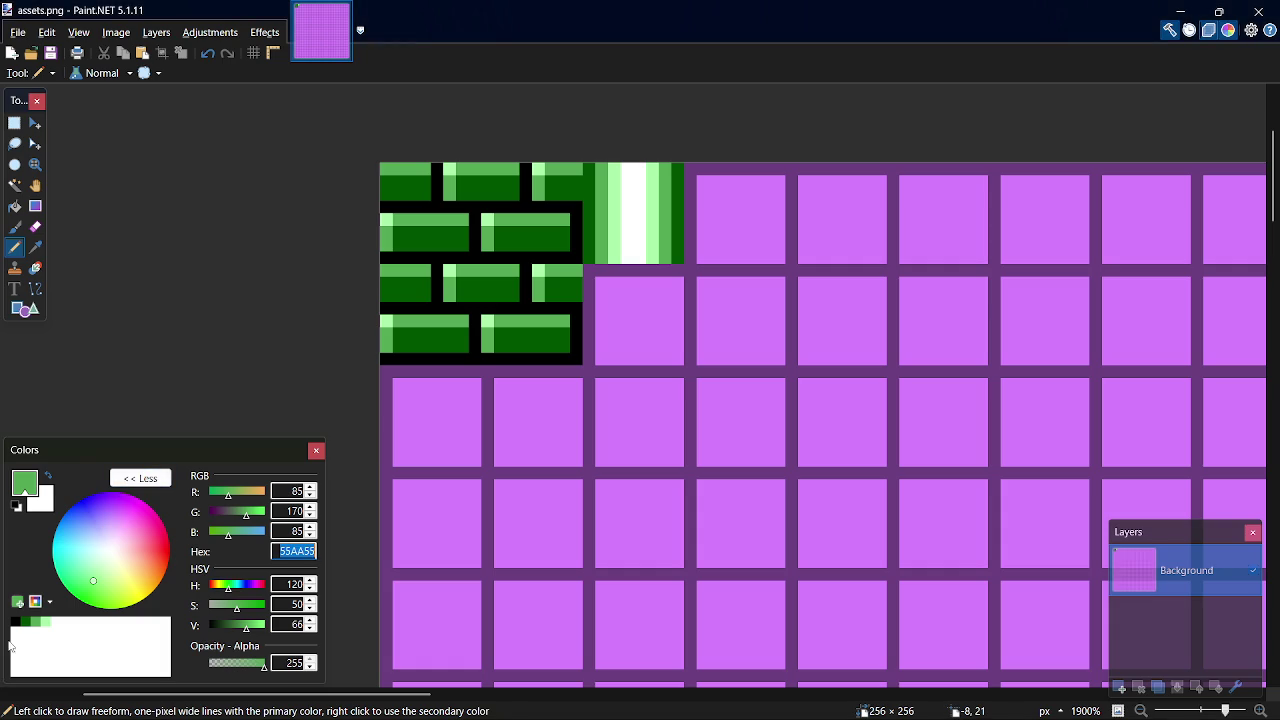
{"action": "left_click", "coordinate": [14, 622]}
{"action": "left_click", "coordinate": [296, 551]}
{"action": "key", "text": "alt+Tab"}
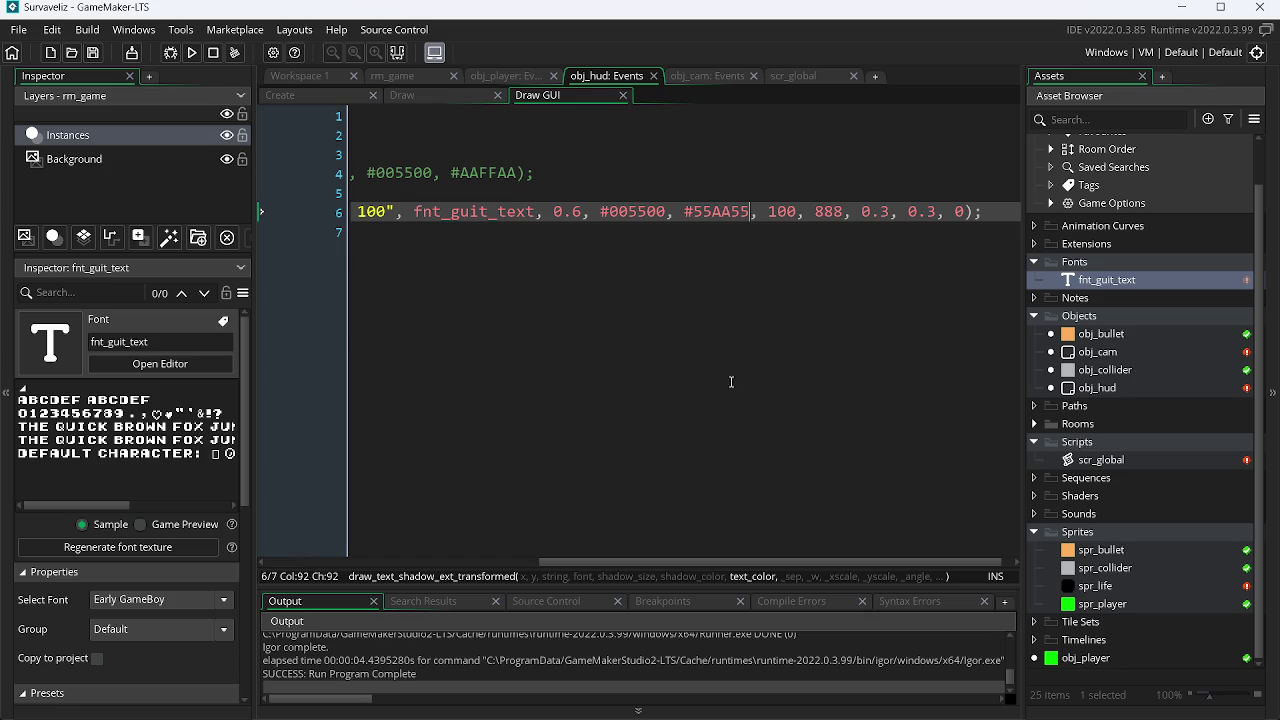
{"action": "double_click", "coordinate": [639, 222]}
{"action": "type", "text": "000000"}
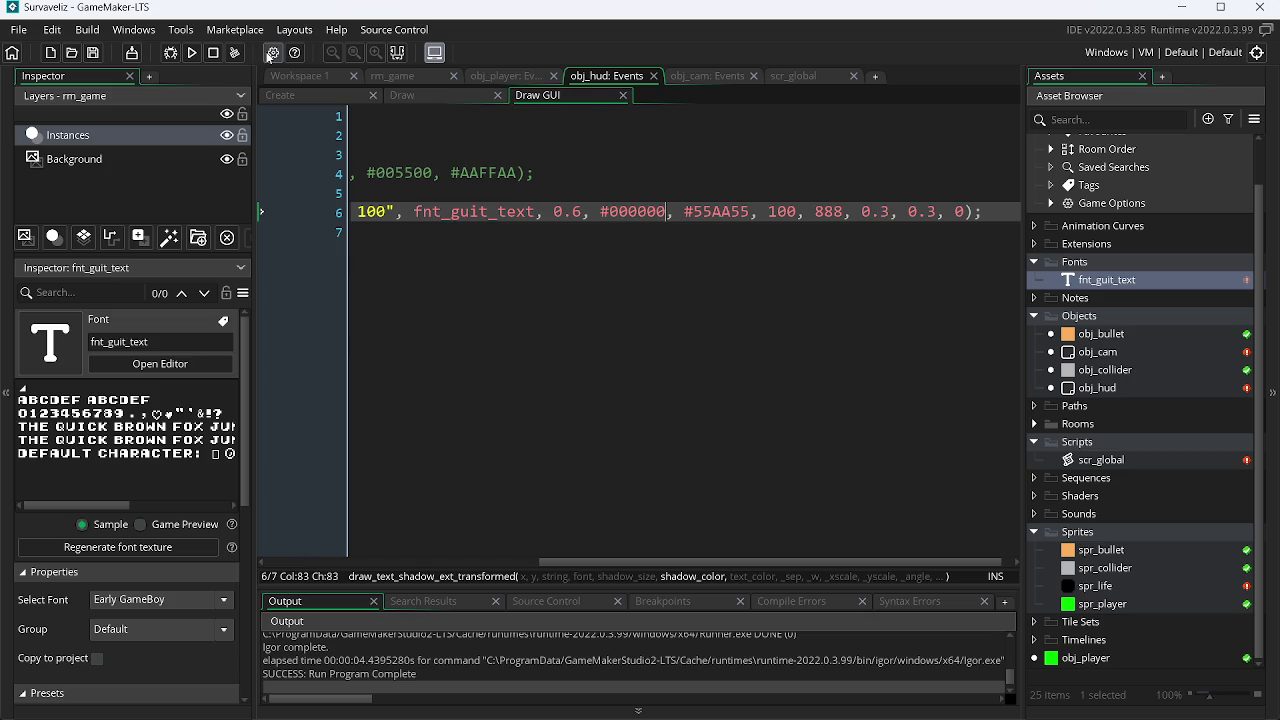
{"action": "left_click", "coordinate": [190, 53]}
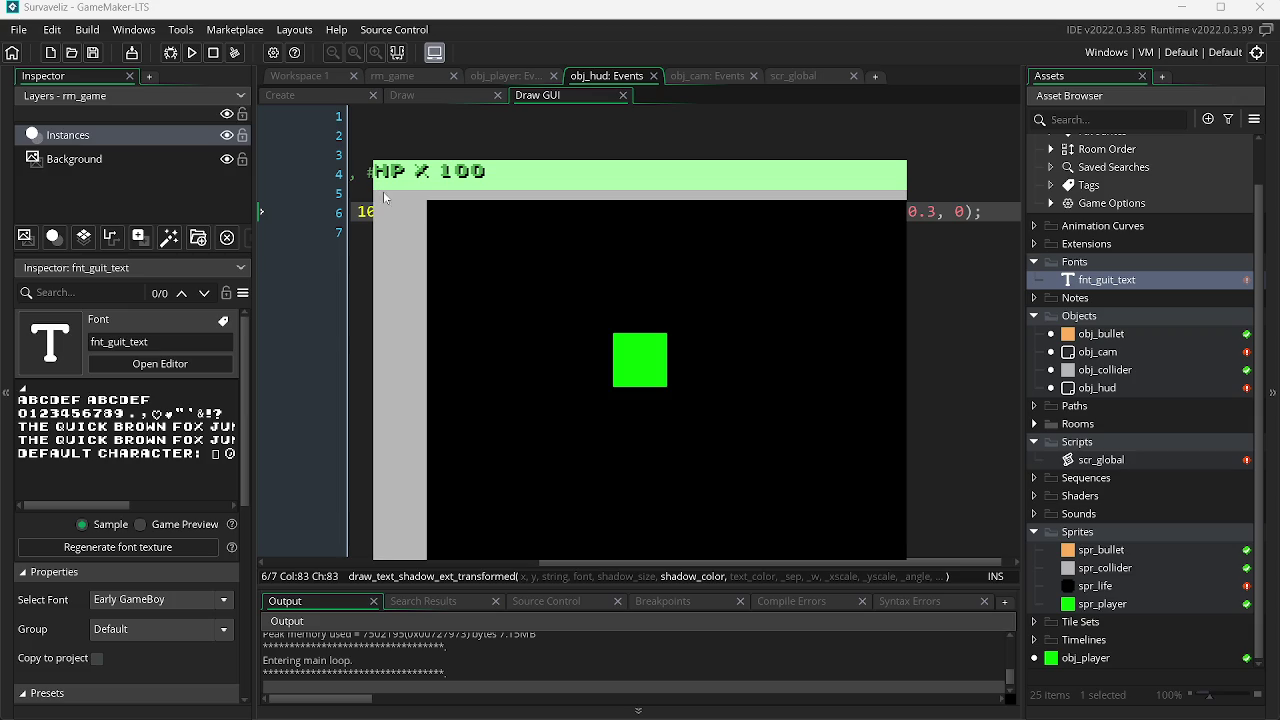
{"action": "key", "text": "Escape"}
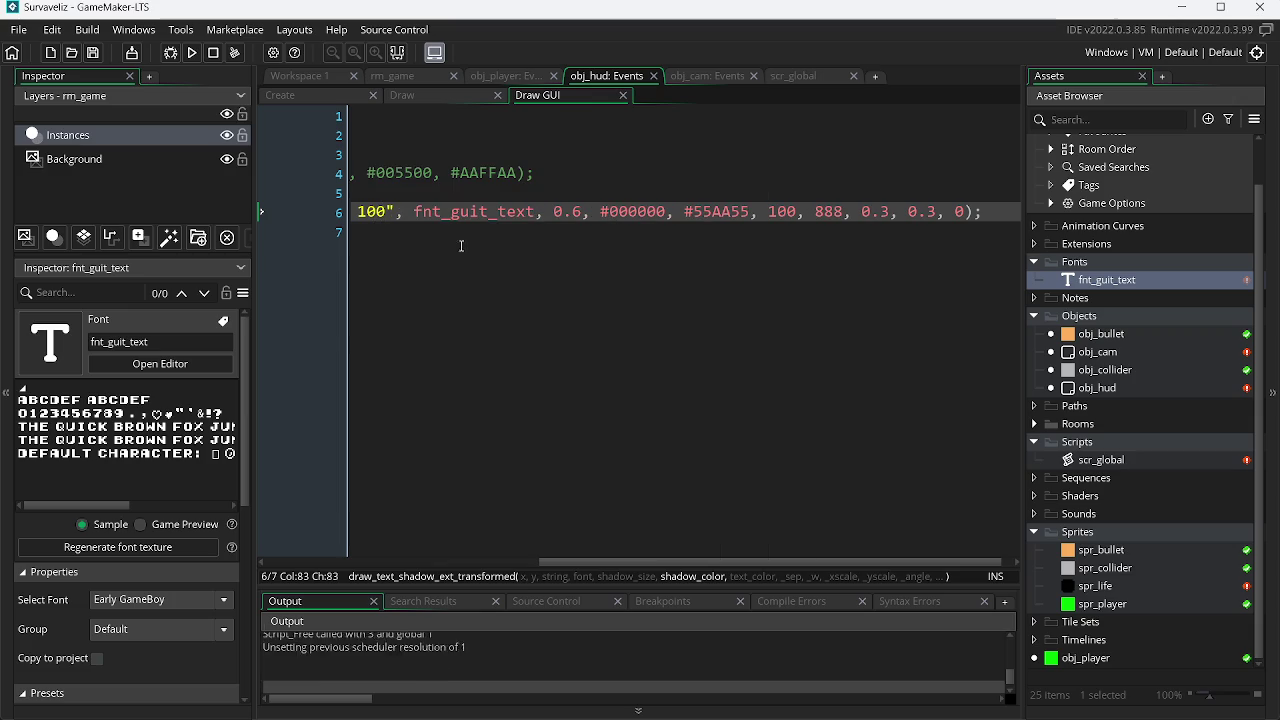
{"action": "left_click_drag", "start_coordinate": [714, 566], "coordinate": [440, 566]}
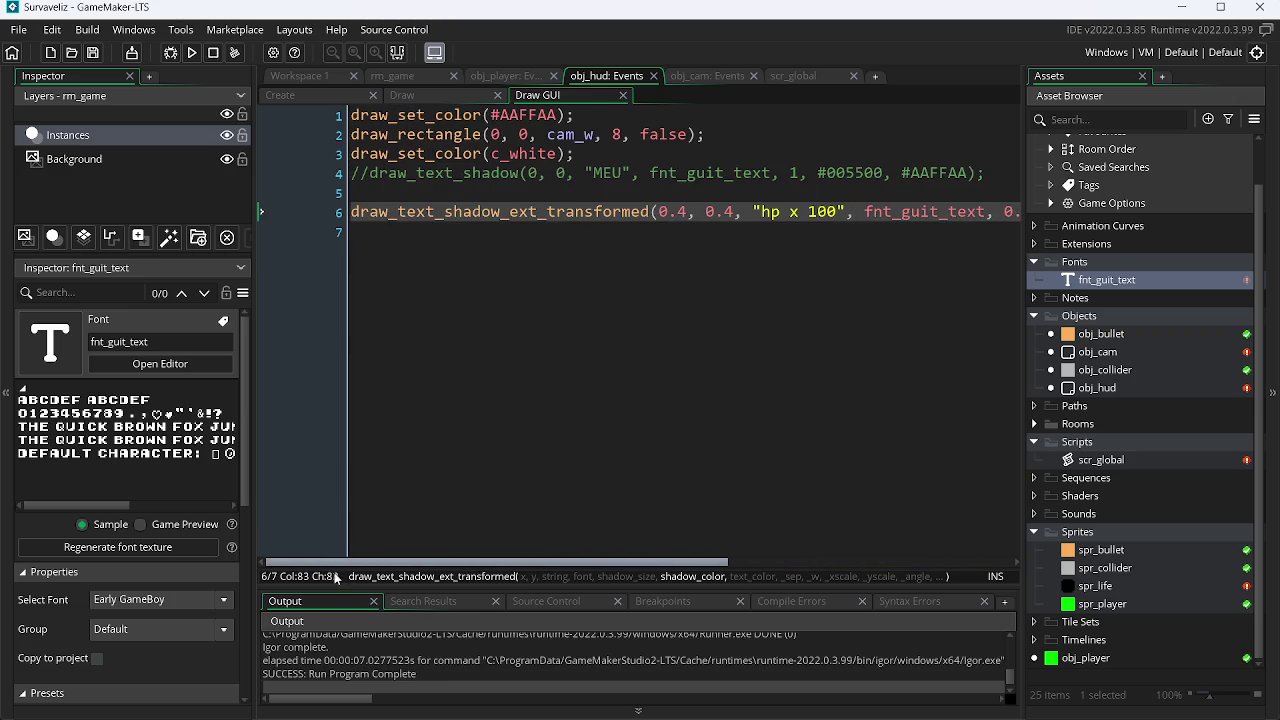
Set the HP text's x position to 0.2, save, and test-run the game.
{"action": "left_click", "coordinate": [690, 211]}
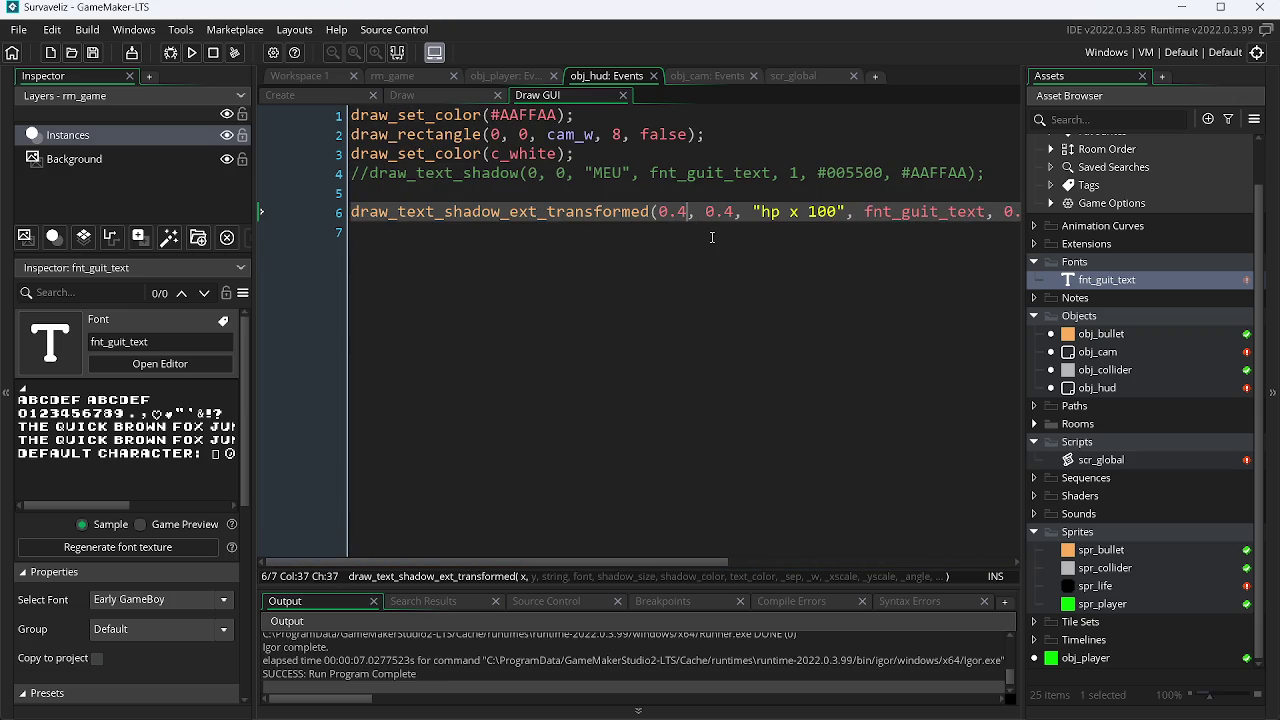
{"action": "key", "text": "BackSpace"}
{"action": "type", "text": "2"}
{"action": "key", "text": "Right"}
{"action": "key", "text": "Right"}
{"action": "key", "text": "Right"}
{"action": "key", "text": "ctrl+s"}
{"action": "key", "text": "F5"}
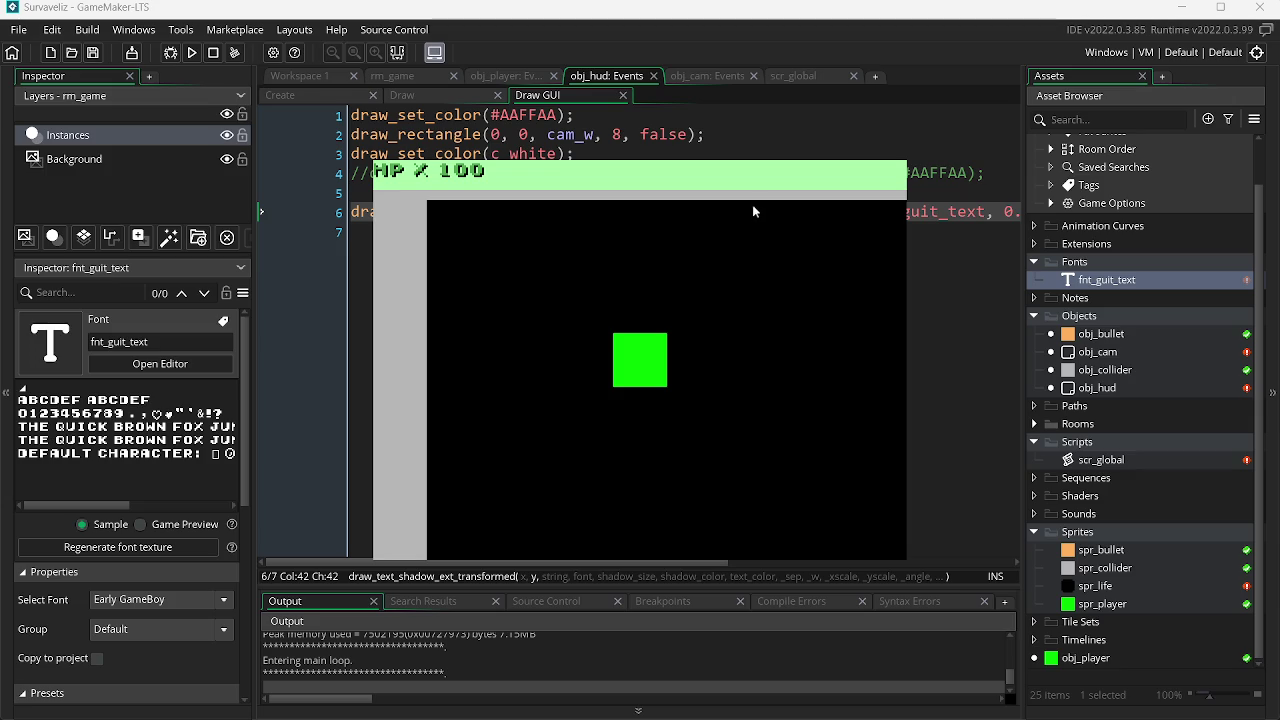
{"action": "key", "text": "Escape"}
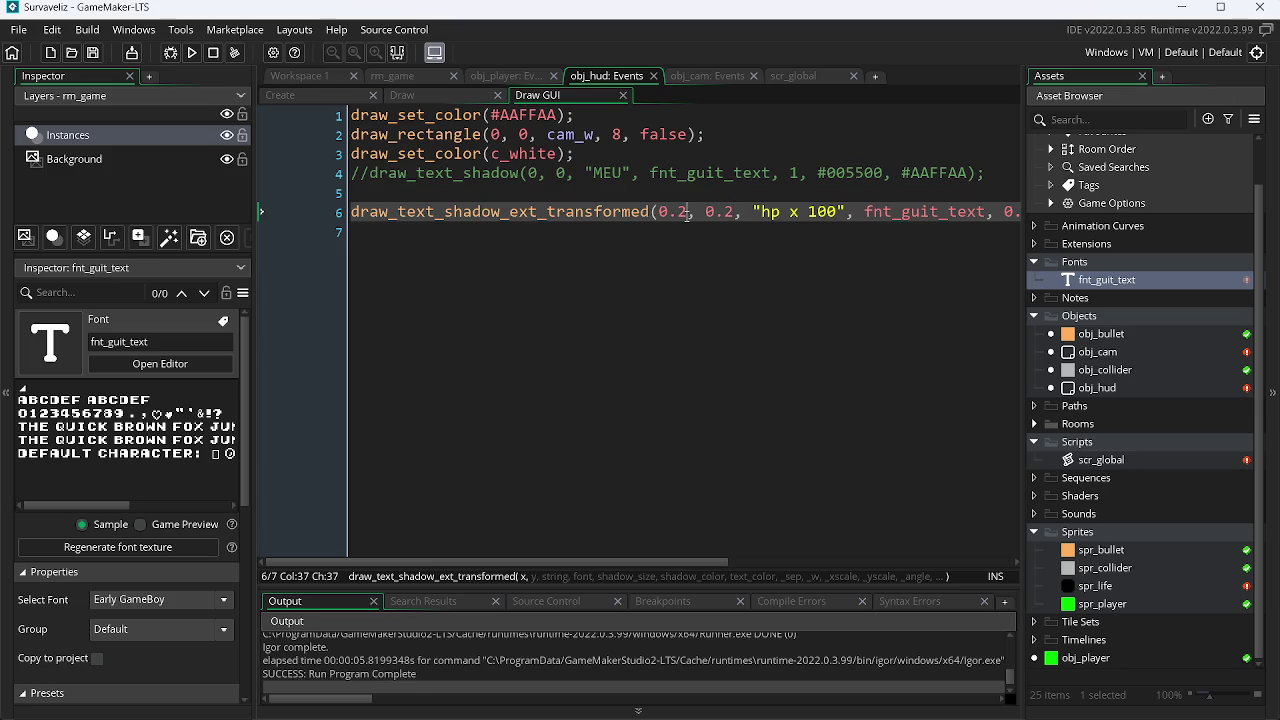
Change the x position to 0.4 and save the Draw GUI code.
{"action": "key", "text": "BackSpace"}
{"action": "type", "text": "4"}
{"action": "key", "text": "ctrl+s"}
{"action": "key", "text": "alt+Tab"}
{"action": "key", "text": "alt+Tab"}
{"action": "key", "text": "alt+Tab"}
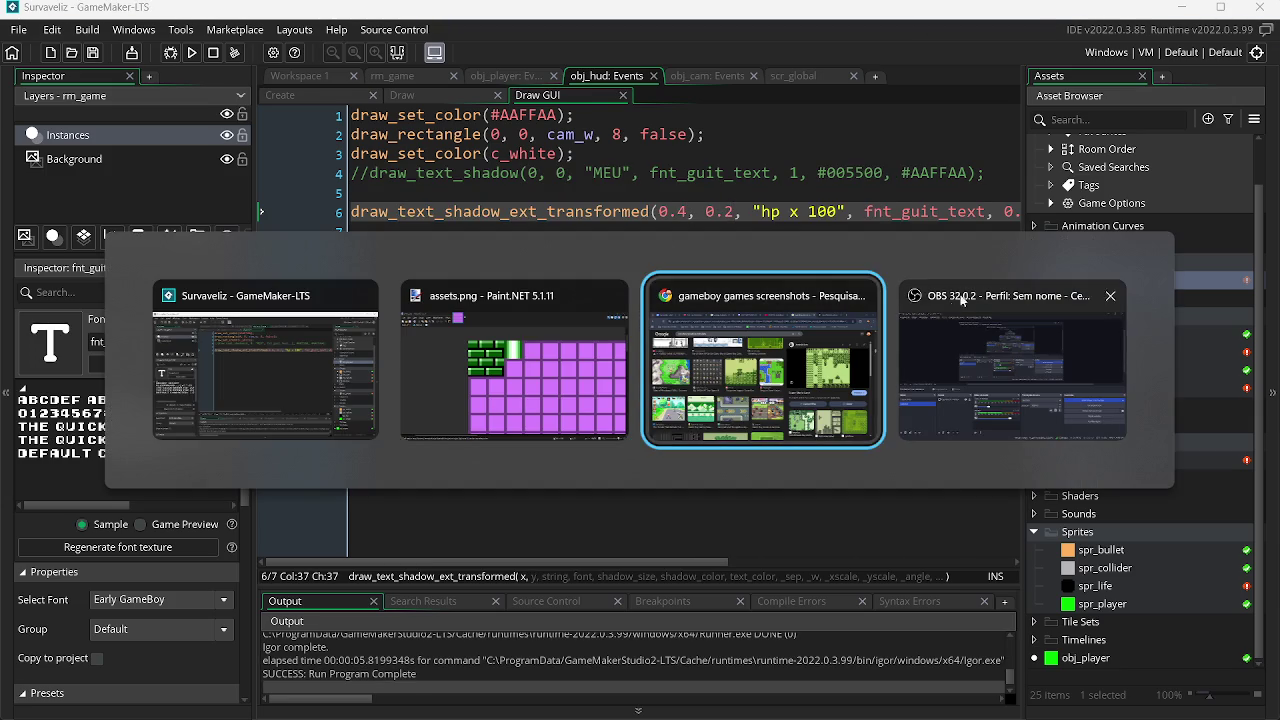
Search YouTube for 'uma curti' using the first suggestion.
{"action": "key", "text": "alt+Tab"}
{"action": "key", "text": "alt+Tab"}
{"action": "key", "text": "alt+Tab"}
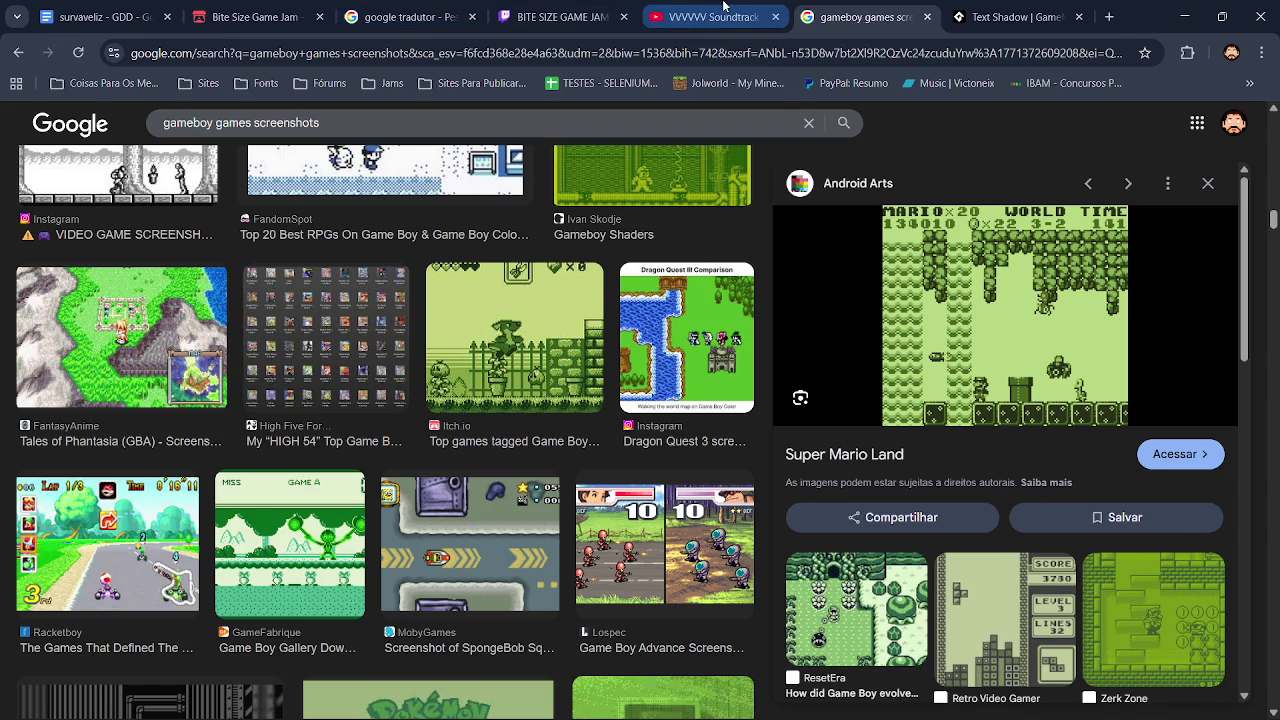
{"action": "left_click", "coordinate": [714, 14]}
{"action": "key", "text": "/"}
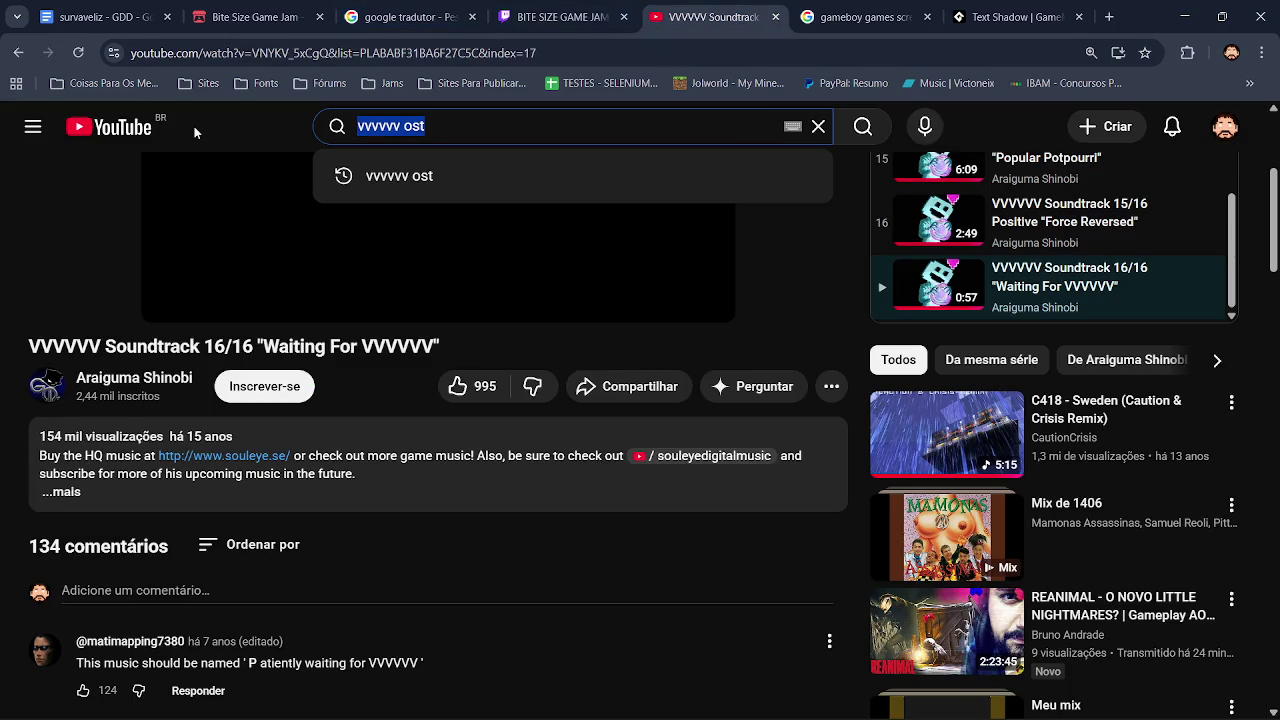
{"action": "type", "text": "uma cur"}
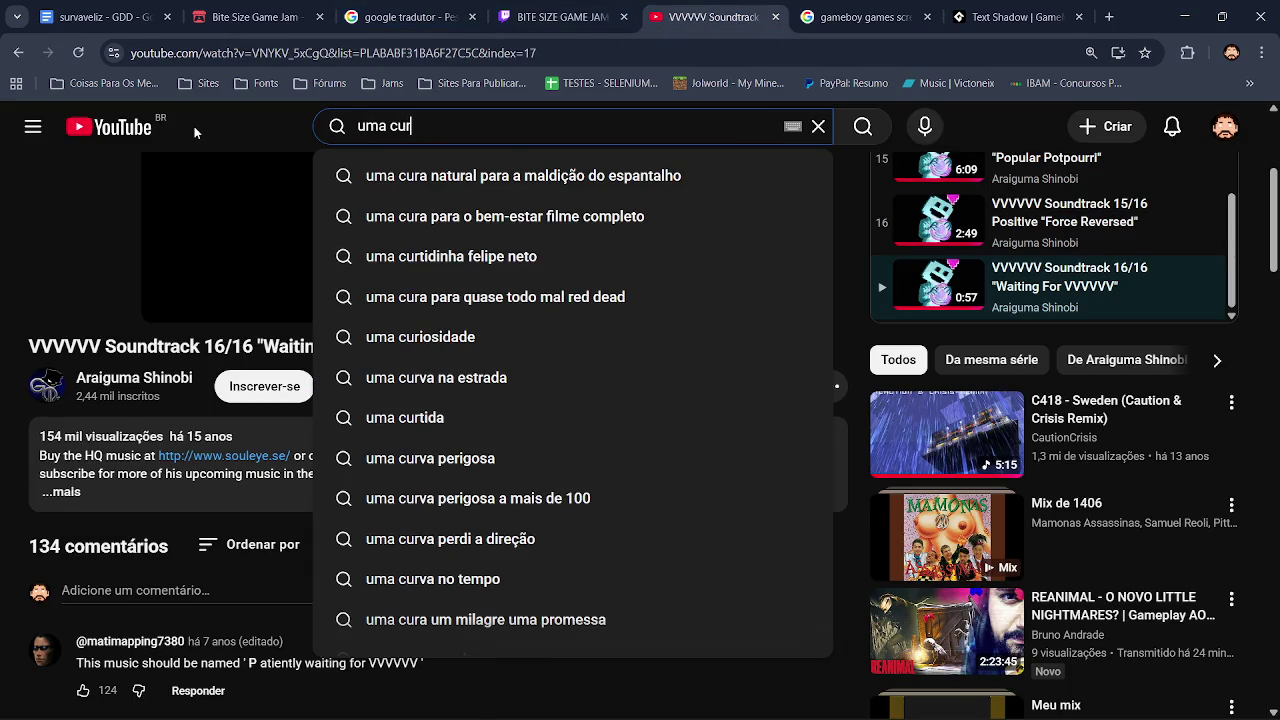
{"action": "type", "text": "ti"}
{"action": "key", "text": "Down"}
{"action": "key", "text": "Return"}
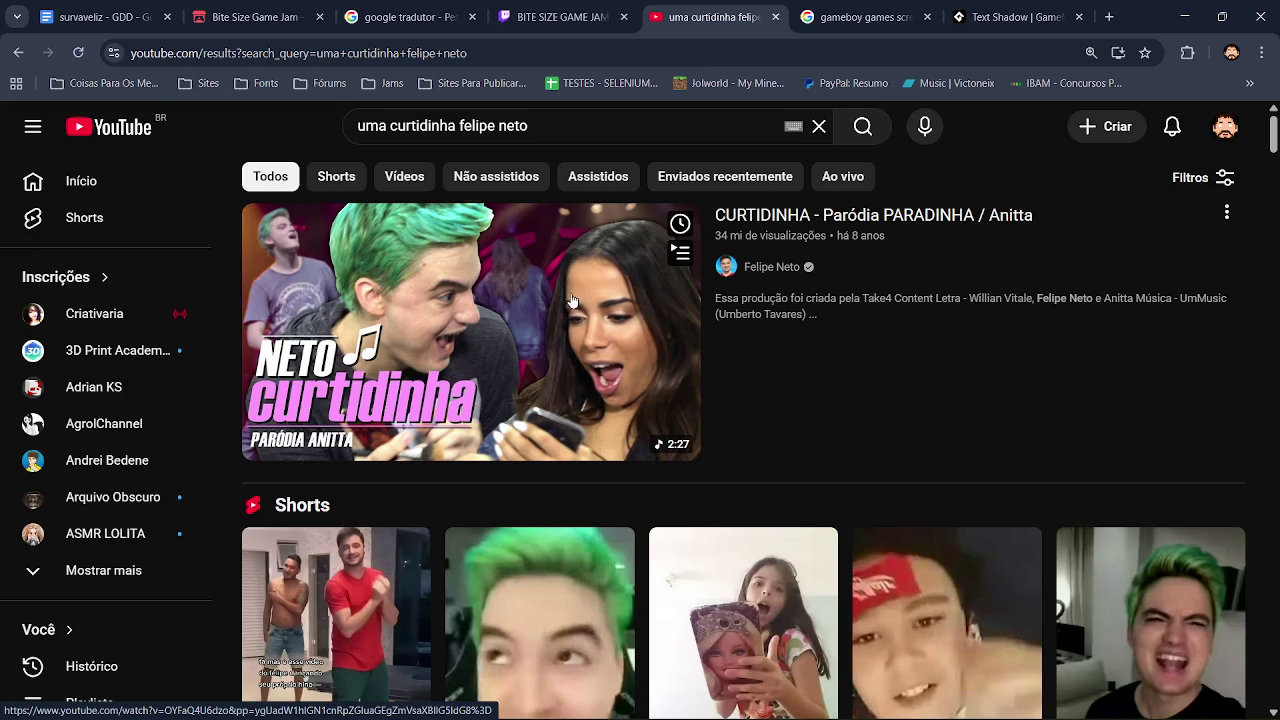
Play the CURTIDINHA video, expand and collapse its description, then minimize the browser.
{"action": "left_click", "coordinate": [566, 294]}
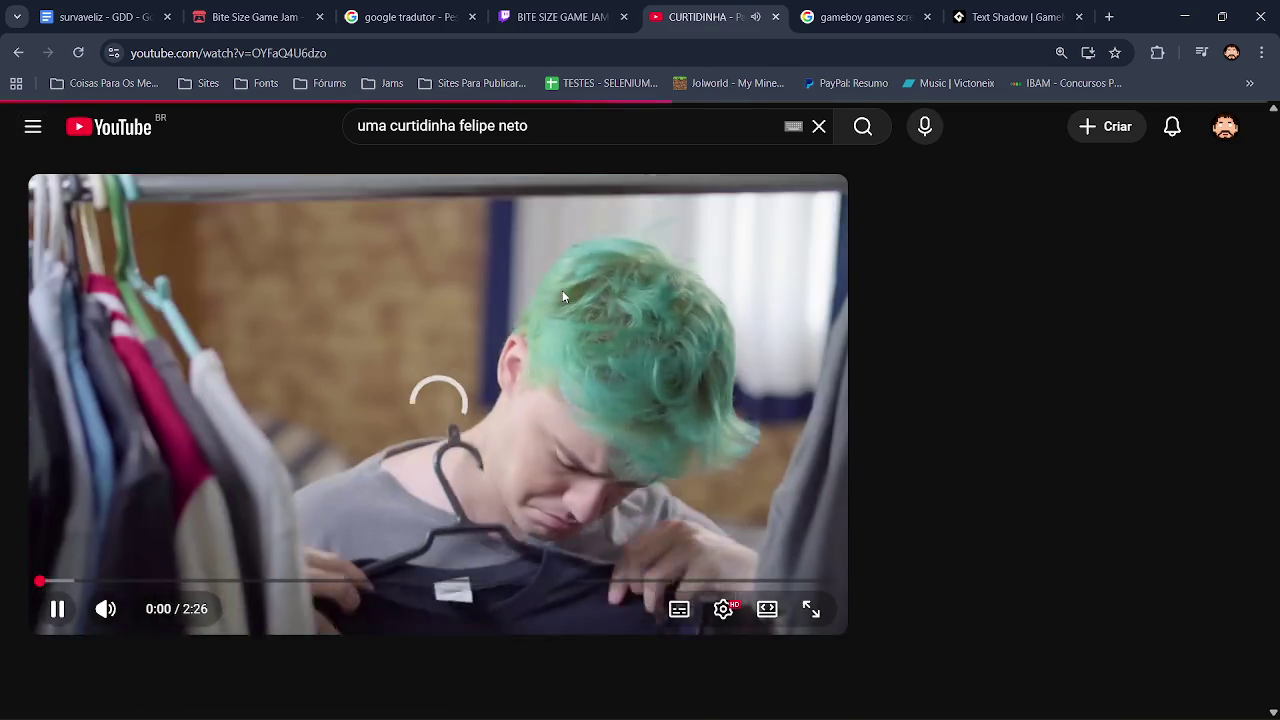
{"action": "scroll", "coordinate": [491, 509], "scroll_direction": "down", "scroll_amount": 2}
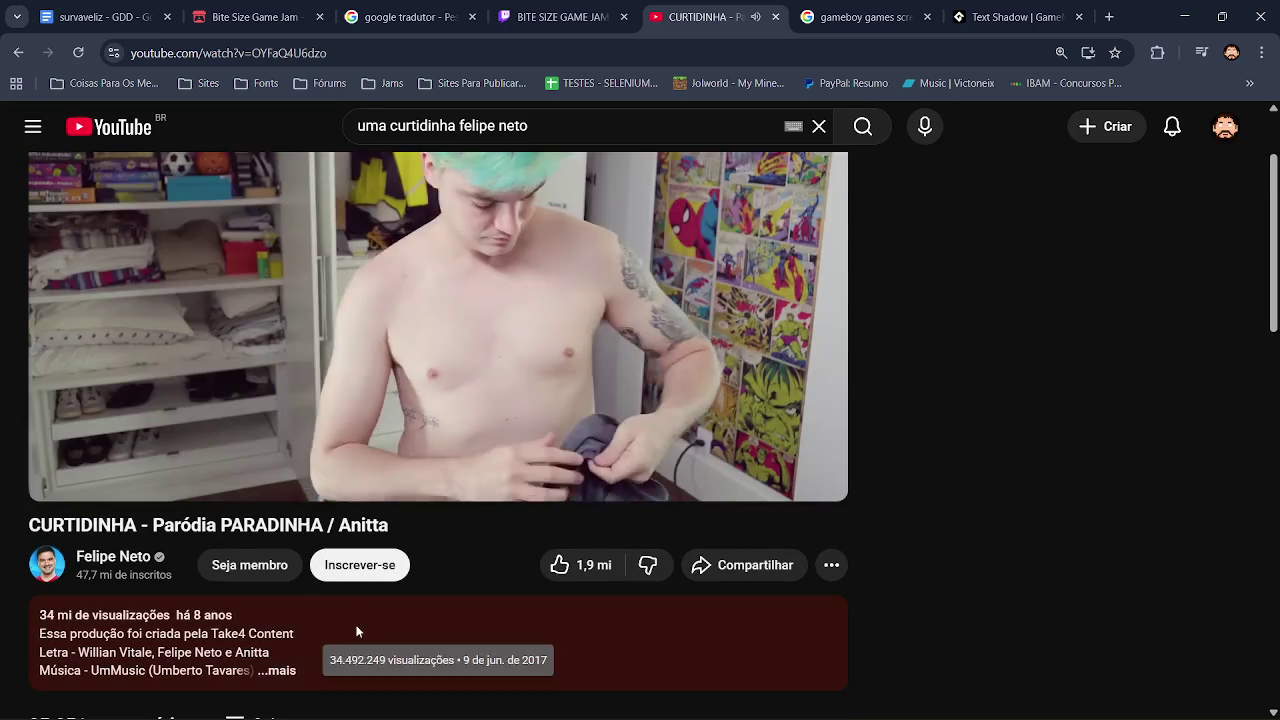
{"action": "left_click", "coordinate": [307, 615]}
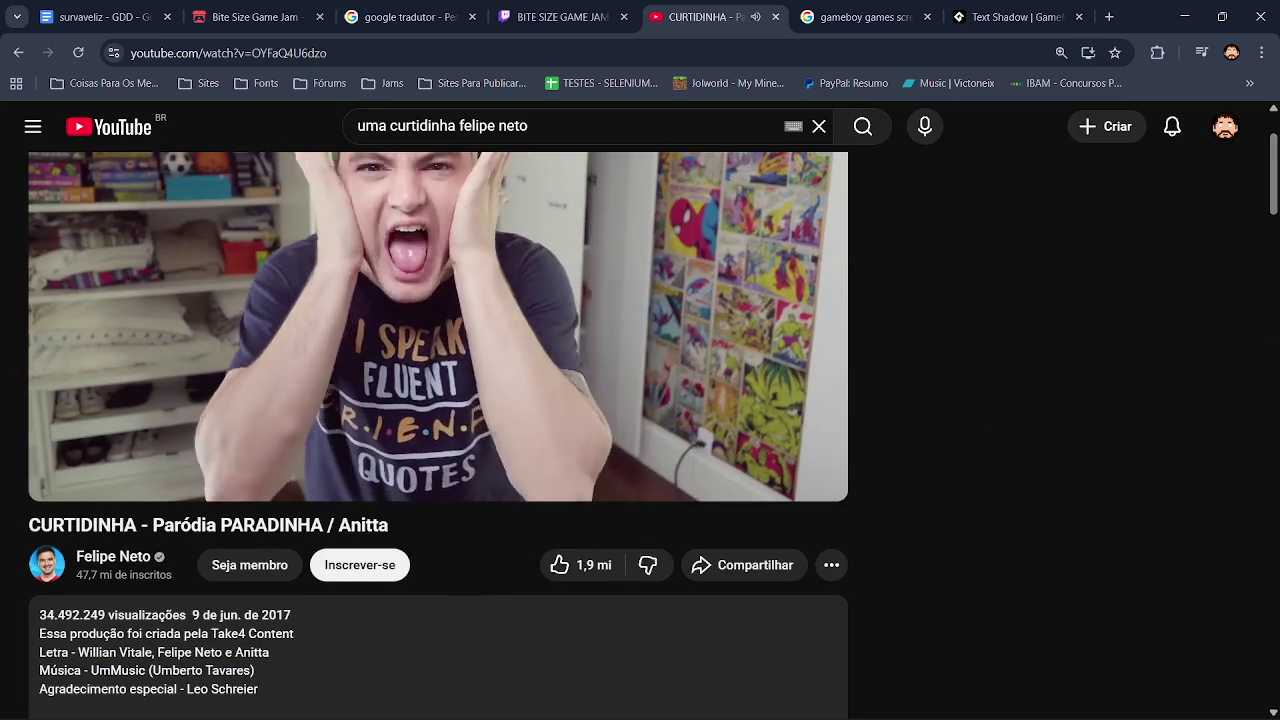
{"action": "scroll", "coordinate": [307, 615], "scroll_direction": "down", "scroll_amount": 7}
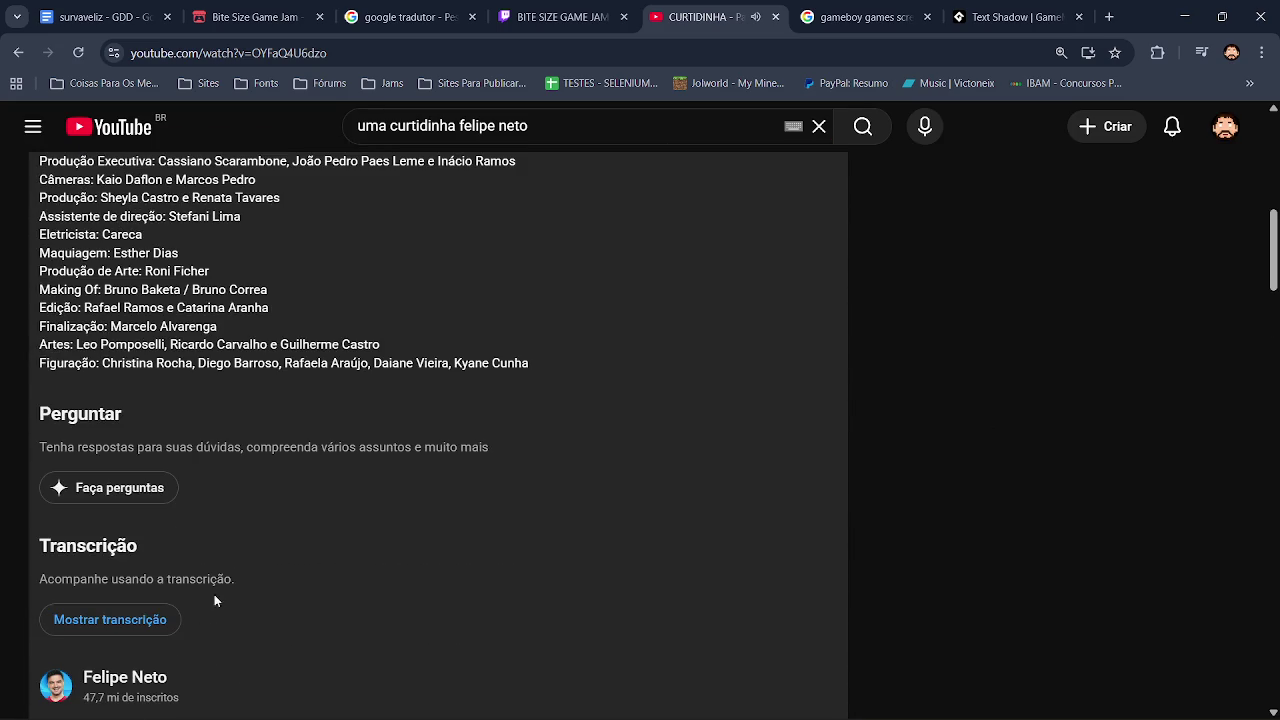
{"action": "scroll", "coordinate": [1175, 326], "scroll_direction": "down", "scroll_amount": 3}
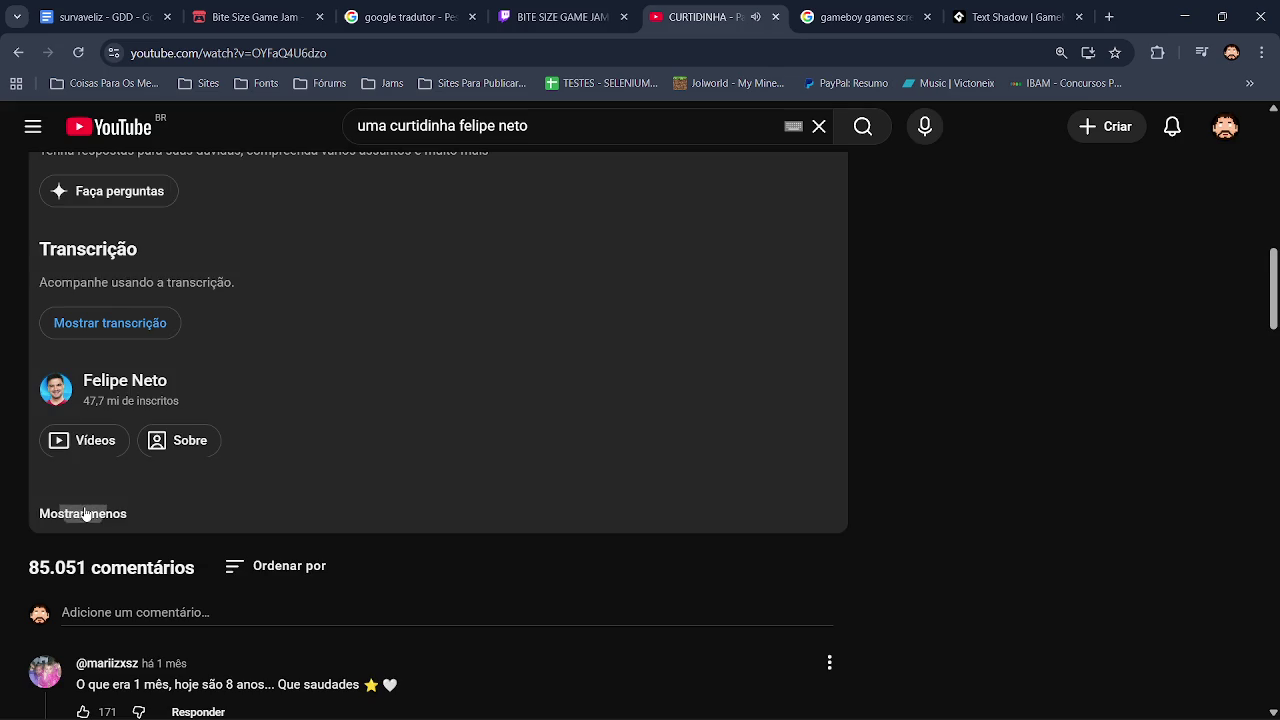
{"action": "left_click", "coordinate": [83, 513]}
{"action": "scroll", "coordinate": [83, 513], "scroll_direction": "up", "scroll_amount": 5}
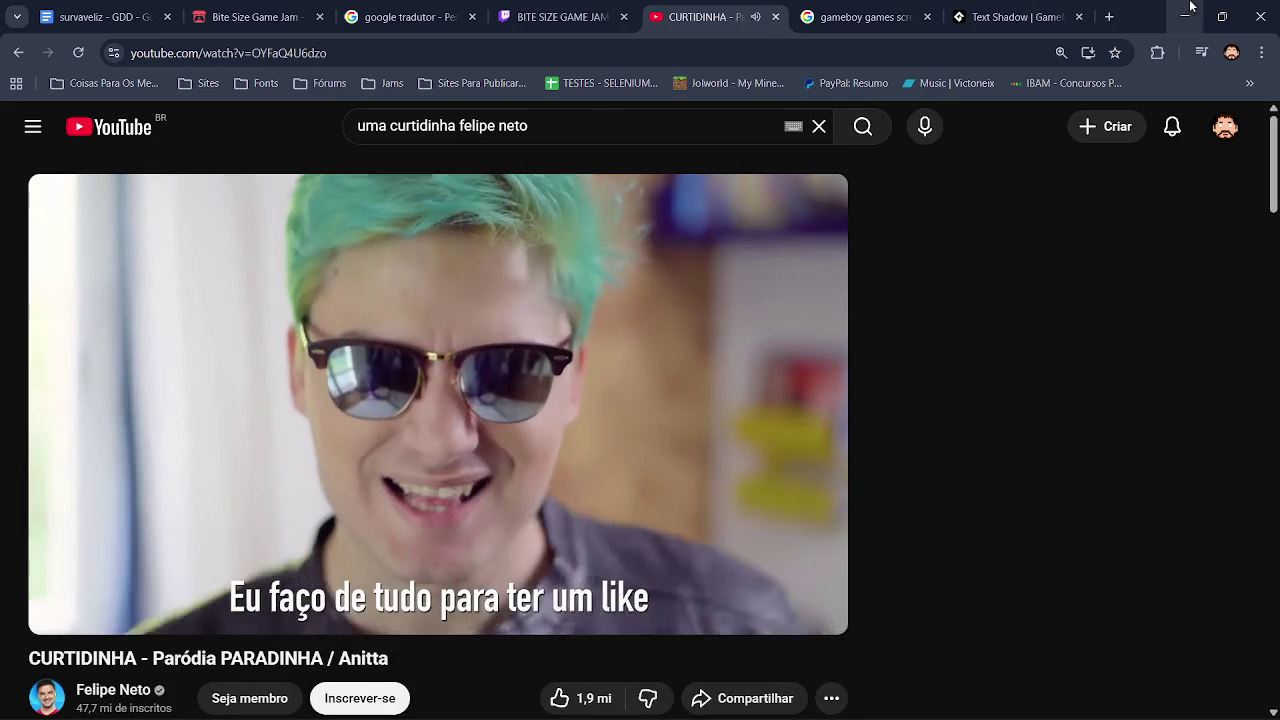
{"action": "left_click", "coordinate": [1182, 10]}
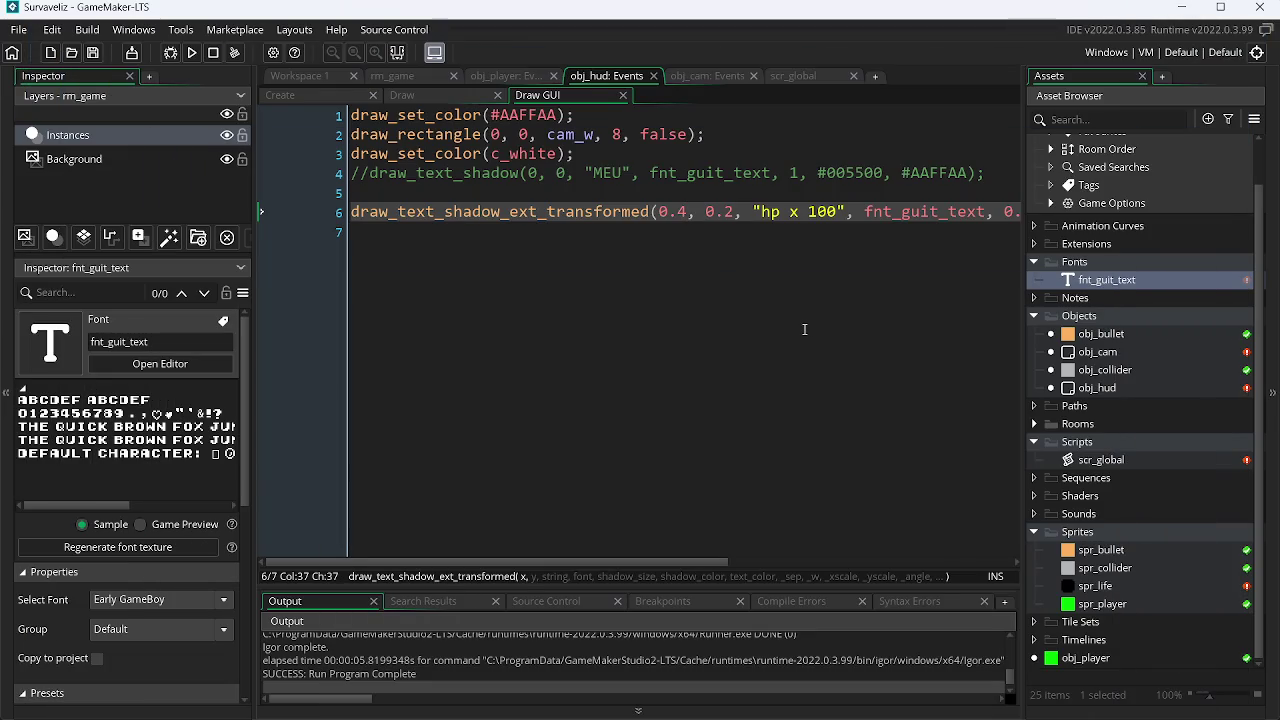
Test-run the HUD, then change the HP text's x position from 0.4 to 0.6.
{"action": "left_click", "coordinate": [199, 56]}
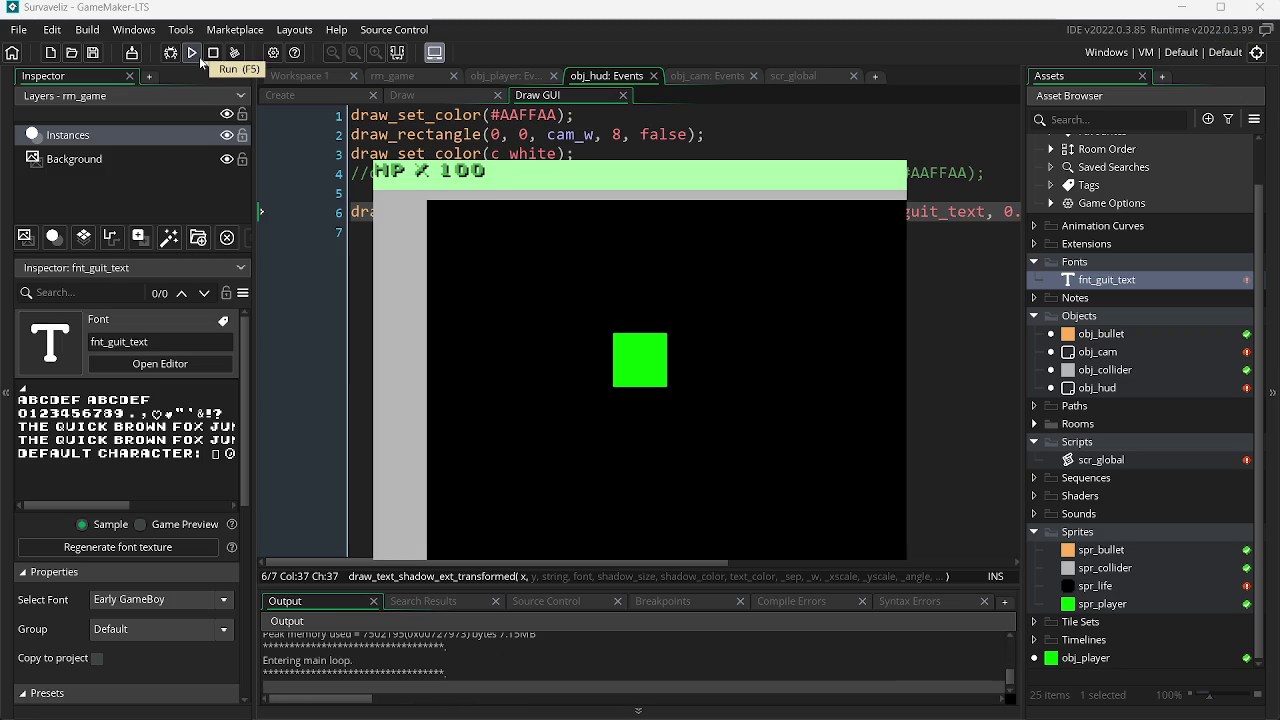
{"action": "key", "text": "Escape"}
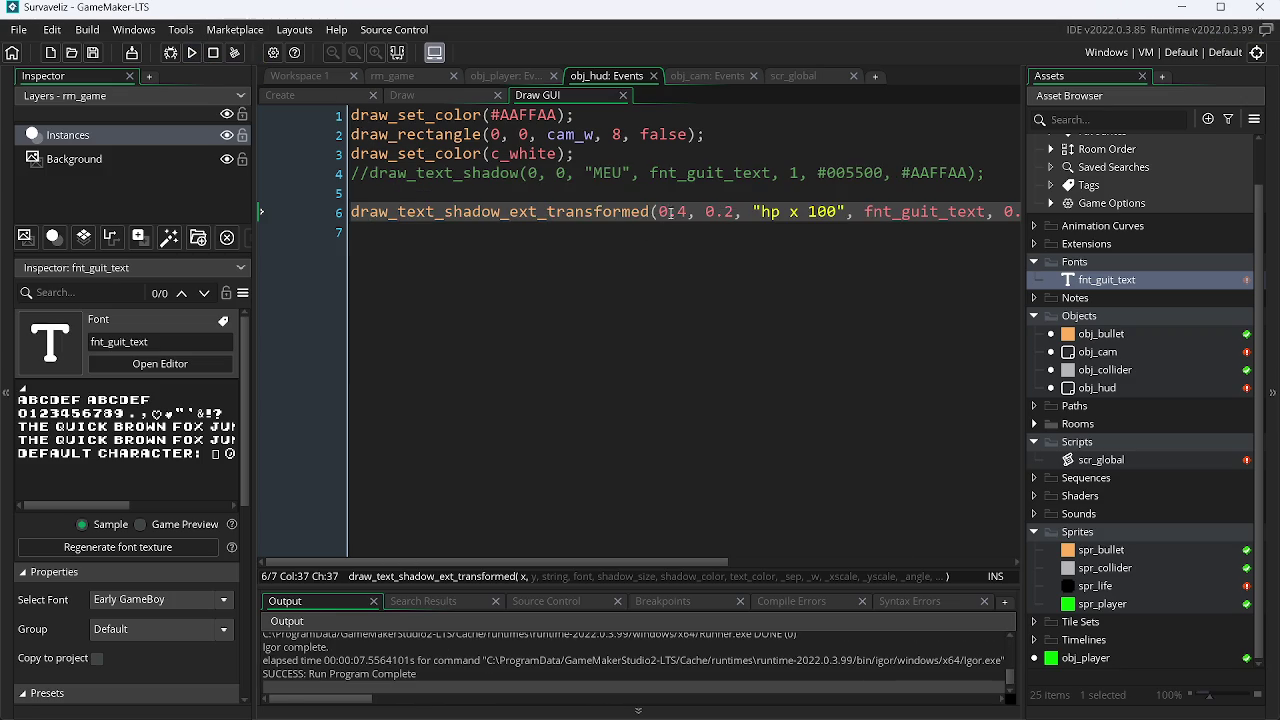
{"action": "key", "text": "BackSpace"}
{"action": "type", "text": "6"}
Run the game with x at 0.6 to confirm it, then hide the browser window.
{"action": "key", "text": "F5"}
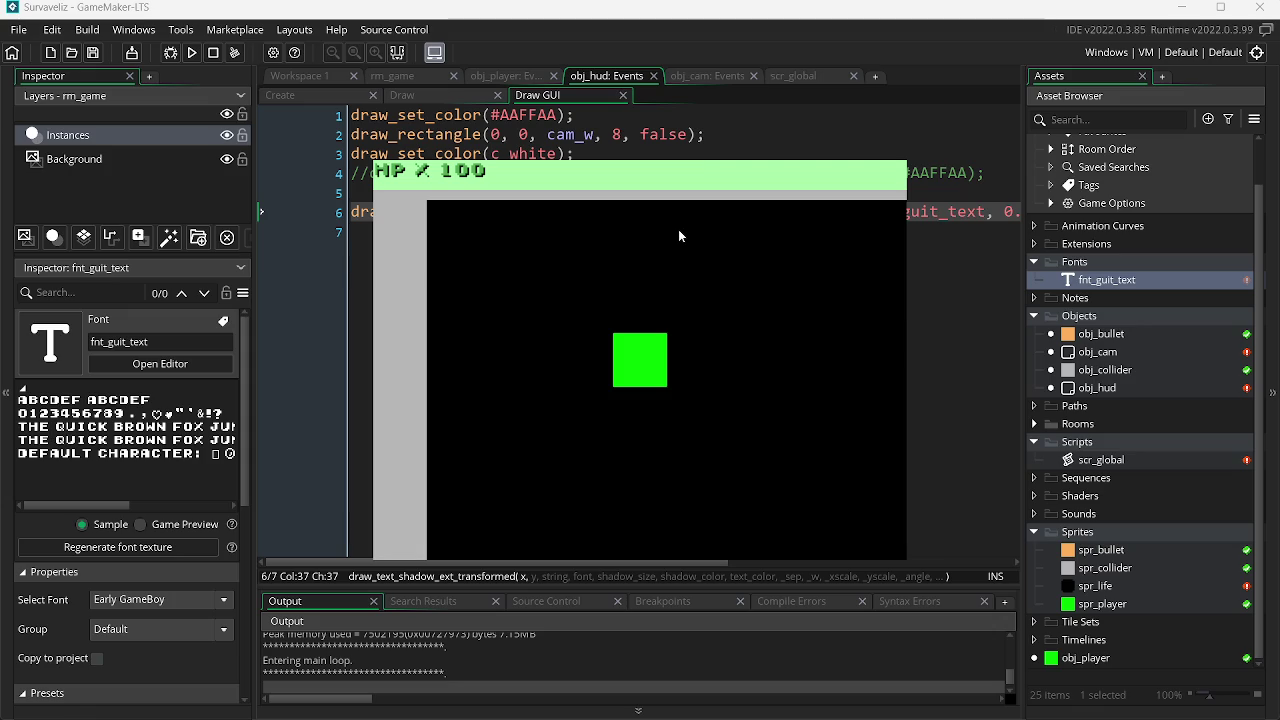
{"action": "key", "text": "Escape"}
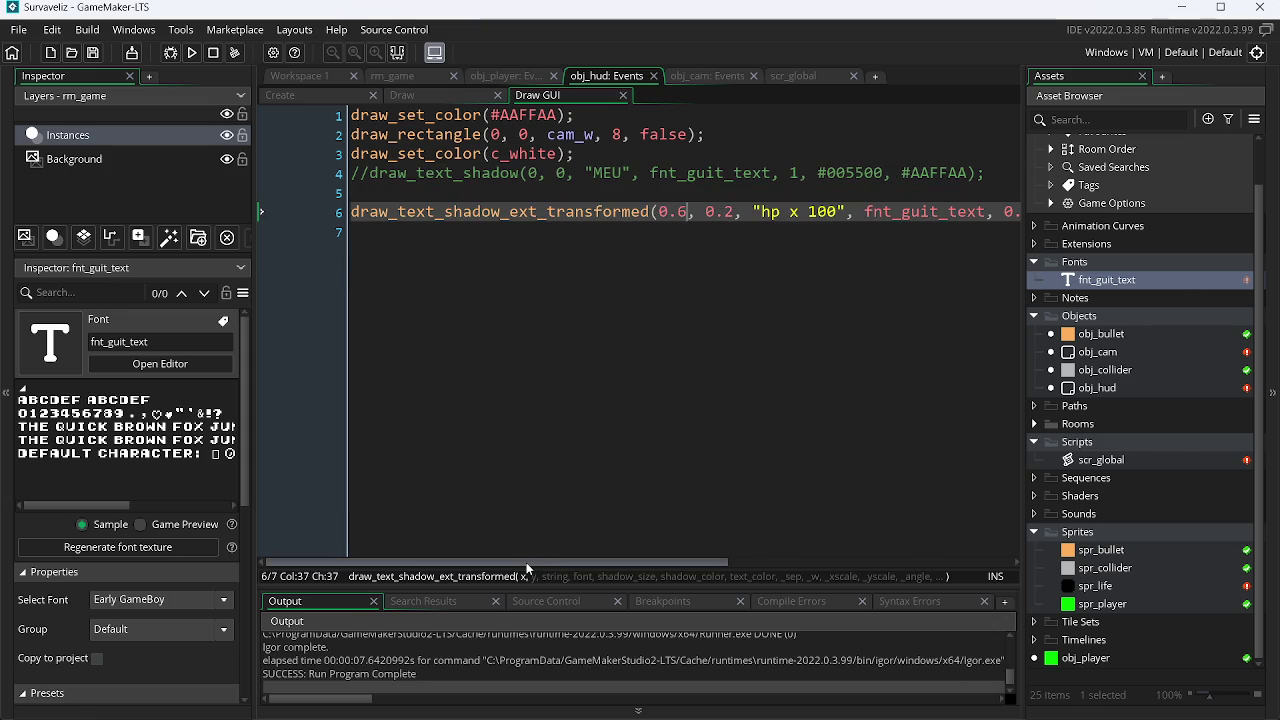
{"action": "key", "text": "alt+Tab"}
{"action": "left_click", "coordinate": [1197, 12]}
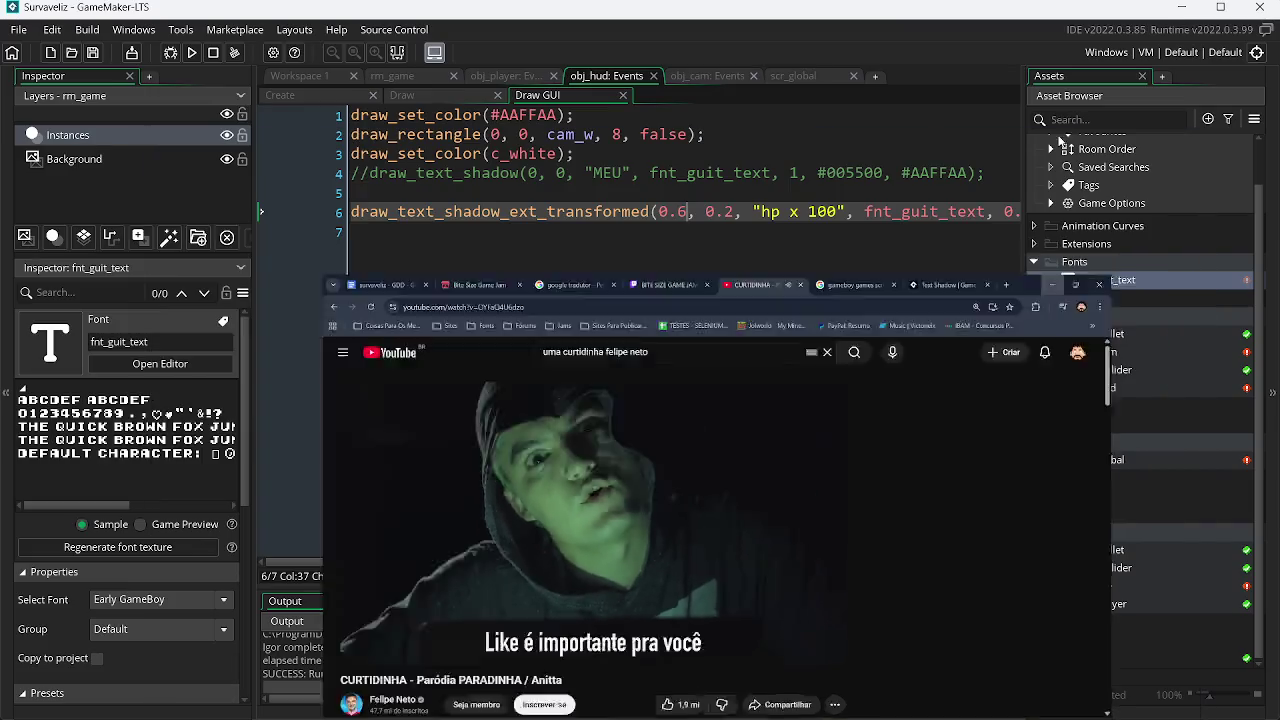
Copy the 55AA55 green hex code from Paint.NET's palette.
{"action": "key", "text": "alt+Tab"}
{"action": "key", "text": "alt+Tab"}
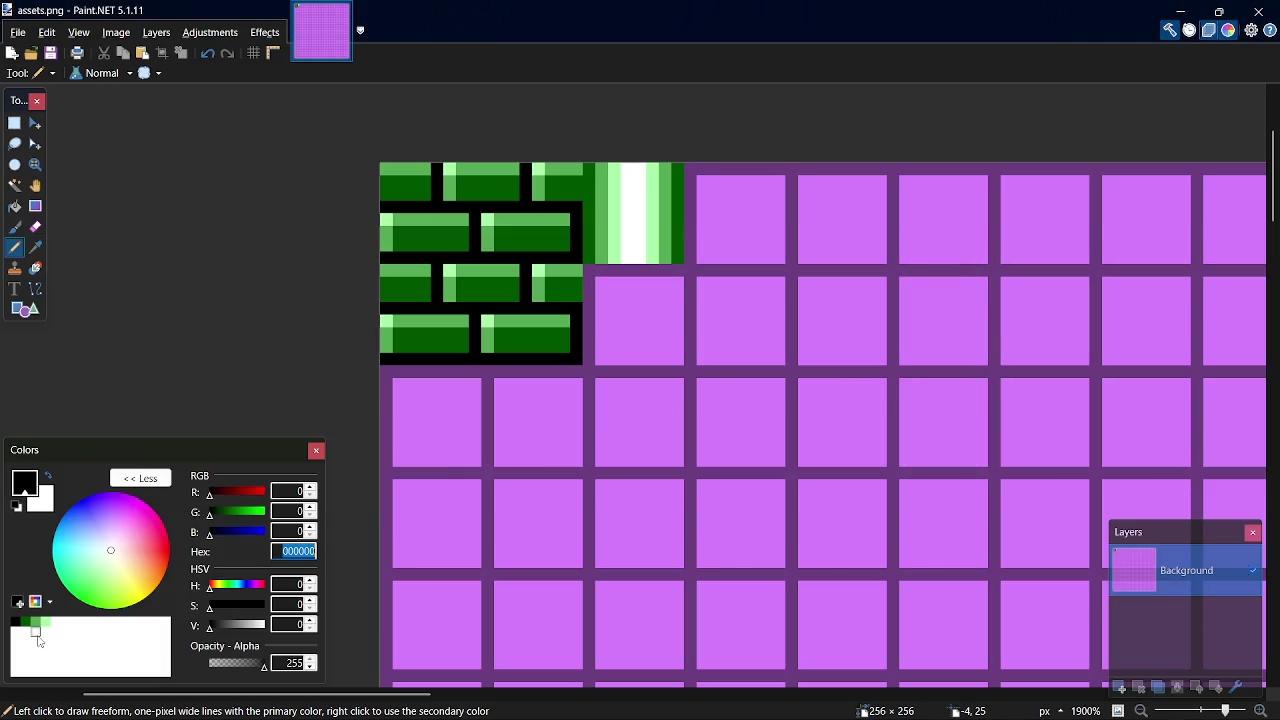
{"action": "left_click", "coordinate": [35, 622]}
{"action": "left_click", "coordinate": [302, 552]}
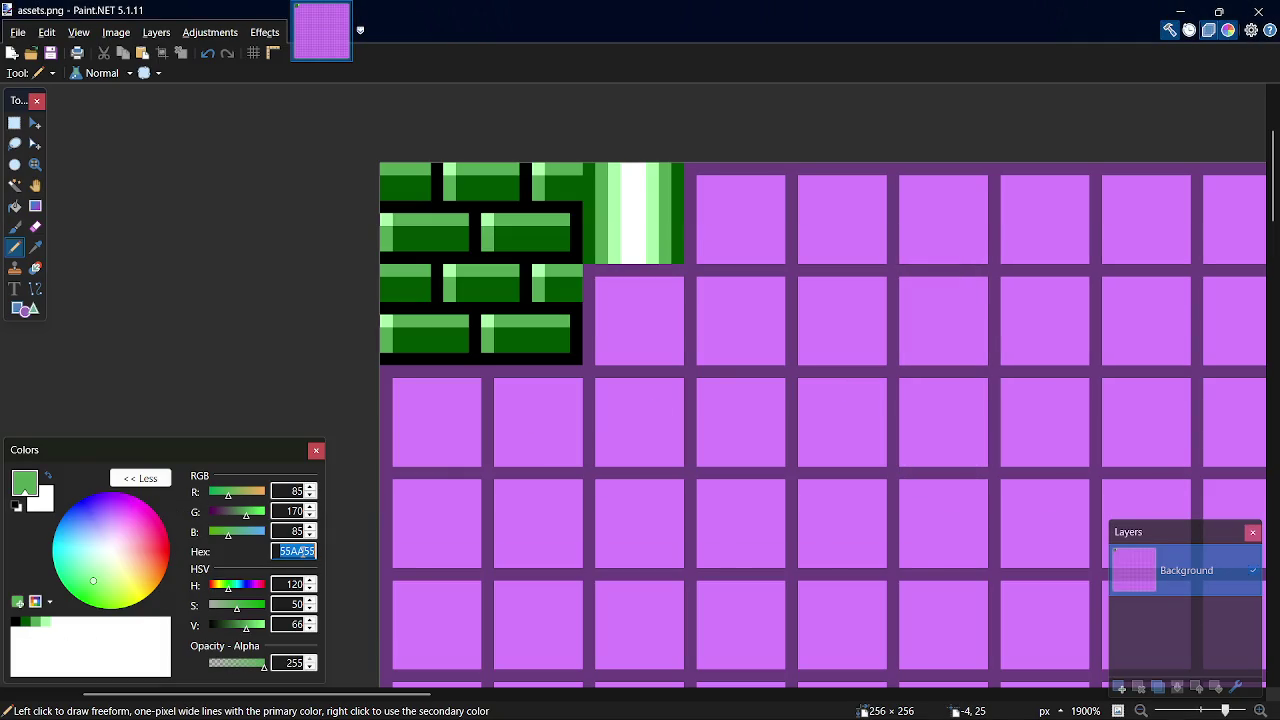
{"action": "key", "text": "alt+Tab"}
{"action": "key", "text": "Tab"}
{"action": "key", "text": "Tab"}
{"action": "key", "text": "Tab"}
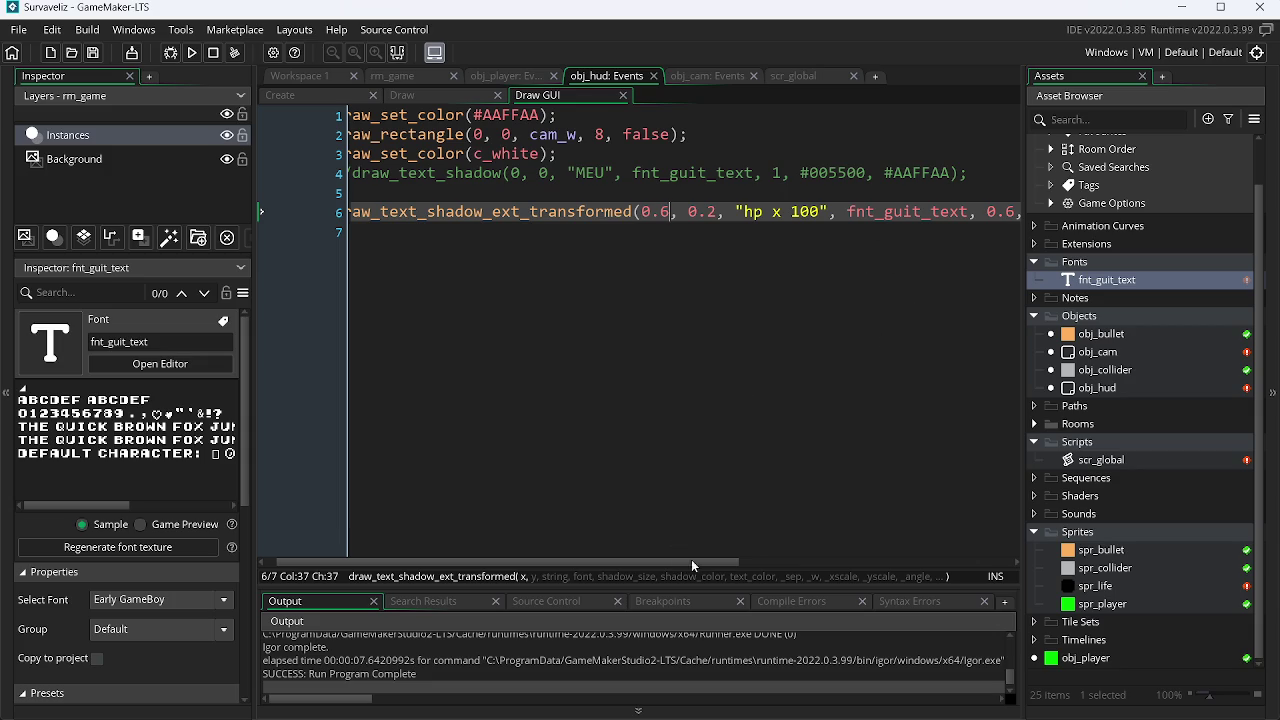
Paste 55AA55 as line 6's text colour, then pick light green AAFFAA in Paint.NET.
{"action": "left_click_drag", "start_coordinate": [691, 559], "coordinate": [910, 562]}
{"action": "double_click", "coordinate": [840, 215]}
{"action": "type", "text": "55AA55"}
{"action": "key", "text": "alt+Tab"}
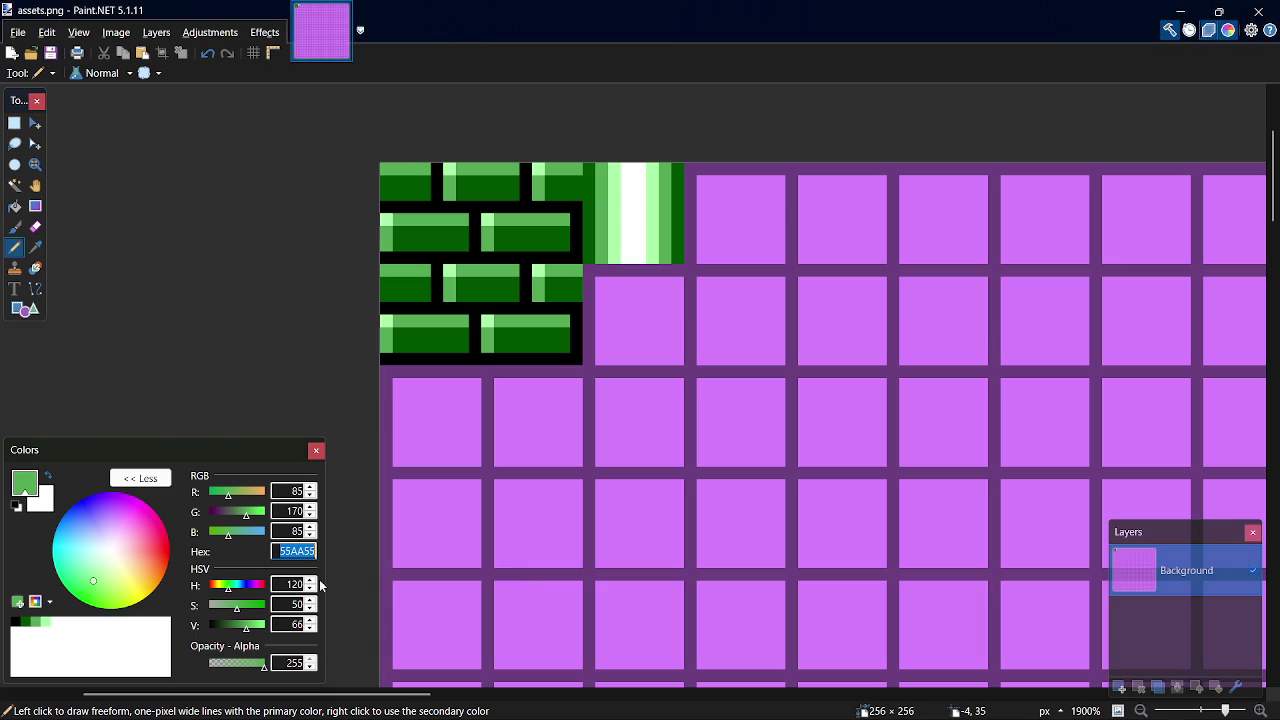
{"action": "left_click", "coordinate": [40, 627]}
{"action": "left_click", "coordinate": [45, 622]}
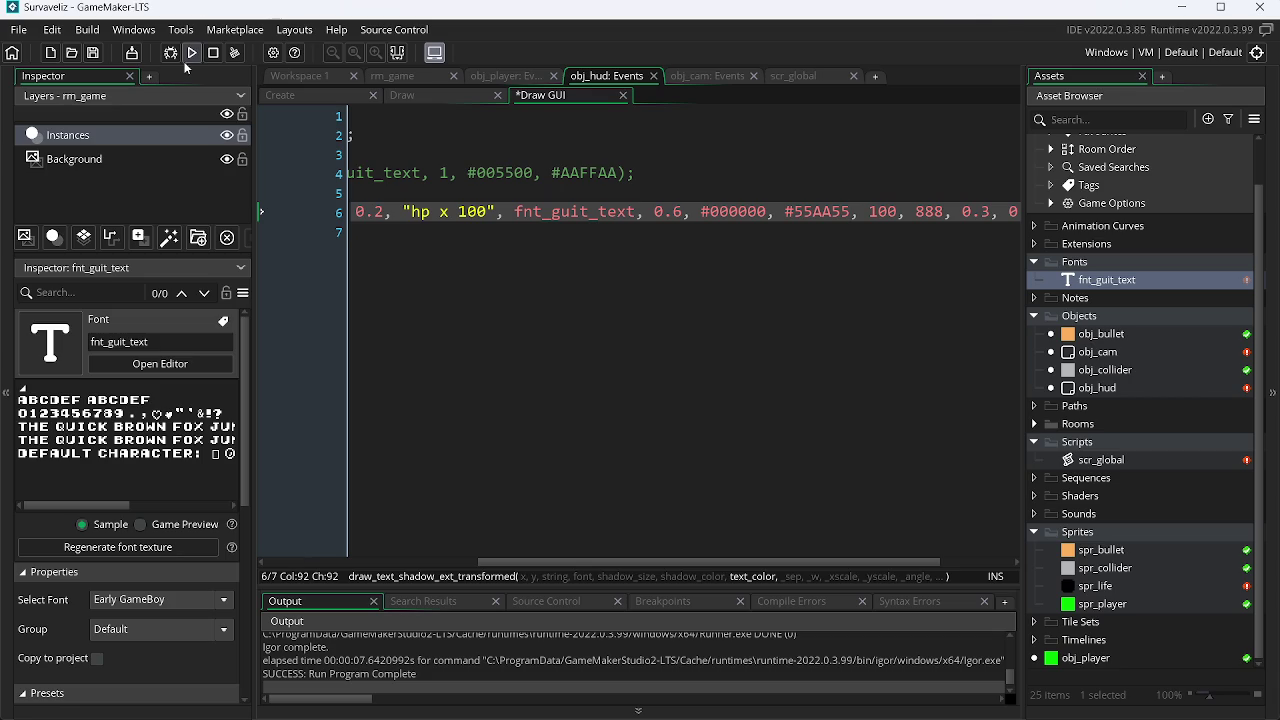
Test-run the green text, then duplicate line 6 as a second 'hp x 100' line.
{"action": "left_click", "coordinate": [190, 53]}
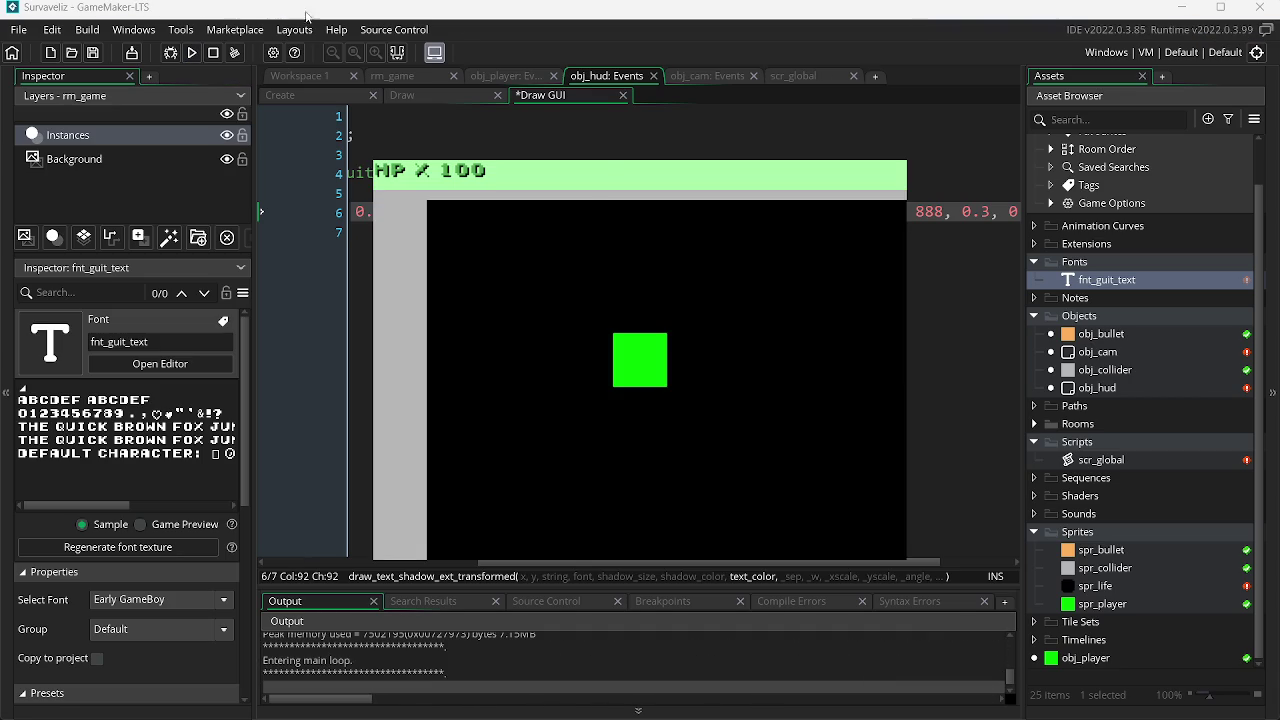
{"action": "key", "text": "Escape"}
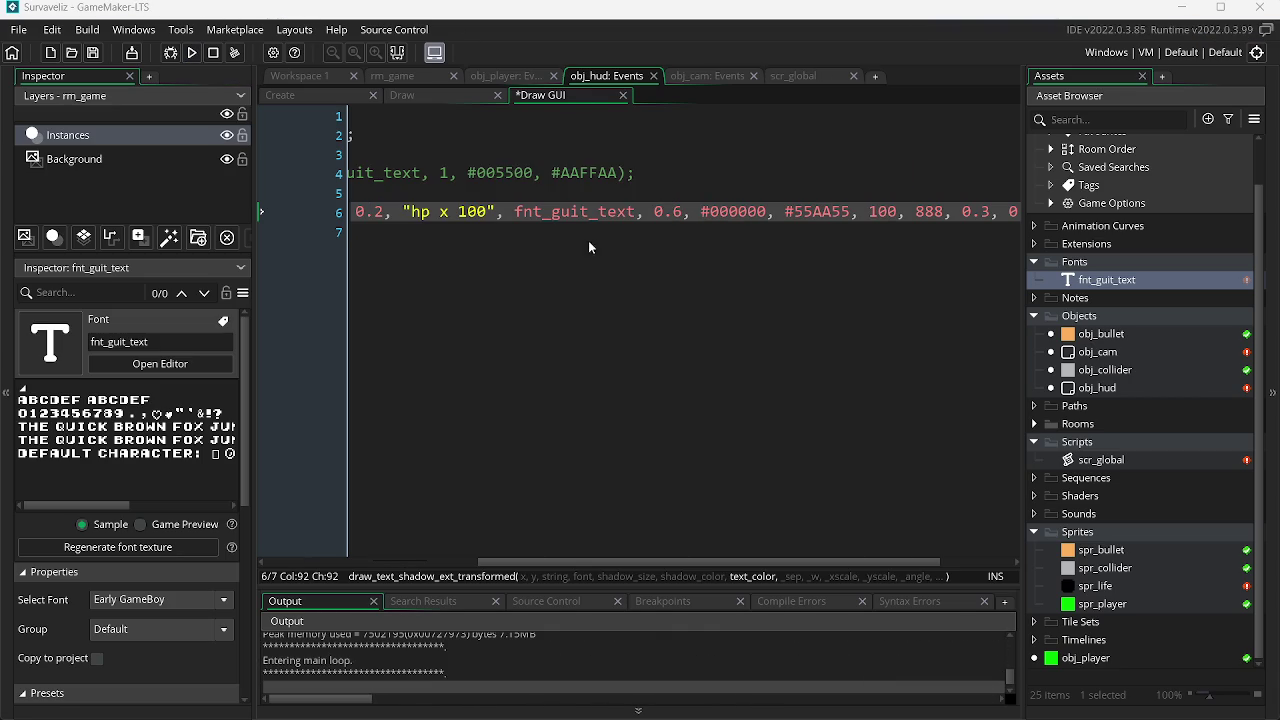
{"action": "left_click_drag", "start_coordinate": [596, 561], "coordinate": [666, 561]}
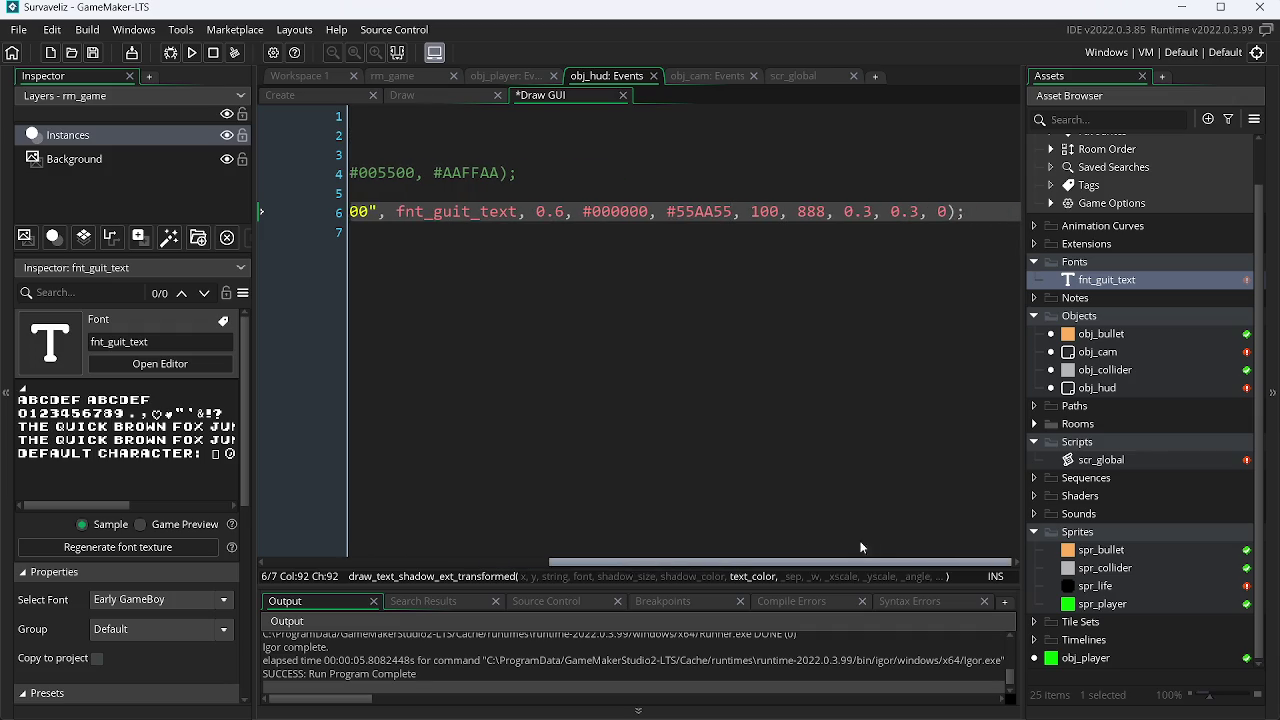
{"action": "left_click", "coordinate": [965, 210]}
{"action": "key", "text": "ctrl+d"}
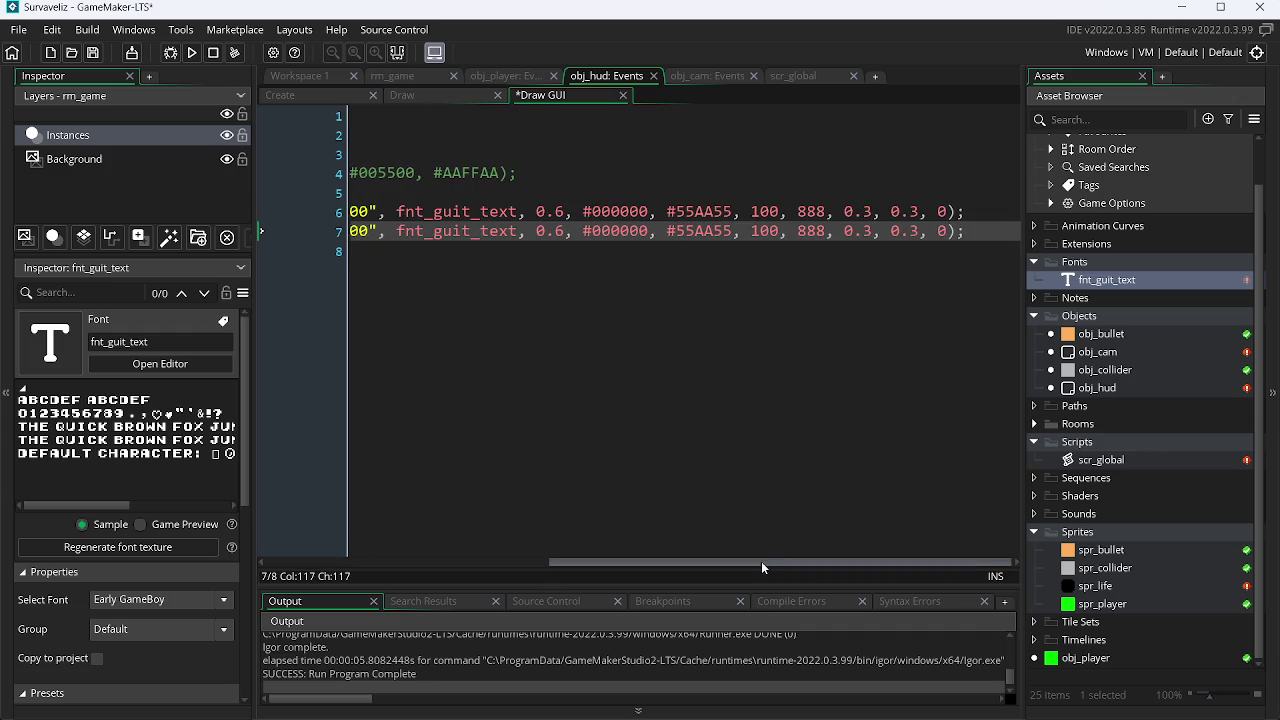
Test the duplicated line, then change line 7's y from 0.8 to 2 and run again.
{"action": "left_click_drag", "start_coordinate": [688, 560], "coordinate": [408, 561]}
{"action": "left_click", "coordinate": [728, 231]}
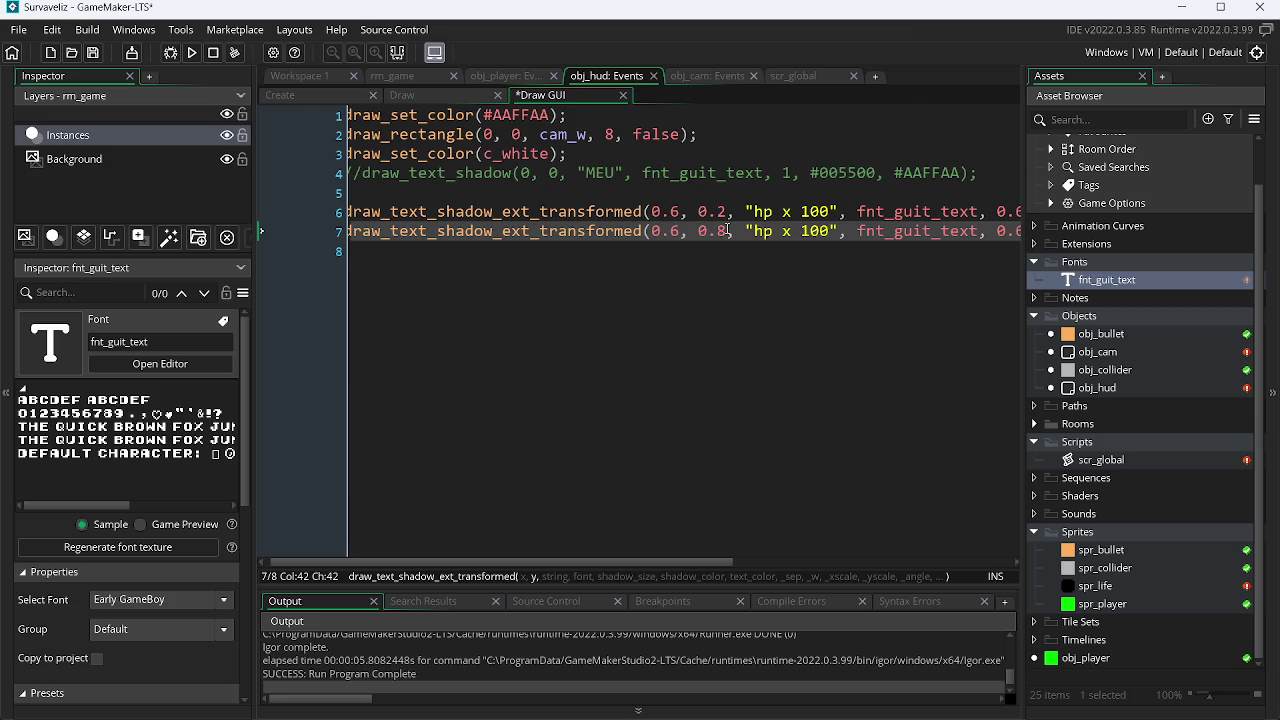
{"action": "key", "text": "F5"}
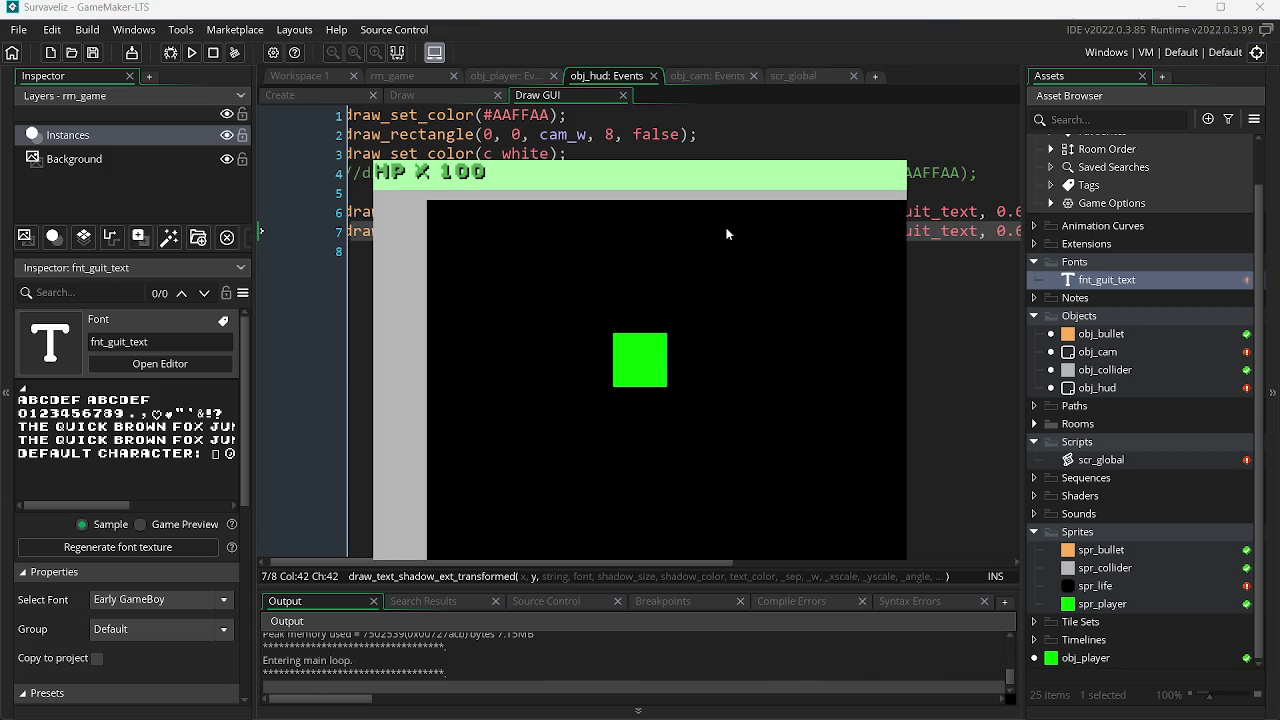
{"action": "key", "text": "Escape"}
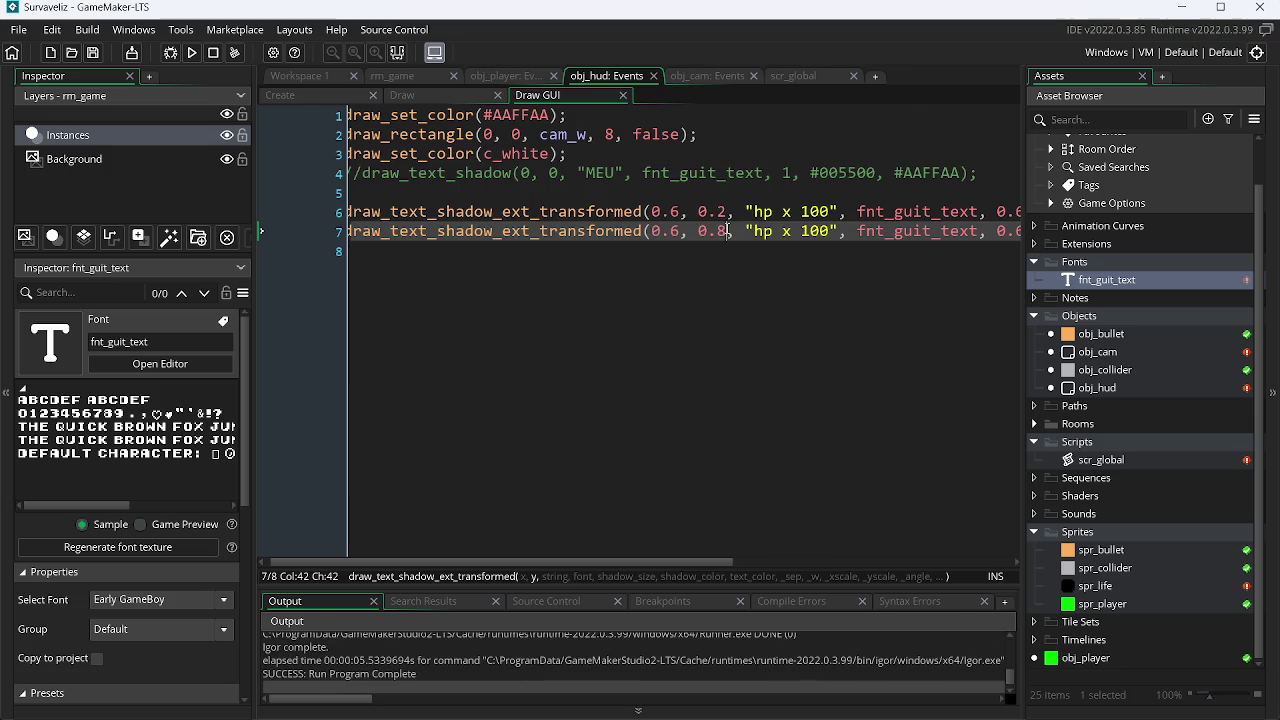
{"action": "key", "text": "BackSpace"}
{"action": "key", "text": "BackSpace"}
{"action": "key", "text": "BackSpace"}
{"action": "type", "text": "2"}
{"action": "key", "text": "F5"}
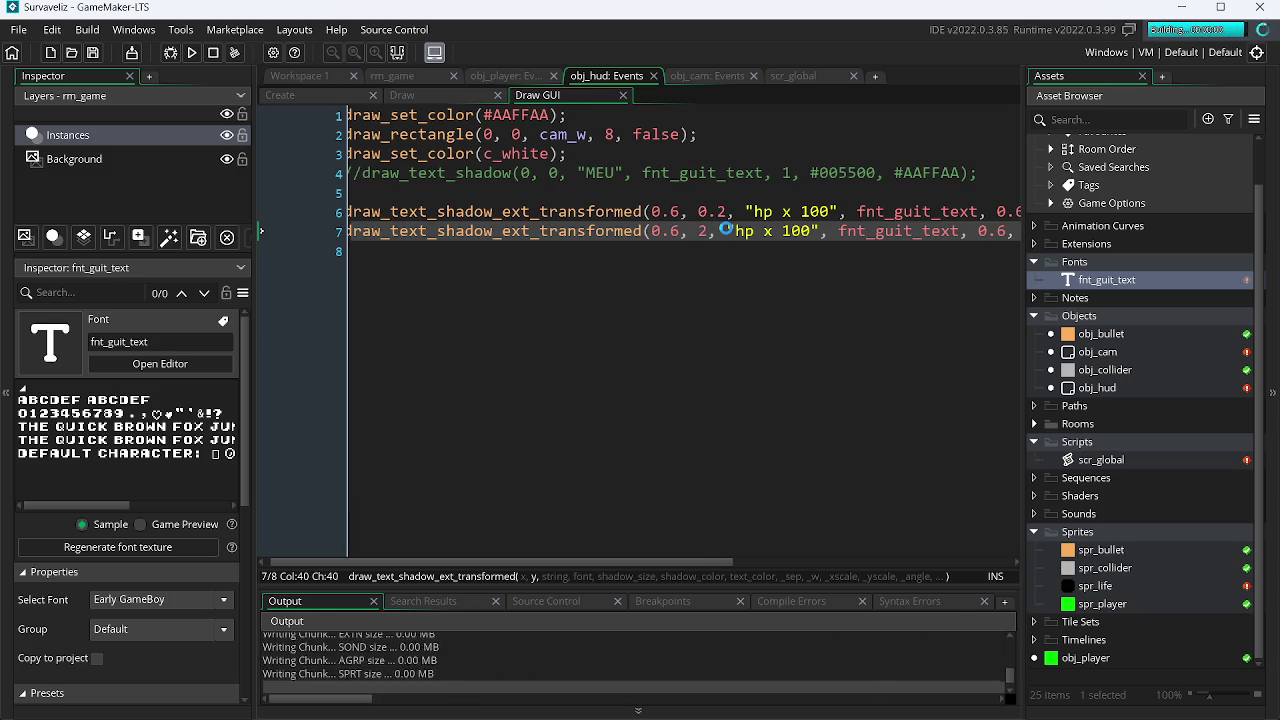
{"action": "key", "text": "Escape"}
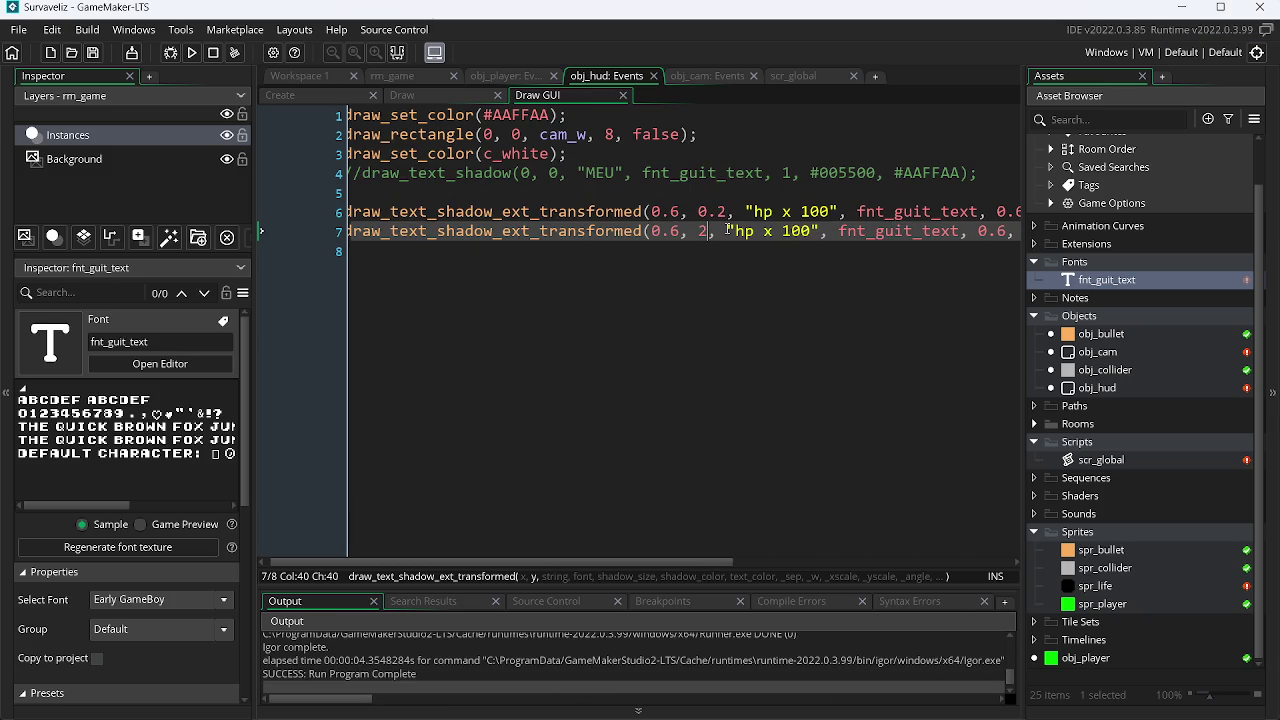
Try line 7's y at 4 and then 6, test-running the game after each.
{"action": "key", "text": "BackSpace"}
{"action": "type", "text": "4"}
{"action": "key", "text": "F5"}
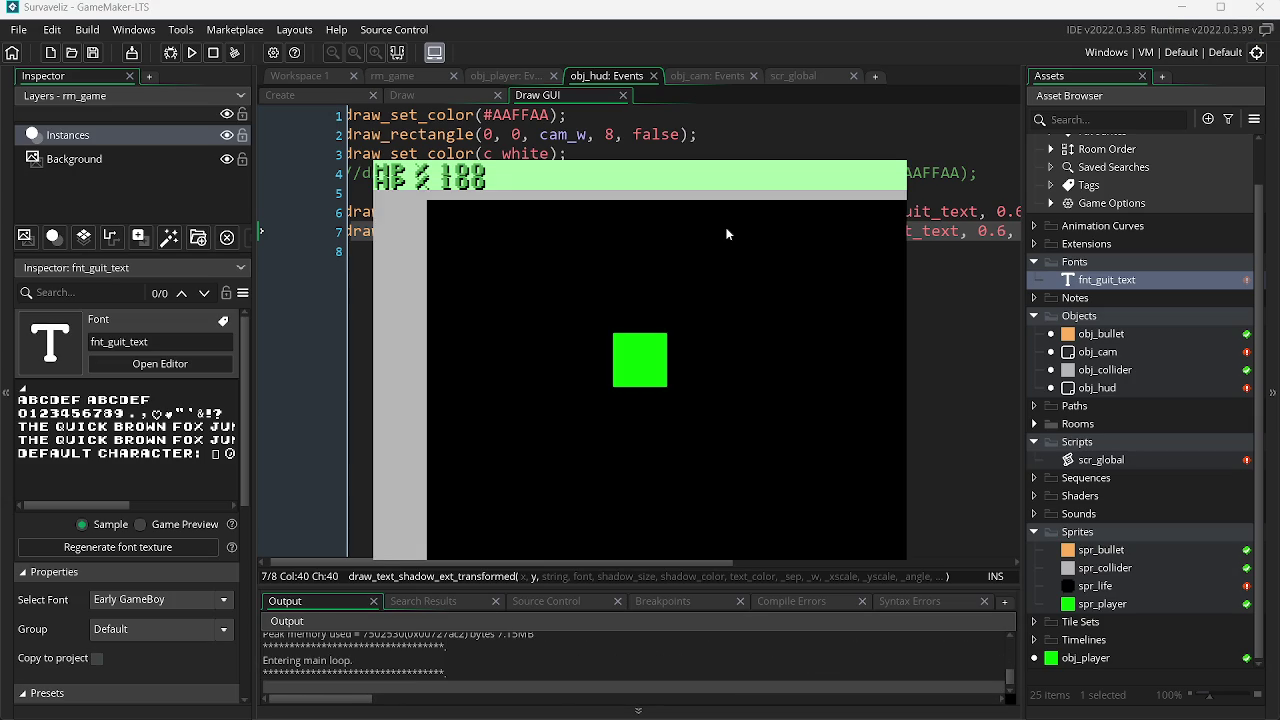
{"action": "key", "text": "Escape"}
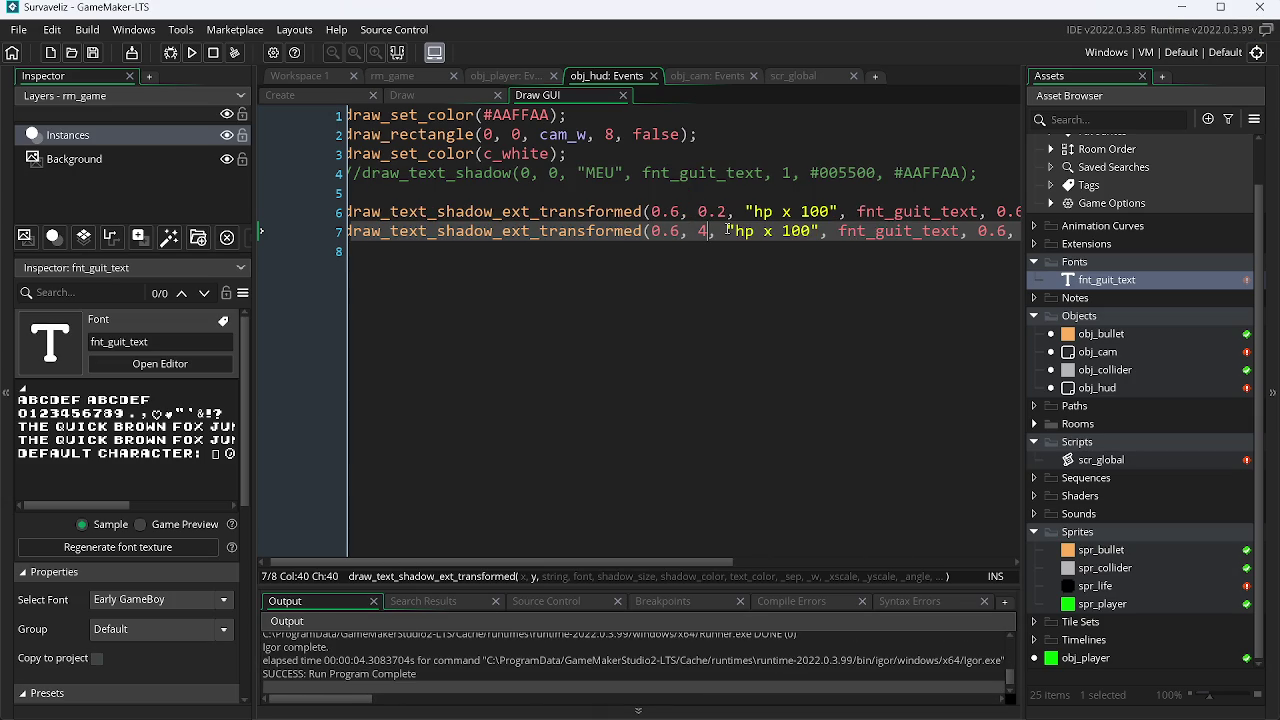
{"action": "type", "text": "6"}
{"action": "key", "text": "F5"}
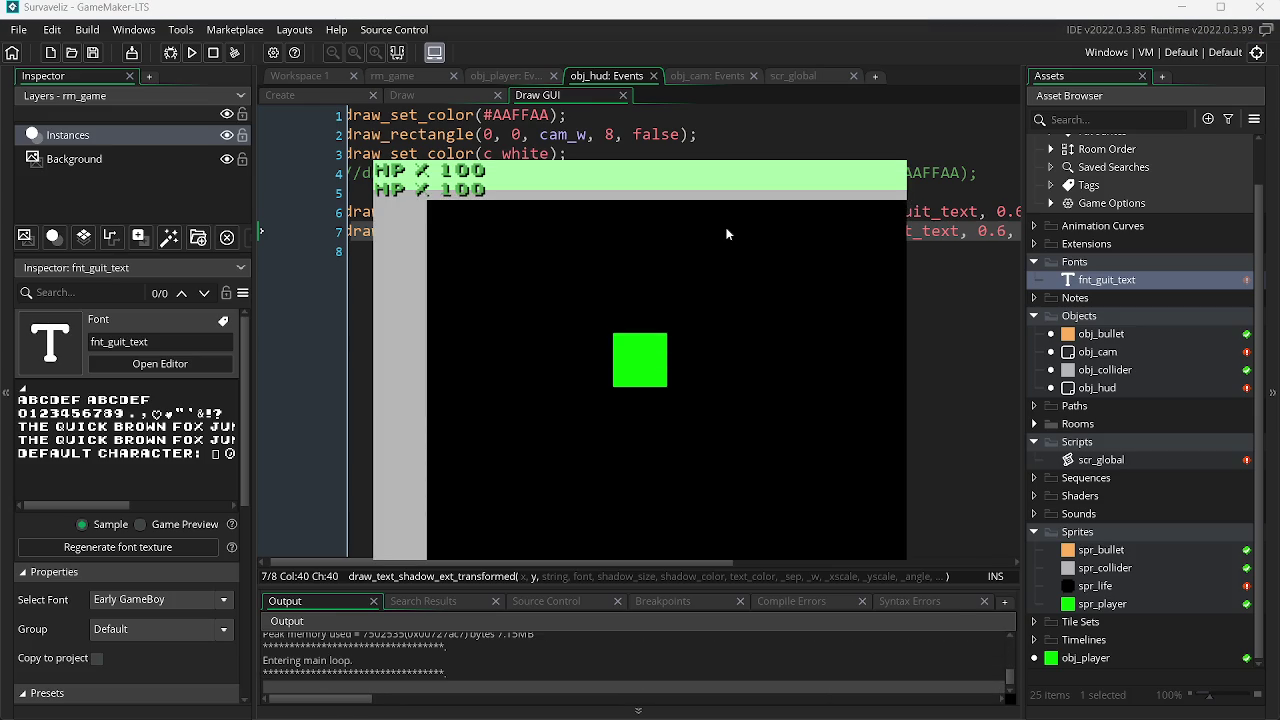
{"action": "key", "text": "Escape"}
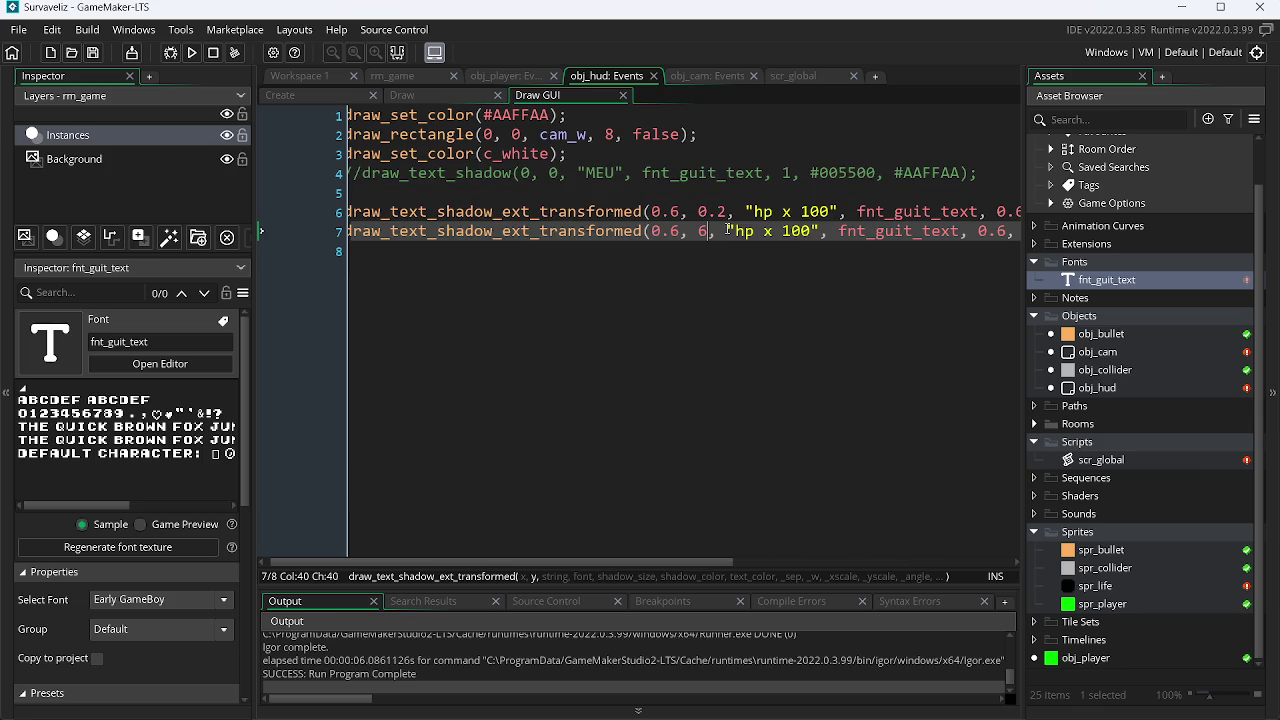
Change the first HP line's y from 0.2 to 0 and test-run the stacked lines.
{"action": "left_click", "coordinate": [725, 213]}
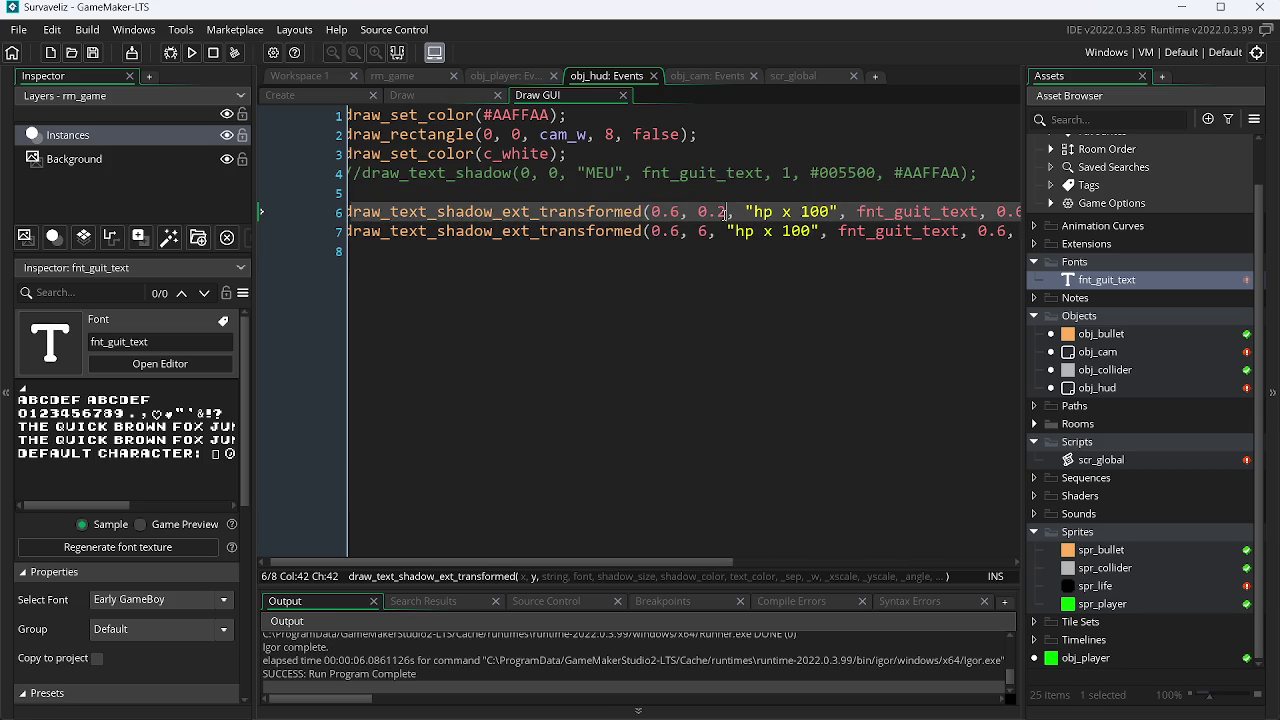
{"action": "key", "text": "BackSpace"}
{"action": "key", "text": "BackSpace"}
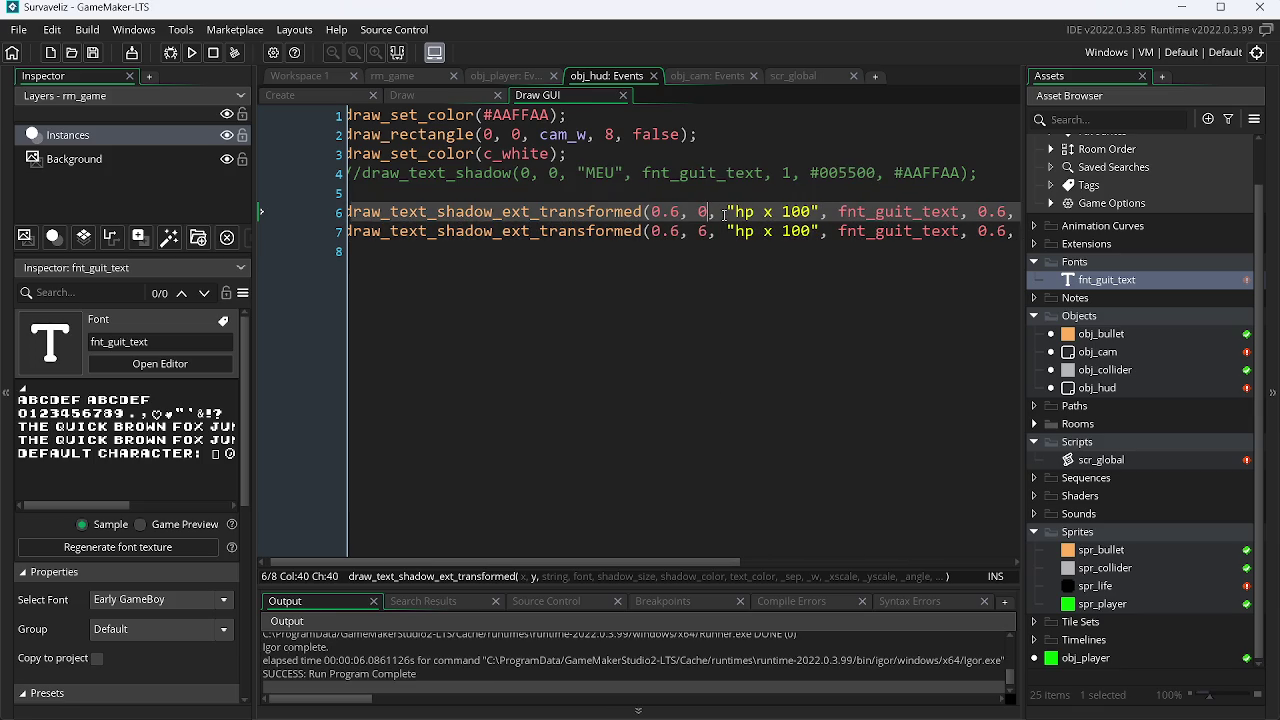
{"action": "key", "text": "F4"}
{"action": "key", "text": "F5"}
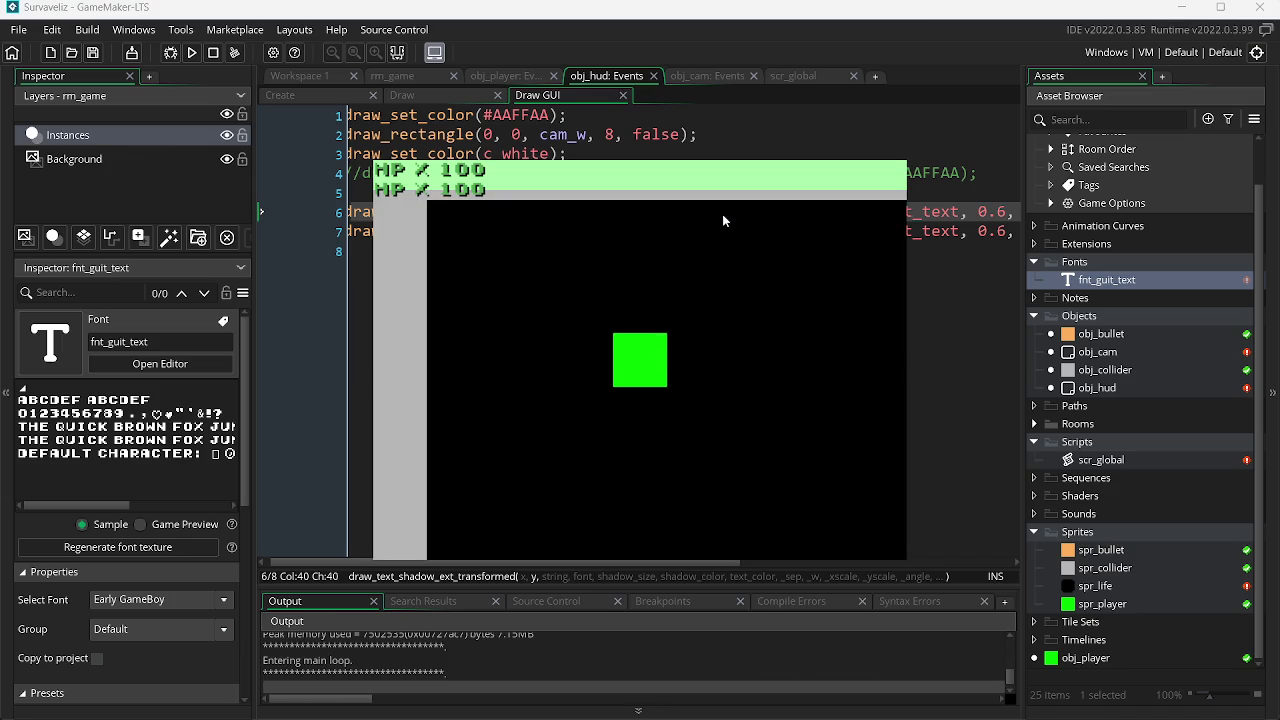
{"action": "key", "text": "Escape"}
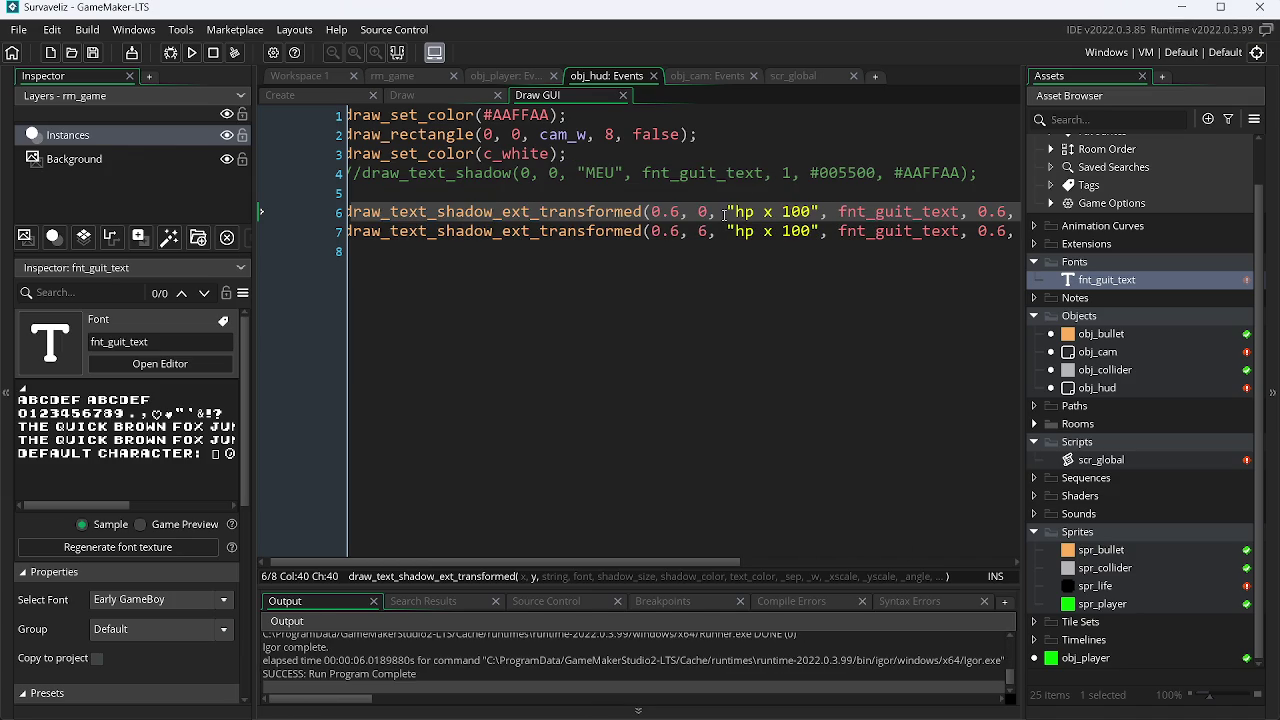
{"action": "mouse_move", "coordinate": [603, 562]}
{"action": "left_mouse_down"}
{"action": "mouse_move", "coordinate": [797, 559]}
{"action": "mouse_move", "coordinate": [913, 538]}
{"action": "left_mouse_up"}
Change the _xscale and _yscale arguments on lines 6–7 from 0.3 to 0.2.
{"action": "left_click", "coordinate": [875, 211]}
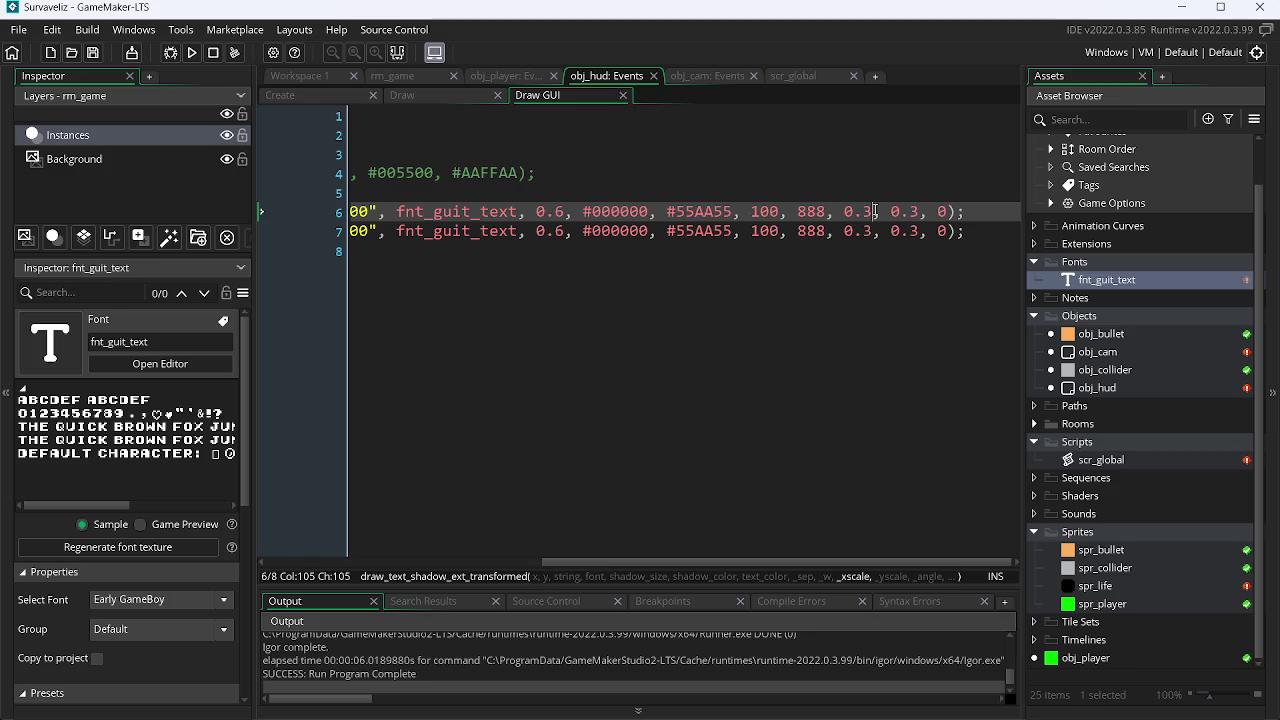
{"action": "key", "text": "BackSpace"}
{"action": "type", "text": "2"}
{"action": "key", "text": "Down"}
{"action": "key", "text": "BackSpace"}
{"action": "type", "text": "2"}
{"action": "key", "text": "Right"}
{"action": "key", "text": "Right"}
{"action": "key", "text": "Delete"}
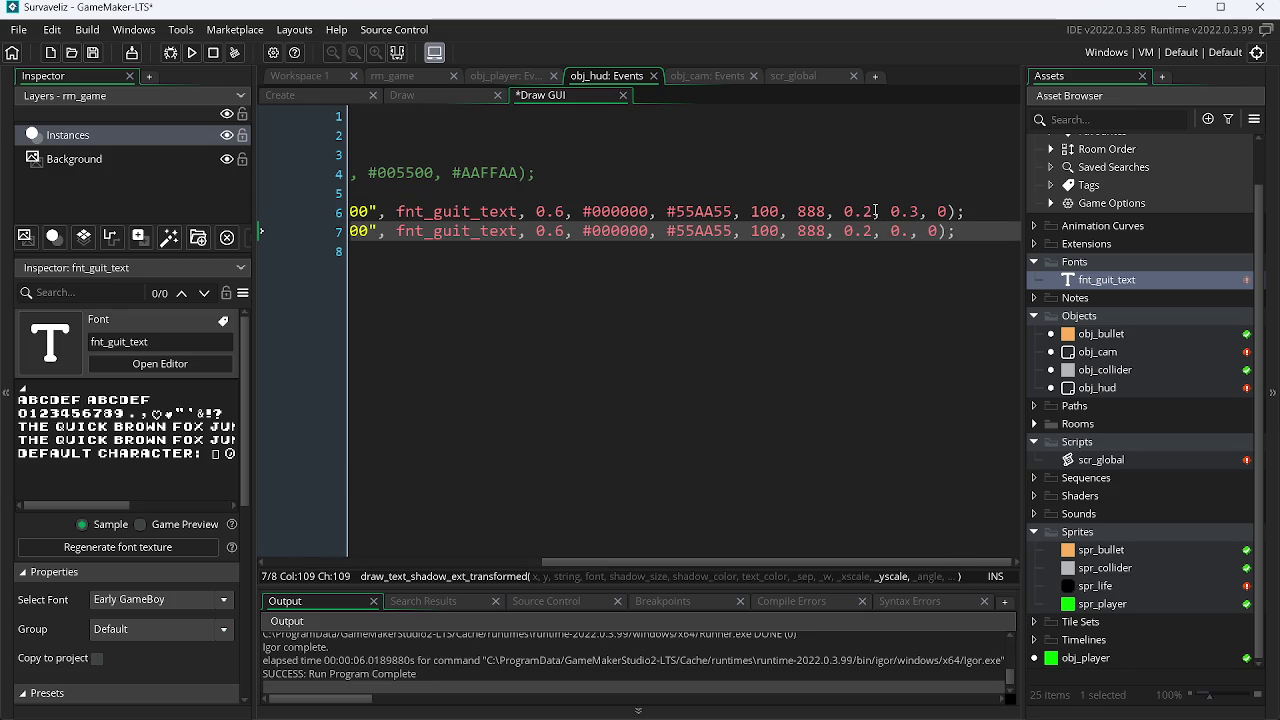
{"action": "type", "text": "2"}
{"action": "key", "text": "Up"}
{"action": "key", "text": "BackSpace"}
{"action": "type", "text": "2"}
Test-run the game with the smaller HP text, then return to the browser.
{"action": "key", "text": "F5"}
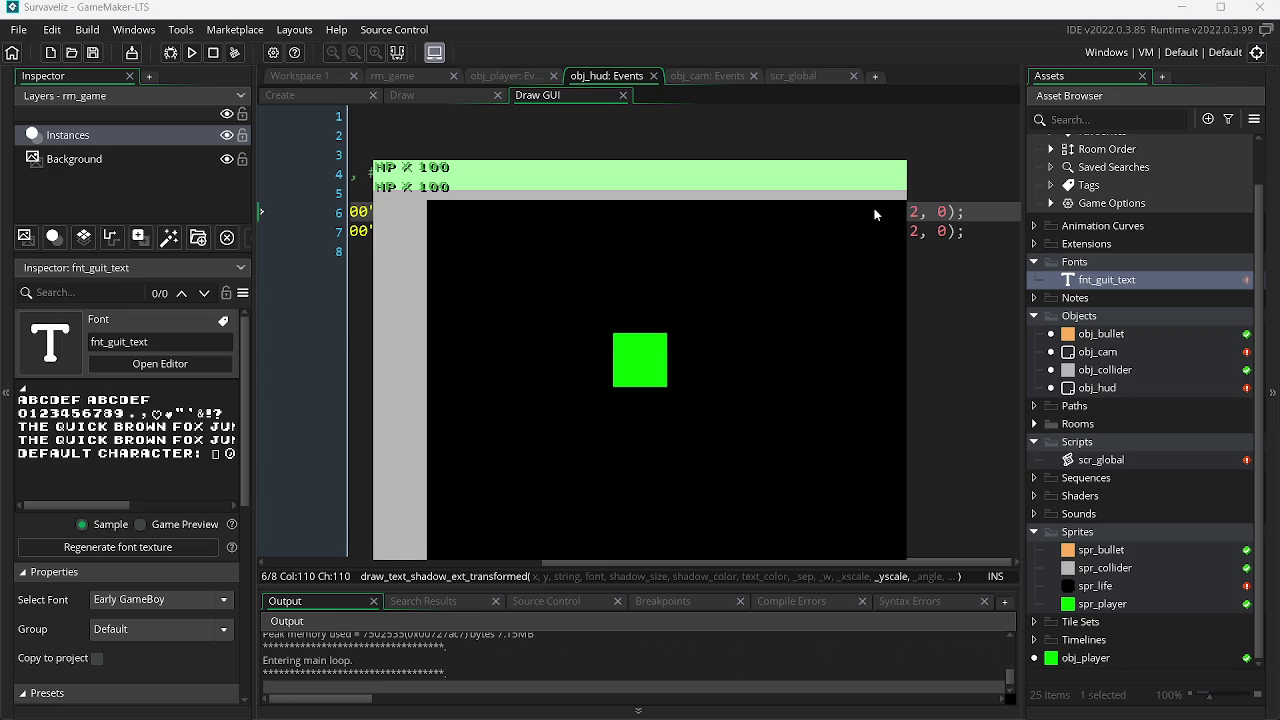
{"action": "key", "text": "Escape"}
{"action": "key", "text": "alt+Tab"}
{"action": "key", "text": "Tab"}
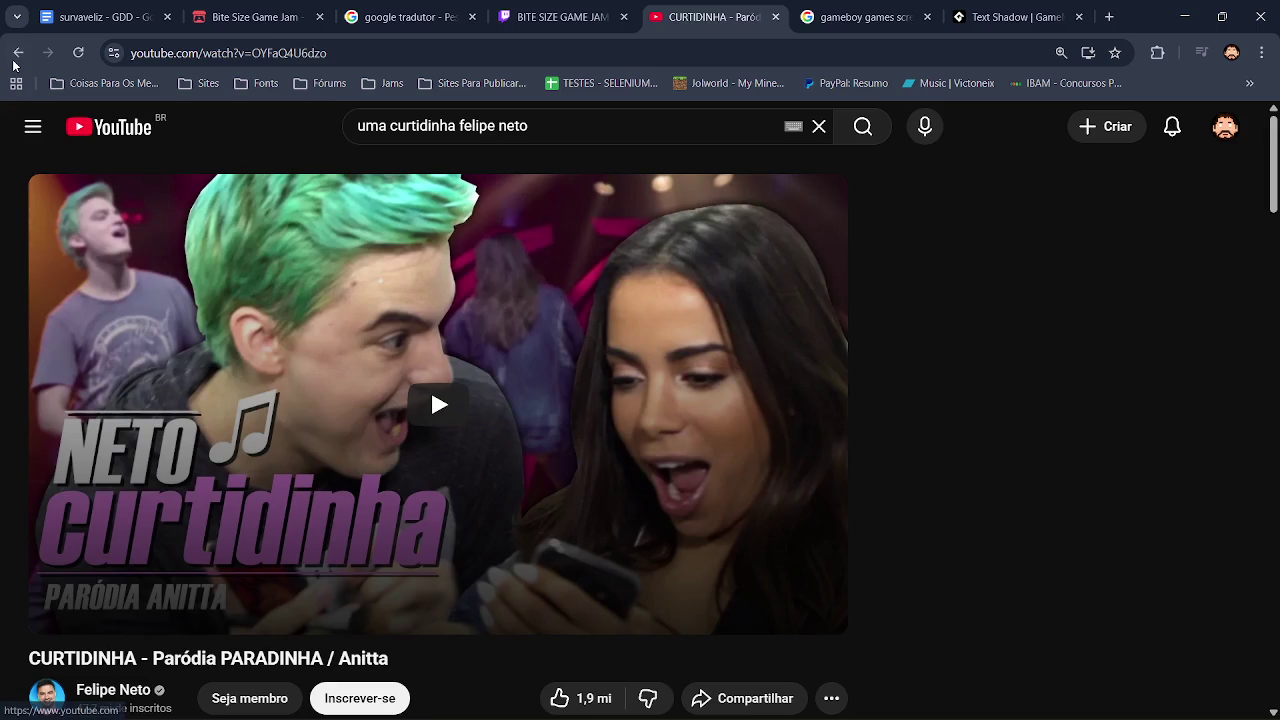
Go back from the video, search YouTube for 'smosh' and open the Smosh channel.
{"action": "left_click", "coordinate": [17, 54]}
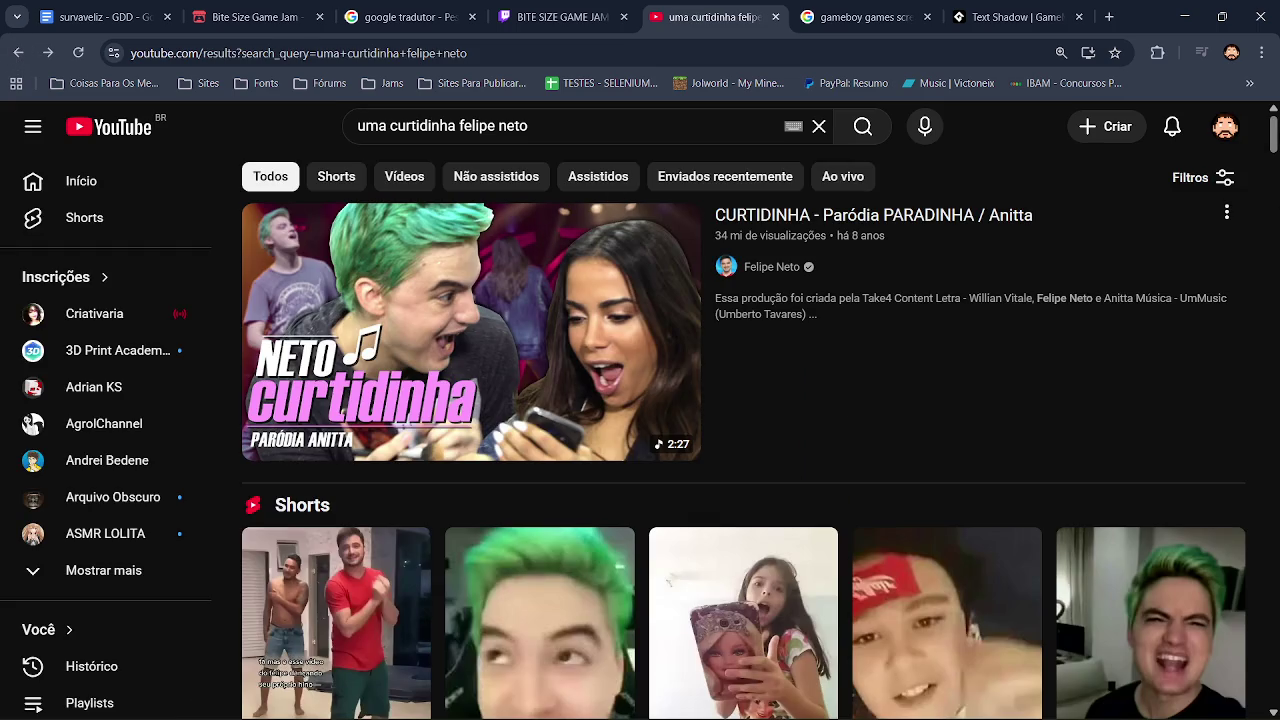
{"action": "mouse_move", "coordinate": [1270, 133]}
{"action": "left_mouse_down"}
{"action": "mouse_move", "coordinate": [1268, 311]}
{"action": "mouse_move", "coordinate": [1268, 157]}
{"action": "mouse_move", "coordinate": [1266, 296]}
{"action": "mouse_move", "coordinate": [1275, 290]}
{"action": "left_mouse_up"}
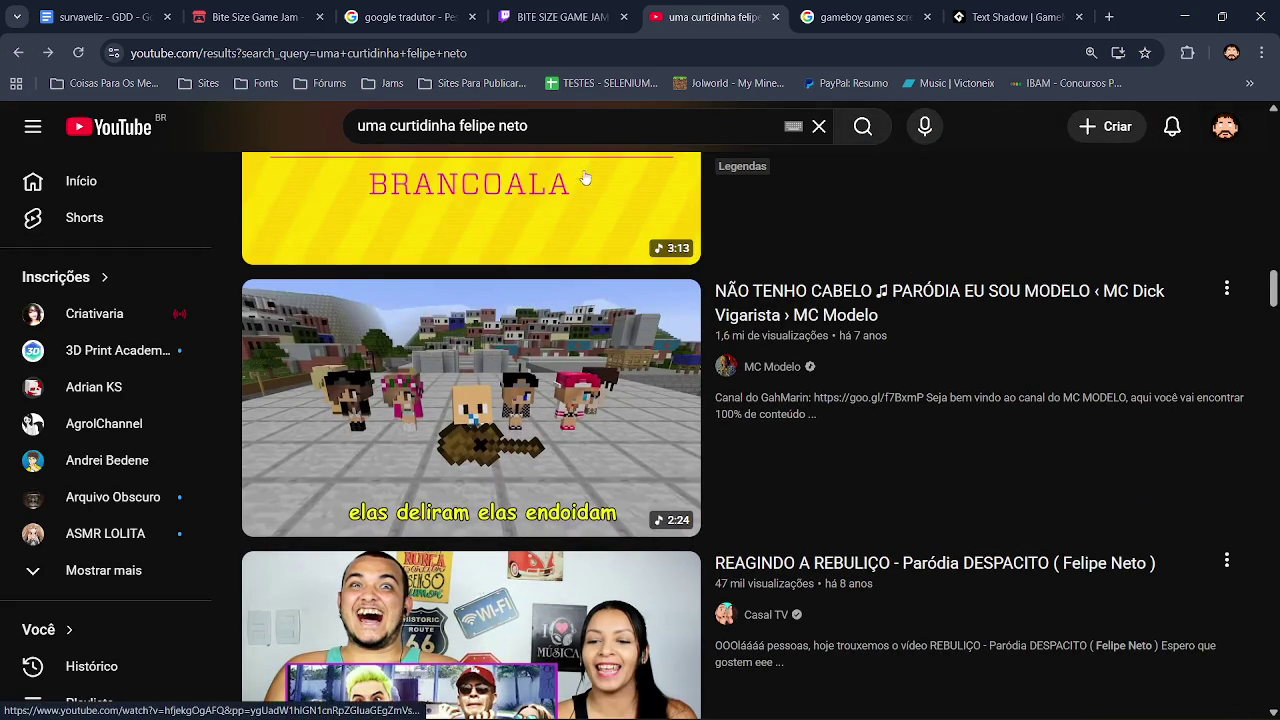
{"action": "key", "text": "/"}
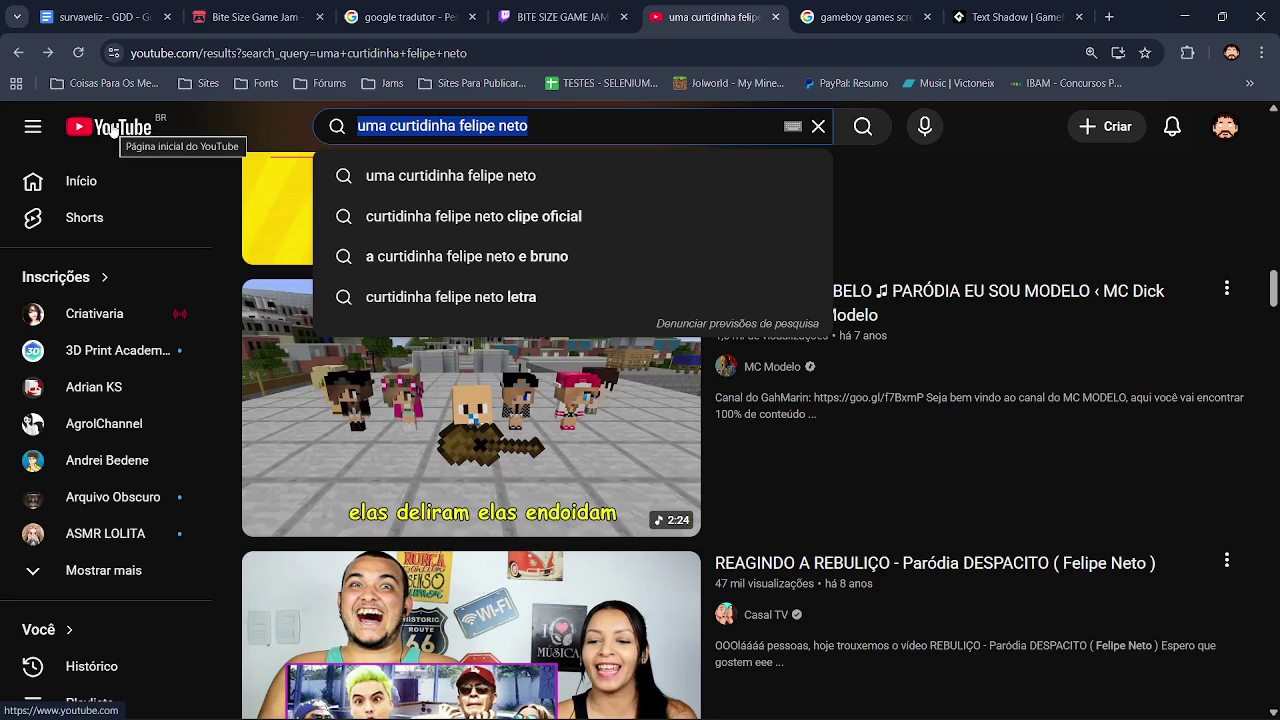
{"action": "type", "text": "smosh"}
{"action": "key", "text": "Return"}
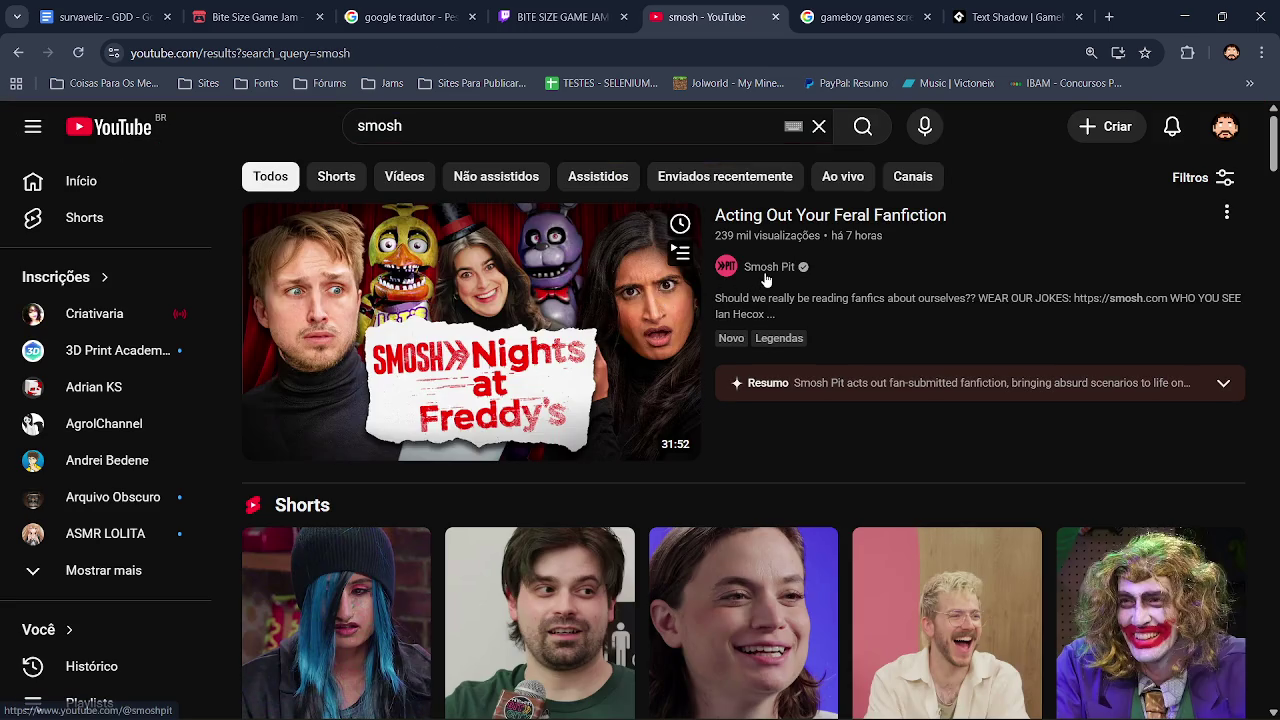
{"action": "scroll", "coordinate": [493, 193], "scroll_direction": "down", "scroll_amount": 5}
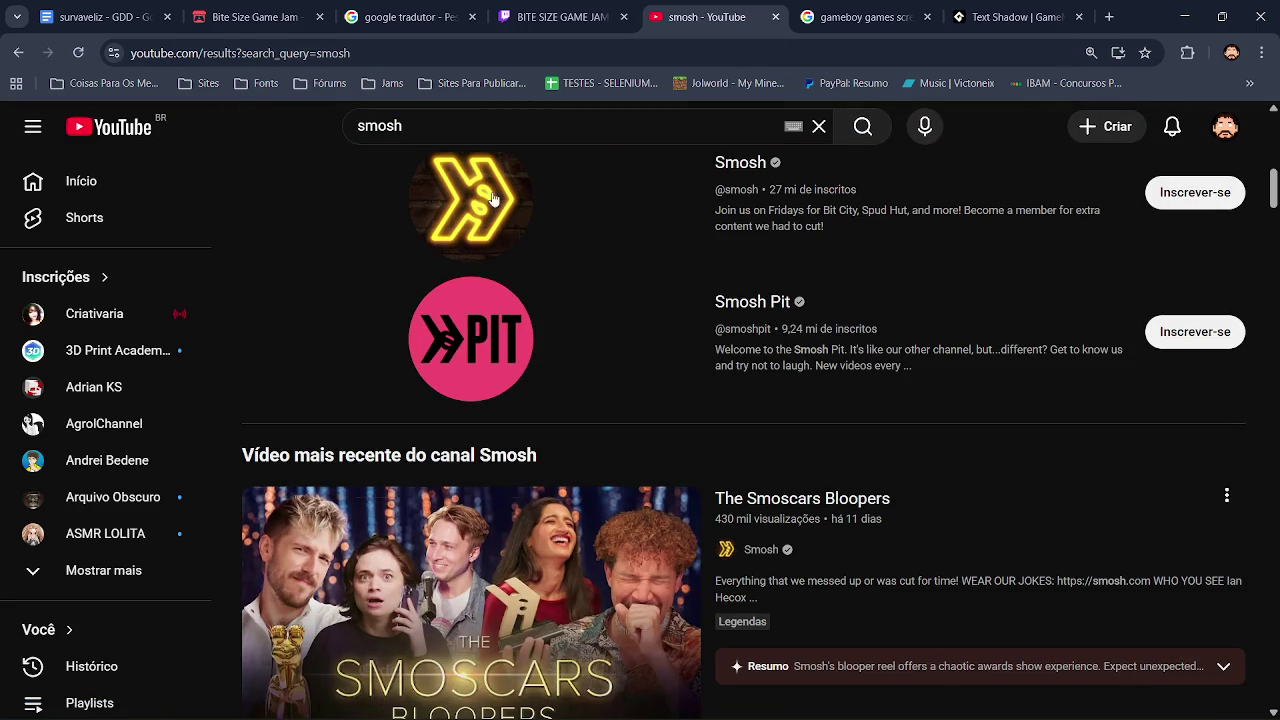
{"action": "left_click", "coordinate": [493, 193]}
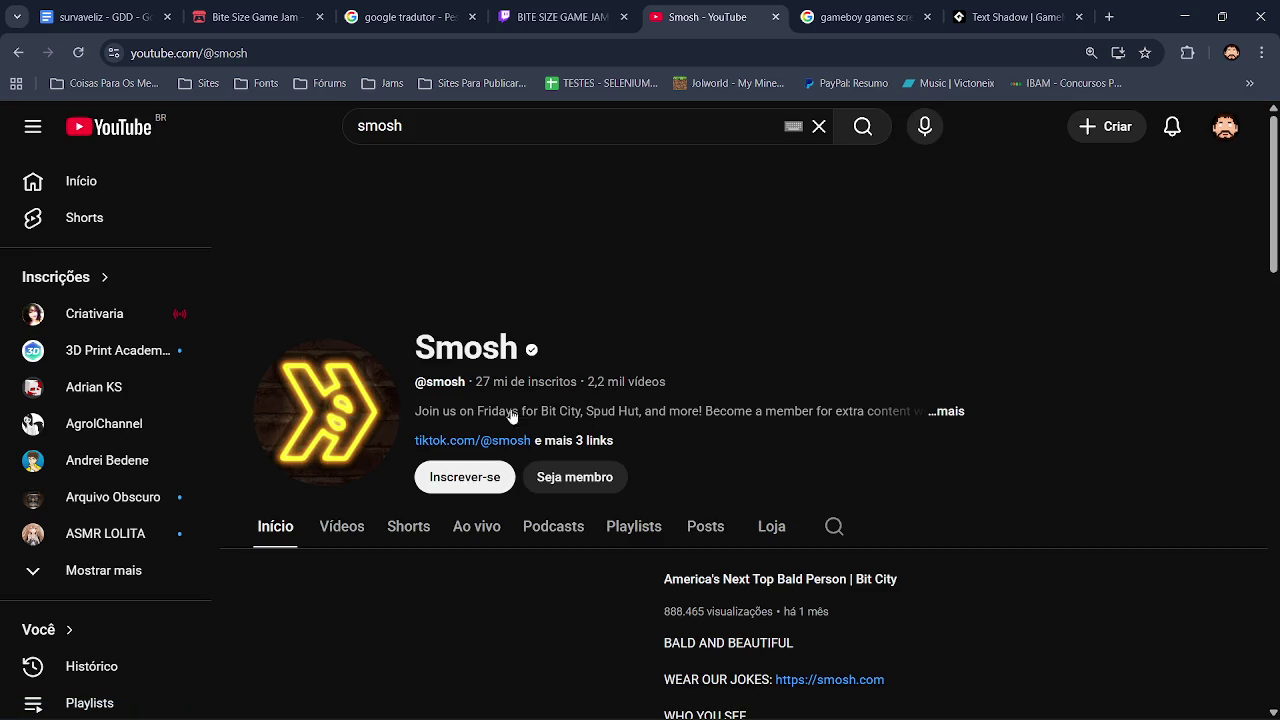
Open the Vídeos tab and channel details, selecting the TikTok link and viewing the statistics.
{"action": "left_click", "coordinate": [340, 535]}
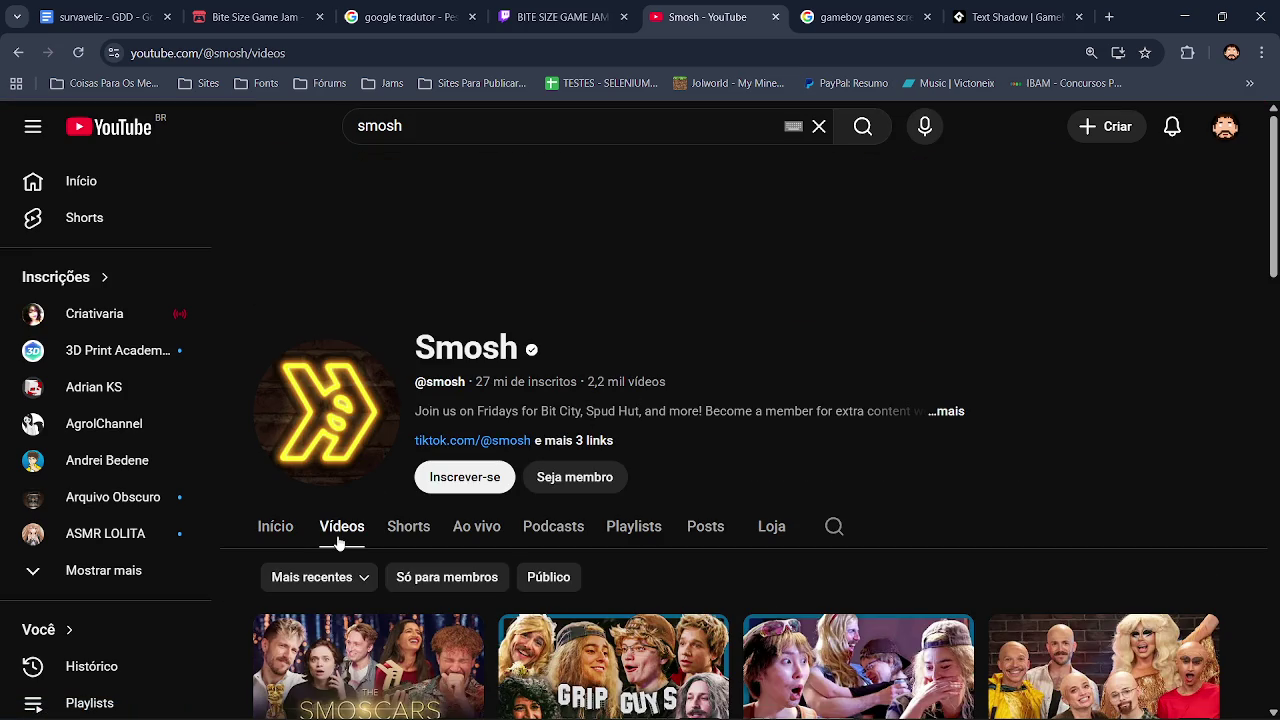
{"action": "scroll", "coordinate": [923, 446], "scroll_direction": "down", "scroll_amount": 1}
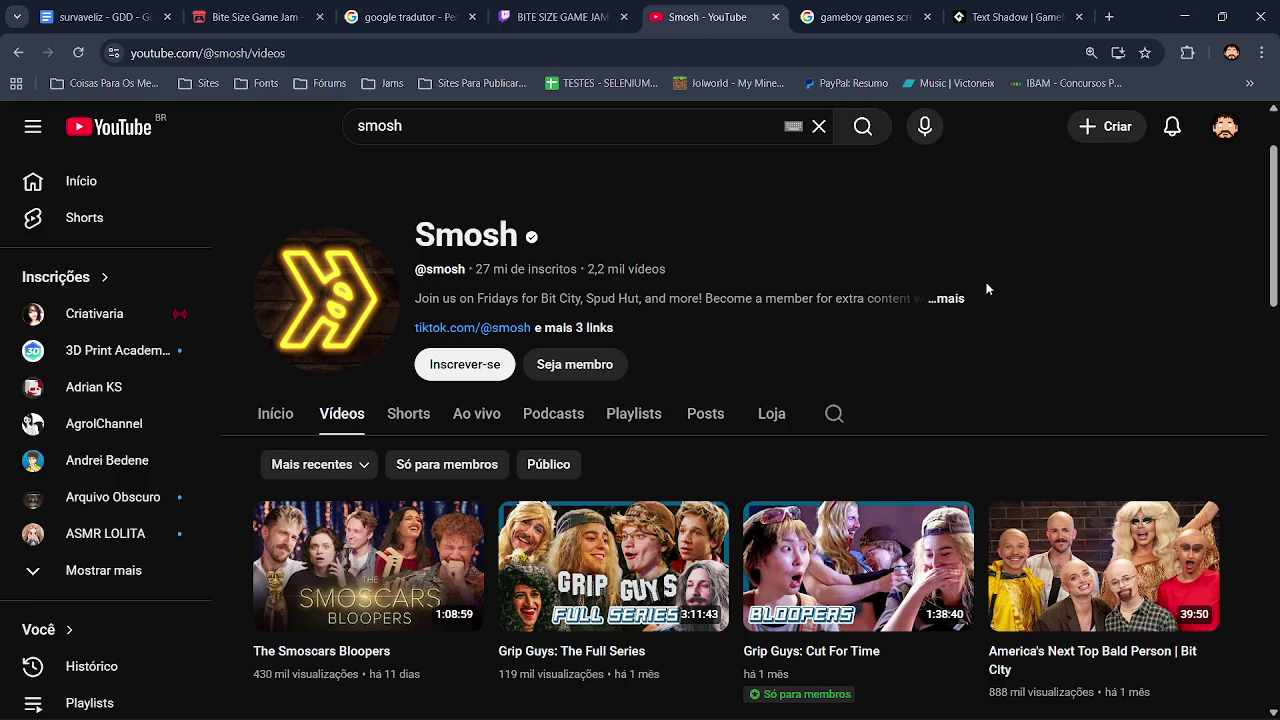
{"action": "left_click", "coordinate": [952, 300]}
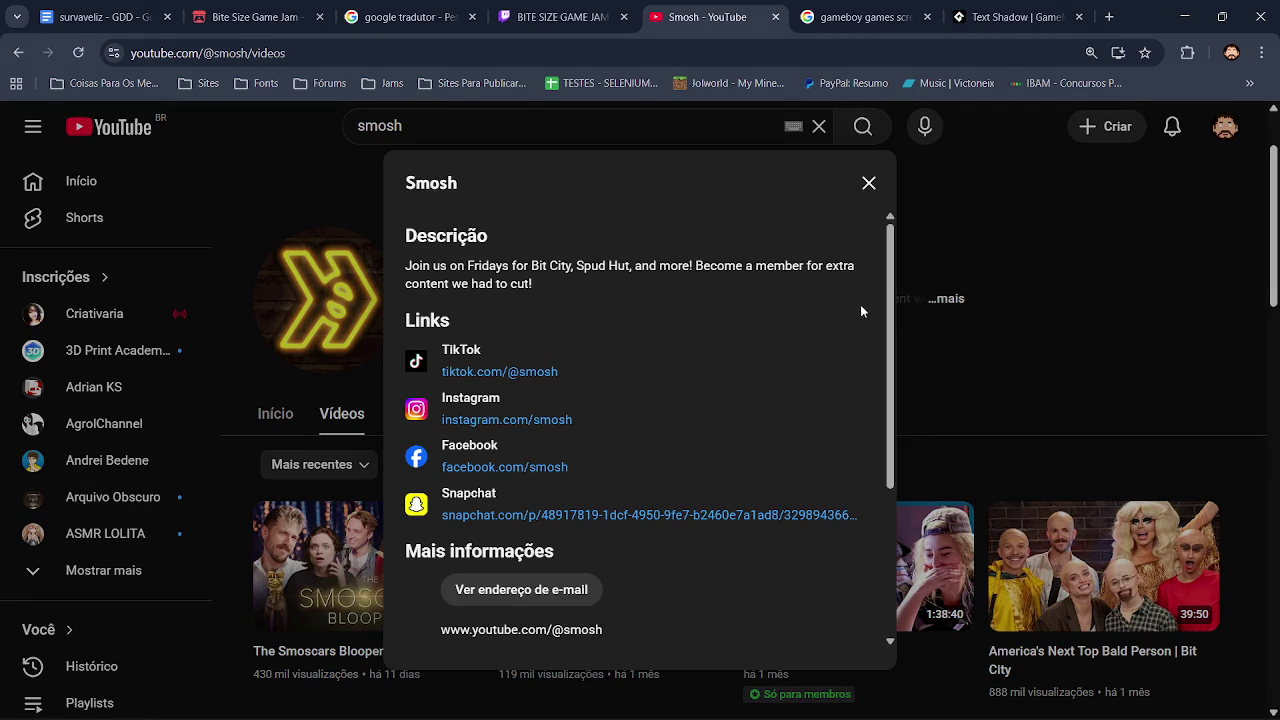
{"action": "triple_click", "coordinate": [881, 351]}
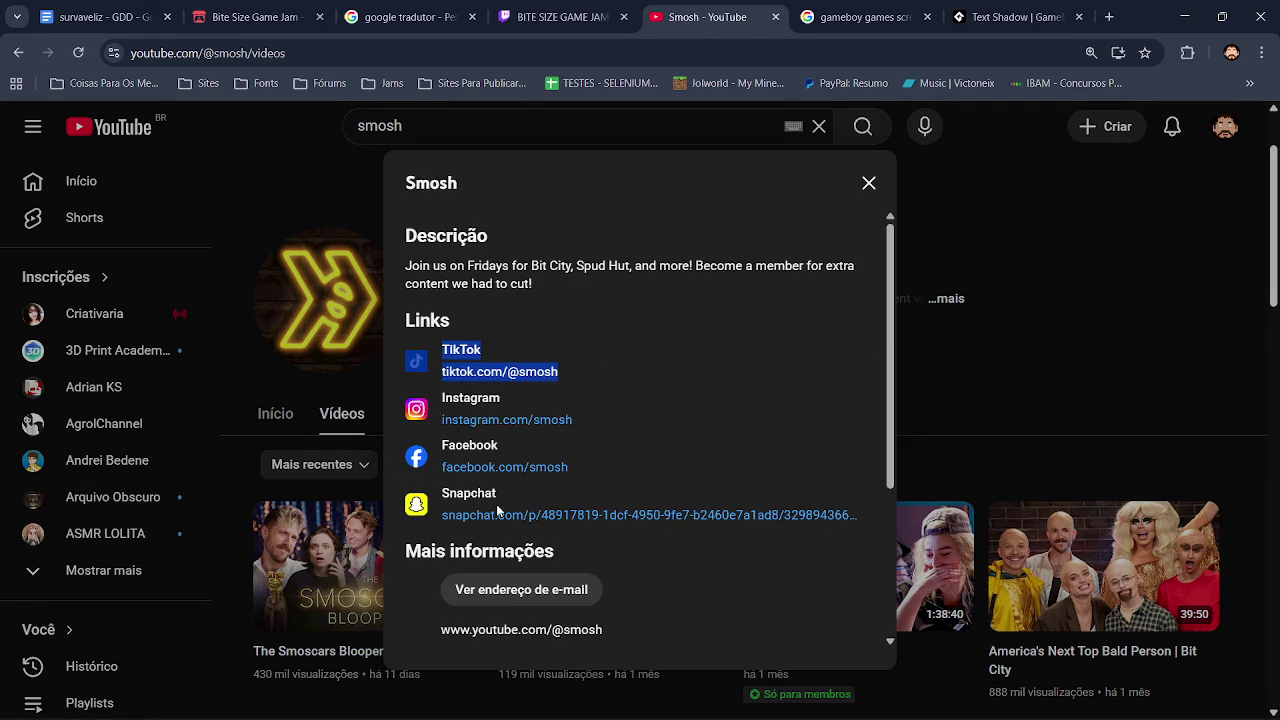
{"action": "scroll", "coordinate": [895, 406], "scroll_direction": "down", "scroll_amount": 3}
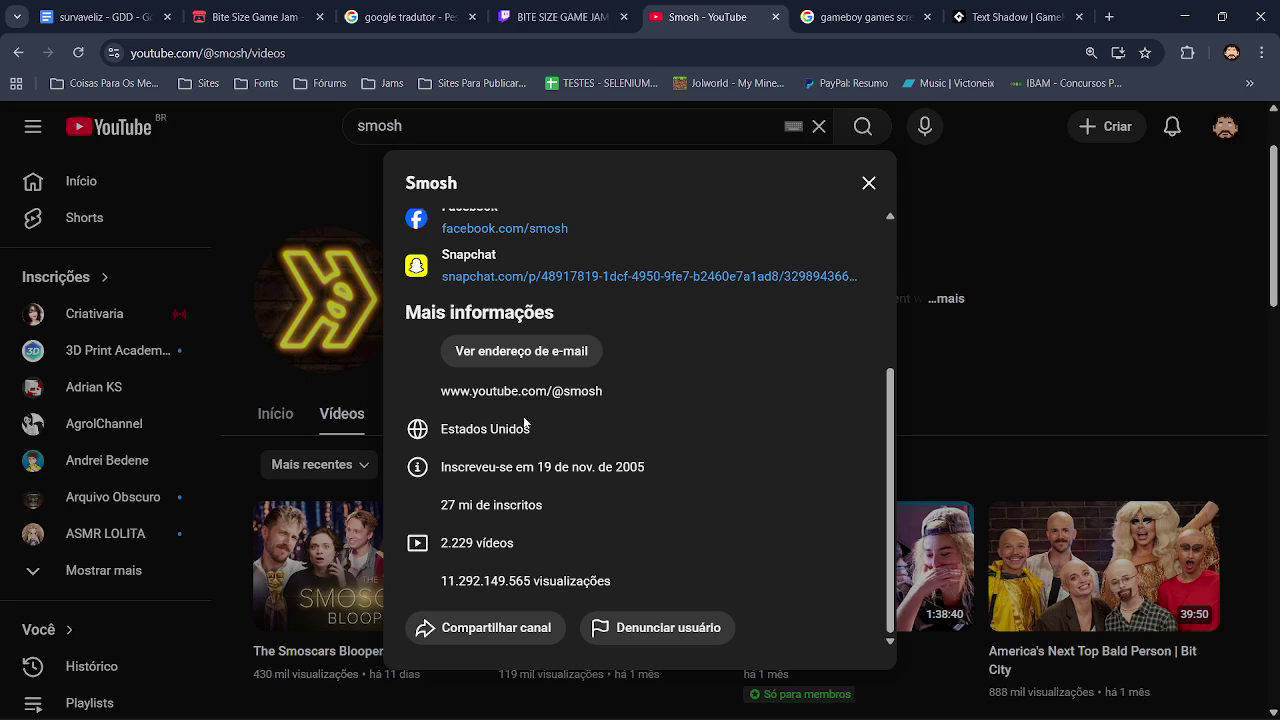